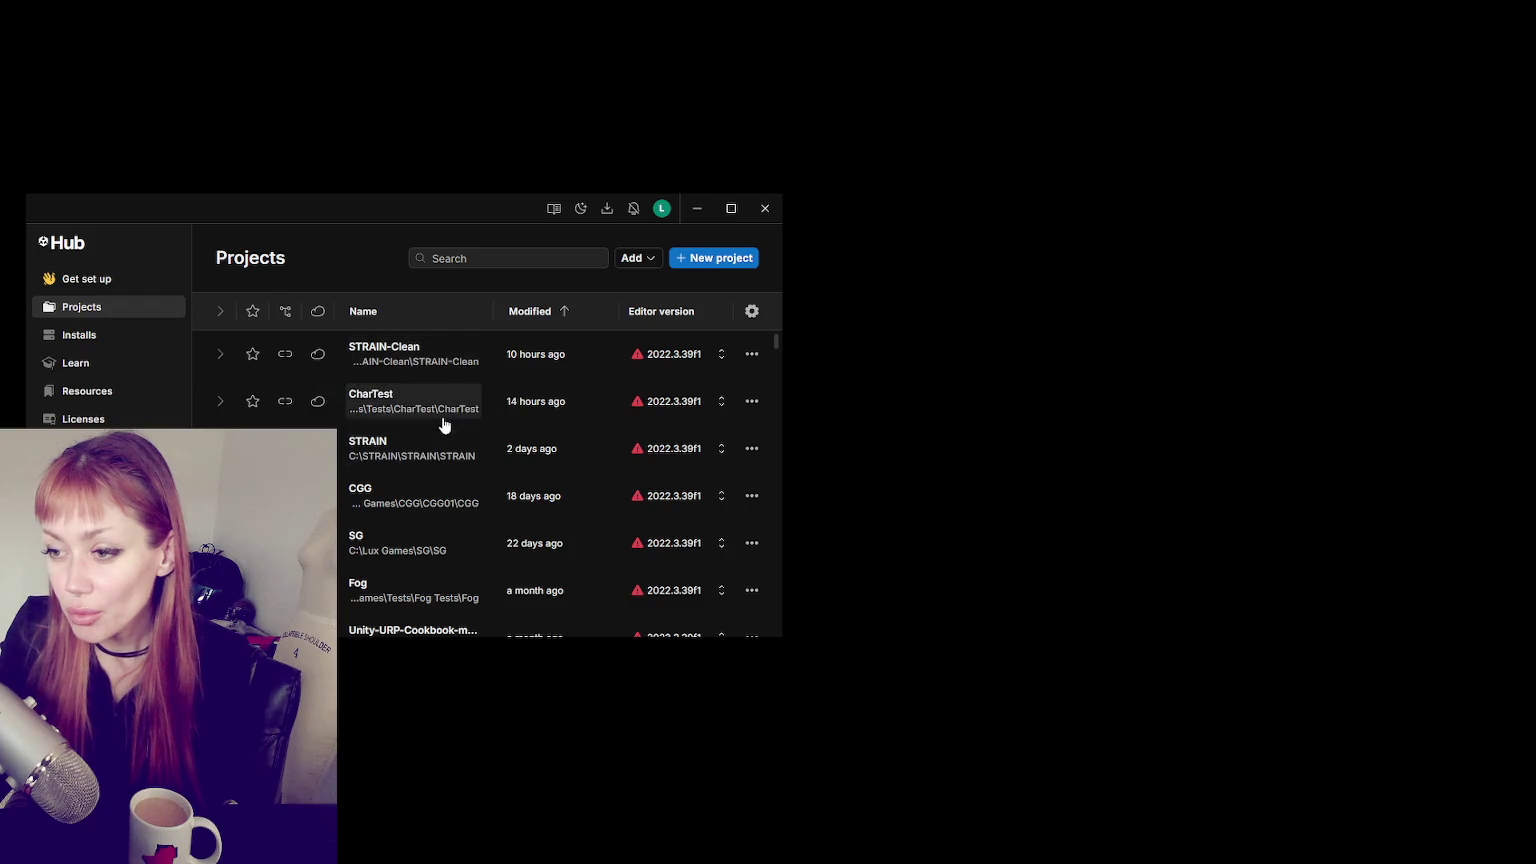
- Launch STRAIN-Clean from Unity Hub's Projects list in Unity 2022.3
{"action": "left_click", "coordinate": [407, 364]}
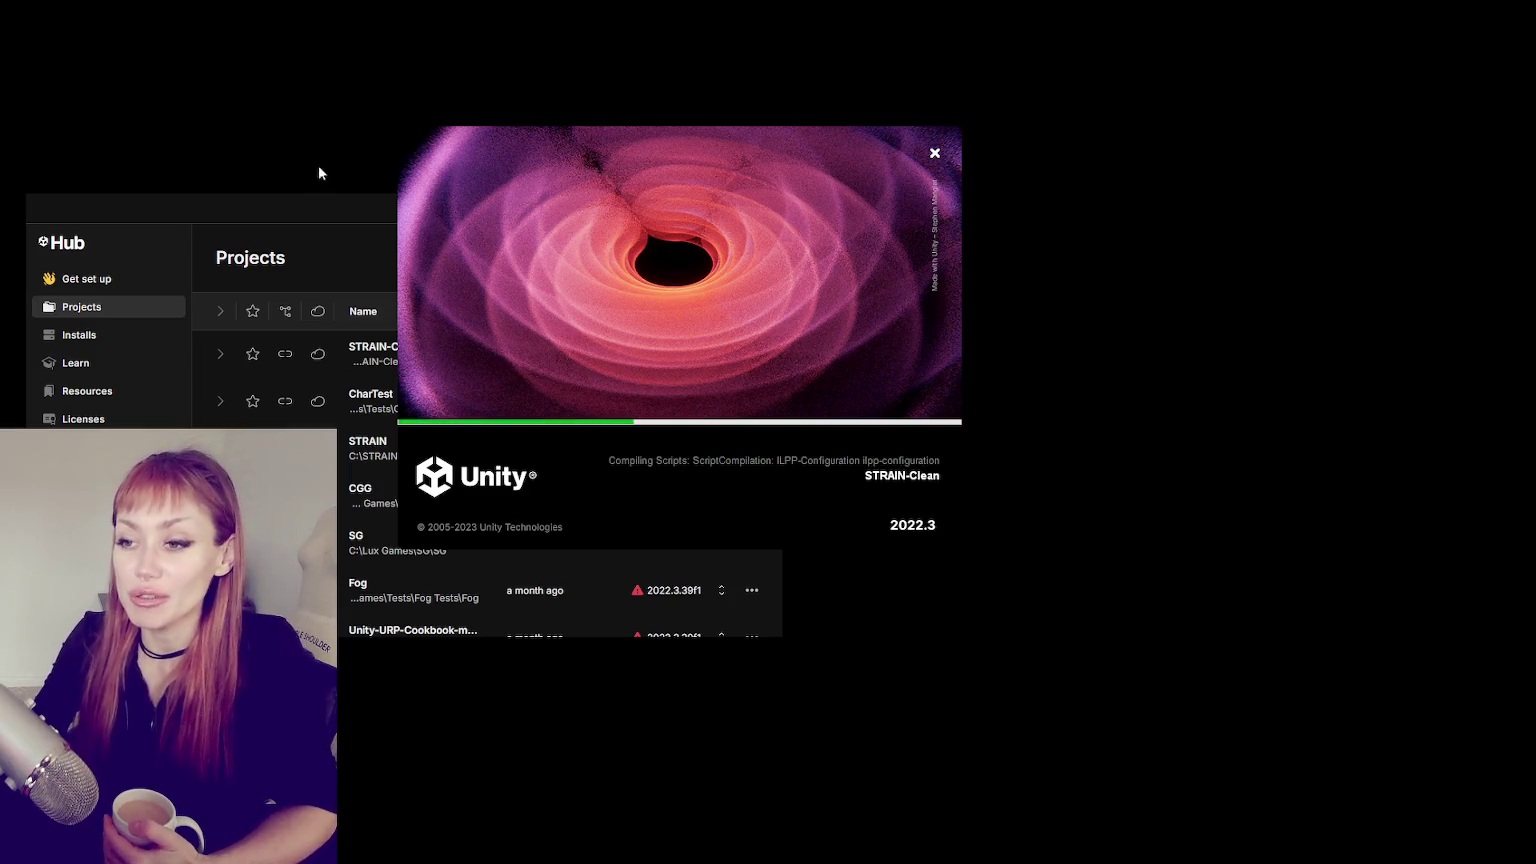
- Move Unity Hub aside and minimize it, then widen the HDRP template readme once the editor loads
{"action": "left_click_drag", "start_coordinate": [318, 198], "coordinate": [372, 250]}
{"action": "left_click", "coordinate": [819, 260]}
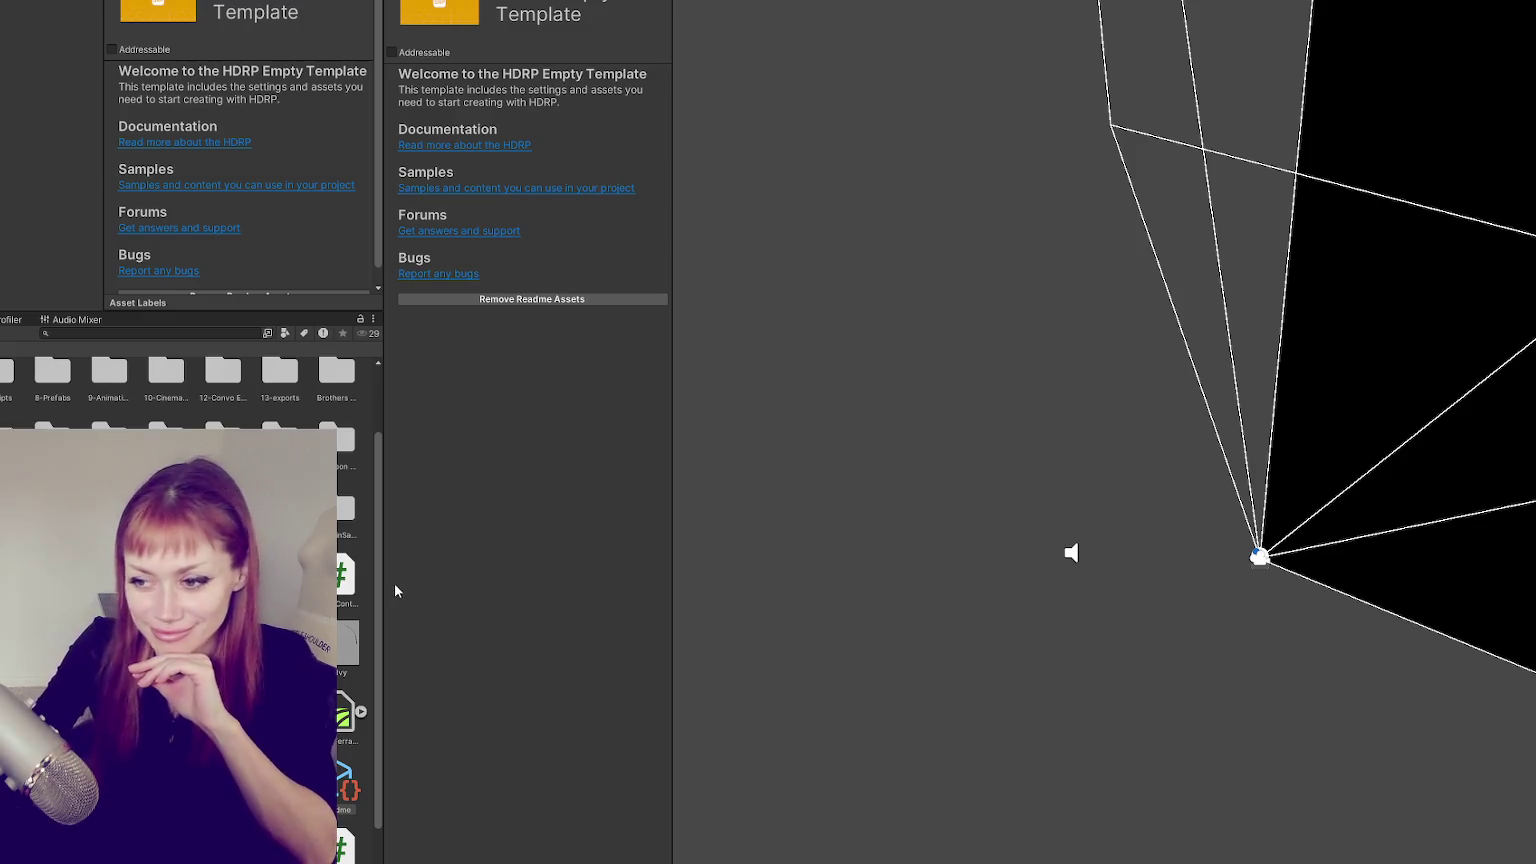
{"action": "left_click_drag", "start_coordinate": [384, 587], "coordinate": [295, 587]}
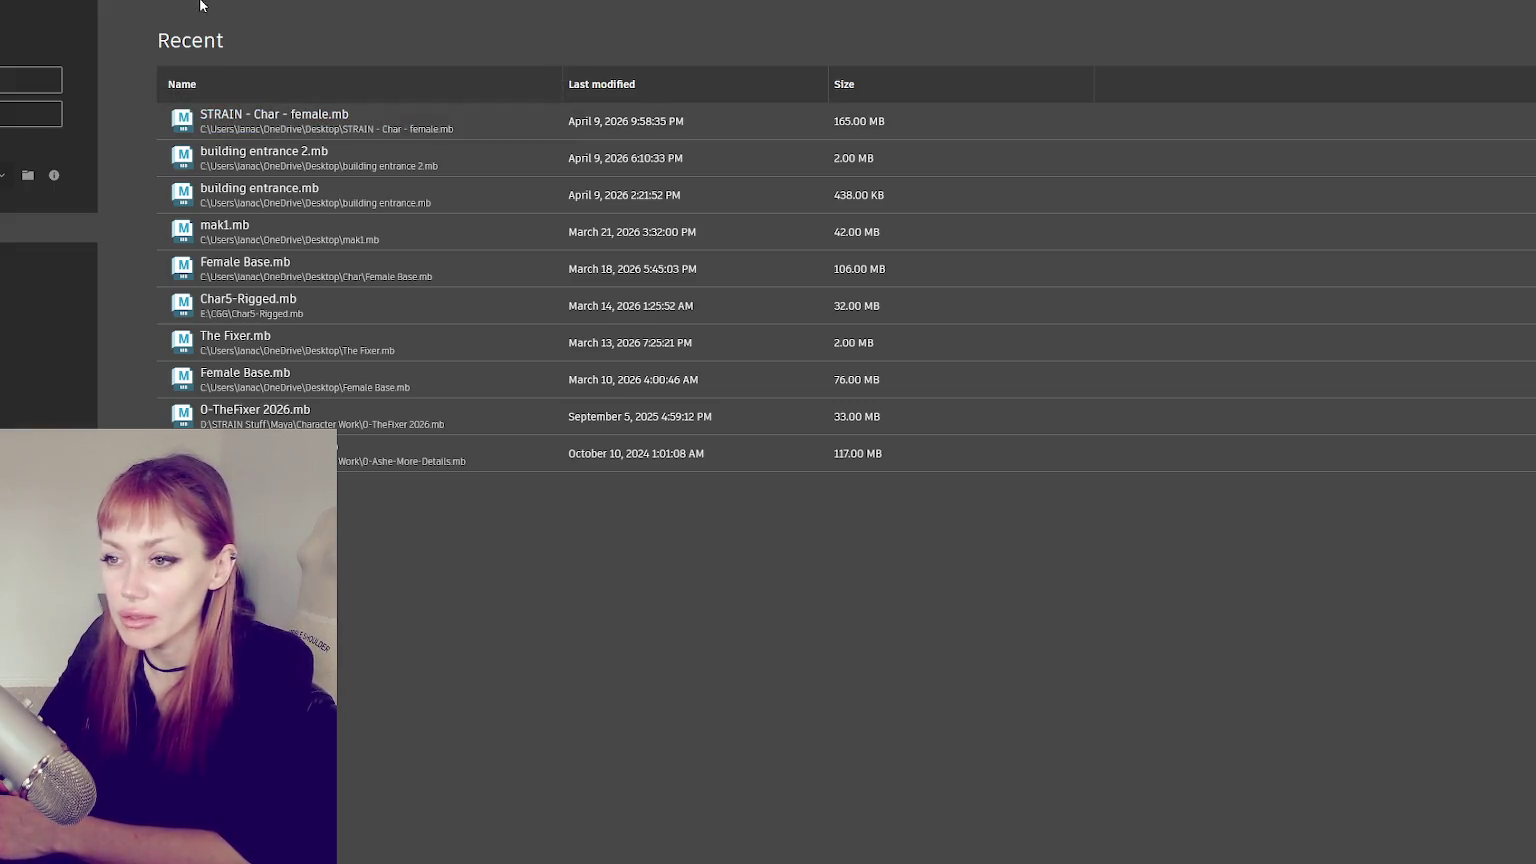
- Open building entrance 2.mb and orbit to look down the stairs toward the door
{"action": "left_click", "coordinate": [242, 158]}
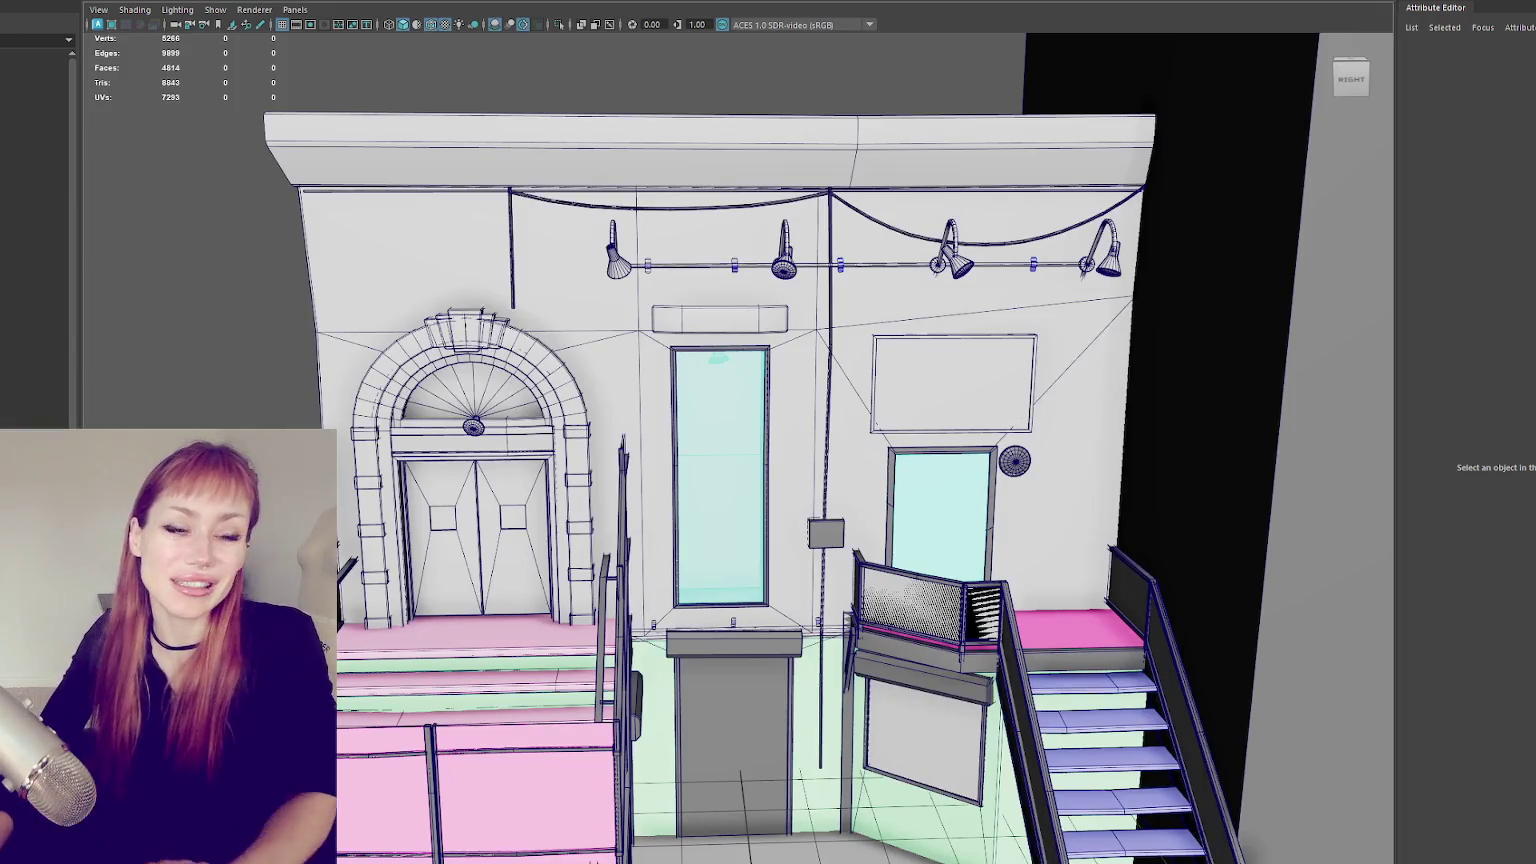
{"action": "scroll", "coordinate": [635, 383], "scroll_direction": "up", "scroll_amount": 2}
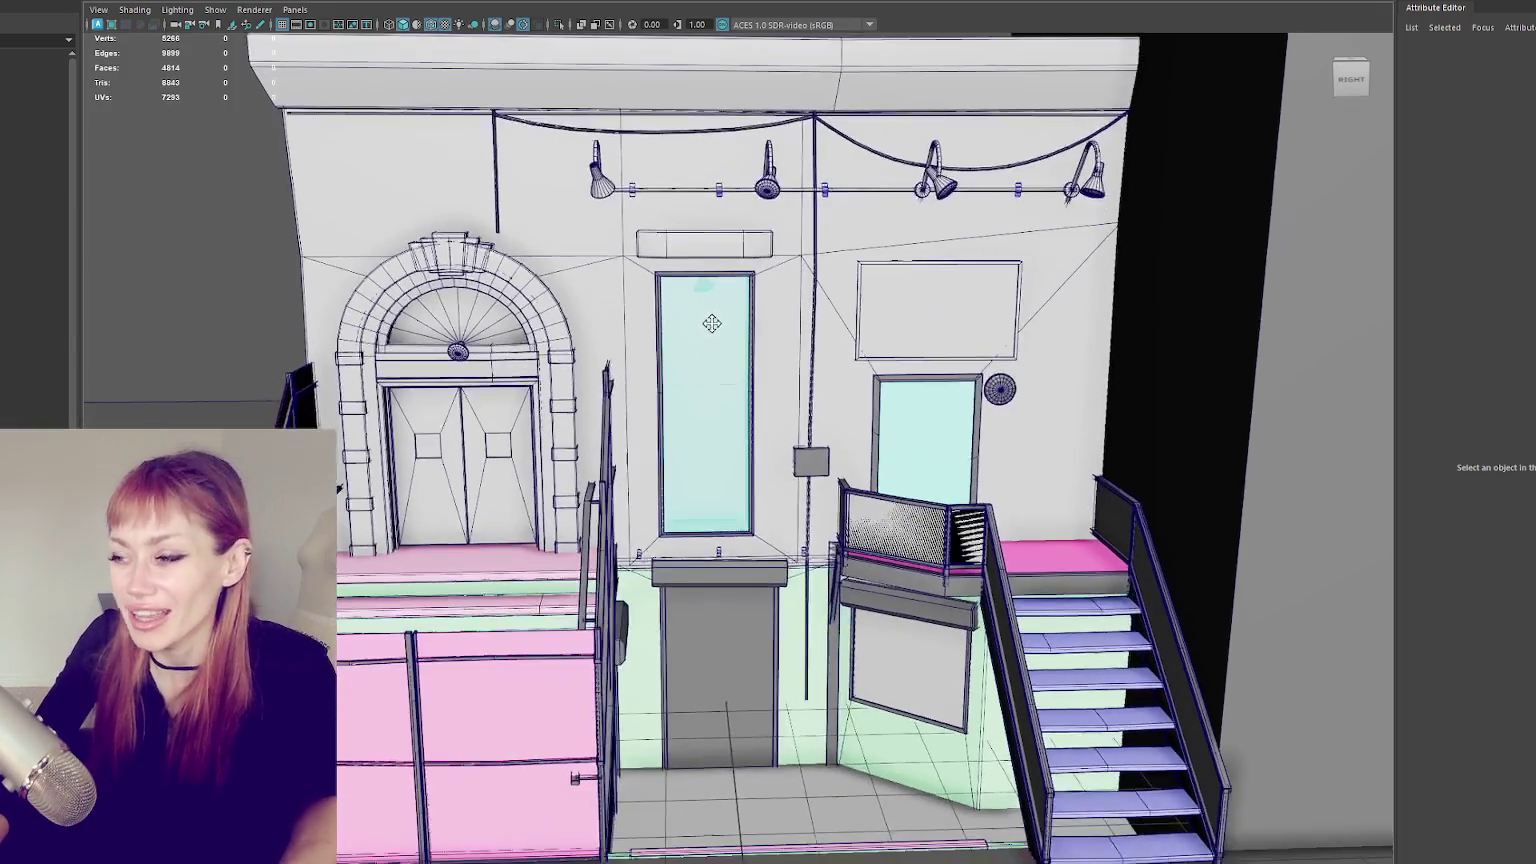
{"action": "scroll", "coordinate": [713, 336], "scroll_direction": "up", "scroll_amount": 1}
{"action": "mouse_move", "coordinate": [333, 320]}
{"action": "left_mouse_down", "text": "alt"}
{"action": "mouse_move", "coordinate": [586, 430]}
{"action": "mouse_move", "coordinate": [712, 407]}
{"action": "mouse_move", "coordinate": [760, 330]}
{"action": "mouse_move", "coordinate": [713, 280]}
{"action": "left_mouse_up", "text": "alt"}
- Select Stairs_Left1 and the front railing and push them forward and right
{"action": "left_click", "coordinate": [35, 115]}
{"action": "scroll", "coordinate": [713, 280], "scroll_direction": "down", "scroll_amount": 2}
{"action": "left_click", "coordinate": [595, 379]}
{"action": "mouse_move", "coordinate": [595, 379]}
{"action": "left_mouse_down", "text": "alt"}
{"action": "mouse_move", "coordinate": [640, 360]}
{"action": "mouse_move", "coordinate": [650, 533]}
{"action": "left_mouse_up", "text": "alt"}
{"action": "key", "text": "ctrl+a"}
{"action": "scroll", "coordinate": [650, 533], "scroll_direction": "up", "scroll_amount": 2}
{"action": "key", "text": "w"}
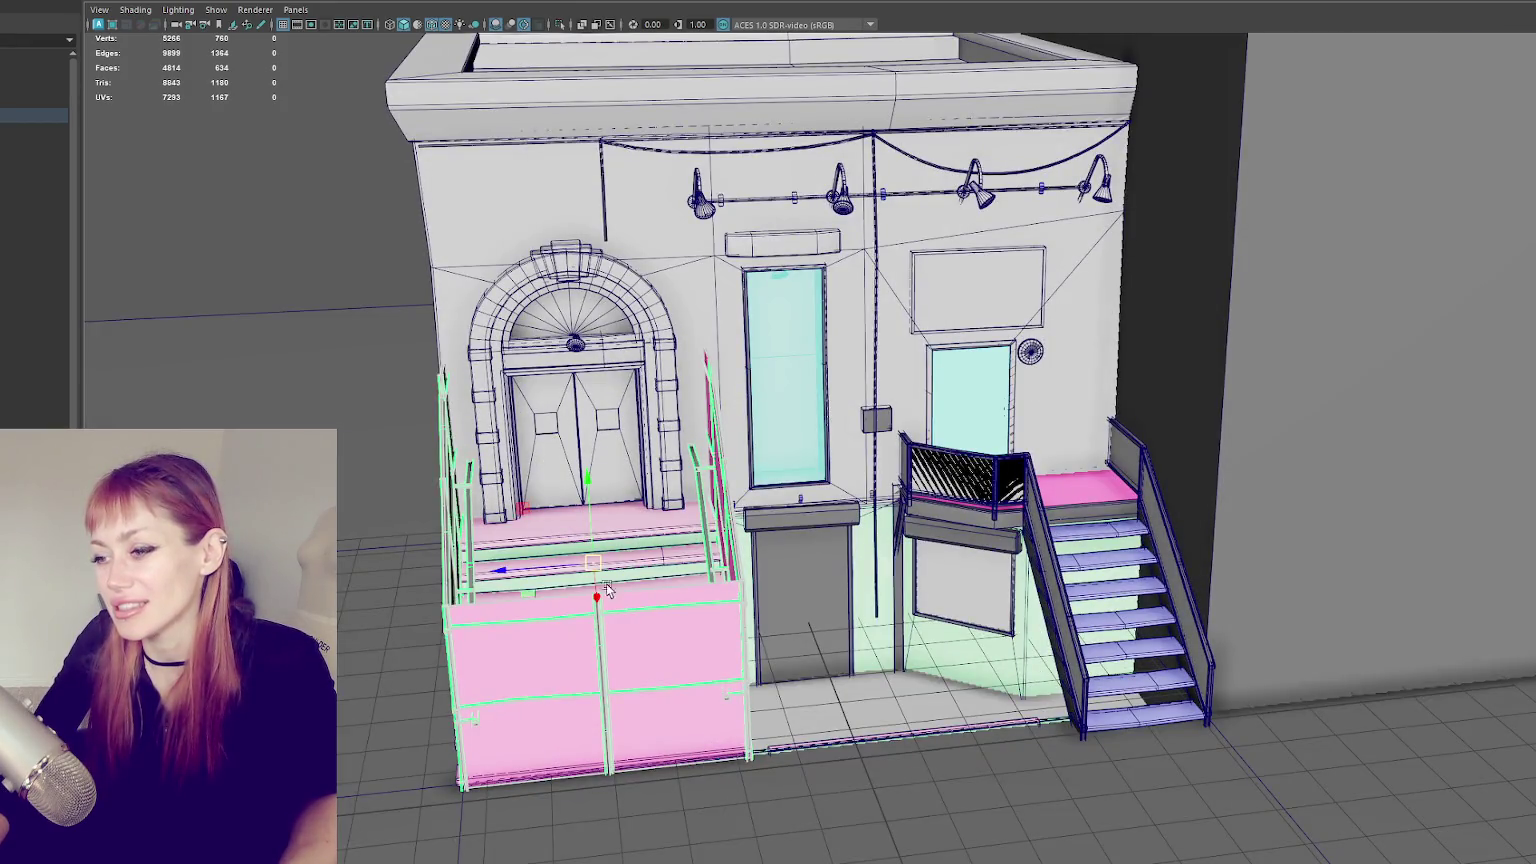
{"action": "mouse_move", "coordinate": [505, 575]}
{"action": "left_mouse_down"}
{"action": "mouse_move", "coordinate": [632, 553]}
{"action": "mouse_move", "coordinate": [604, 551]}
{"action": "left_mouse_up"}
{"action": "scroll", "coordinate": [537, 572], "scroll_direction": "down", "scroll_amount": 2}
{"action": "scroll", "coordinate": [632, 553], "scroll_direction": "up", "scroll_amount": 2}
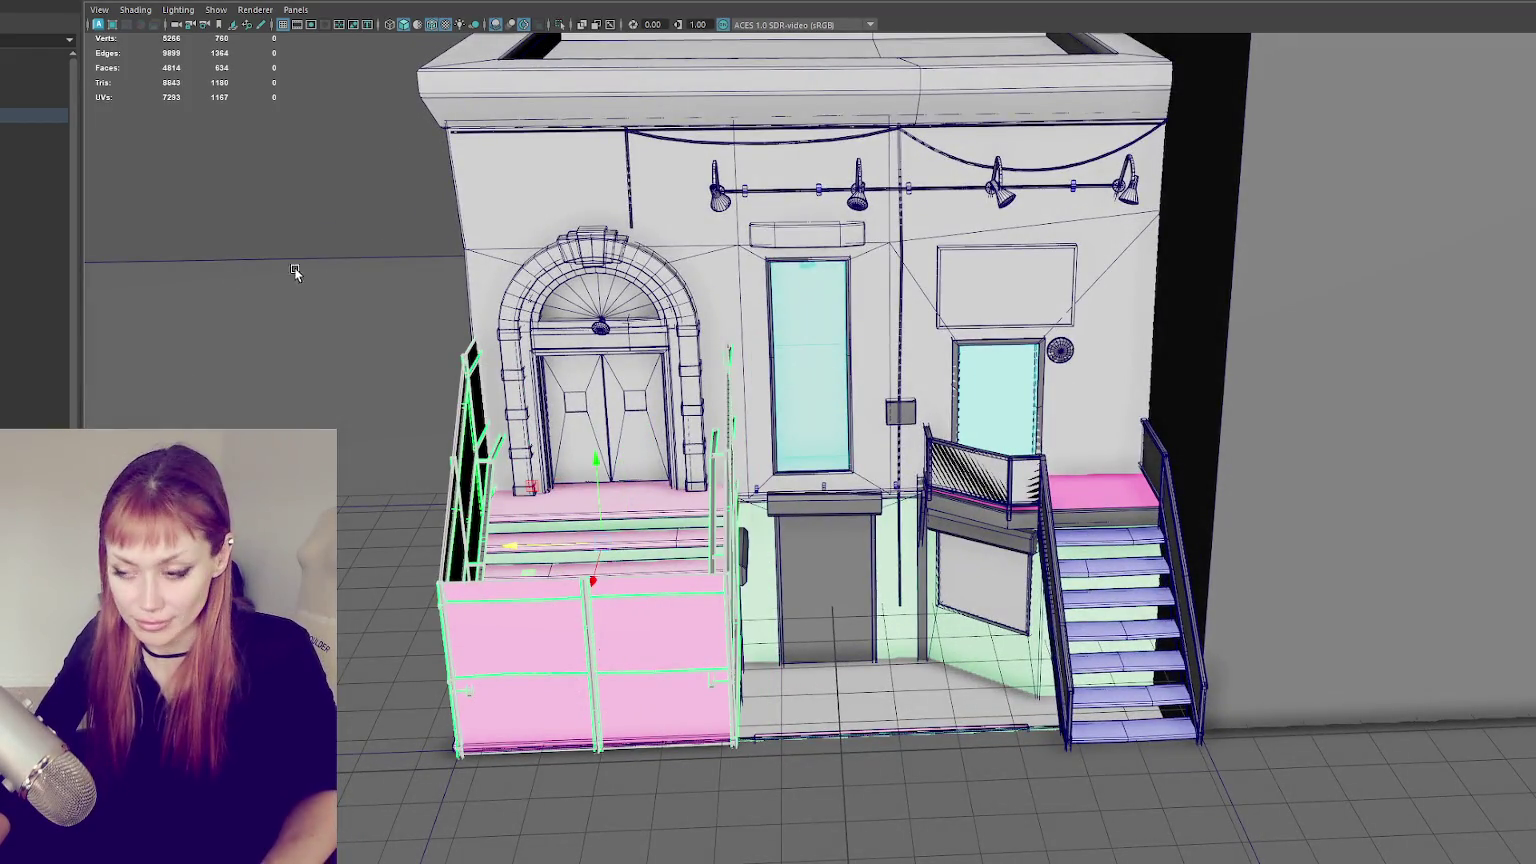
- Hide the front railing panels and select the arched door frame
{"action": "key", "text": "ctrl+z"}
{"action": "mouse_move", "coordinate": [294, 266]}
{"action": "left_mouse_down", "text": "alt"}
{"action": "mouse_move", "coordinate": [790, 572]}
{"action": "mouse_move", "coordinate": [530, 395]}
{"action": "mouse_move", "coordinate": [572, 390]}
{"action": "left_mouse_up", "text": "alt"}
{"action": "left_click", "coordinate": [530, 395]}
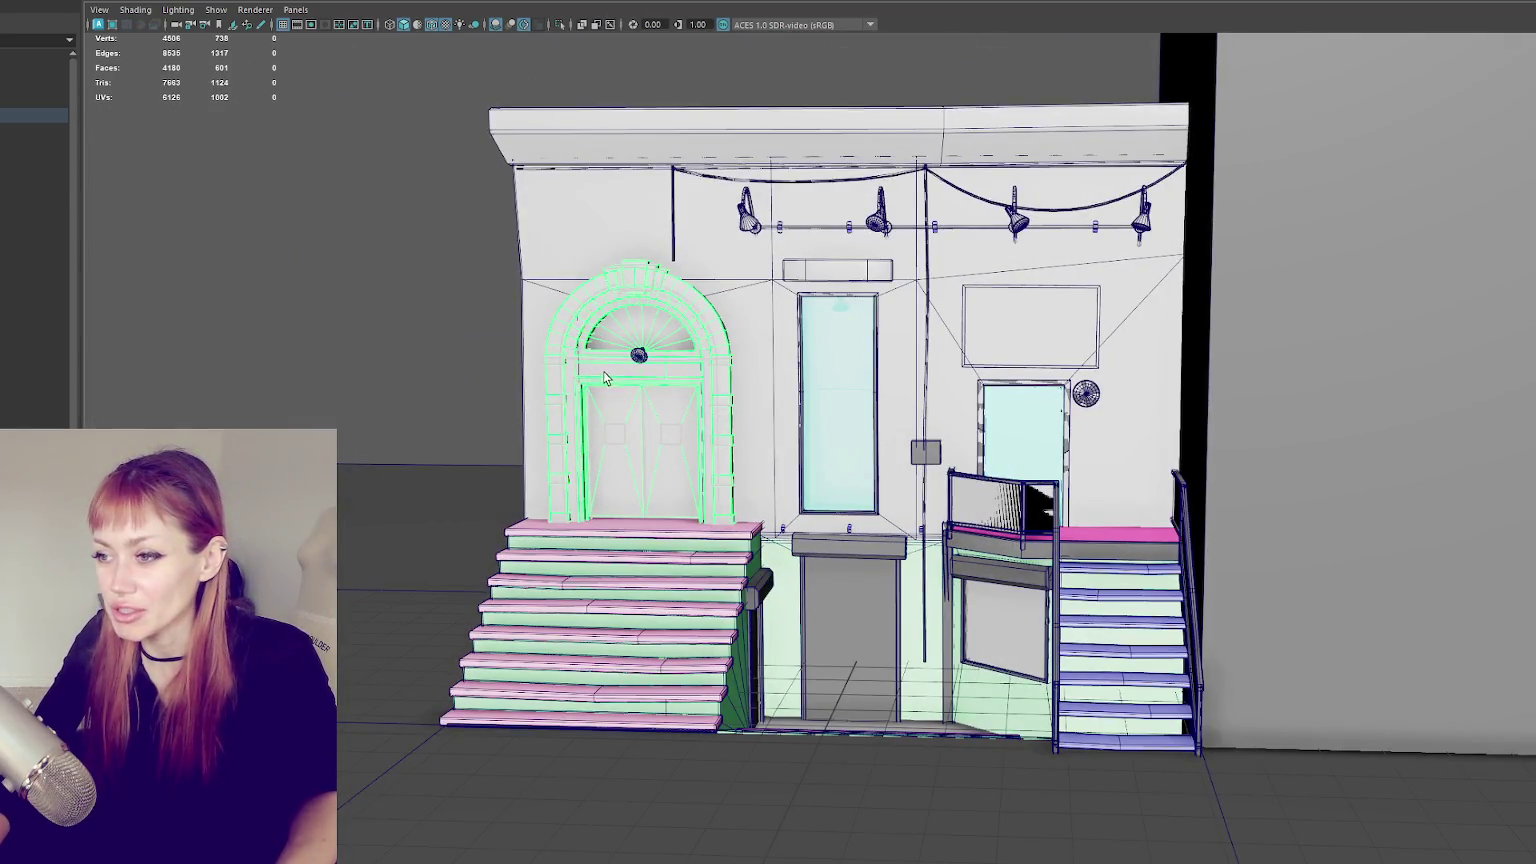
- Add the round fixture to the arch selection and slide the arch right along the wall
{"action": "left_click", "coordinate": [637, 356], "text": "shift"}
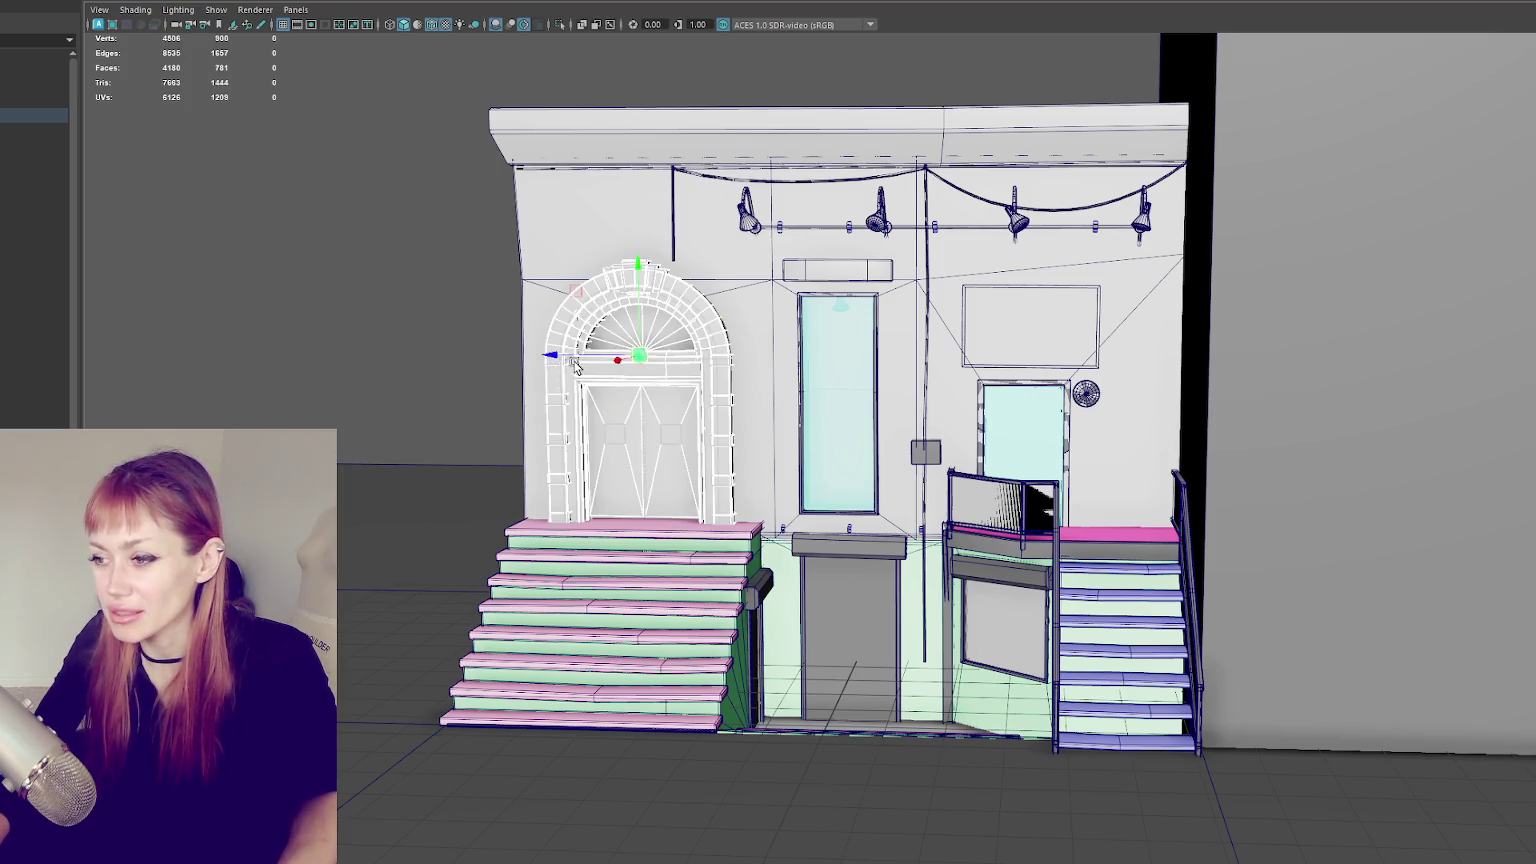
{"action": "mouse_move", "coordinate": [590, 366]}
{"action": "left_mouse_down"}
{"action": "mouse_move", "coordinate": [578, 350]}
{"action": "mouse_move", "coordinate": [580, 364]}
{"action": "left_mouse_up"}
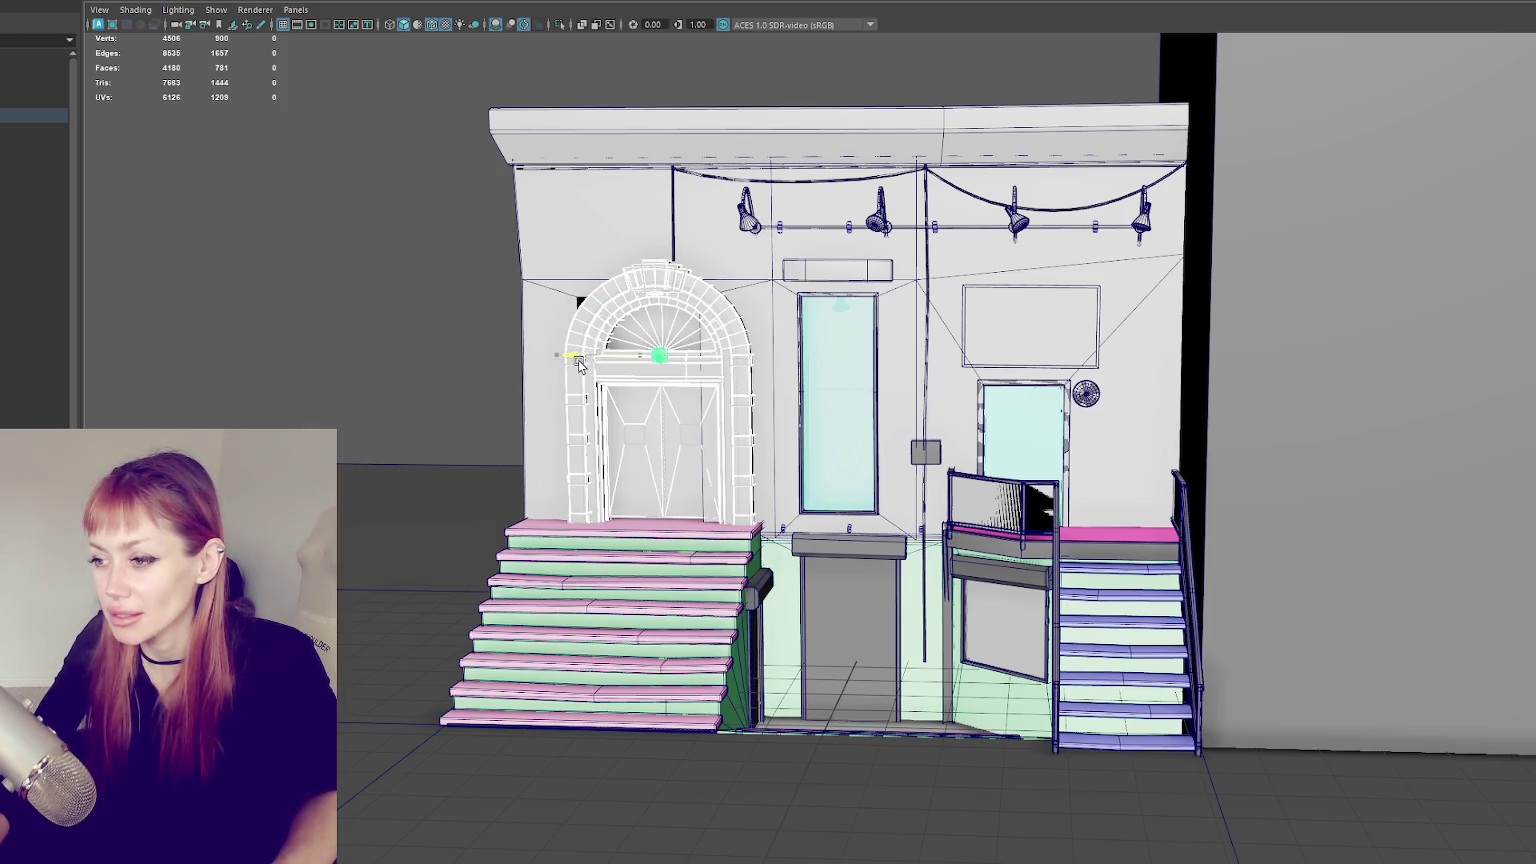
{"action": "left_click_drag", "start_coordinate": [579, 363], "coordinate": [587, 331]}
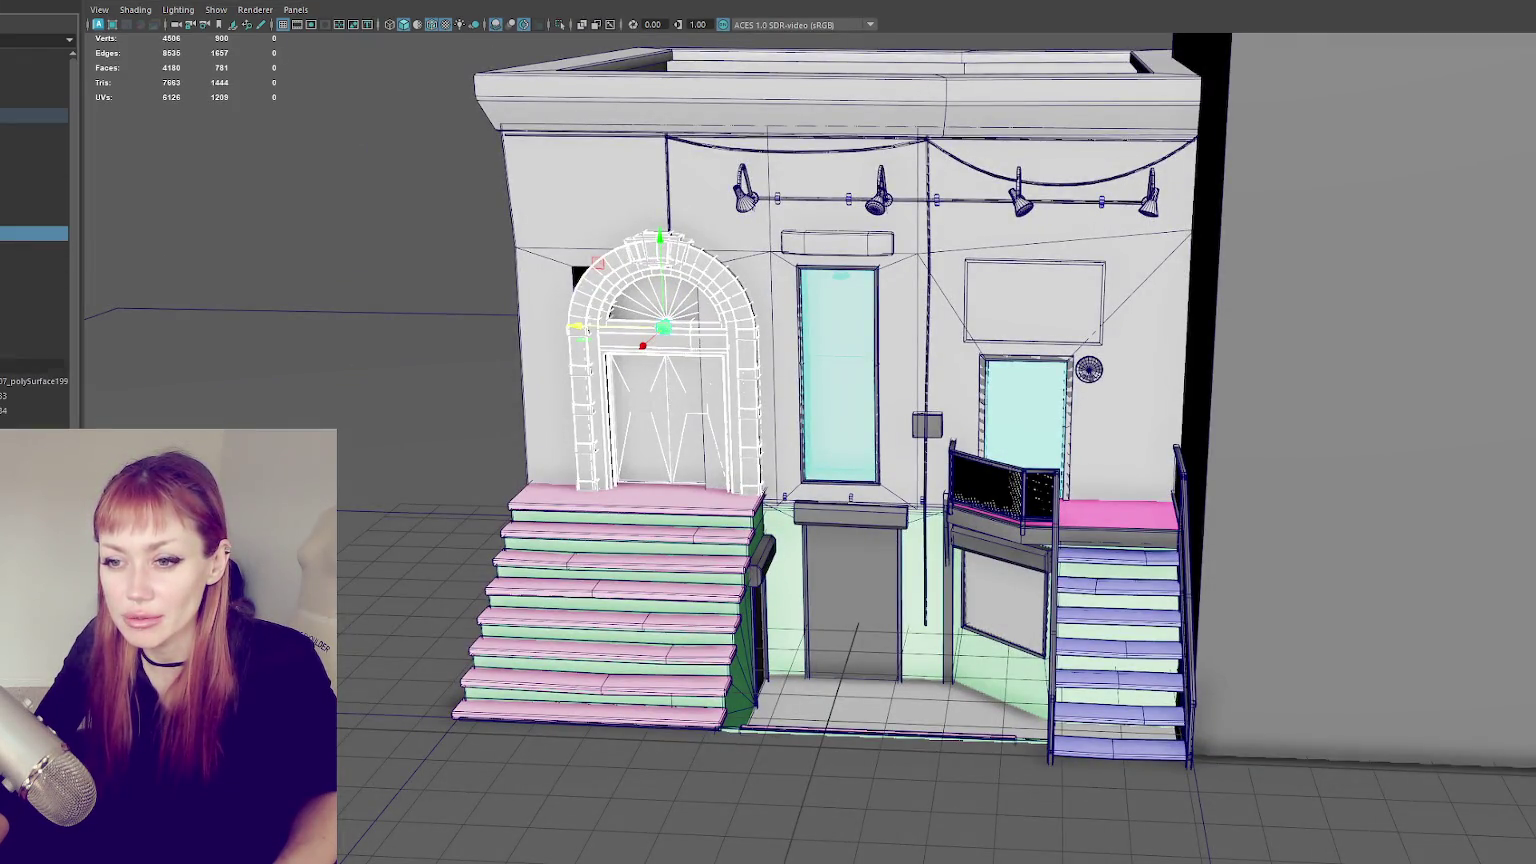
- Show the stair railings again and select the building wall from a side angle
{"action": "right_click_drag", "start_coordinate": [587, 331], "coordinate": [751, 356], "text": "alt"}
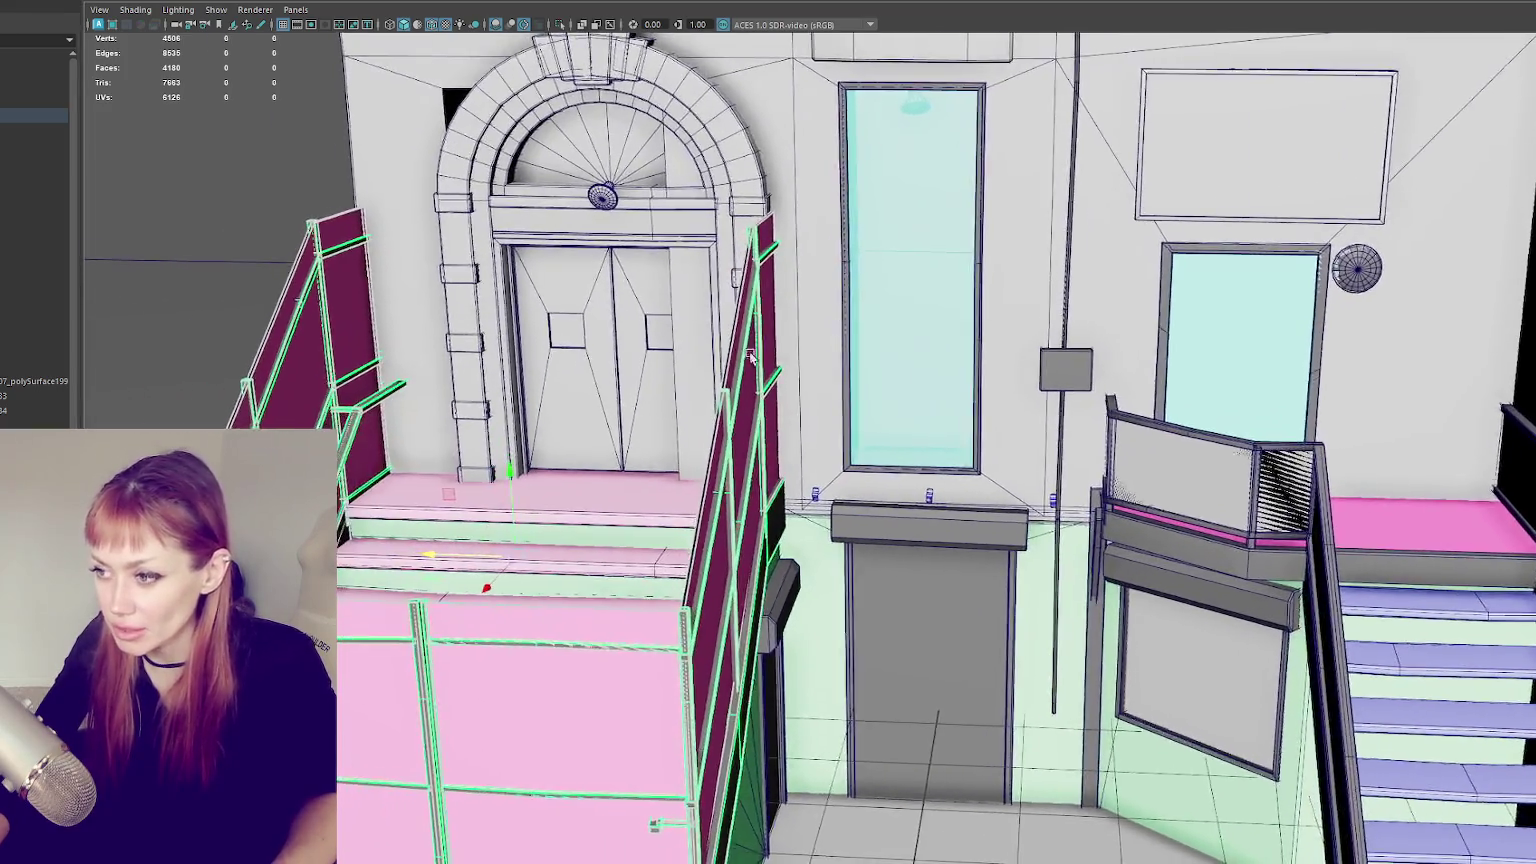
{"action": "mouse_move", "coordinate": [751, 356]}
{"action": "left_mouse_down", "text": "alt"}
{"action": "mouse_move", "coordinate": [856, 380]}
{"action": "mouse_move", "coordinate": [768, 378]}
{"action": "mouse_move", "coordinate": [410, 441]}
{"action": "left_mouse_up", "text": "alt"}
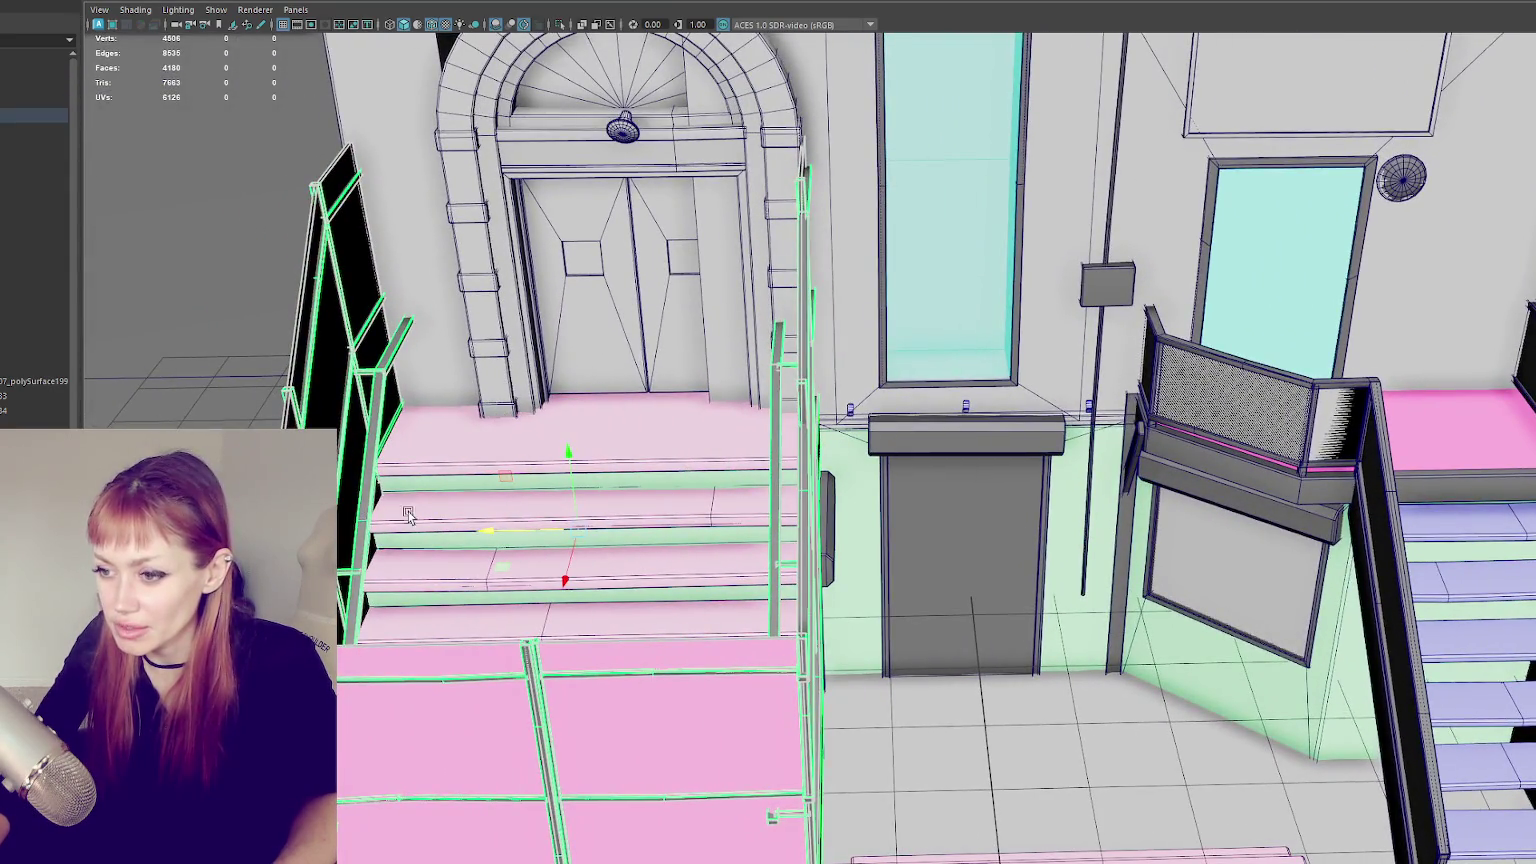
{"action": "scroll", "coordinate": [549, 318], "scroll_direction": "down", "scroll_amount": 3}
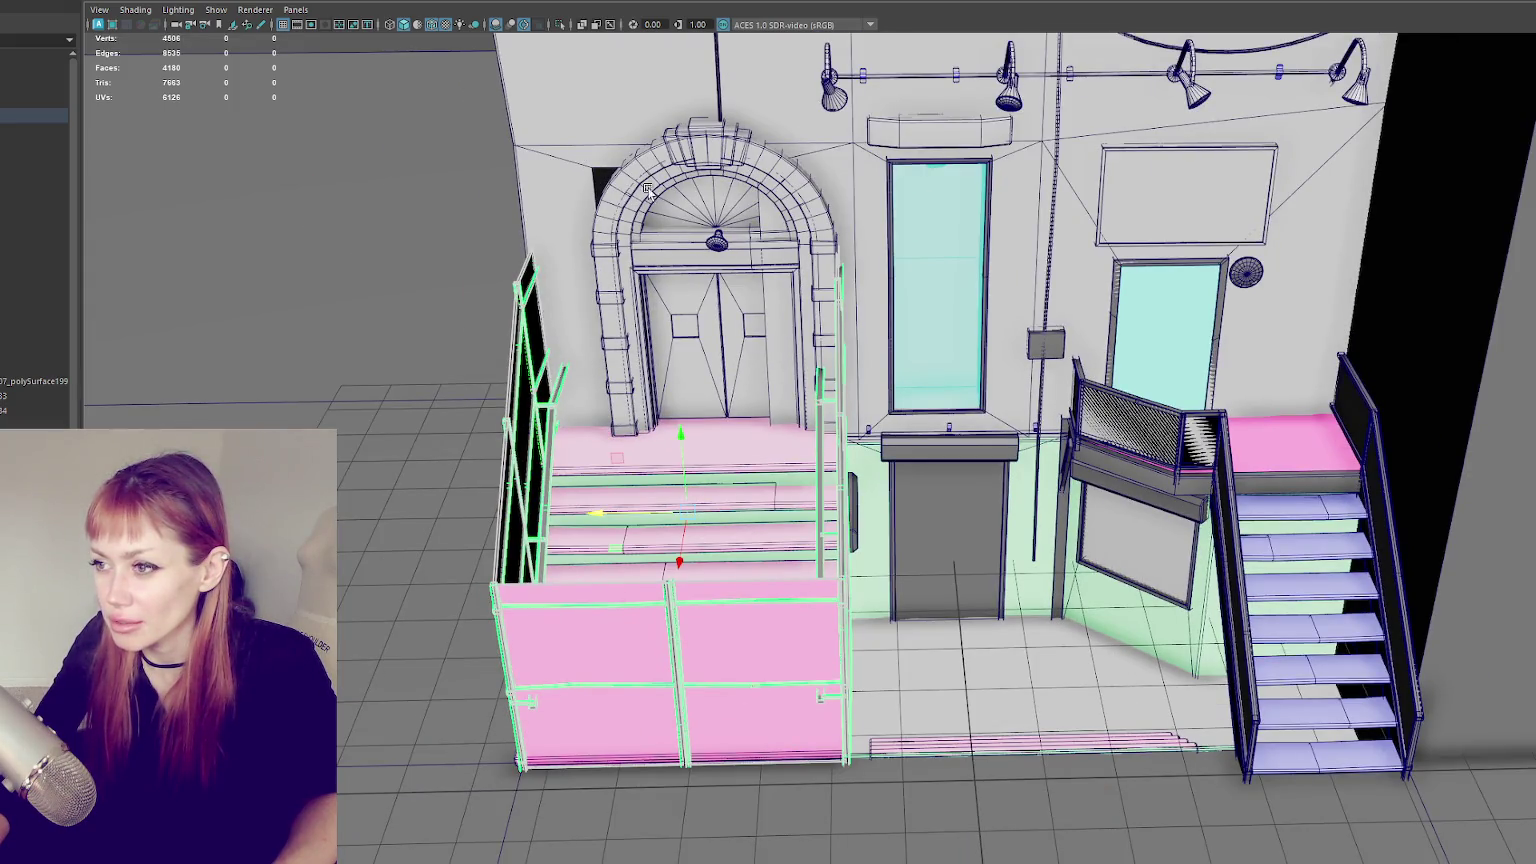
{"action": "left_click", "coordinate": [600, 152]}
- In wireframe, select the arched doorway's vertices and slide them along X
{"action": "key", "text": "f"}
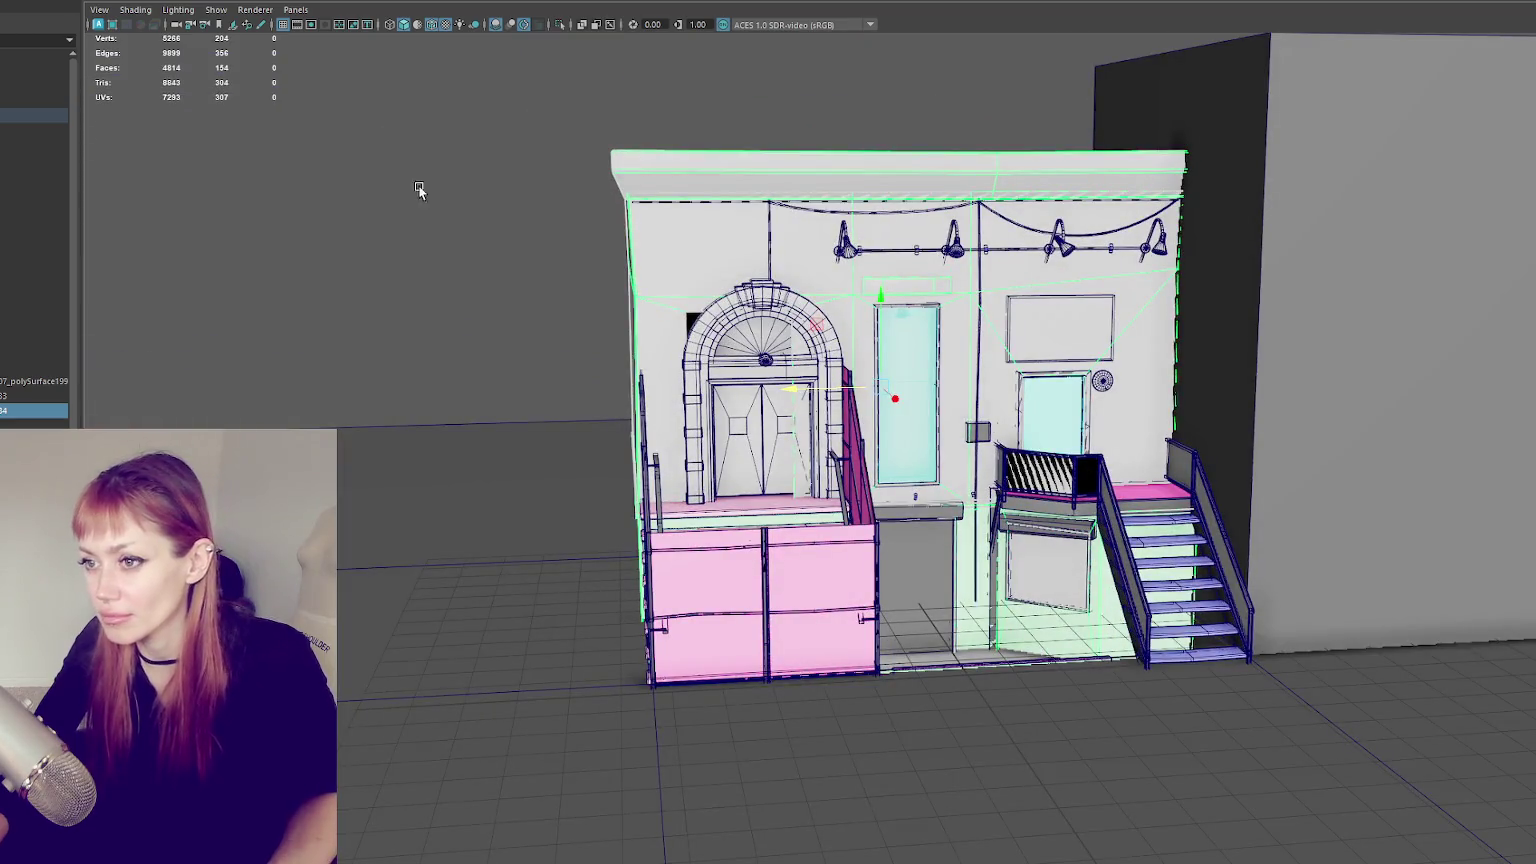
{"action": "key", "text": "4"}
{"action": "mouse_move", "coordinate": [418, 189]}
{"action": "left_mouse_down", "text": "alt"}
{"action": "mouse_move", "coordinate": [761, 334]}
{"action": "mouse_move", "coordinate": [590, 315]}
{"action": "left_mouse_up", "text": "alt"}
{"action": "left_click", "coordinate": [748, 555]}
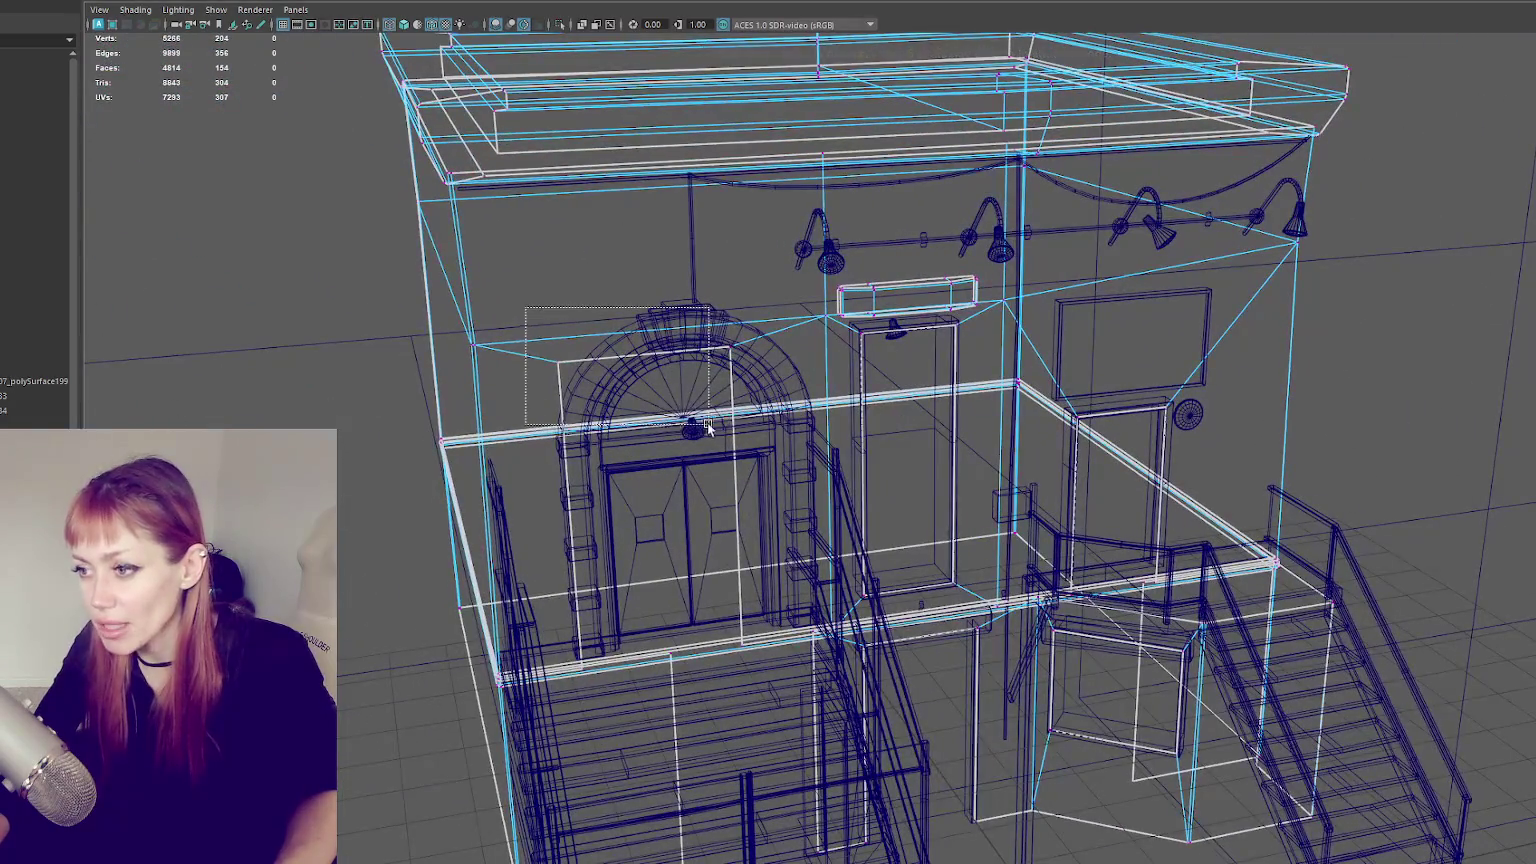
{"action": "left_click_drag", "start_coordinate": [711, 668], "coordinate": [679, 662], "text": "alt"}
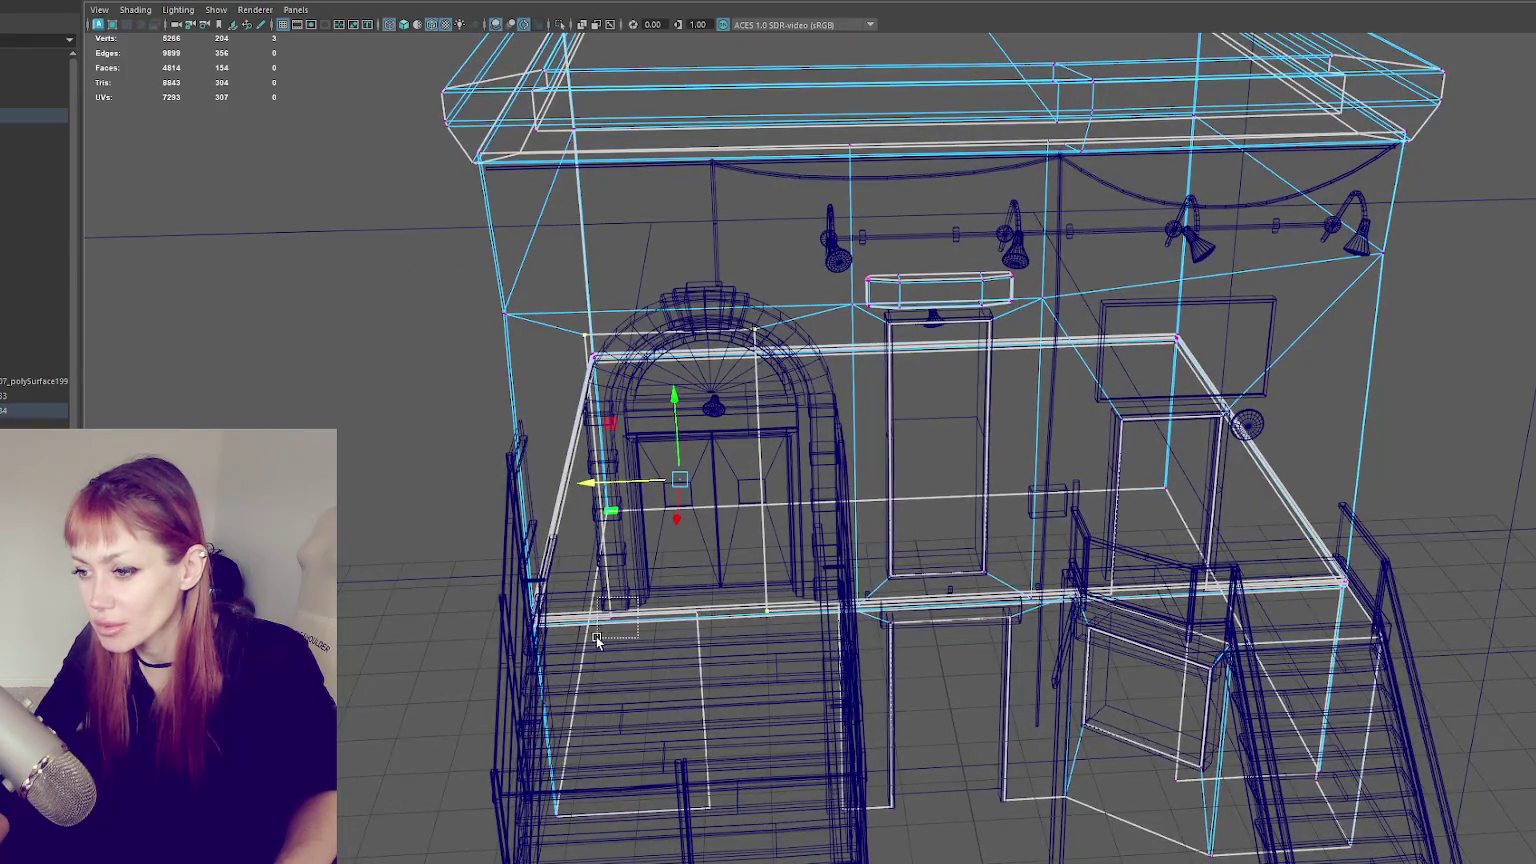
{"action": "left_click_drag", "start_coordinate": [600, 505], "coordinate": [632, 487]}
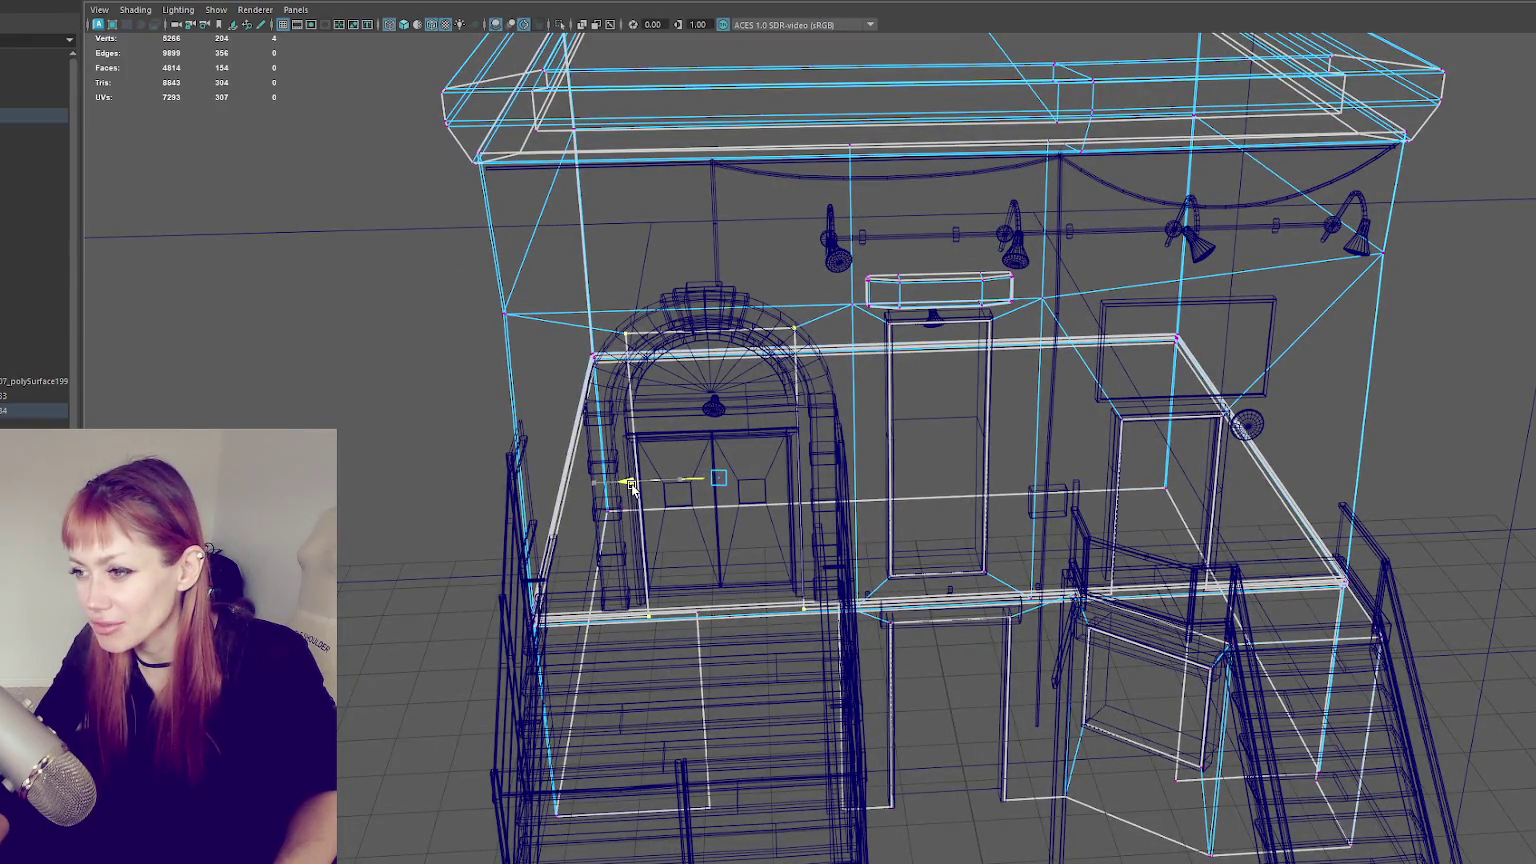
{"action": "mouse_move", "coordinate": [640, 495]}
{"action": "left_mouse_down", "text": "alt"}
{"action": "mouse_move", "coordinate": [665, 472]}
{"action": "mouse_move", "coordinate": [690, 478]}
{"action": "left_mouse_up", "text": "alt"}
- Box-select the building's left wall edge and slide it right along X
{"action": "key", "text": "6"}
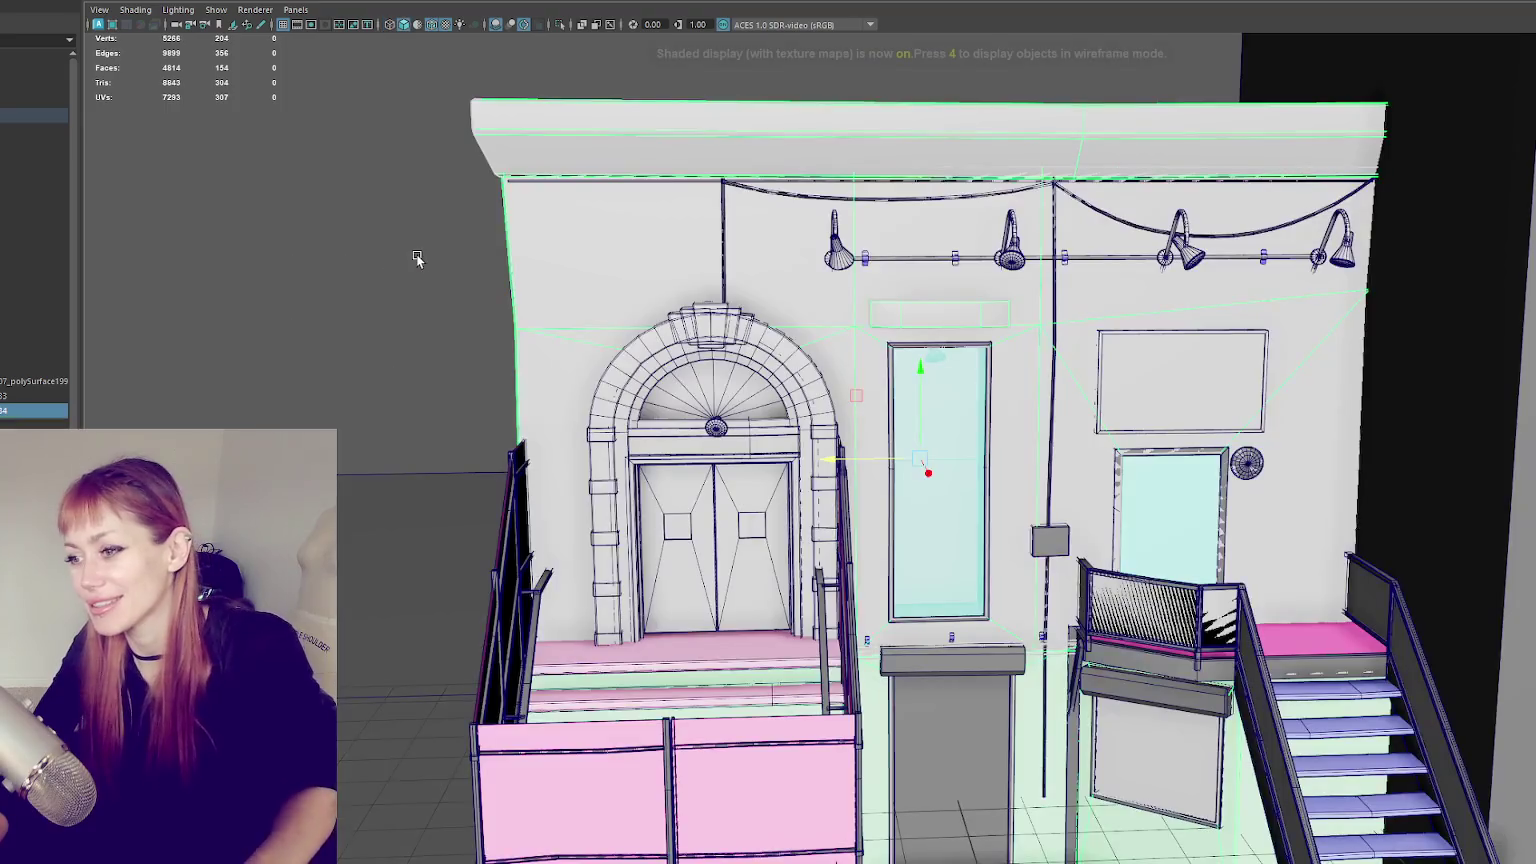
{"action": "key", "text": "4"}
{"action": "mouse_move", "coordinate": [352, 254]}
{"action": "left_mouse_down", "text": "alt"}
{"action": "mouse_move", "coordinate": [418, 243]}
{"action": "mouse_move", "coordinate": [390, 248]}
{"action": "left_mouse_up", "text": "alt"}
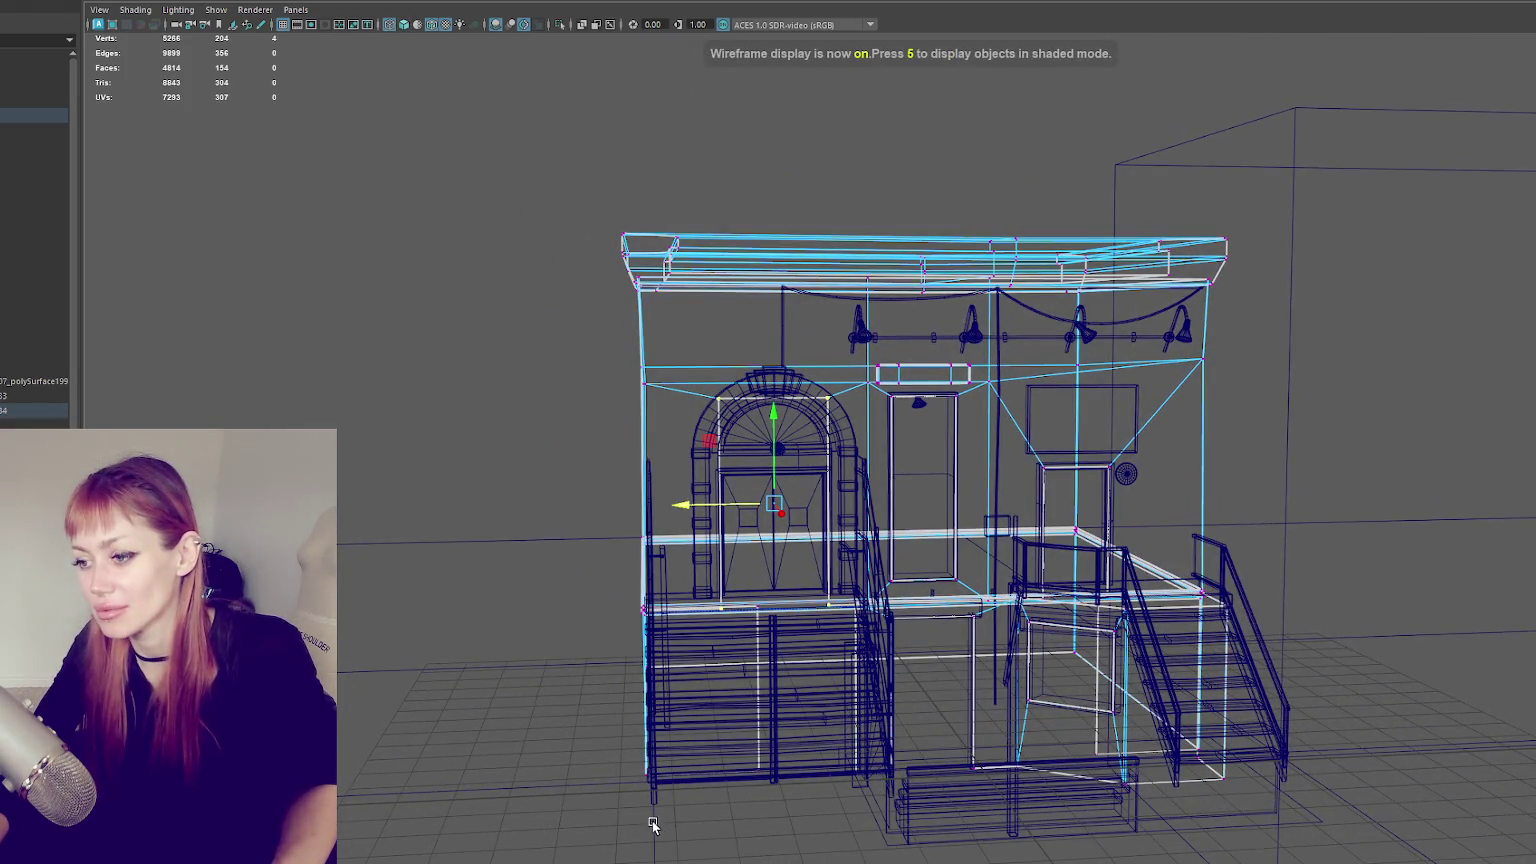
{"action": "left_click_drag", "start_coordinate": [712, 858], "coordinate": [494, 161]}
{"action": "key", "text": "6"}
{"action": "left_click_drag", "start_coordinate": [612, 491], "coordinate": [606, 482]}
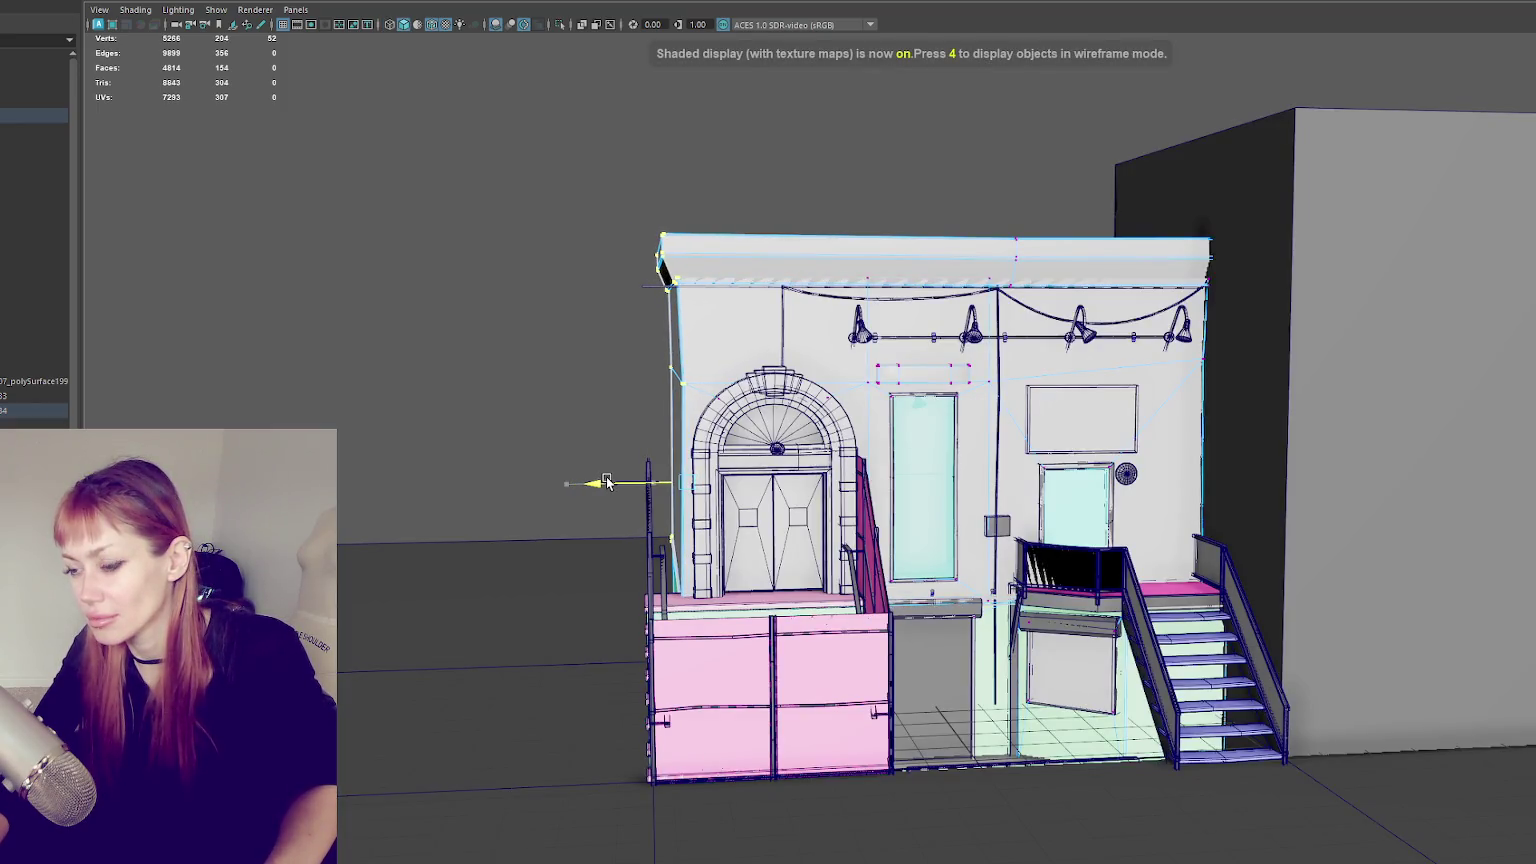
{"action": "left_click", "coordinate": [648, 500]}
{"action": "mouse_move", "coordinate": [606, 482]}
{"action": "left_mouse_down", "text": "alt"}
{"action": "mouse_move", "coordinate": [574, 389]}
{"action": "mouse_move", "coordinate": [688, 836]}
{"action": "left_mouse_up", "text": "alt"}
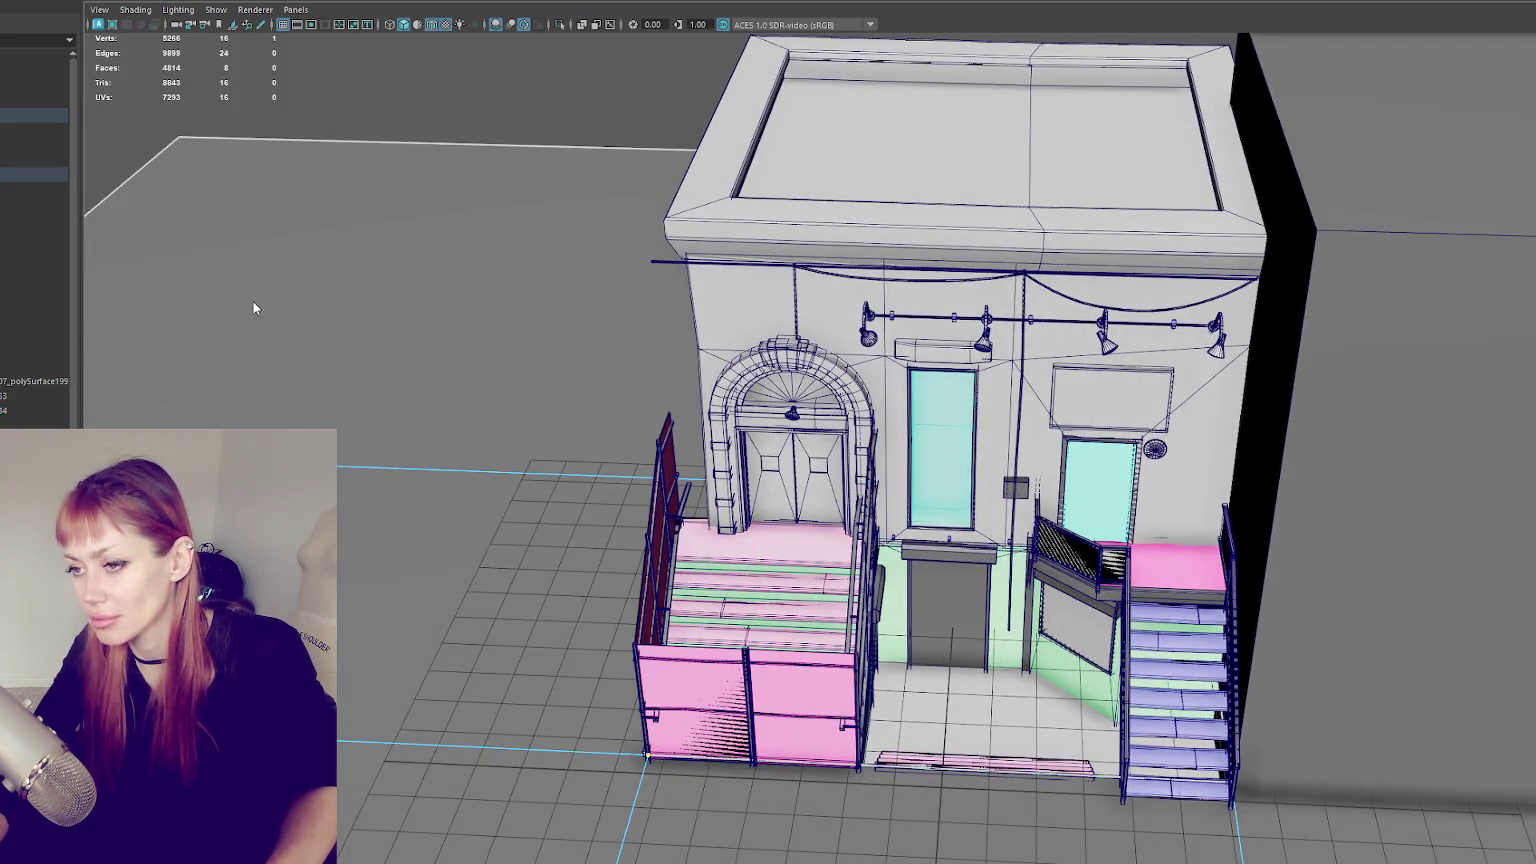
- Select the porch stairs and left railing vertices and shift them along X
{"action": "right_click_drag", "start_coordinate": [439, 206], "coordinate": [514, 86]}
{"action": "left_click", "coordinate": [680, 615]}
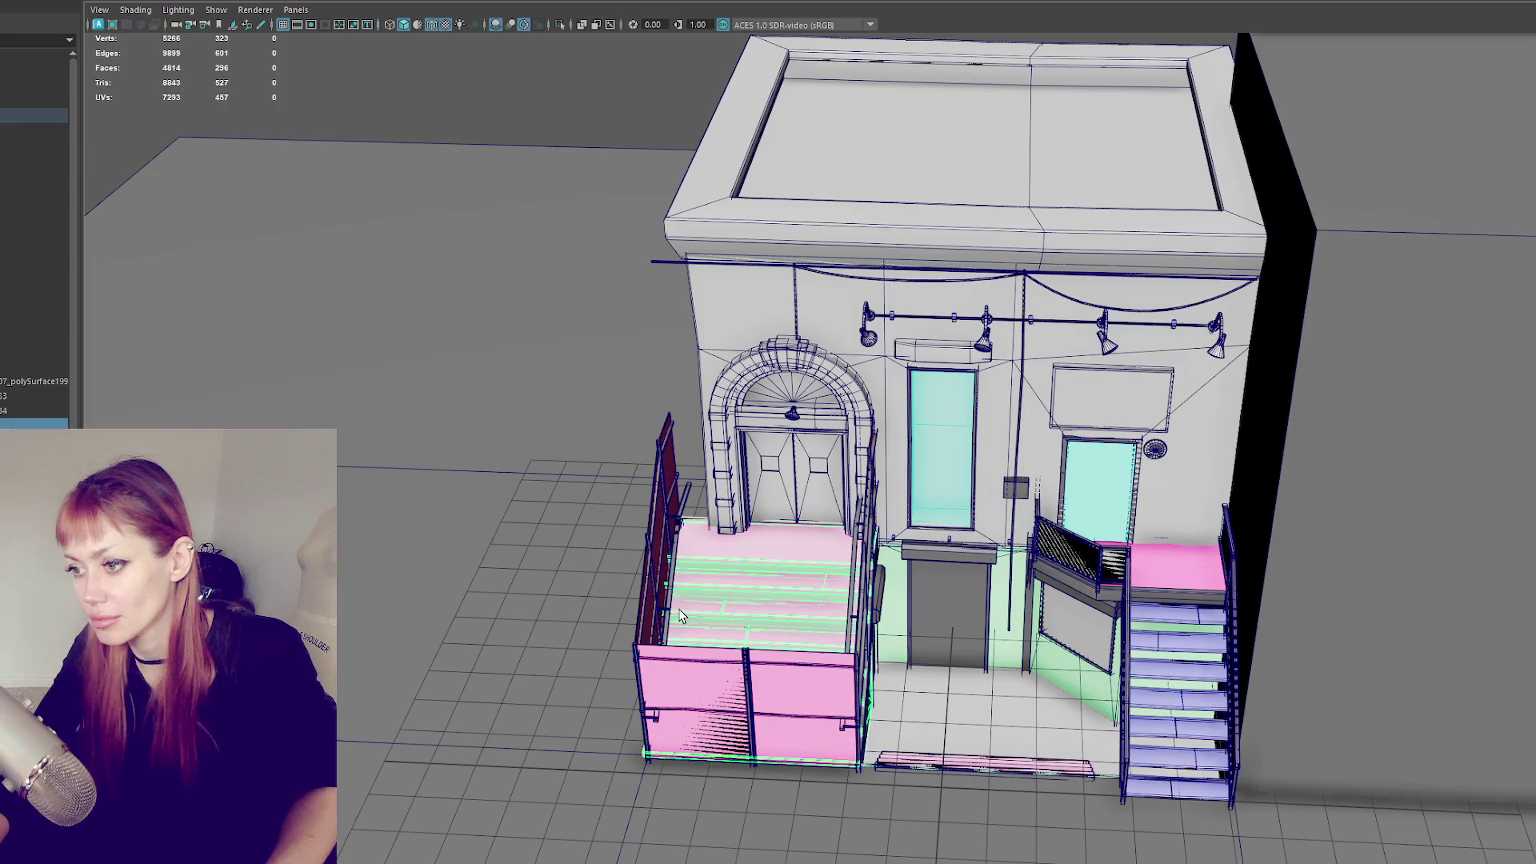
{"action": "left_click", "coordinate": [646, 554], "text": "shift"}
{"action": "right_click_drag", "start_coordinate": [587, 124], "coordinate": [585, 80]}
{"action": "mouse_move", "coordinate": [500, 122]}
{"action": "left_mouse_down"}
{"action": "mouse_move", "coordinate": [700, 800]}
{"action": "mouse_move", "coordinate": [654, 658]}
{"action": "left_mouse_up"}
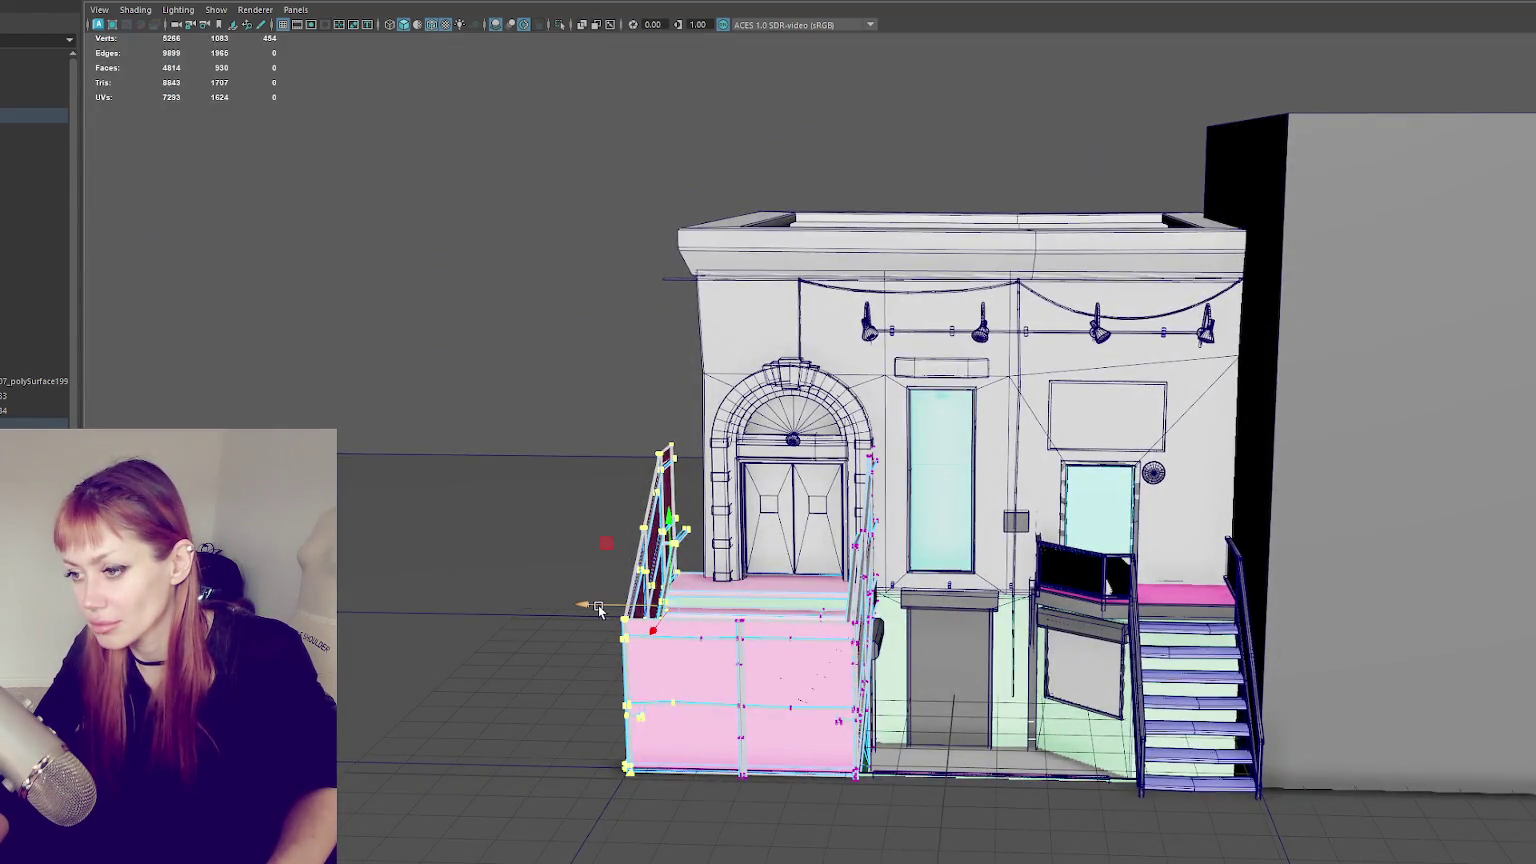
{"action": "mouse_move", "coordinate": [598, 609]}
{"action": "left_mouse_down"}
{"action": "mouse_move", "coordinate": [640, 614]}
{"action": "mouse_move", "coordinate": [702, 678]}
{"action": "left_mouse_up"}
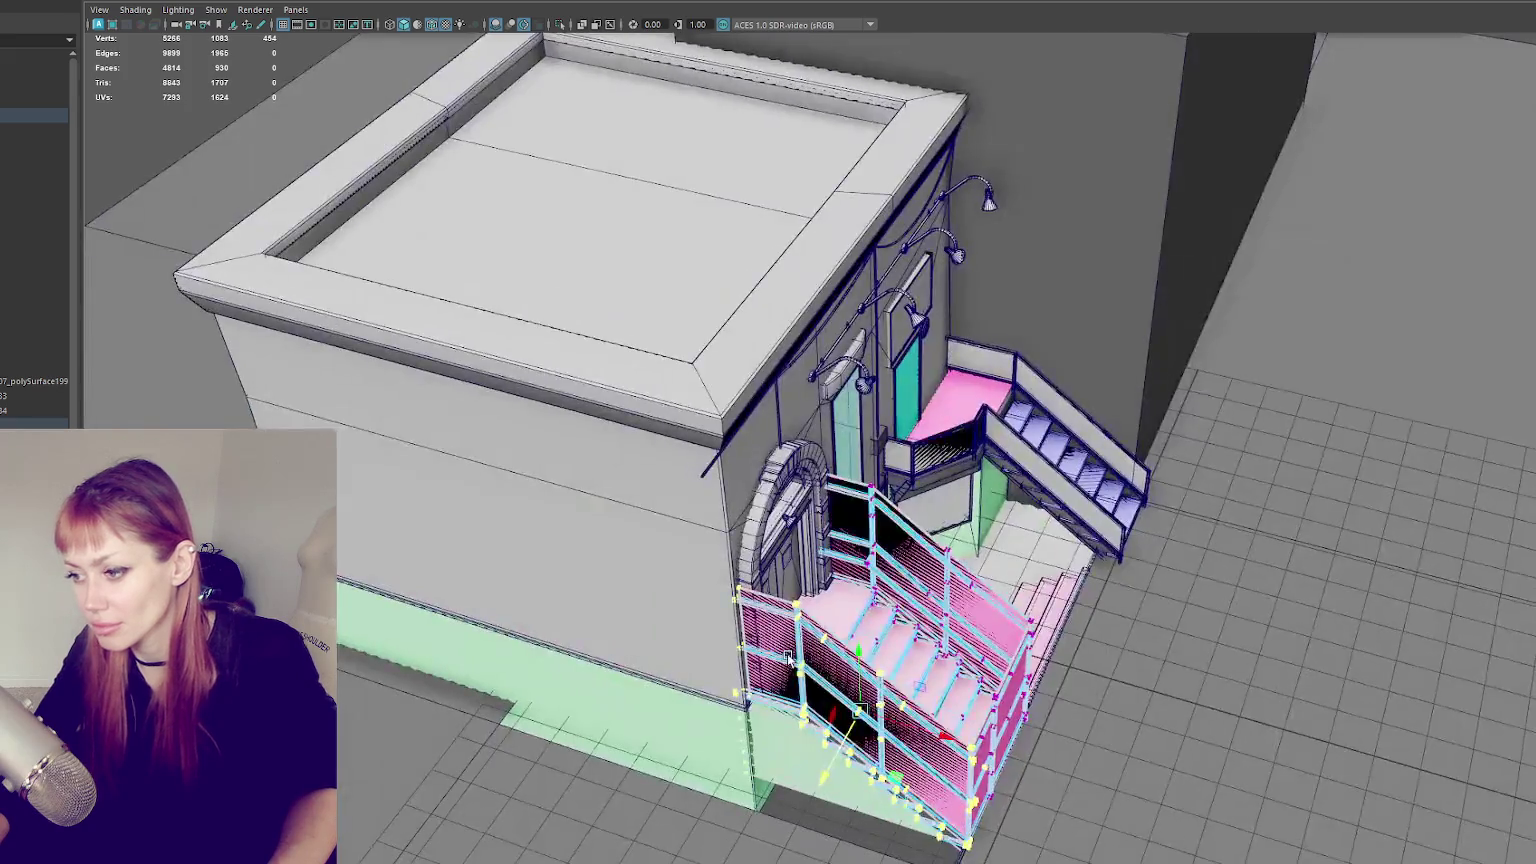
{"action": "scroll", "coordinate": [703, 677], "scroll_direction": "up", "scroll_amount": 3}
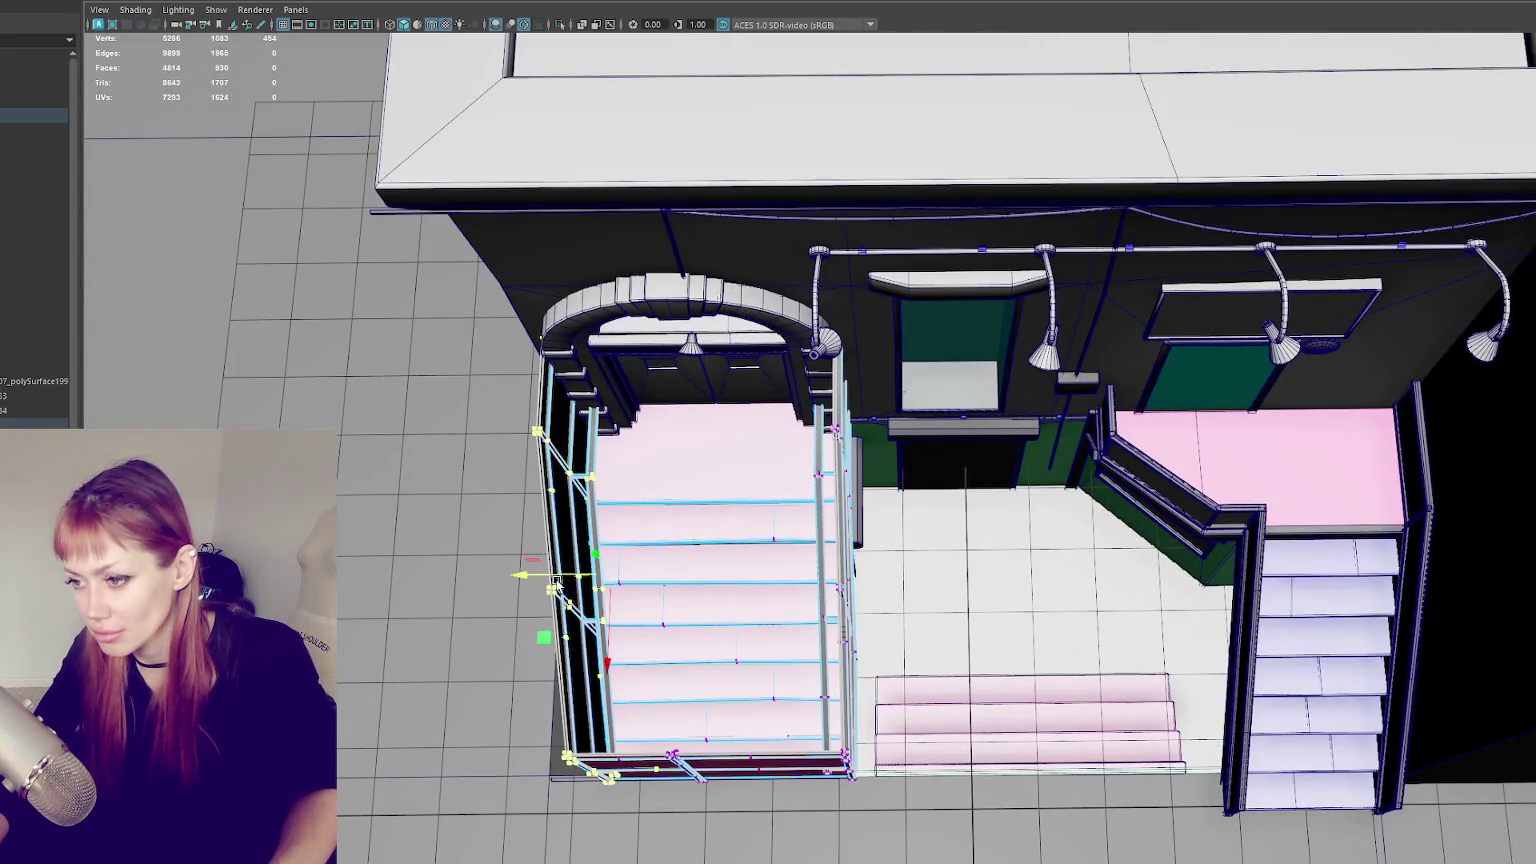
{"action": "left_click_drag", "start_coordinate": [483, 597], "coordinate": [520, 592]}
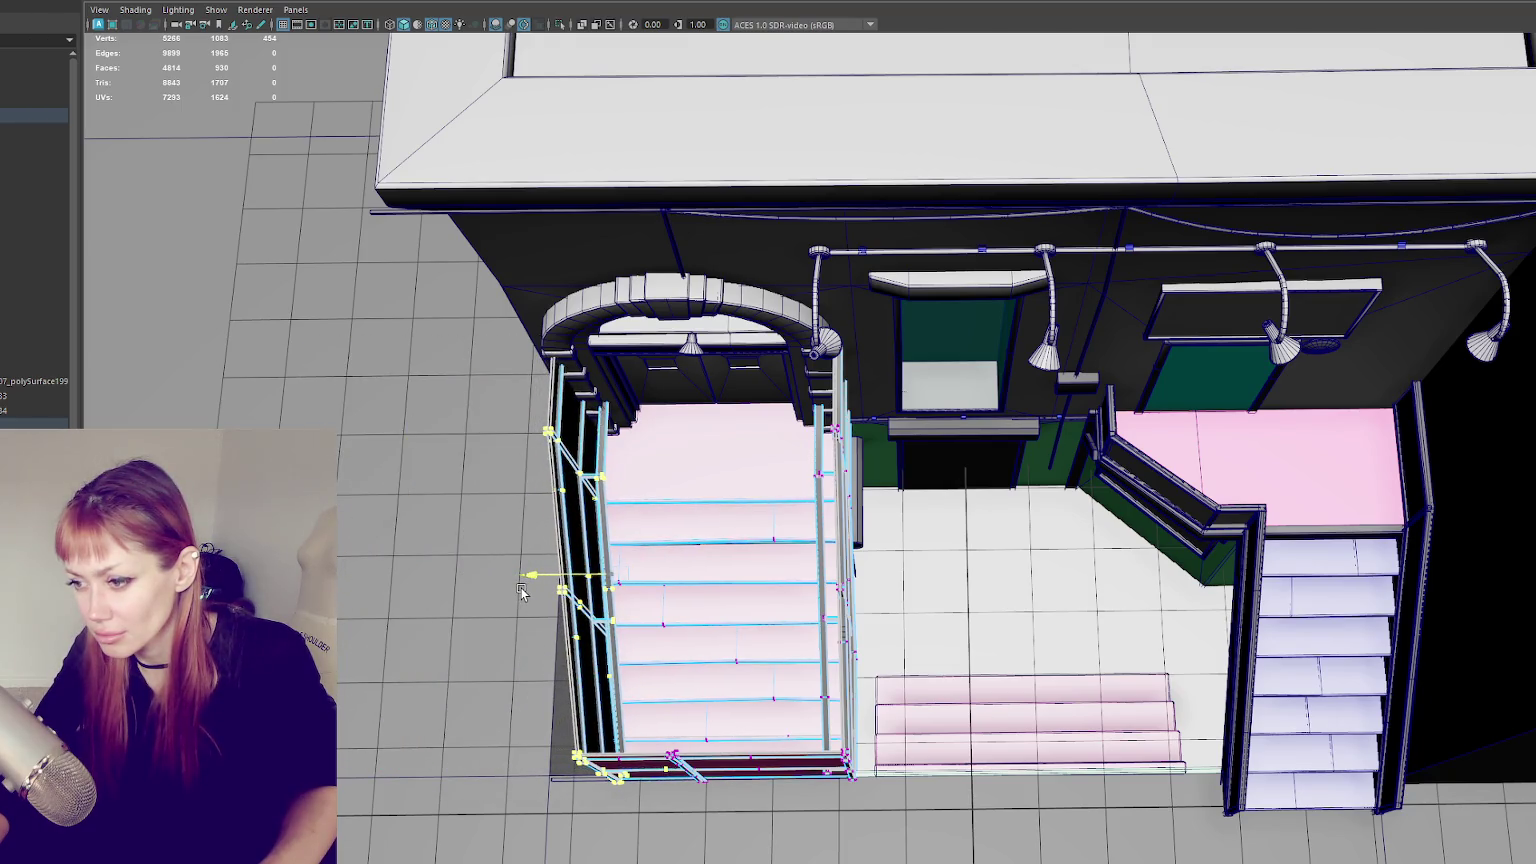
{"action": "key", "text": "4"}
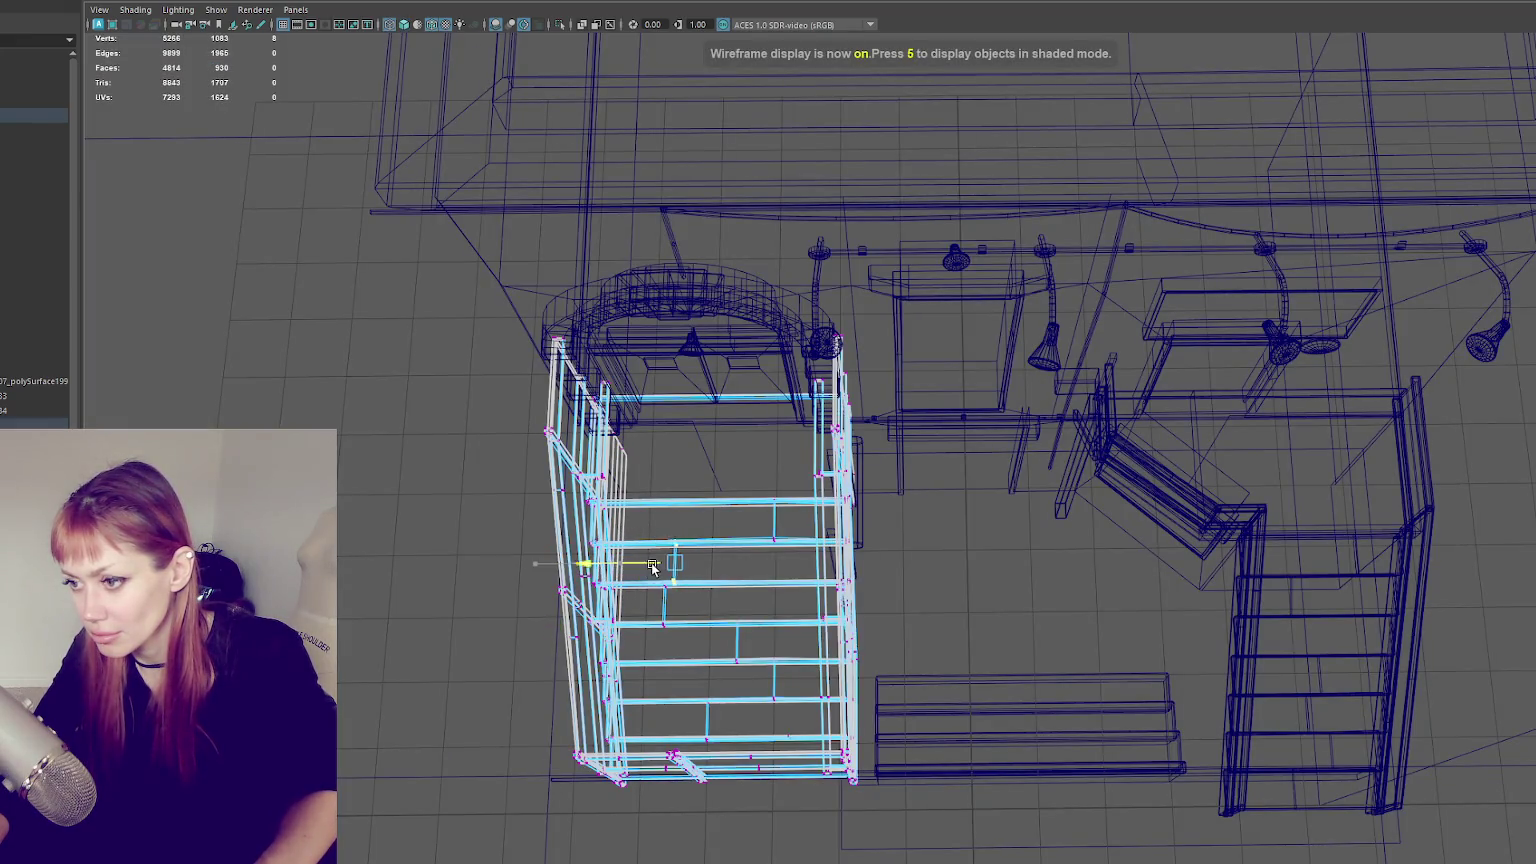
{"action": "key", "text": "5"}
- Frame the front stairs, reselect the railing vertices and nudge them slightly left into place
{"action": "left_click_drag", "start_coordinate": [669, 566], "coordinate": [527, 447], "text": "alt"}
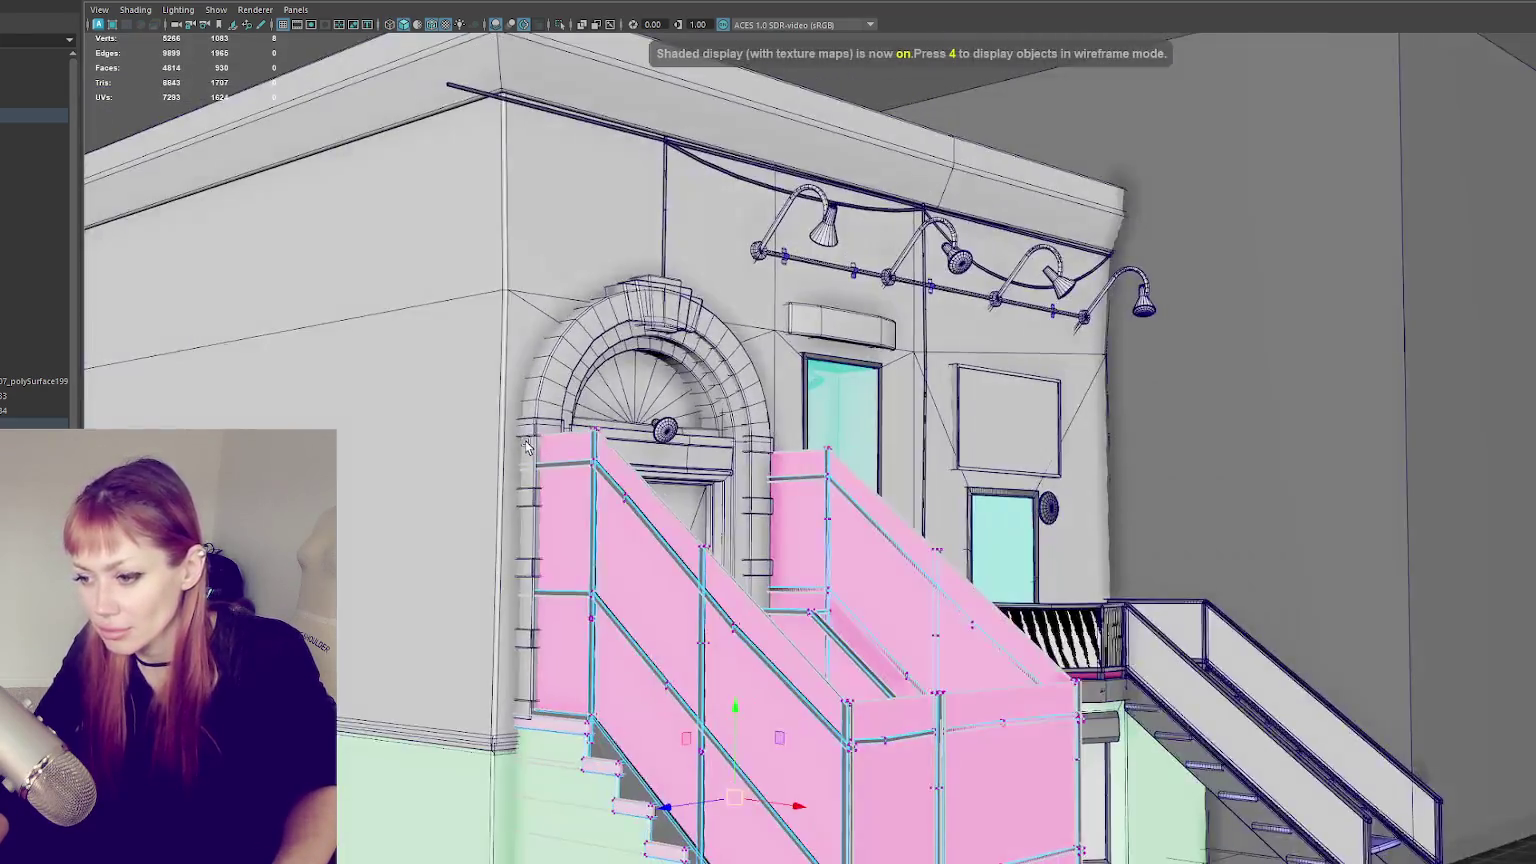
{"action": "right_click_drag", "start_coordinate": [527, 447], "coordinate": [432, 473], "text": "alt"}
{"action": "mouse_move", "coordinate": [432, 473]}
{"action": "left_mouse_down", "text": "alt"}
{"action": "mouse_move", "coordinate": [466, 473]}
{"action": "mouse_move", "coordinate": [470, 445]}
{"action": "left_mouse_up", "text": "alt"}
{"action": "left_click", "coordinate": [760, 500]}
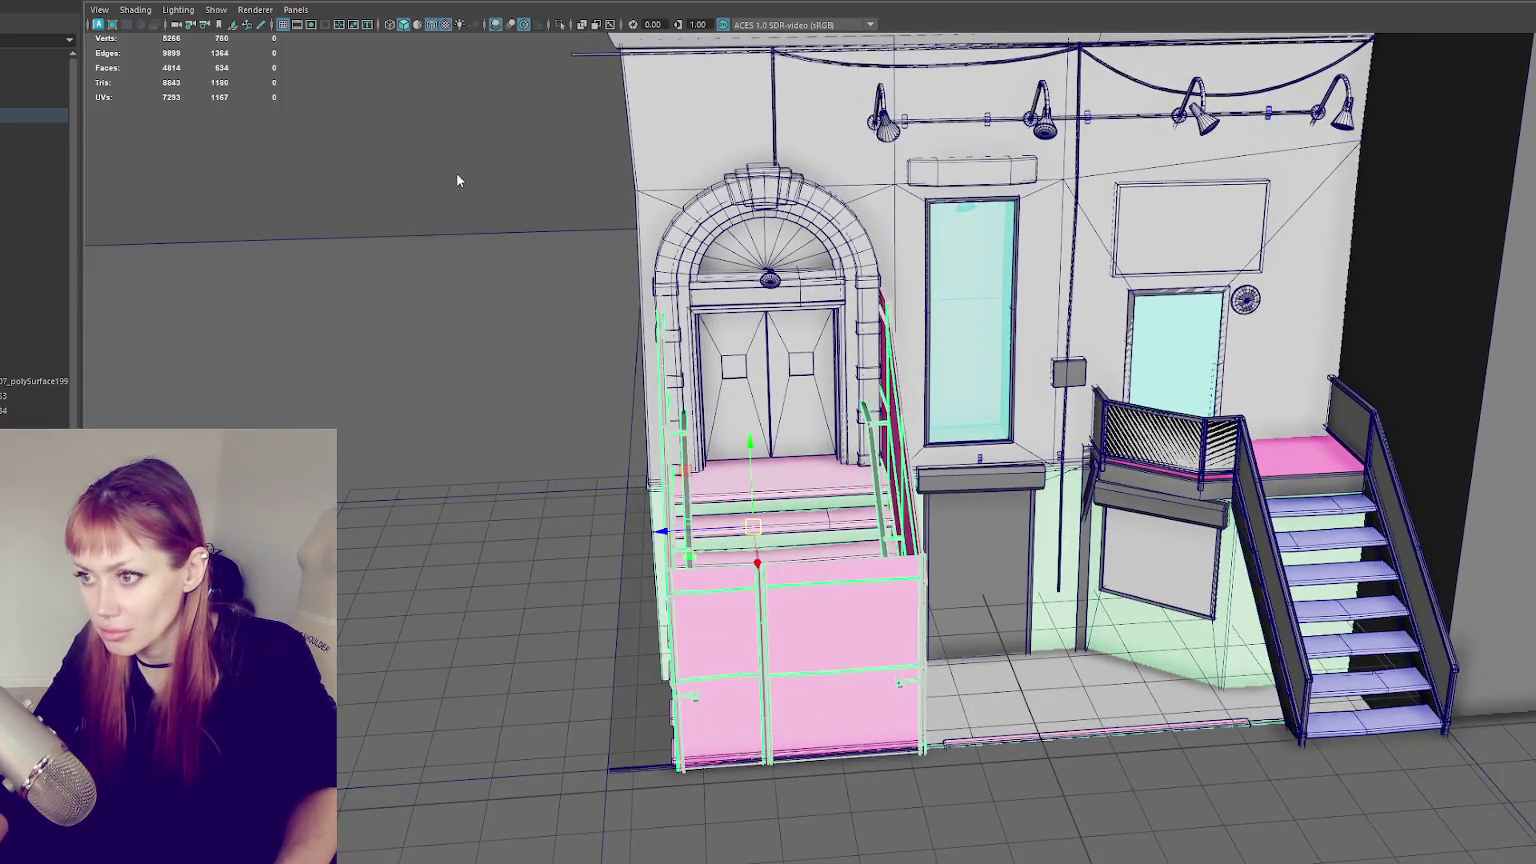
{"action": "key", "text": "f"}
{"action": "left_click", "coordinate": [748, 466]}
{"action": "right_click_drag", "start_coordinate": [529, 121], "coordinate": [534, 163]}
{"action": "left_click_drag", "start_coordinate": [534, 170], "coordinate": [720, 440], "text": "alt"}
{"action": "right_click_drag", "start_coordinate": [720, 440], "coordinate": [750, 470]}
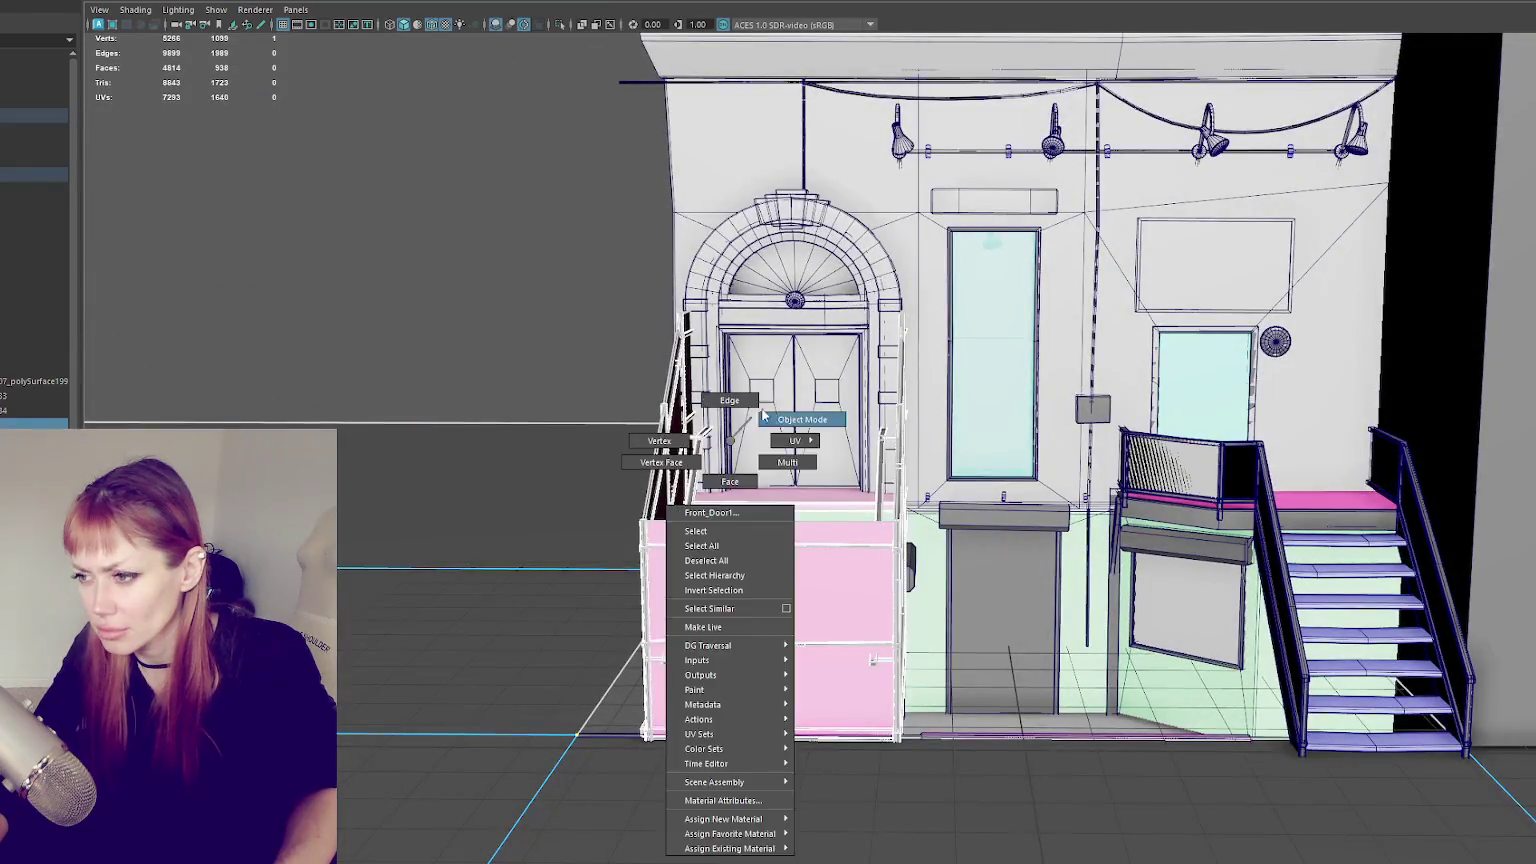
{"action": "left_click_drag", "start_coordinate": [750, 470], "coordinate": [508, 232], "text": "alt"}
{"action": "right_click_drag", "start_coordinate": [508, 232], "coordinate": [460, 180]}
{"action": "mouse_move", "coordinate": [460, 180]}
{"action": "left_mouse_down", "text": "alt"}
{"action": "mouse_move", "coordinate": [585, 260]}
{"action": "mouse_move", "coordinate": [729, 787]}
{"action": "mouse_move", "coordinate": [697, 645]}
{"action": "left_mouse_up", "text": "alt"}
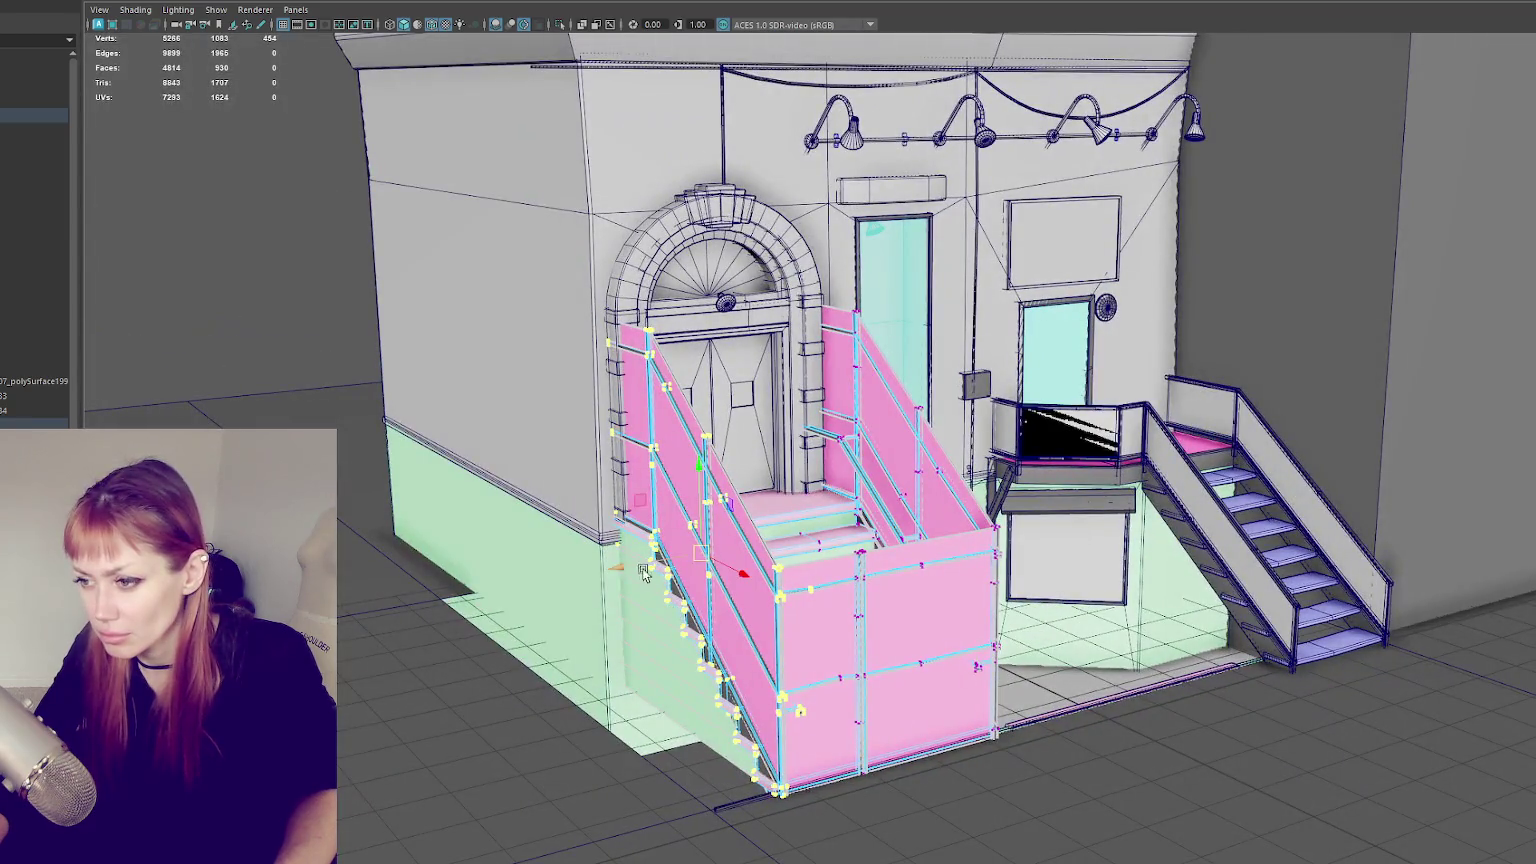
{"action": "middle_click_drag", "start_coordinate": [643, 572], "coordinate": [600, 585]}
{"action": "left_click_drag", "start_coordinate": [625, 580], "coordinate": [678, 578]}
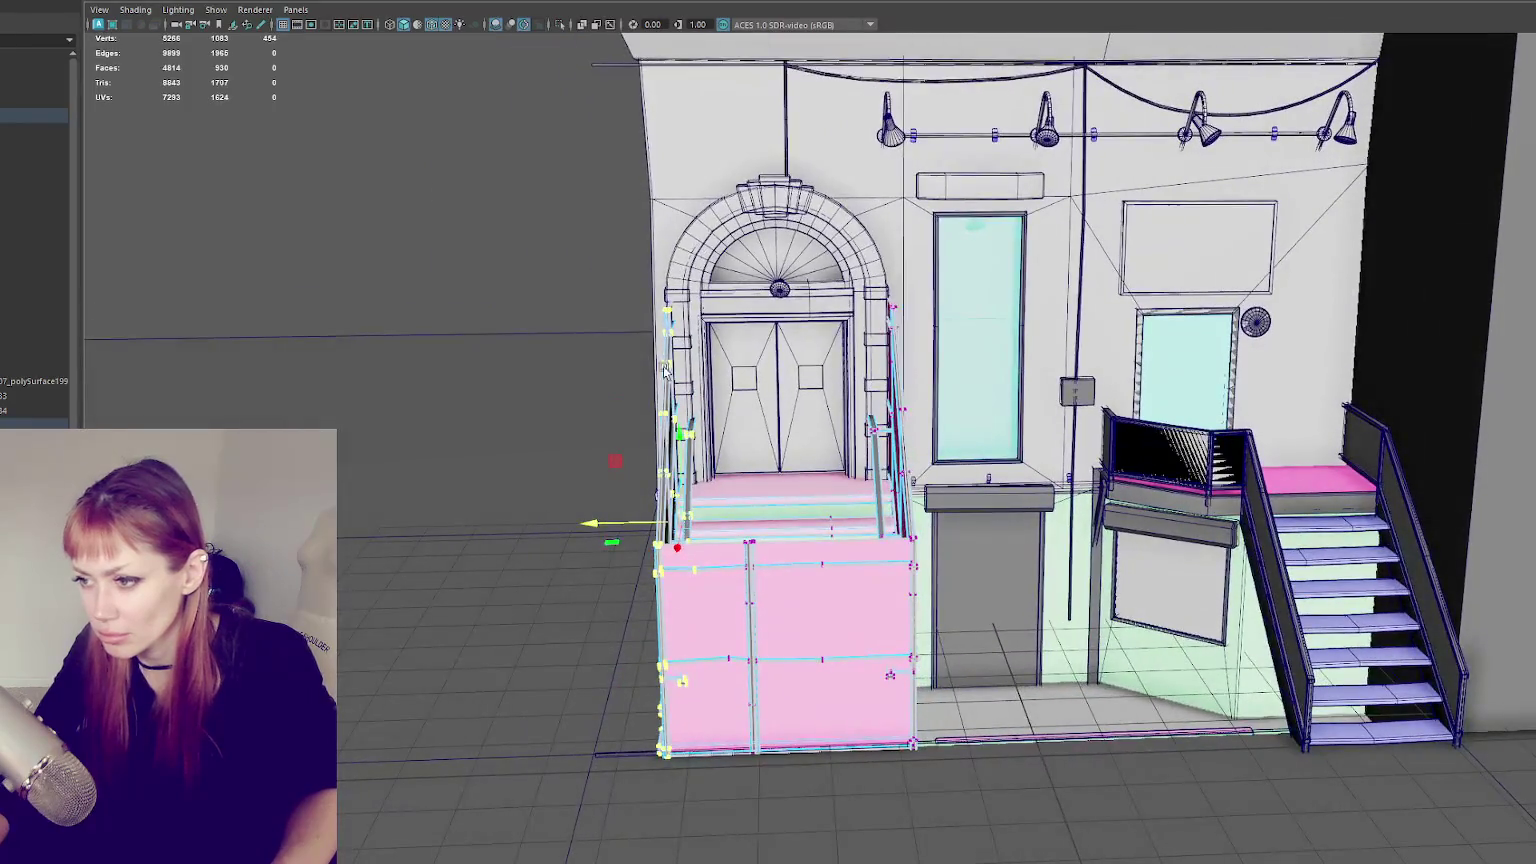
- Slide the pink railing section left into place, then clear the selection
{"action": "right_click_drag", "start_coordinate": [484, 183], "coordinate": [410, 183]}
{"action": "mouse_move", "coordinate": [449, 197]}
{"action": "left_mouse_down"}
{"action": "mouse_move", "coordinate": [706, 846]}
{"action": "mouse_move", "coordinate": [686, 823]}
{"action": "mouse_move", "coordinate": [761, 713]}
{"action": "left_mouse_up"}
{"action": "scroll", "coordinate": [636, 595], "scroll_direction": "up", "scroll_amount": 3}
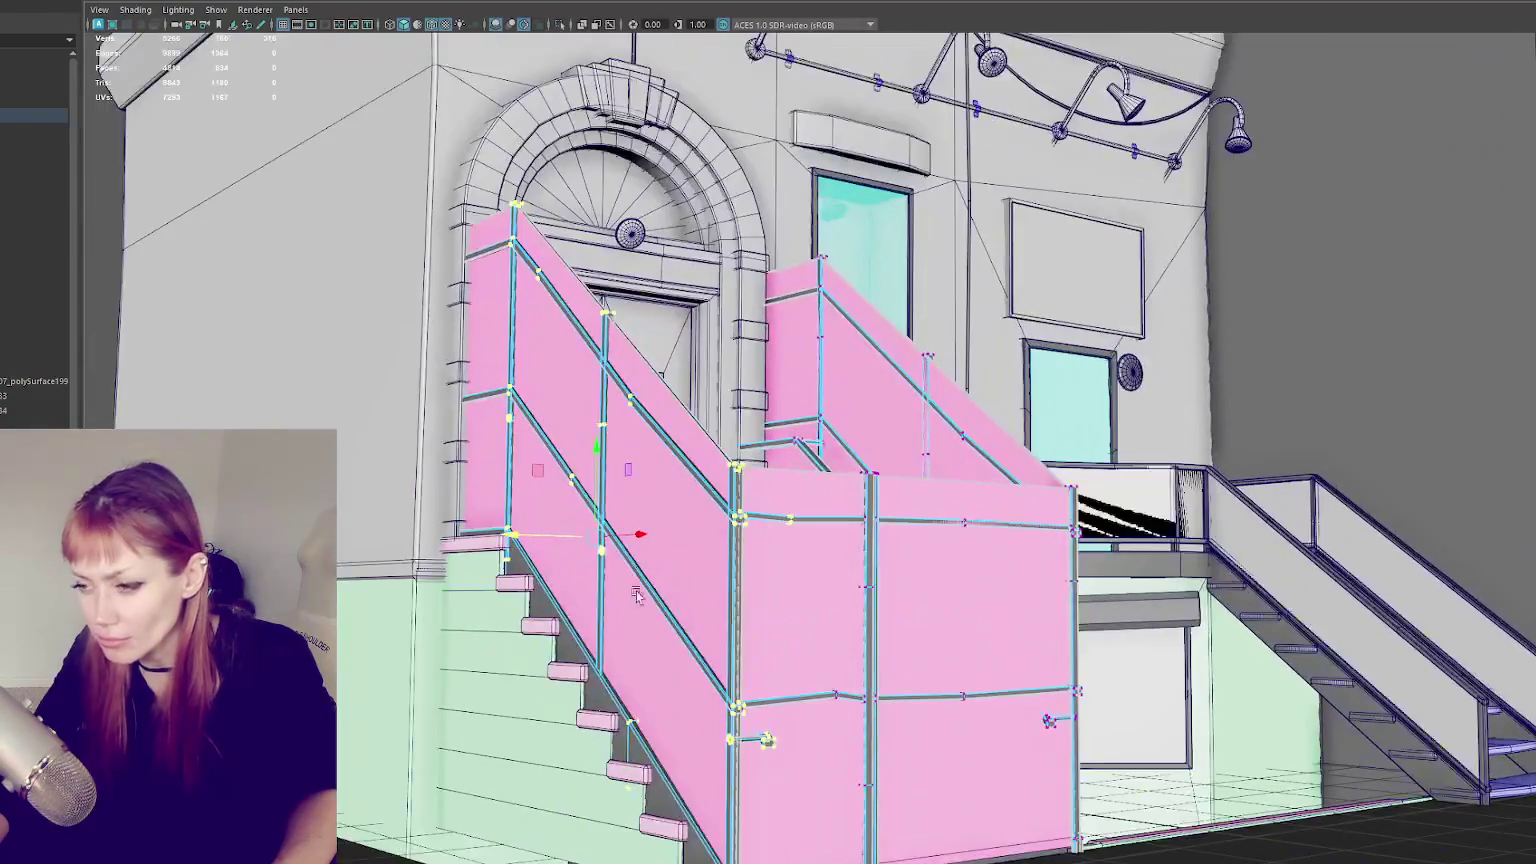
{"action": "middle_click_drag", "start_coordinate": [512, 543], "coordinate": [498, 545]}
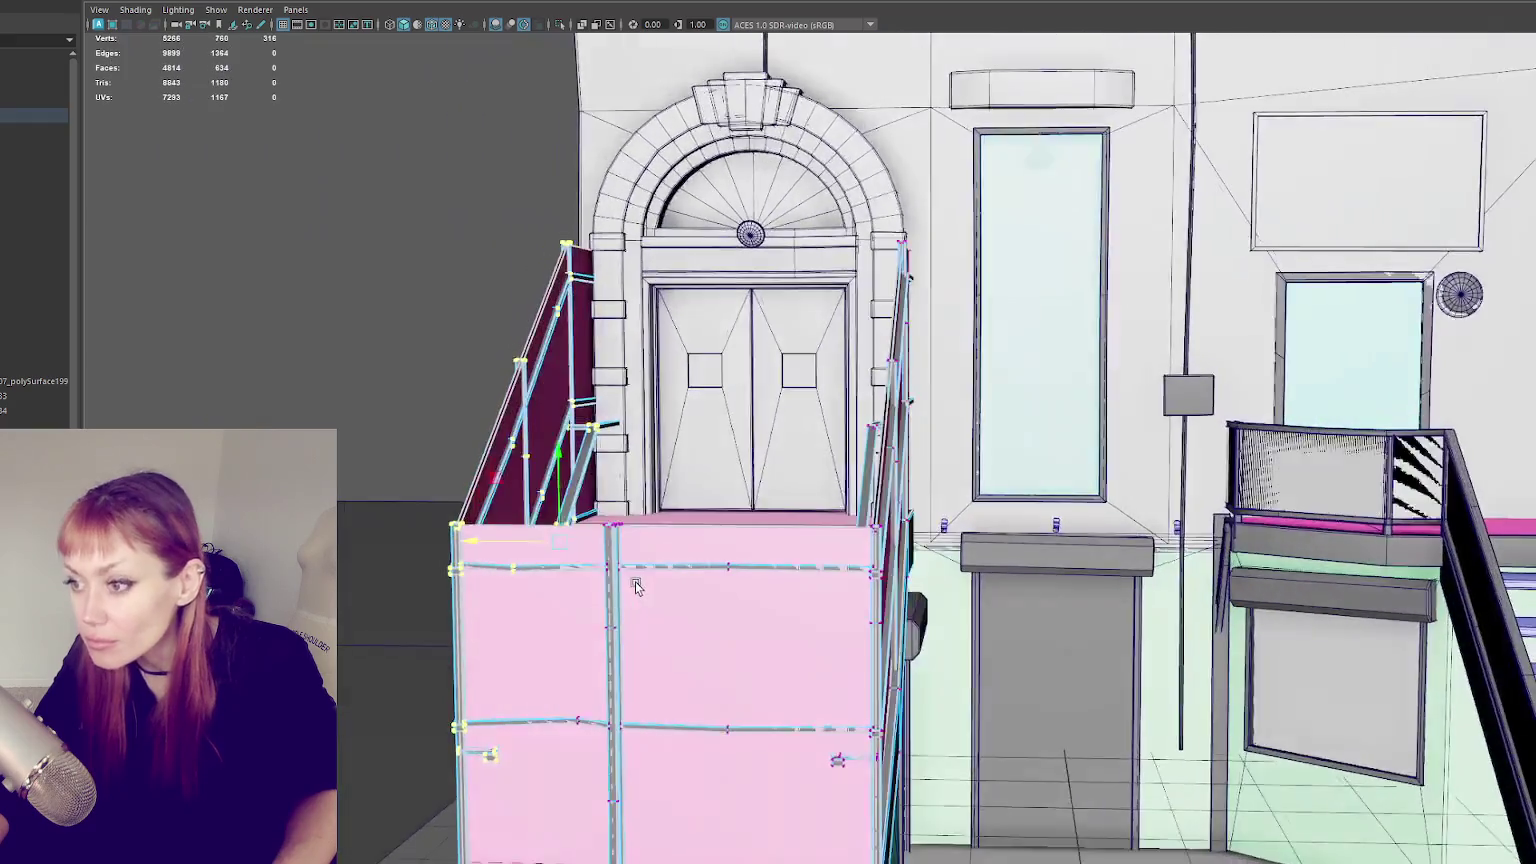
{"action": "mouse_move", "coordinate": [716, 573]}
{"action": "left_mouse_down", "text": "alt"}
{"action": "mouse_move", "coordinate": [588, 592]}
{"action": "mouse_move", "coordinate": [871, 223]}
{"action": "mouse_move", "coordinate": [800, 505]}
{"action": "mouse_move", "coordinate": [317, 222]}
{"action": "left_mouse_up", "text": "alt"}
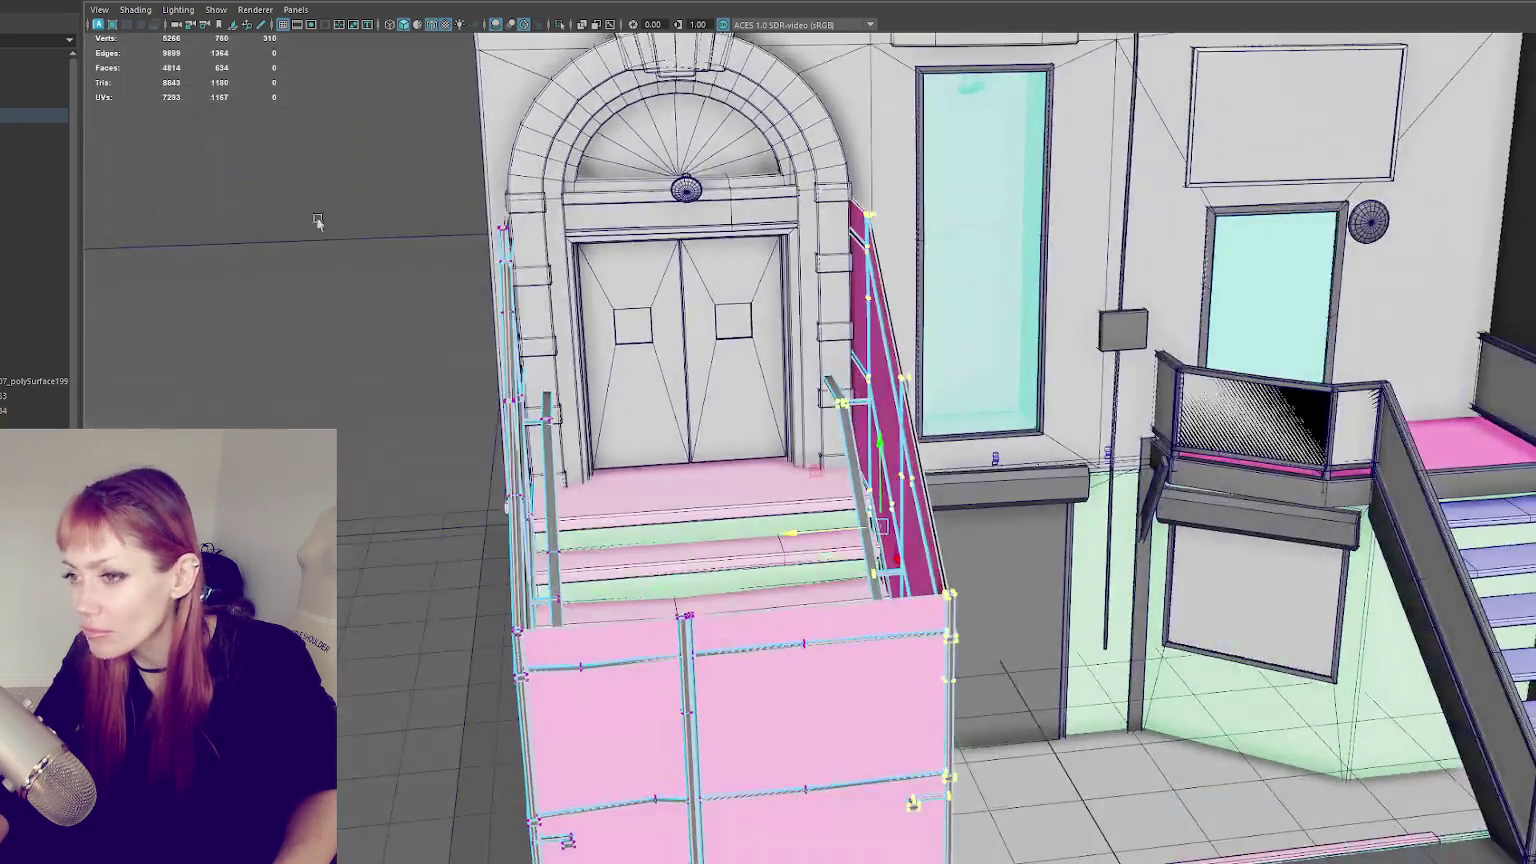
{"action": "left_click", "coordinate": [301, 170]}
{"action": "scroll", "coordinate": [487, 206], "scroll_direction": "down", "scroll_amount": 3}
- Select the right door frame's vertices in wireframe and widen it to the right
{"action": "mouse_move", "coordinate": [487, 206]}
{"action": "left_mouse_down", "text": "alt"}
{"action": "mouse_move", "coordinate": [357, 182]}
{"action": "mouse_move", "coordinate": [658, 264]}
{"action": "left_mouse_up", "text": "alt"}
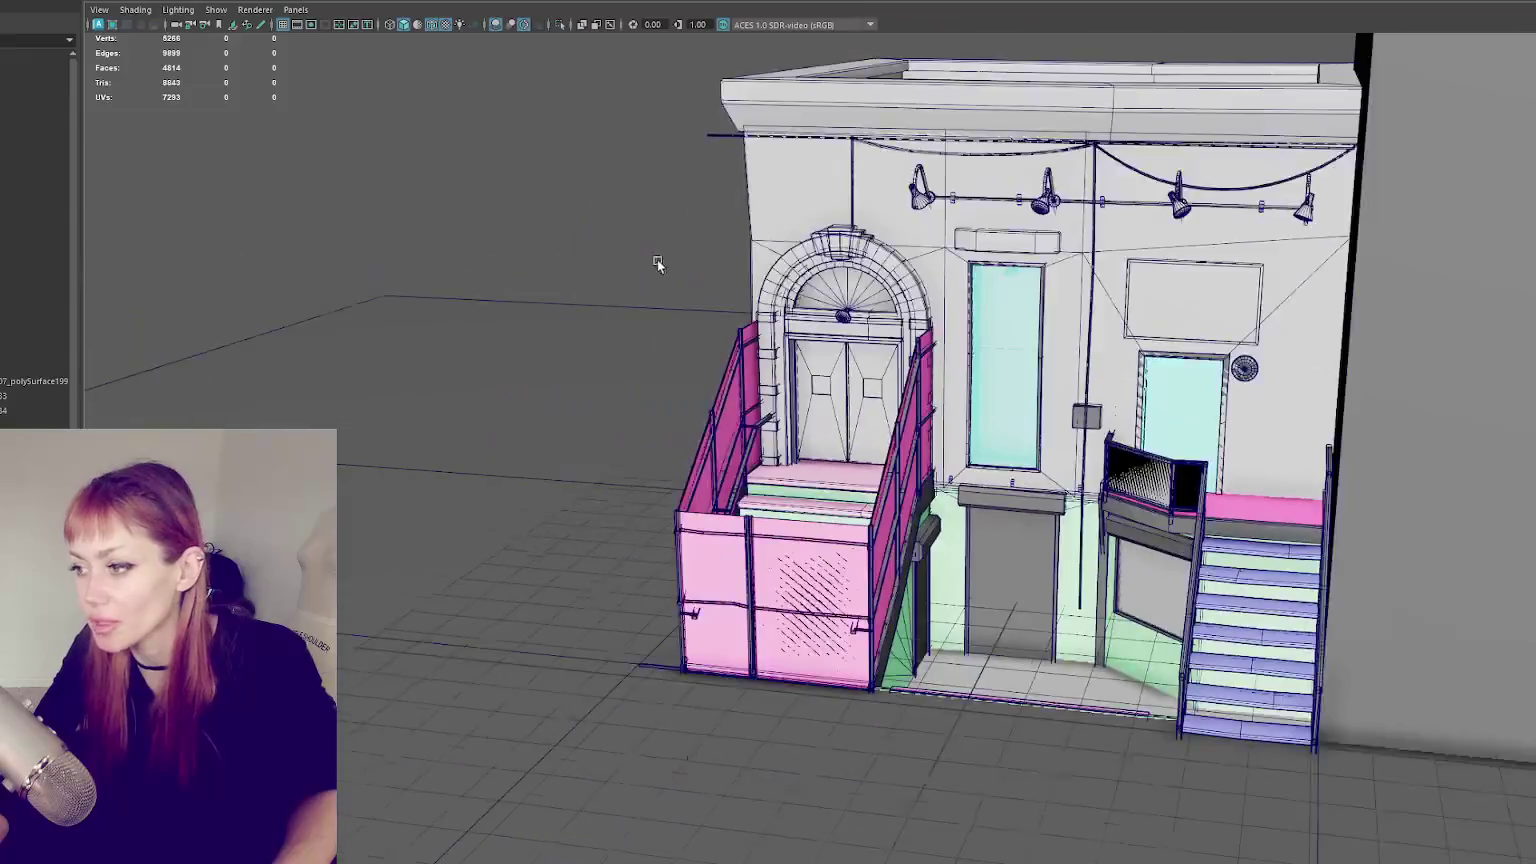
{"action": "scroll", "coordinate": [612, 338], "scroll_direction": "up", "scroll_amount": 2}
{"action": "left_click_drag", "start_coordinate": [612, 338], "coordinate": [700, 345], "text": "alt"}
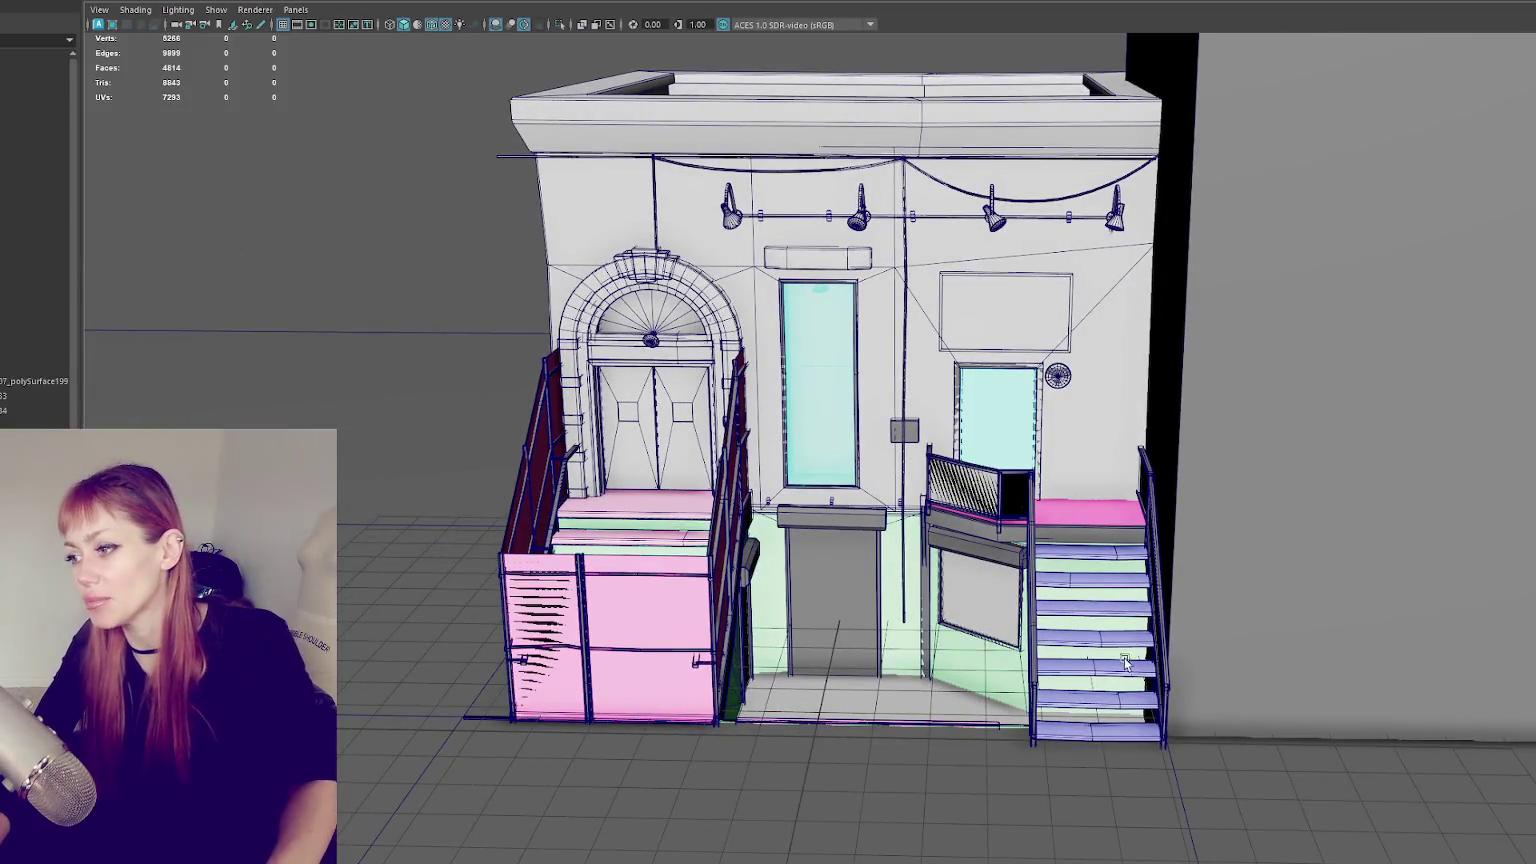
{"action": "left_click", "coordinate": [1051, 444]}
{"action": "scroll", "coordinate": [1003, 428], "scroll_direction": "up", "scroll_amount": 1}
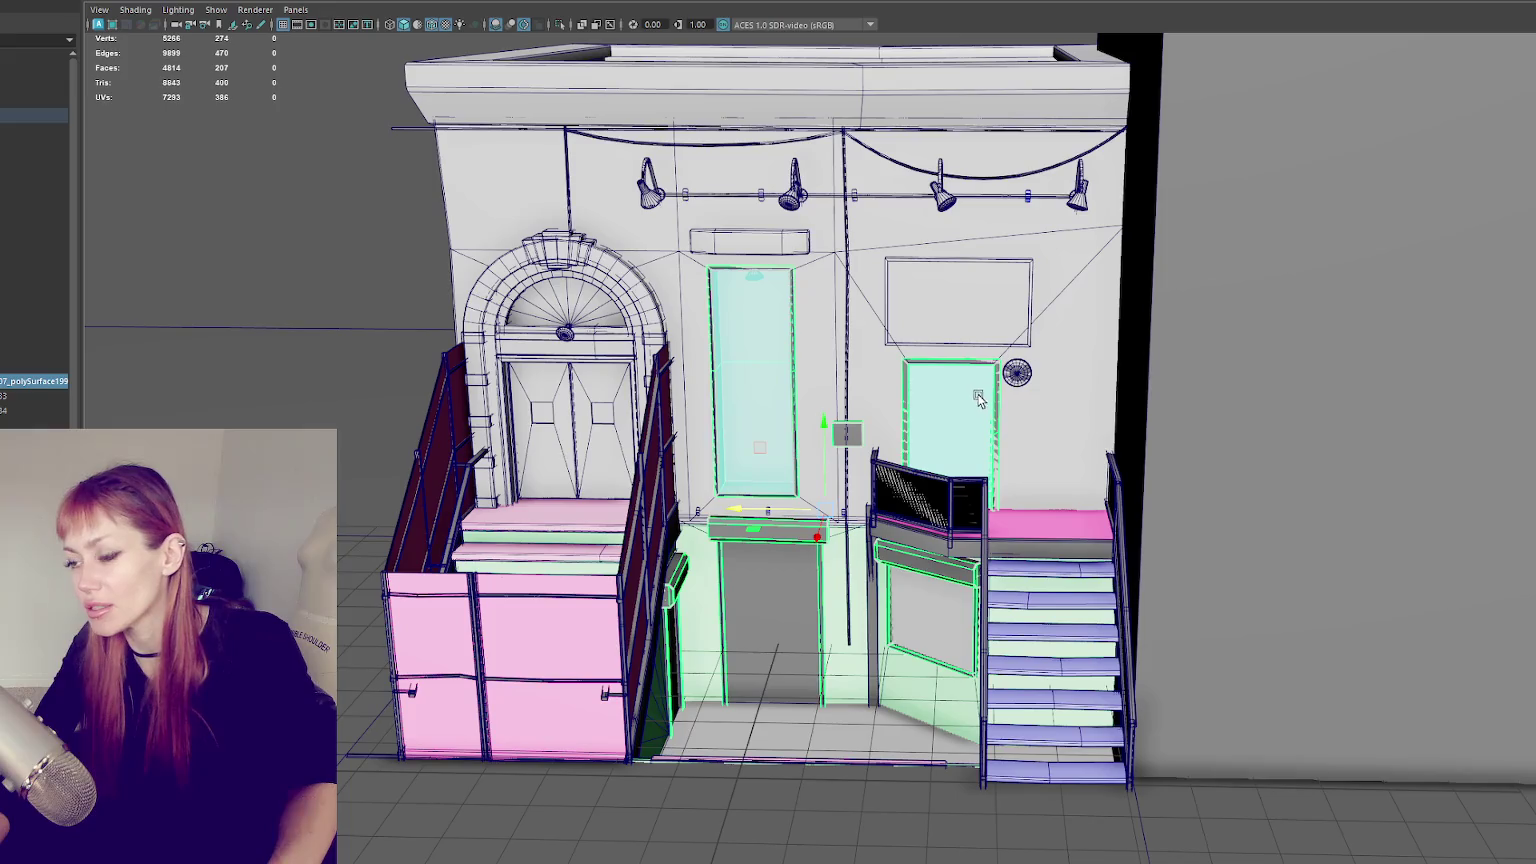
{"action": "key", "text": "4"}
{"action": "left_click_drag", "start_coordinate": [1055, 315], "coordinate": [882, 537]}
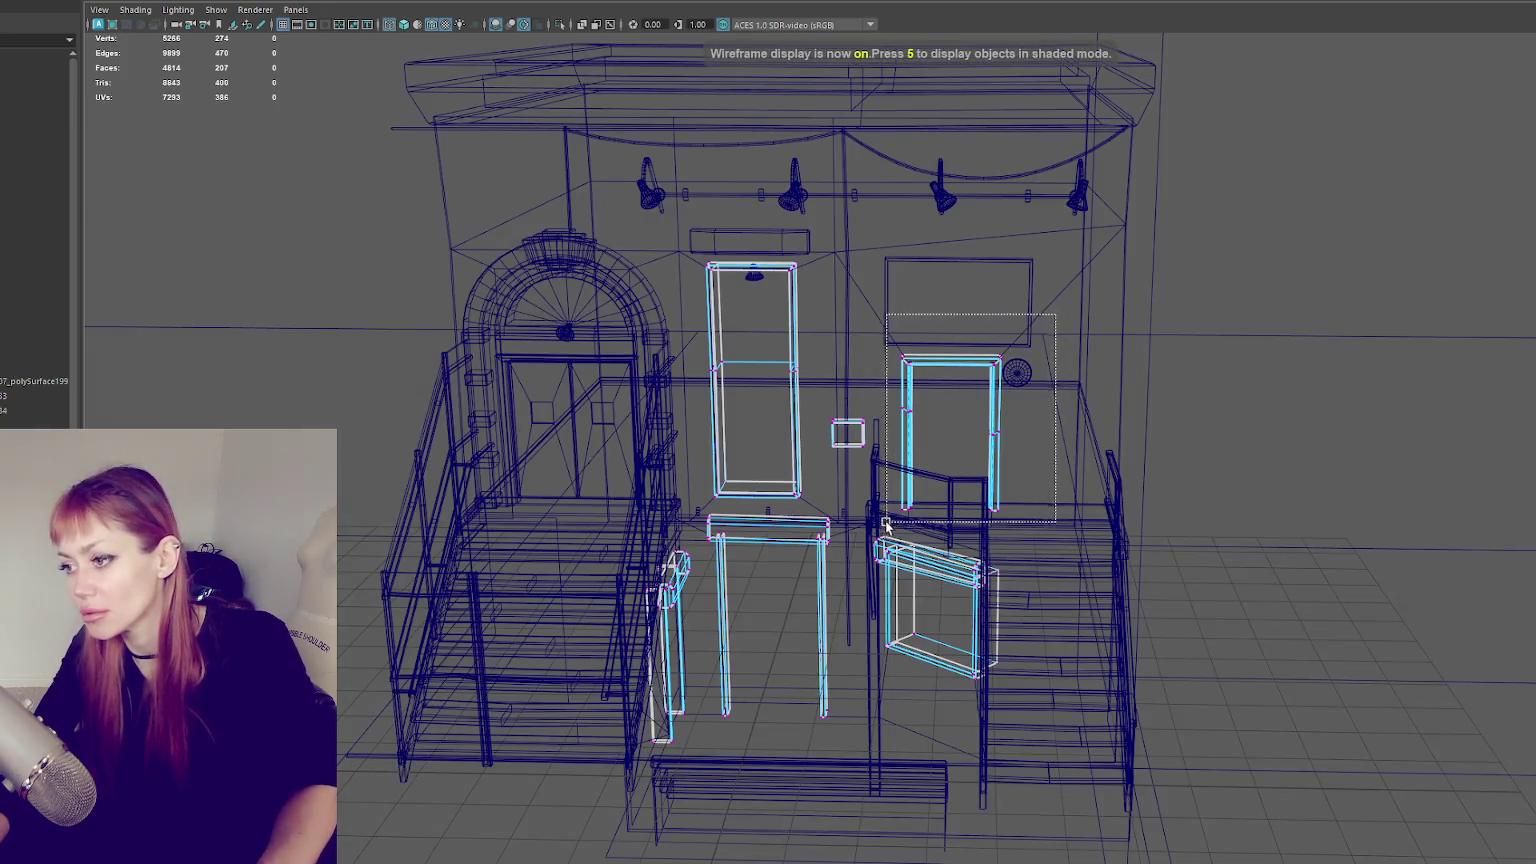
{"action": "key", "text": "6"}
{"action": "left_click_drag", "start_coordinate": [896, 432], "coordinate": [928, 432]}
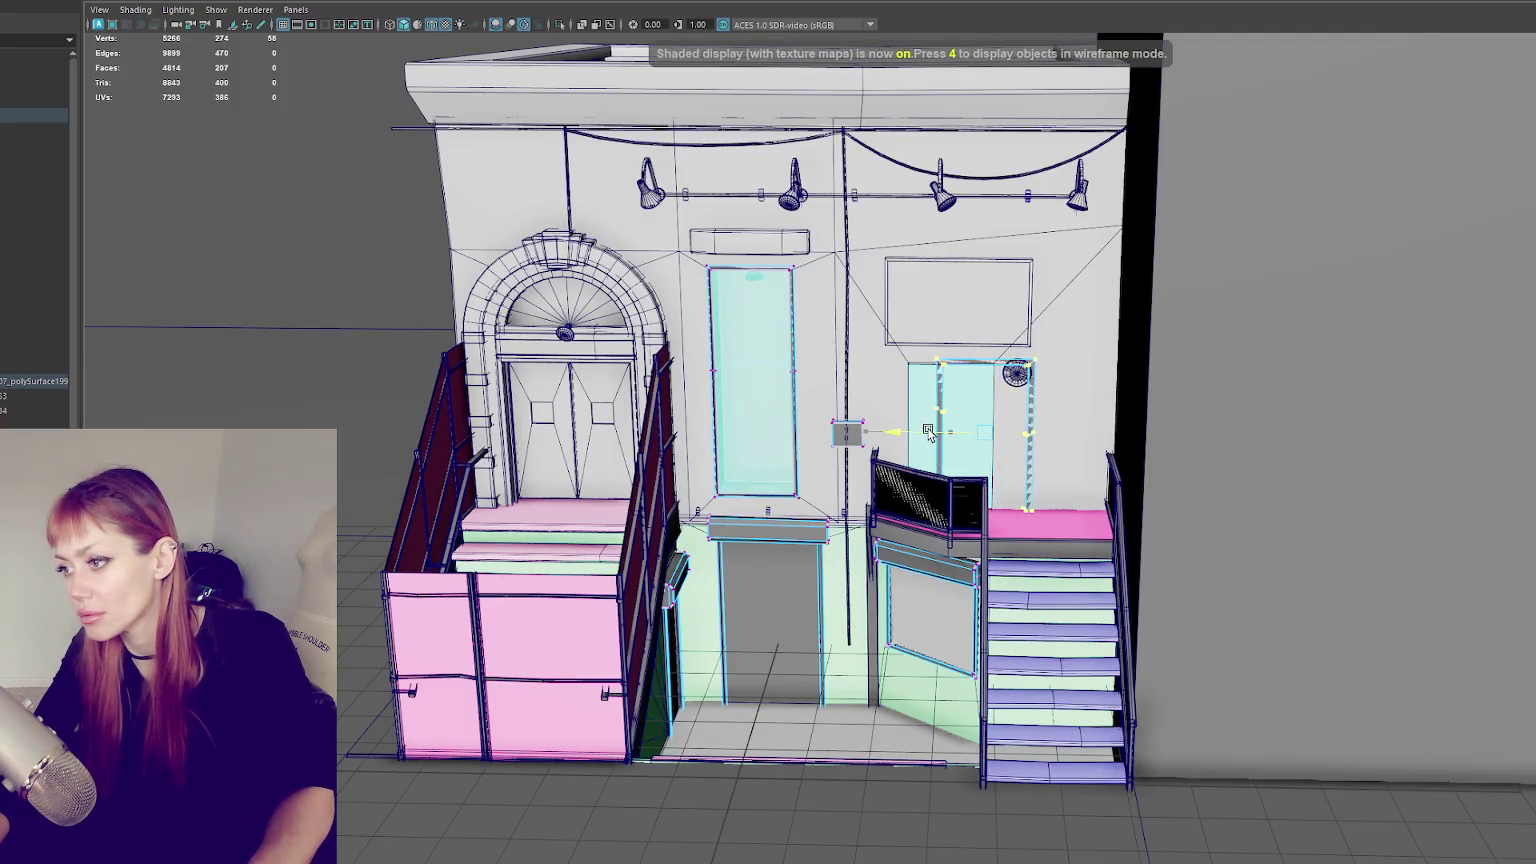
- Return to object selection and swing the right-hand door open
{"action": "right_click_drag", "start_coordinate": [310, 235], "coordinate": [370, 205]}
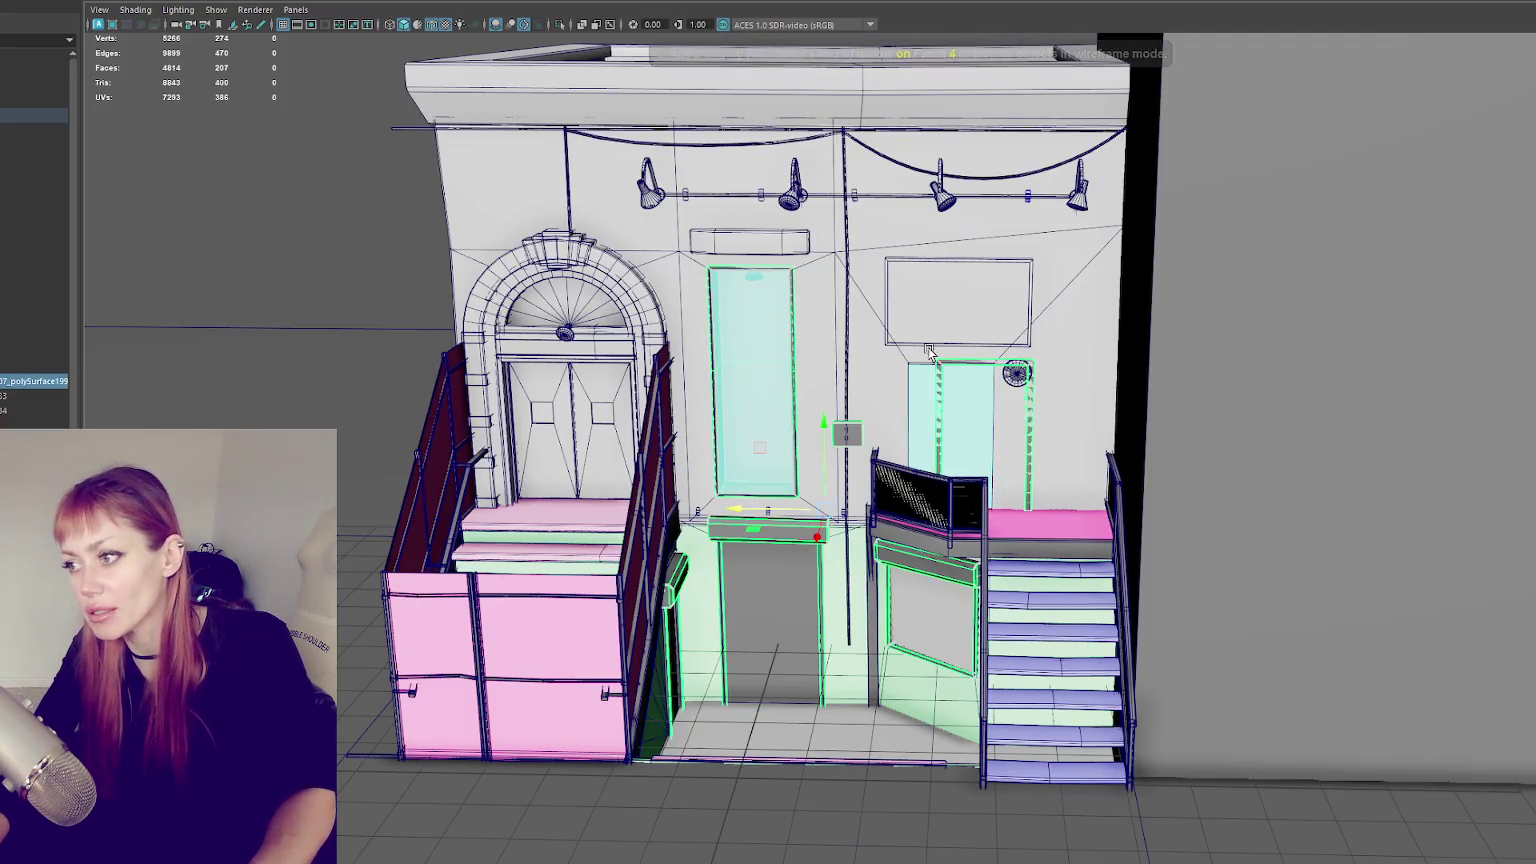
{"action": "left_click", "coordinate": [970, 377]}
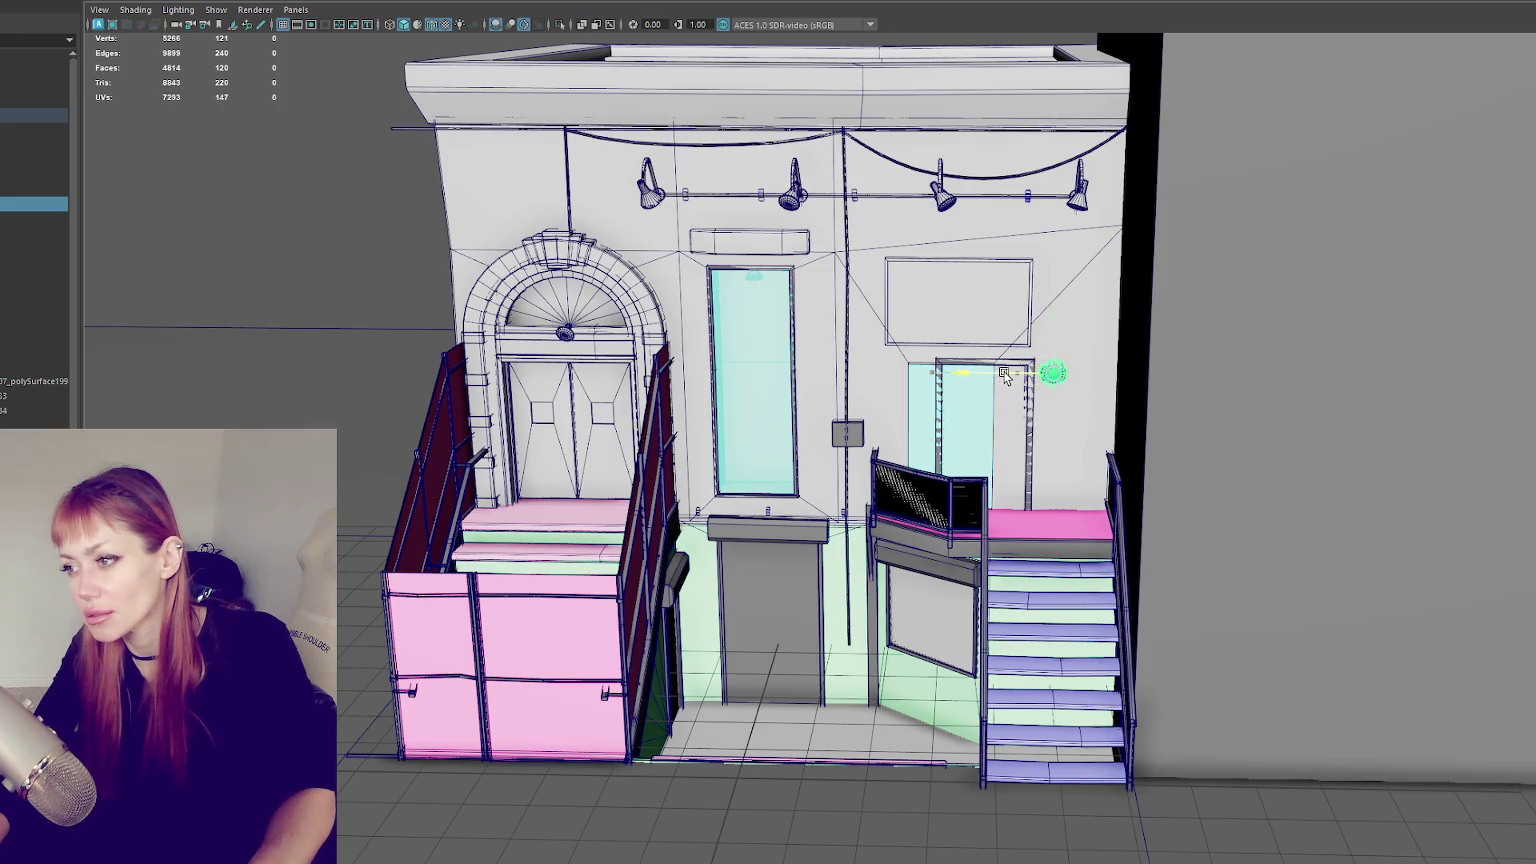
{"action": "left_click", "coordinate": [885, 375]}
{"action": "right_click_drag", "start_coordinate": [254, 271], "coordinate": [300, 300]}
{"action": "key", "text": "4"}
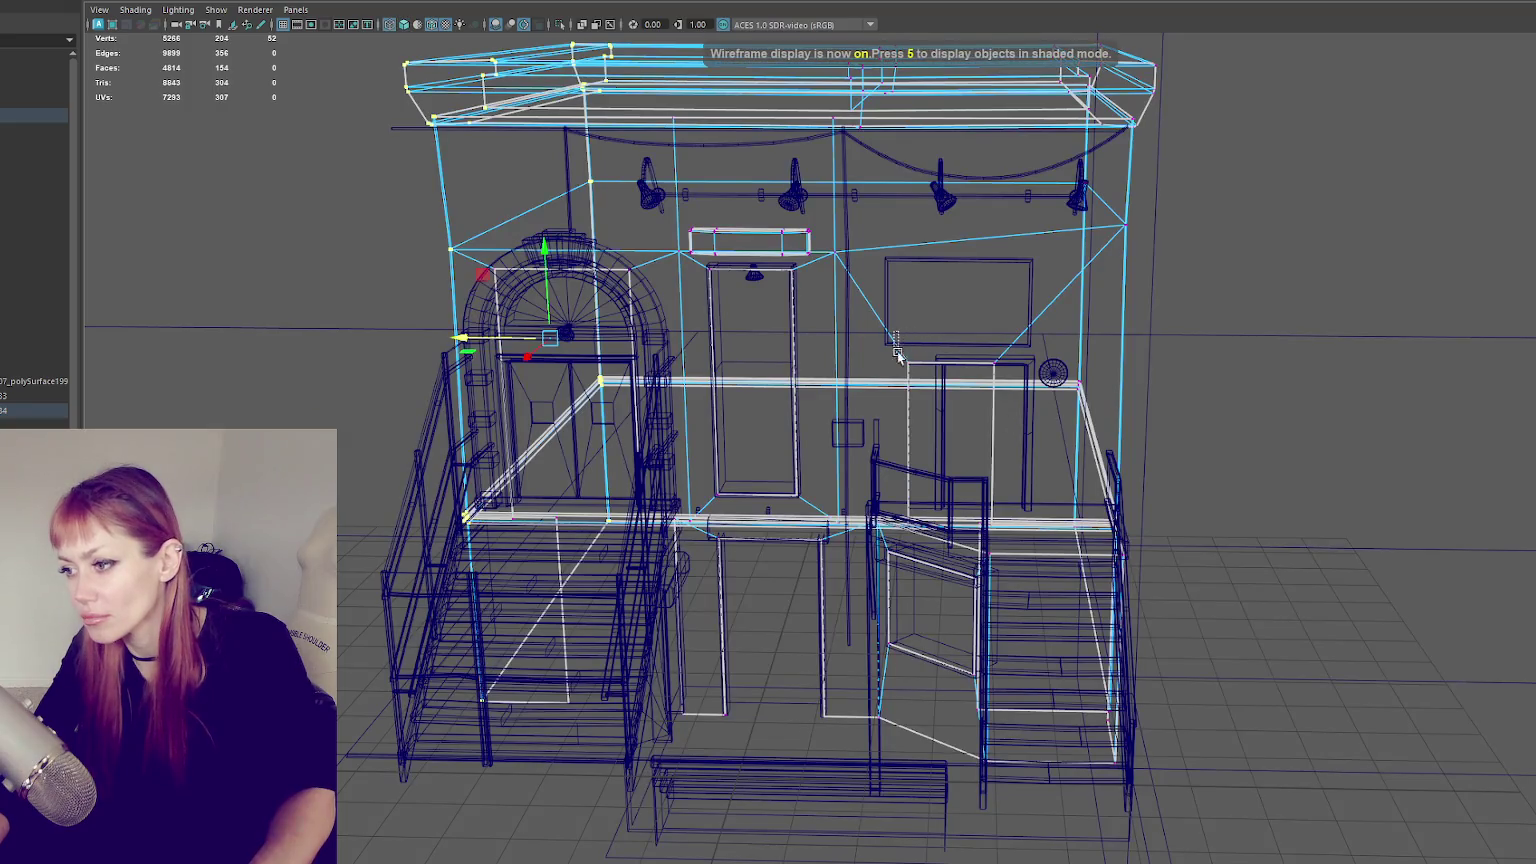
{"action": "key", "text": "6"}
{"action": "left_click_drag", "start_coordinate": [858, 445], "coordinate": [895, 445]}
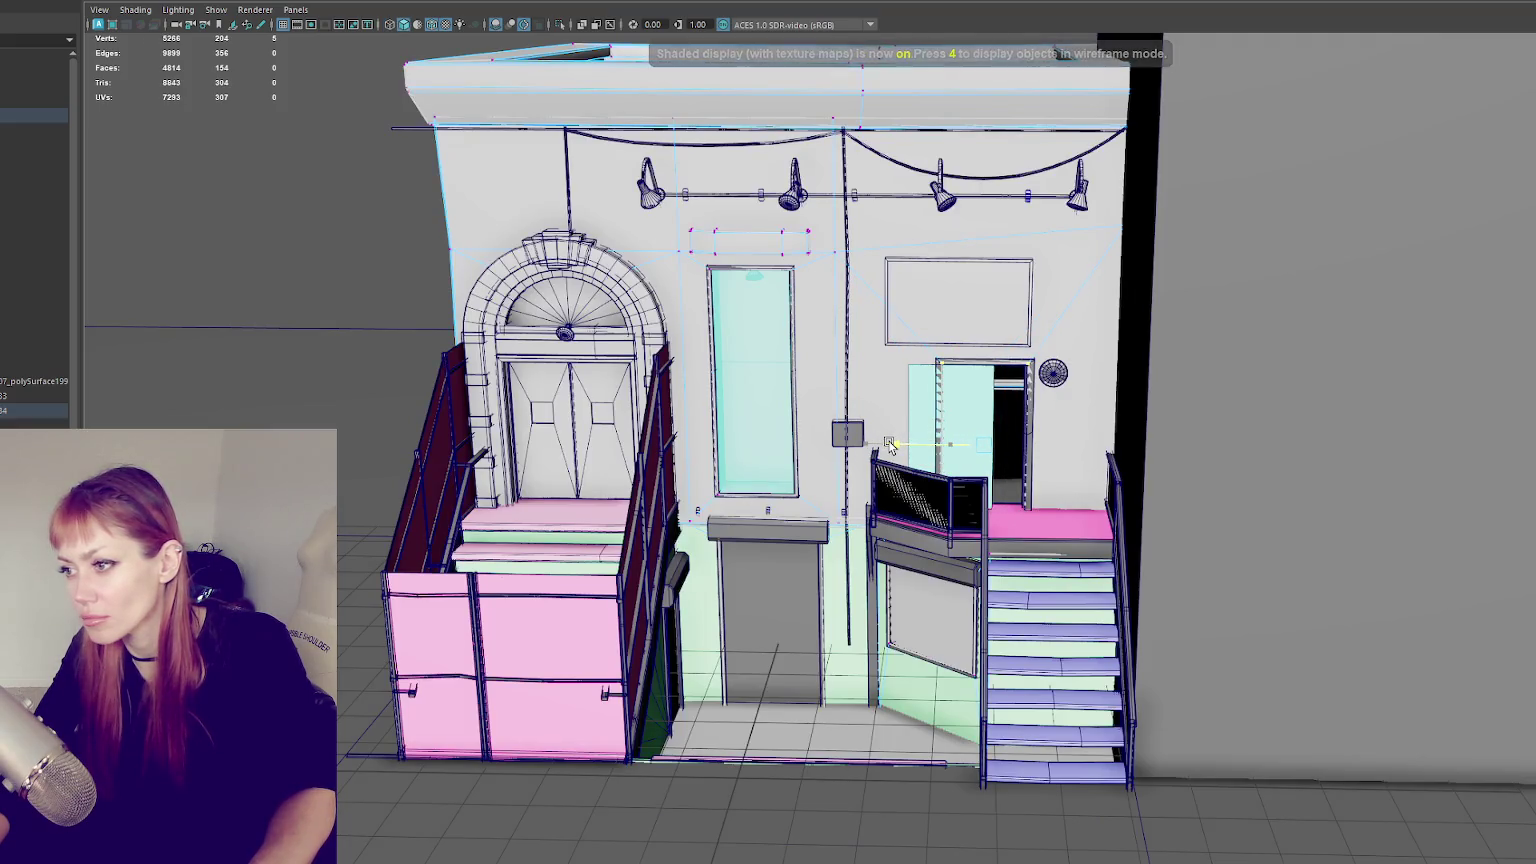
{"action": "key", "text": "4"}
{"action": "left_click", "coordinate": [988, 427]}
{"action": "left_click", "coordinate": [988, 427]}
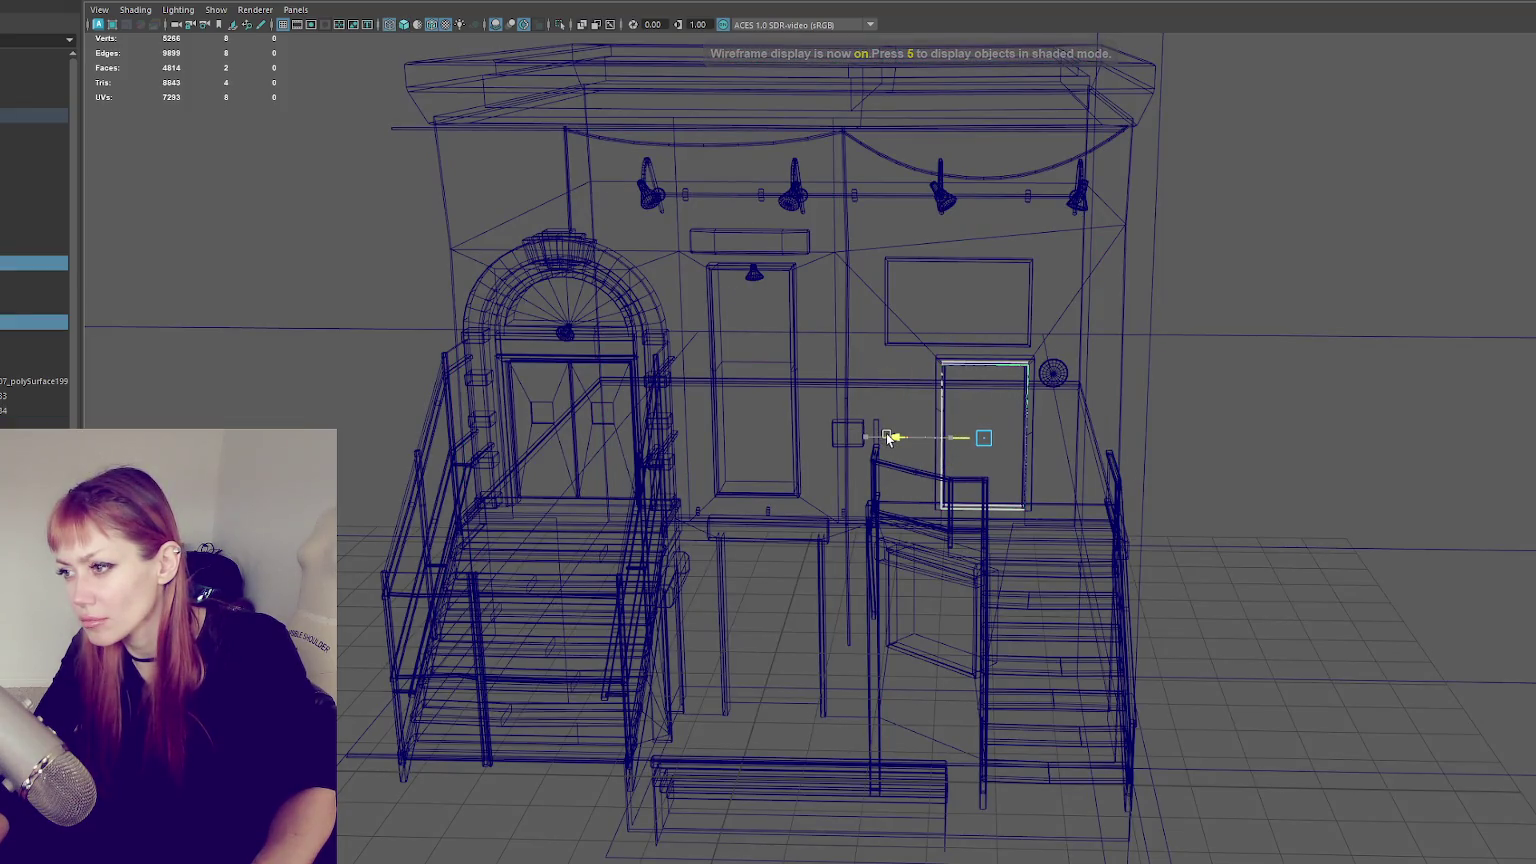
- Nudge the picture frame above the door slightly right and up
{"action": "left_click", "coordinate": [886, 330]}
{"action": "left_click_drag", "start_coordinate": [877, 305], "coordinate": [881, 305]}
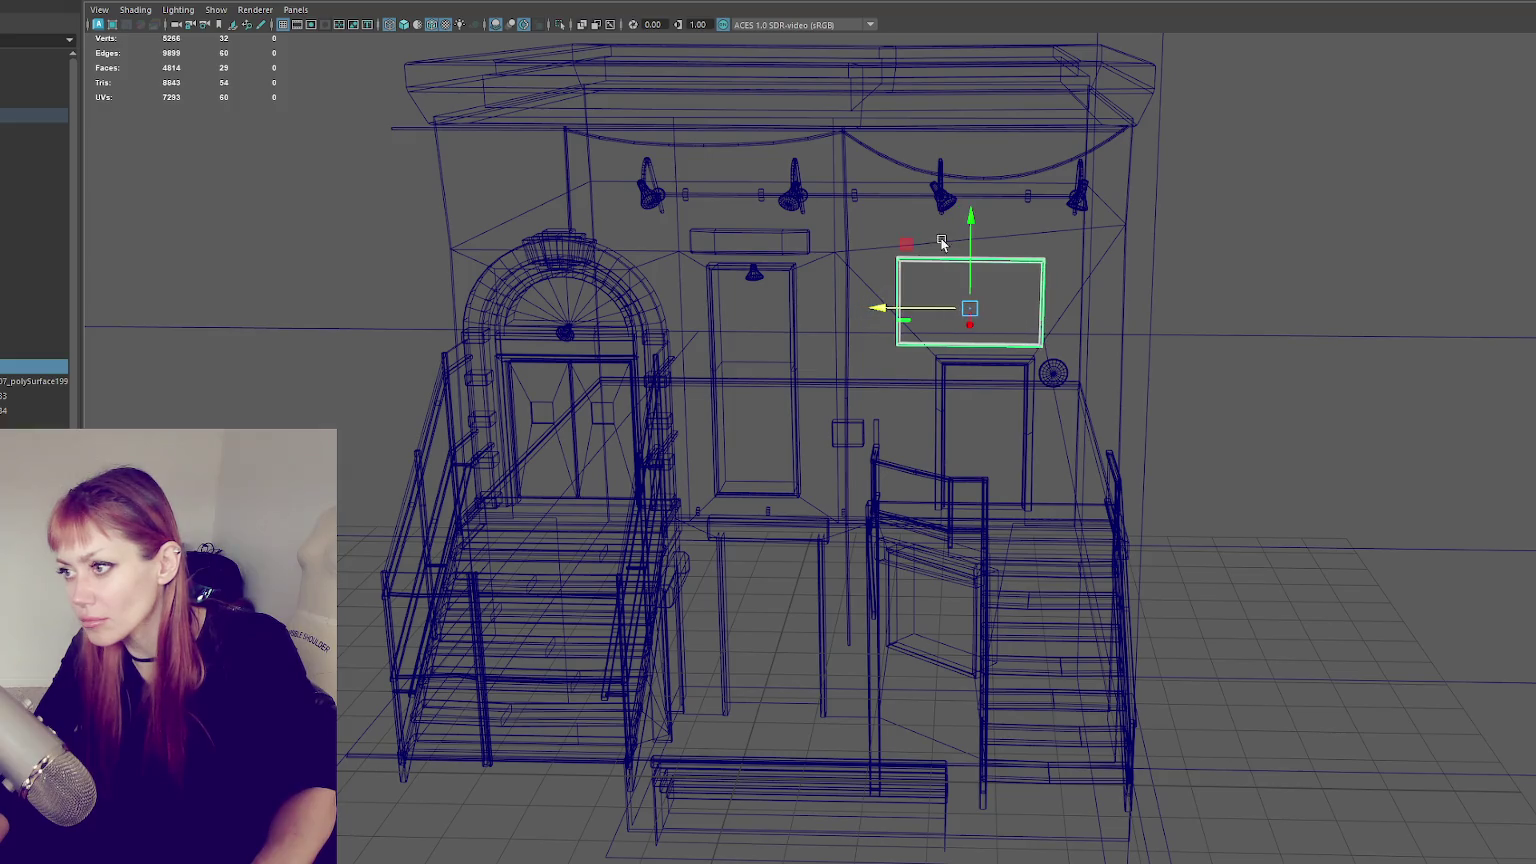
{"action": "left_click_drag", "start_coordinate": [965, 218], "coordinate": [970, 206]}
{"action": "key", "text": "6"}
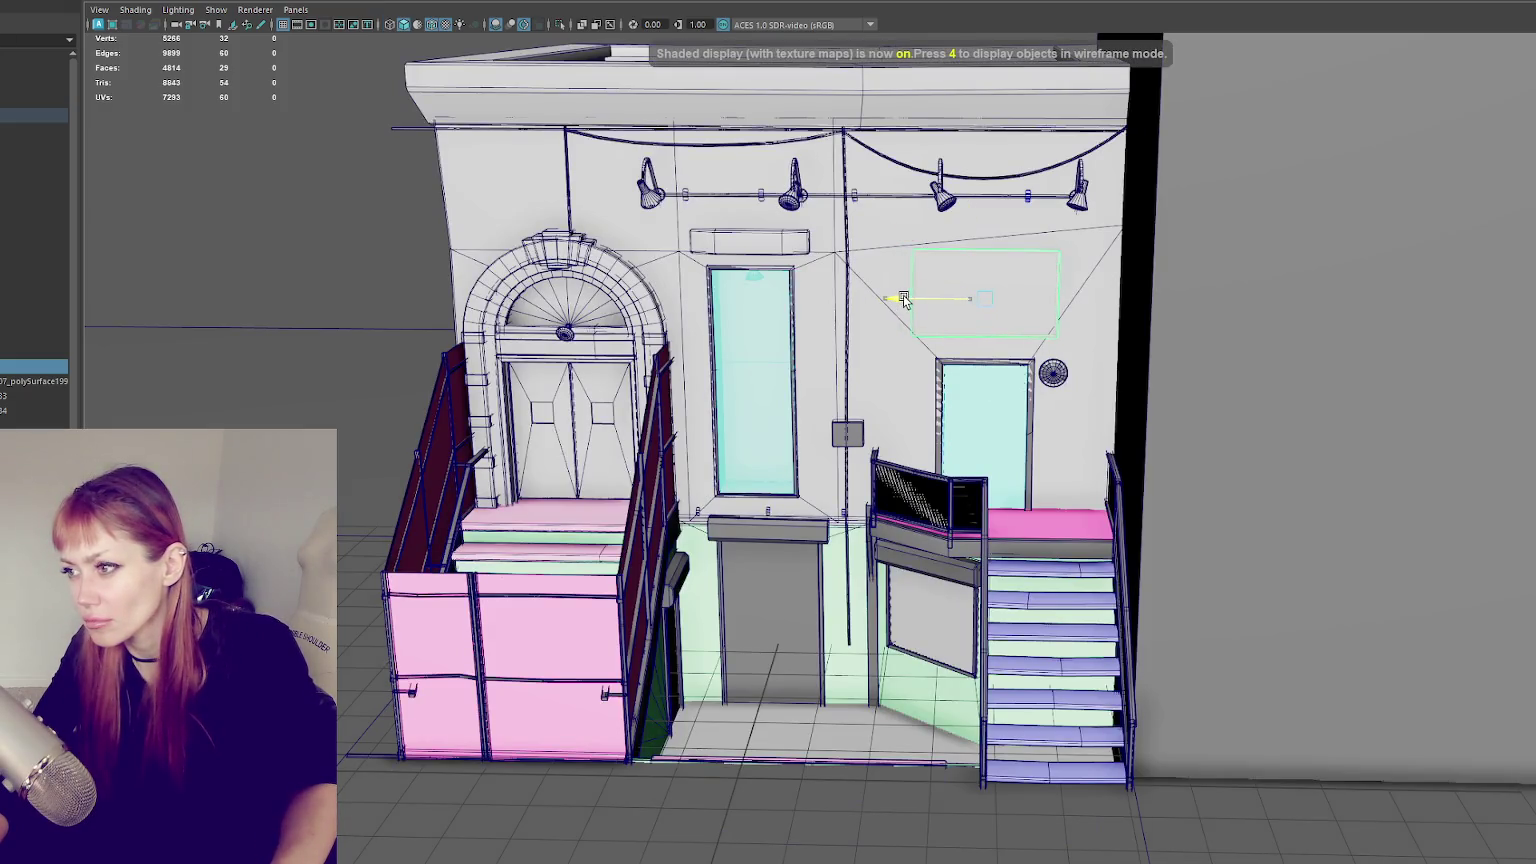
{"action": "left_click_drag", "start_coordinate": [900, 300], "coordinate": [877, 418], "text": "alt"}
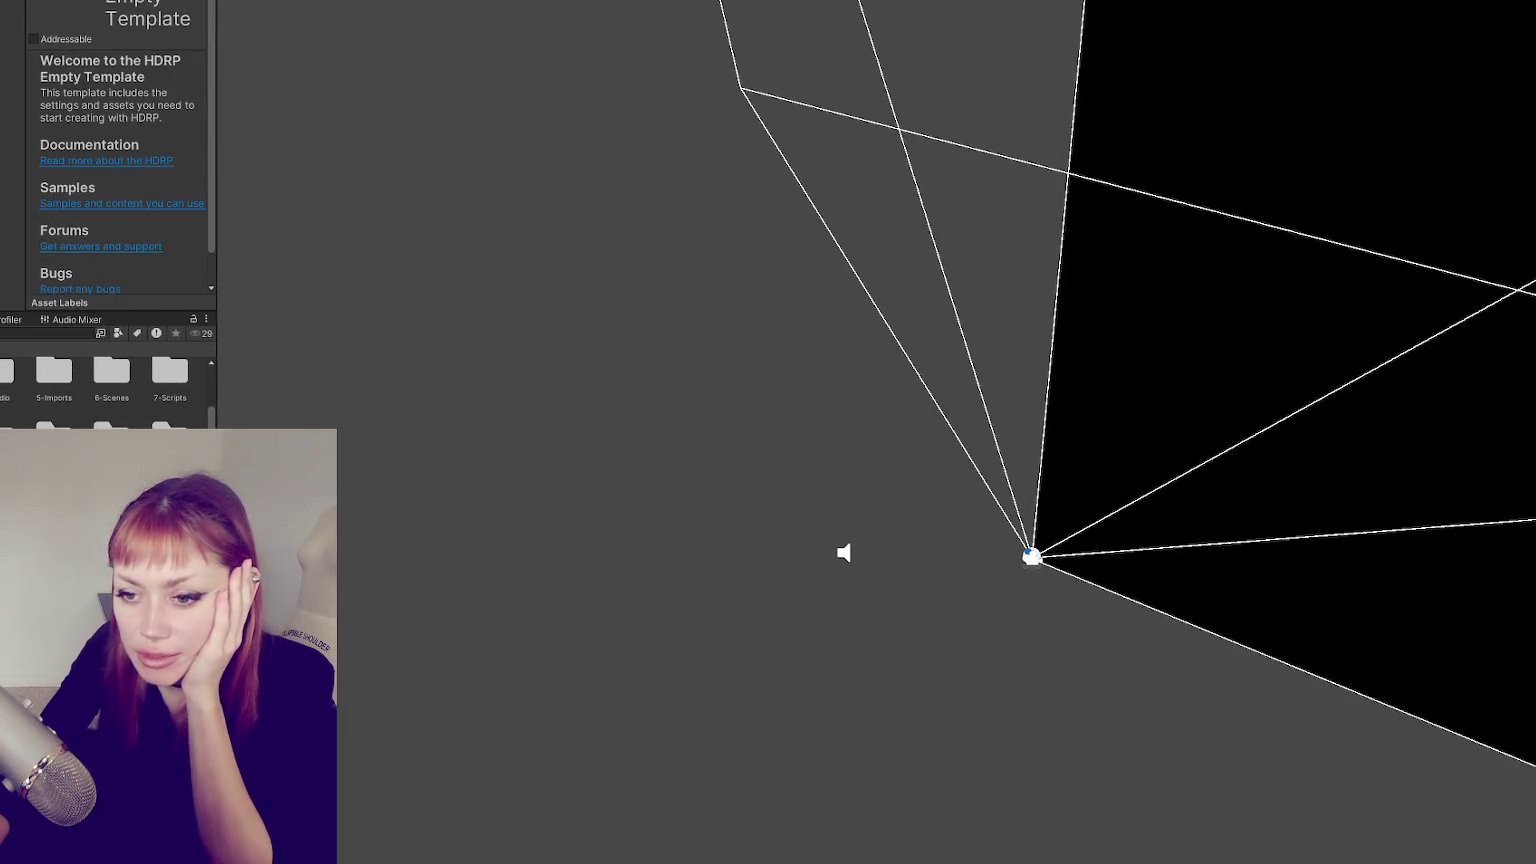
- Open the 6-Scenes folder in the Project window
{"action": "double_click", "coordinate": [111, 372]}
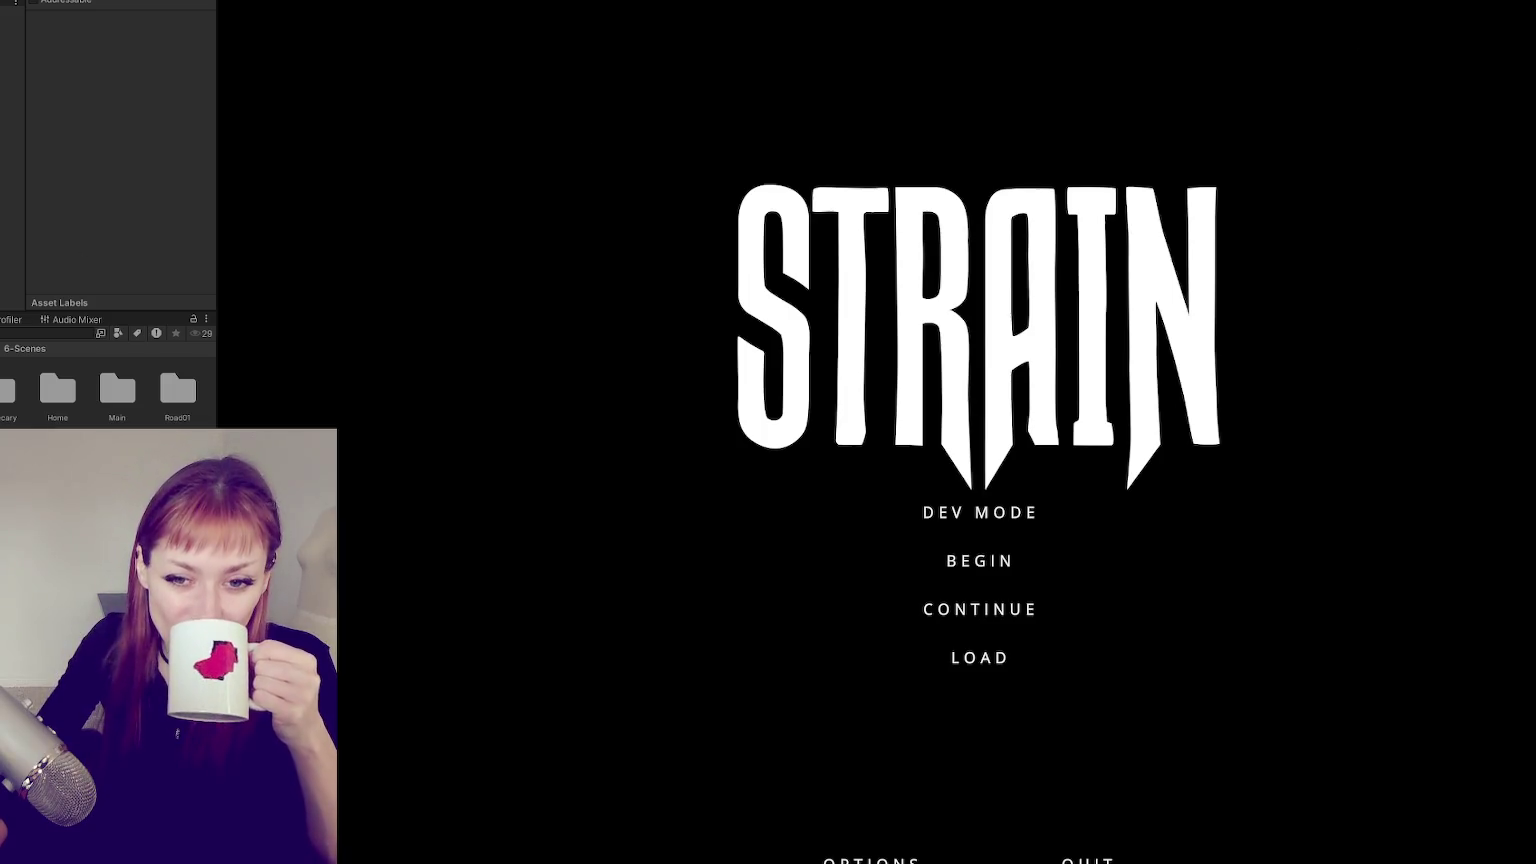
- Start in DEV MODE, walk across the fenced yard and enter the red door
{"action": "left_click", "coordinate": [990, 514]}
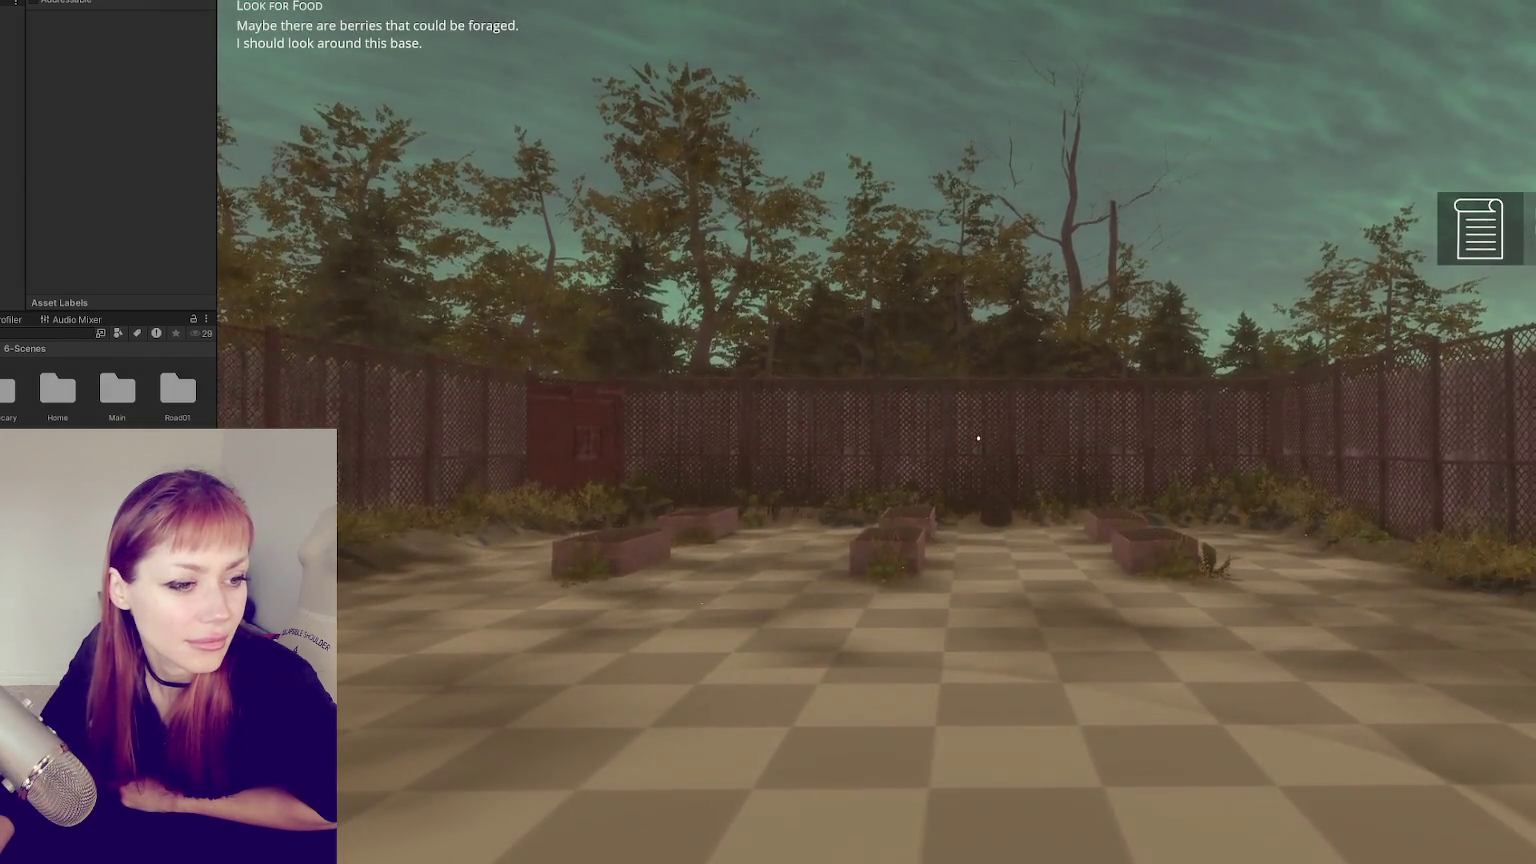
{"action": "key", "text": "w"}
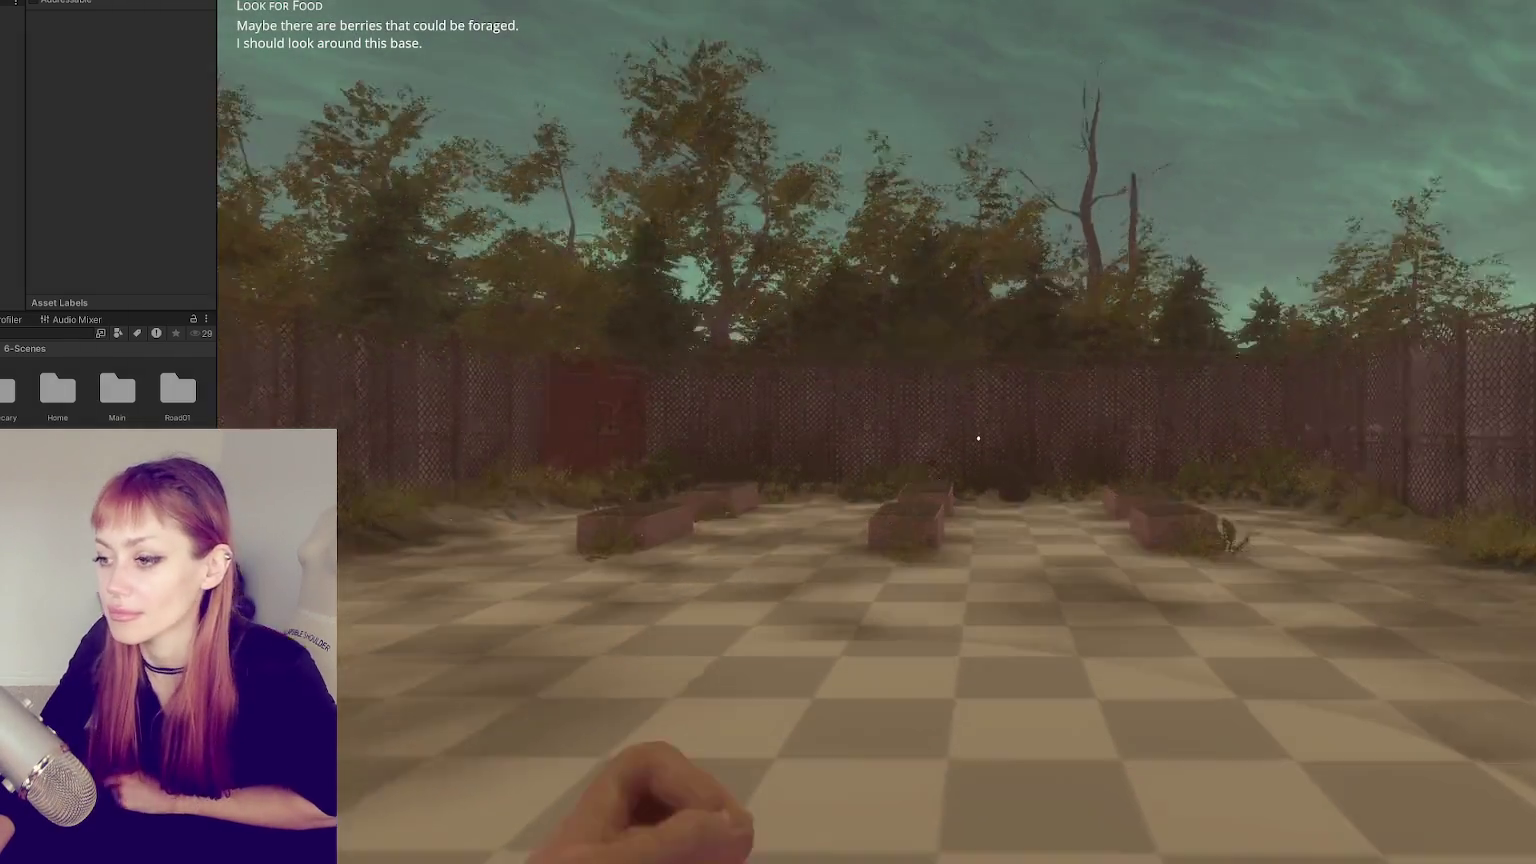
{"action": "key", "text": "w"}
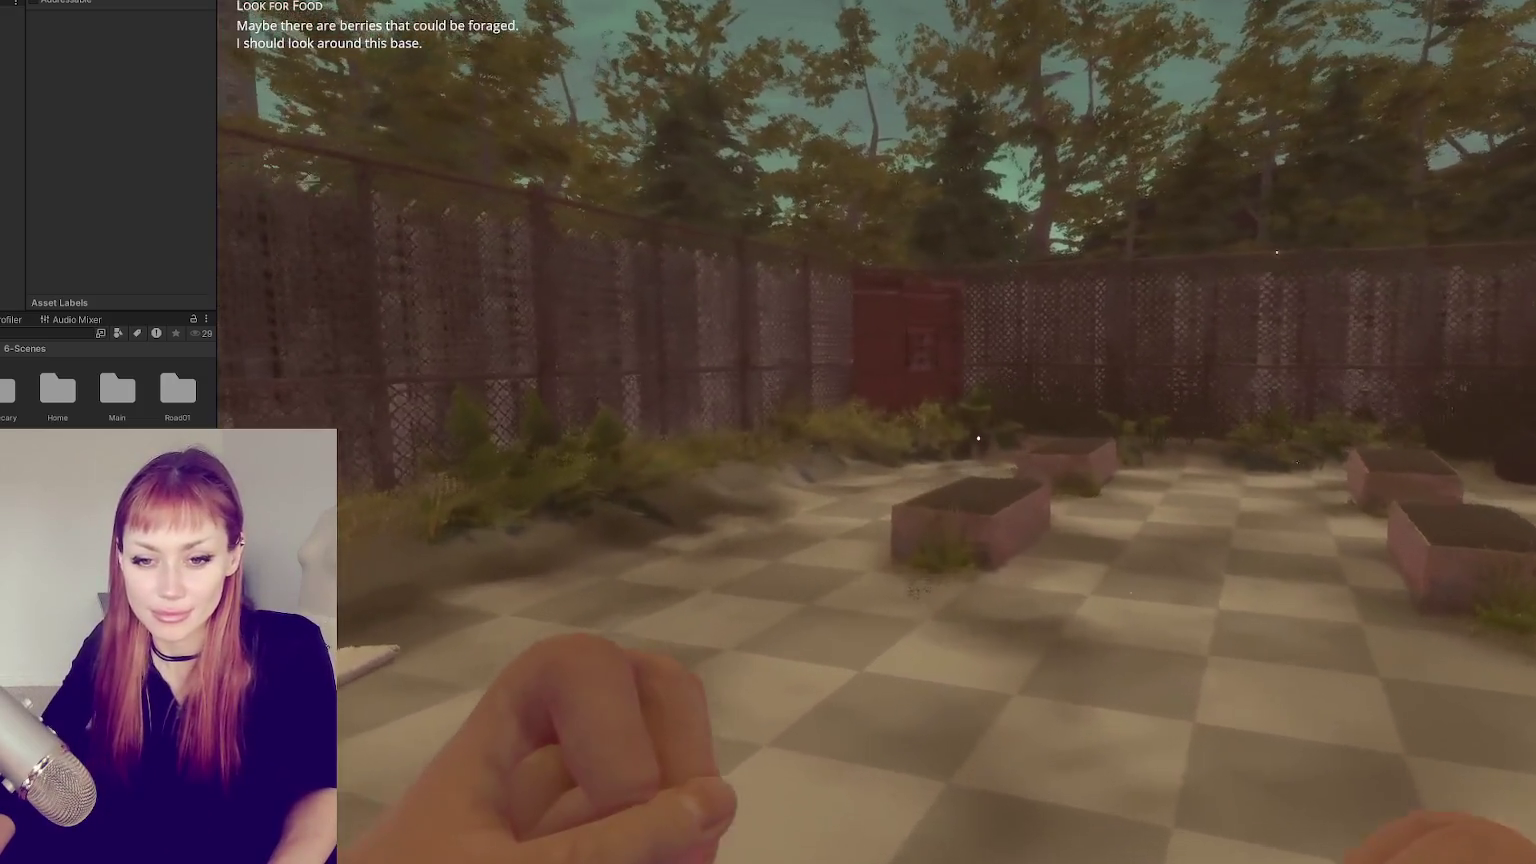
{"action": "key", "text": "w"}
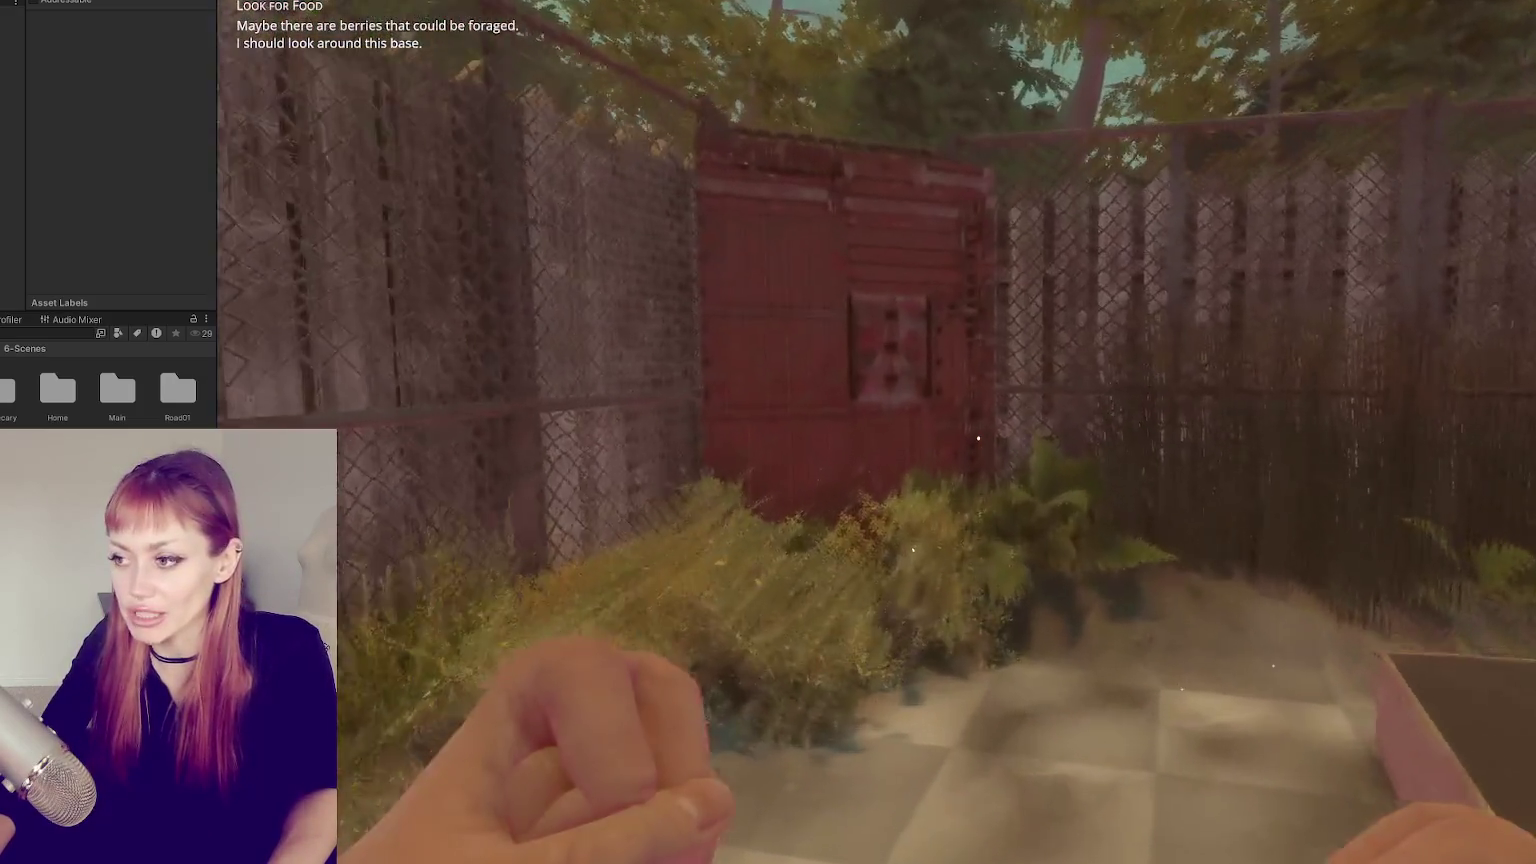
{"action": "key", "text": "w"}
{"action": "left_click", "coordinate": [977, 439]}
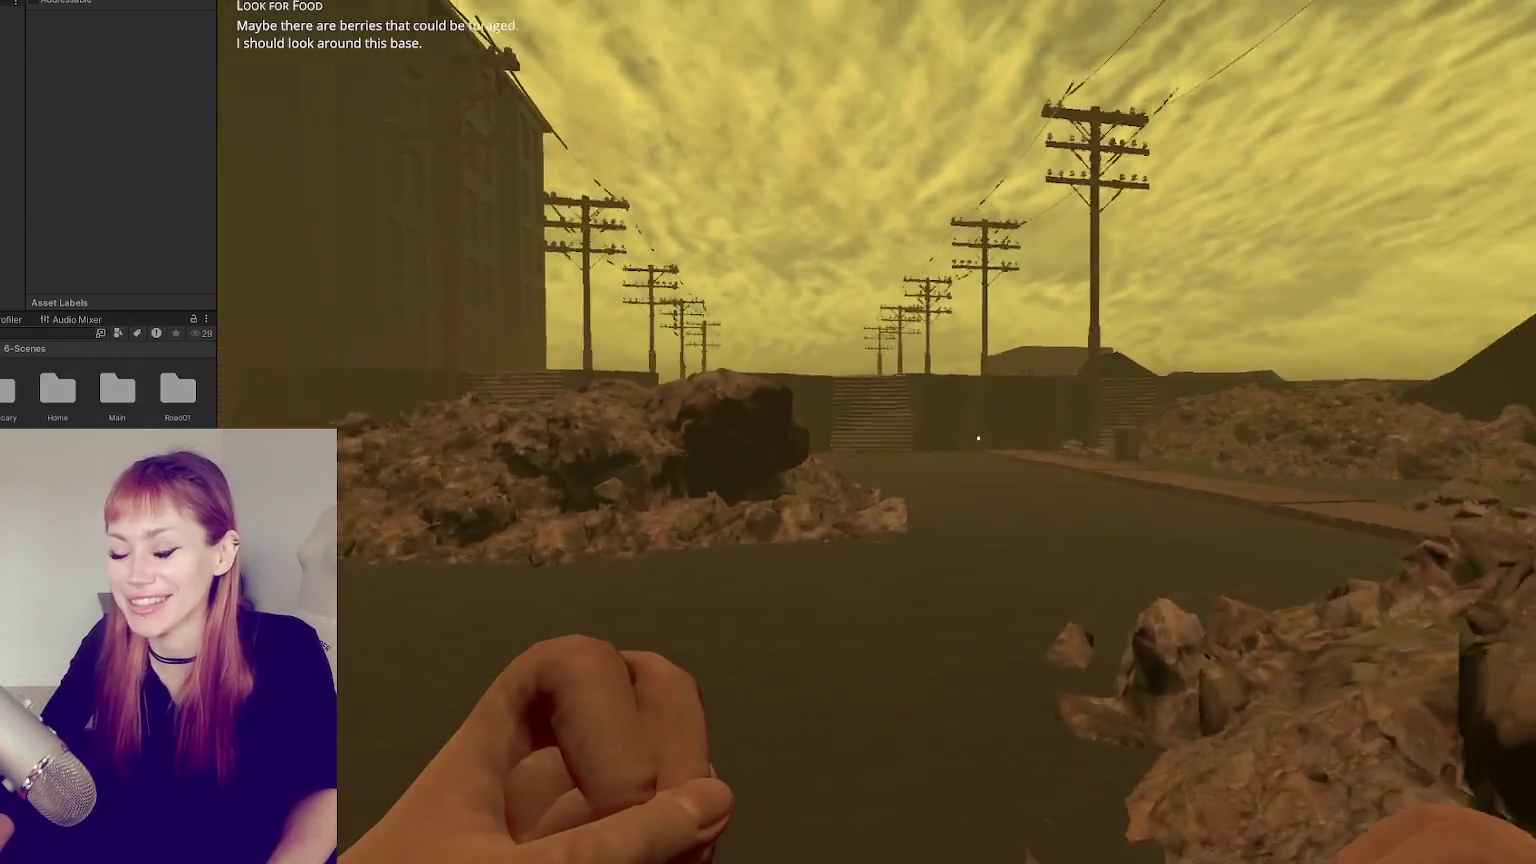
- Walk down the street past the rocks and through the gap in the gate wall
{"action": "key", "text": "w"}
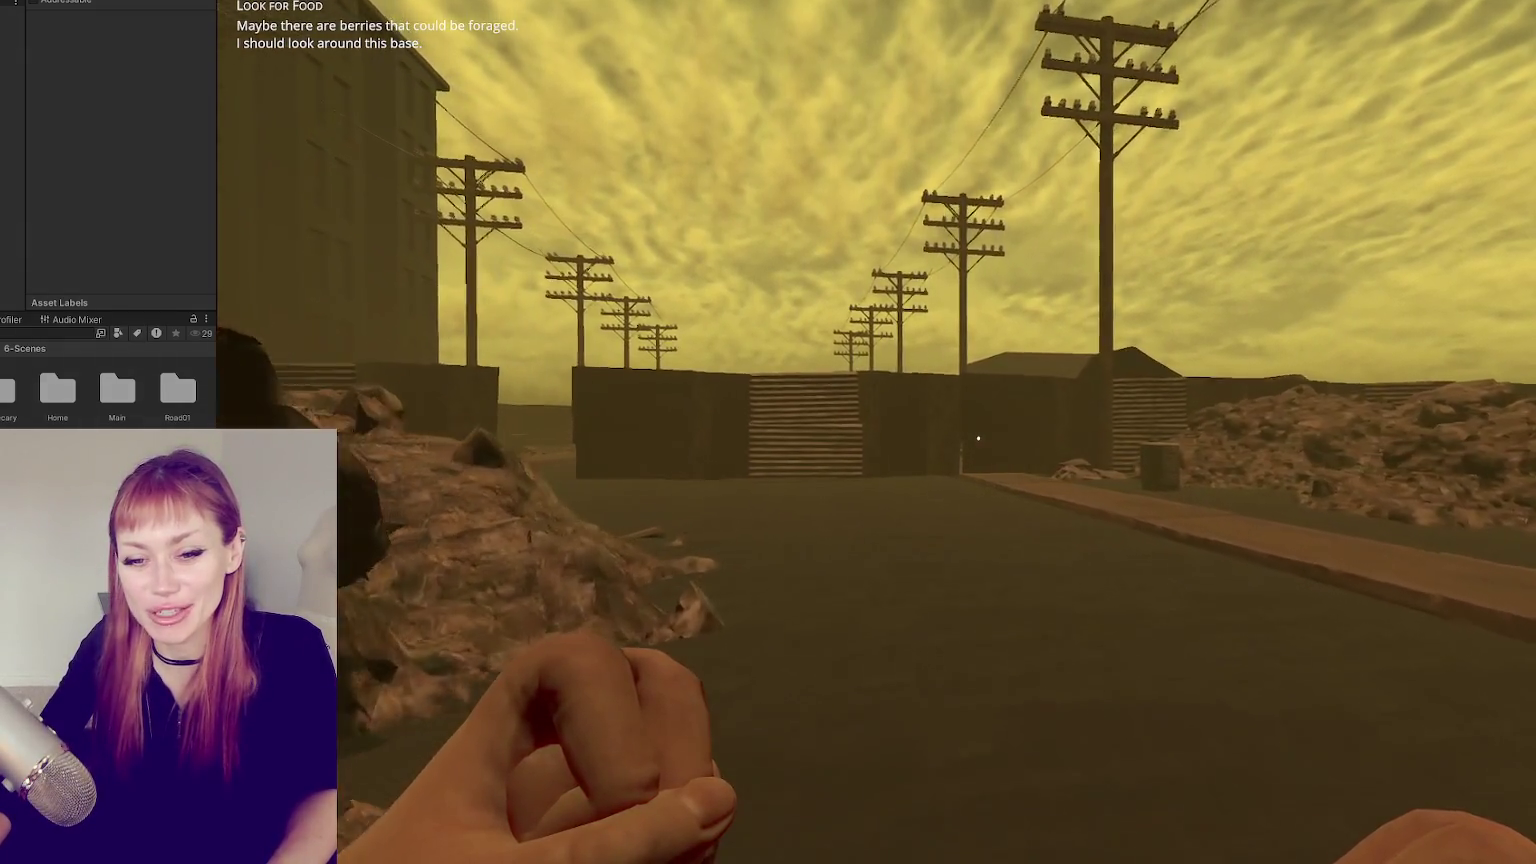
{"action": "key", "text": "w"}
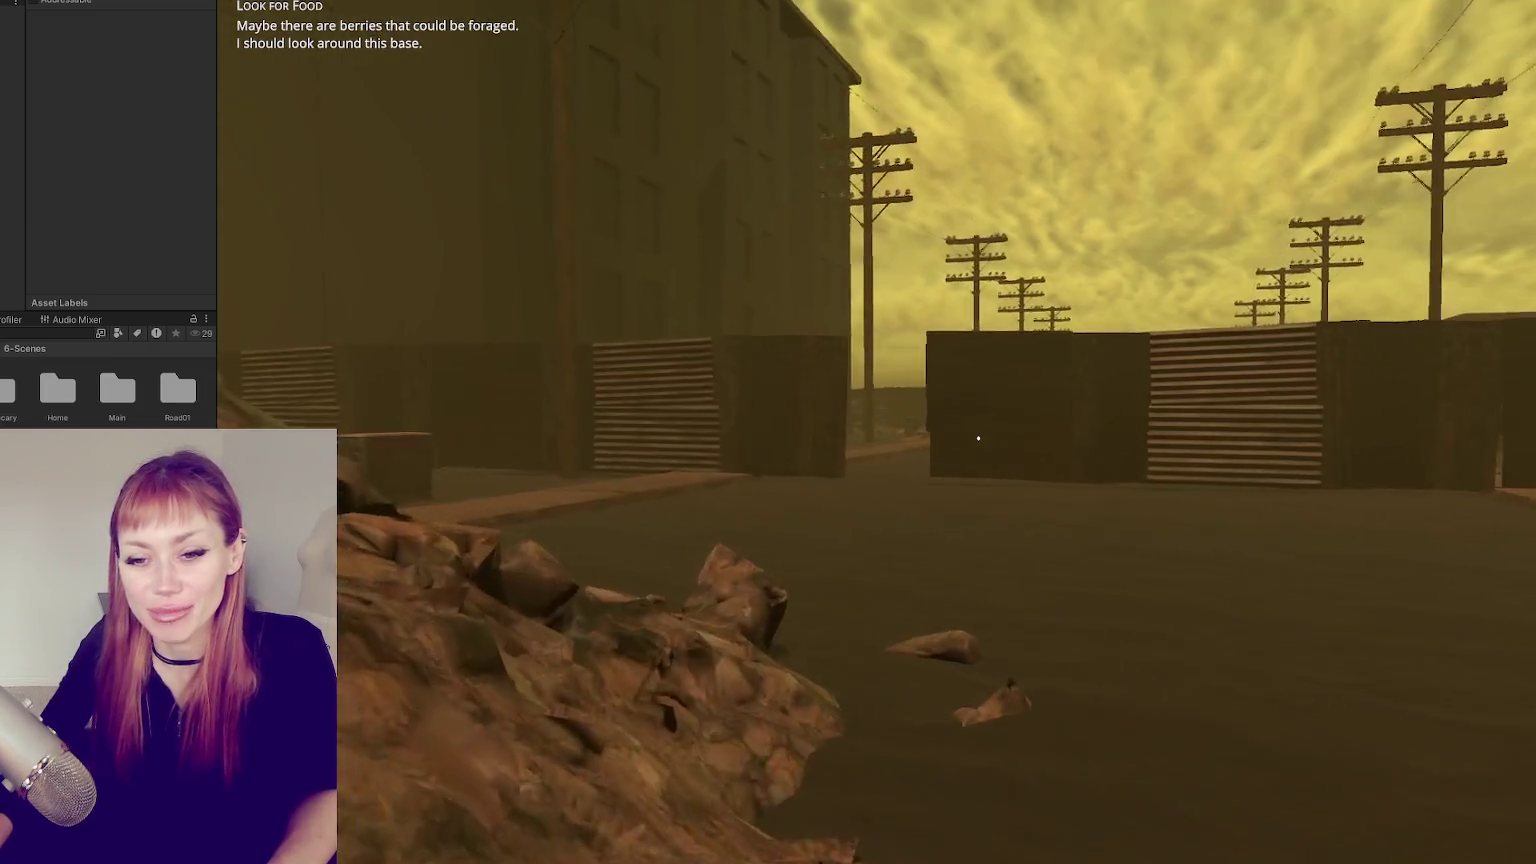
{"action": "key", "text": "w"}
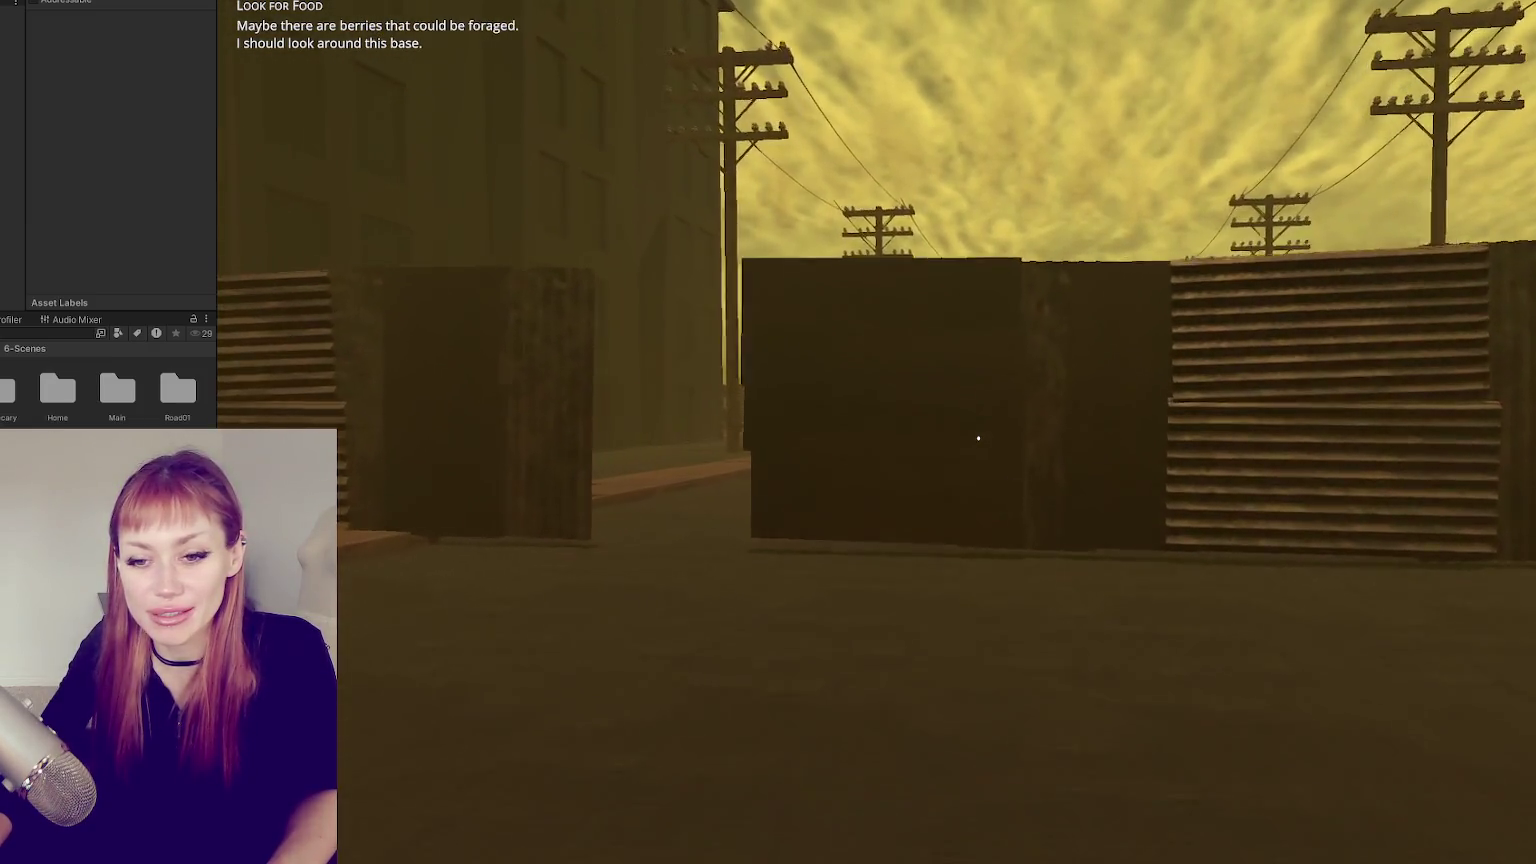
{"action": "key", "text": "w"}
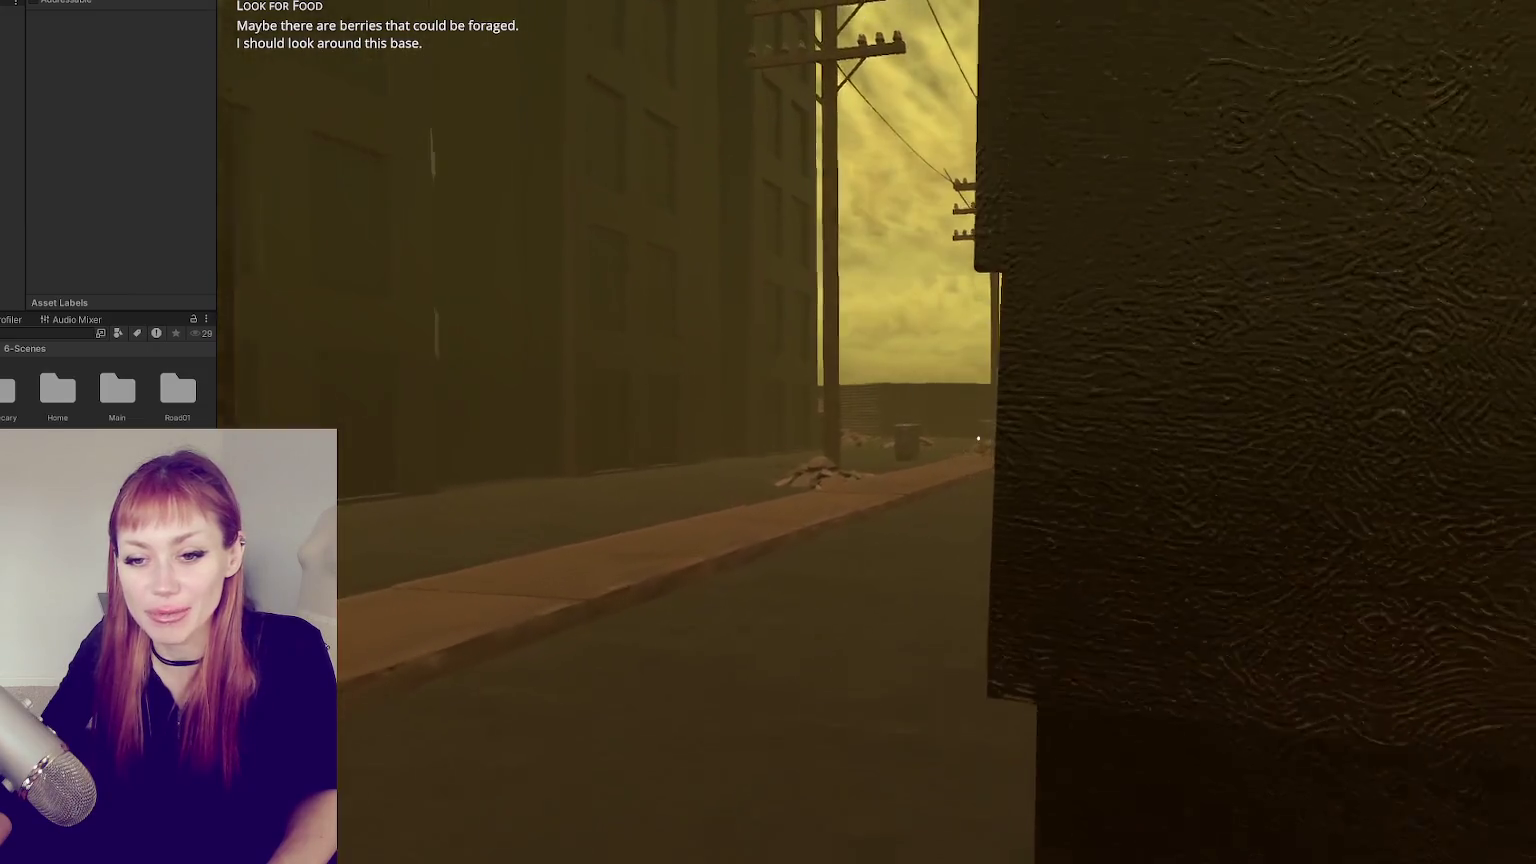
{"action": "key", "text": "w"}
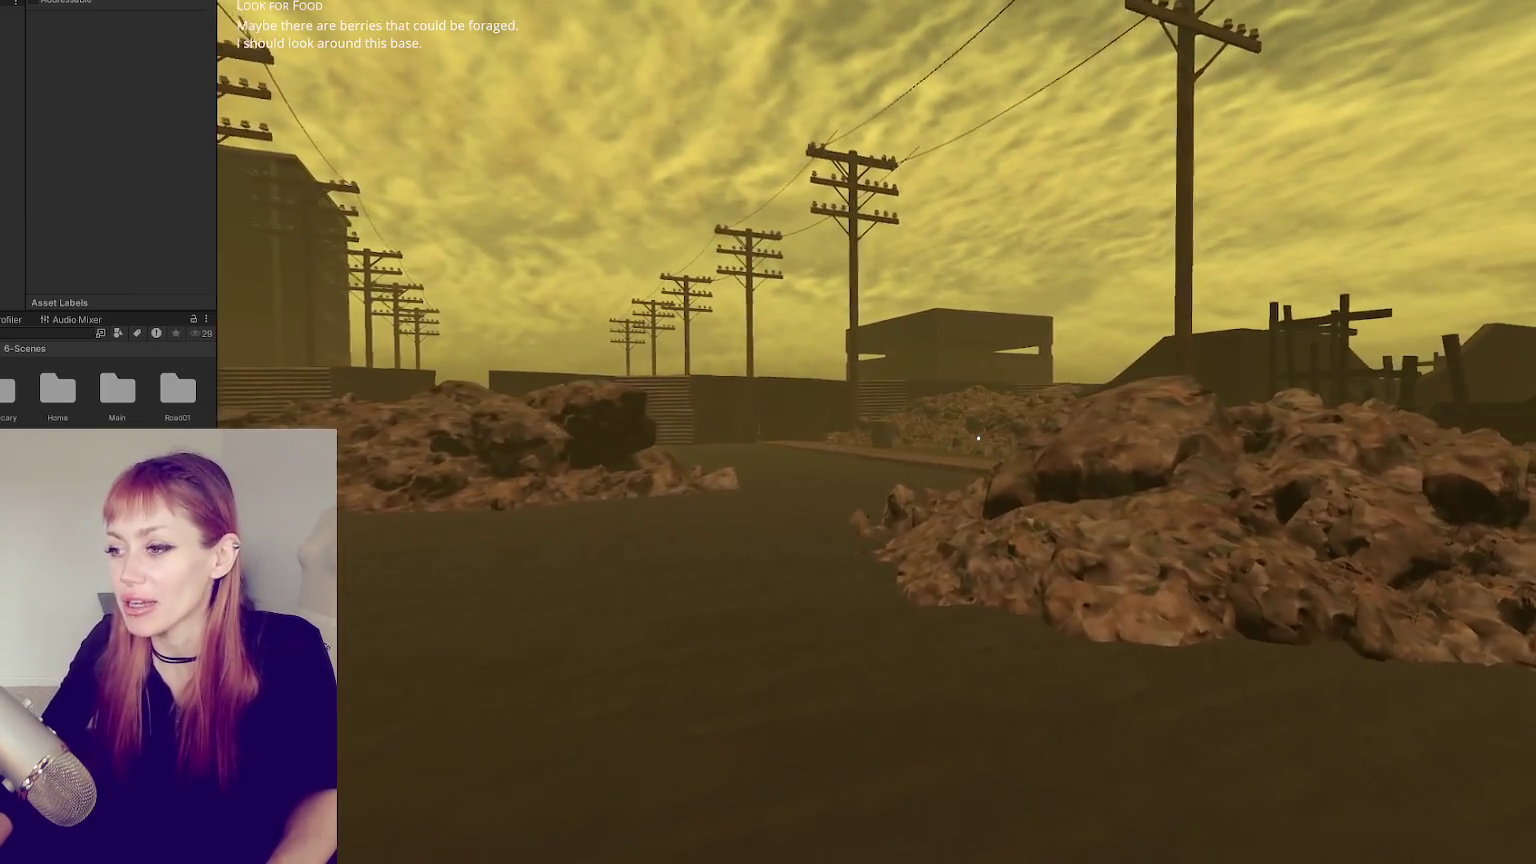
{"action": "key", "text": "w"}
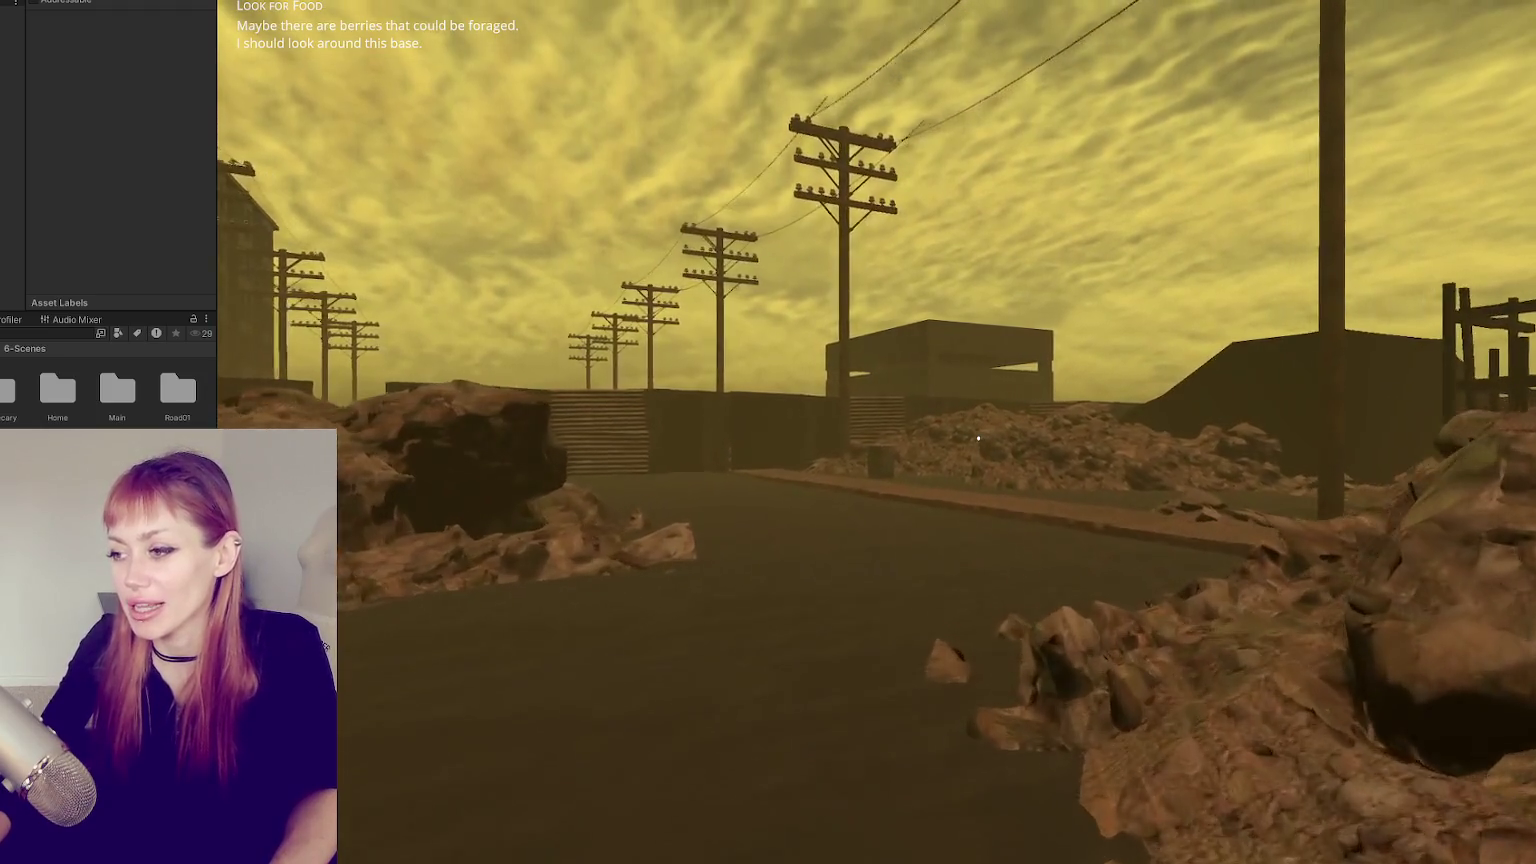
{"action": "key", "text": "w"}
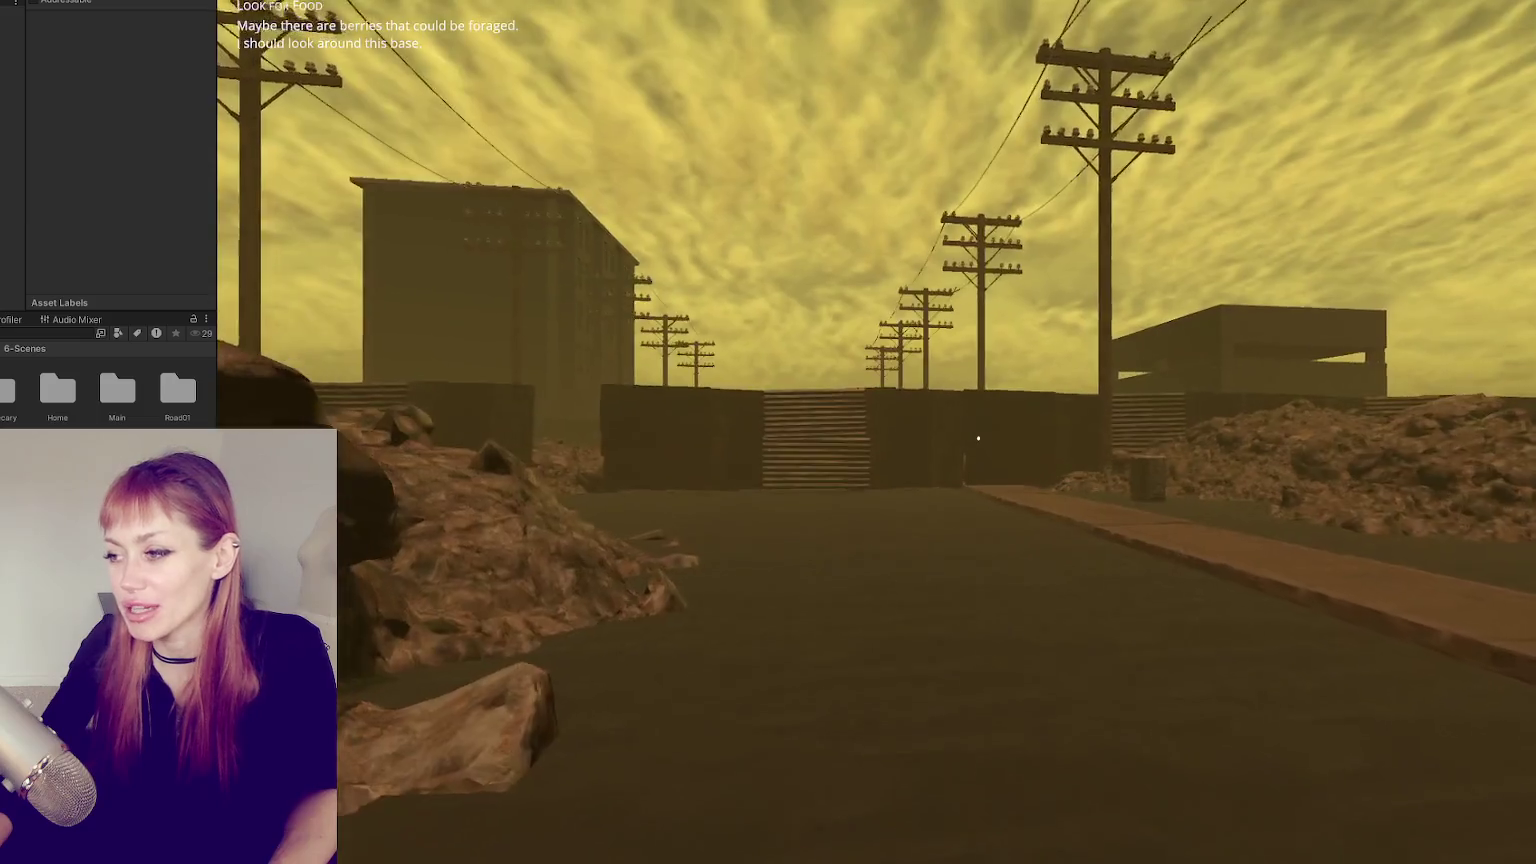
{"action": "key", "text": "w"}
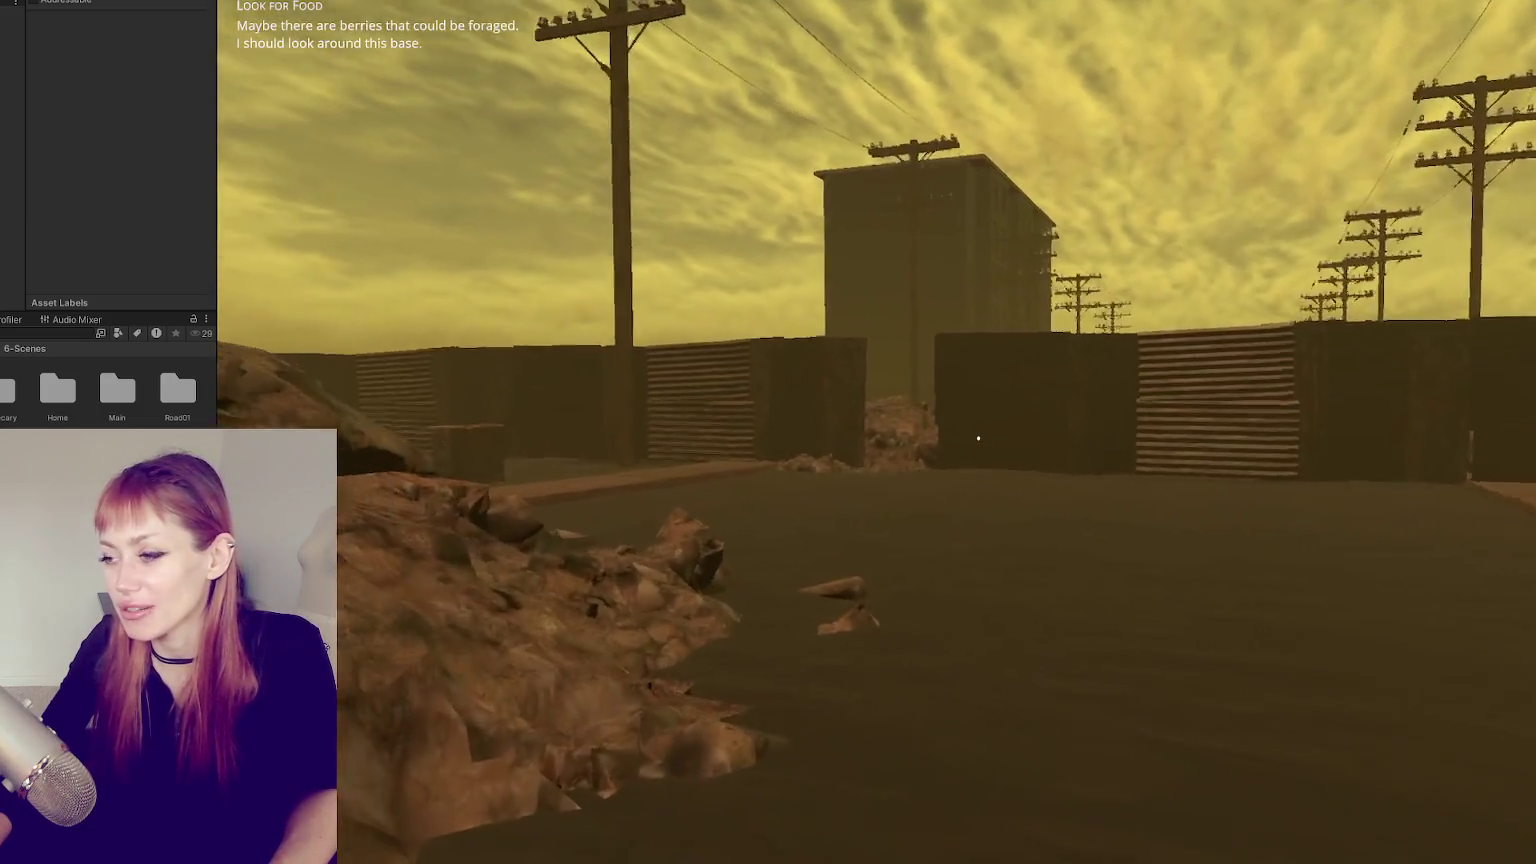
{"action": "key", "text": "w"}
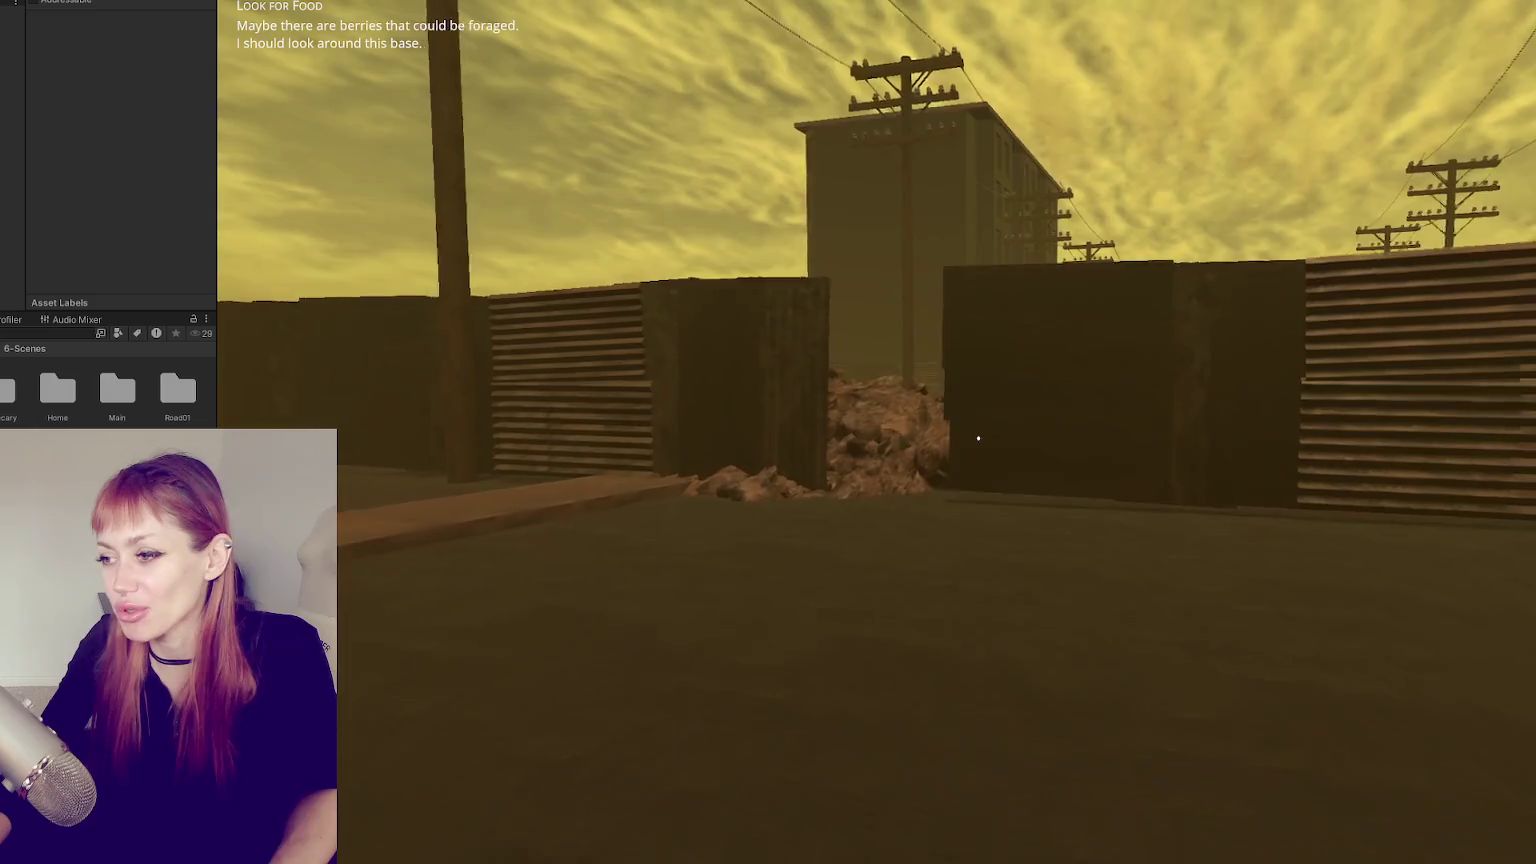
{"action": "key", "text": "w"}
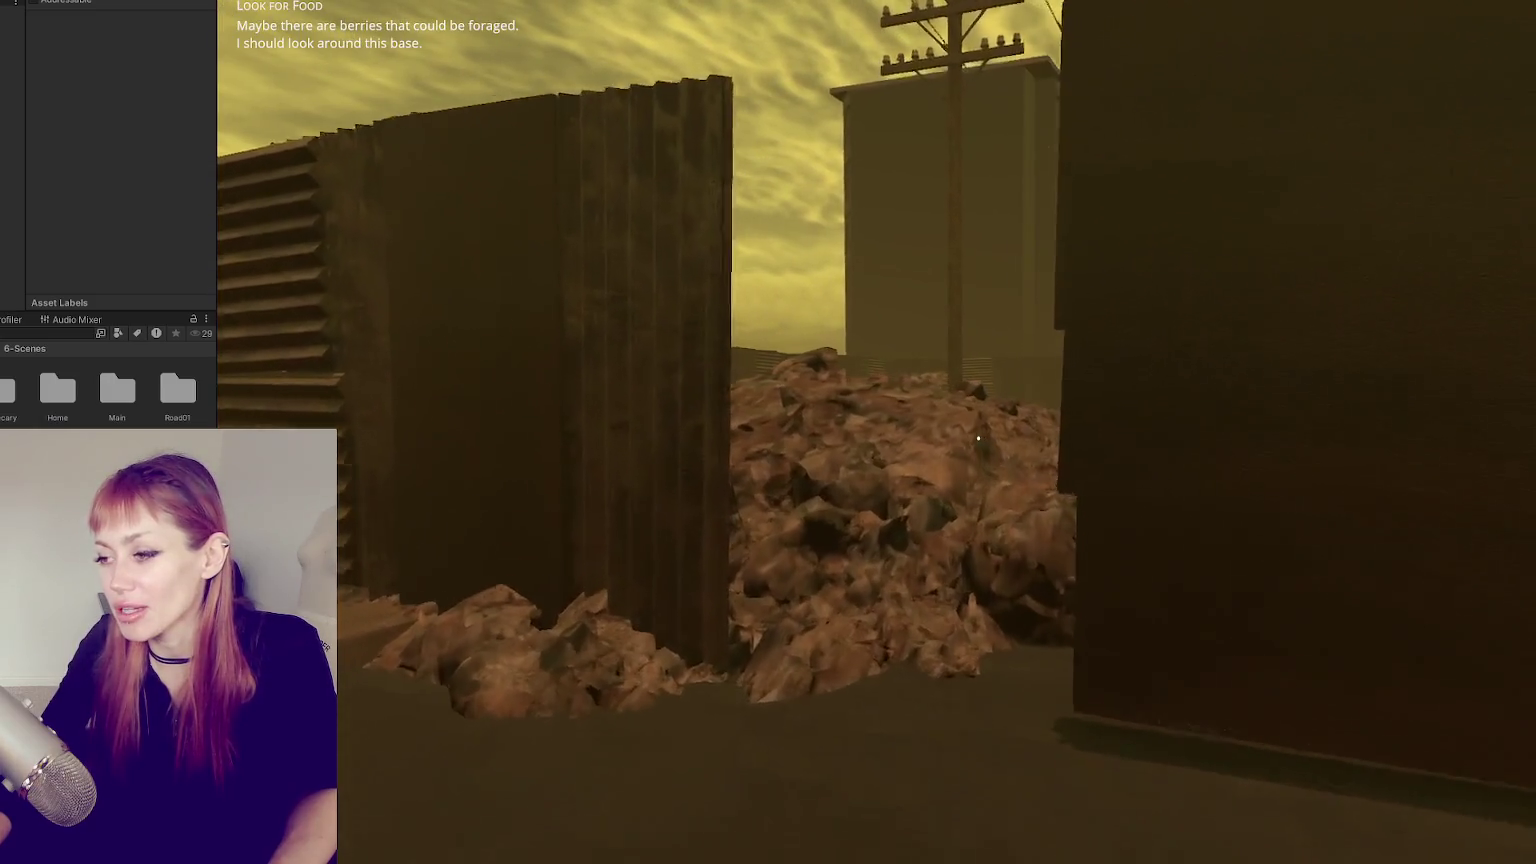
{"action": "key", "text": "w"}
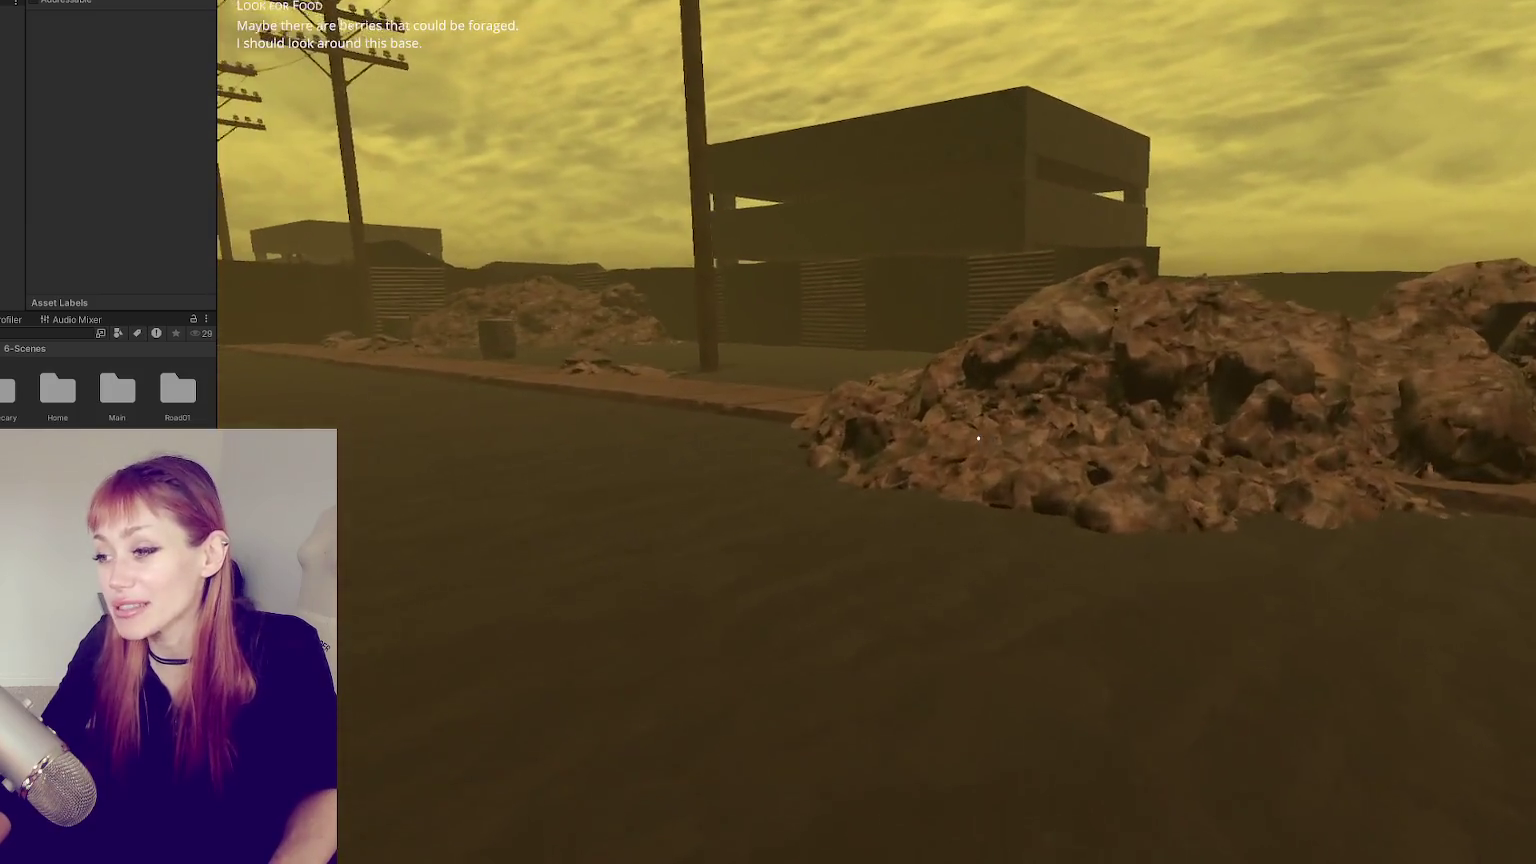
- Run along the road past the bin, over the rubble pile and toward the fence
{"action": "key", "text": "shift+w"}
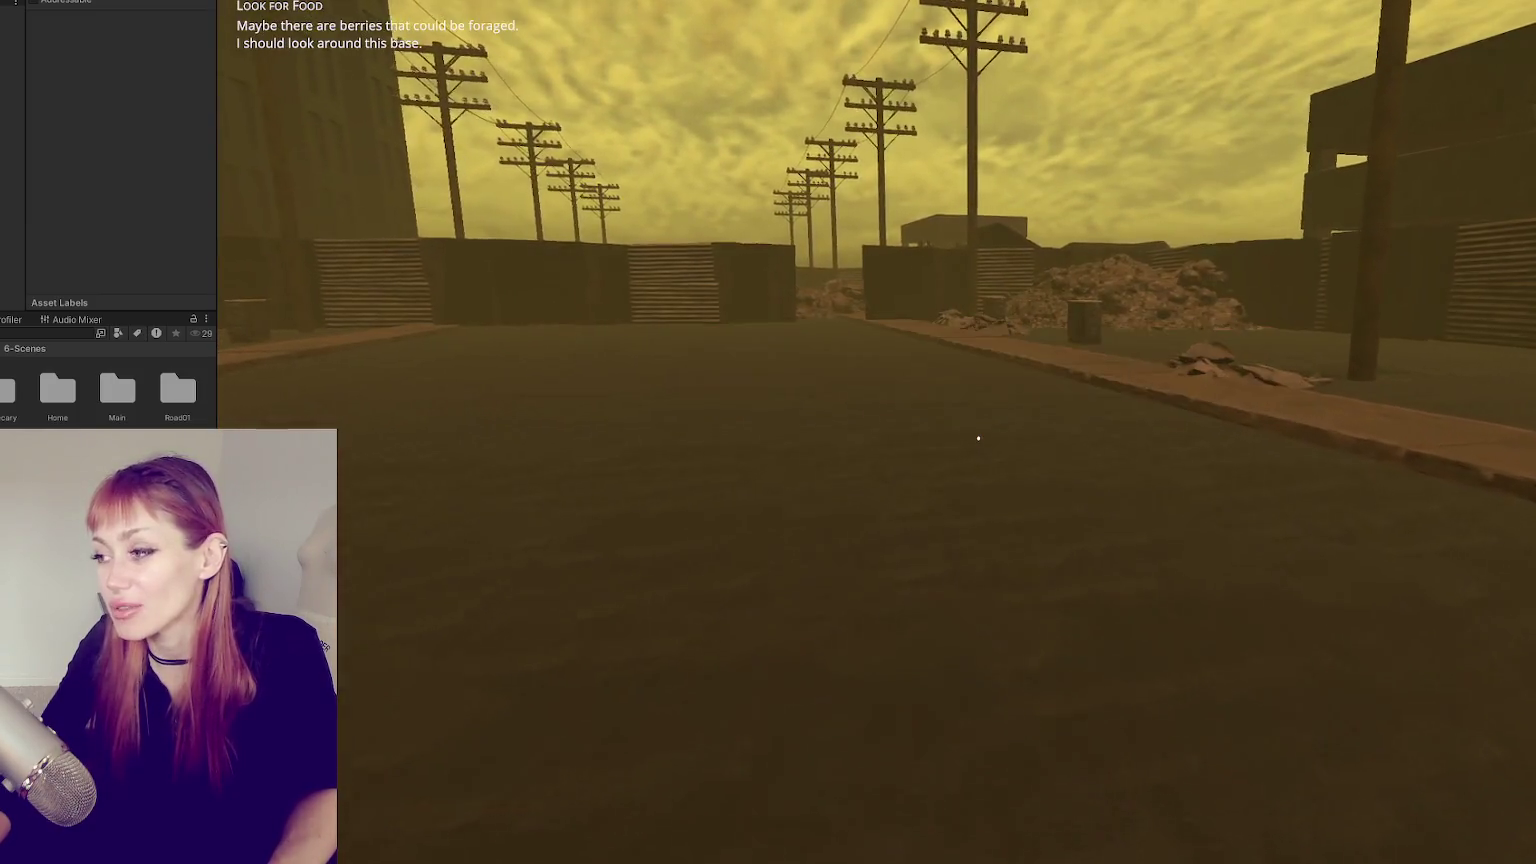
{"action": "key", "text": "shift+w"}
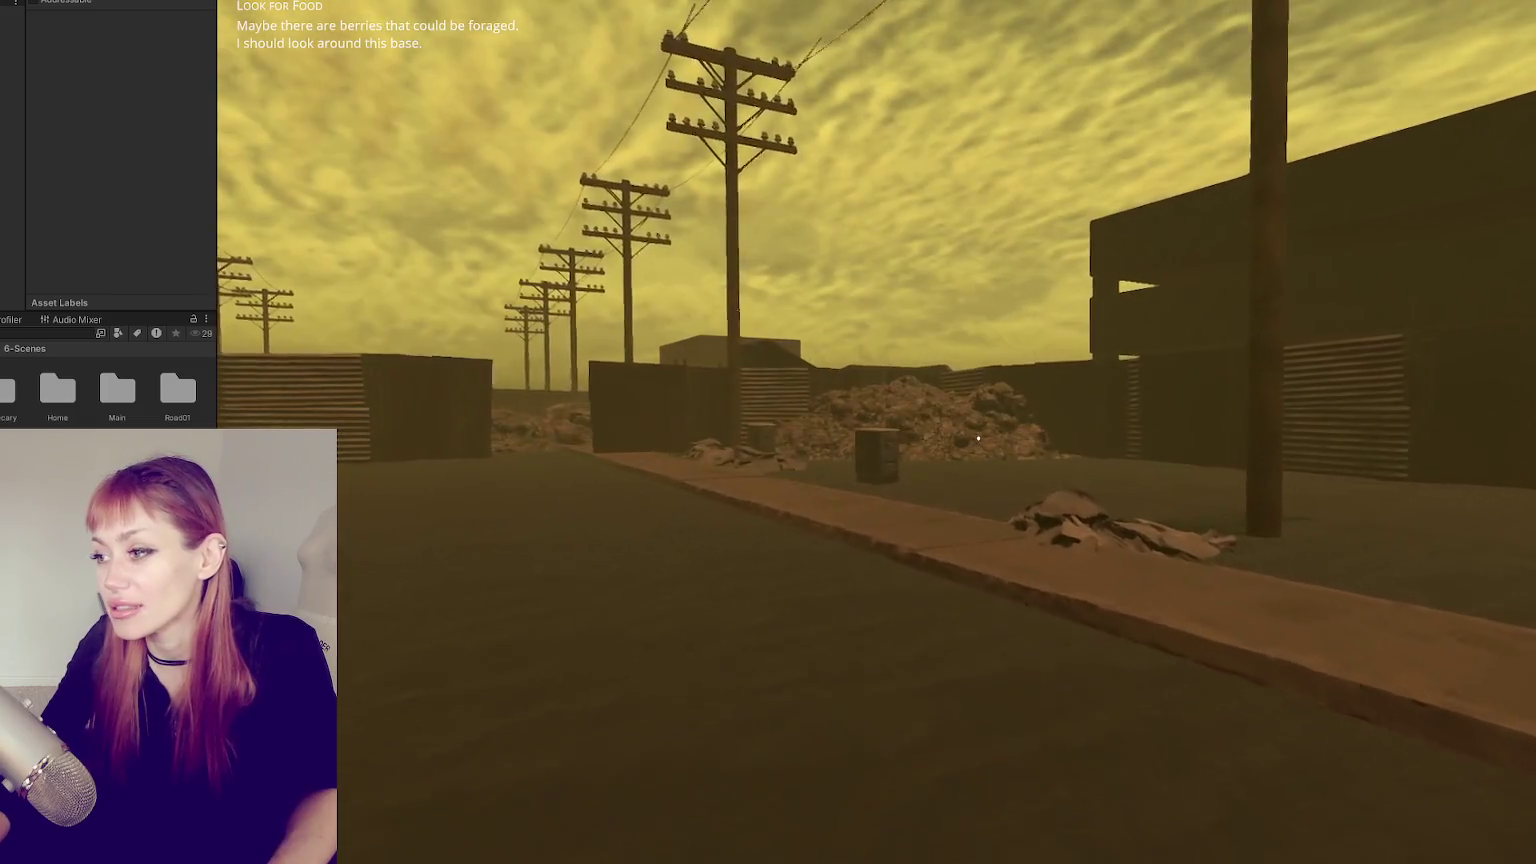
{"action": "key", "text": "w"}
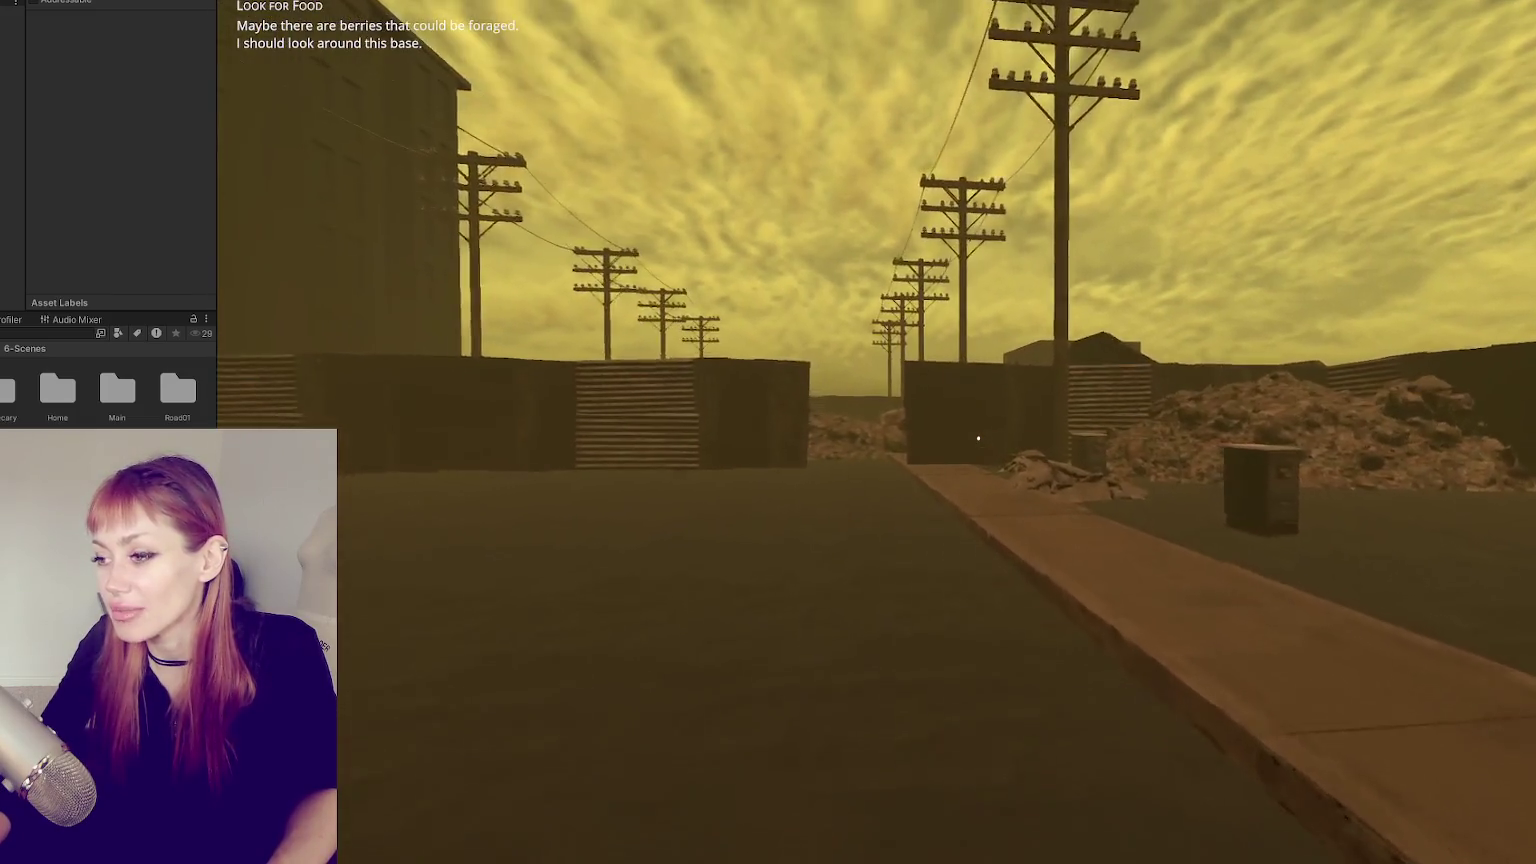
{"action": "key", "text": "w"}
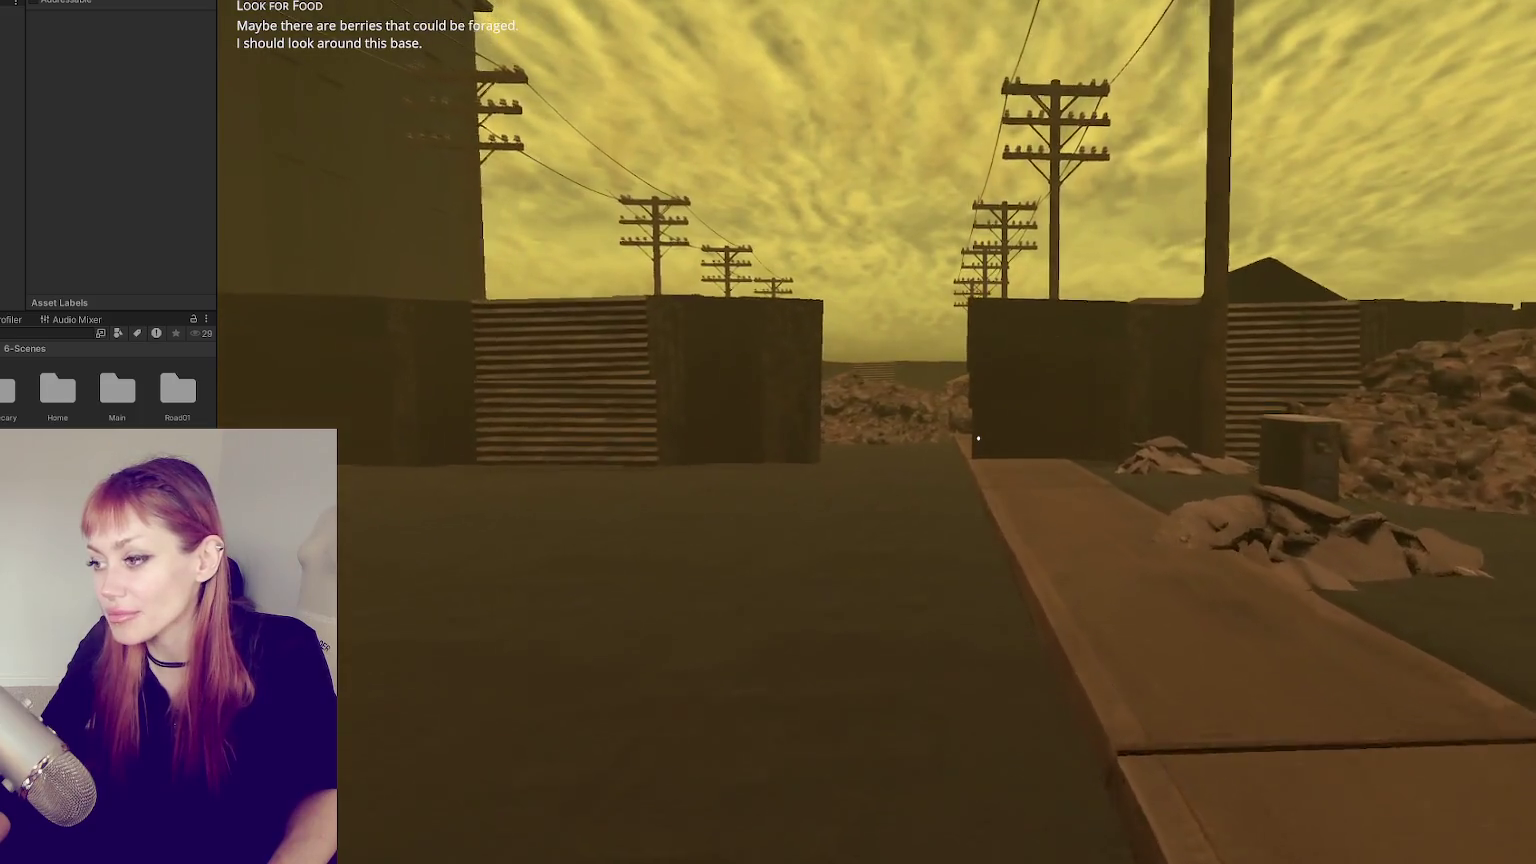
{"action": "key", "text": "w"}
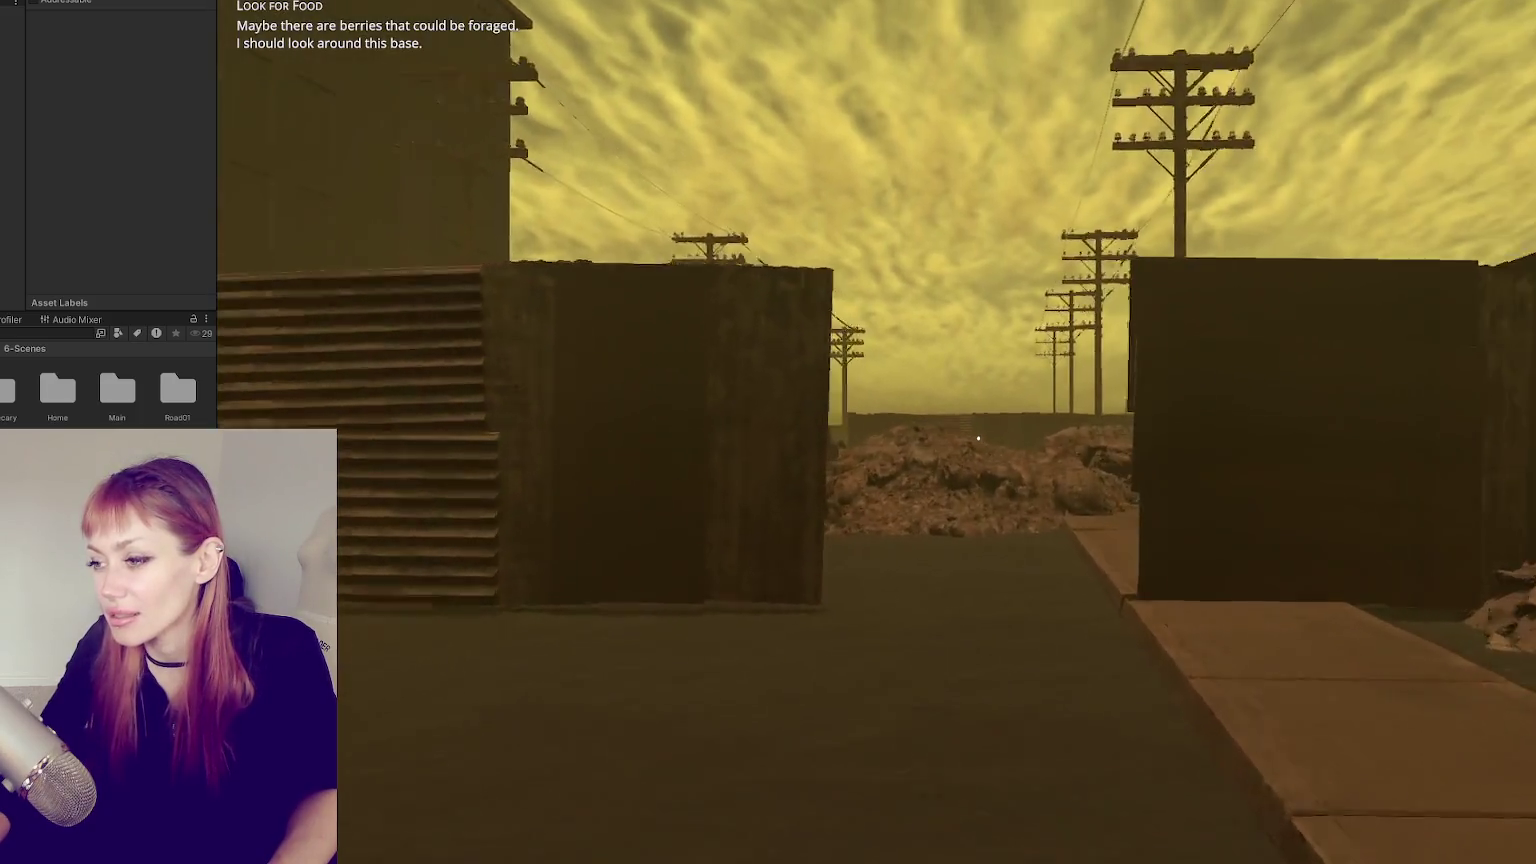
{"action": "key", "text": "w"}
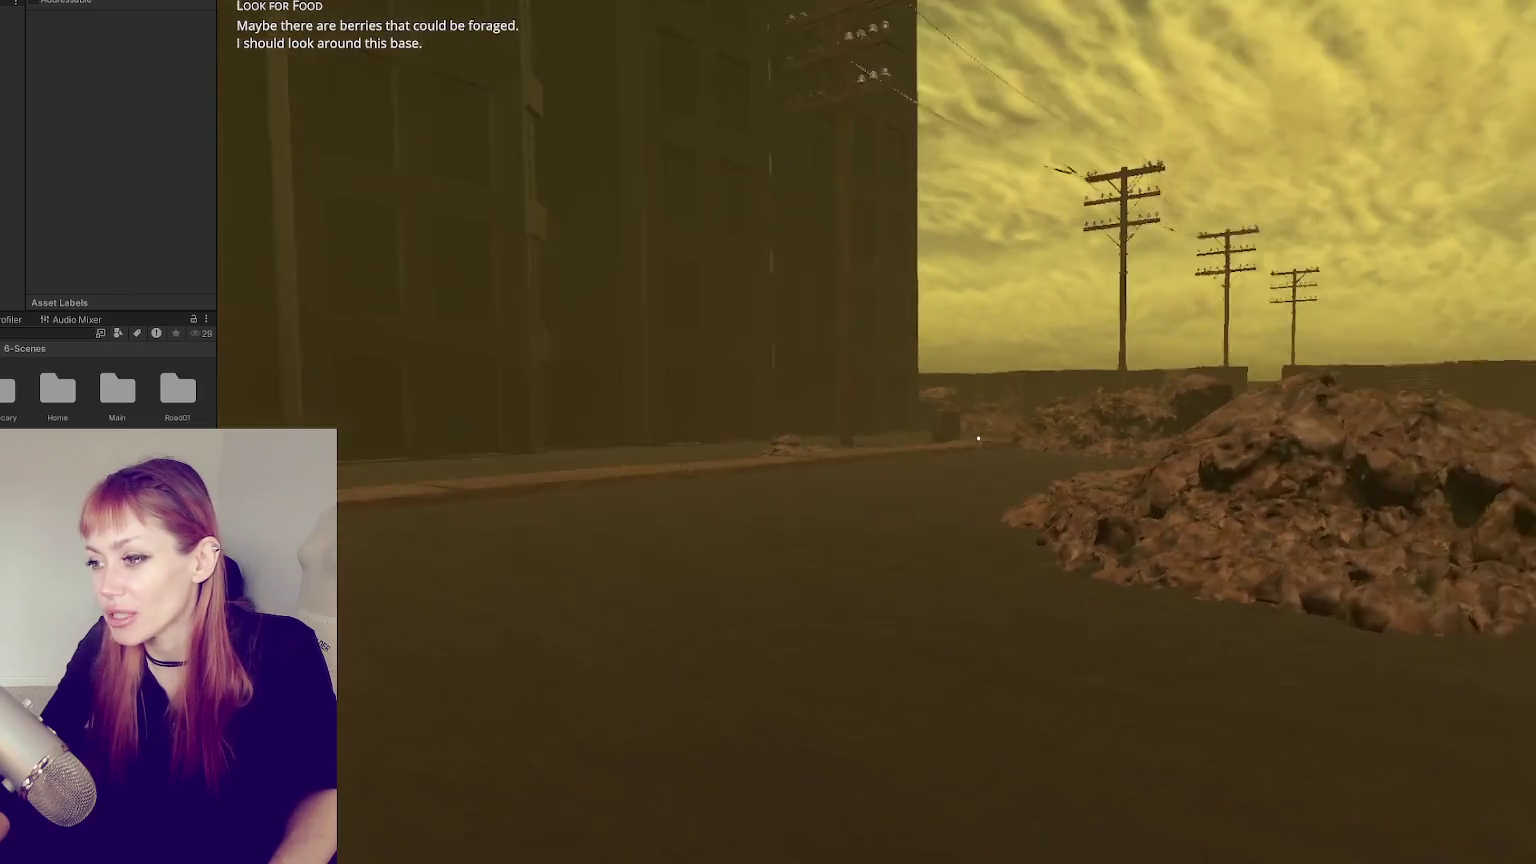
{"action": "key", "text": "w"}
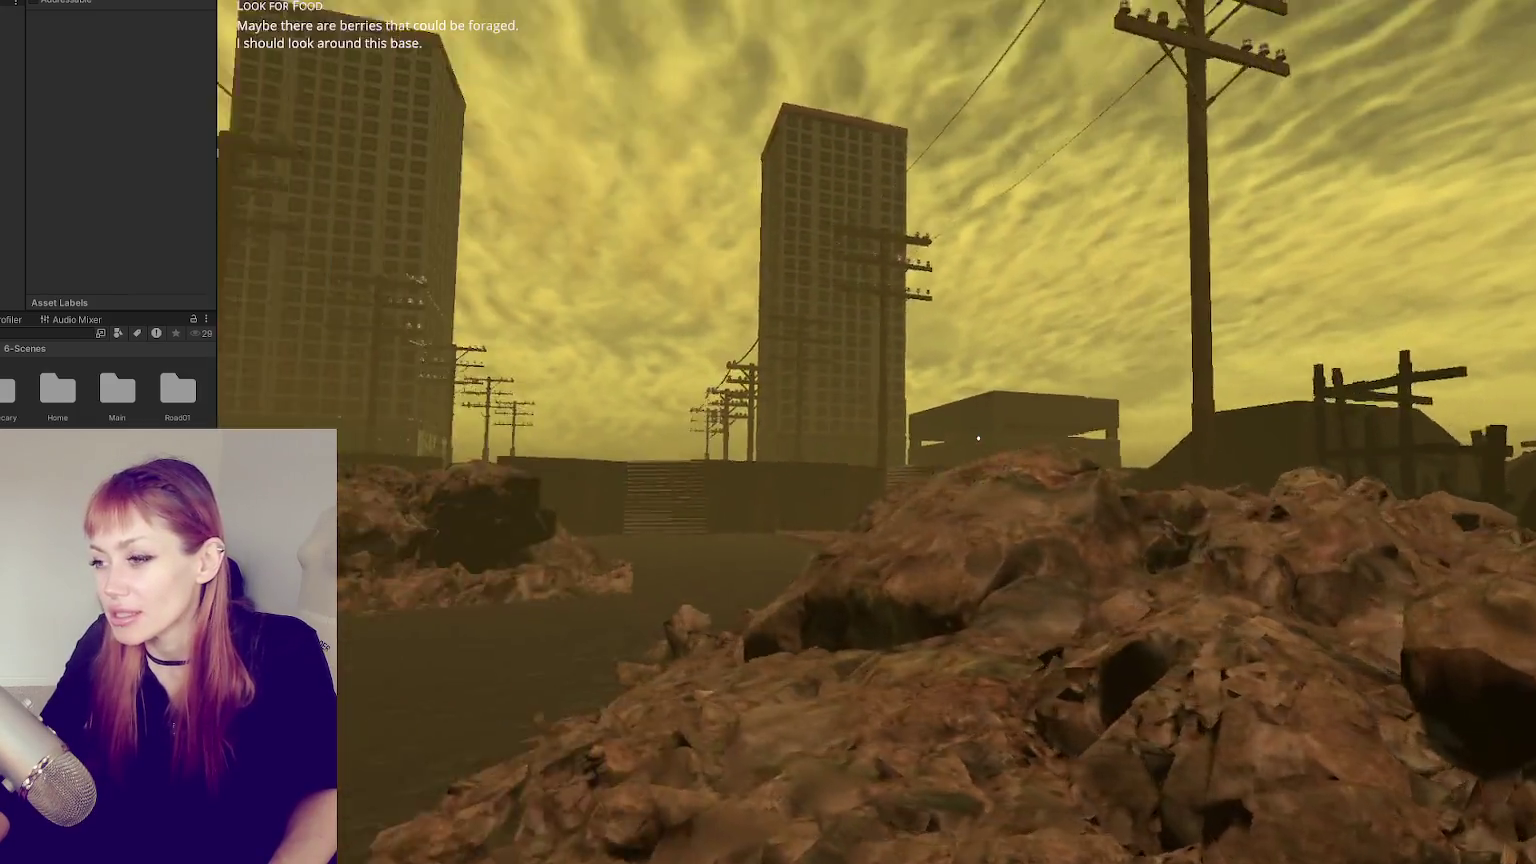
{"action": "key", "text": "w"}
{"action": "key", "text": "w"}
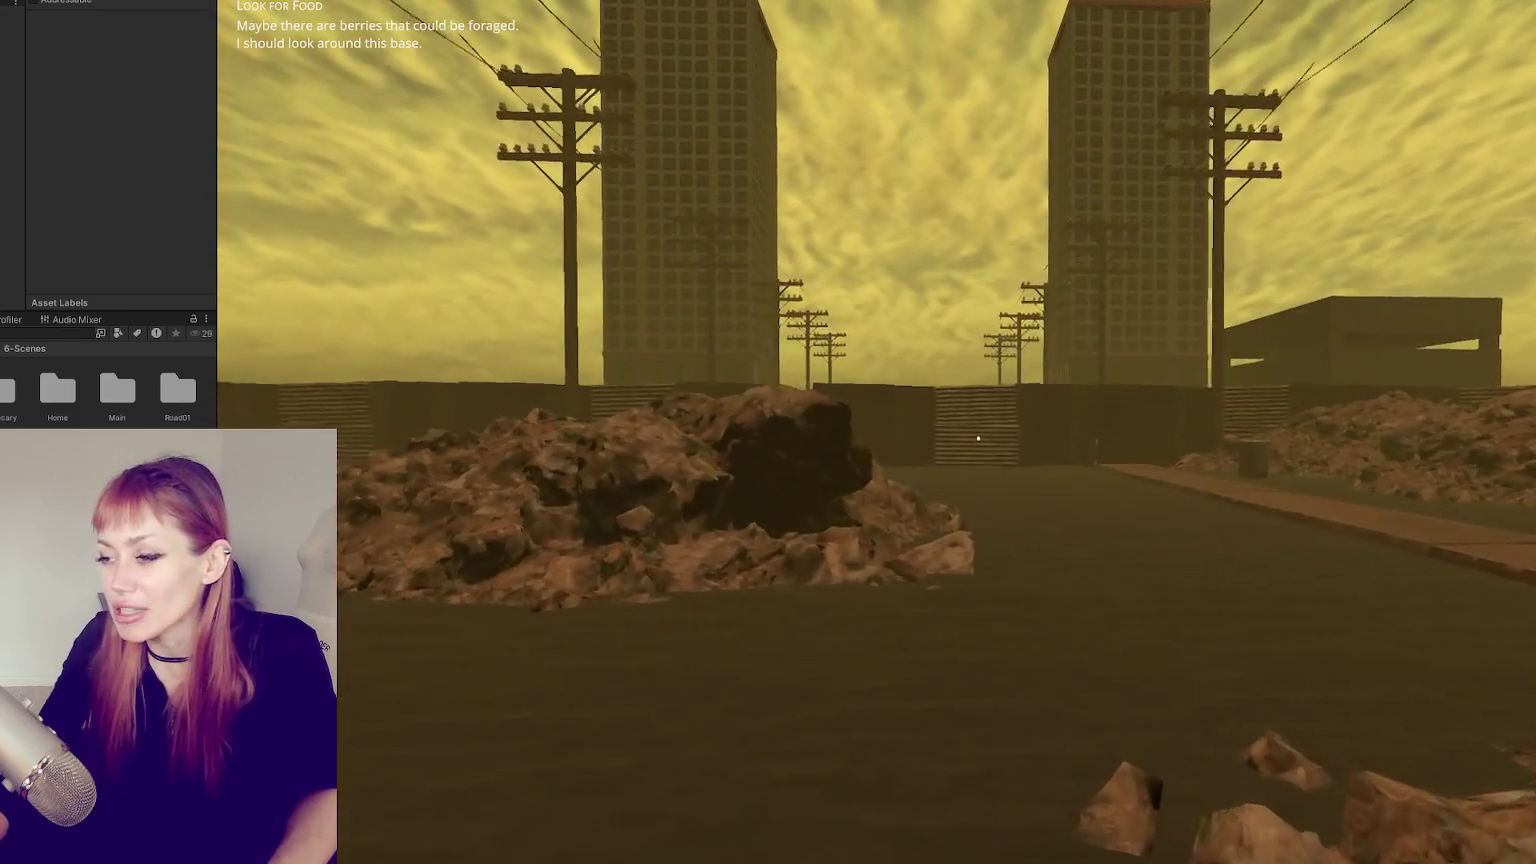
{"action": "key", "text": "w"}
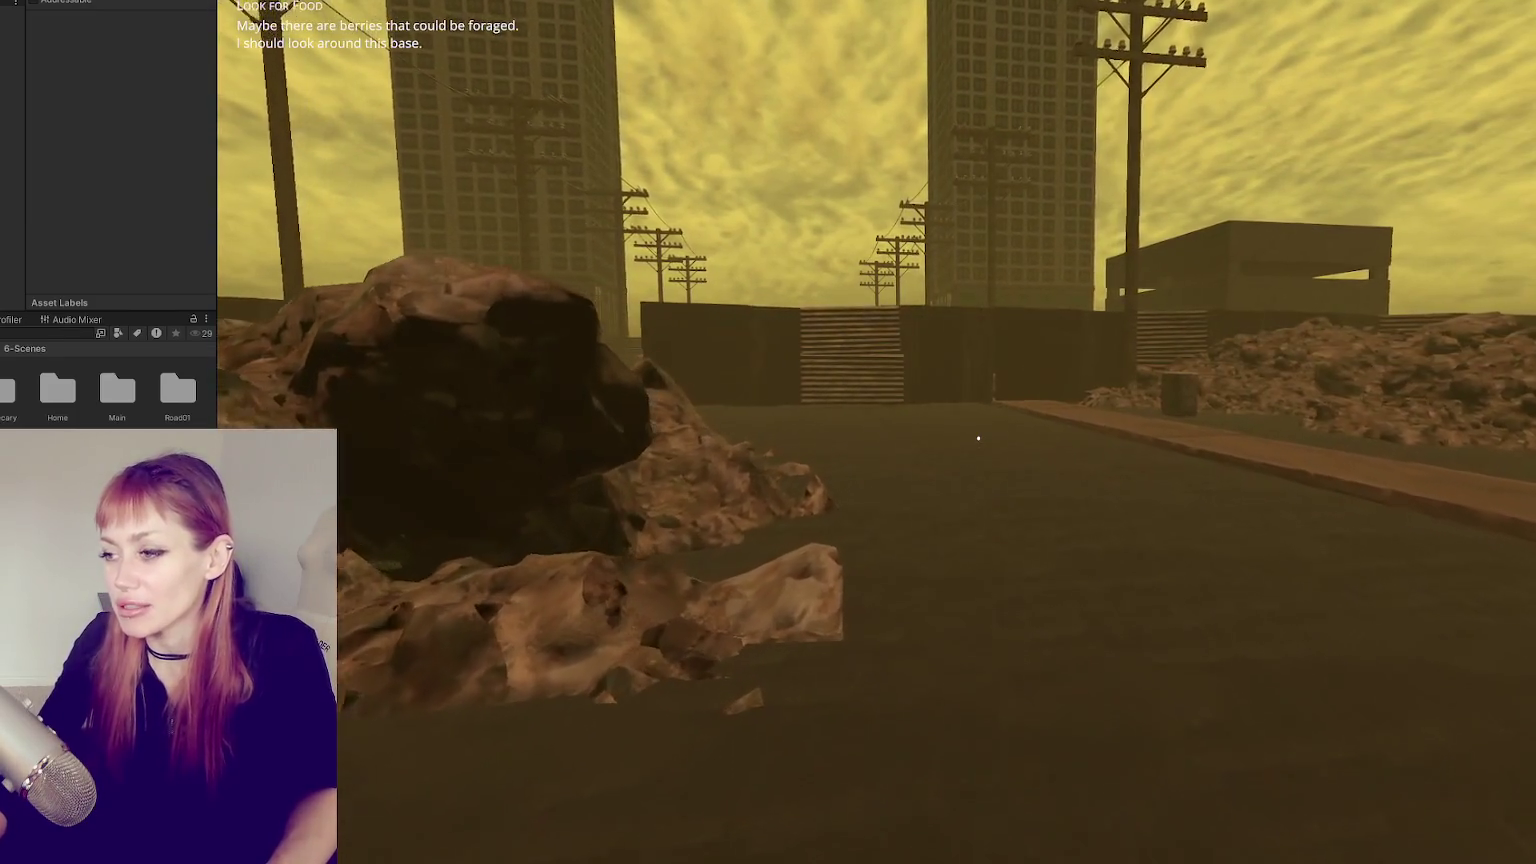
{"action": "key", "text": "w"}
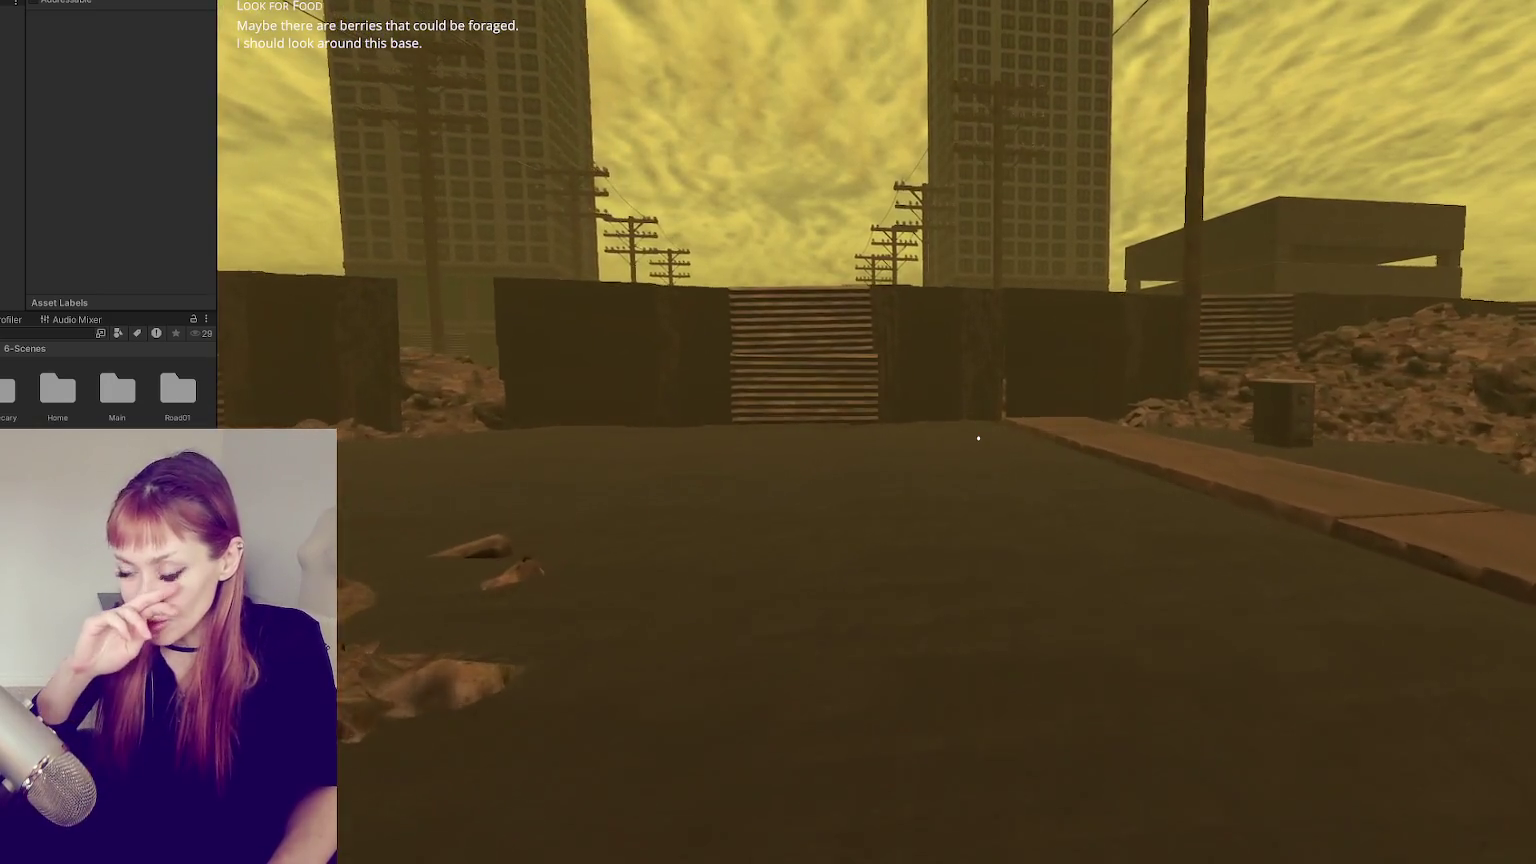
{"action": "key", "text": "w"}
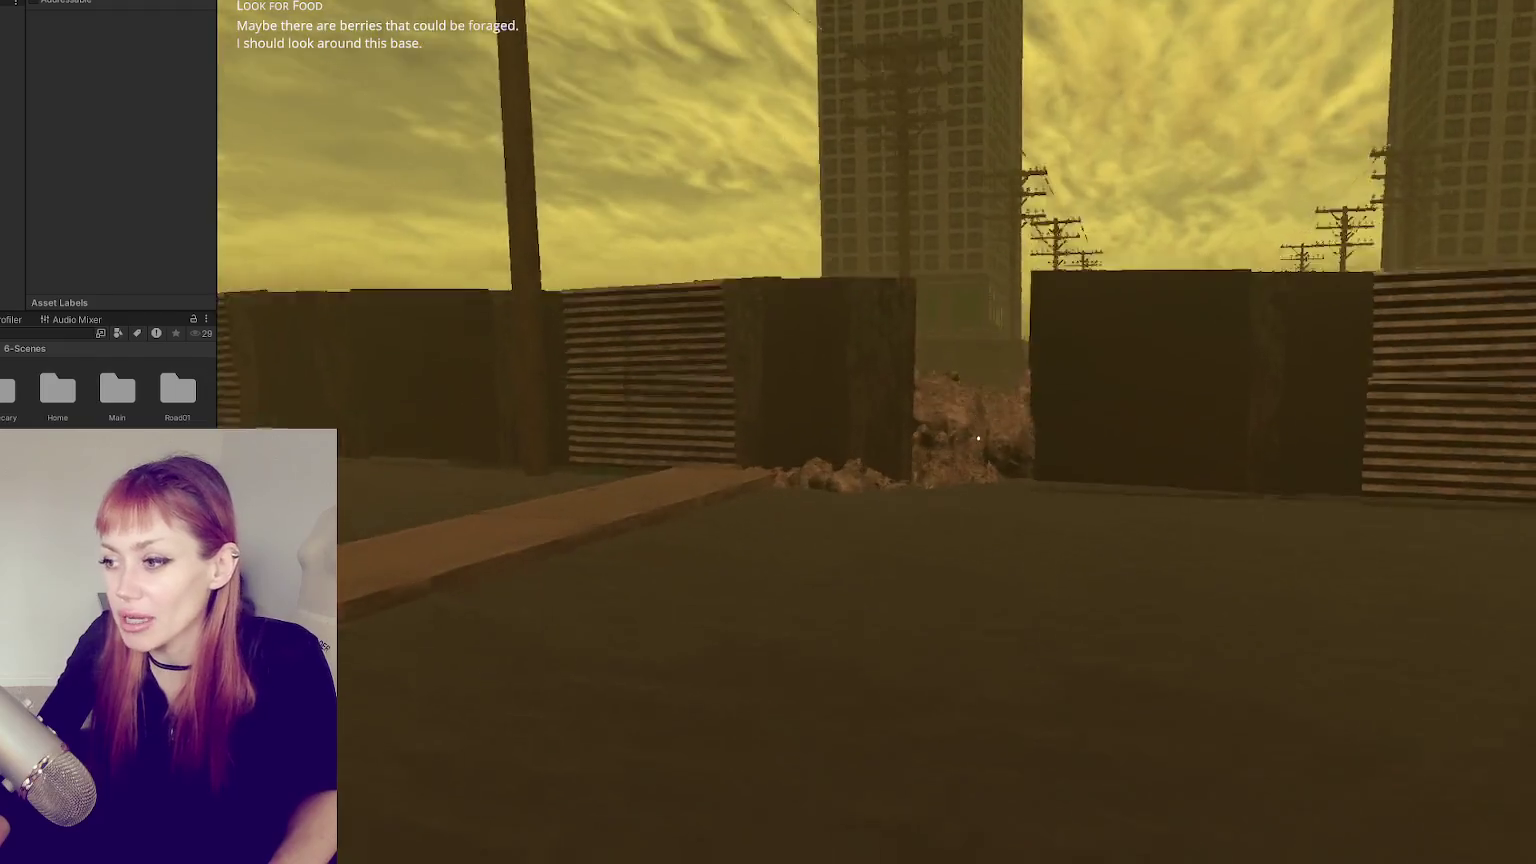
{"action": "key", "text": "w"}
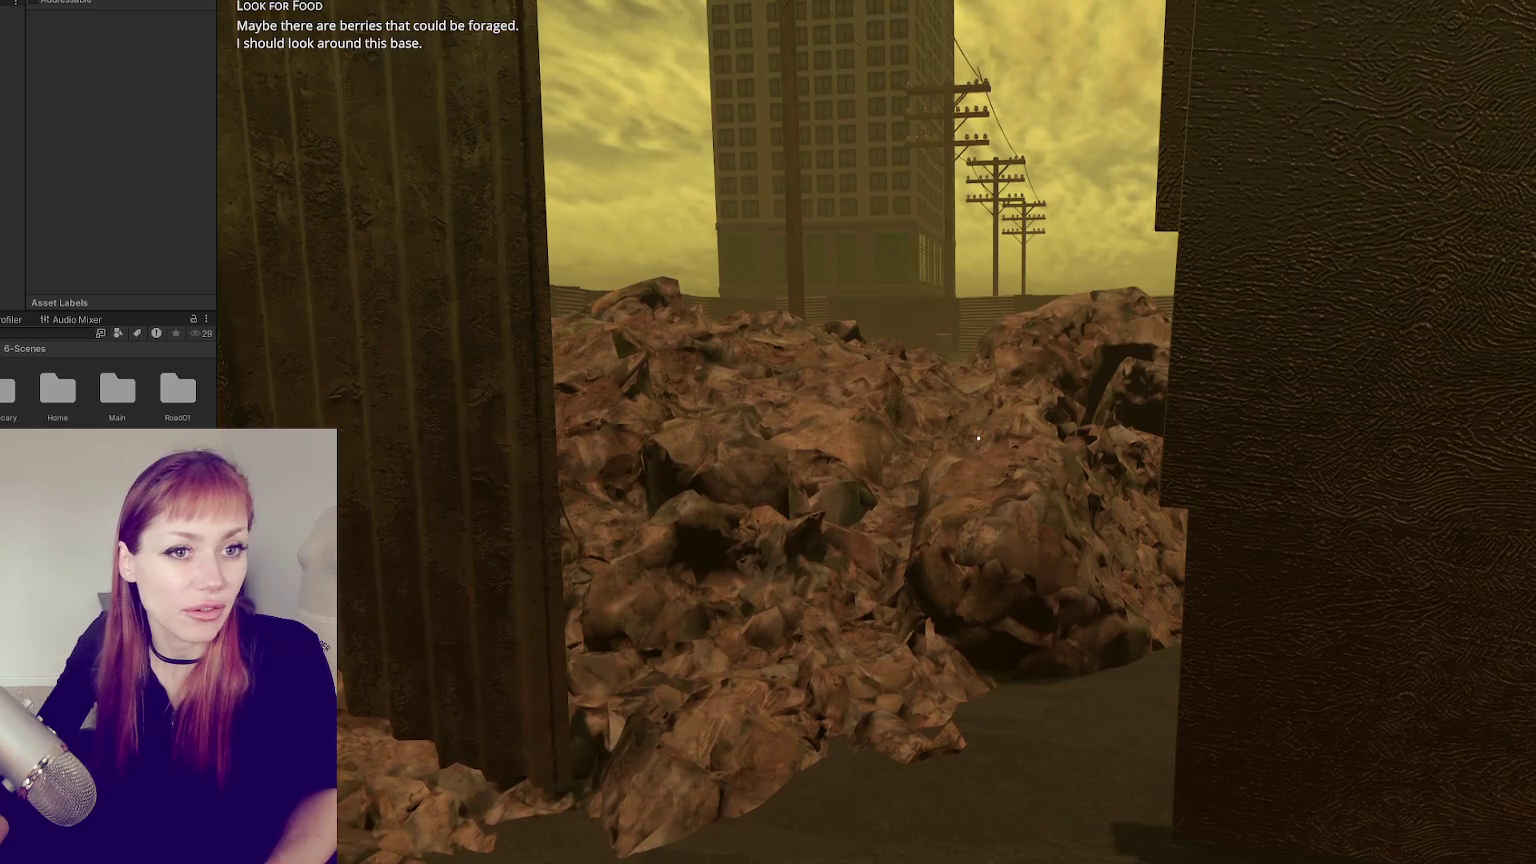
- Pick up a rock, then walk down the street to the crates and turn toward the sidewalk
{"action": "key", "text": "e"}
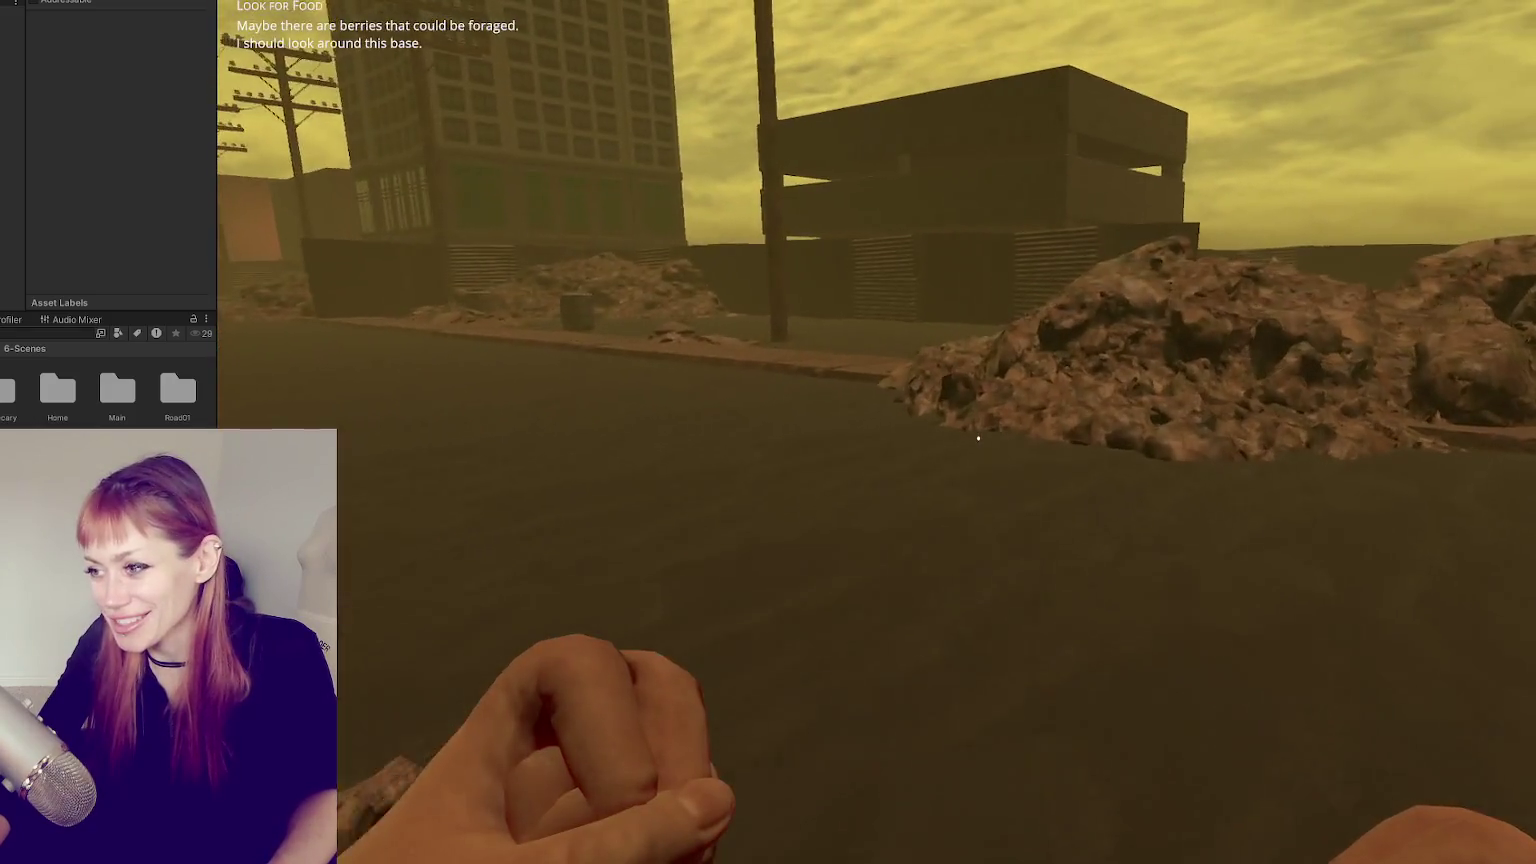
{"action": "key", "text": "w"}
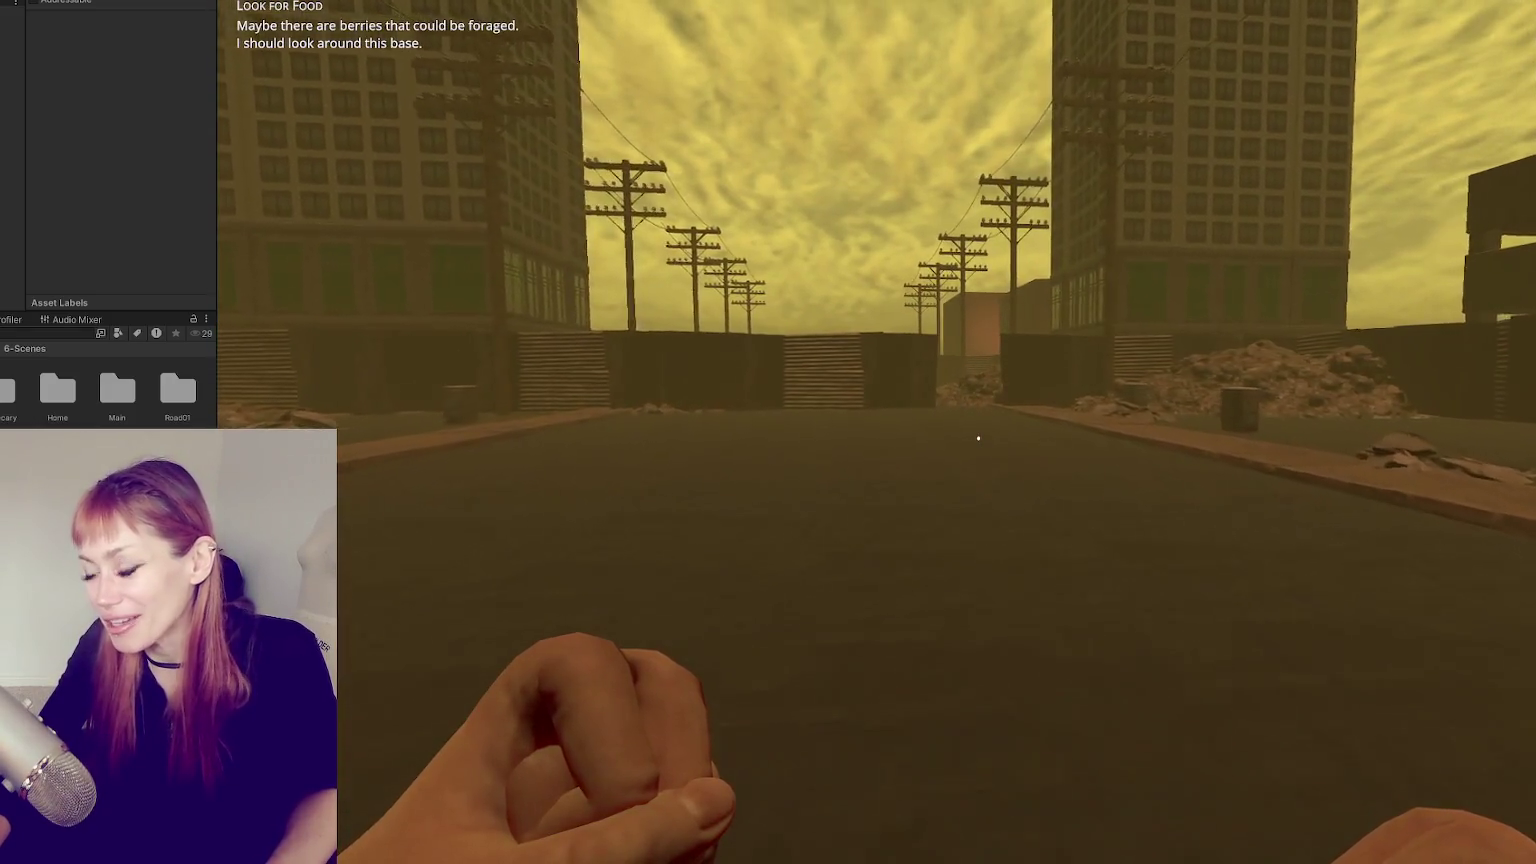
{"action": "key", "text": "w"}
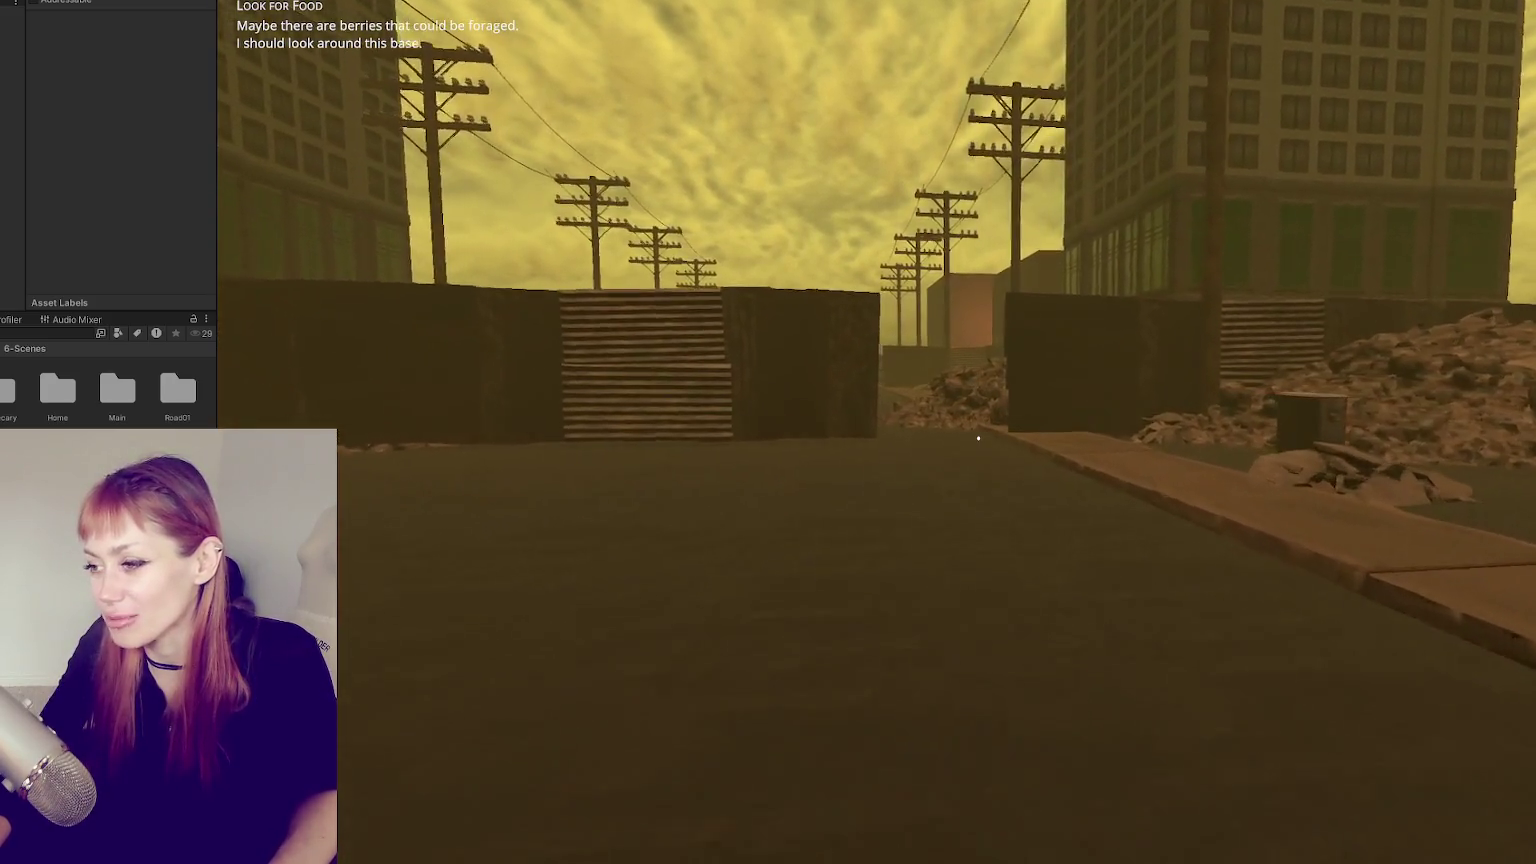
{"action": "key", "text": "w"}
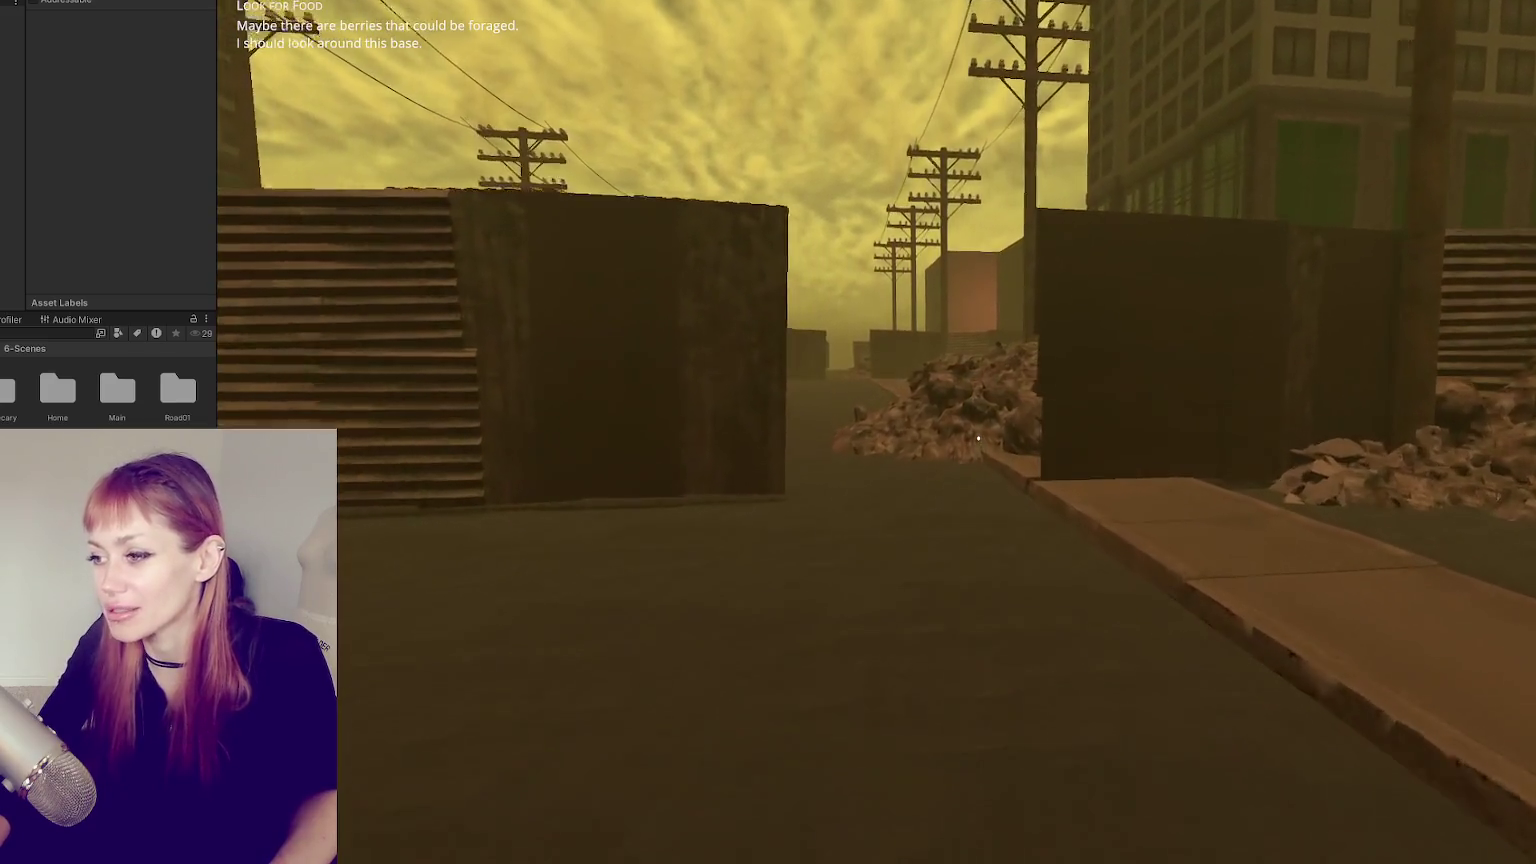
{"action": "key", "text": "w"}
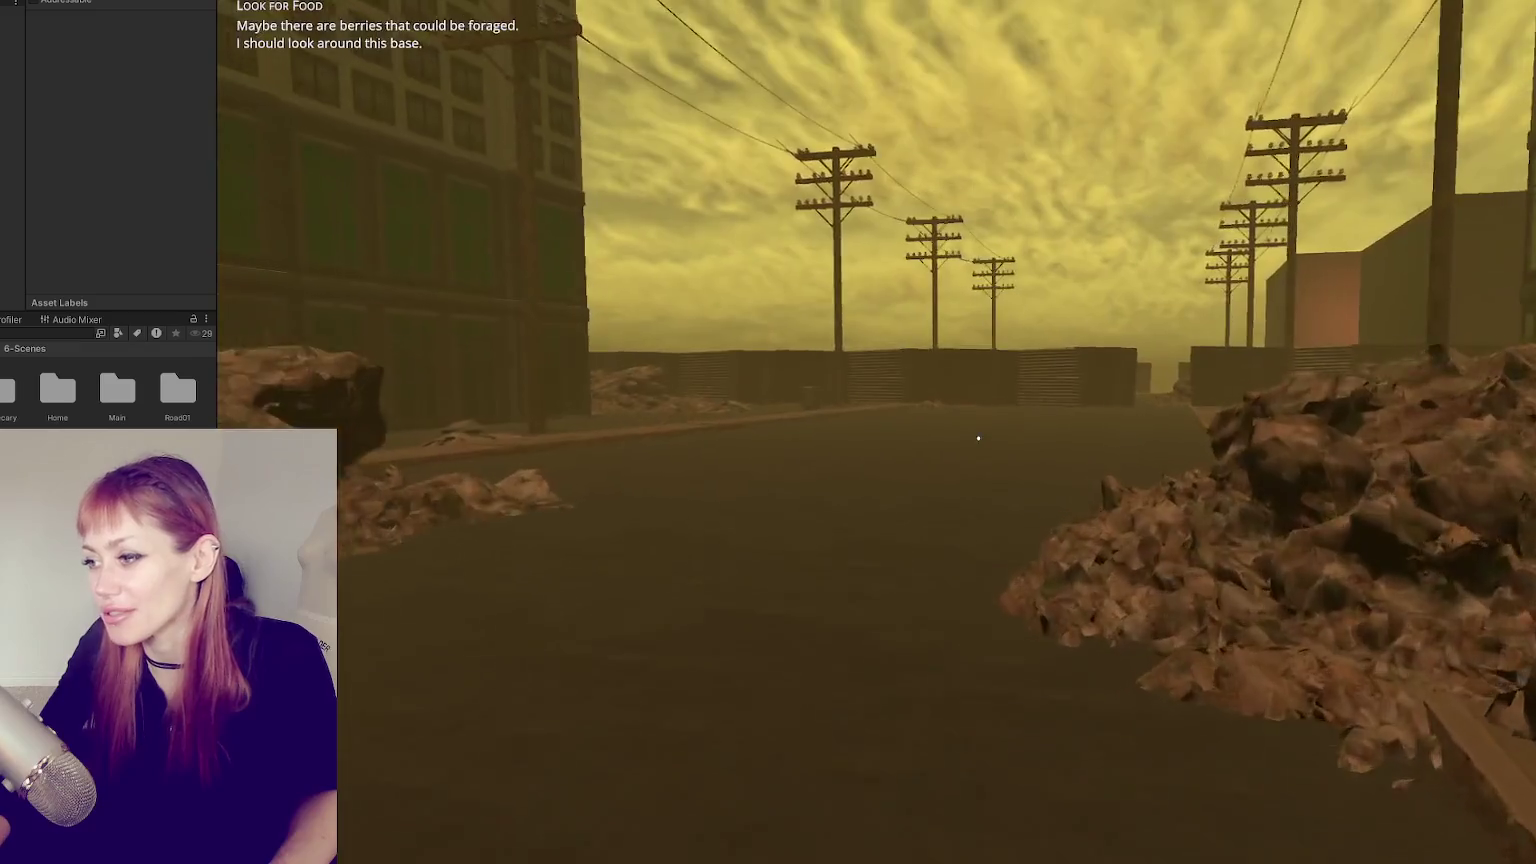
{"action": "key", "text": "w"}
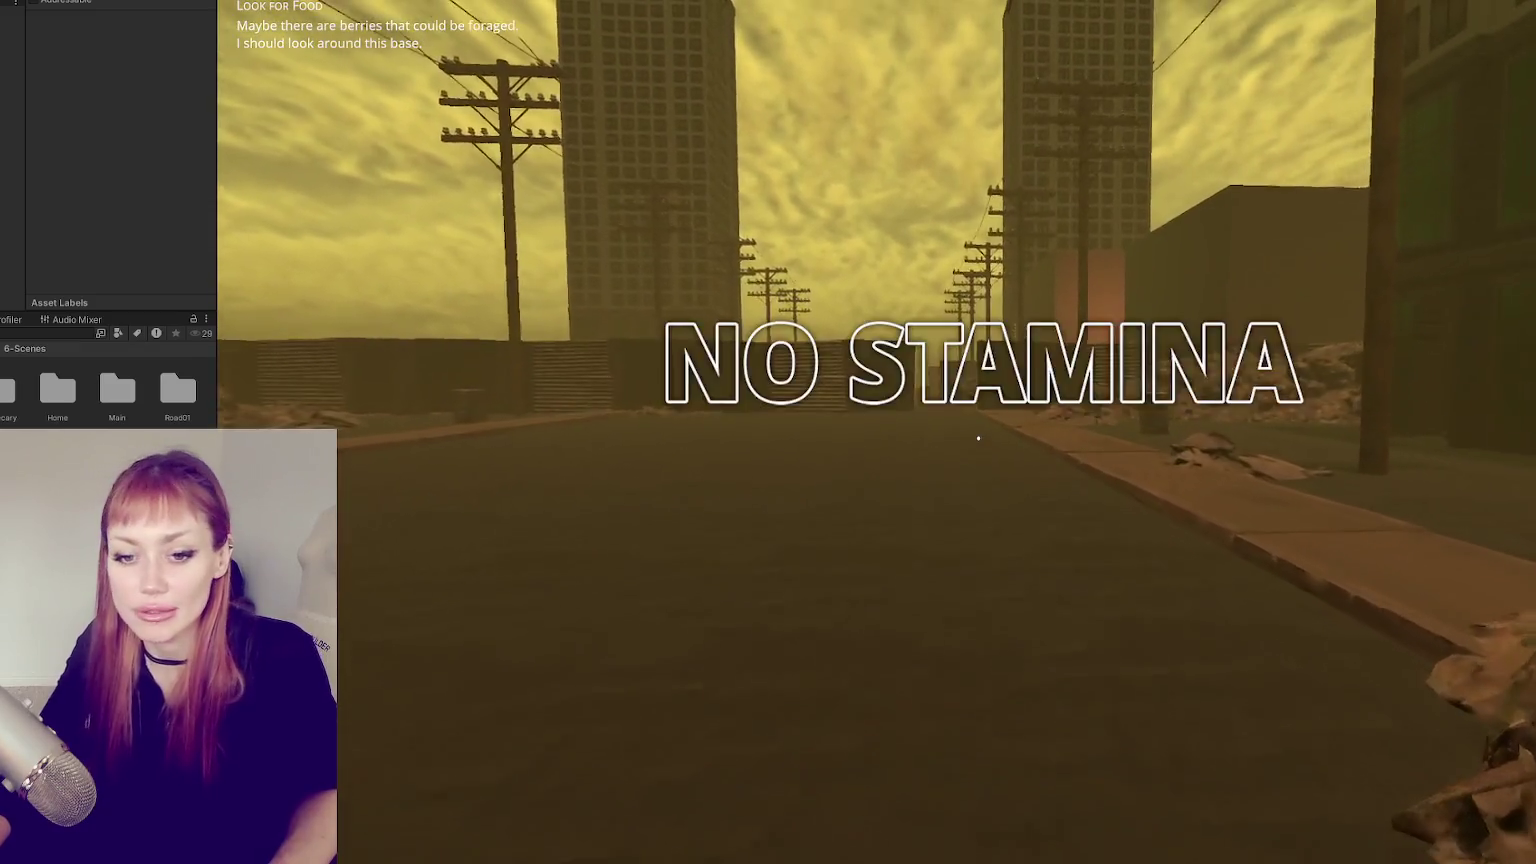
{"action": "key", "text": "w"}
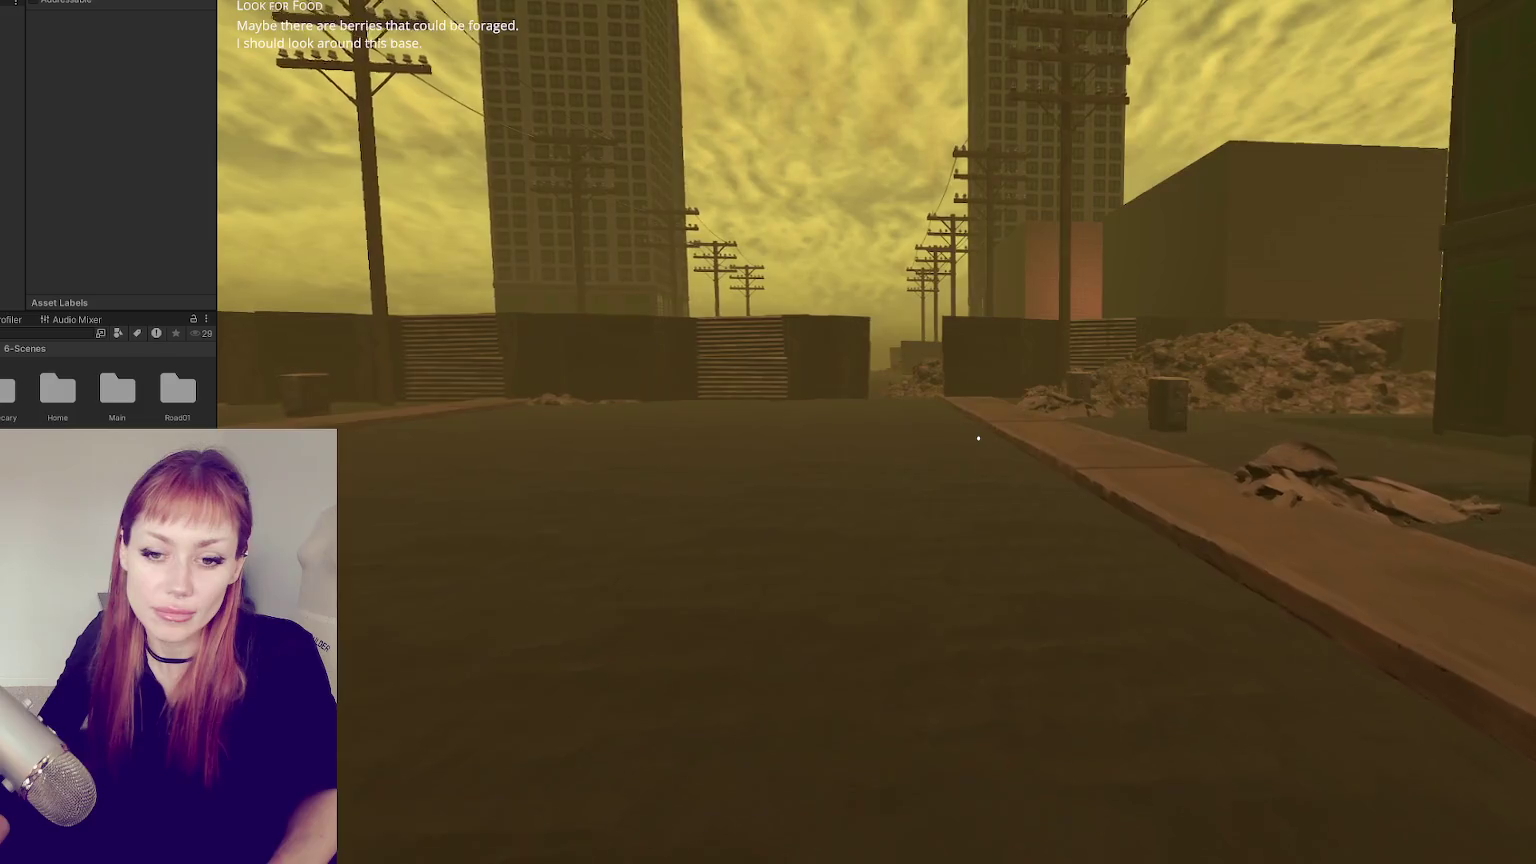
{"action": "key", "text": "w"}
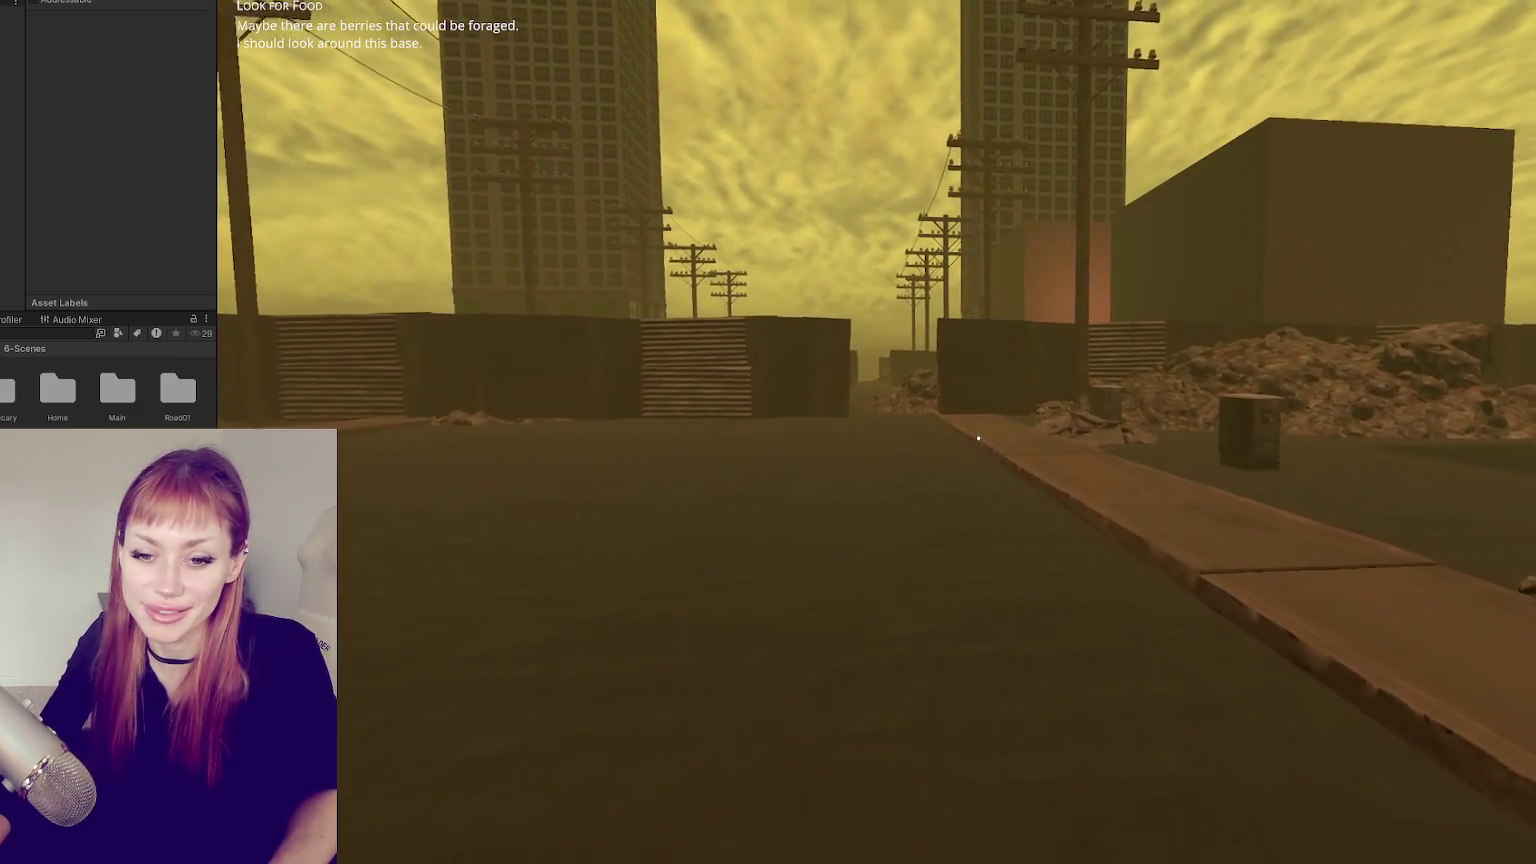
{"action": "key", "text": "w"}
{"action": "key", "text": "w"}
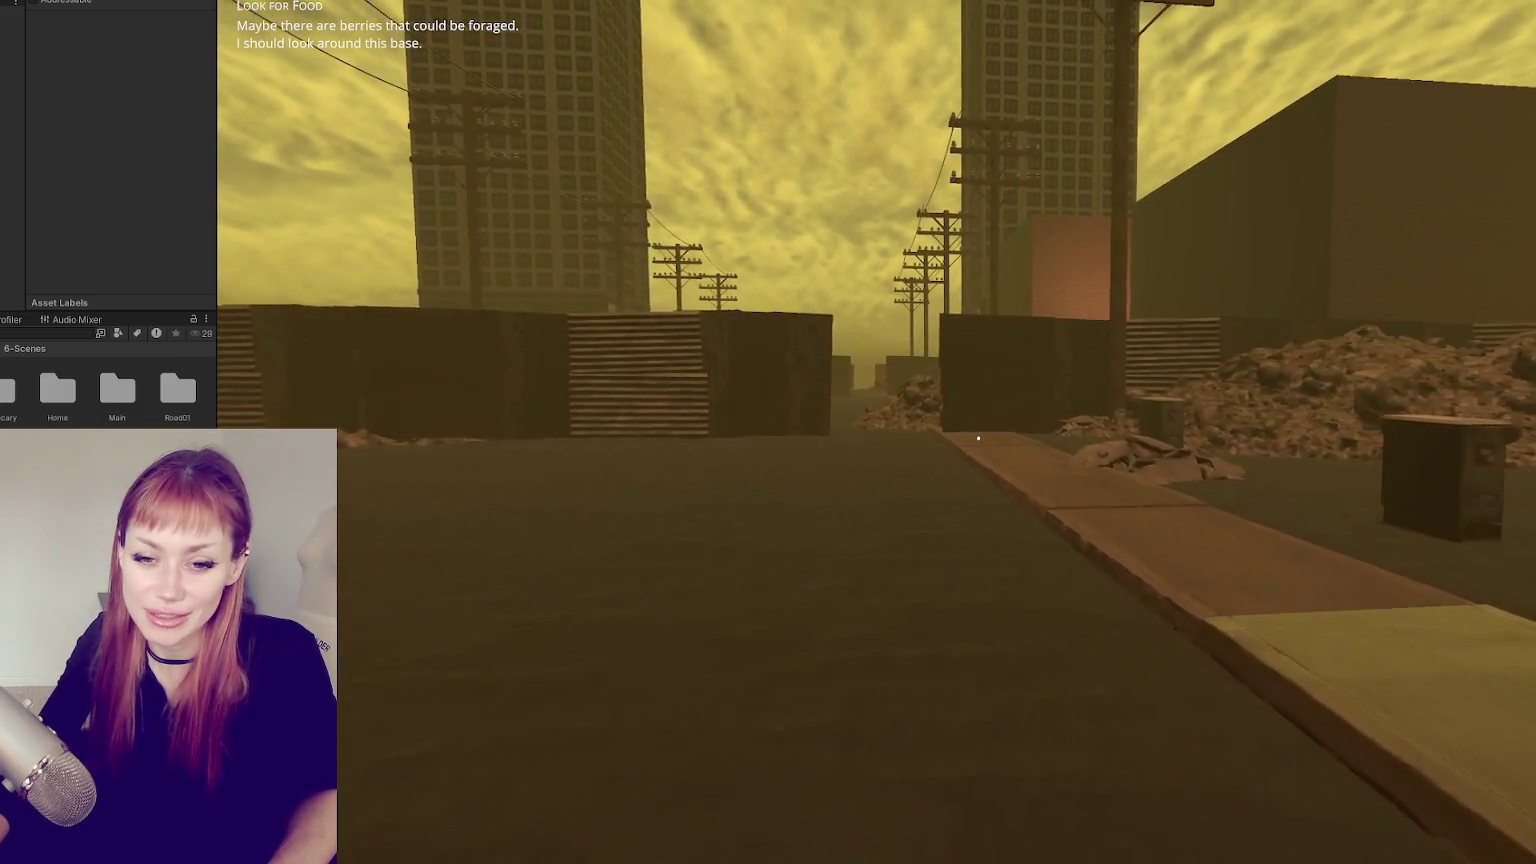
{"action": "key", "text": "w"}
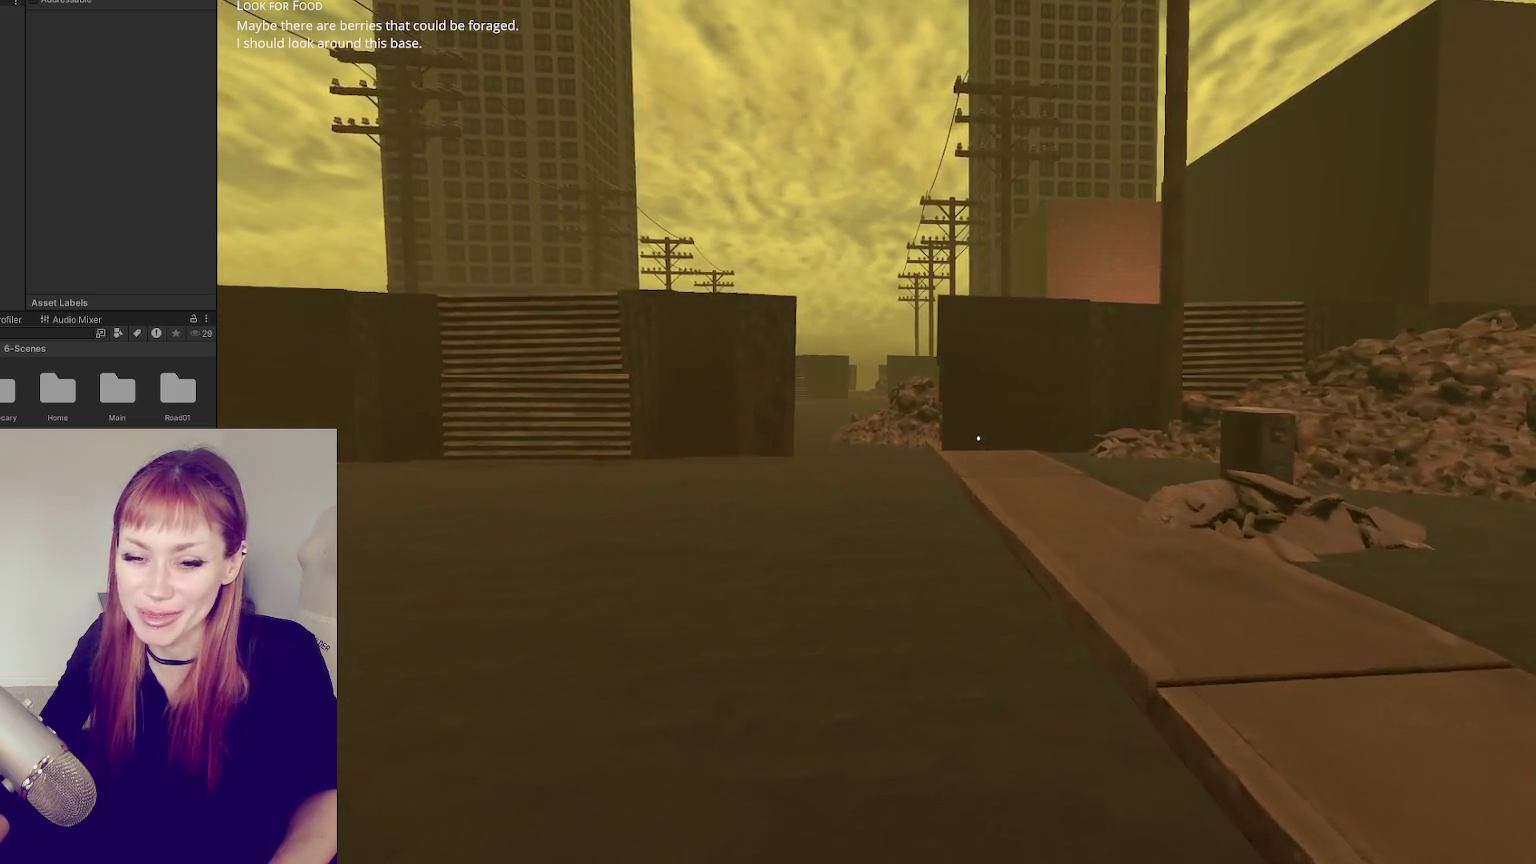
{"action": "key", "text": "w"}
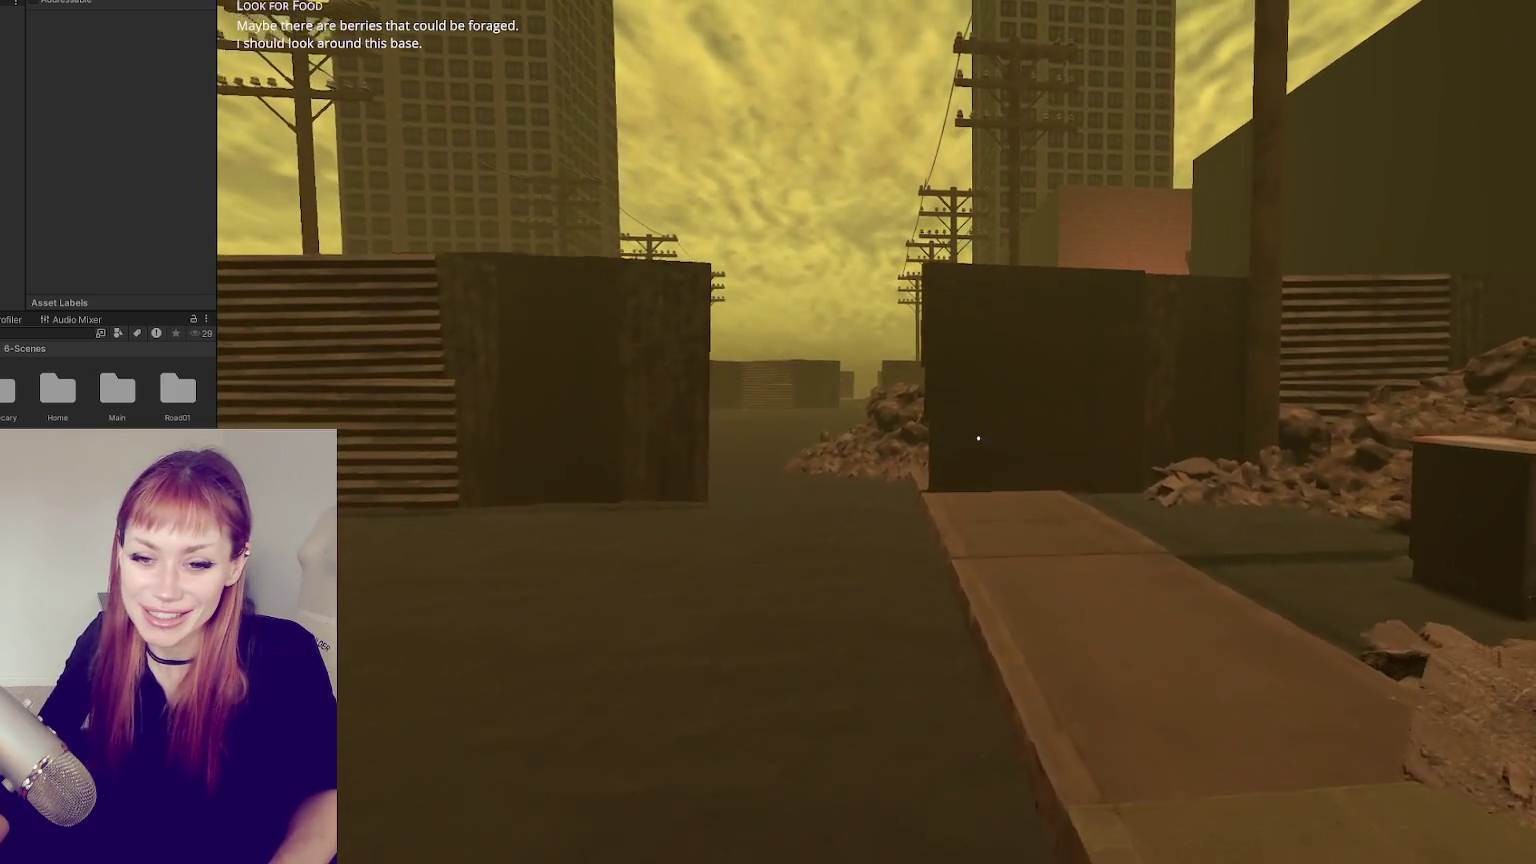
{"action": "key", "text": "w"}
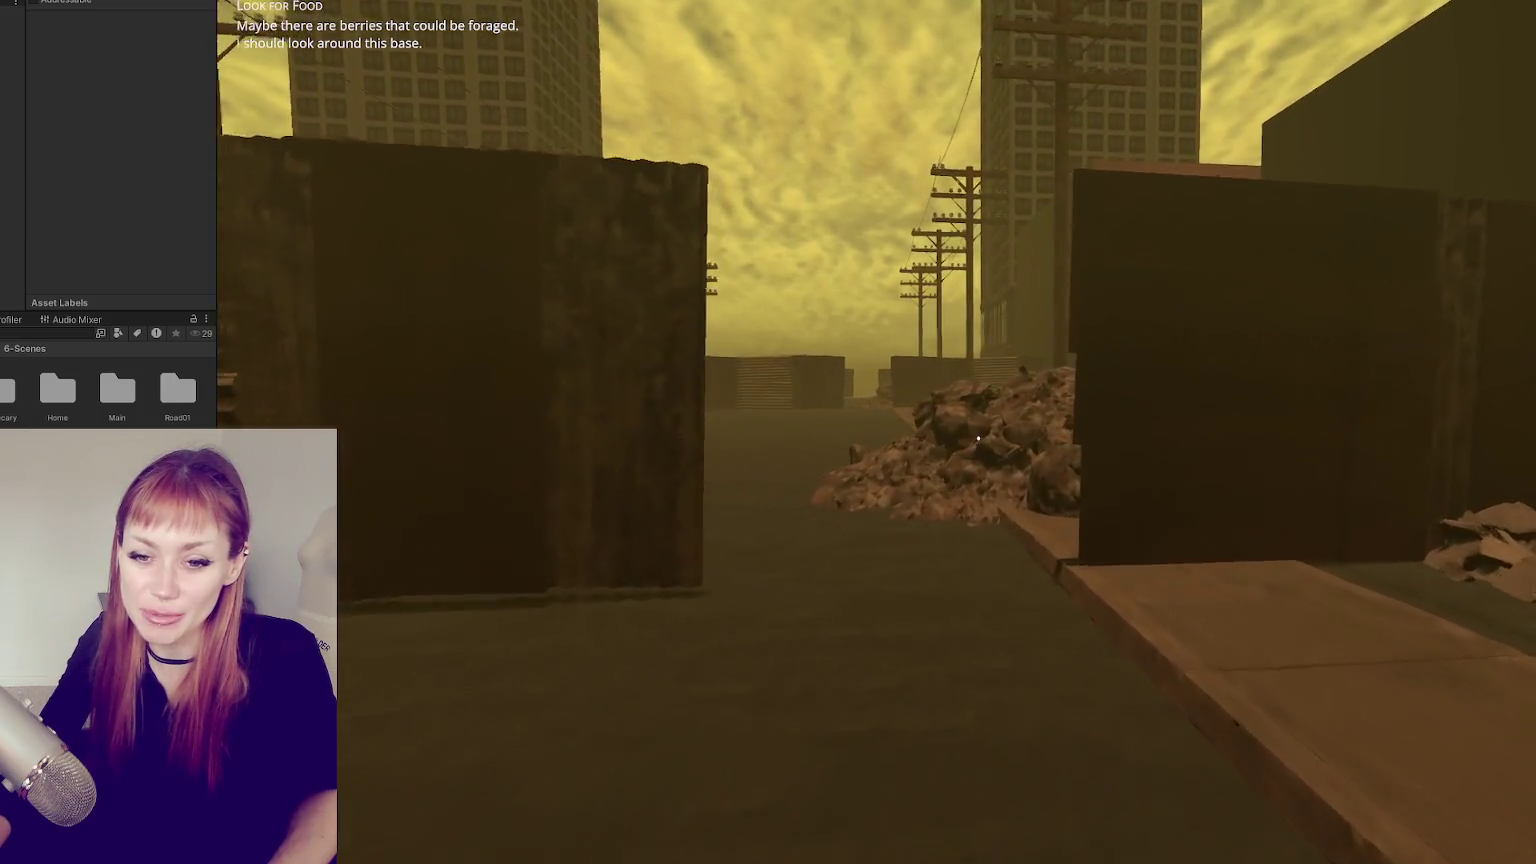
{"action": "key", "text": "w"}
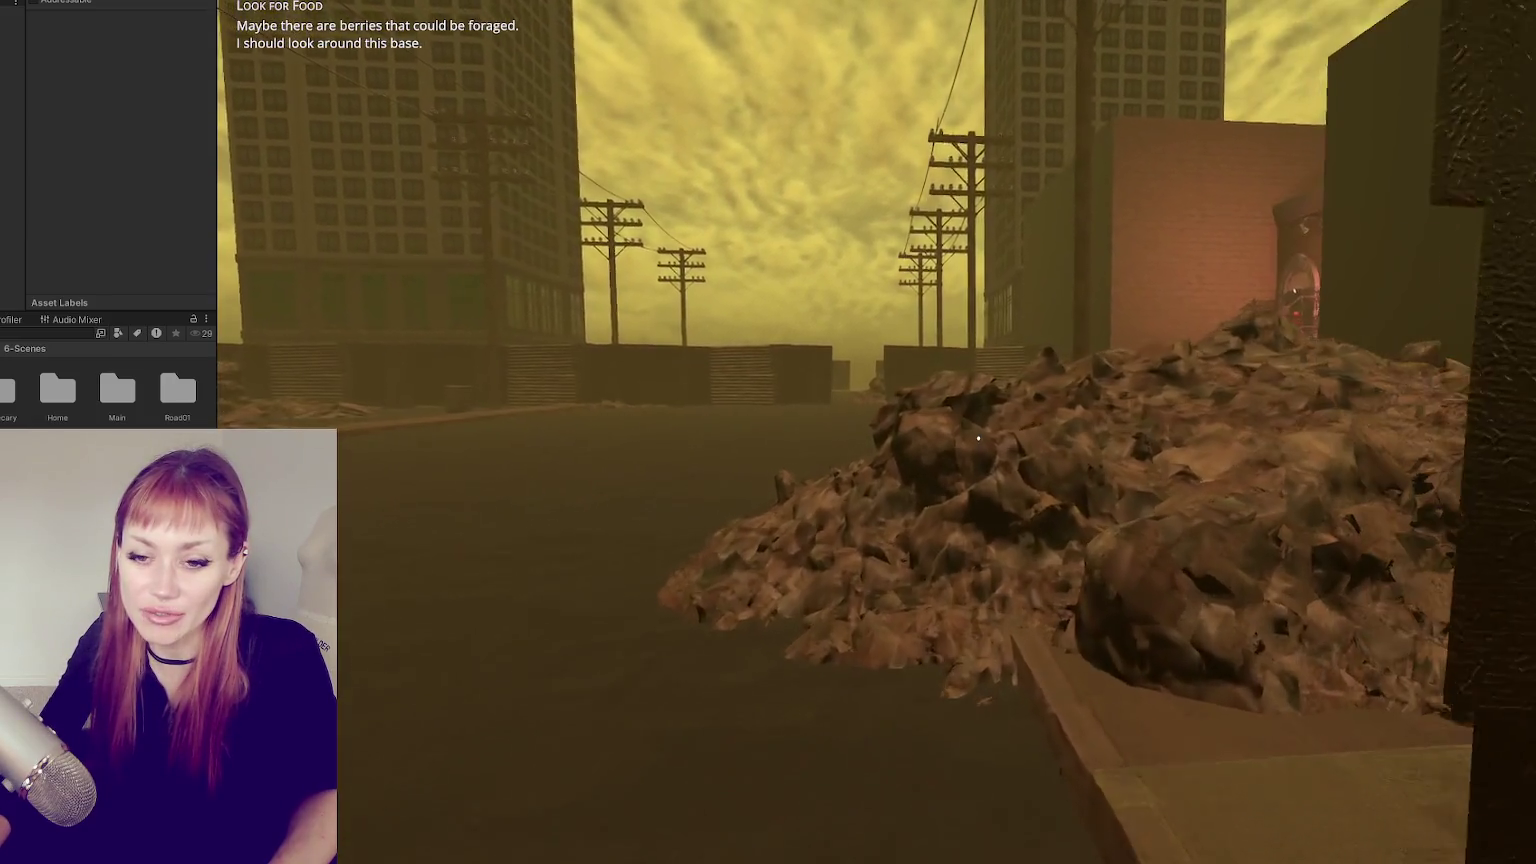
{"action": "key", "text": "s"}
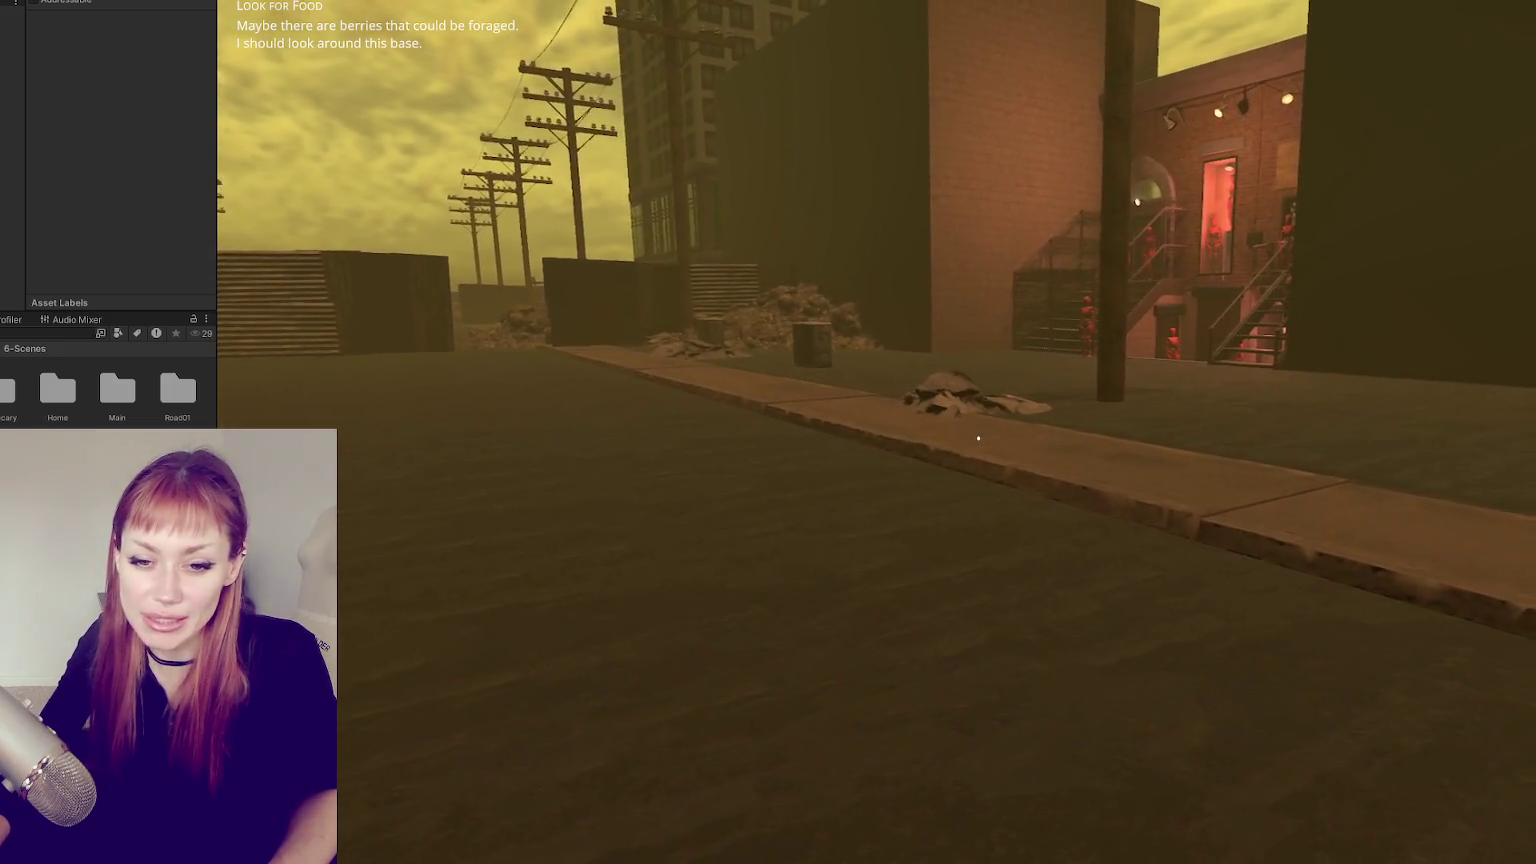
{"action": "key", "text": "d"}
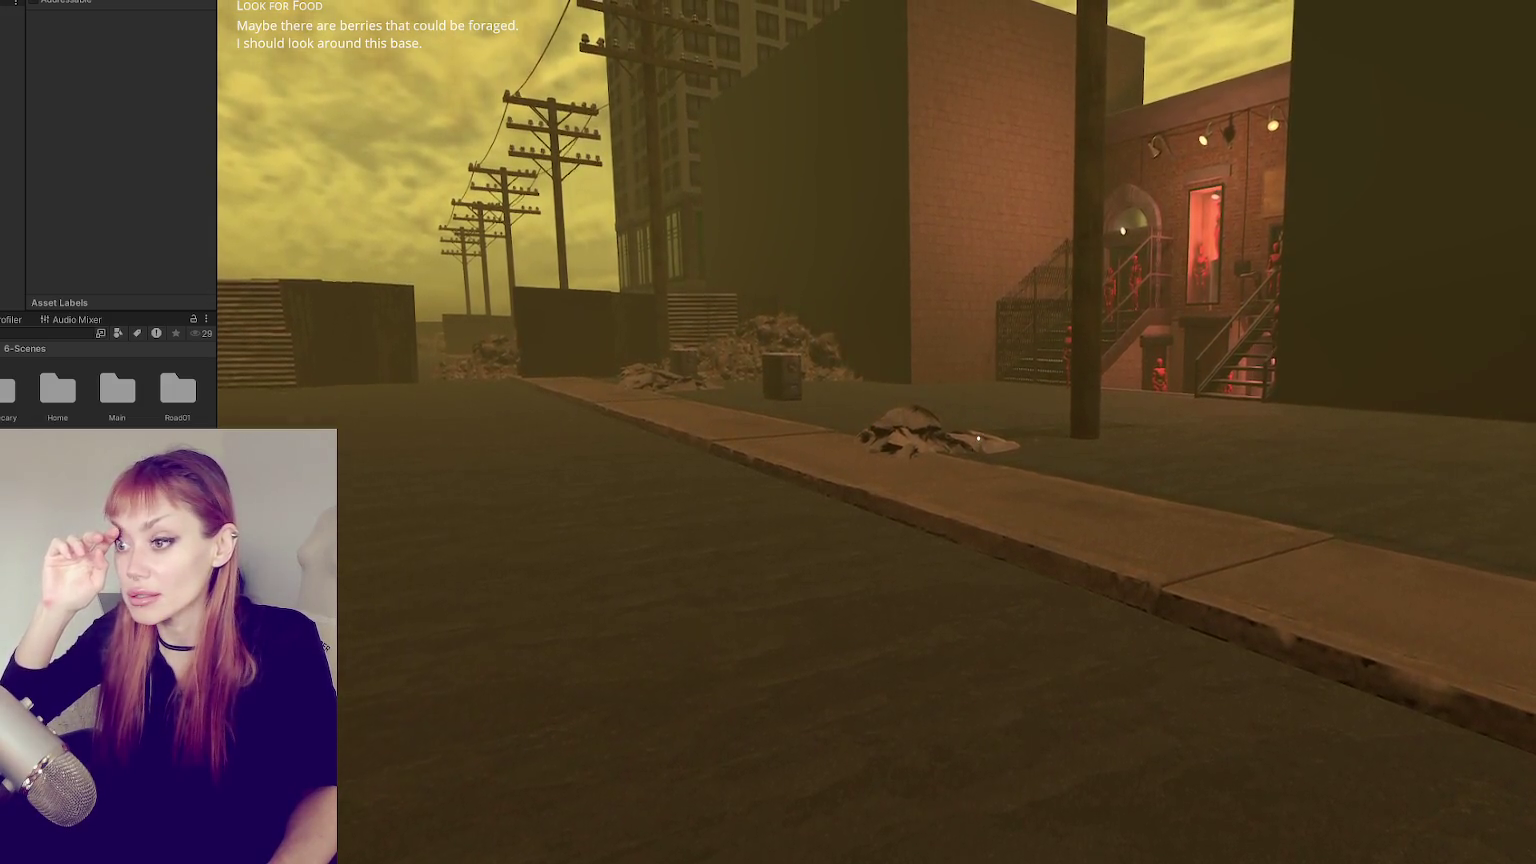
- Approach the red-lit facade with the mannequins and view its staircase from the side
{"action": "key", "text": "w"}
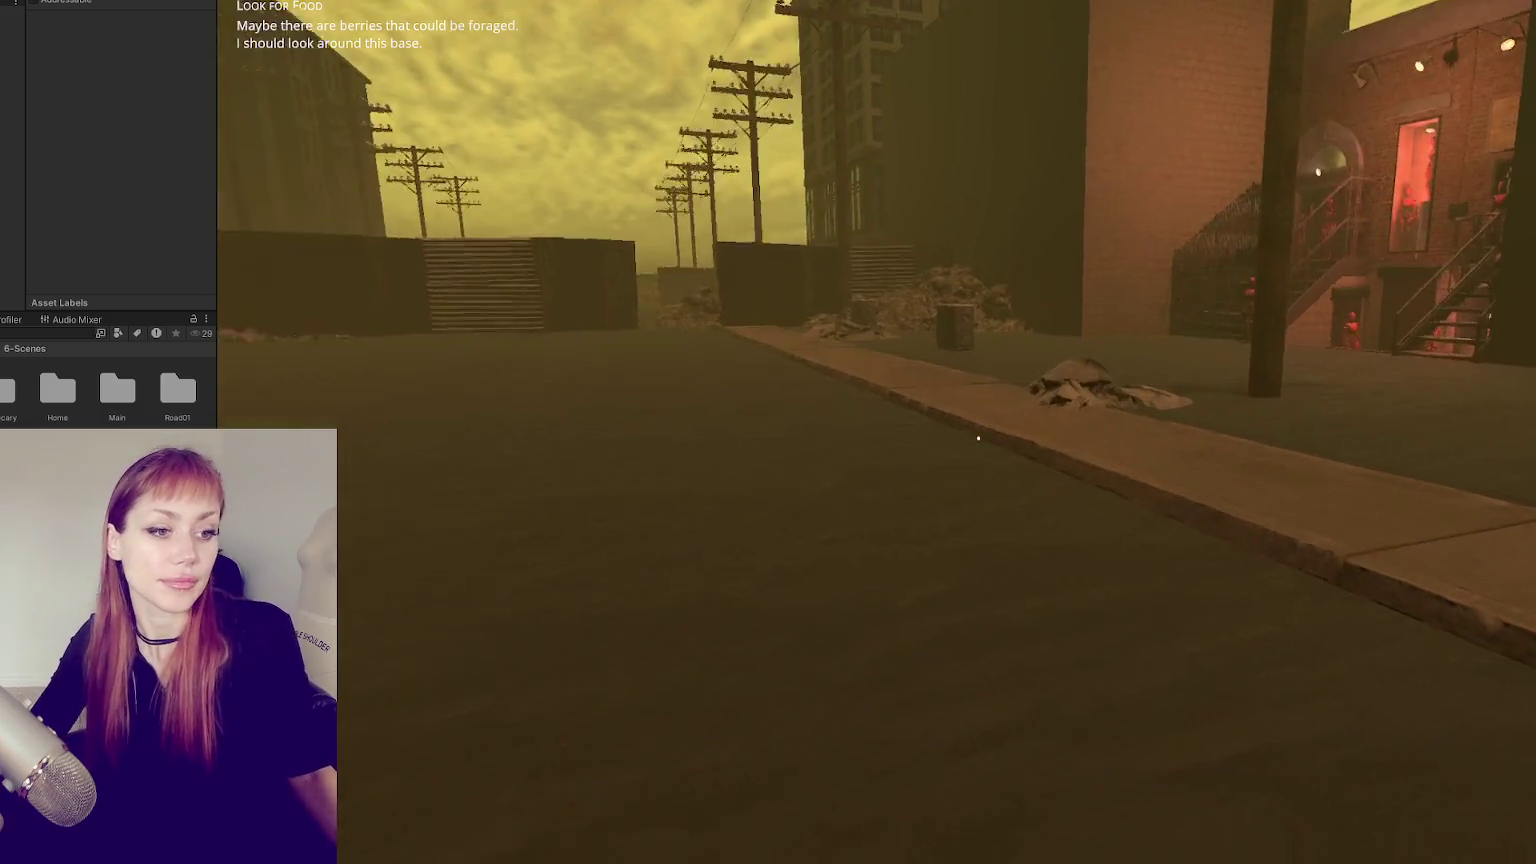
{"action": "key", "text": "w"}
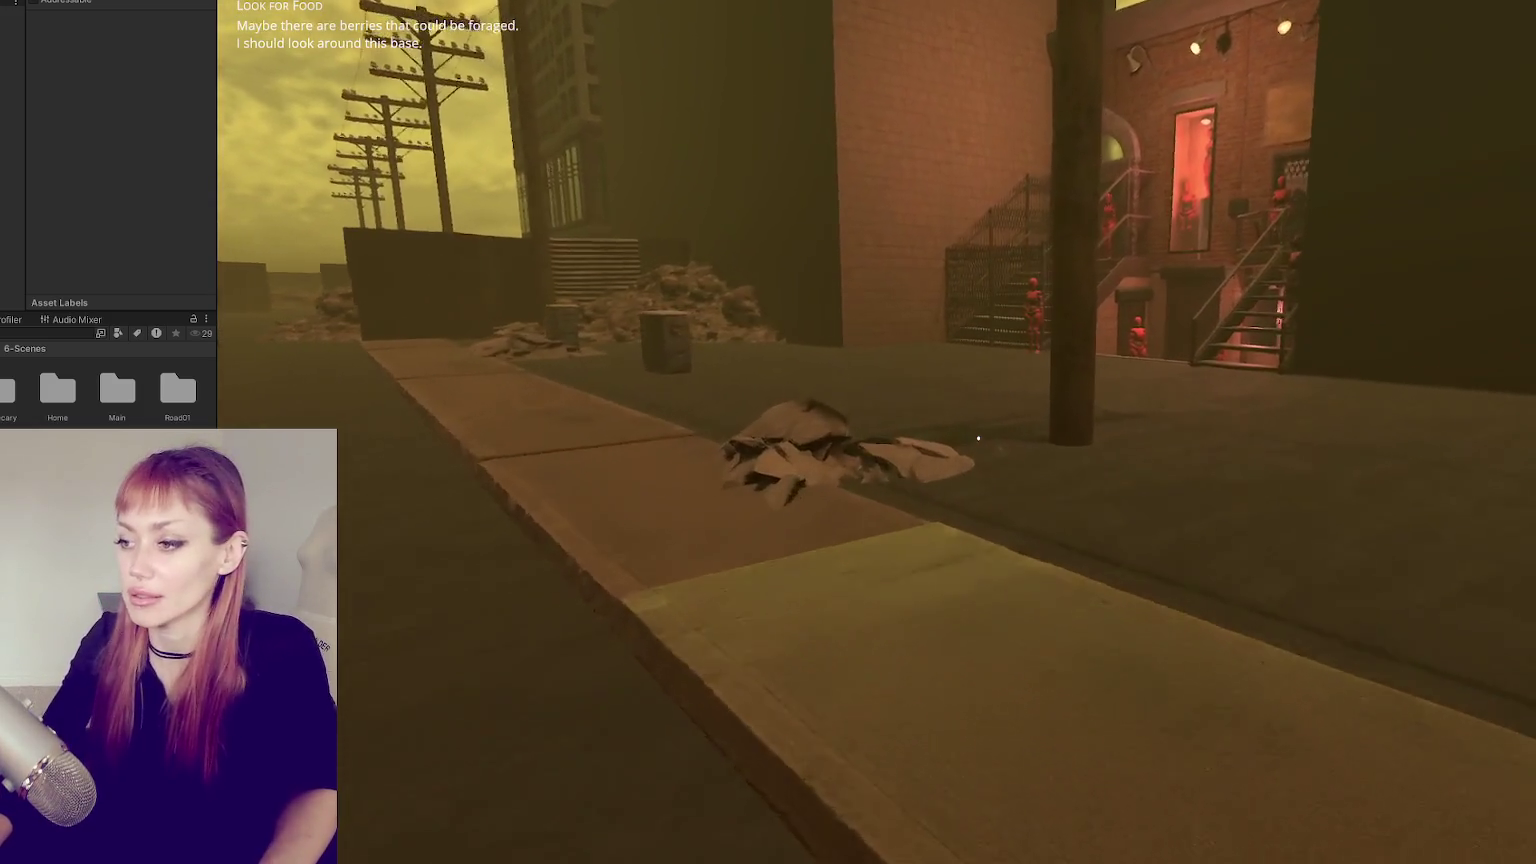
{"action": "key", "text": "w"}
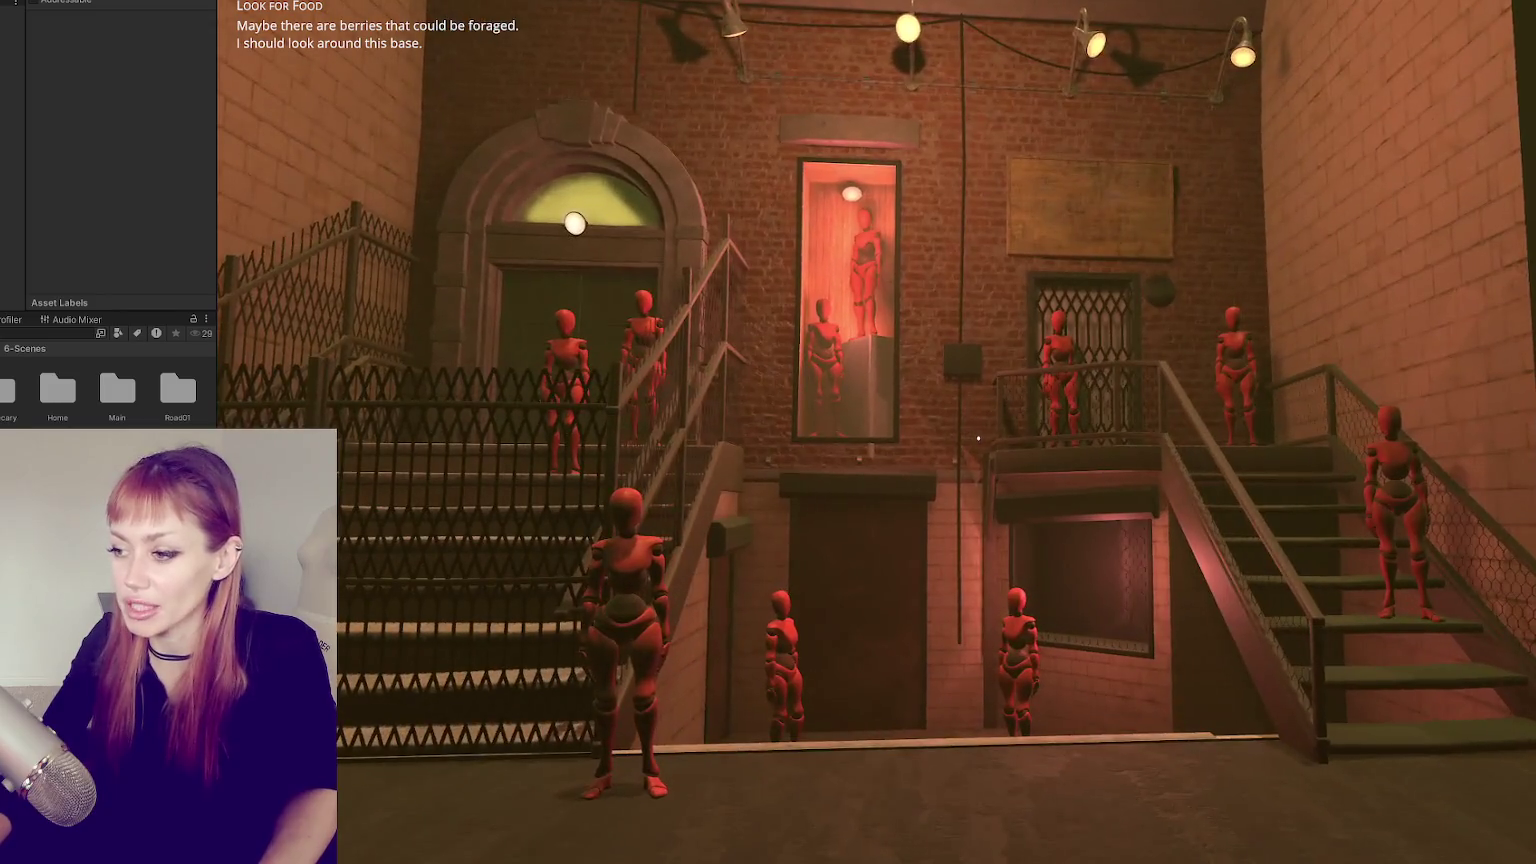
{"action": "key", "text": "w"}
{"action": "key", "text": "w"}
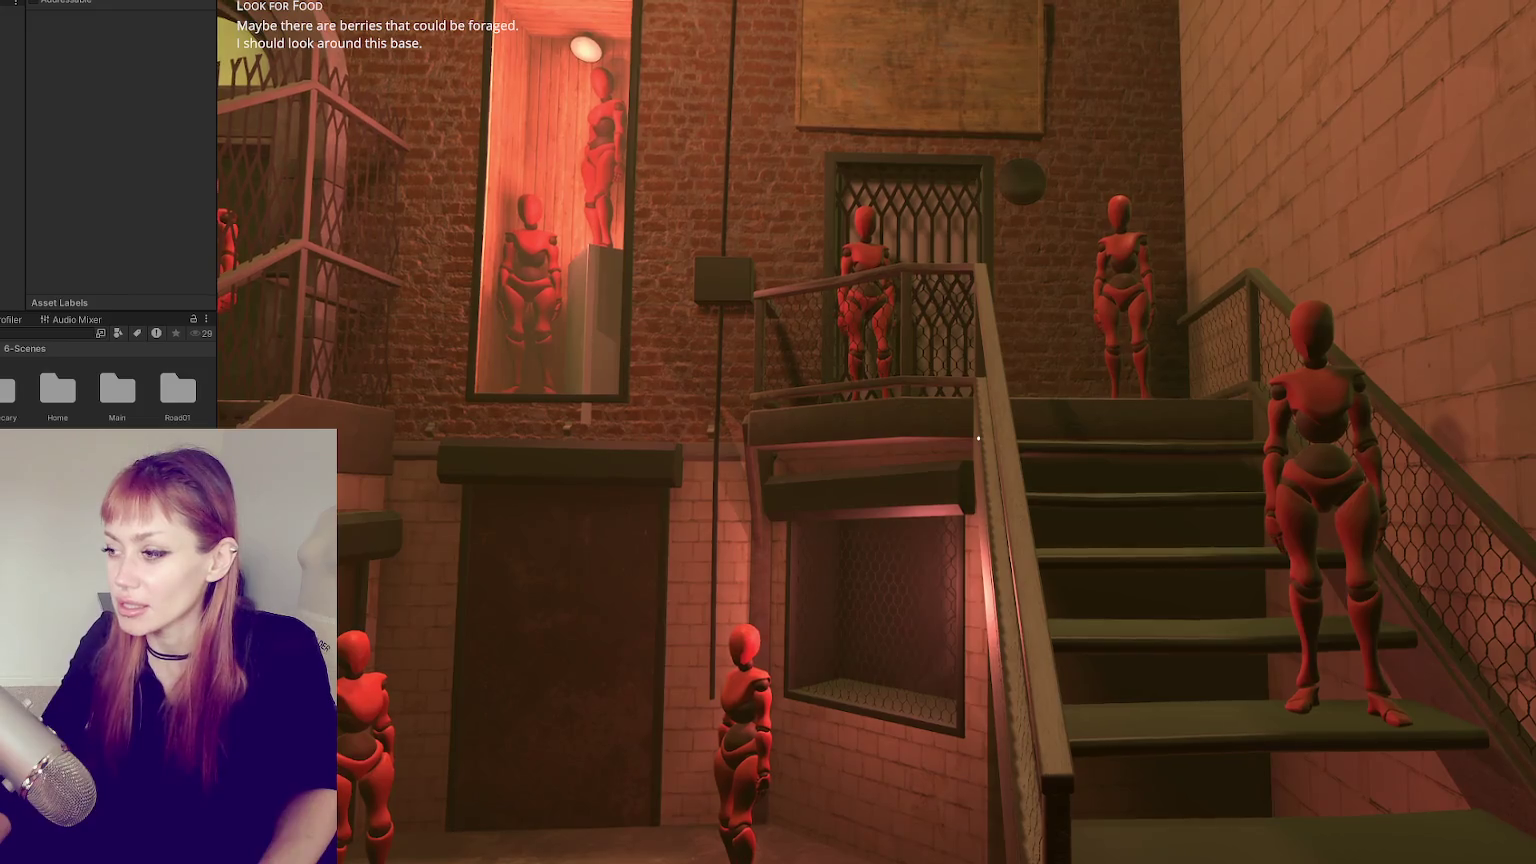
{"action": "key", "text": "s"}
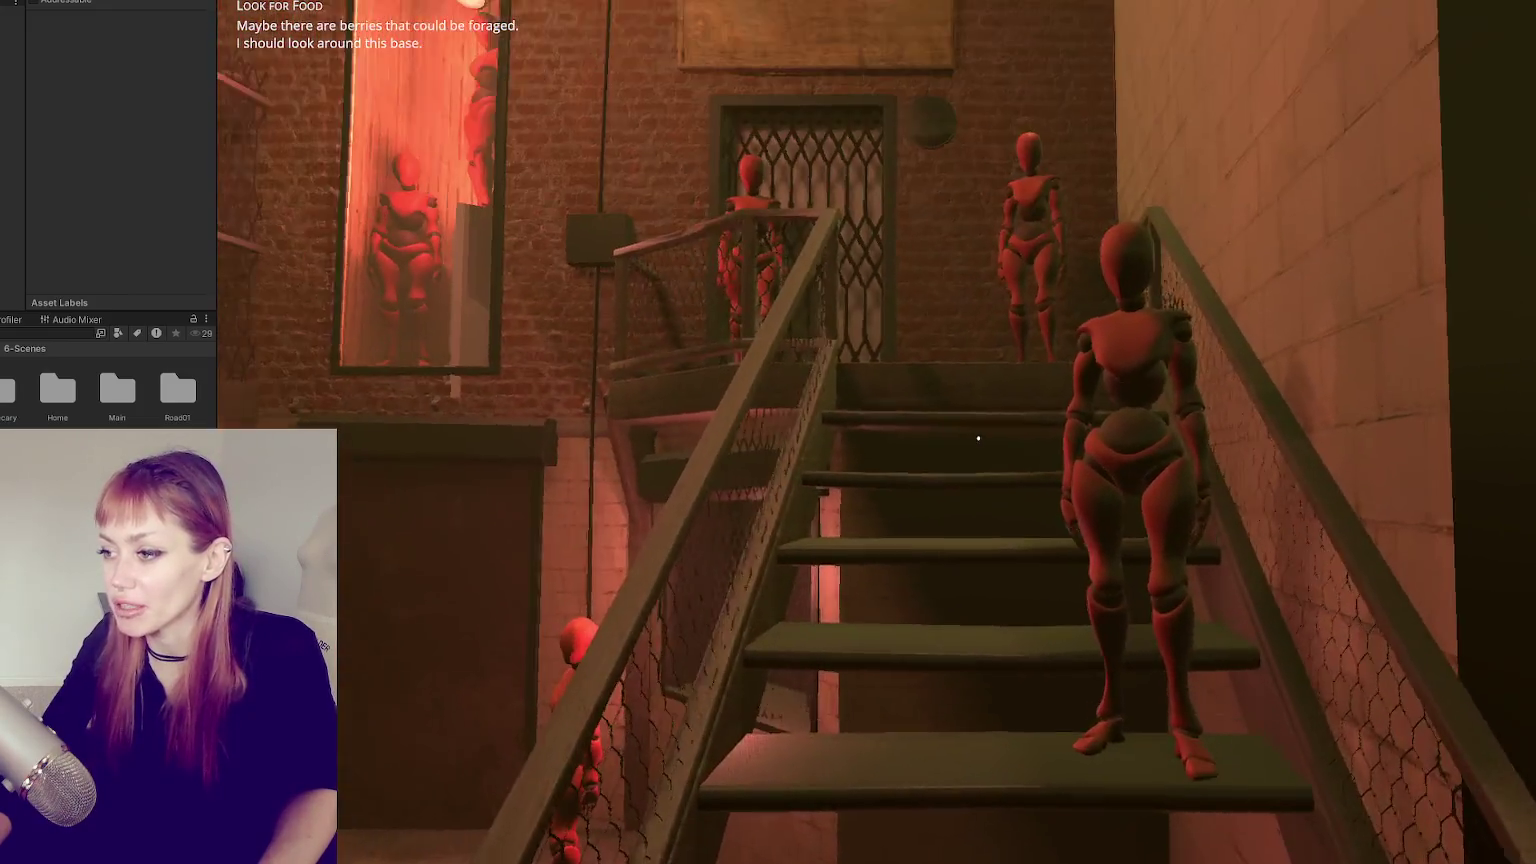
{"action": "key", "text": "s"}
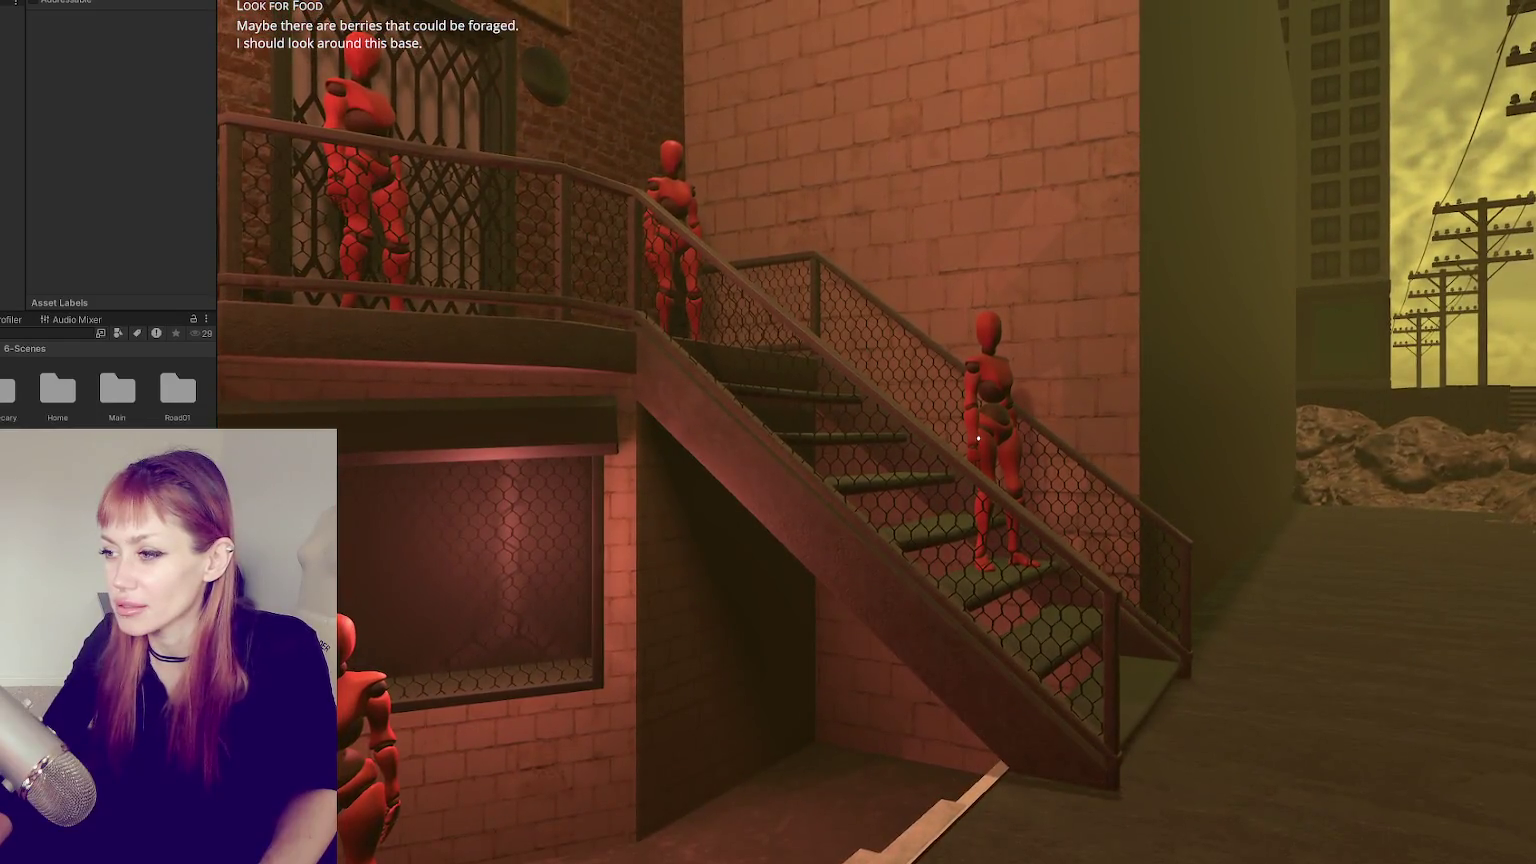
- Climb the staircase to the landing, check the Look for Food task, and exit Play mode
{"action": "key", "text": "w"}
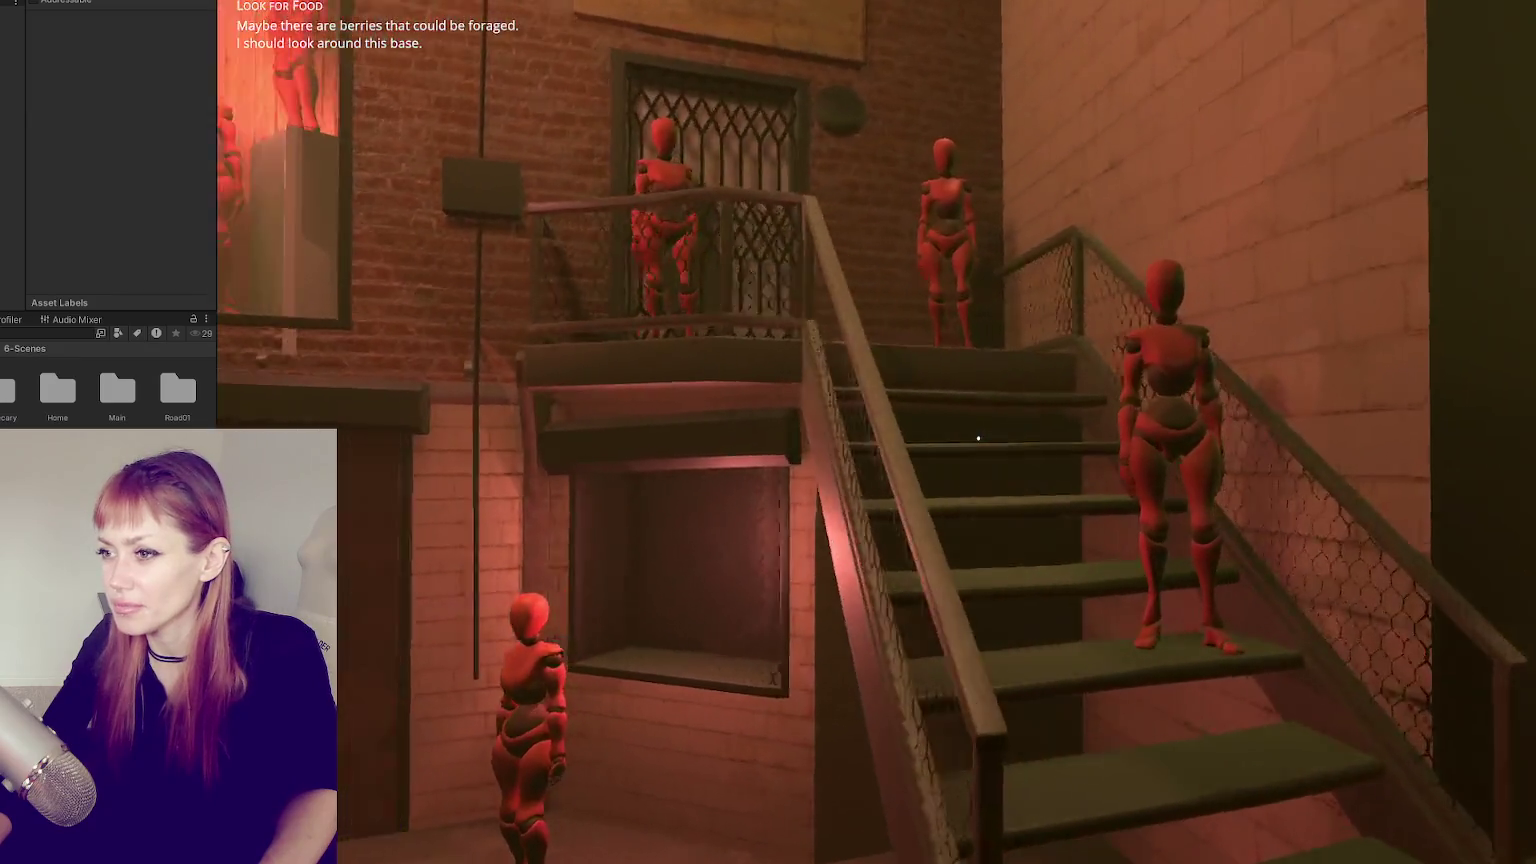
{"action": "key", "text": "w"}
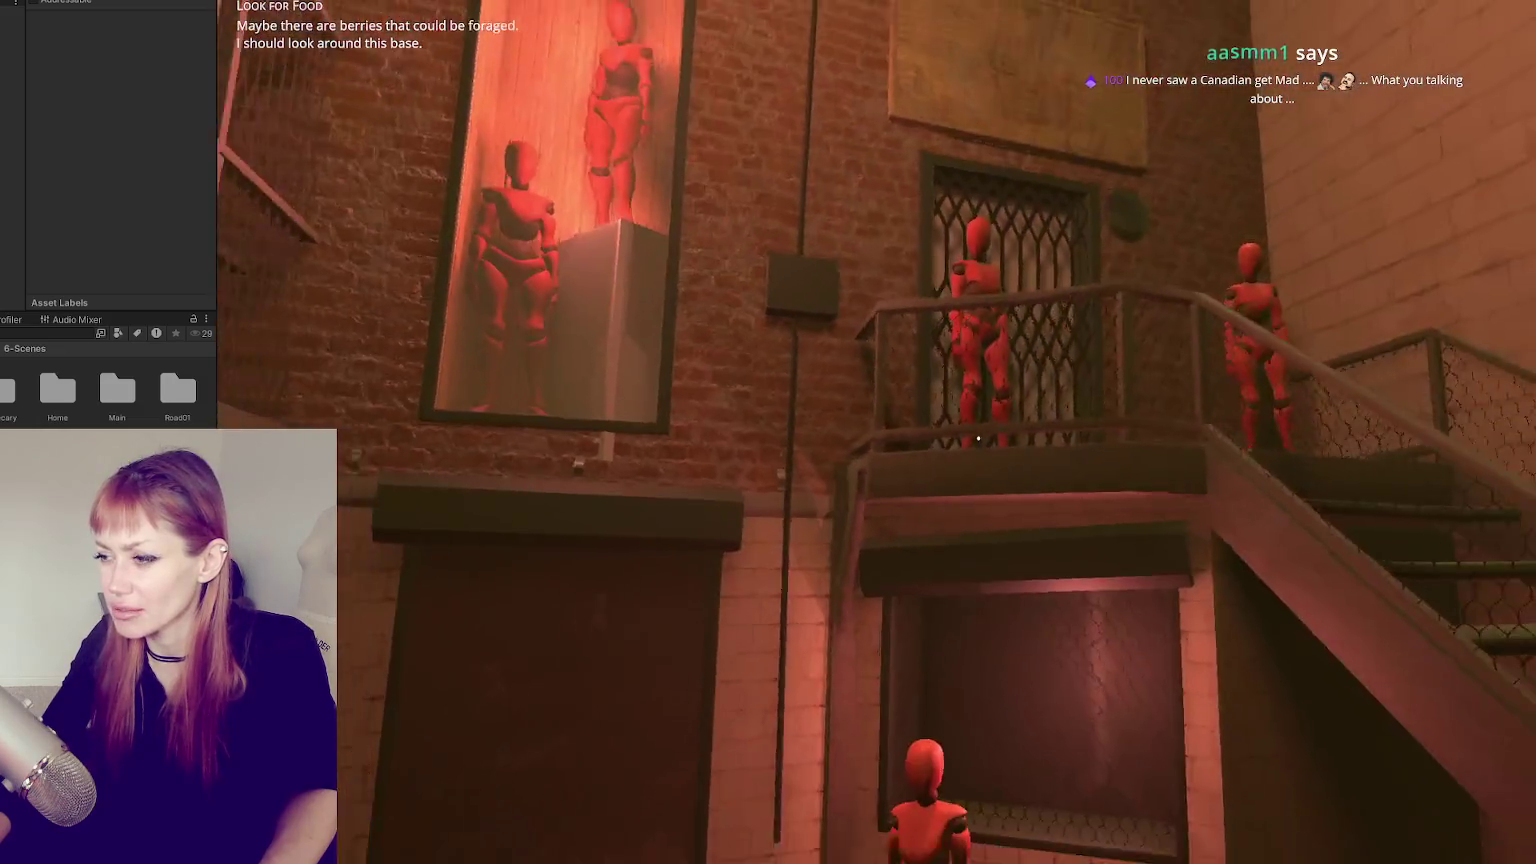
{"action": "key", "text": "Tab"}
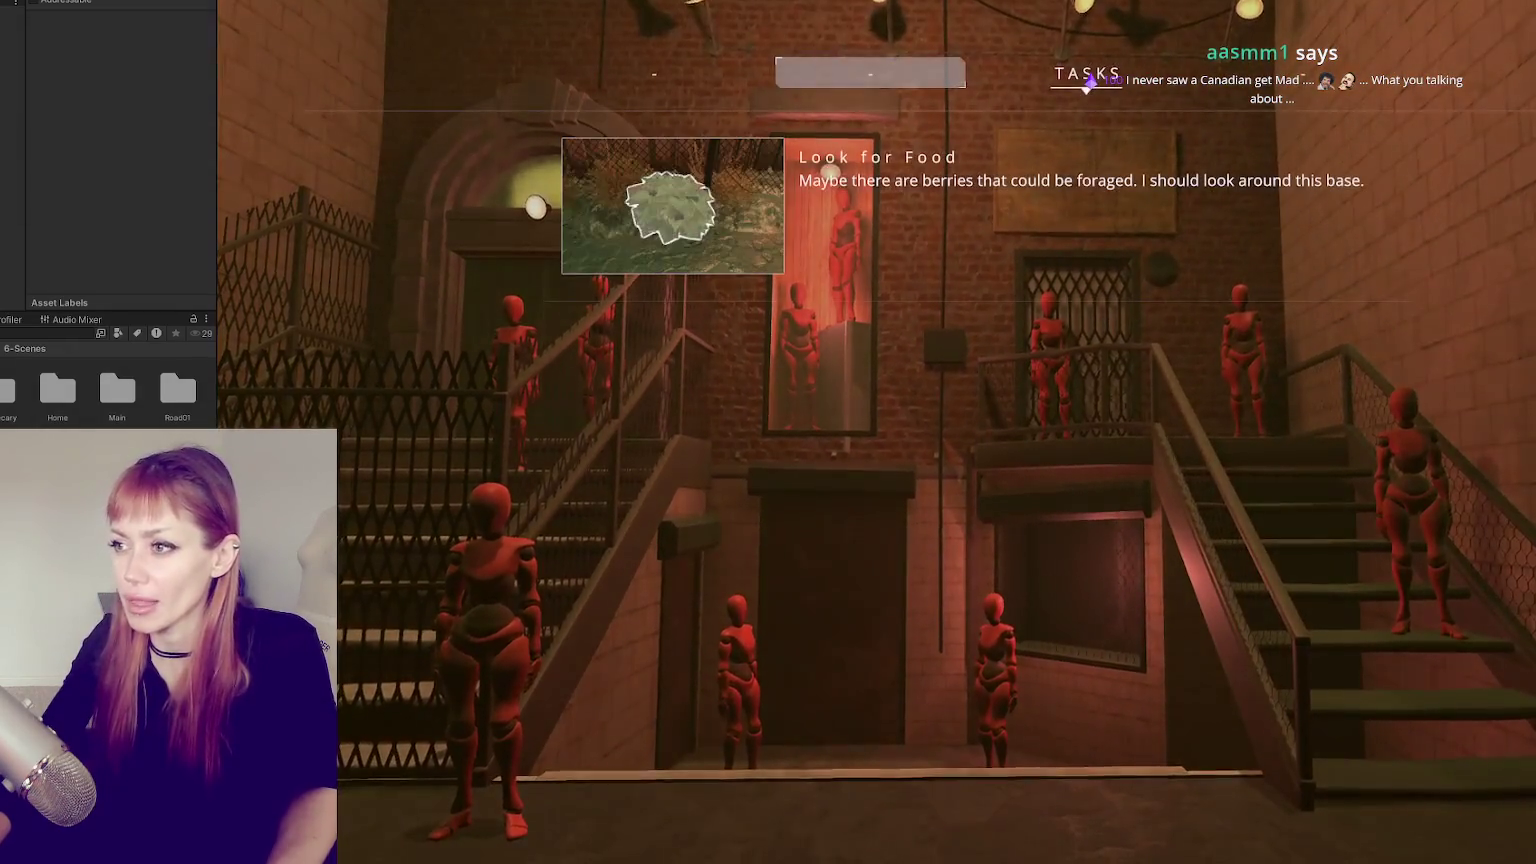
{"action": "key", "text": "ctrl+p"}
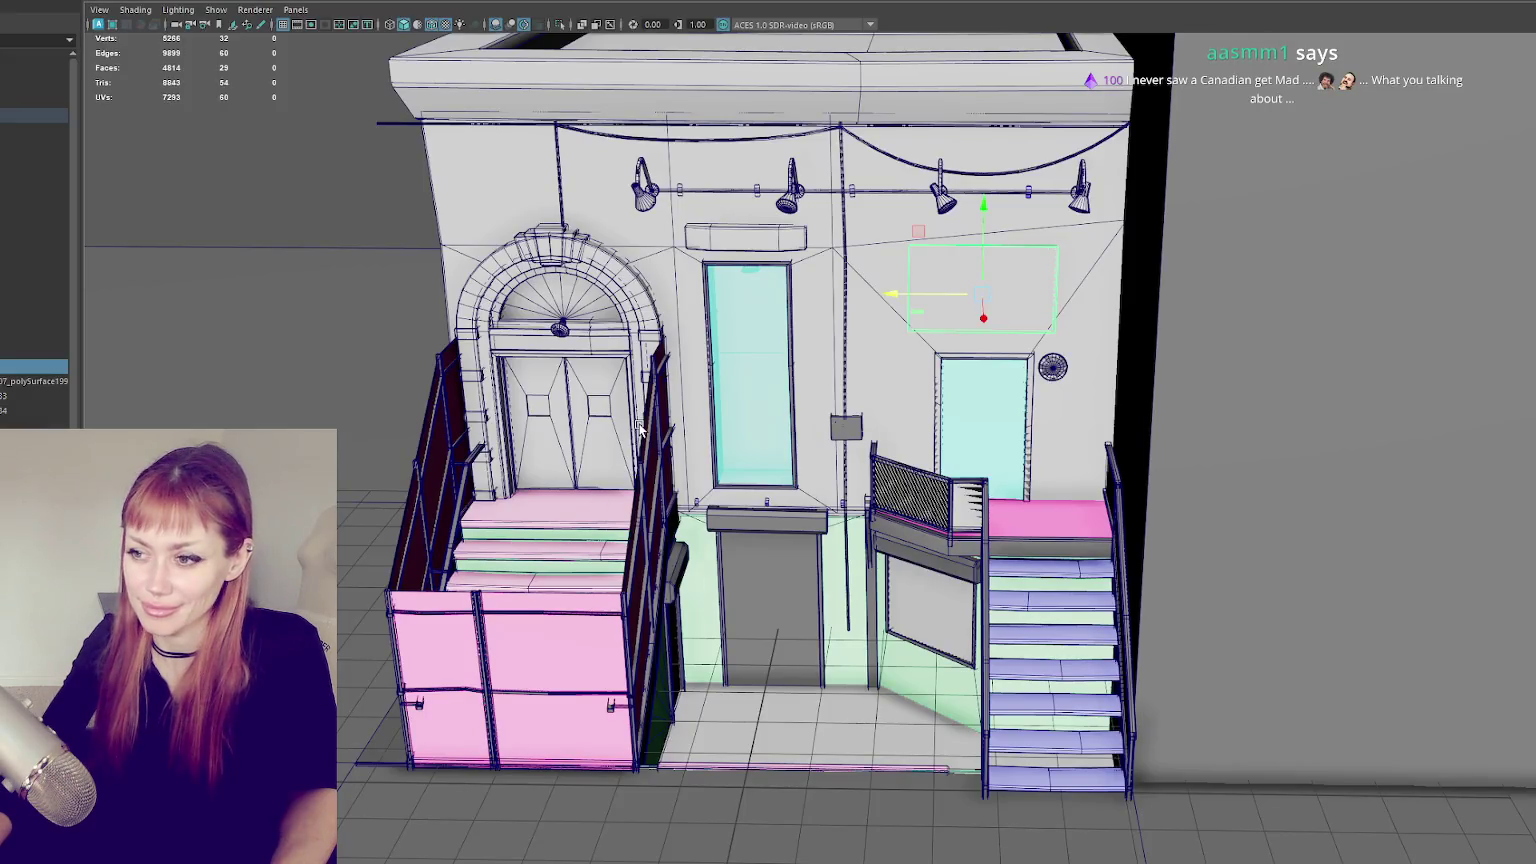
- Select the right-hand staircase, frame it, and isolate it on its own
{"action": "left_click", "coordinate": [639, 427]}
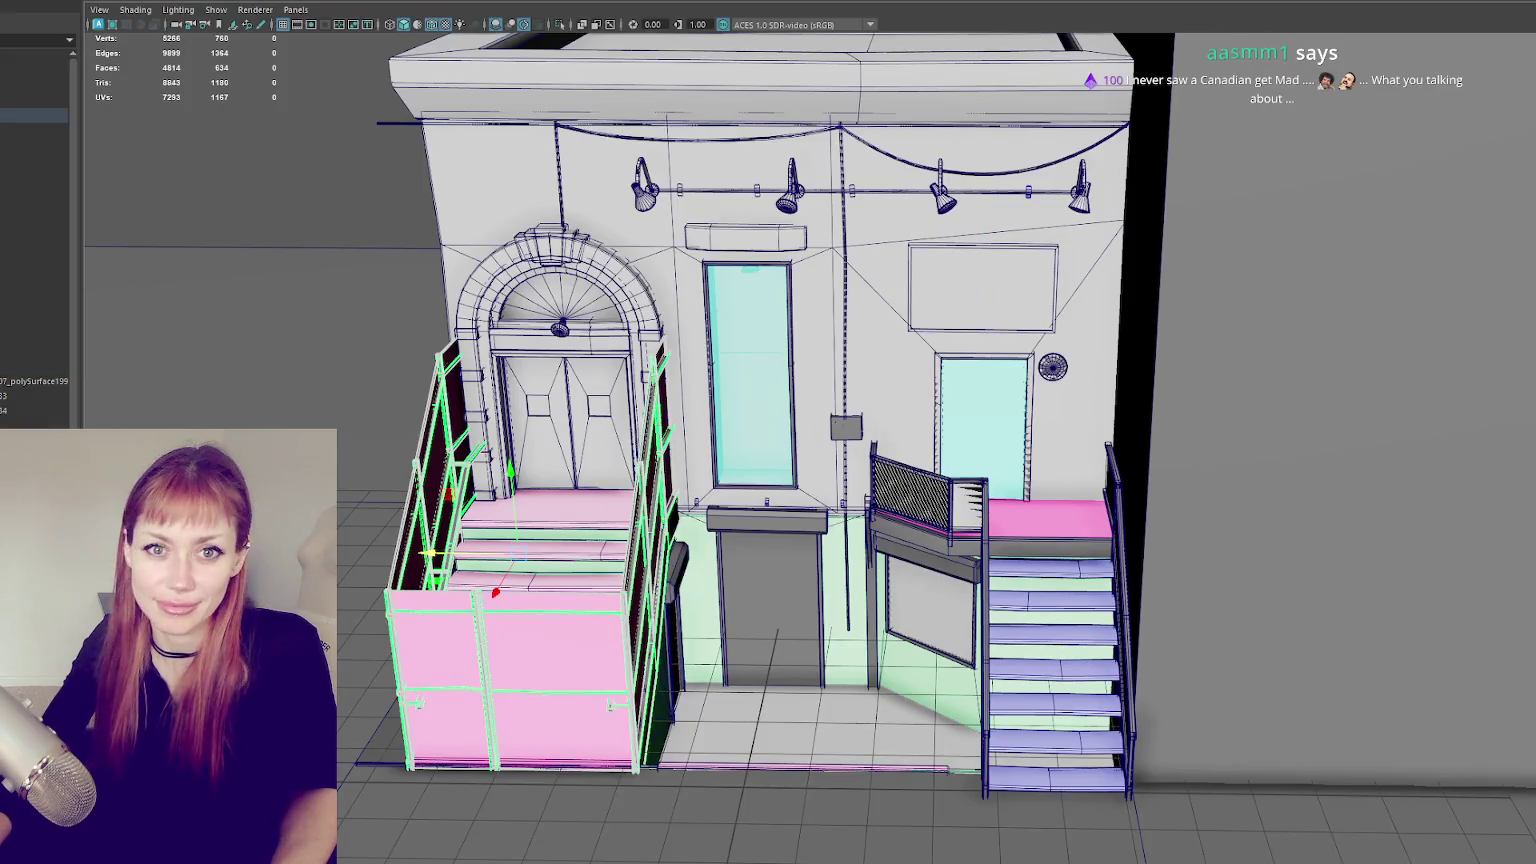
{"action": "left_click", "coordinate": [520, 650]}
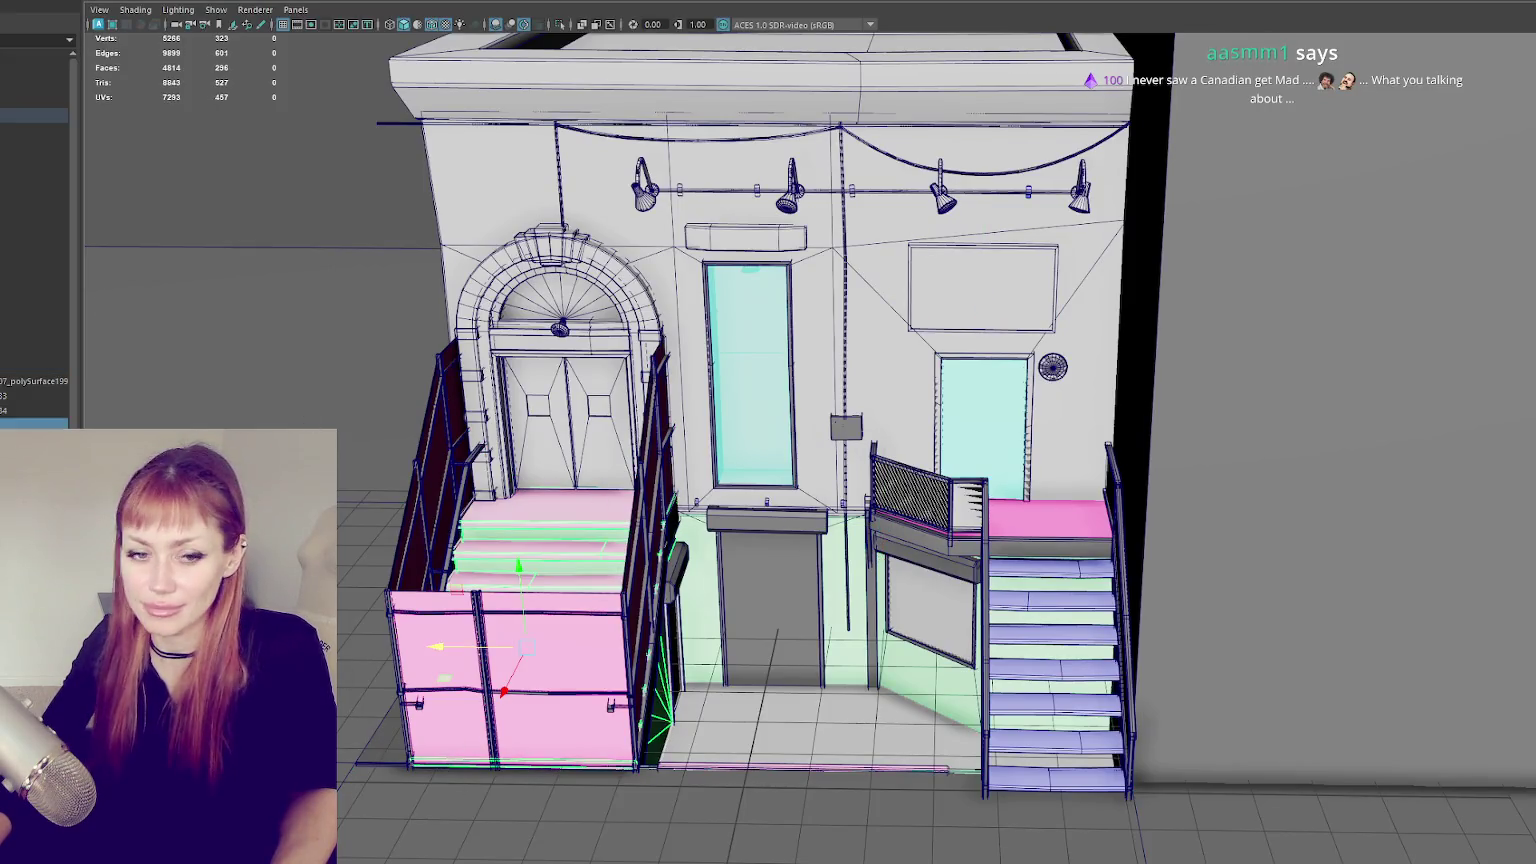
{"action": "left_click_drag", "start_coordinate": [590, 628], "coordinate": [557, 566], "text": "alt"}
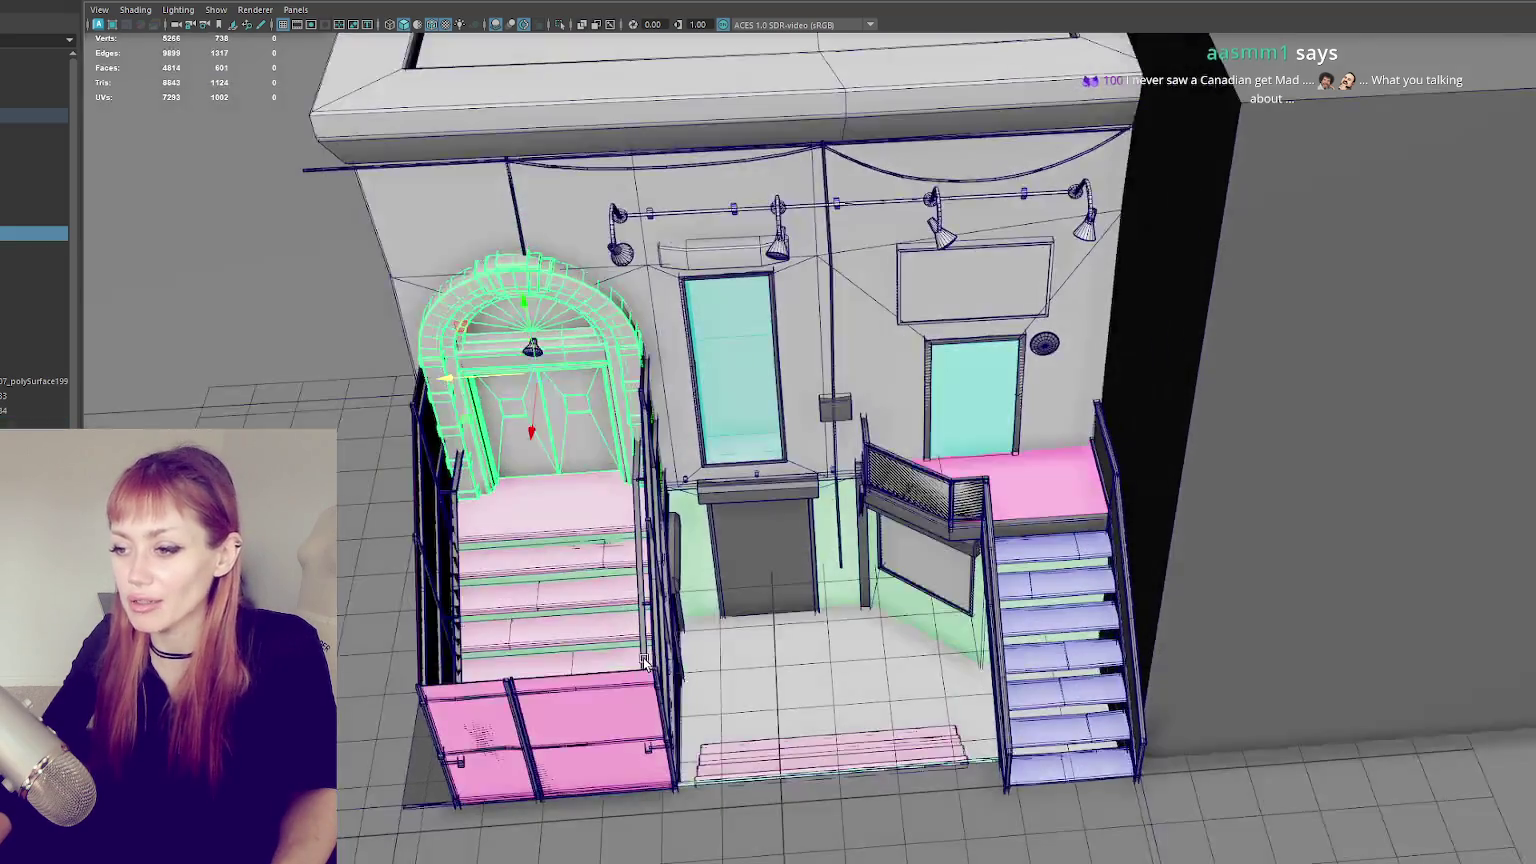
{"action": "left_click", "coordinate": [1112, 525]}
{"action": "key", "text": "f"}
{"action": "mouse_move", "coordinate": [943, 576]}
{"action": "left_mouse_down", "text": "alt"}
{"action": "mouse_move", "coordinate": [942, 538]}
{"action": "mouse_move", "coordinate": [795, 557]}
{"action": "left_mouse_up", "text": "alt"}
{"action": "key", "text": "ctrl+1"}
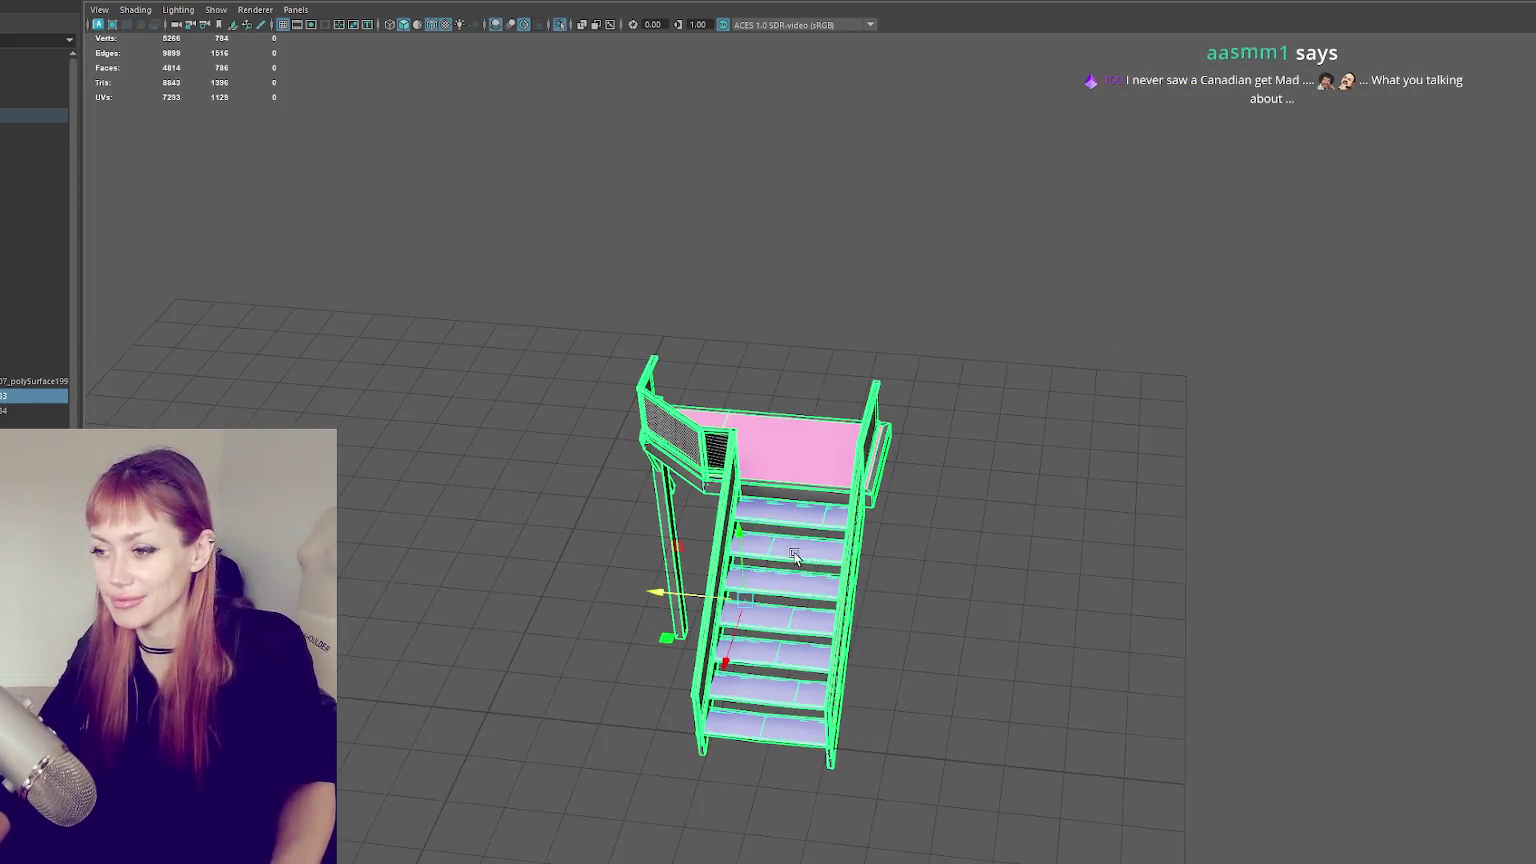
- Select the stair tread faces in face mode and isolate only those treads
{"action": "left_click", "coordinate": [717, 588]}
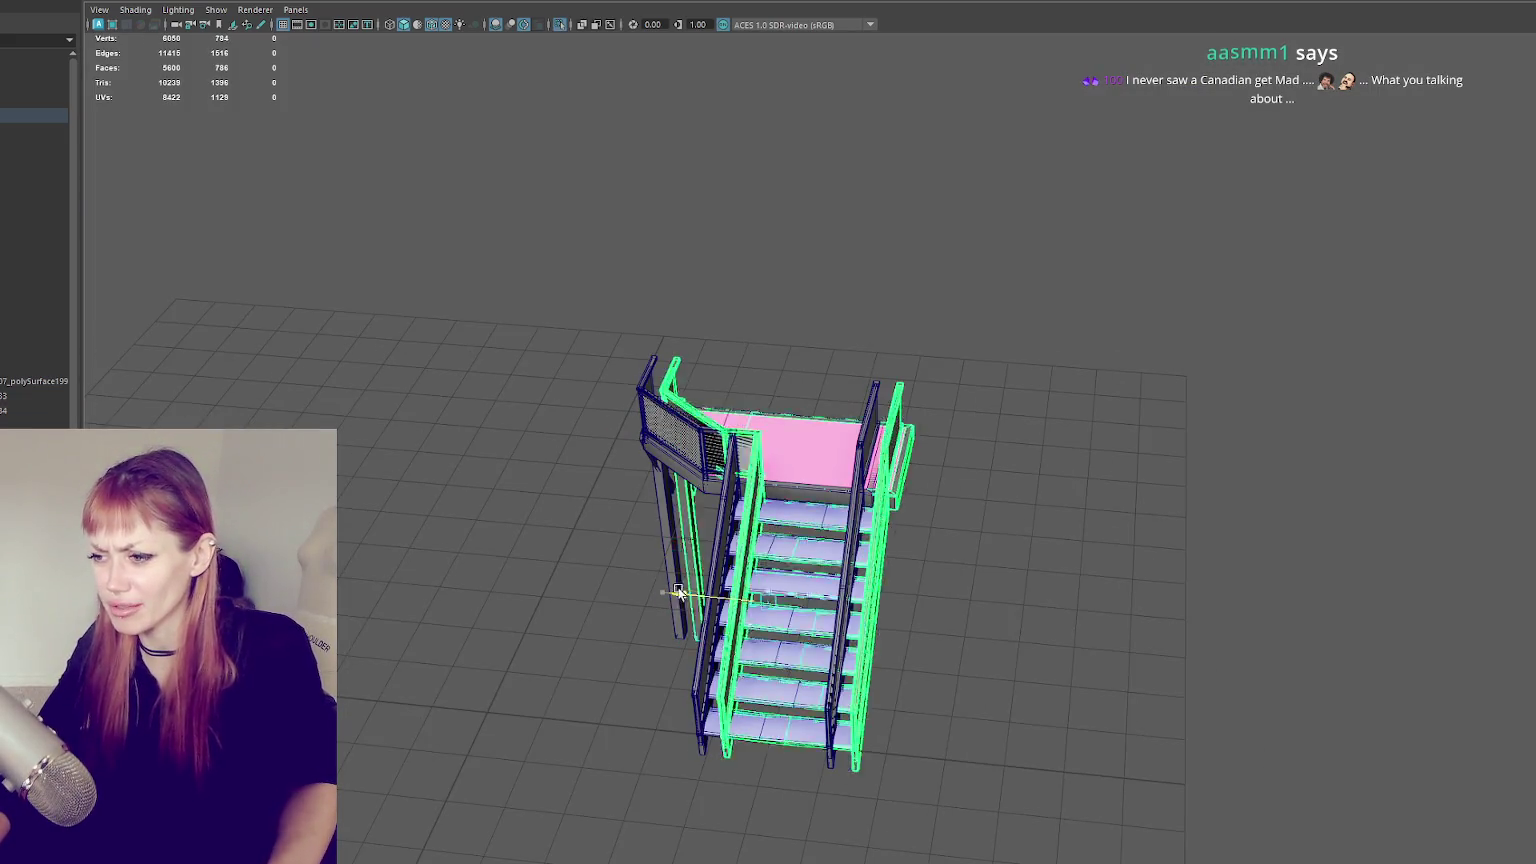
{"action": "scroll", "coordinate": [690, 600], "scroll_direction": "up", "scroll_amount": 3}
{"action": "left_click_drag", "start_coordinate": [680, 610], "coordinate": [864, 507], "text": "alt"}
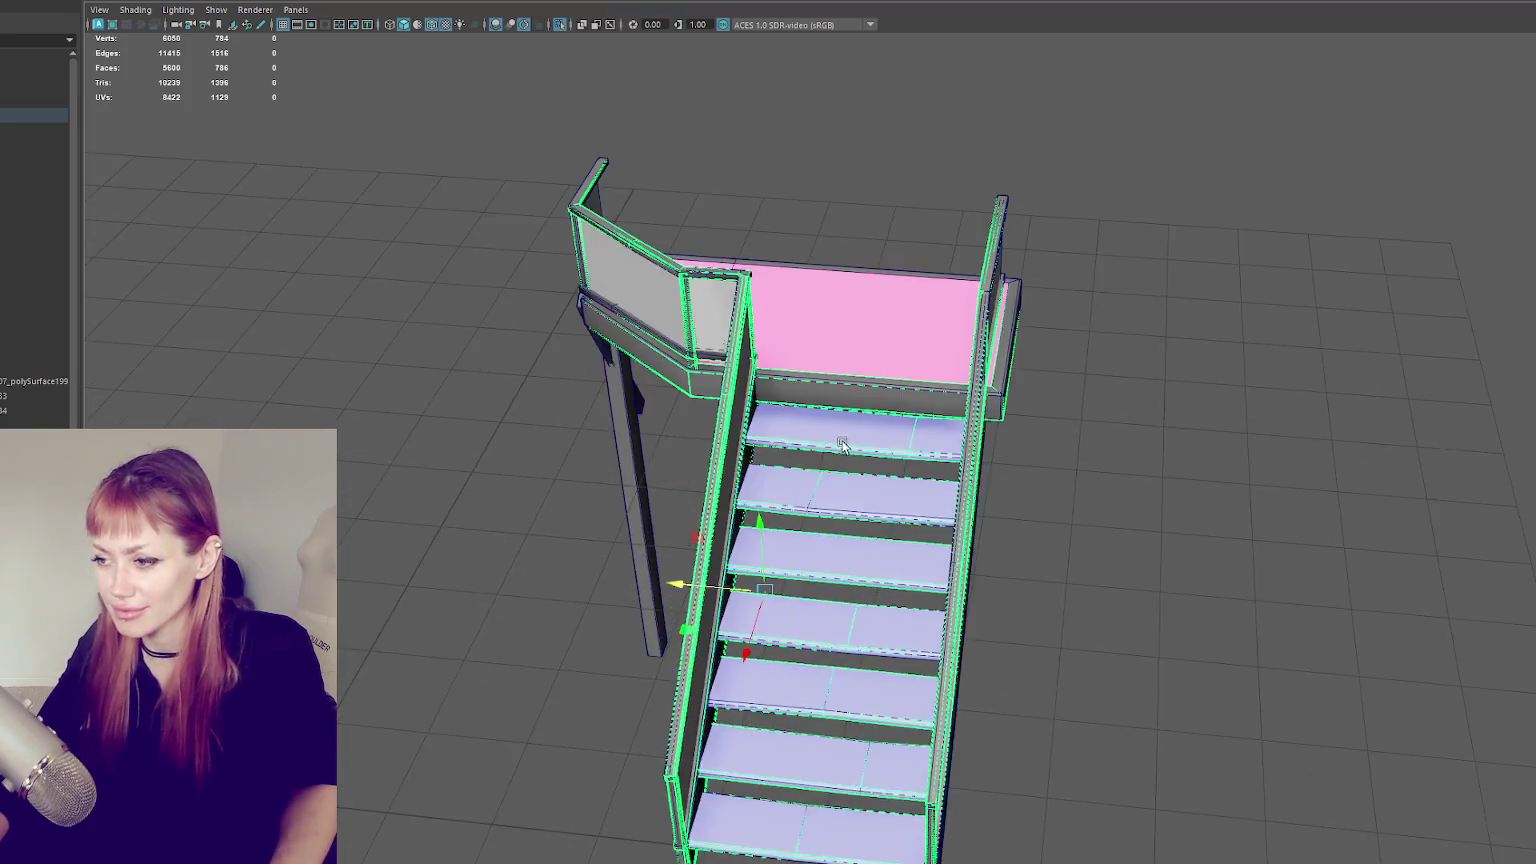
{"action": "left_click_drag", "start_coordinate": [714, 656], "coordinate": [753, 638], "text": "alt"}
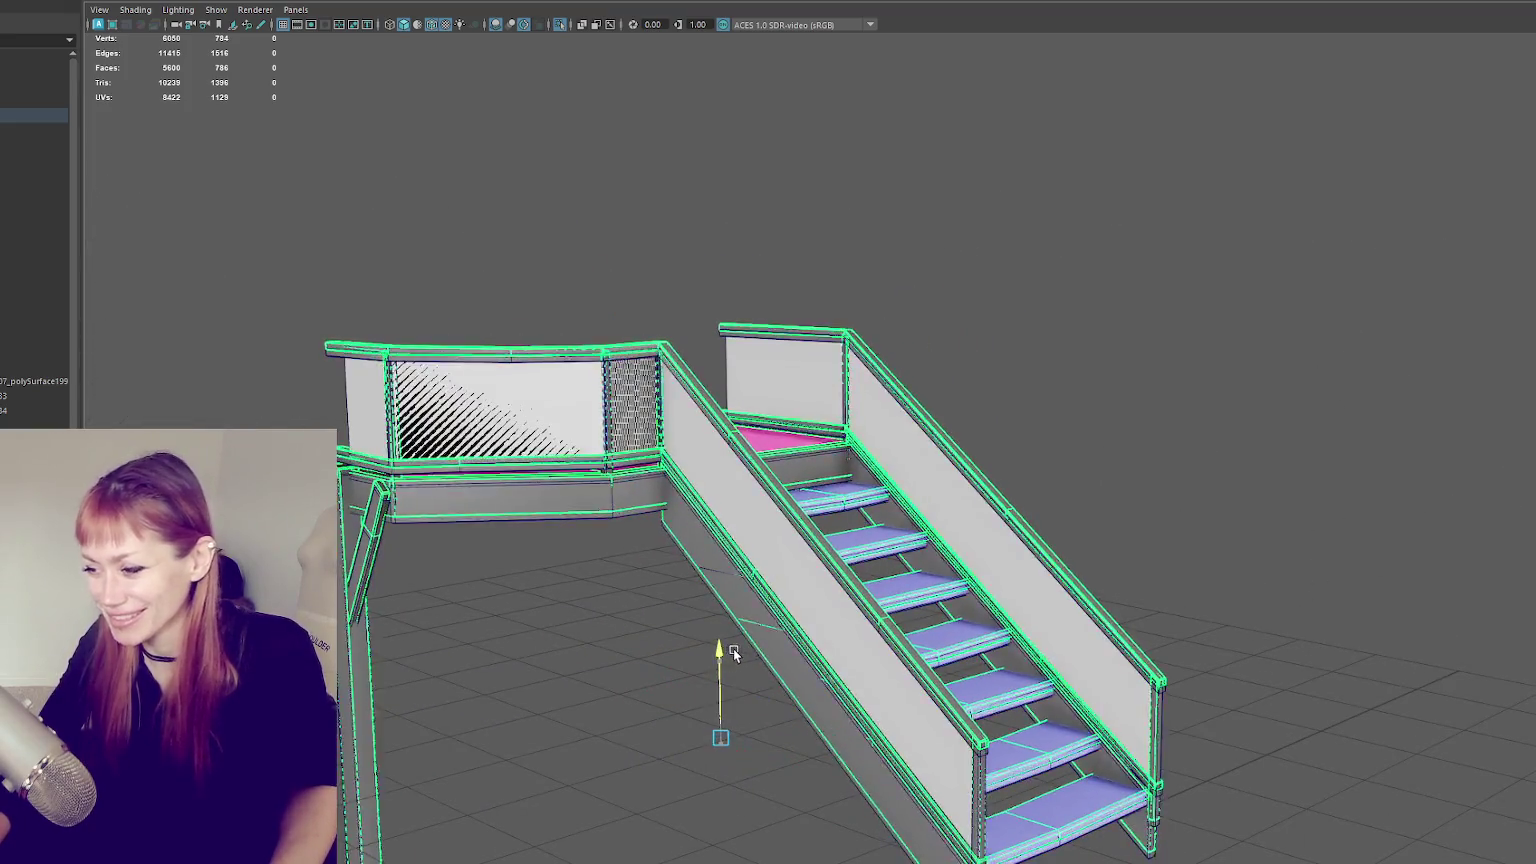
{"action": "mouse_move", "coordinate": [772, 738]}
{"action": "left_mouse_down", "text": "alt"}
{"action": "mouse_move", "coordinate": [802, 686]}
{"action": "mouse_move", "coordinate": [722, 600]}
{"action": "mouse_move", "coordinate": [968, 688]}
{"action": "mouse_move", "coordinate": [878, 643]}
{"action": "mouse_move", "coordinate": [1022, 655]}
{"action": "left_mouse_up", "text": "alt"}
{"action": "key", "text": "F8"}
{"action": "left_click", "coordinate": [852, 487]}
{"action": "left_click", "coordinate": [853, 520], "text": "shift"}
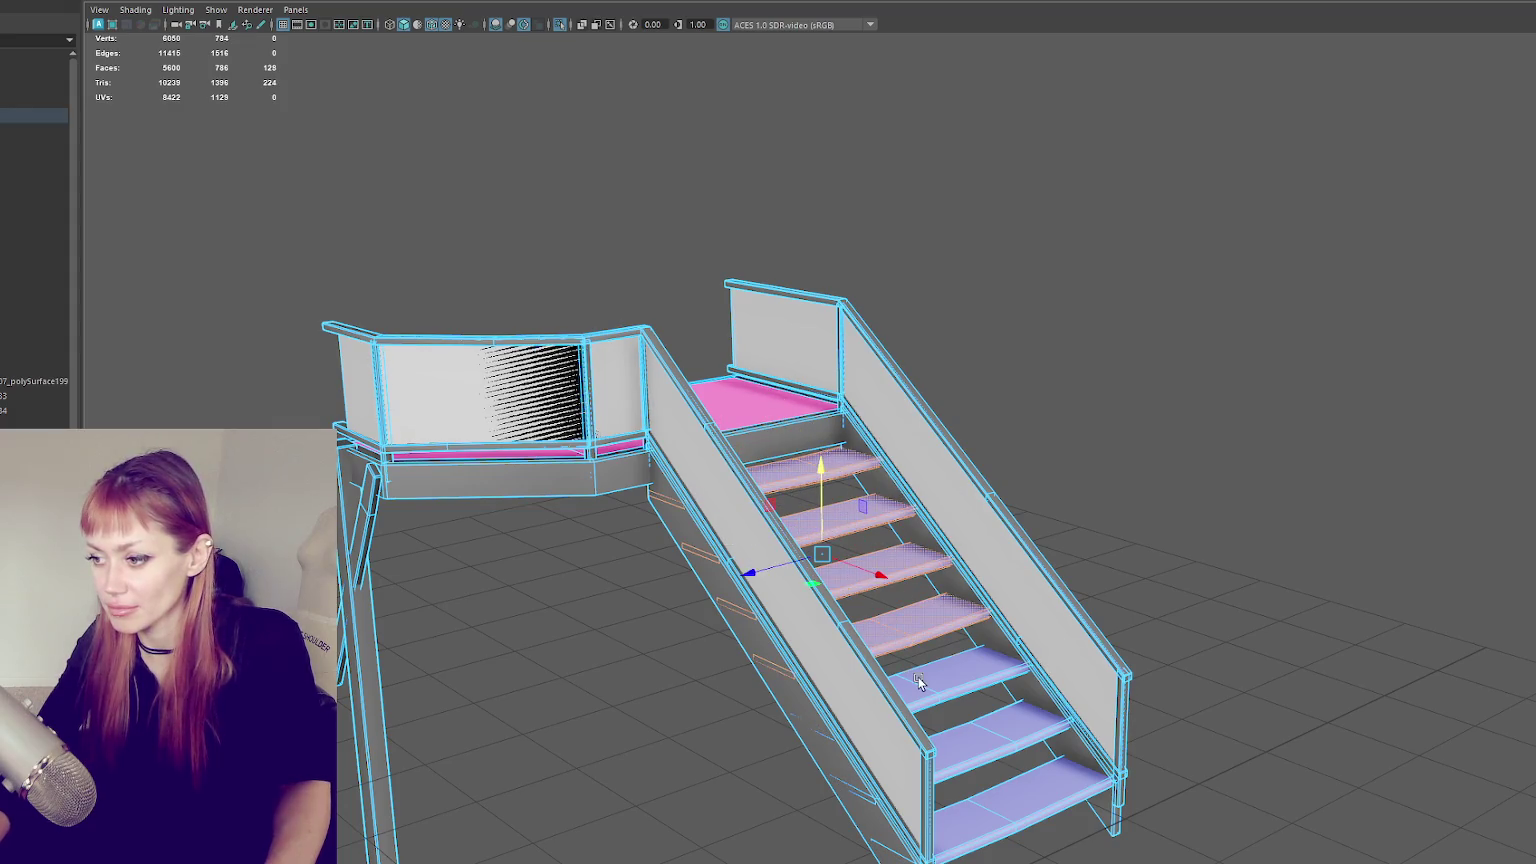
{"action": "left_click", "coordinate": [967, 745], "text": "shift"}
{"action": "scroll", "coordinate": [184, 175], "scroll_direction": "down", "scroll_amount": 3}
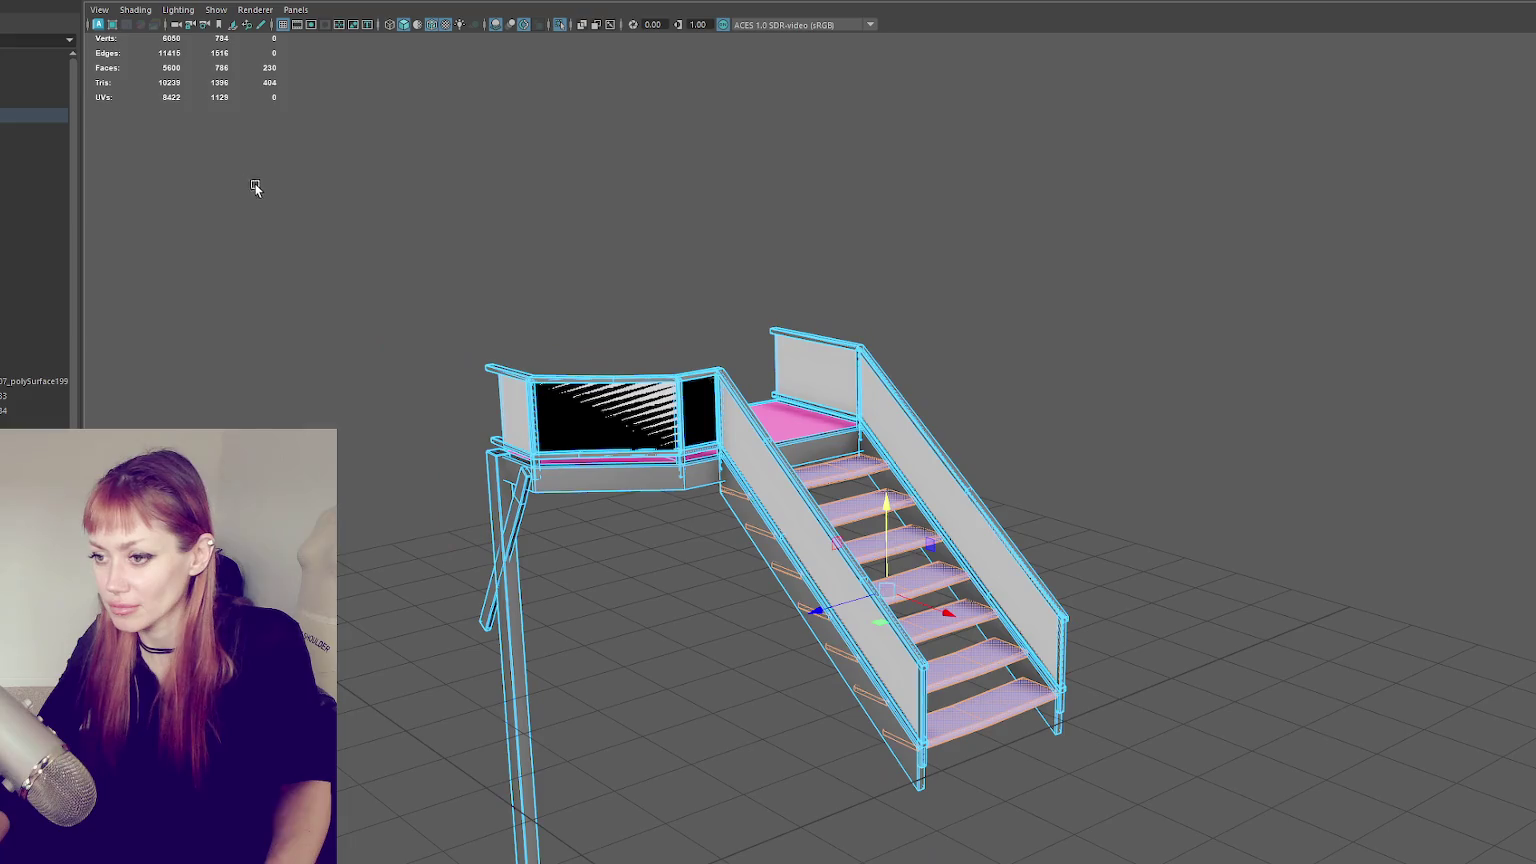
{"action": "key", "text": "ctrl+1"}
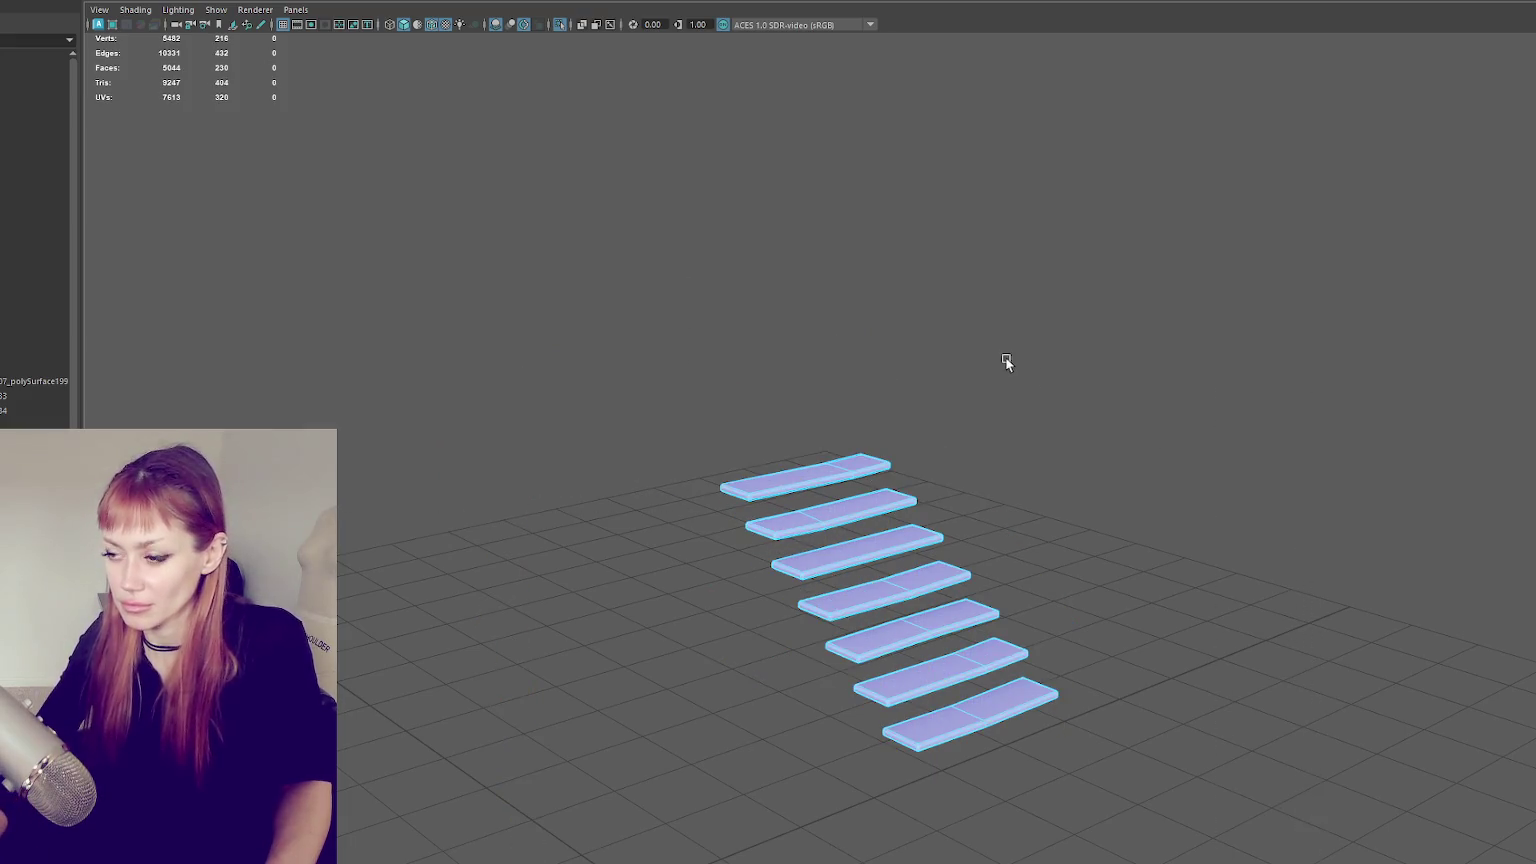
- Hide the walls and floor around the staircase with Ctrl+H and reselect the staircase
{"action": "right_click_drag", "start_coordinate": [1000, 320], "coordinate": [1142, 228]}
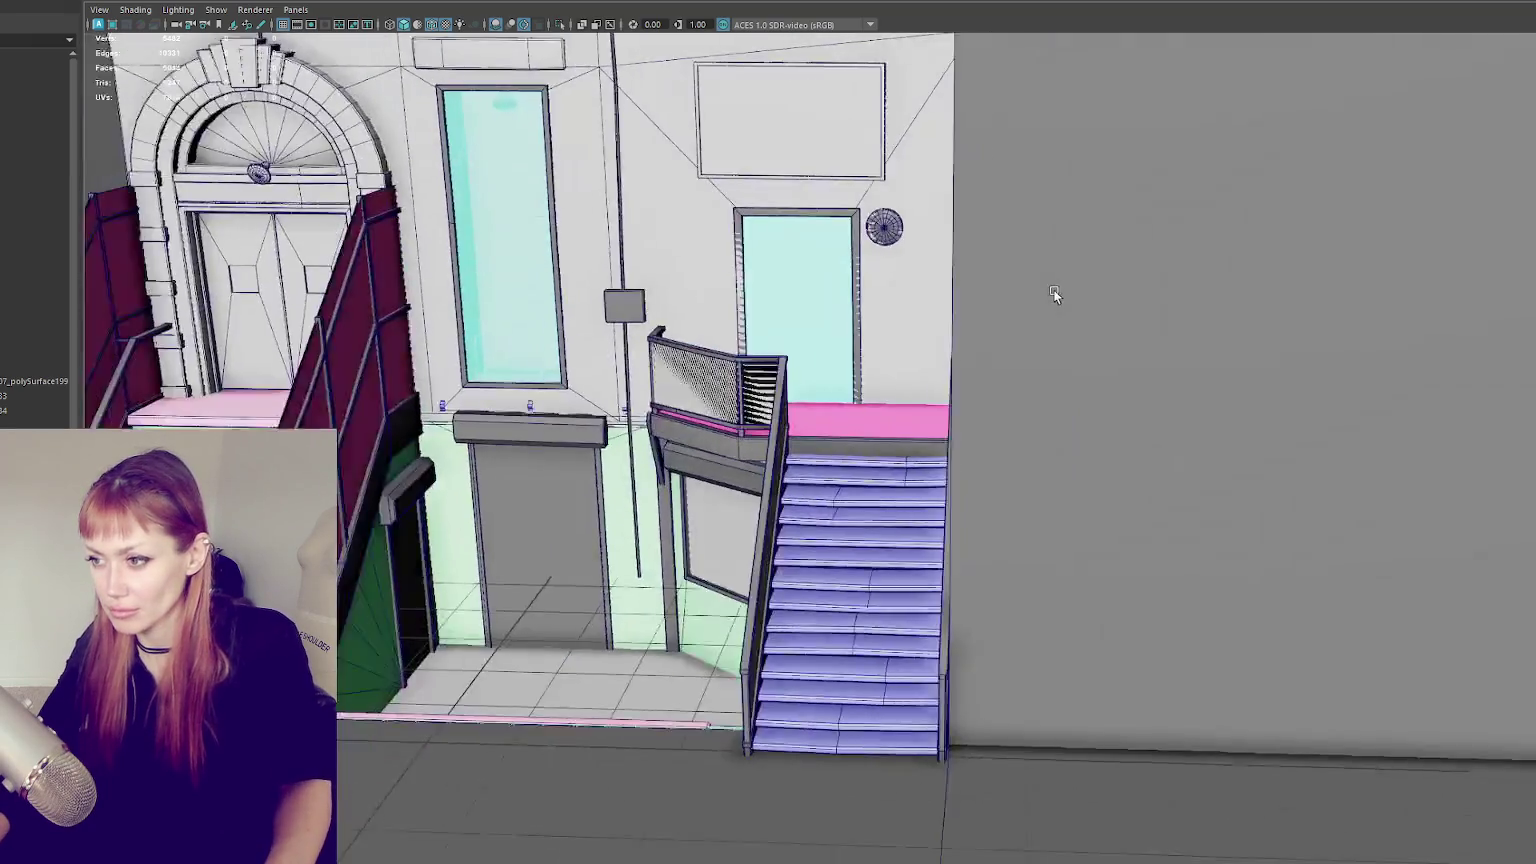
{"action": "mouse_move", "coordinate": [1054, 292]}
{"action": "left_mouse_down", "text": "alt"}
{"action": "mouse_move", "coordinate": [1104, 292]}
{"action": "mouse_move", "coordinate": [818, 500]}
{"action": "left_mouse_up", "text": "alt"}
{"action": "left_click", "coordinate": [843, 485]}
{"action": "left_click", "coordinate": [803, 447], "text": "shift"}
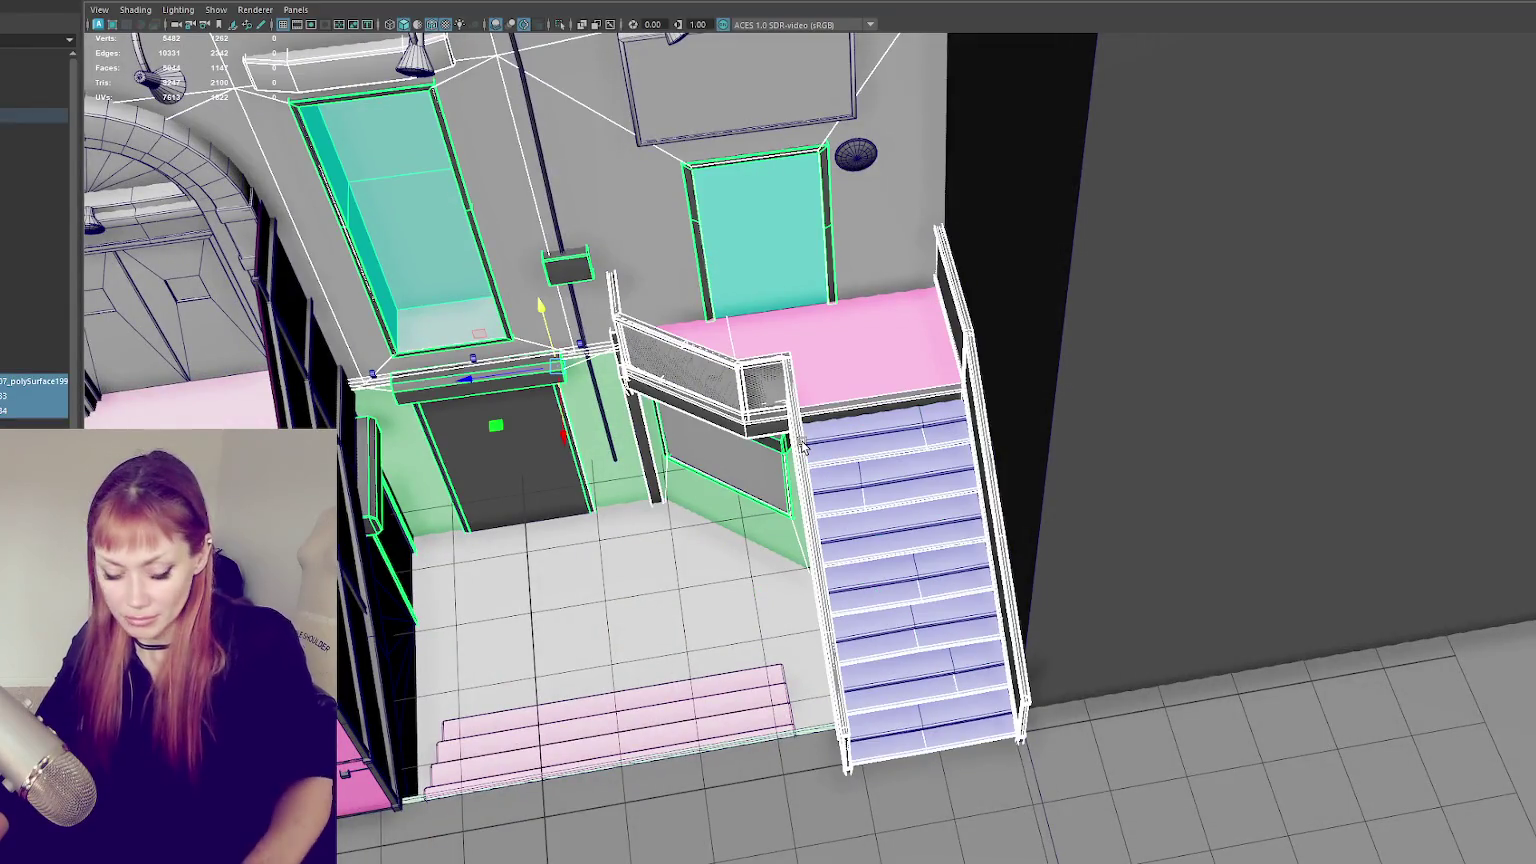
{"action": "key", "text": "ctrl+h"}
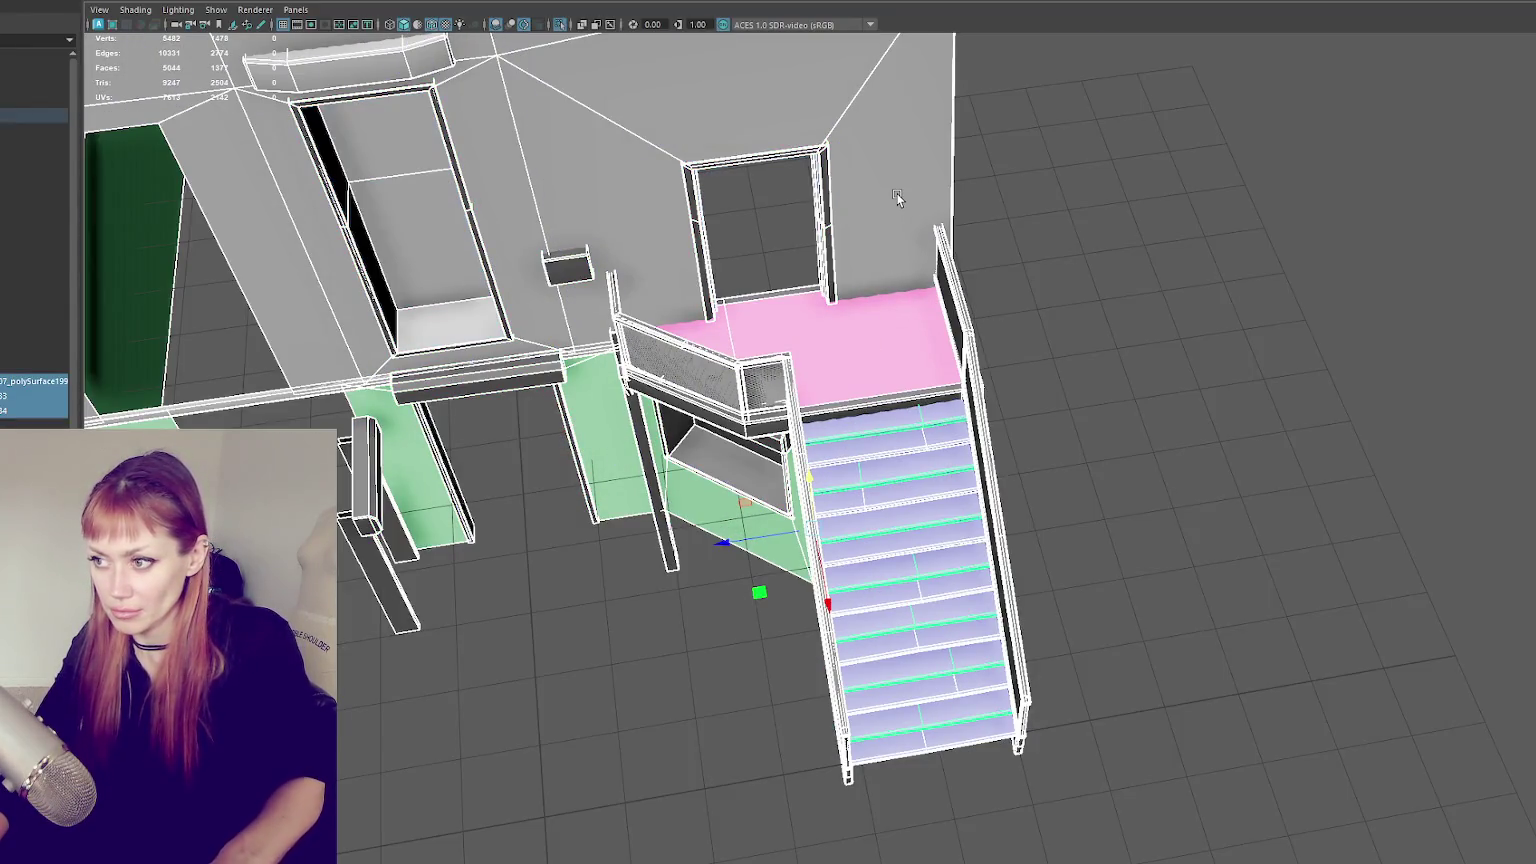
{"action": "left_click", "coordinate": [897, 429]}
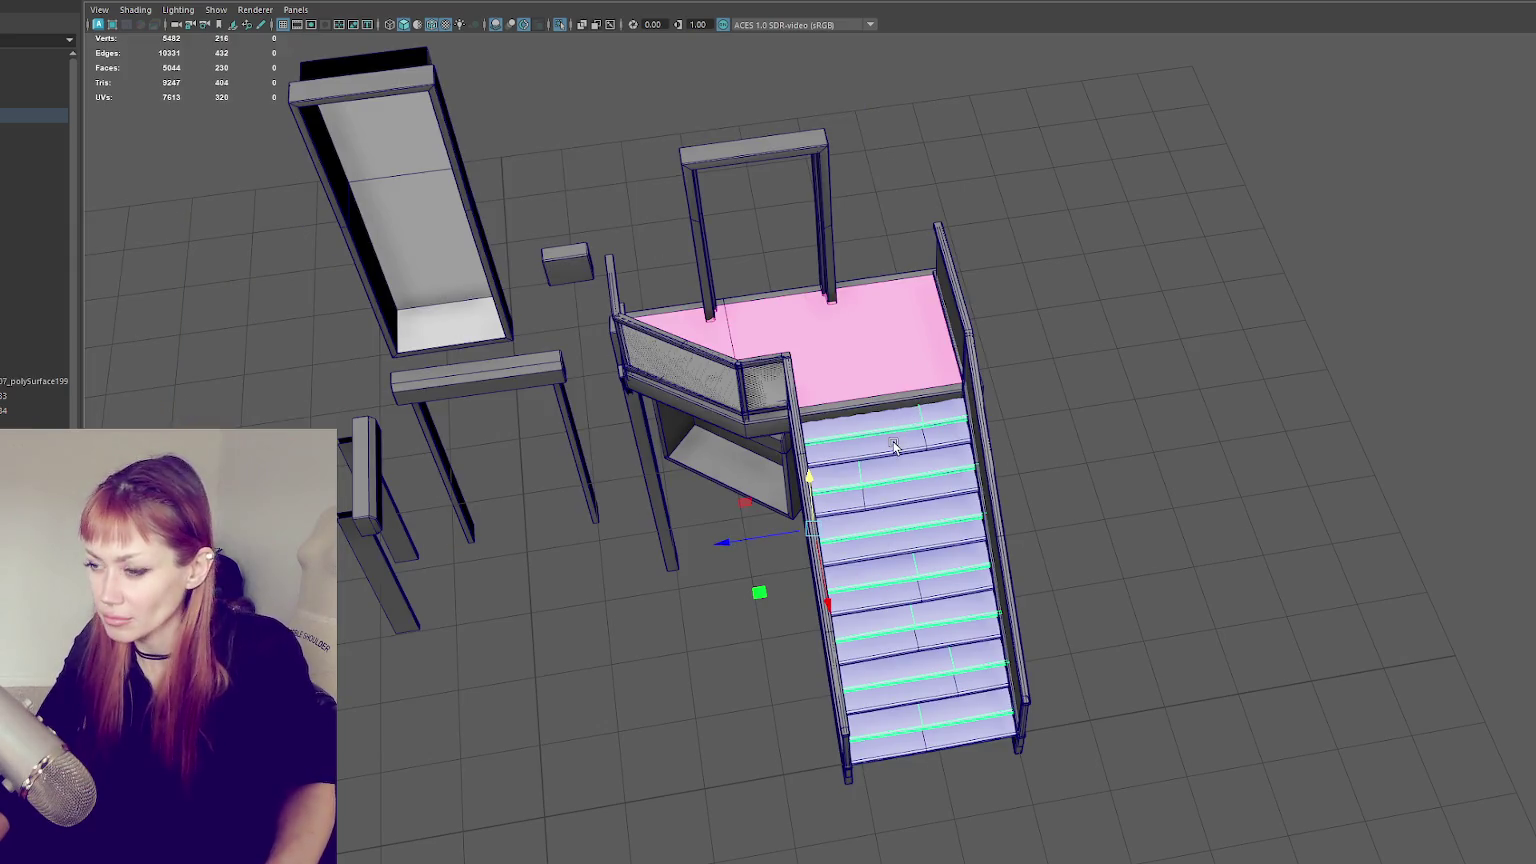
{"action": "left_click", "coordinate": [890, 455]}
- In wireframe vertex mode, move the staircase's left-edge vertices inward along X
{"action": "mouse_move", "coordinate": [1022, 456]}
{"action": "left_mouse_down", "text": "alt"}
{"action": "mouse_move", "coordinate": [1006, 499]}
{"action": "mouse_move", "coordinate": [1204, 461]}
{"action": "left_mouse_up", "text": "alt"}
{"action": "right_click_drag", "start_coordinate": [1204, 458], "coordinate": [1181, 422]}
{"action": "key", "text": "4"}
{"action": "mouse_move", "coordinate": [1337, 477]}
{"action": "left_mouse_down", "text": "alt"}
{"action": "mouse_move", "coordinate": [1183, 541]}
{"action": "mouse_move", "coordinate": [1088, 469]}
{"action": "left_mouse_up", "text": "alt"}
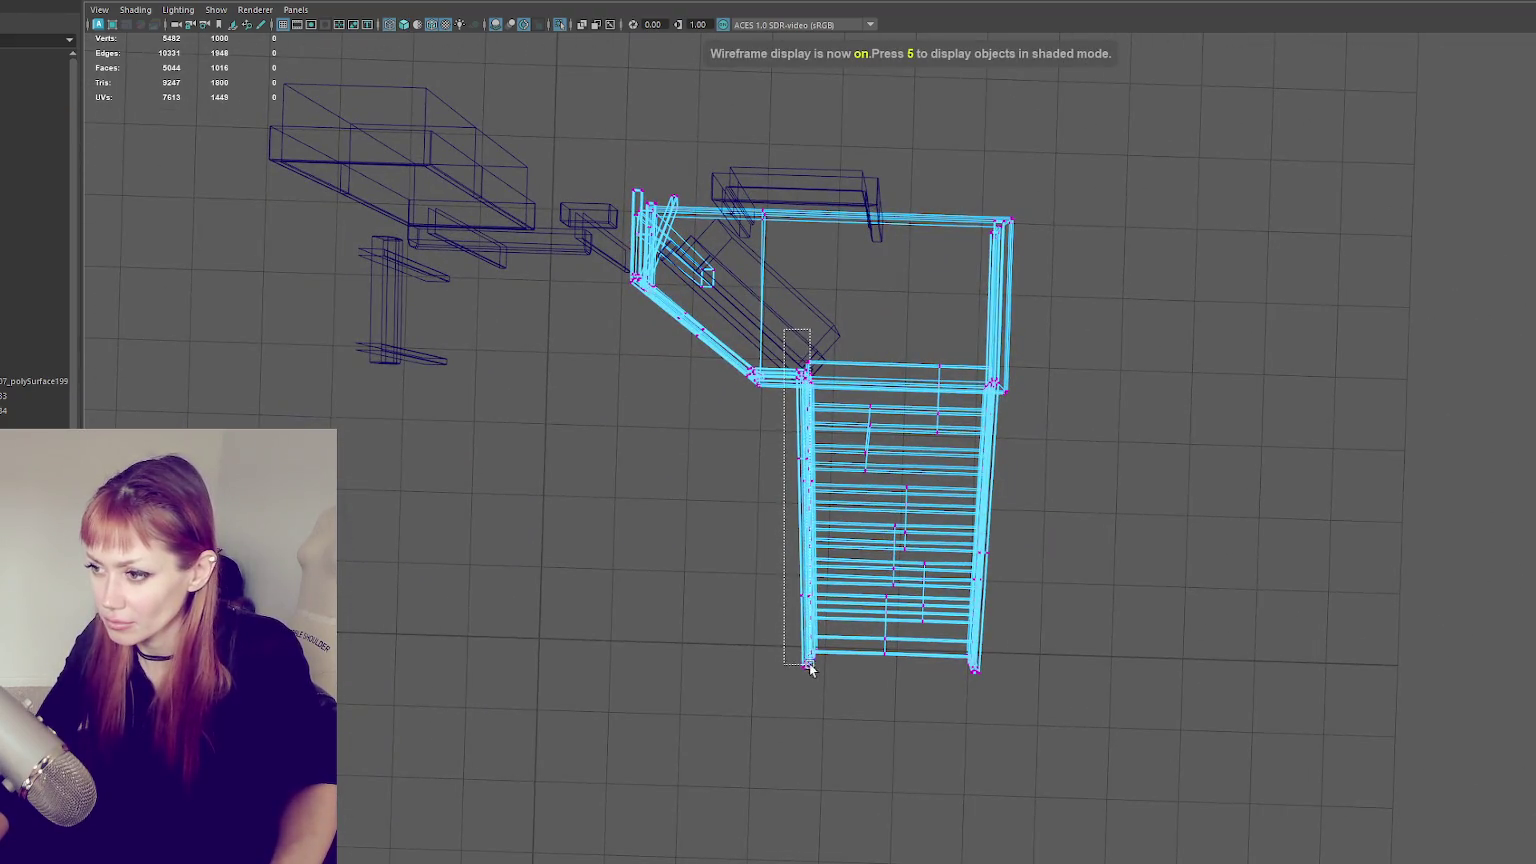
{"action": "left_click_drag", "start_coordinate": [777, 518], "coordinate": [798, 521]}
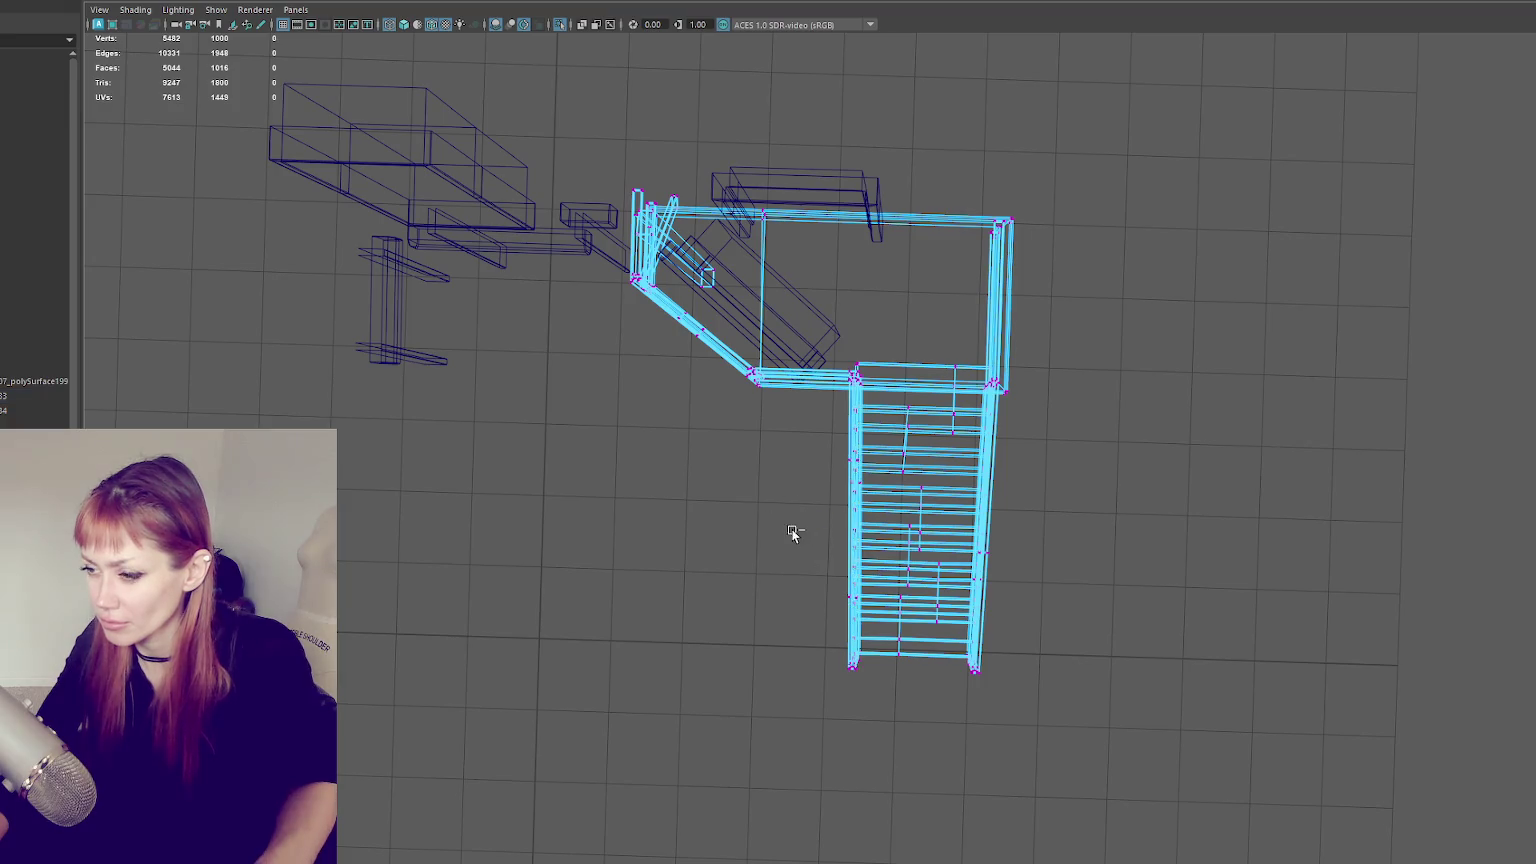
- Return to textured shaded display and select the left entrance stairs
{"action": "left_click", "coordinate": [1048, 370]}
{"action": "mouse_move", "coordinate": [1048, 370]}
{"action": "left_mouse_down", "text": "alt"}
{"action": "mouse_move", "coordinate": [960, 428]}
{"action": "mouse_move", "coordinate": [1169, 343]}
{"action": "mouse_move", "coordinate": [814, 445]}
{"action": "mouse_move", "coordinate": [842, 412]}
{"action": "mouse_move", "coordinate": [660, 553]}
{"action": "left_mouse_up", "text": "alt"}
{"action": "key", "text": "6"}
{"action": "left_click", "coordinate": [660, 553]}
{"action": "left_click", "coordinate": [660, 553]}
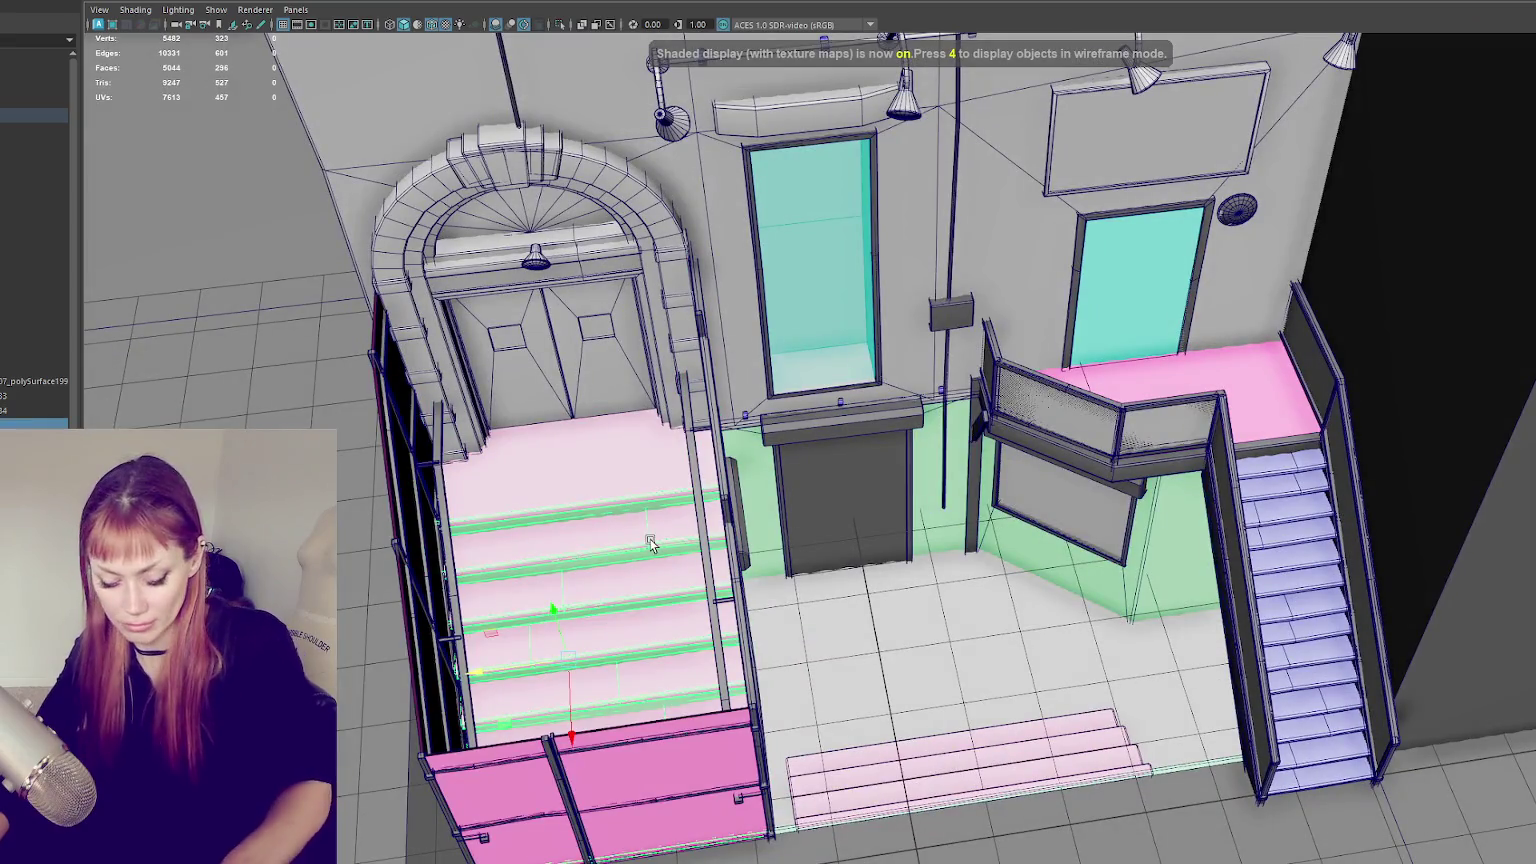
- Isolate the stairs, duplicate them with Ctrl+D, and scale the copy down
{"action": "key", "text": "ctrl+1"}
{"action": "scroll", "coordinate": [774, 516], "scroll_direction": "up", "scroll_amount": 3}
{"action": "mouse_move", "coordinate": [774, 516]}
{"action": "left_mouse_down", "text": "alt"}
{"action": "mouse_move", "coordinate": [888, 504]}
{"action": "mouse_move", "coordinate": [919, 422]}
{"action": "mouse_move", "coordinate": [1008, 440]}
{"action": "mouse_move", "coordinate": [880, 462]}
{"action": "mouse_move", "coordinate": [910, 446]}
{"action": "left_mouse_up", "text": "alt"}
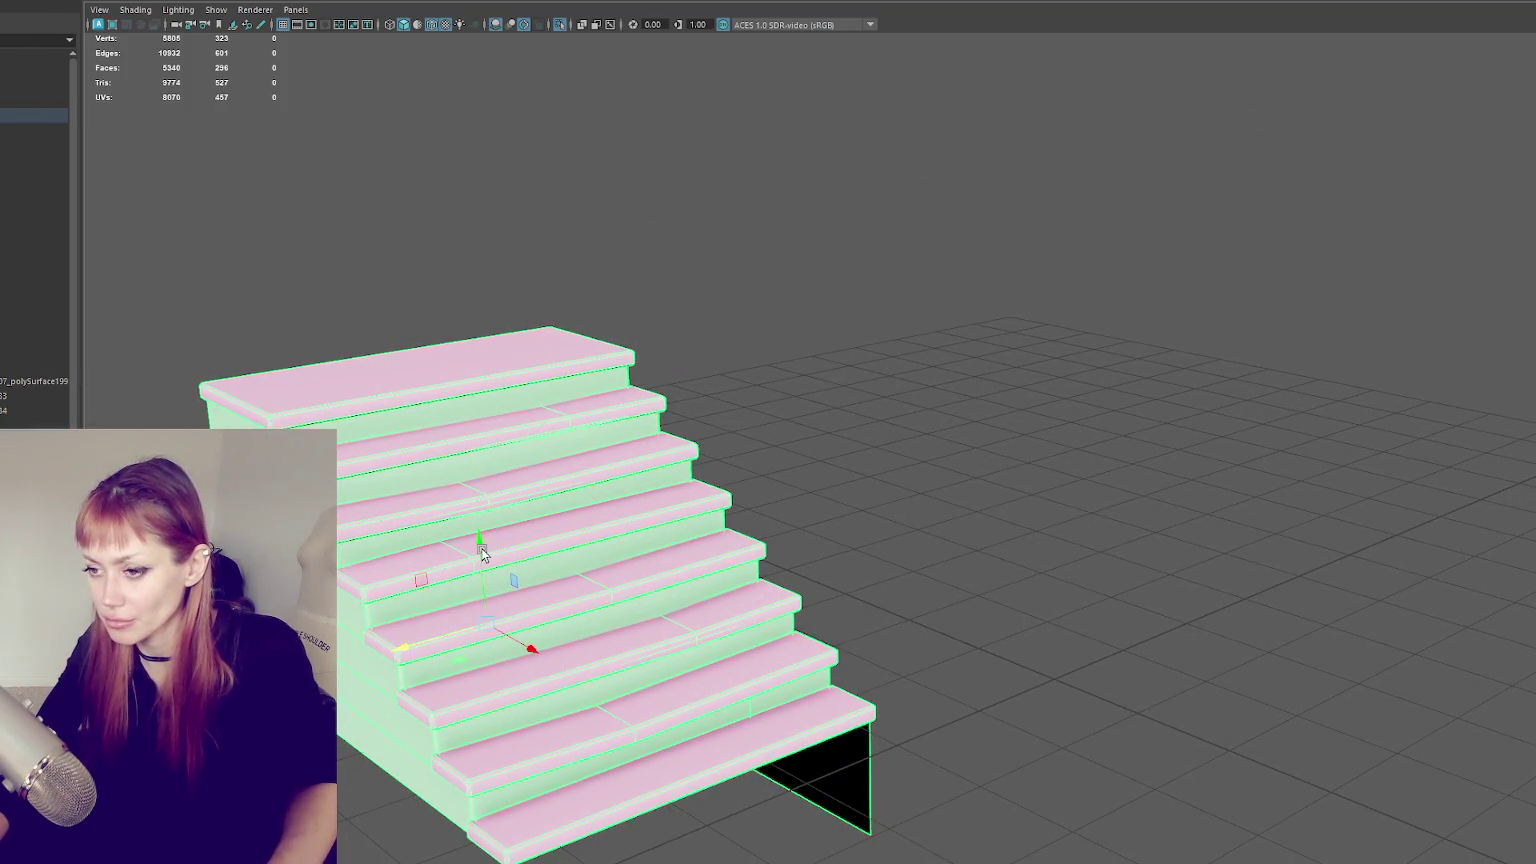
{"action": "key", "text": "ctrl+d"}
{"action": "key", "text": "r"}
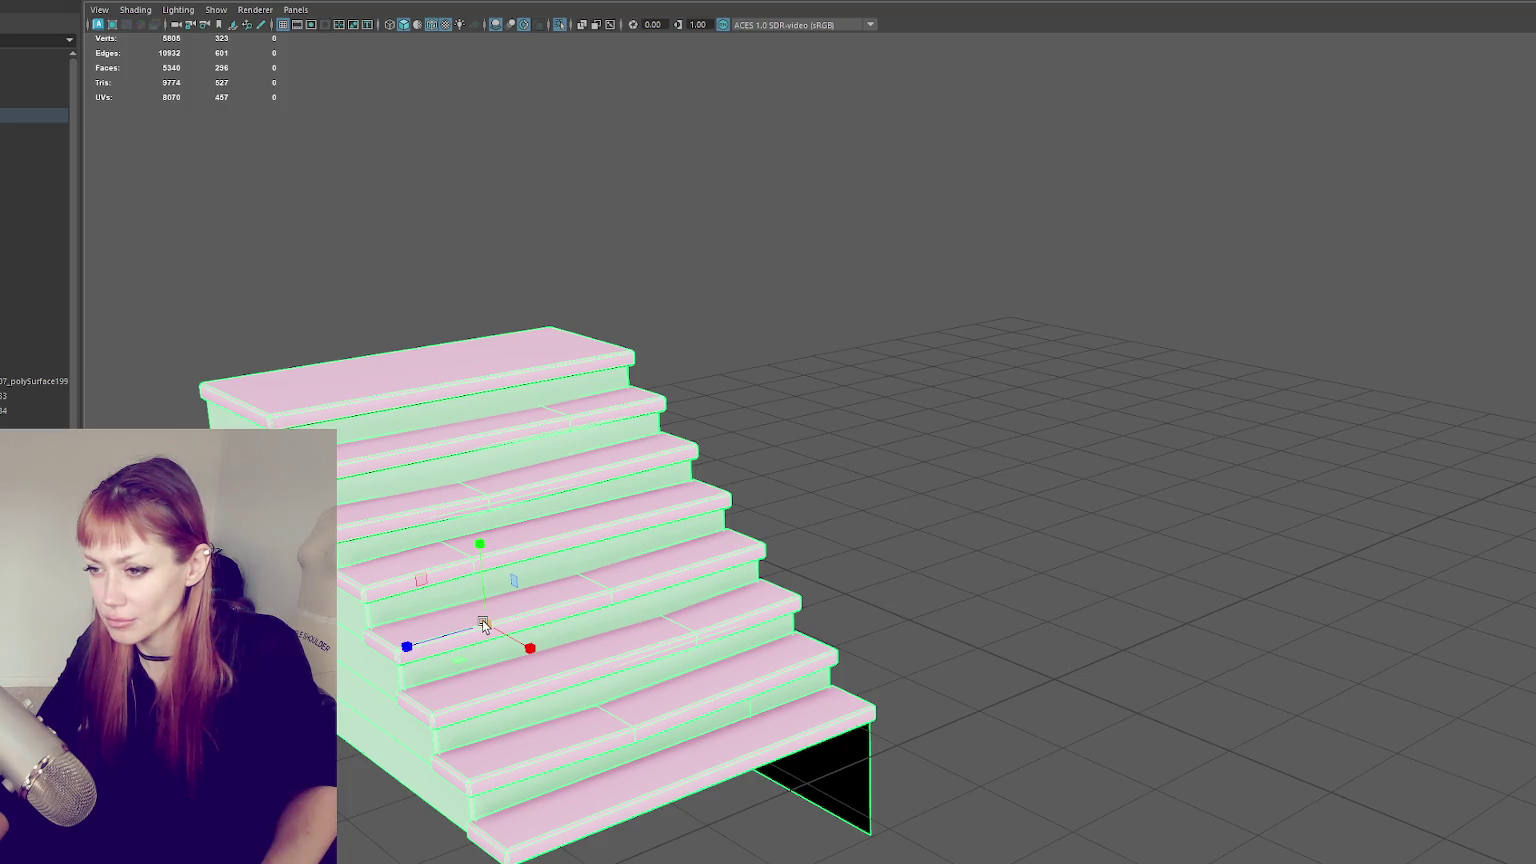
{"action": "left_click_drag", "start_coordinate": [483, 621], "coordinate": [420, 615]}
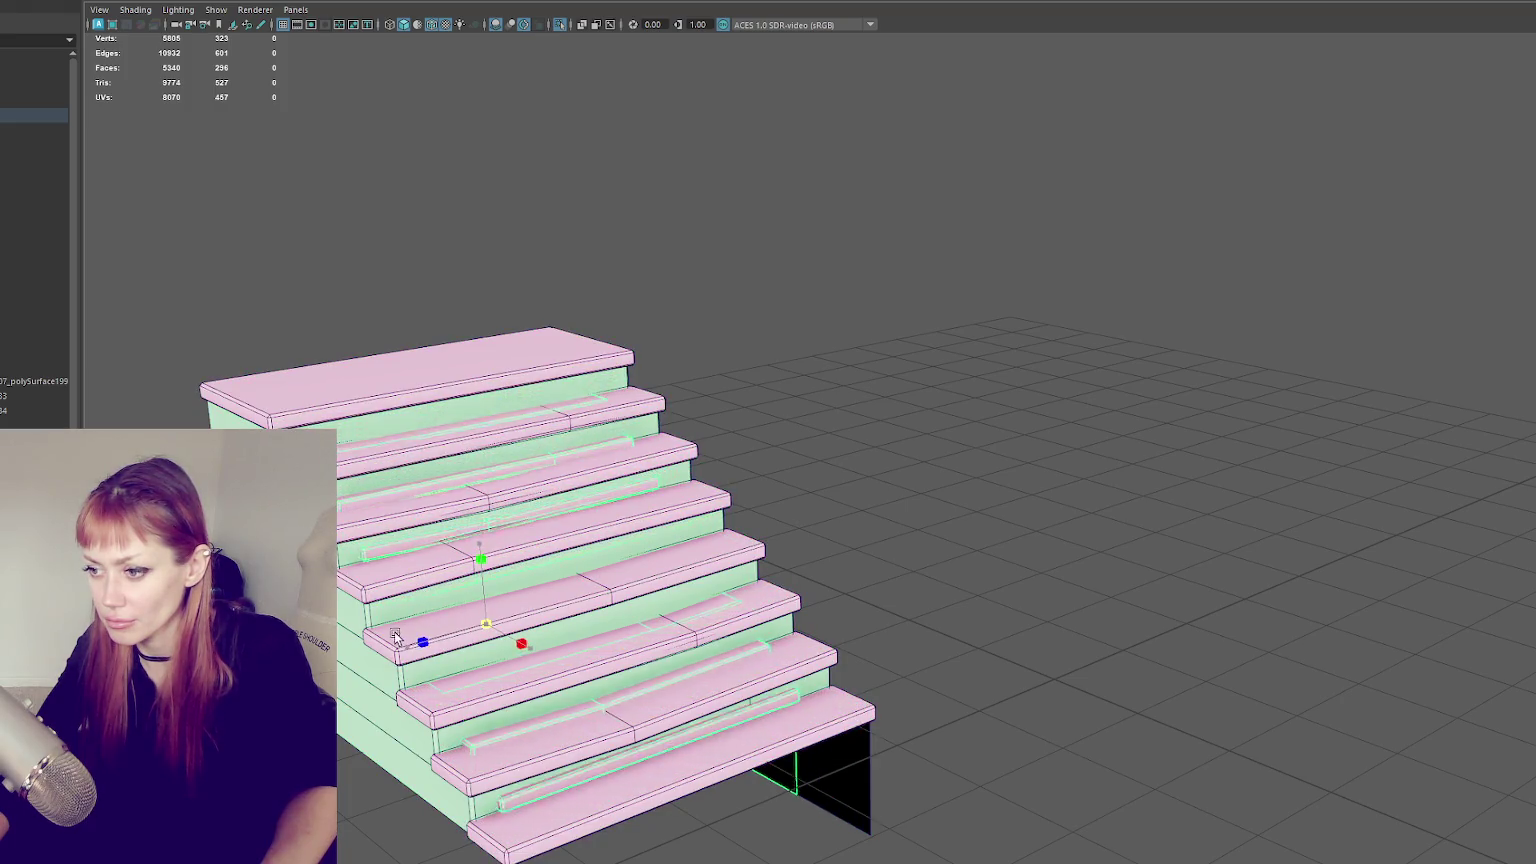
{"action": "mouse_move", "coordinate": [483, 545]}
{"action": "left_mouse_down"}
{"action": "mouse_move", "coordinate": [480, 497]}
{"action": "mouse_move", "coordinate": [502, 491]}
{"action": "mouse_move", "coordinate": [692, 513]}
{"action": "left_mouse_up"}
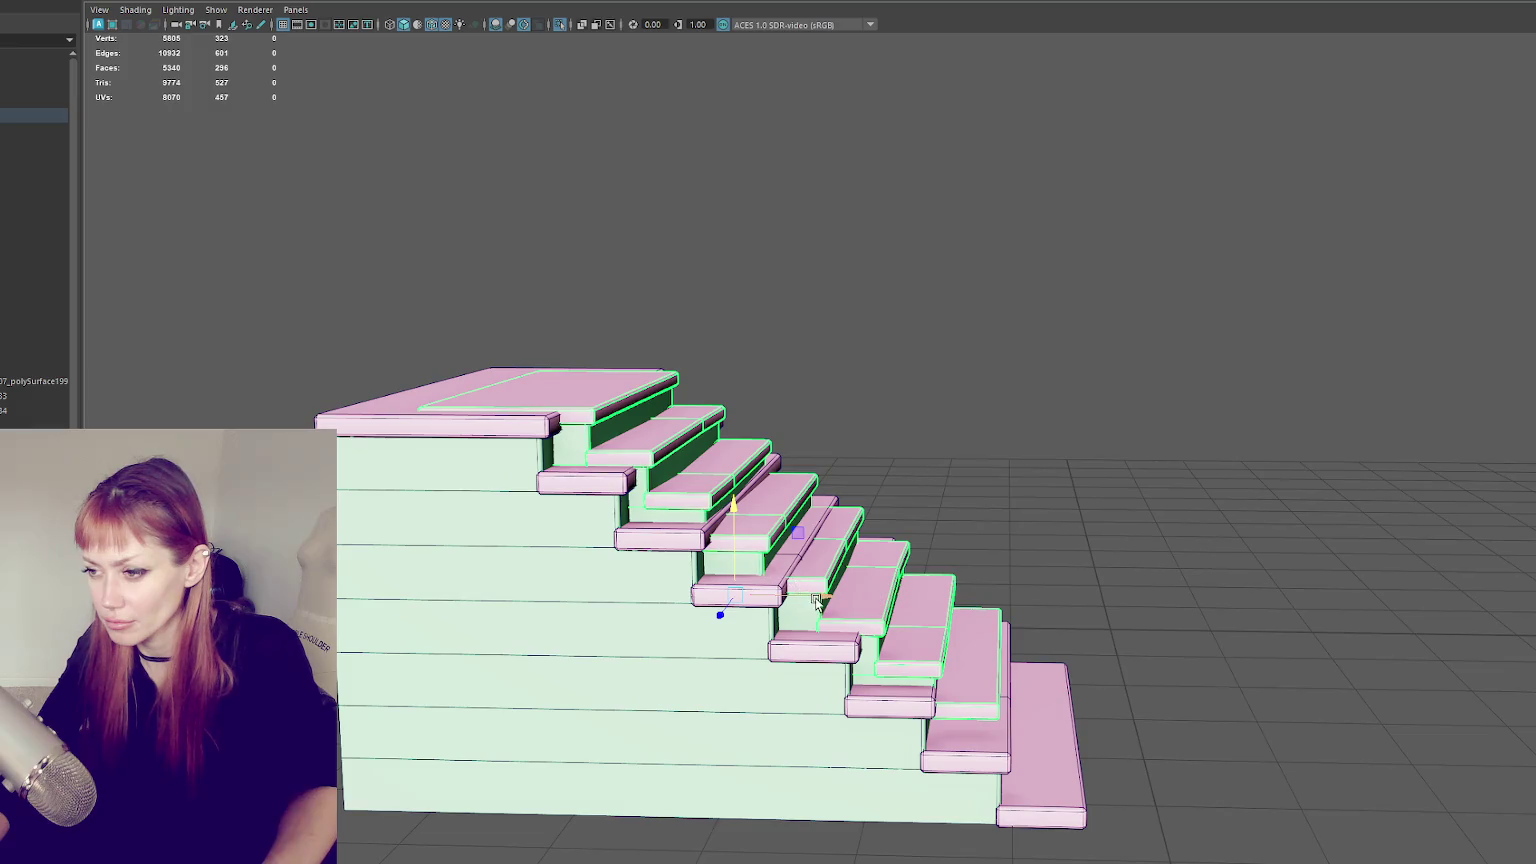
{"action": "left_click_drag", "start_coordinate": [773, 595], "coordinate": [772, 596]}
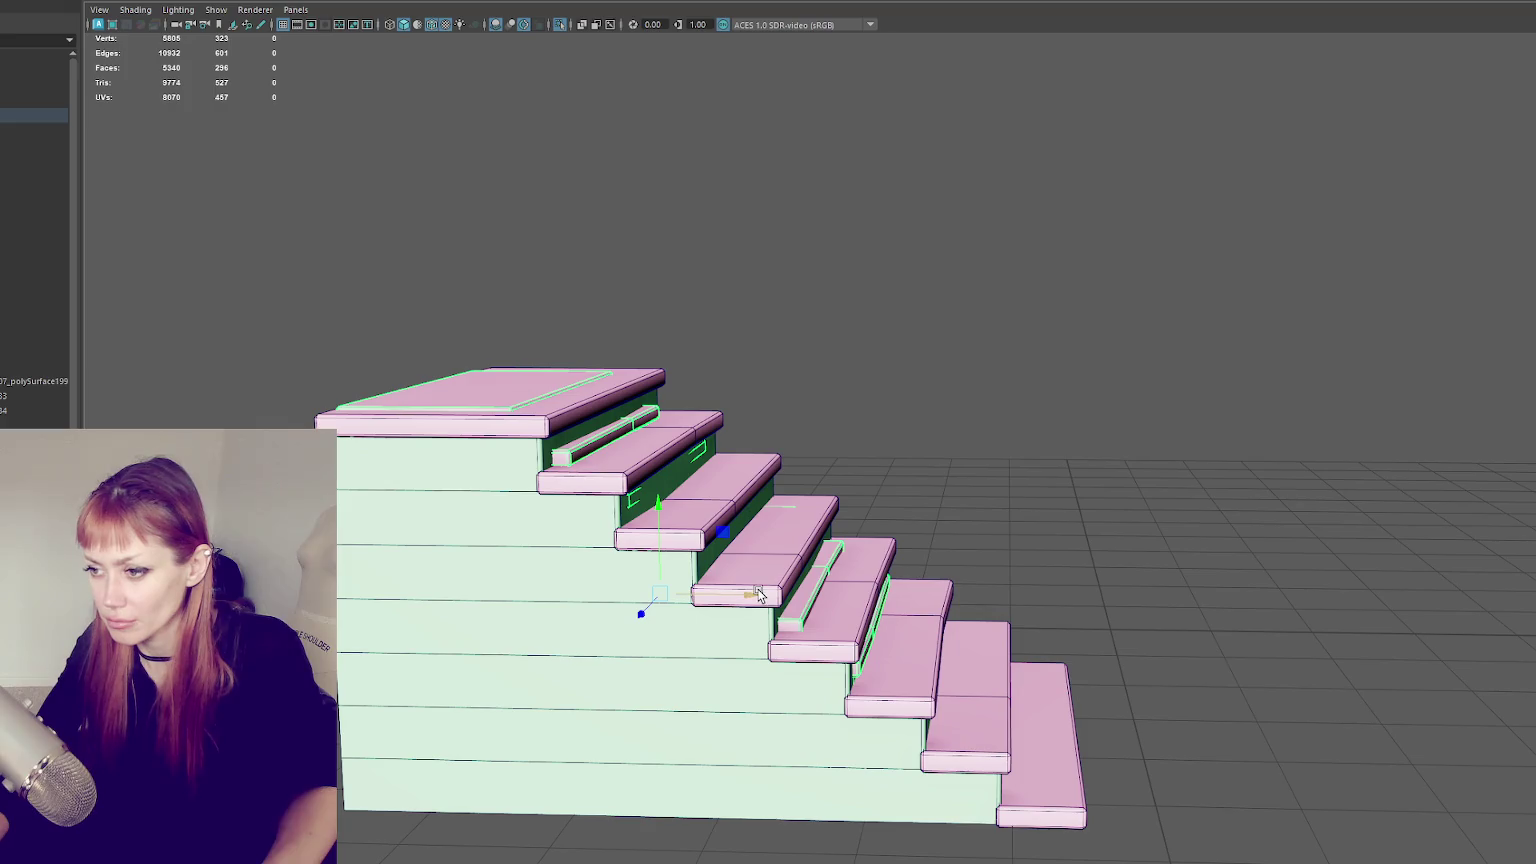
{"action": "left_click_drag", "start_coordinate": [676, 612], "coordinate": [600, 667]}
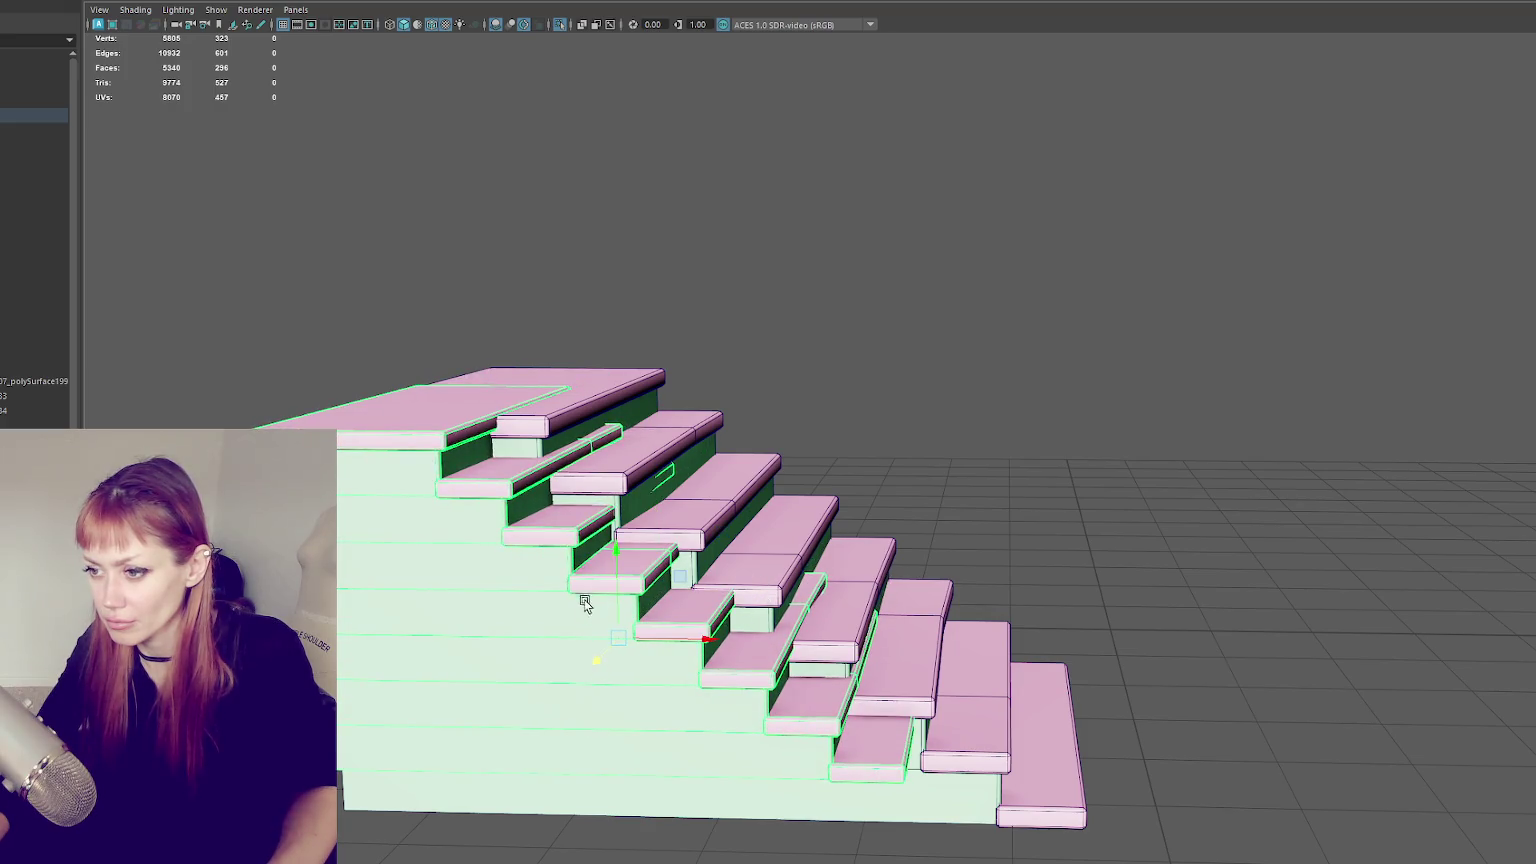
- Move the duplicate right and down below the original as a lower flight
{"action": "mouse_move", "coordinate": [614, 590]}
{"action": "left_mouse_down", "text": "alt"}
{"action": "mouse_move", "coordinate": [721, 604]}
{"action": "mouse_move", "coordinate": [768, 589]}
{"action": "left_mouse_up", "text": "alt"}
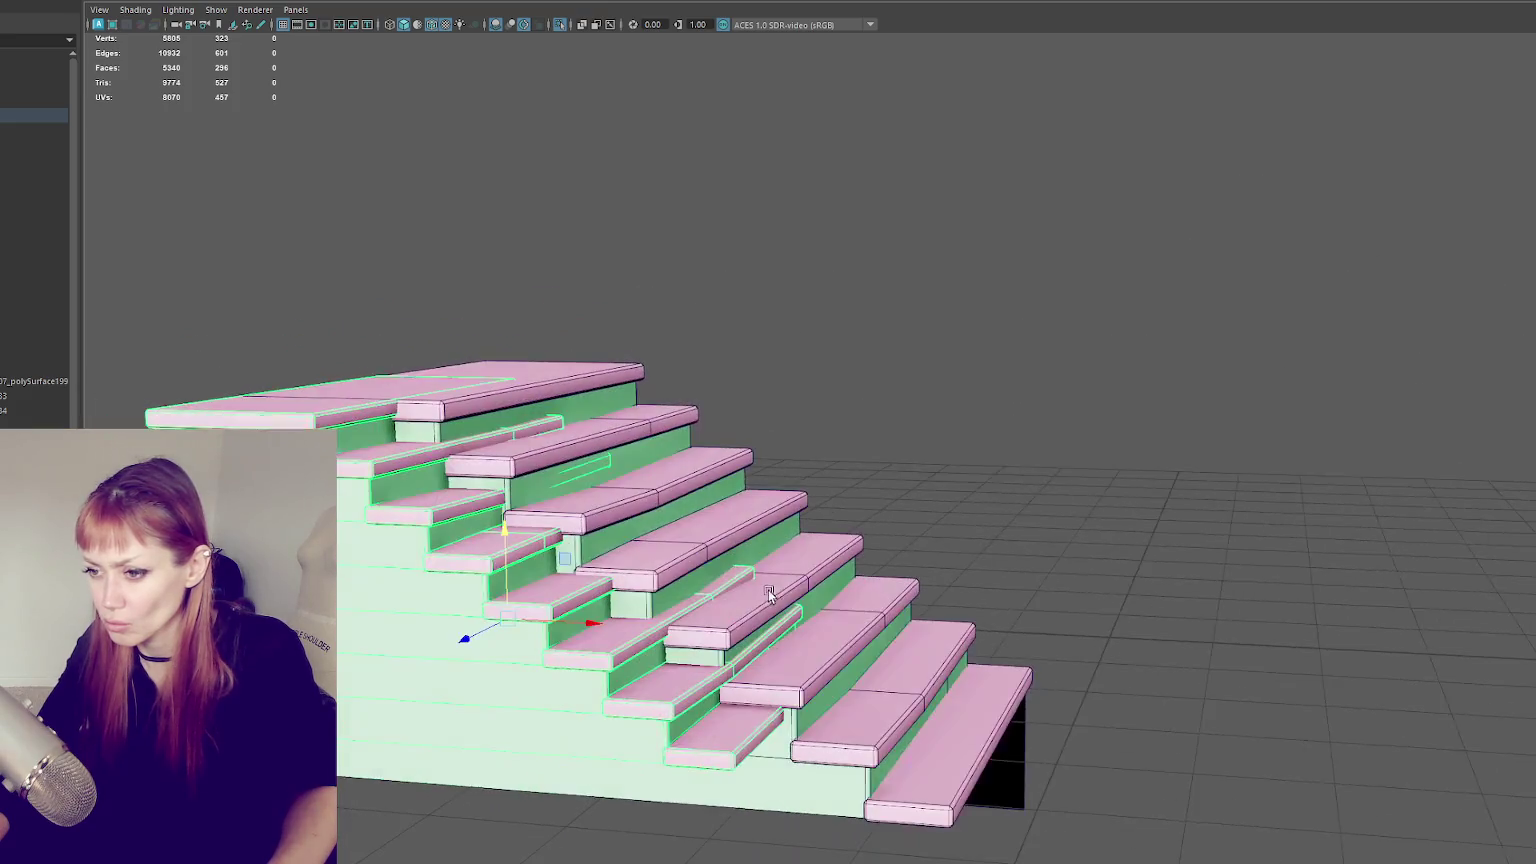
{"action": "left_click_drag", "start_coordinate": [574, 627], "coordinate": [930, 679]}
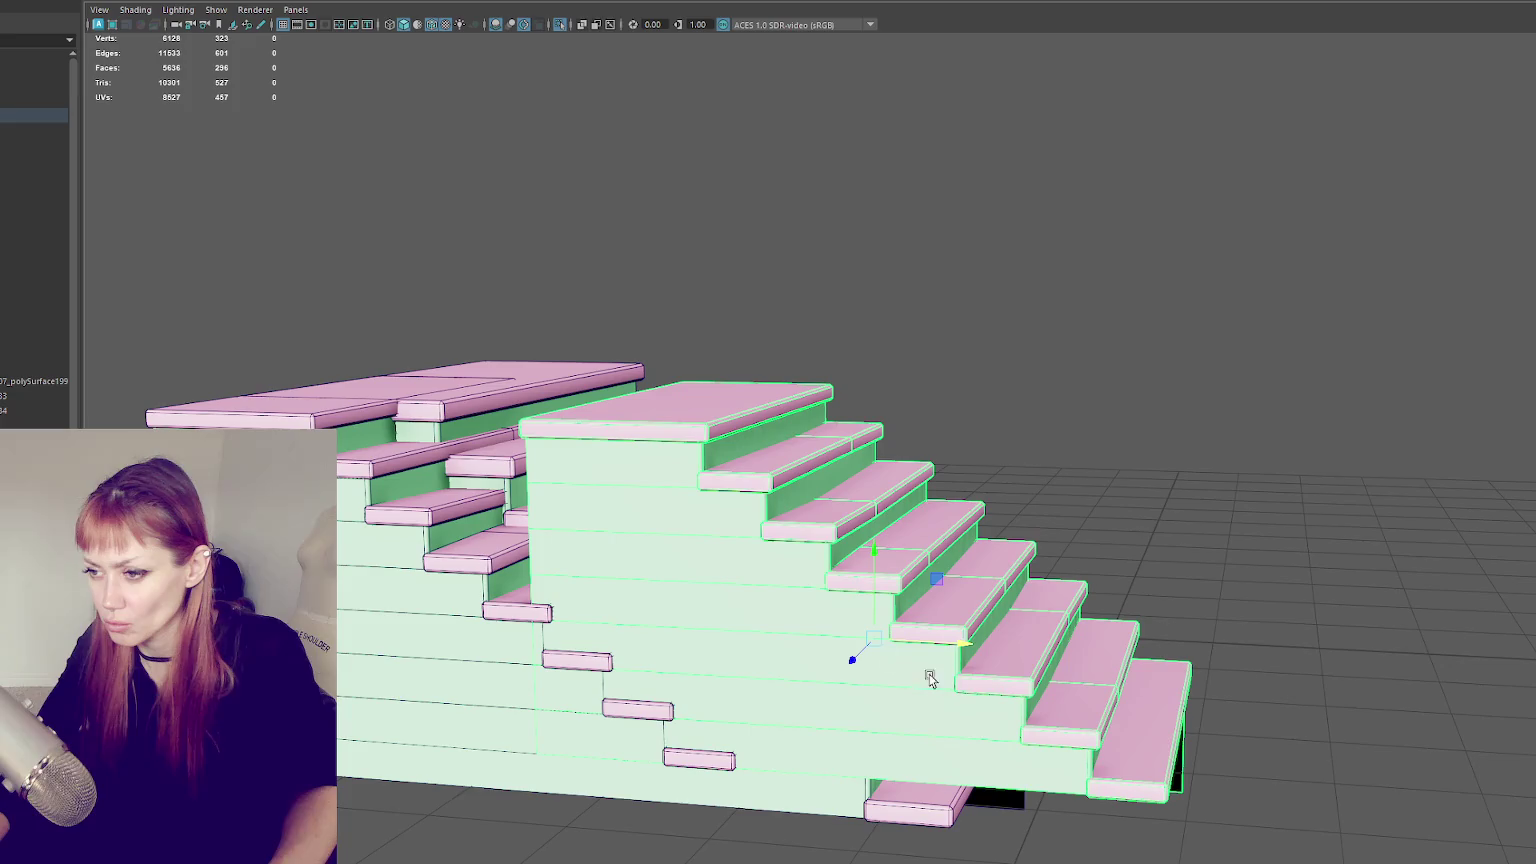
{"action": "mouse_move", "coordinate": [864, 574]}
{"action": "left_mouse_down"}
{"action": "mouse_move", "coordinate": [888, 834]}
{"action": "mouse_move", "coordinate": [940, 720]}
{"action": "mouse_move", "coordinate": [922, 724]}
{"action": "left_mouse_up"}
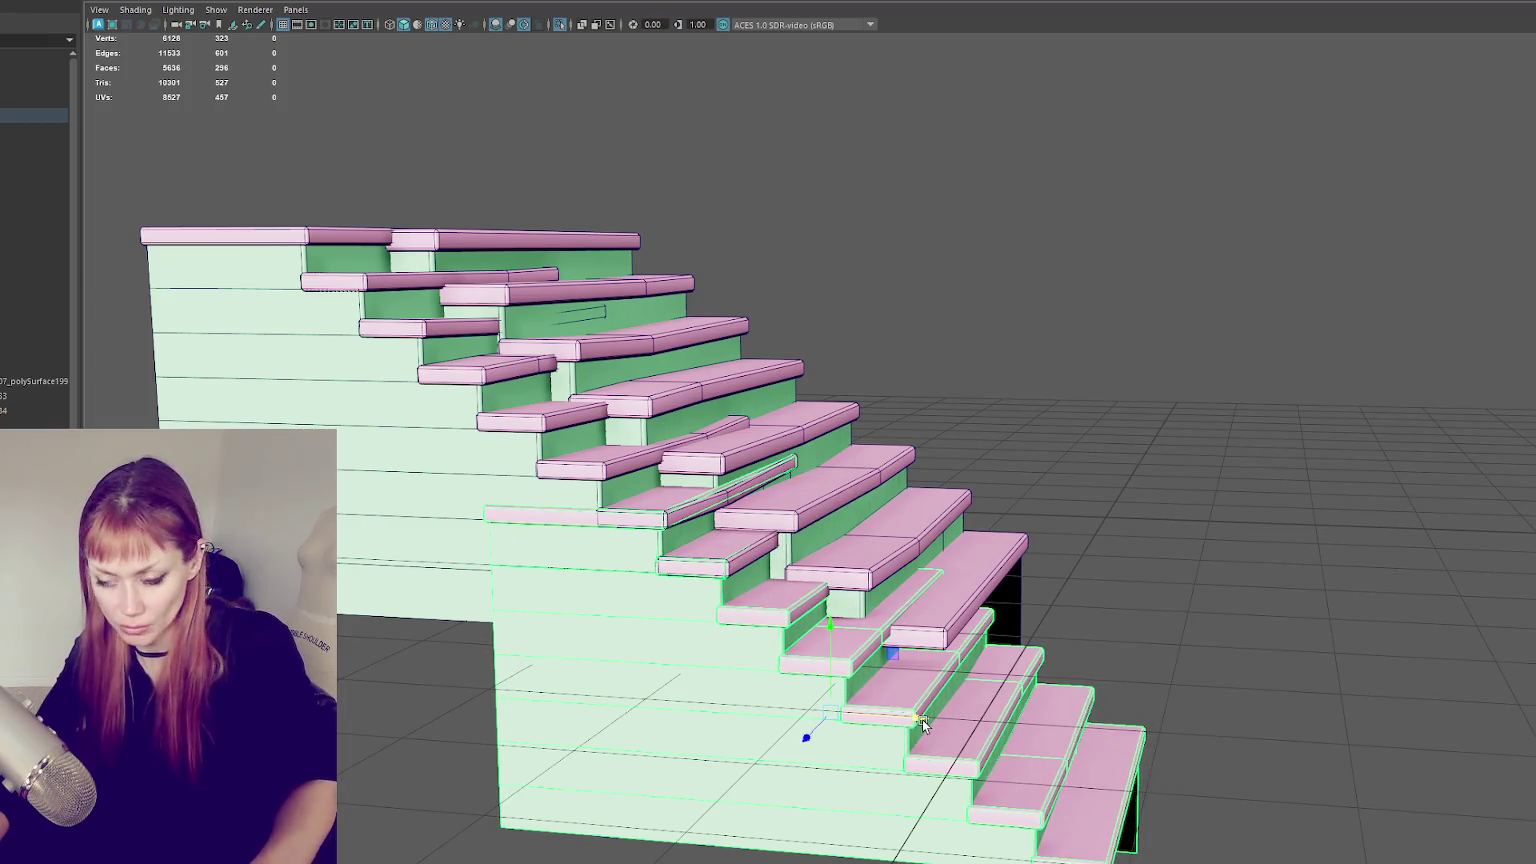
{"action": "left_click", "coordinate": [466, 499], "text": "shift"}
{"action": "mouse_move", "coordinate": [470, 497]}
{"action": "left_mouse_down", "text": "alt"}
{"action": "mouse_move", "coordinate": [890, 456]}
{"action": "mouse_move", "coordinate": [881, 406]}
{"action": "left_mouse_up", "text": "alt"}
- Delete a step face on the lower flight, undoing the accidental side-face deletion
{"action": "right_click_drag", "start_coordinate": [988, 340], "coordinate": [984, 364]}
{"action": "left_click", "coordinate": [755, 415]}
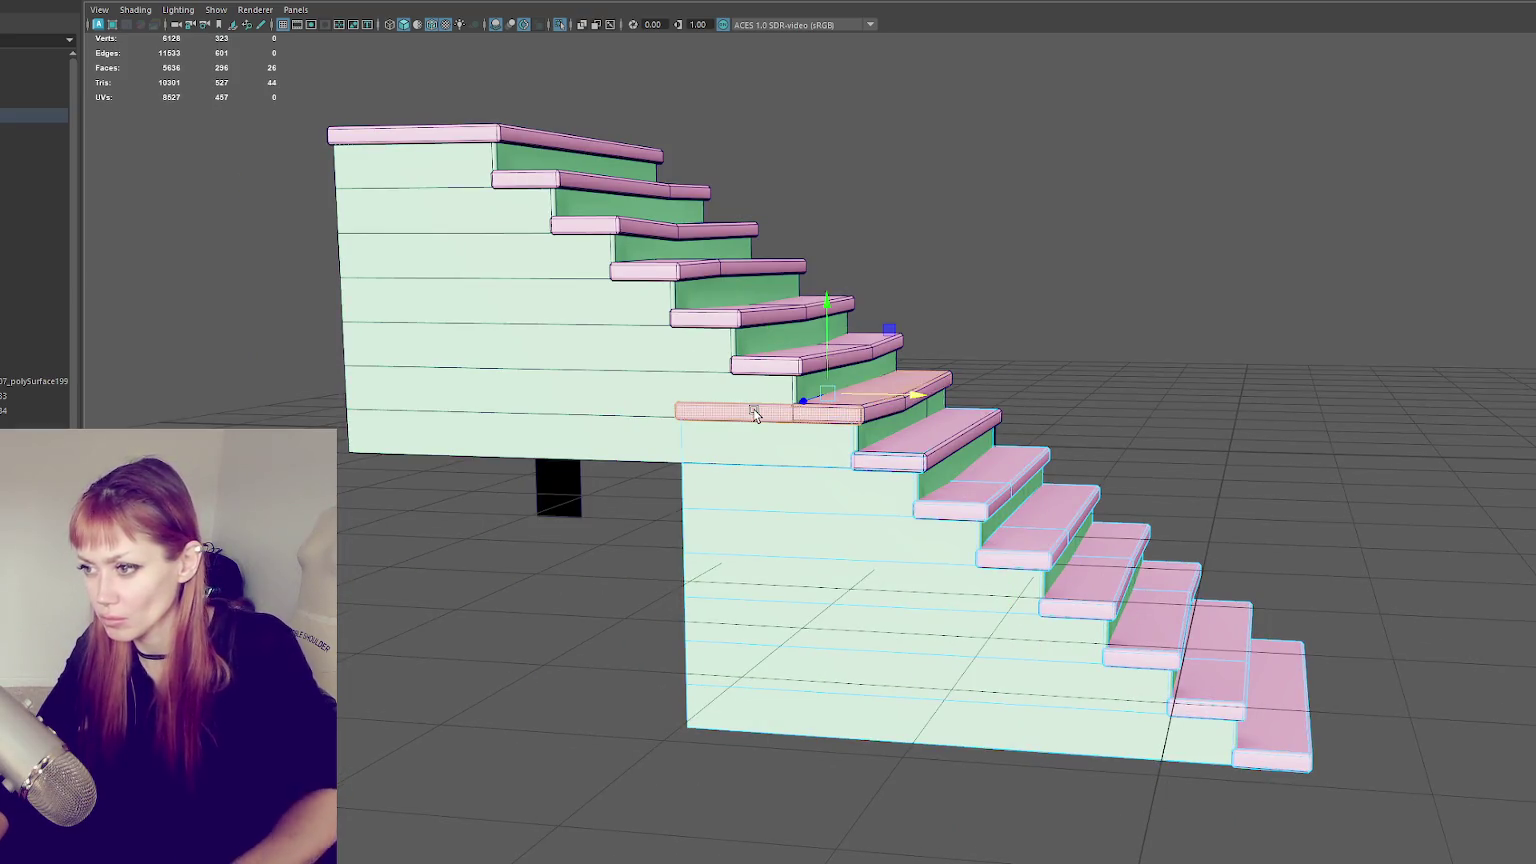
{"action": "key", "text": "Delete"}
{"action": "left_click", "coordinate": [777, 480]}
{"action": "key", "text": "Delete"}
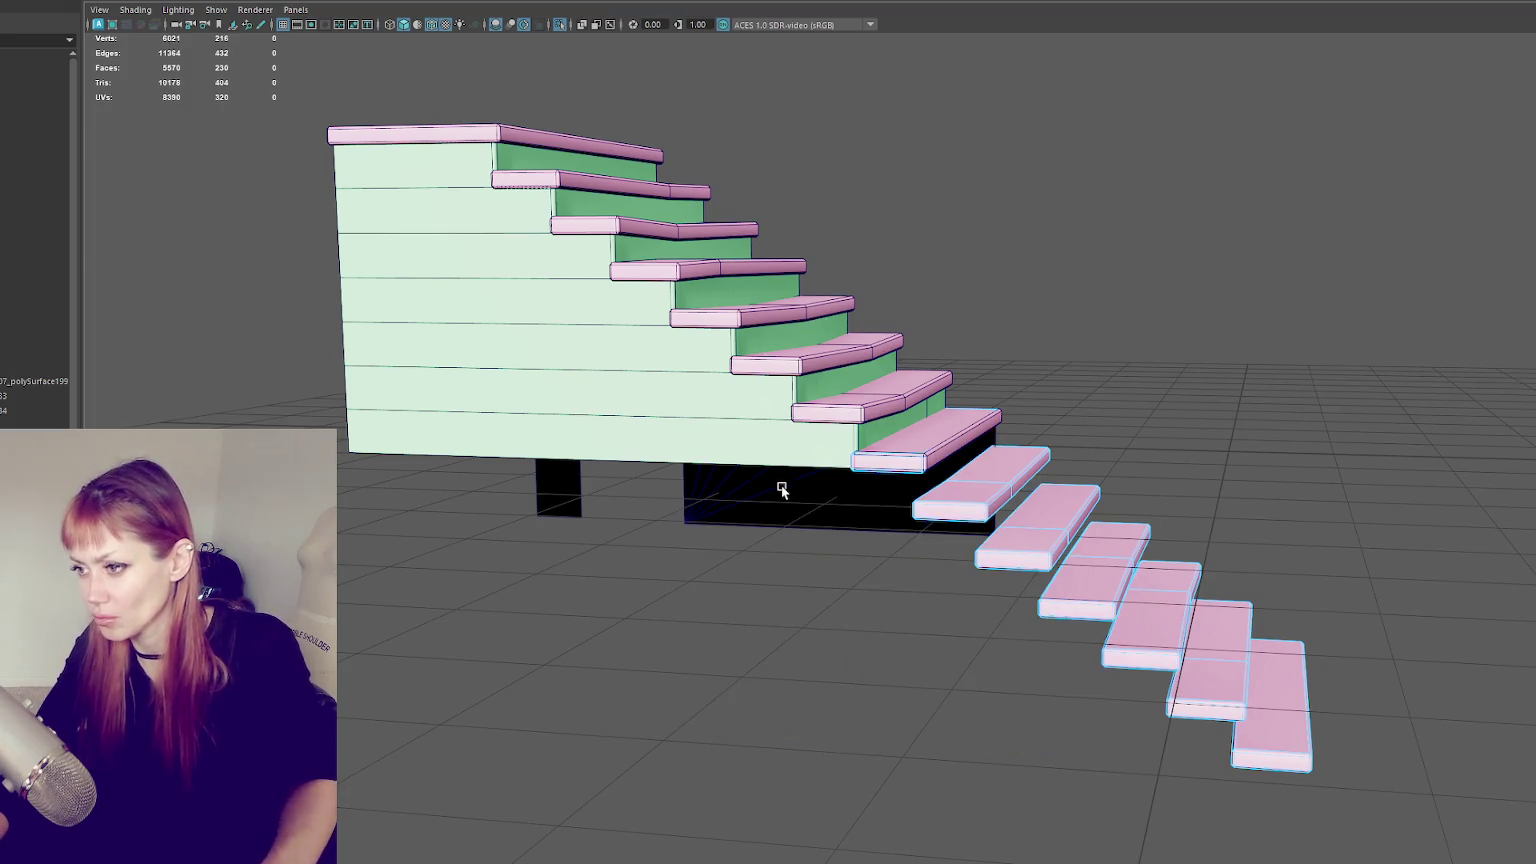
{"action": "key", "text": "ctrl+z"}
{"action": "mouse_move", "coordinate": [781, 485]}
{"action": "left_mouse_down", "text": "alt"}
{"action": "mouse_move", "coordinate": [732, 542]}
{"action": "mouse_move", "coordinate": [641, 530]}
{"action": "left_mouse_up", "text": "alt"}
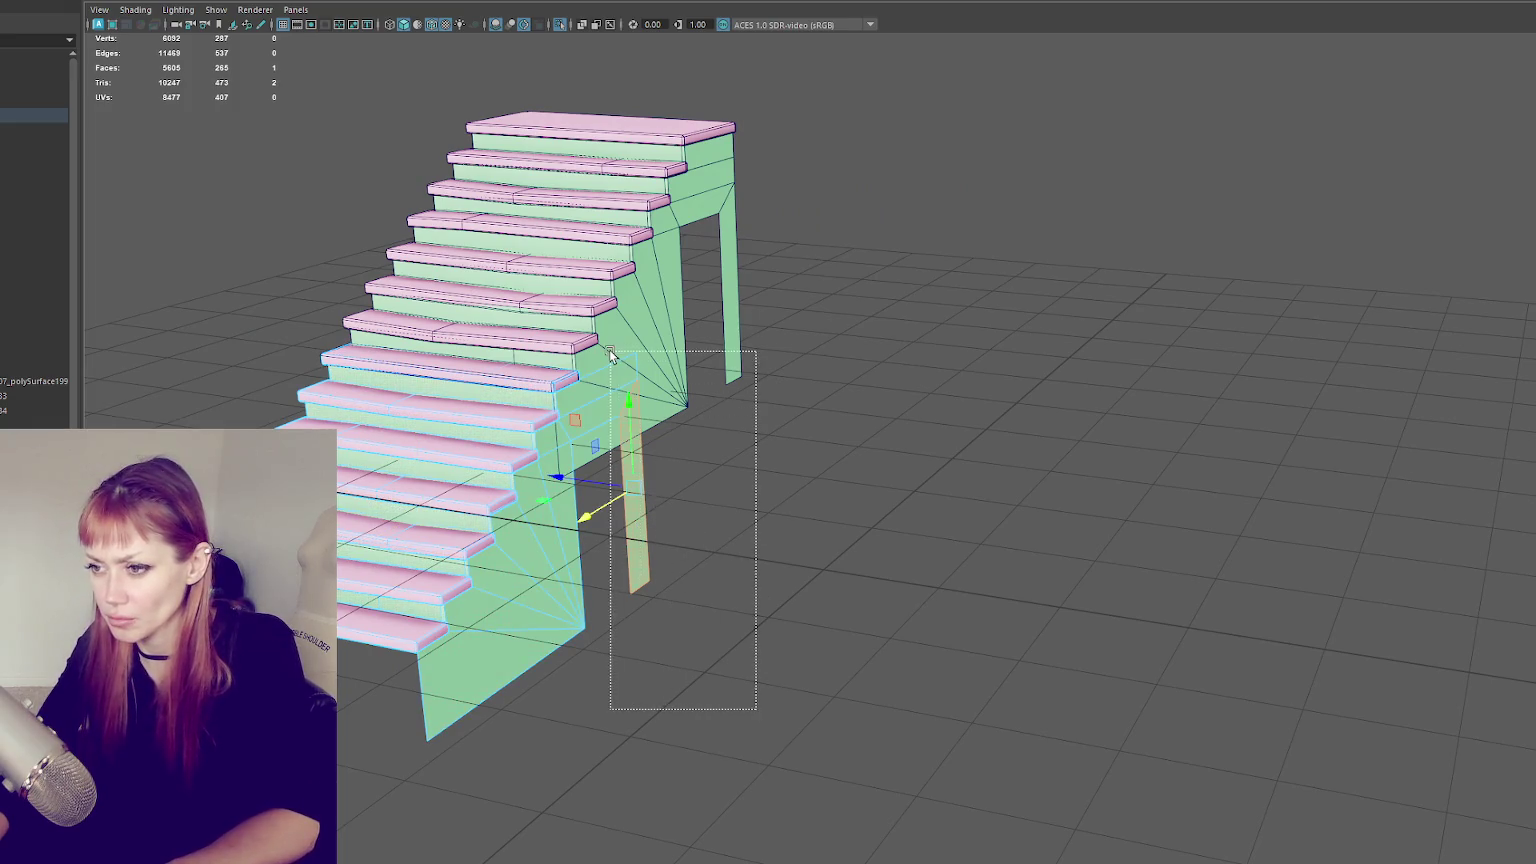
- Delete the stray plank and both triangles of the stair side panel
{"action": "key", "text": "Delete"}
{"action": "left_click", "coordinate": [536, 530]}
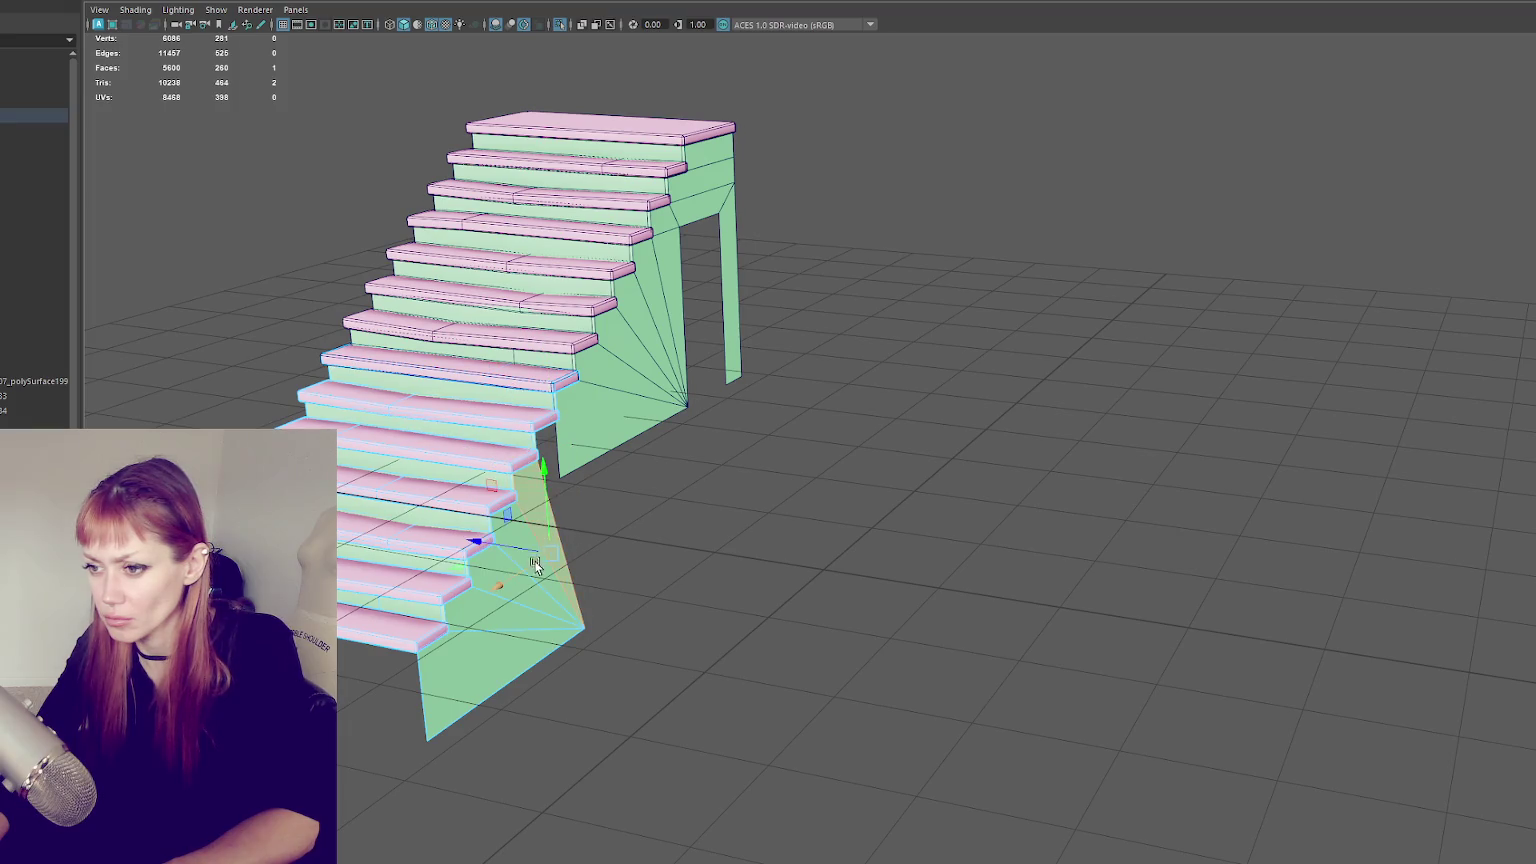
{"action": "key", "text": "Delete"}
{"action": "left_click", "coordinate": [524, 650]}
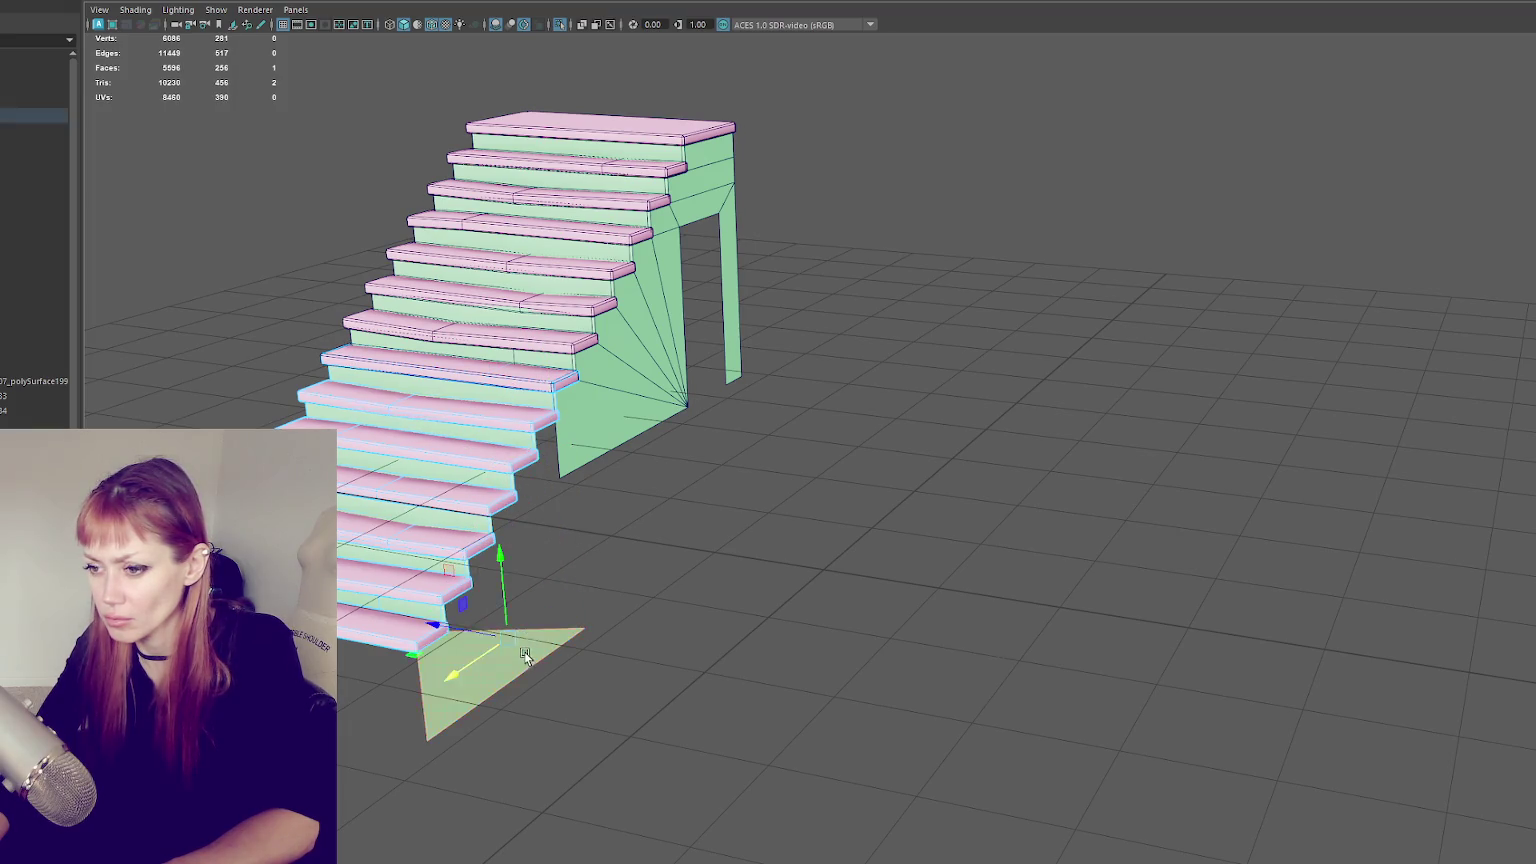
{"action": "key", "text": "Delete"}
{"action": "left_click_drag", "start_coordinate": [680, 630], "coordinate": [970, 535], "text": "alt"}
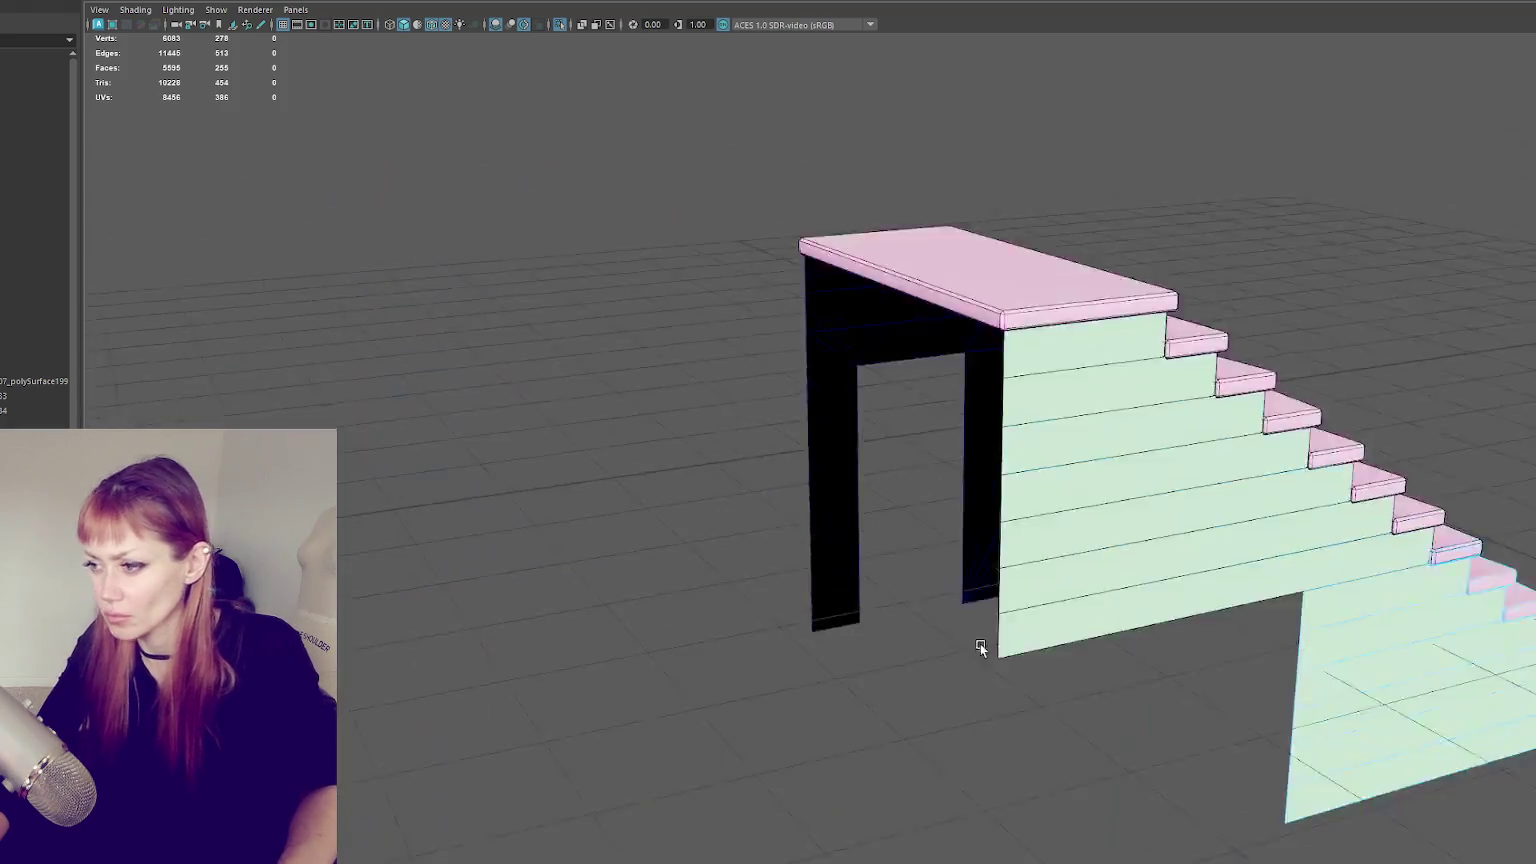
- With the building shown again, delete the top slab faces and the stair piece beneath it
{"action": "key", "text": "ctrl+1"}
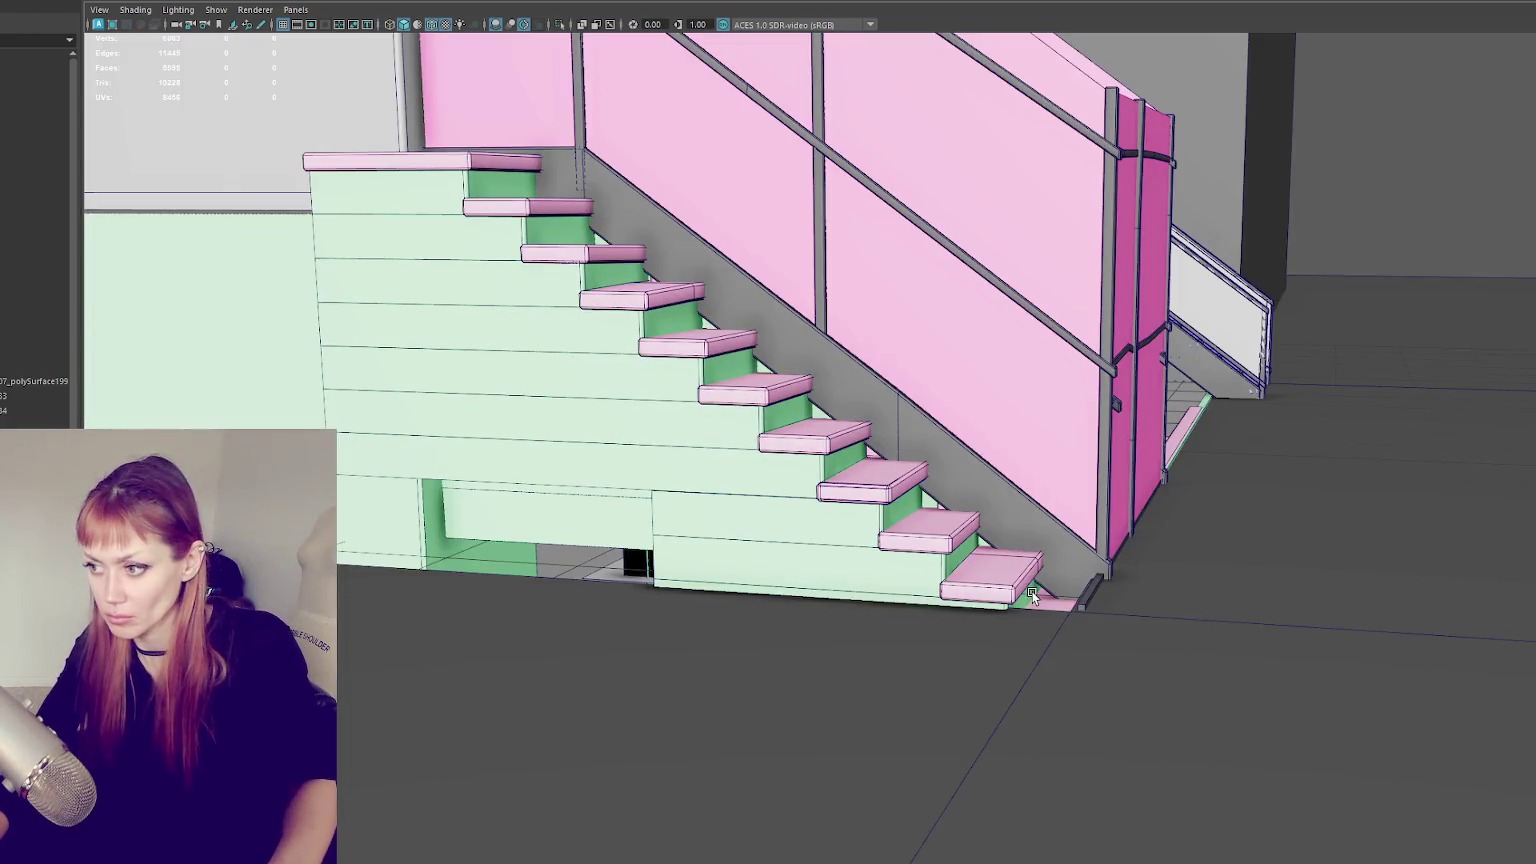
{"action": "left_click", "coordinate": [1042, 607]}
{"action": "mouse_move", "coordinate": [1022, 595]}
{"action": "left_mouse_down", "text": "alt"}
{"action": "mouse_move", "coordinate": [953, 549]}
{"action": "mouse_move", "coordinate": [955, 490]}
{"action": "mouse_move", "coordinate": [930, 470]}
{"action": "left_mouse_up", "text": "alt"}
{"action": "left_click", "coordinate": [707, 336]}
{"action": "key", "text": "Delete"}
{"action": "left_click", "coordinate": [727, 330]}
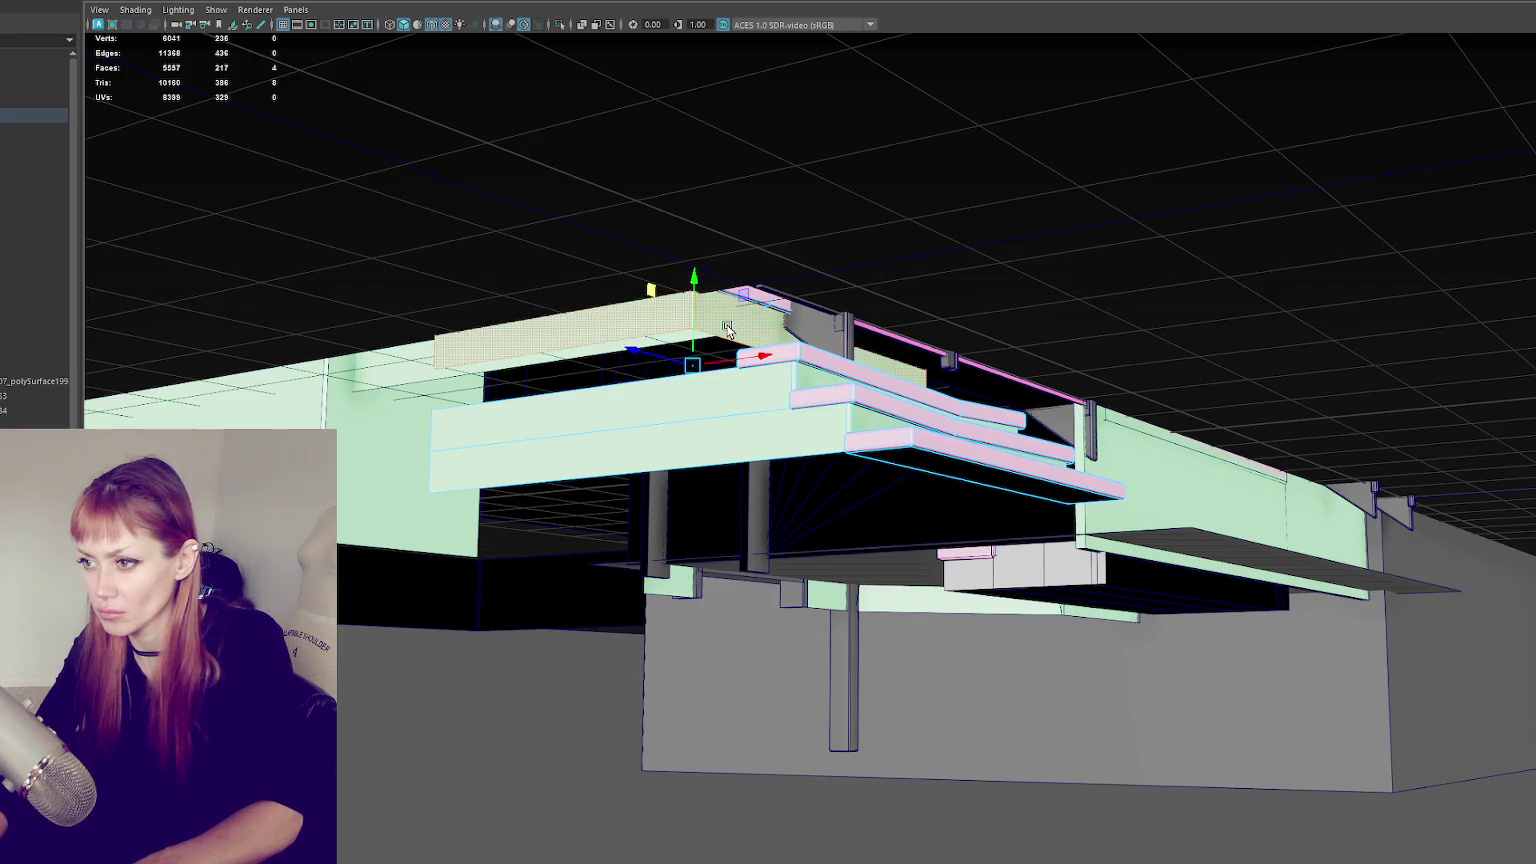
{"action": "key", "text": "Delete"}
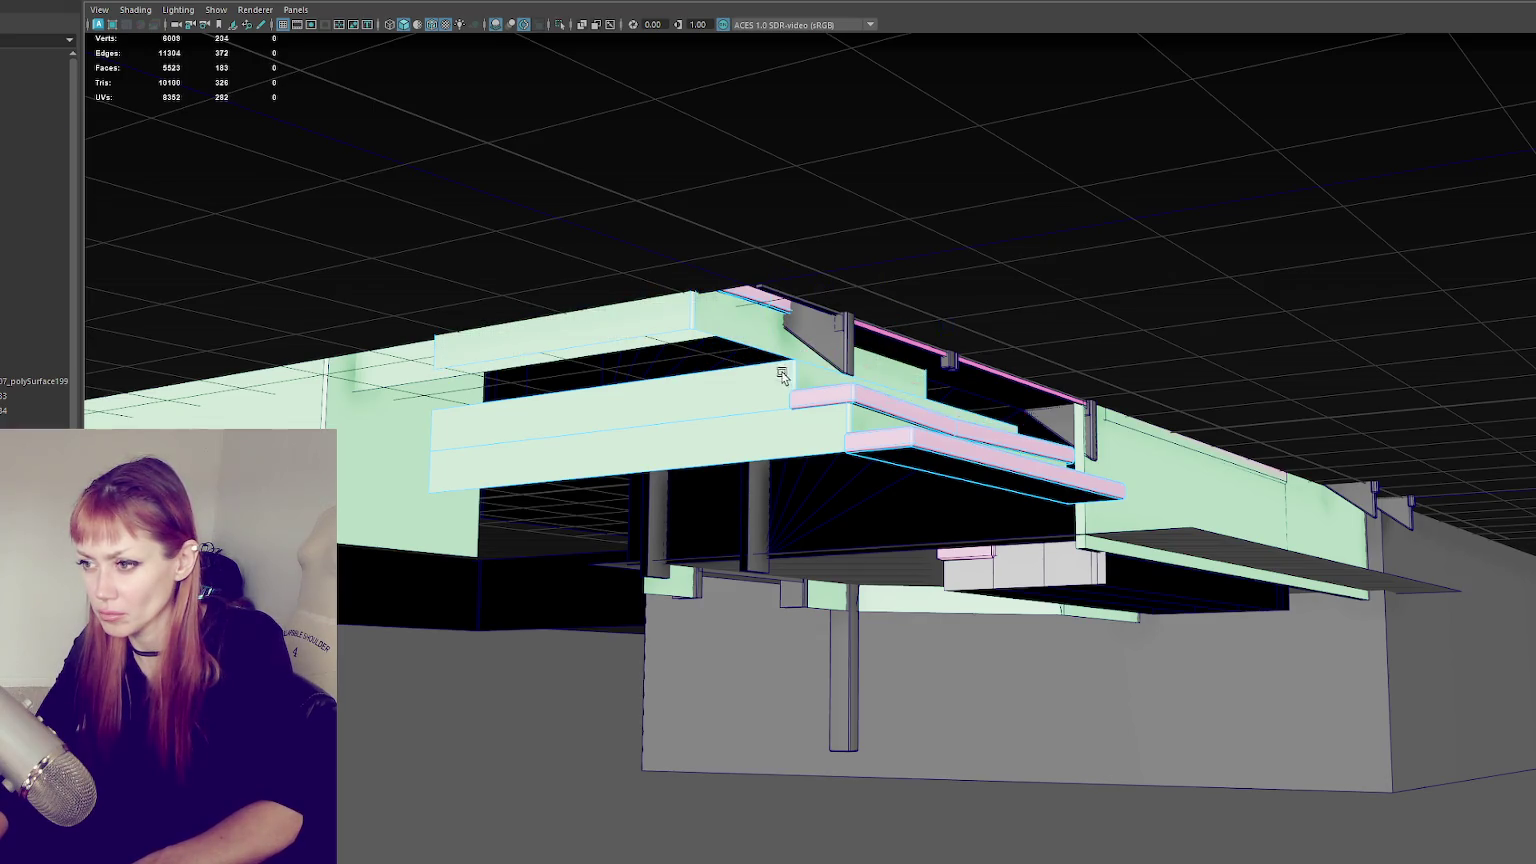
{"action": "left_click", "coordinate": [799, 412]}
{"action": "key", "text": "Delete"}
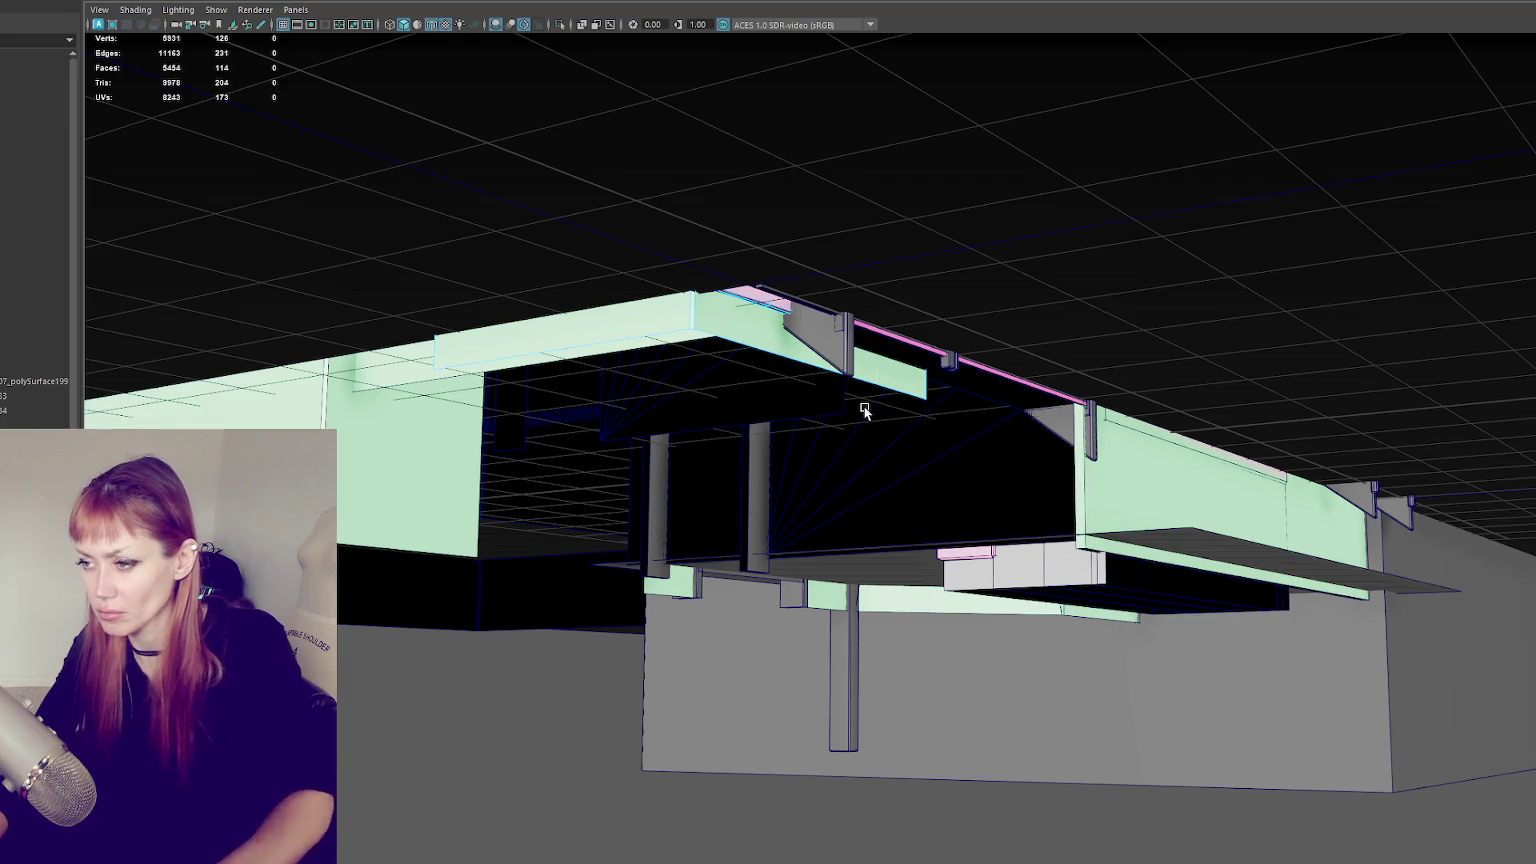
{"action": "key", "text": "space"}
{"action": "key", "text": "space"}
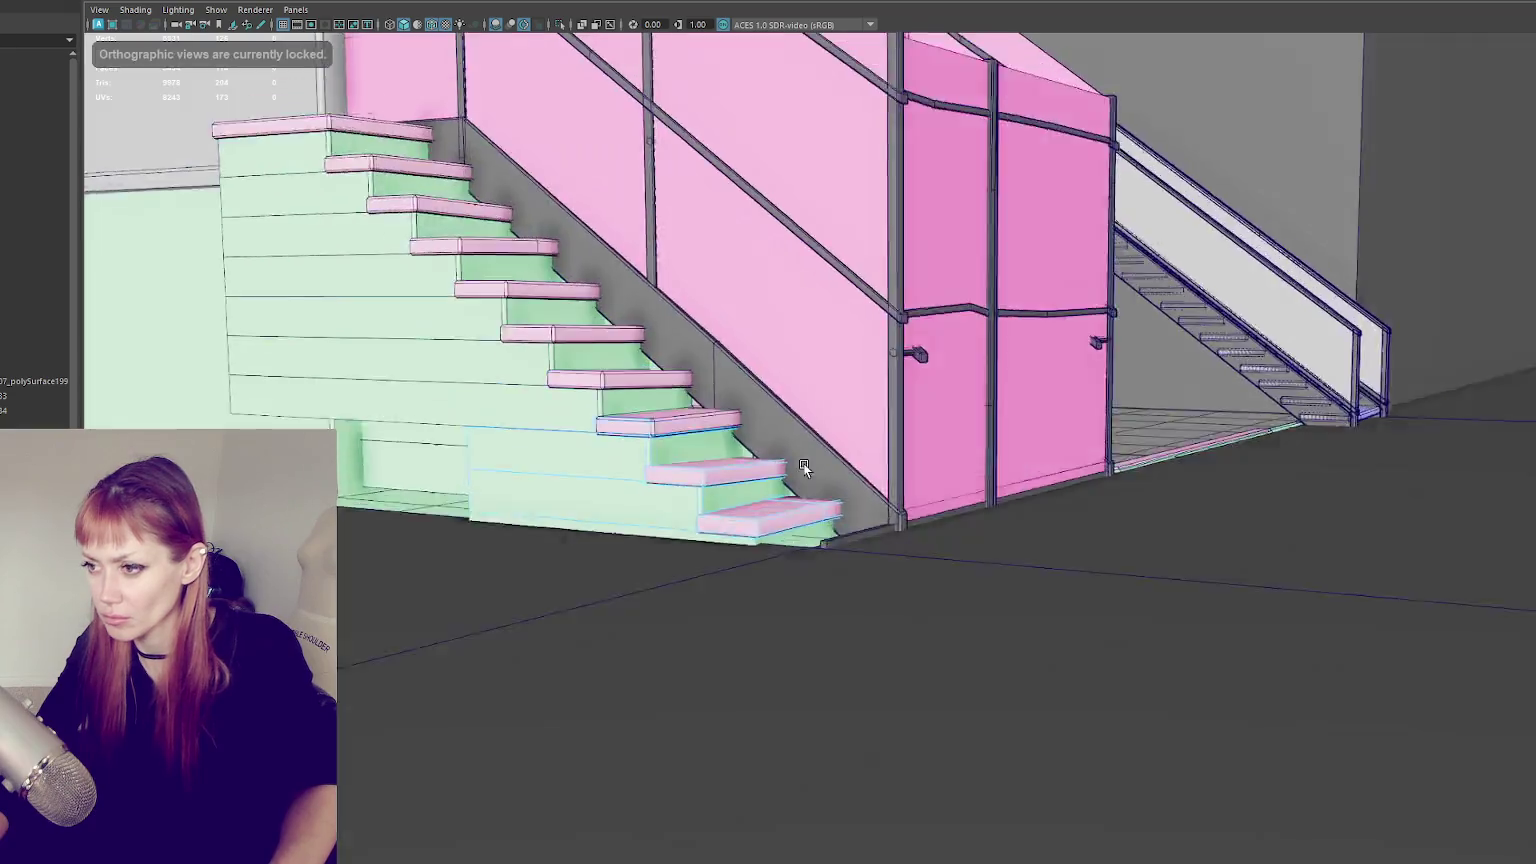
{"action": "mouse_move", "coordinate": [932, 412]}
{"action": "left_mouse_down", "text": "alt"}
{"action": "mouse_move", "coordinate": [812, 470]}
{"action": "mouse_move", "coordinate": [770, 514]}
{"action": "mouse_move", "coordinate": [436, 338]}
{"action": "mouse_move", "coordinate": [587, 276]}
{"action": "left_mouse_up", "text": "alt"}
{"action": "scroll", "coordinate": [770, 514], "scroll_direction": "up", "scroll_amount": 3}
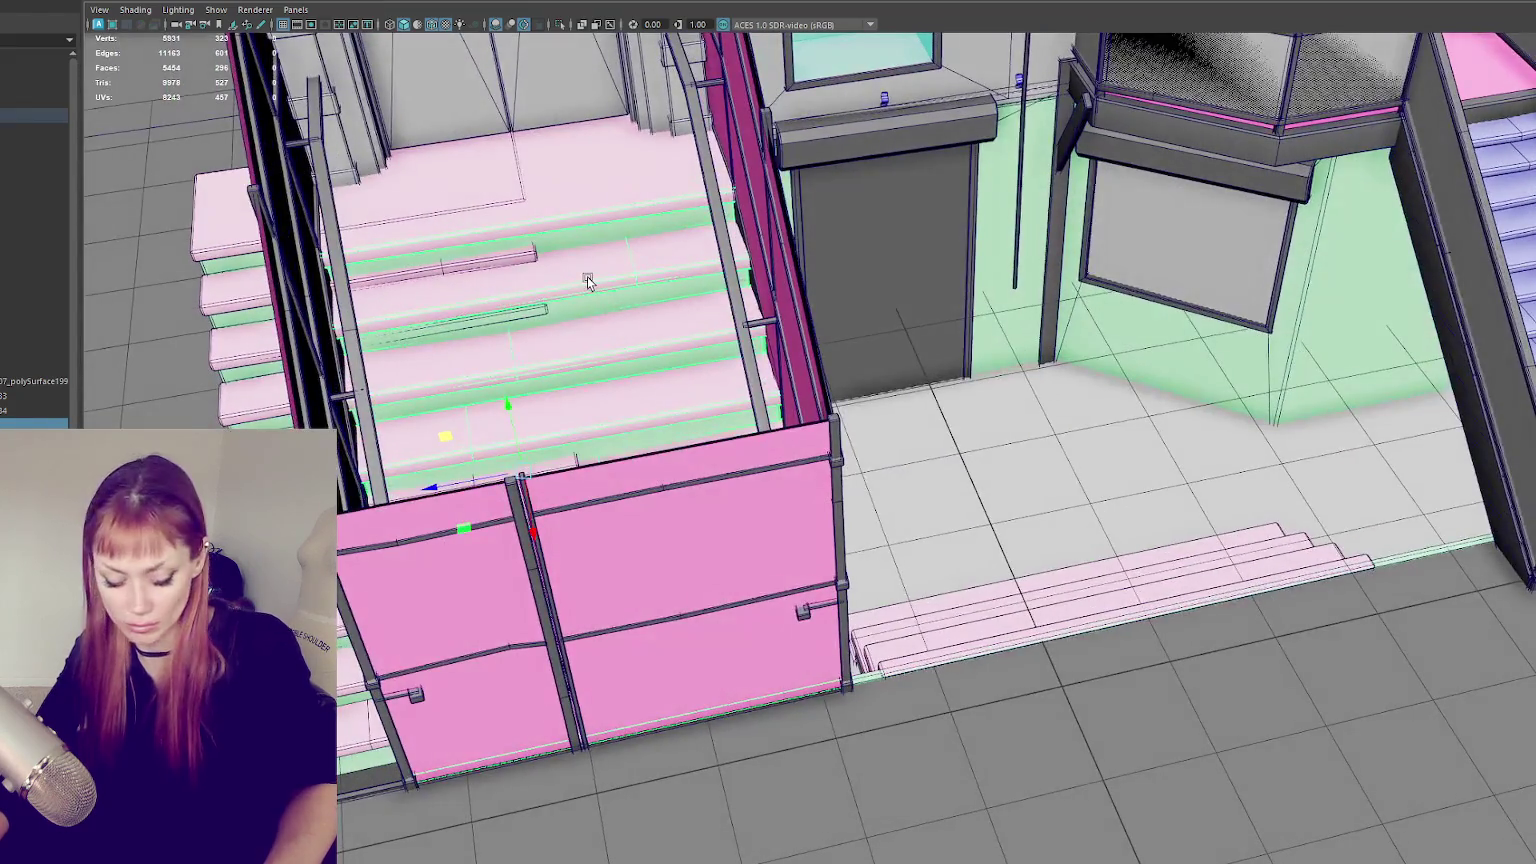
- Undo an accidental move of the stairs, isolate them, and orbit in close along the steps
{"action": "left_click", "coordinate": [248, 336]}
{"action": "left_click_drag", "start_coordinate": [276, 384], "coordinate": [454, 410]}
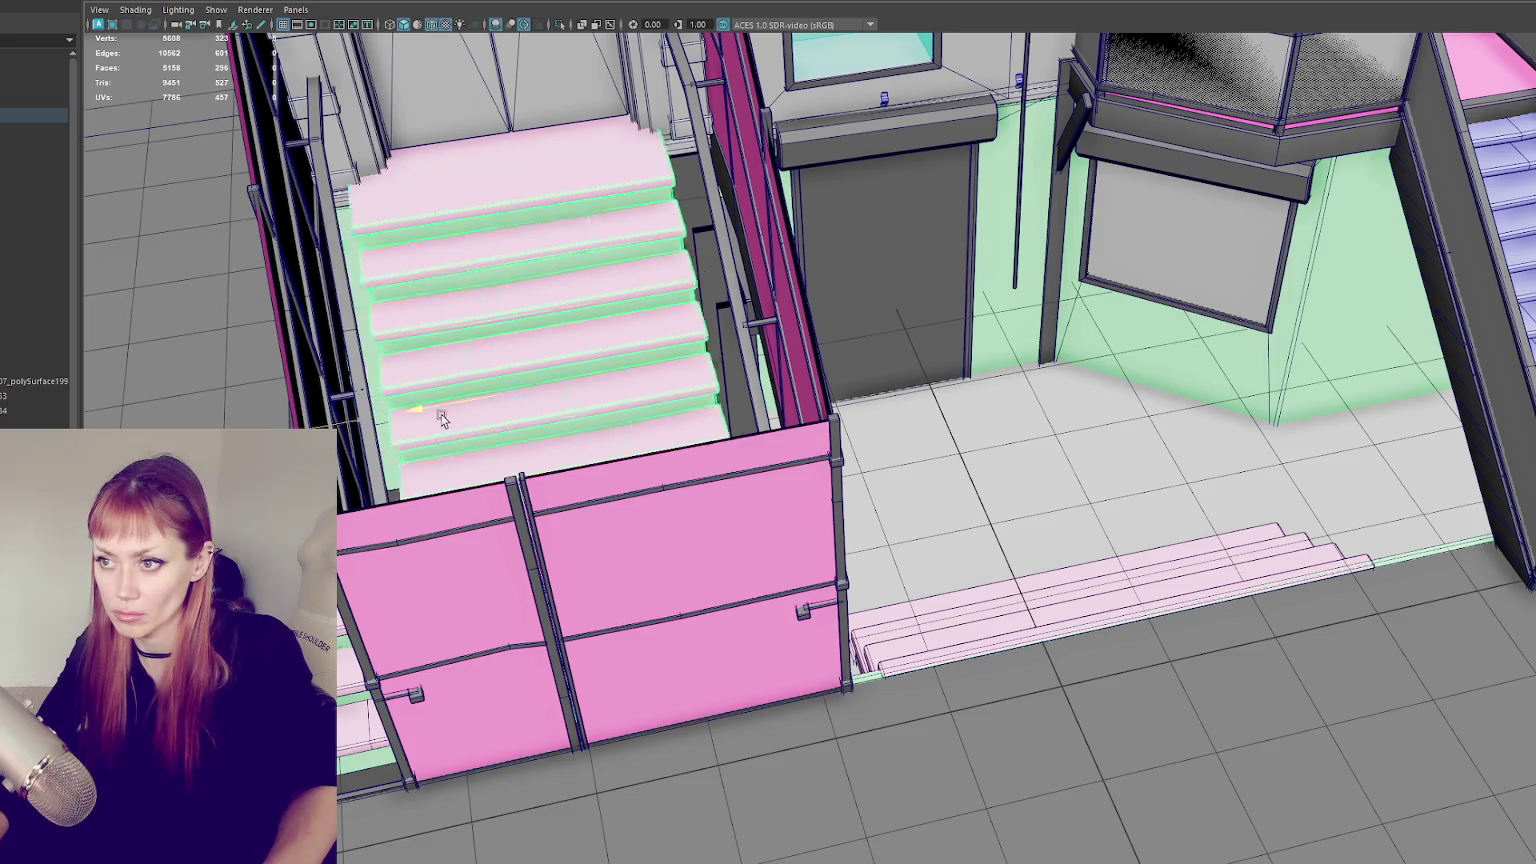
{"action": "key", "text": "ctrl+z"}
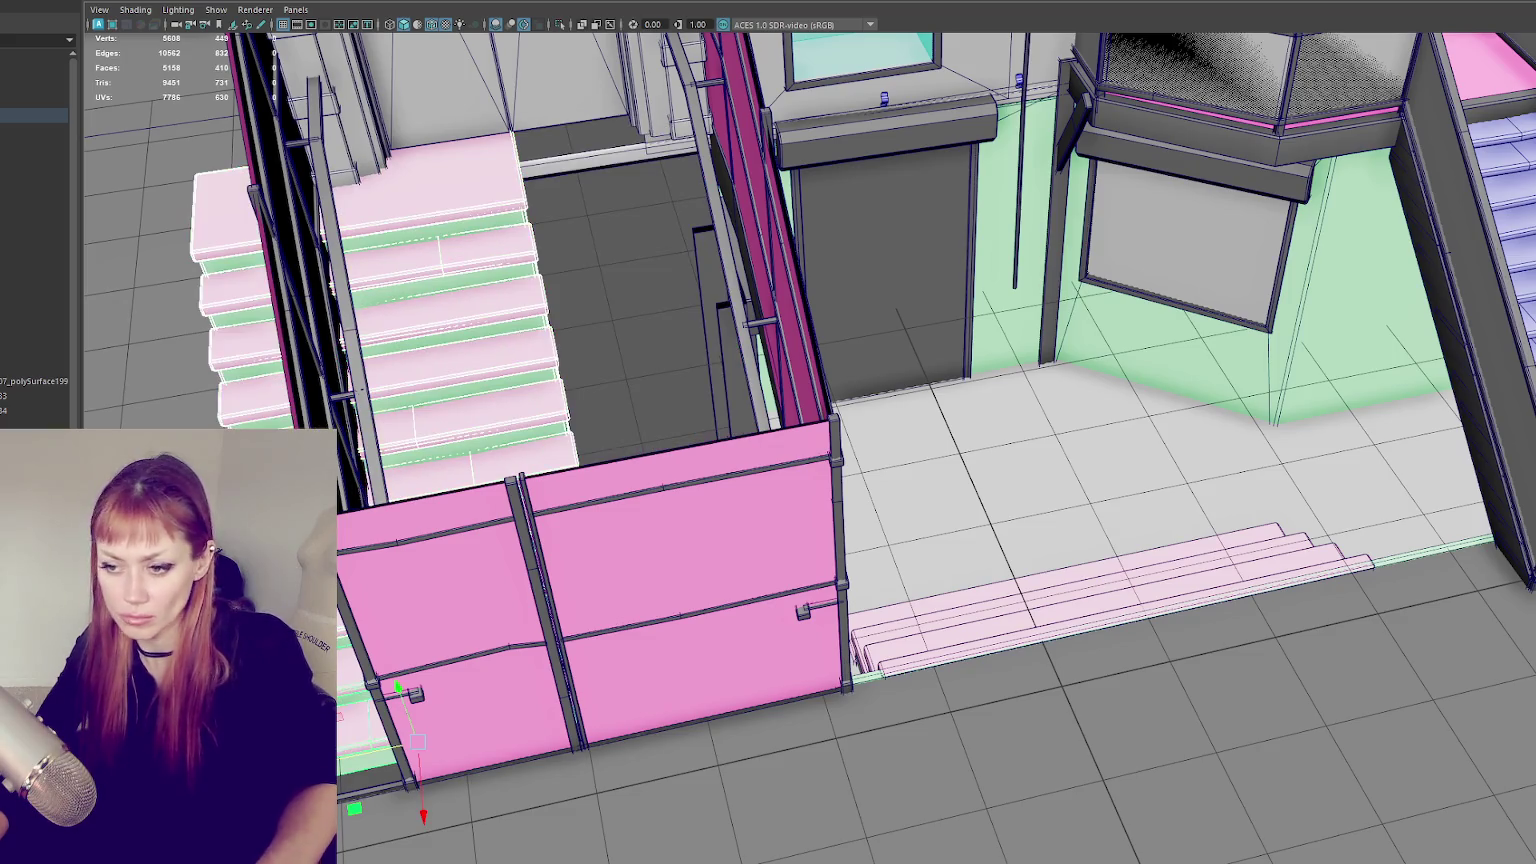
{"action": "key", "text": "ctrl+1"}
{"action": "mouse_move", "coordinate": [648, 559]}
{"action": "left_mouse_down", "text": "alt"}
{"action": "mouse_move", "coordinate": [562, 533]}
{"action": "mouse_move", "coordinate": [583, 257]}
{"action": "mouse_move", "coordinate": [650, 360]}
{"action": "left_mouse_up", "text": "alt"}
{"action": "scroll", "coordinate": [620, 370], "scroll_direction": "down", "scroll_amount": 3}
{"action": "scroll", "coordinate": [480, 394], "scroll_direction": "up", "scroll_amount": 5}
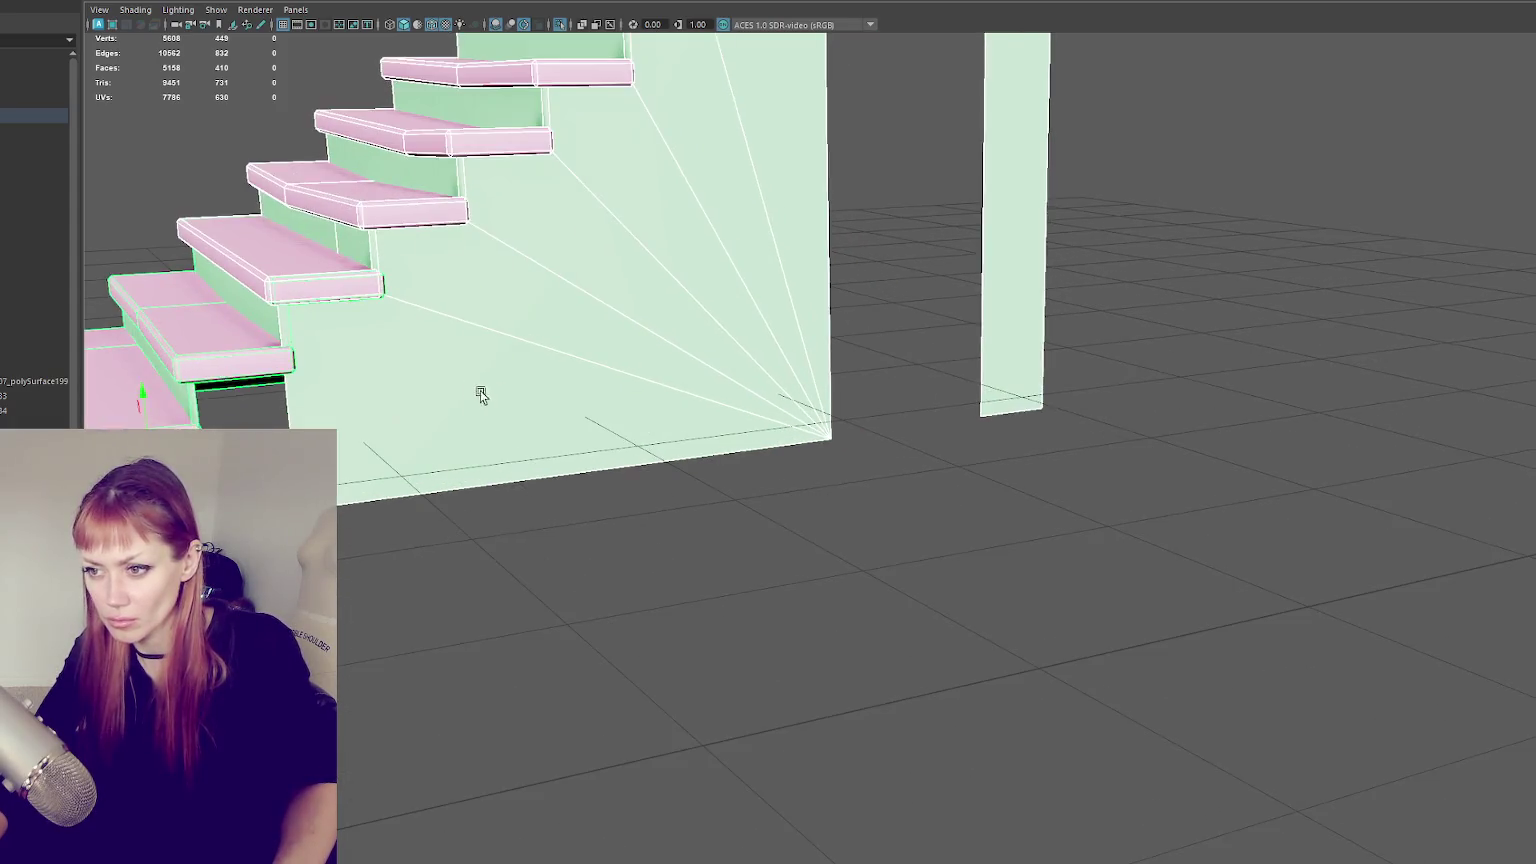
{"action": "scroll", "coordinate": [686, 463], "scroll_direction": "down", "scroll_amount": 3}
{"action": "scroll", "coordinate": [312, 423], "scroll_direction": "up", "scroll_amount": 2}
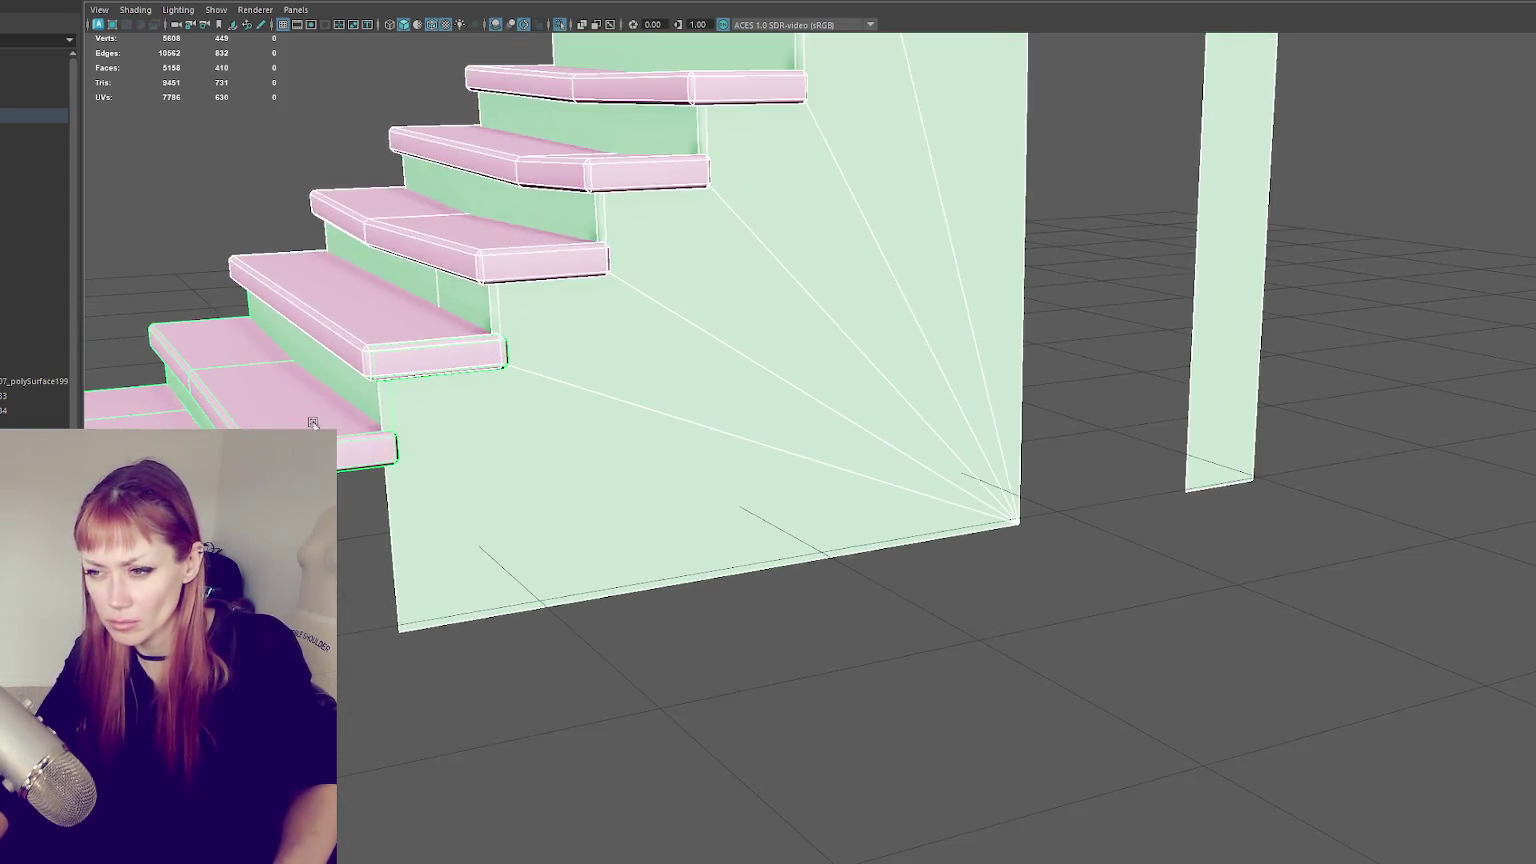
{"action": "mouse_move", "coordinate": [312, 423]}
{"action": "left_mouse_down", "text": "alt"}
{"action": "mouse_move", "coordinate": [631, 381]}
{"action": "mouse_move", "coordinate": [1265, 470]}
{"action": "mouse_move", "coordinate": [782, 483]}
{"action": "mouse_move", "coordinate": [614, 305]}
{"action": "left_mouse_up", "text": "alt"}
{"action": "left_click", "coordinate": [600, 285]}
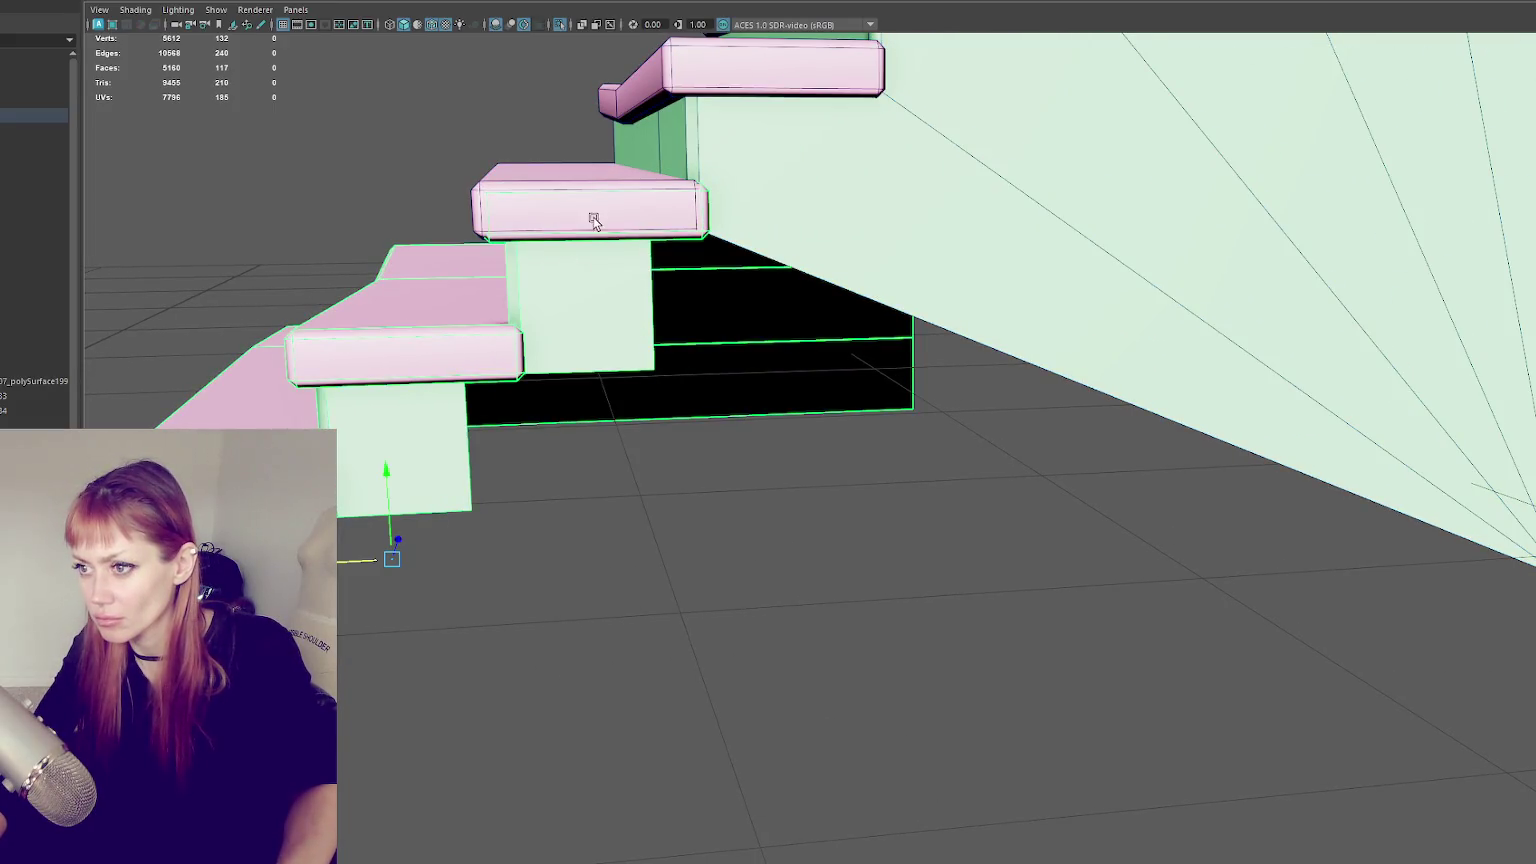
- Combine the stairs, side wall and top step into one mesh and enter vertex editing
{"action": "left_click", "coordinate": [140, 2]}
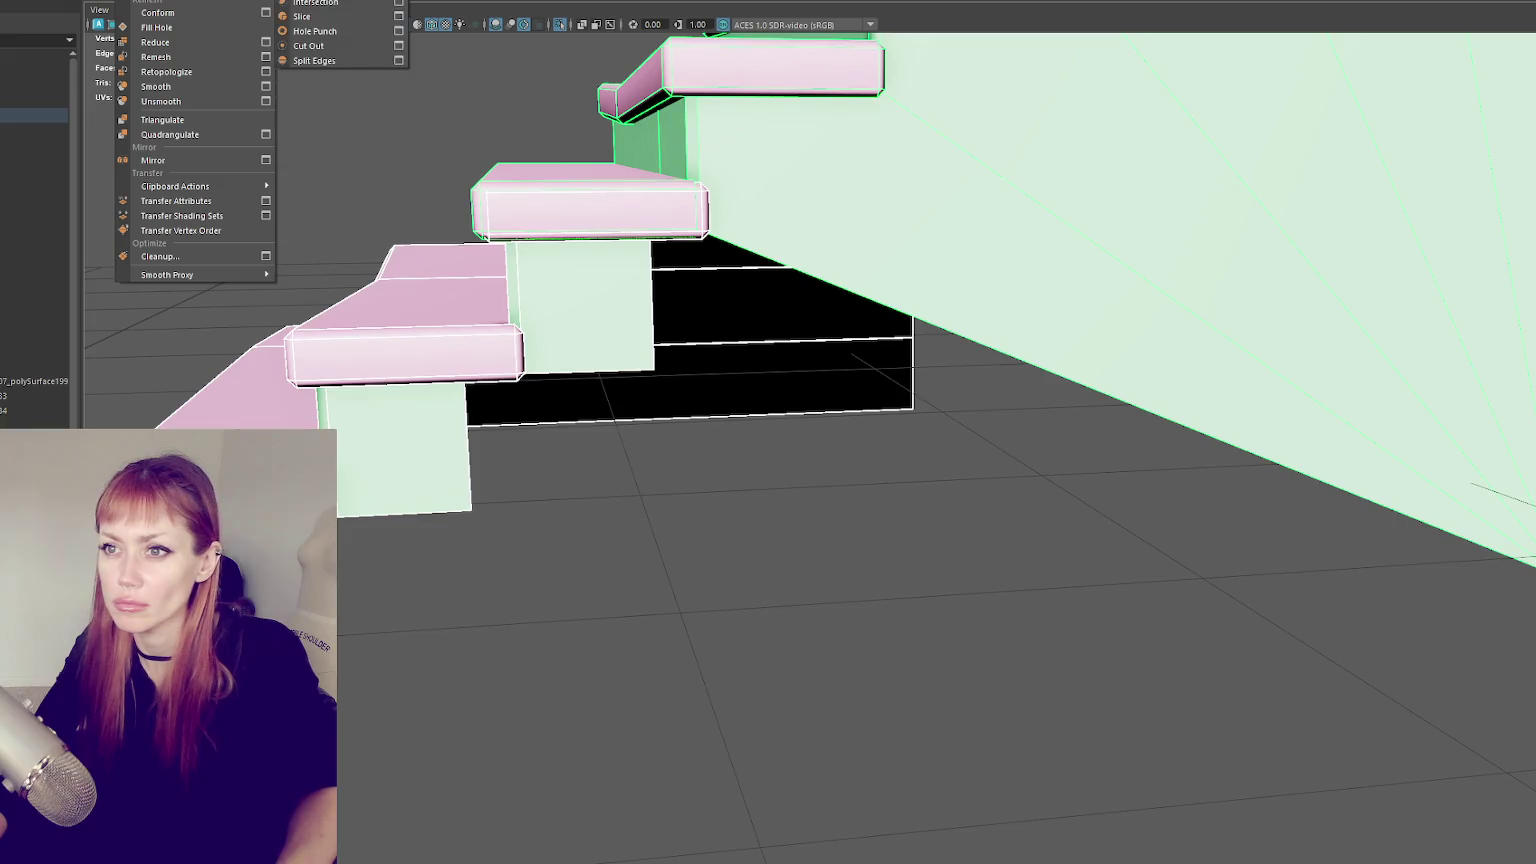
{"action": "left_click", "coordinate": [330, 30]}
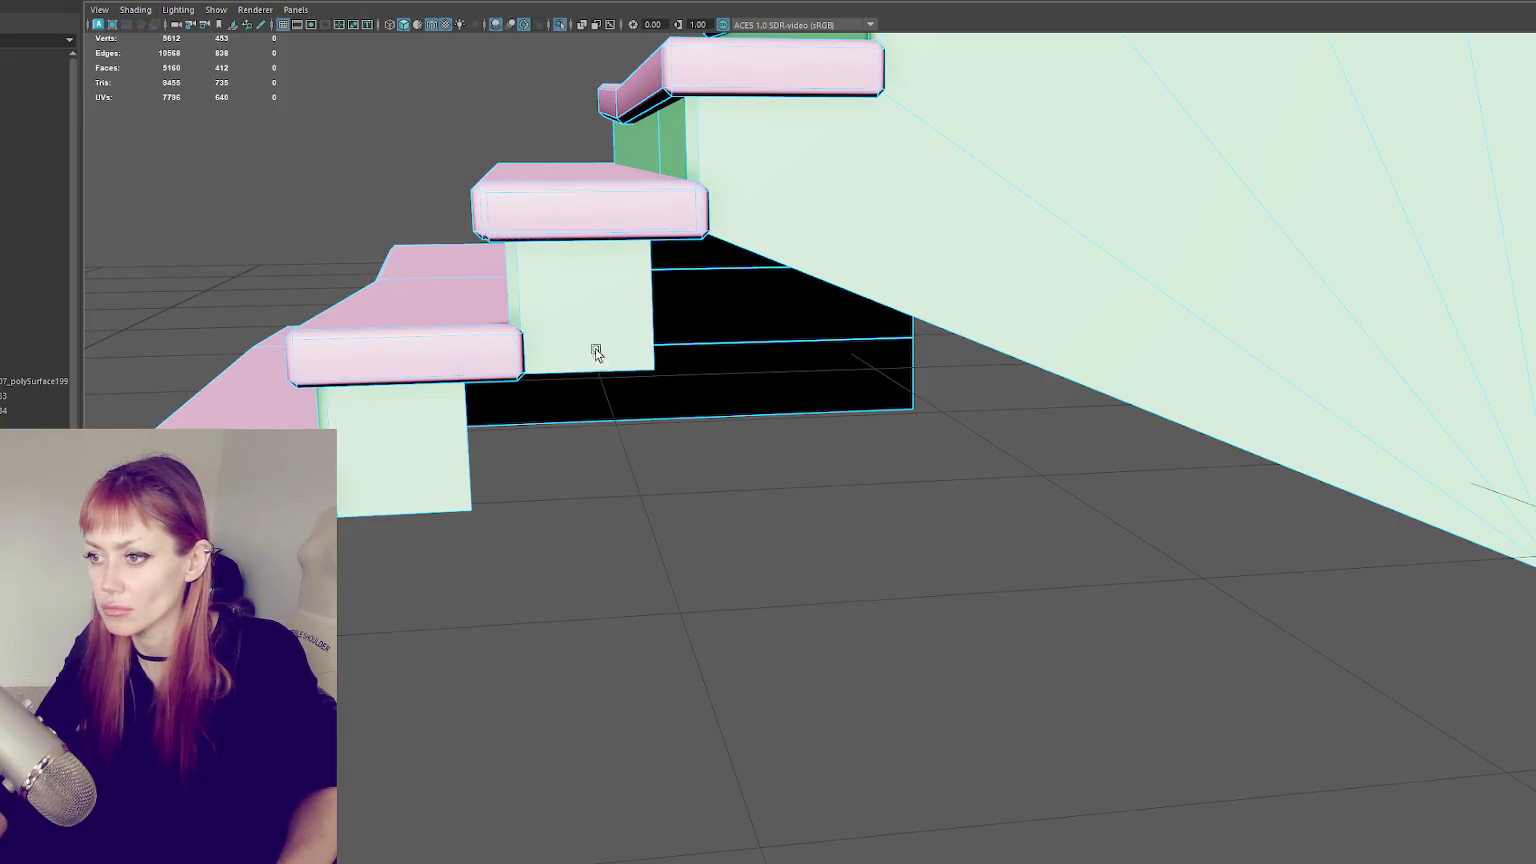
{"action": "mouse_move", "coordinate": [497, 318]}
{"action": "right_mouse_down"}
{"action": "mouse_move", "coordinate": [600, 345]}
{"action": "mouse_move", "coordinate": [650, 287]}
{"action": "right_mouse_up"}
- Reshape the riser under the middle tread, then view the stairs in wireframe
{"action": "left_click_drag", "start_coordinate": [618, 304], "coordinate": [838, 309]}
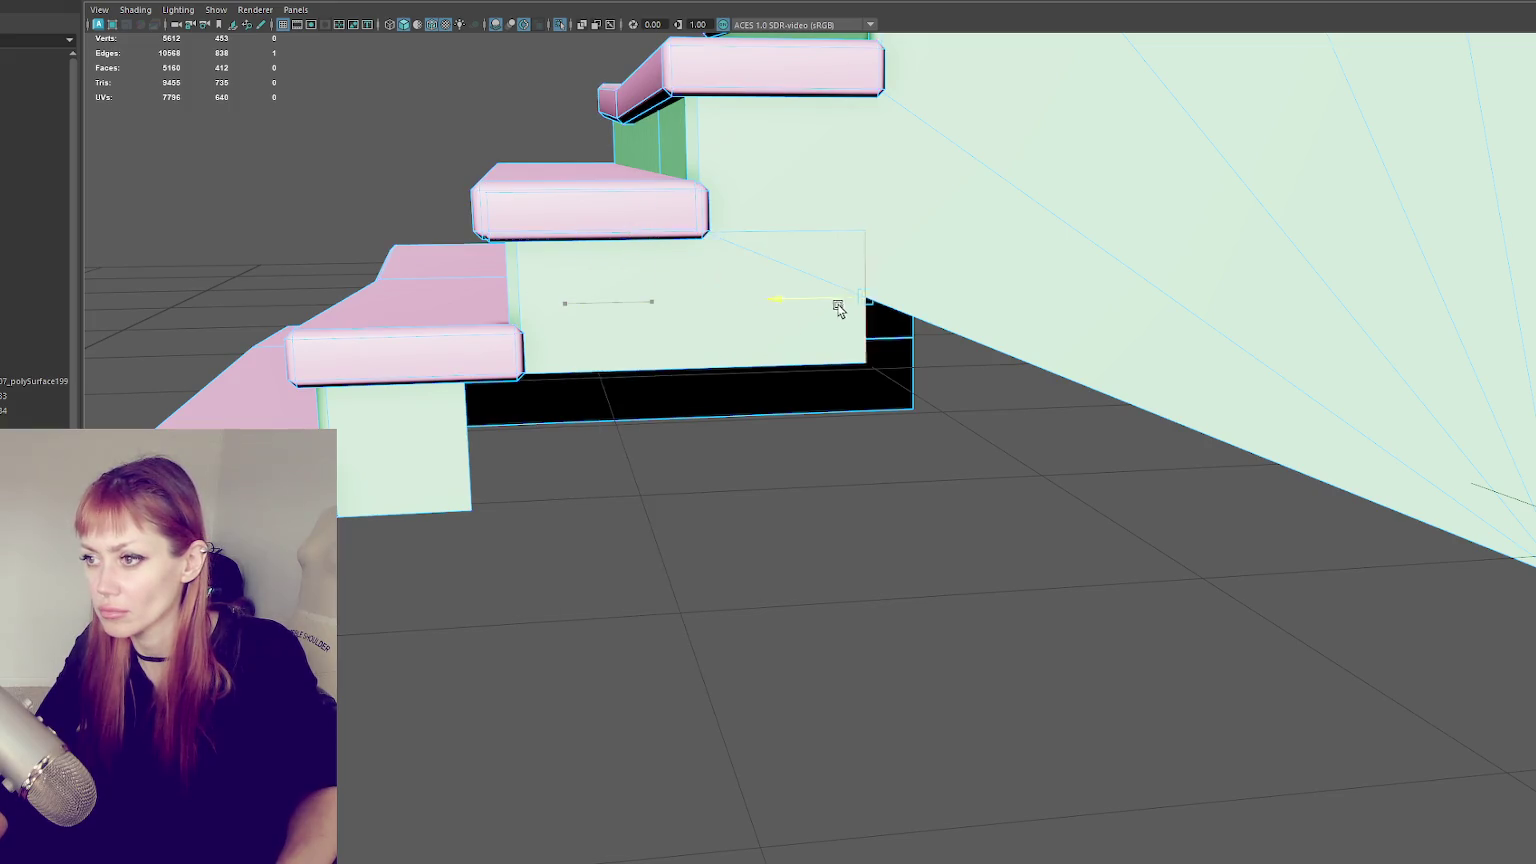
{"action": "left_click_drag", "start_coordinate": [888, 264], "coordinate": [898, 343]}
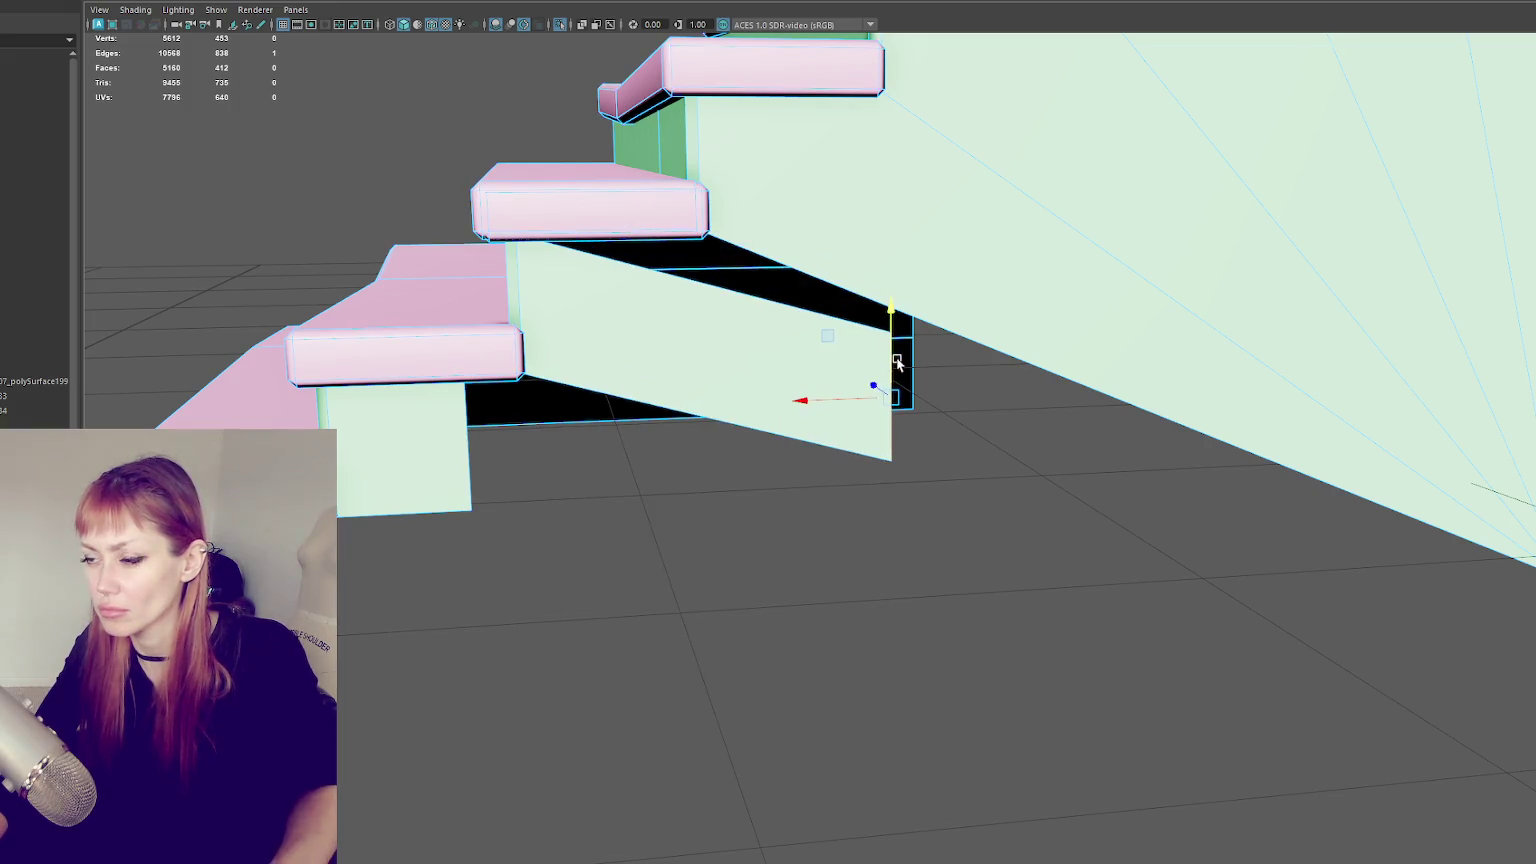
{"action": "key", "text": "ctrl+z"}
{"action": "left_click_drag", "start_coordinate": [808, 302], "coordinate": [700, 318]}
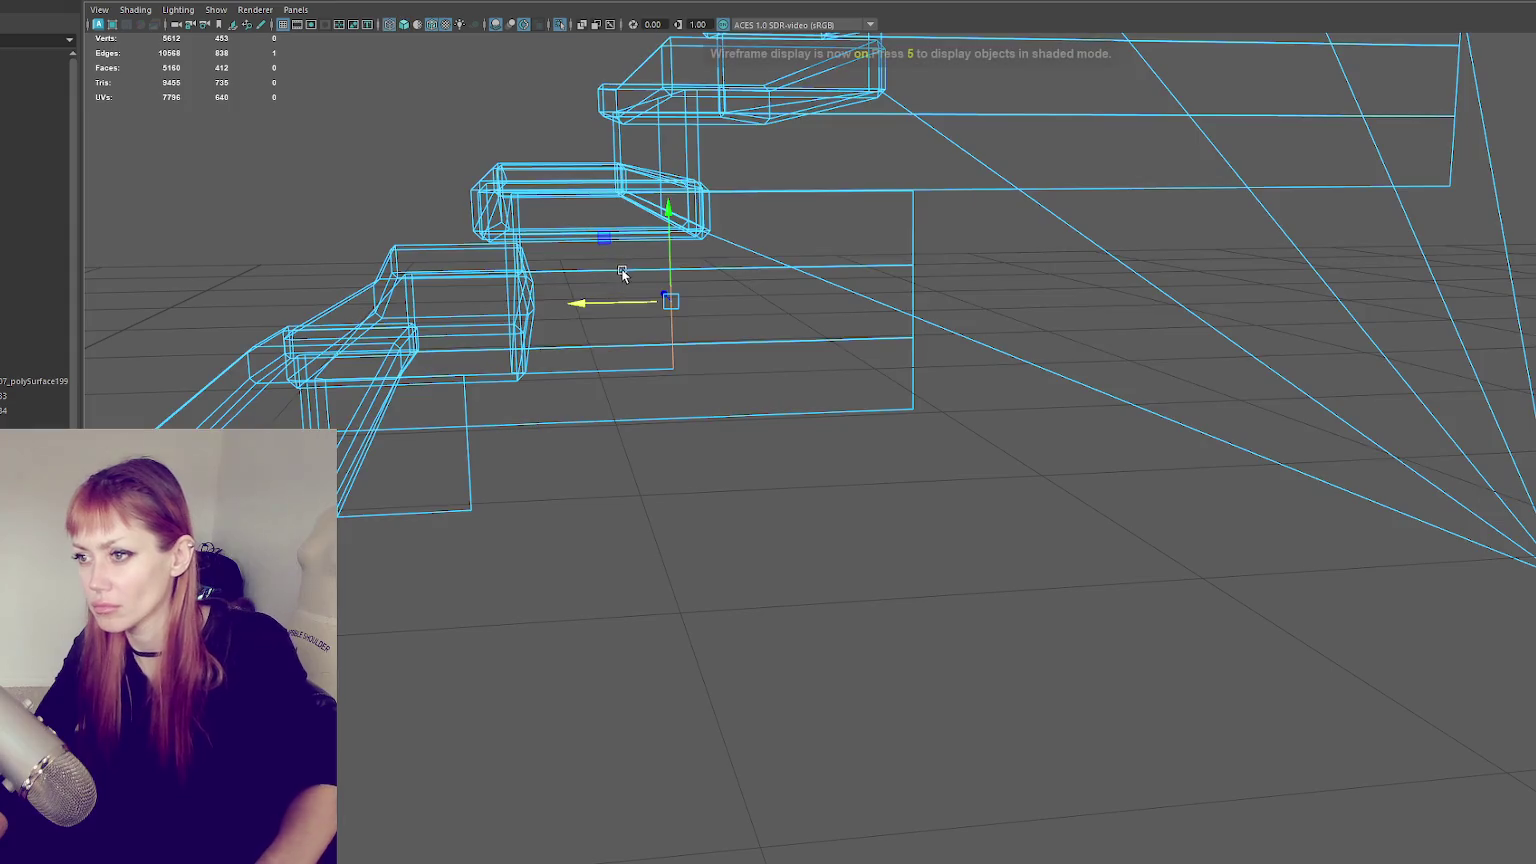
{"action": "key", "text": "4"}
{"action": "right_click_drag", "start_coordinate": [617, 295], "coordinate": [622, 244]}
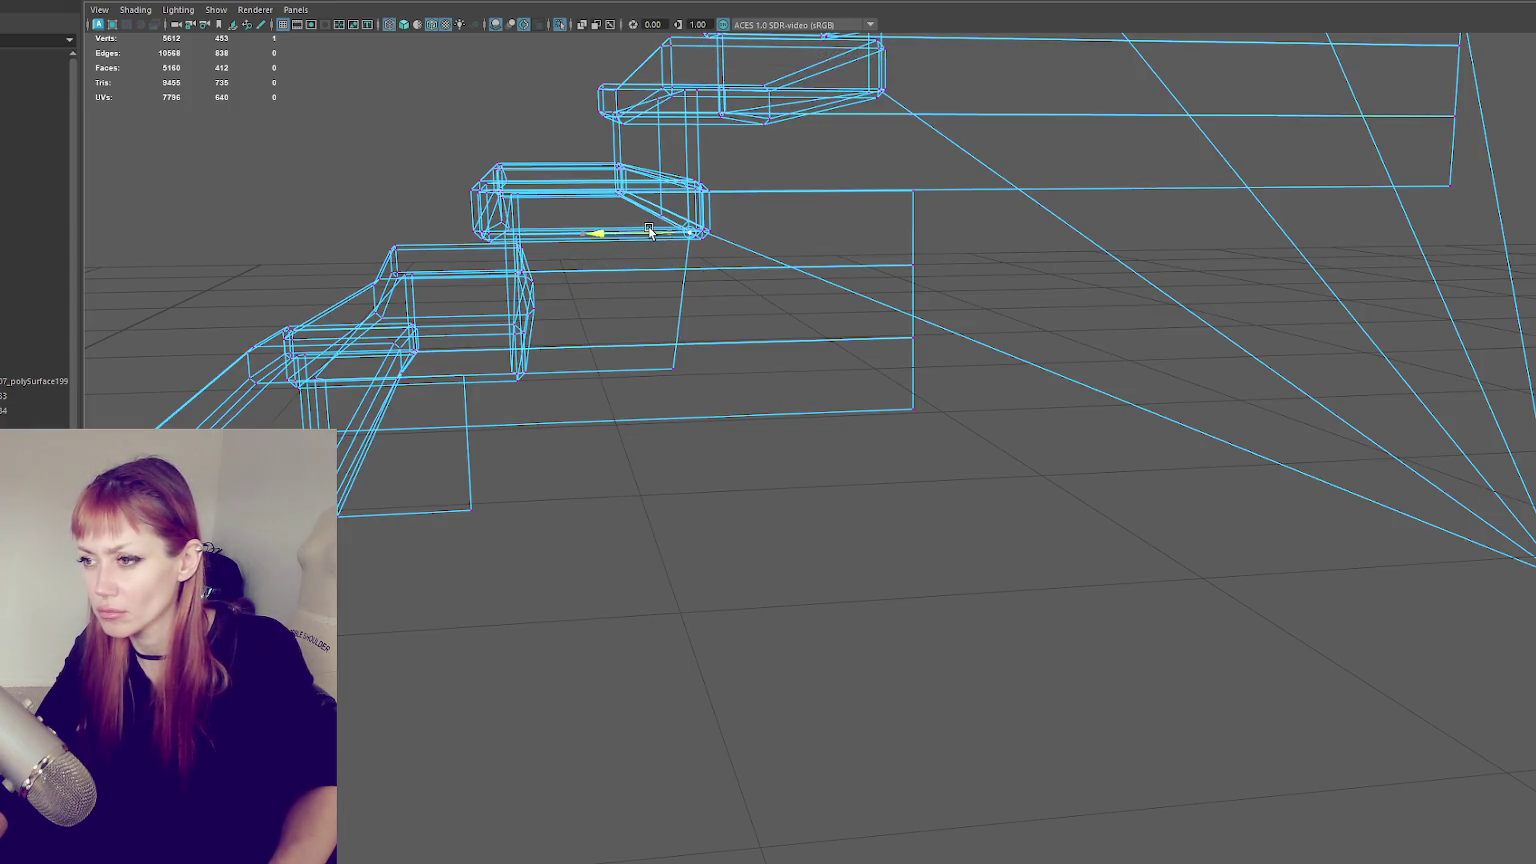
- Move the stray stair vertex along X into line with the stair base
{"action": "left_click_drag", "start_coordinate": [641, 374], "coordinate": [1509, 343]}
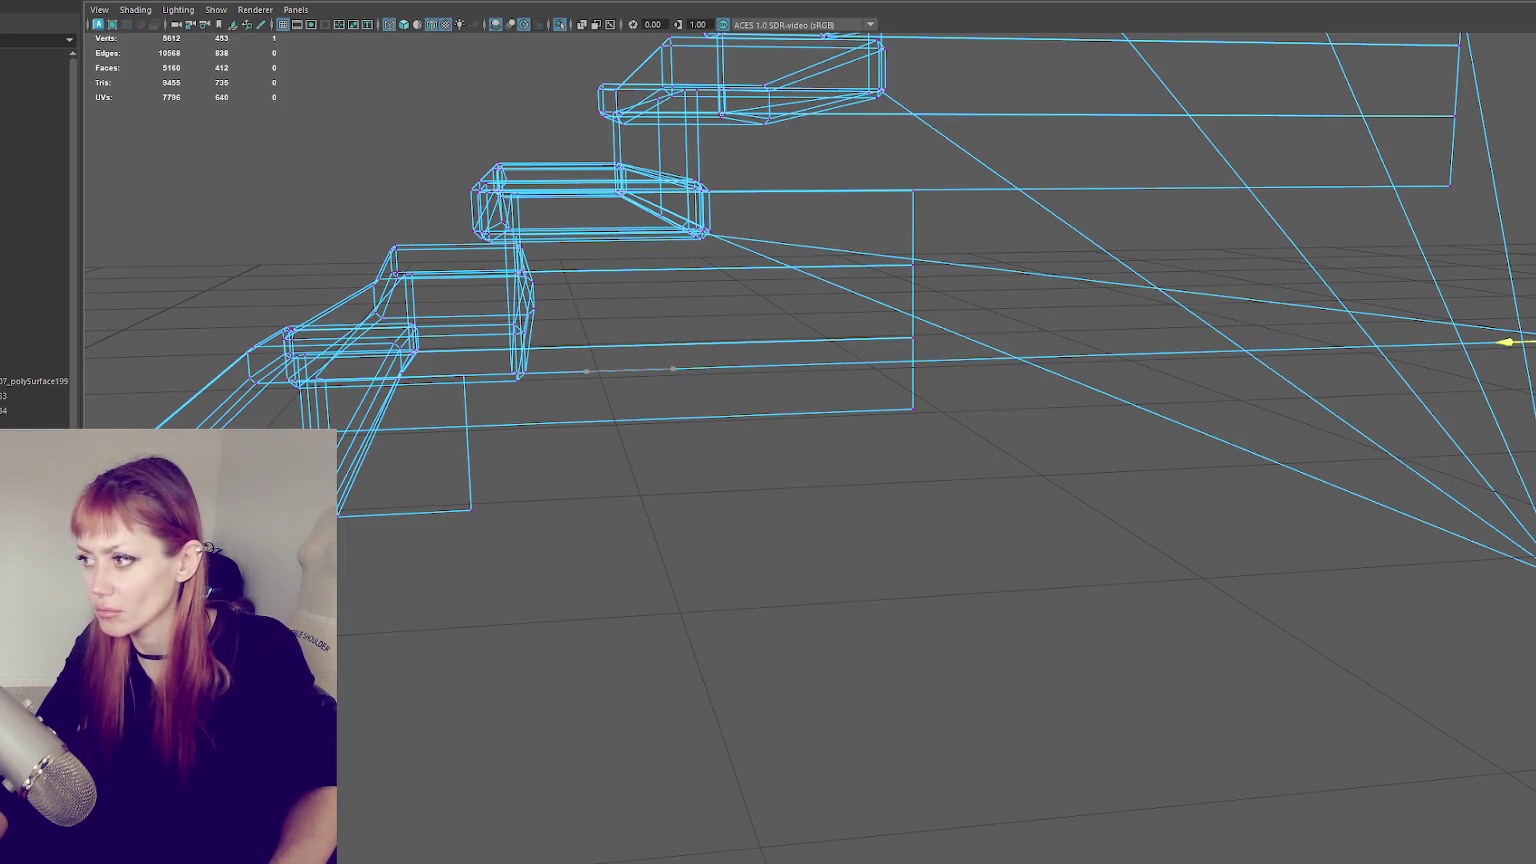
{"action": "mouse_move", "coordinate": [1535, 290]}
{"action": "left_mouse_down"}
{"action": "mouse_move", "coordinate": [1505, 342]}
{"action": "mouse_move", "coordinate": [1535, 570]}
{"action": "left_mouse_up"}
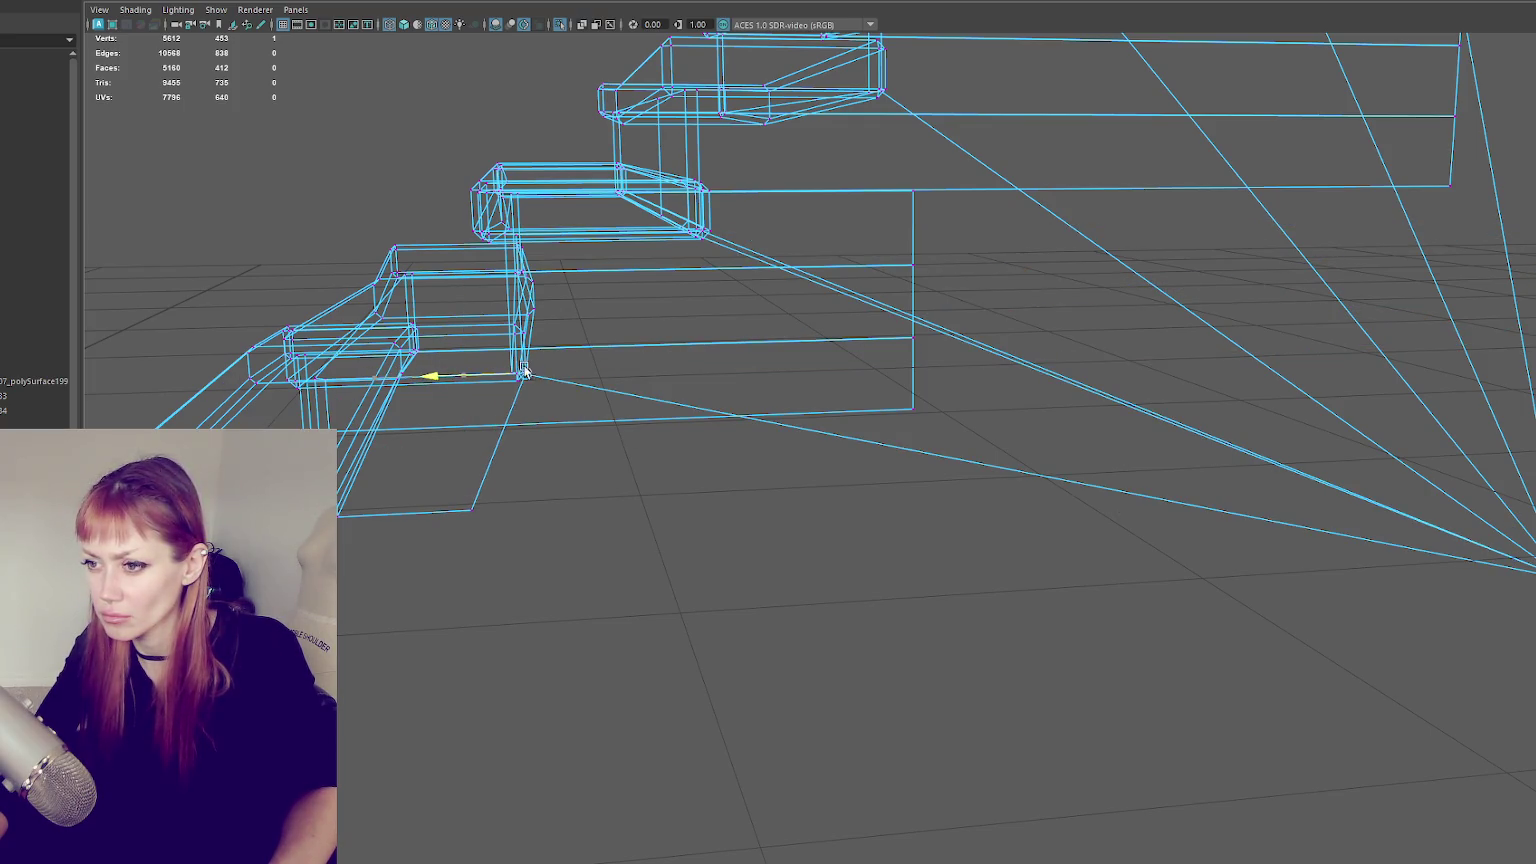
{"action": "middle_click_drag", "start_coordinate": [422, 540], "coordinate": [1499, 447]}
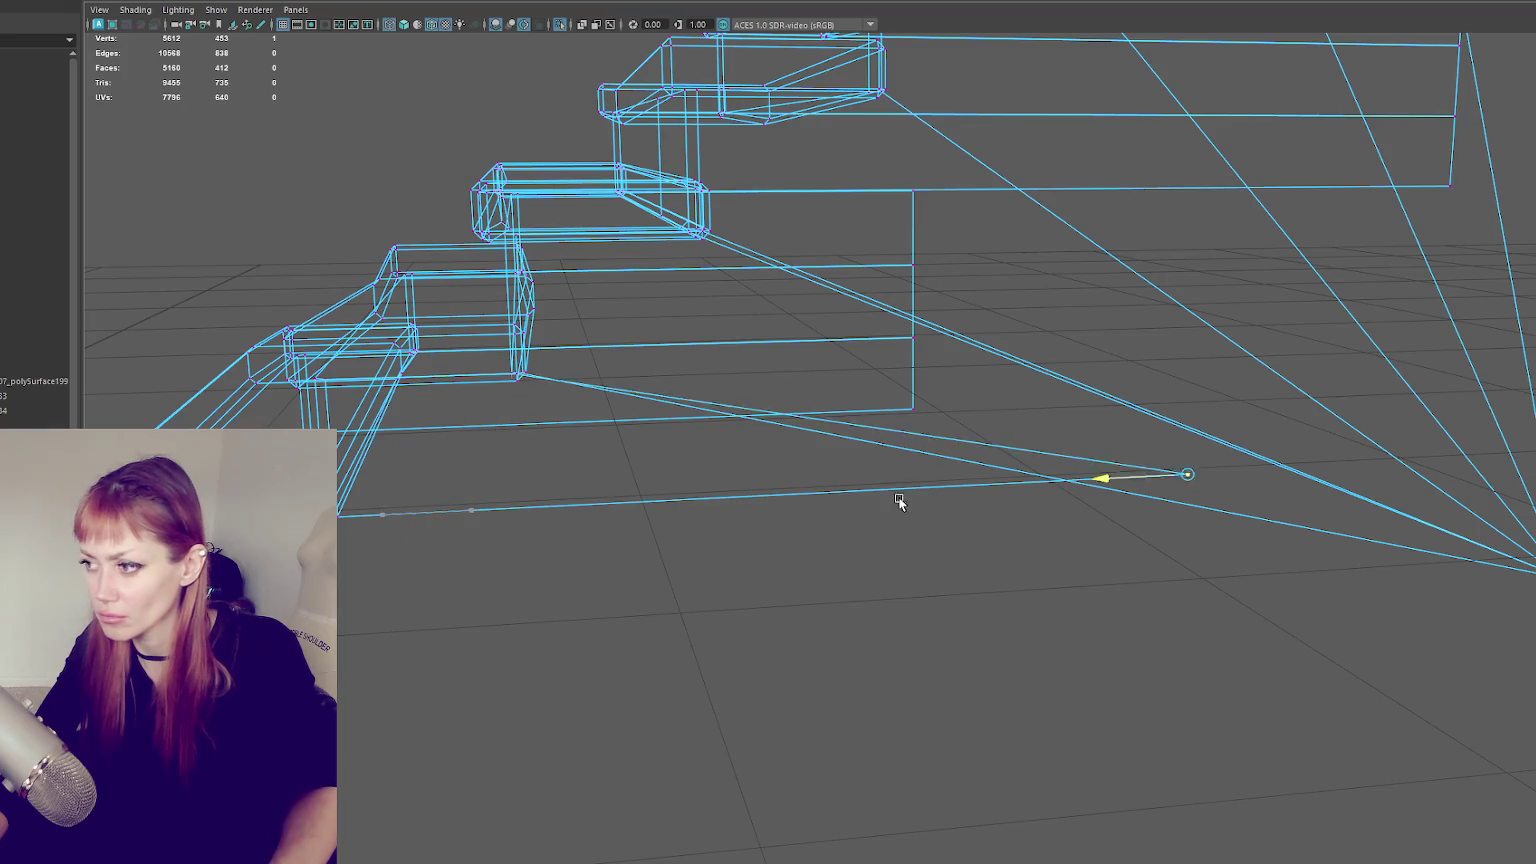
{"action": "key", "text": "ctrl+z"}
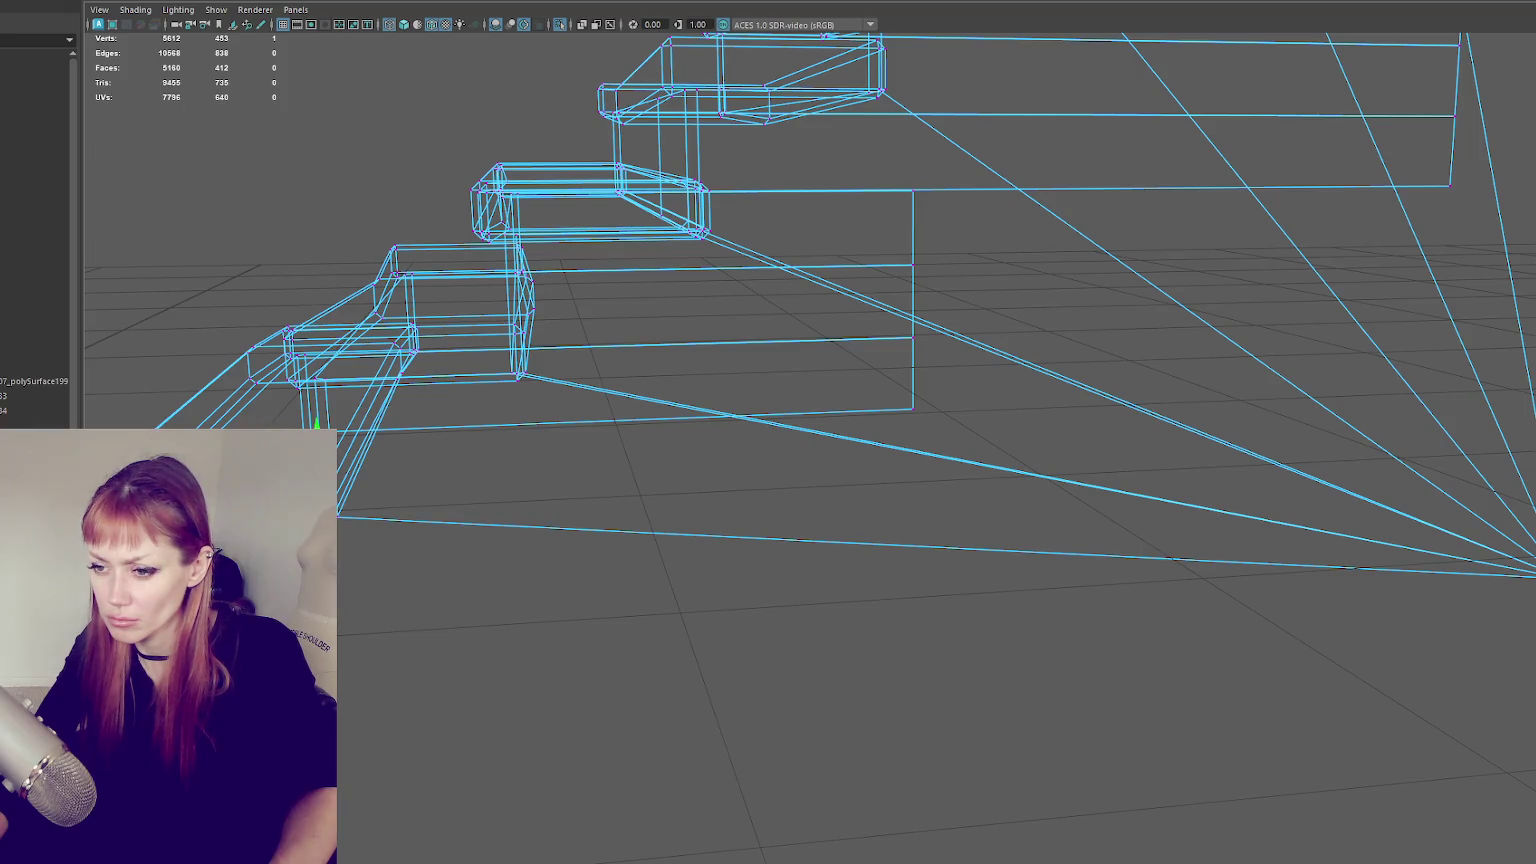
{"action": "middle_click_drag", "start_coordinate": [1029, 641], "coordinate": [1480, 608]}
- Align the stair-side vertex so the doubled edges line up in wireframe
{"action": "key", "text": "6"}
{"action": "scroll", "coordinate": [1036, 401], "scroll_direction": "up", "scroll_amount": 2}
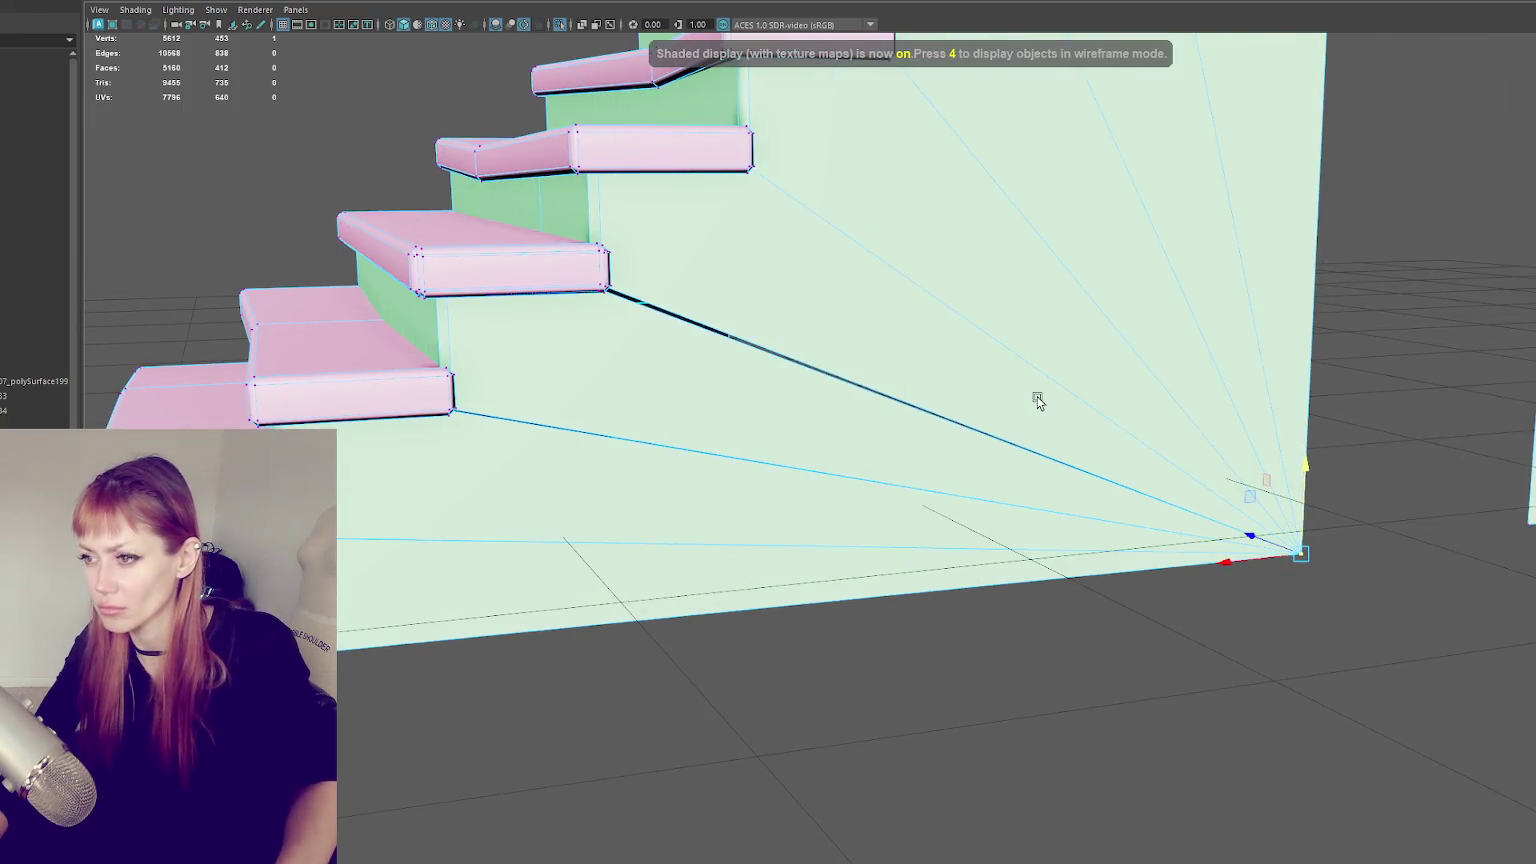
{"action": "scroll", "coordinate": [720, 350], "scroll_direction": "up", "scroll_amount": 2}
{"action": "scroll", "coordinate": [817, 535], "scroll_direction": "up", "scroll_amount": 2}
{"action": "scroll", "coordinate": [617, 465], "scroll_direction": "up", "scroll_amount": 2}
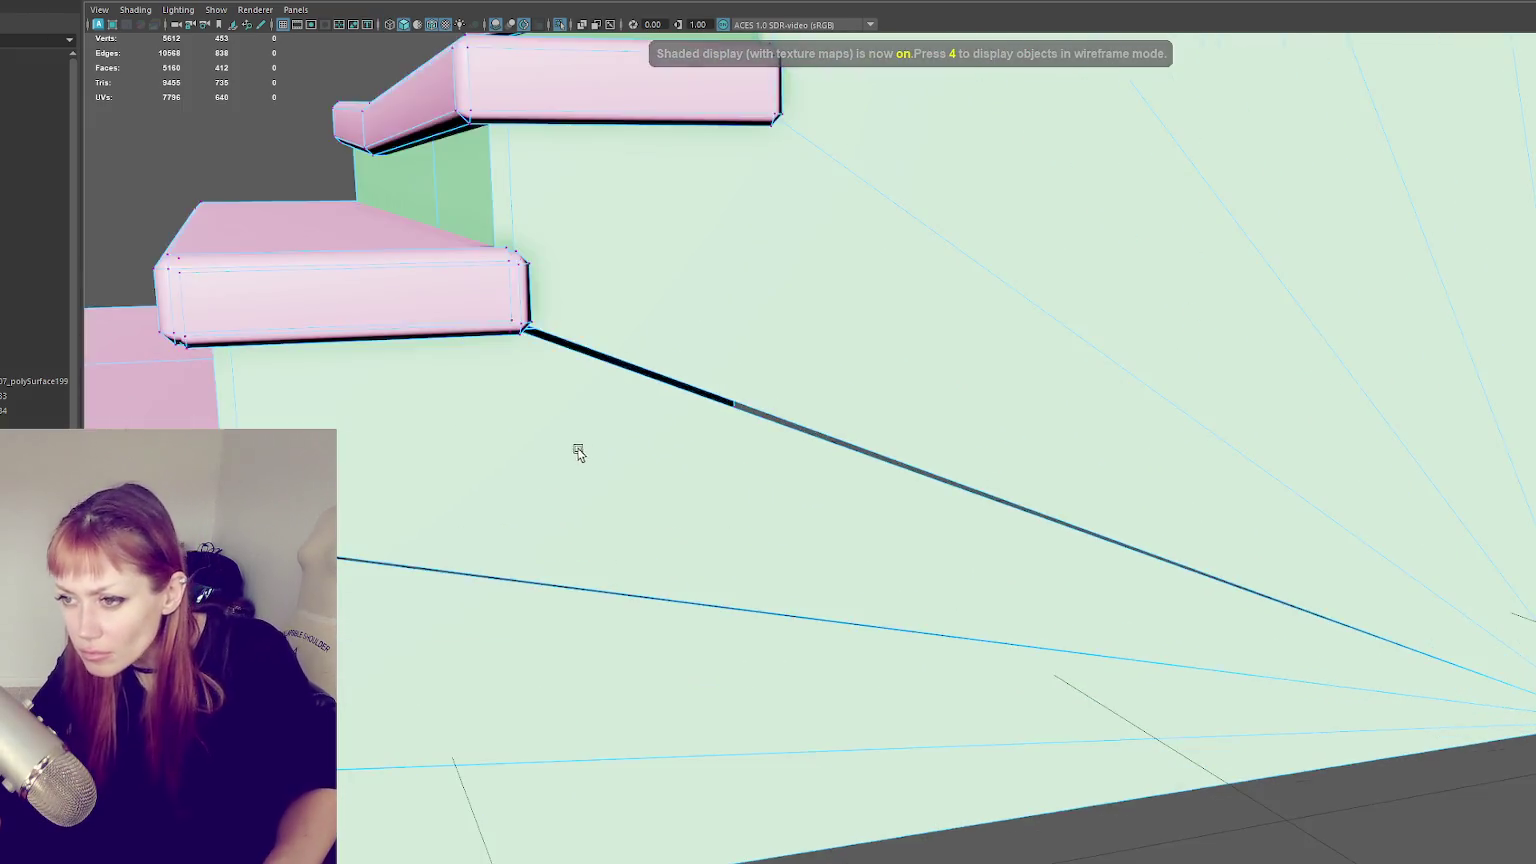
{"action": "scroll", "coordinate": [576, 446], "scroll_direction": "up", "scroll_amount": 2}
{"action": "key", "text": "4"}
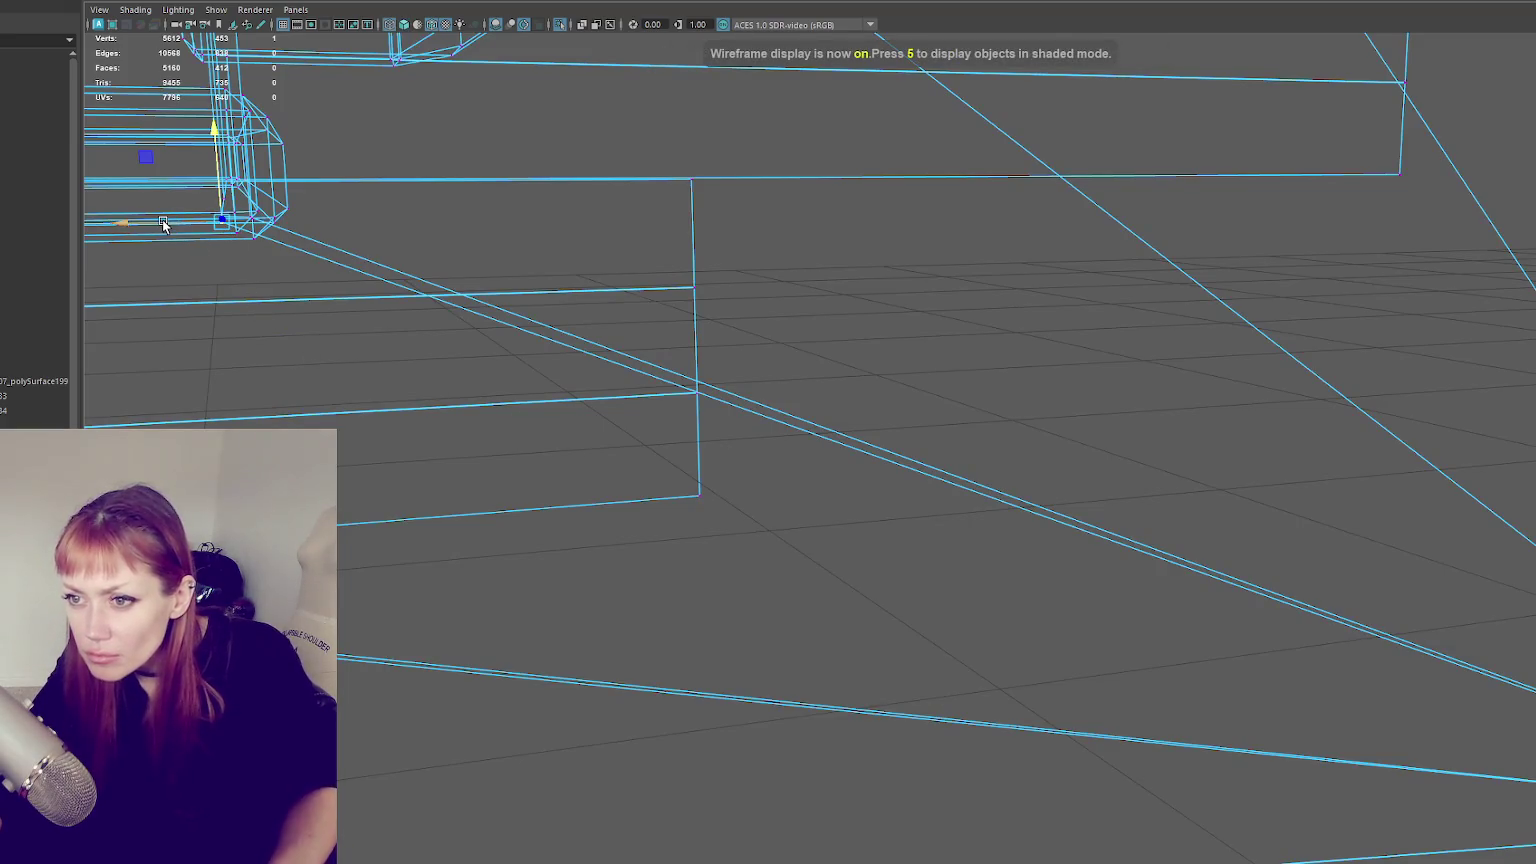
{"action": "left_click_drag", "start_coordinate": [178, 224], "coordinate": [265, 219]}
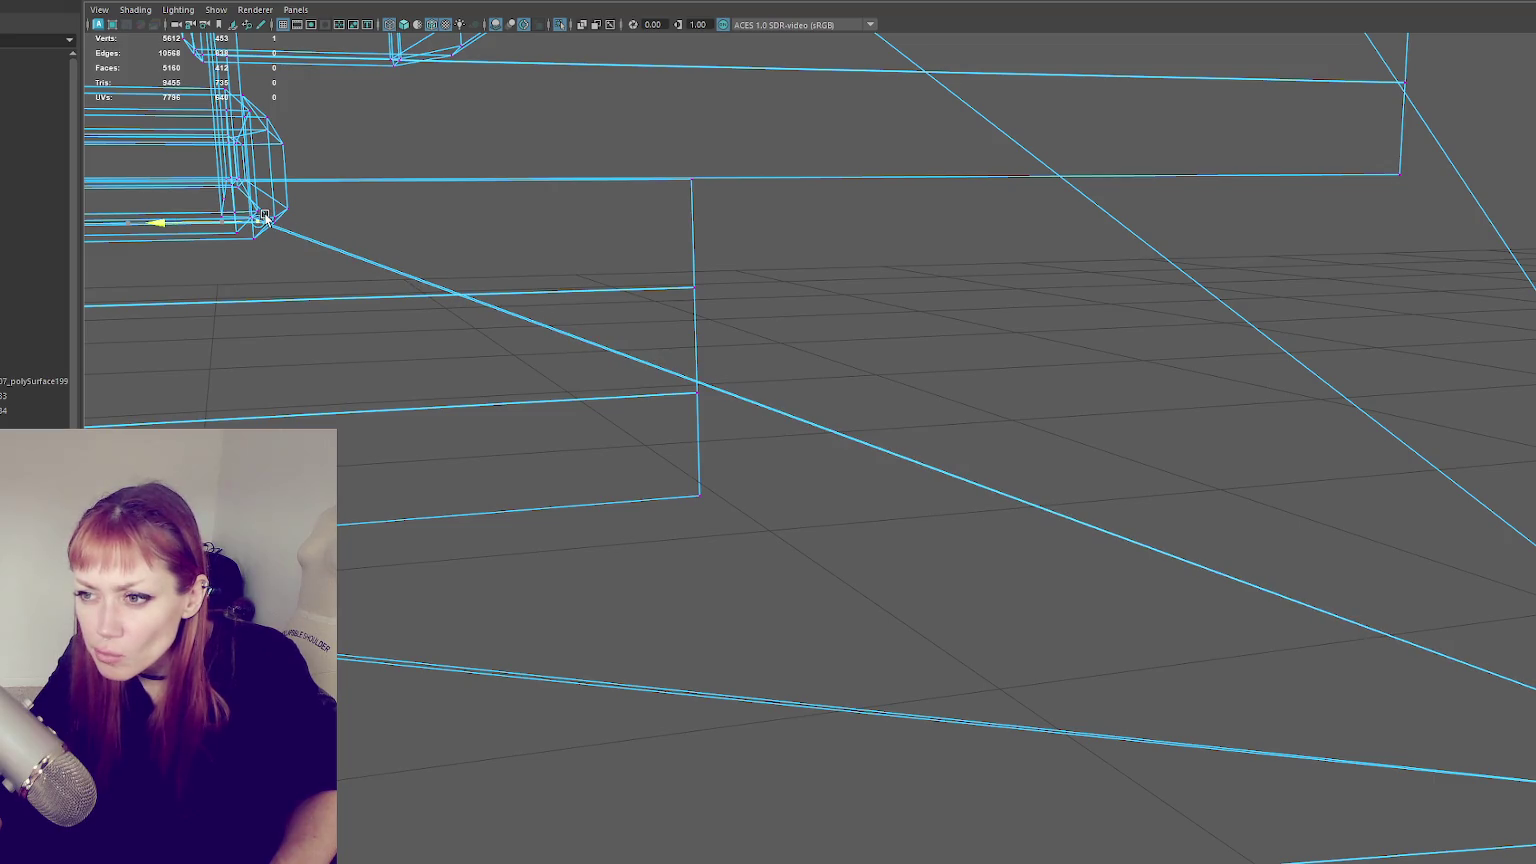
{"action": "scroll", "coordinate": [265, 219], "scroll_direction": "down", "scroll_amount": 5}
{"action": "scroll", "coordinate": [1028, 520], "scroll_direction": "up", "scroll_amount": 5}
{"action": "scroll", "coordinate": [1028, 520], "scroll_direction": "up", "scroll_amount": 4}
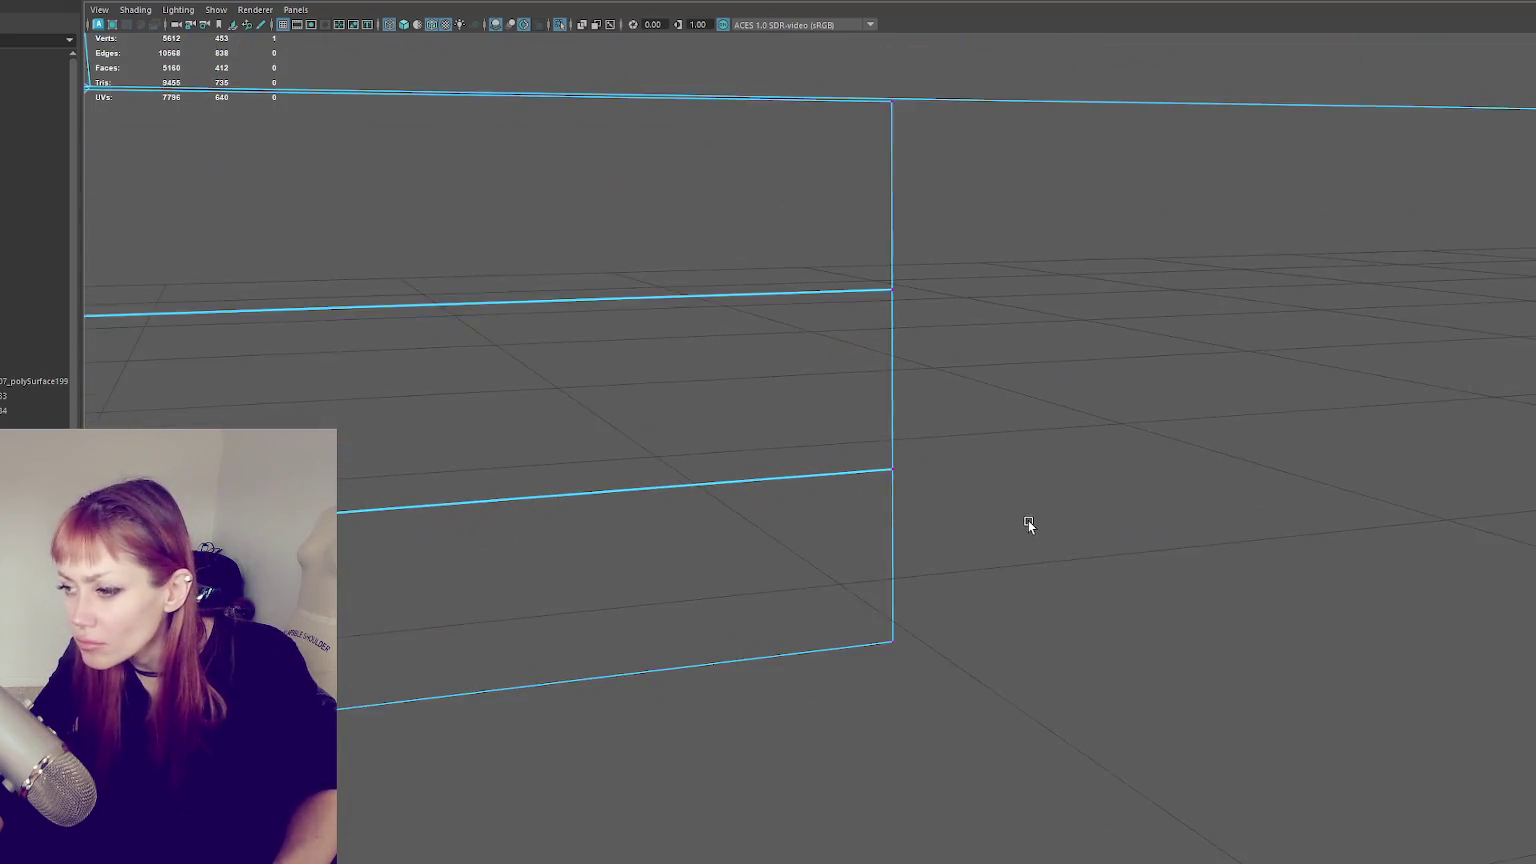
{"action": "scroll", "coordinate": [1017, 498], "scroll_direction": "down", "scroll_amount": 2}
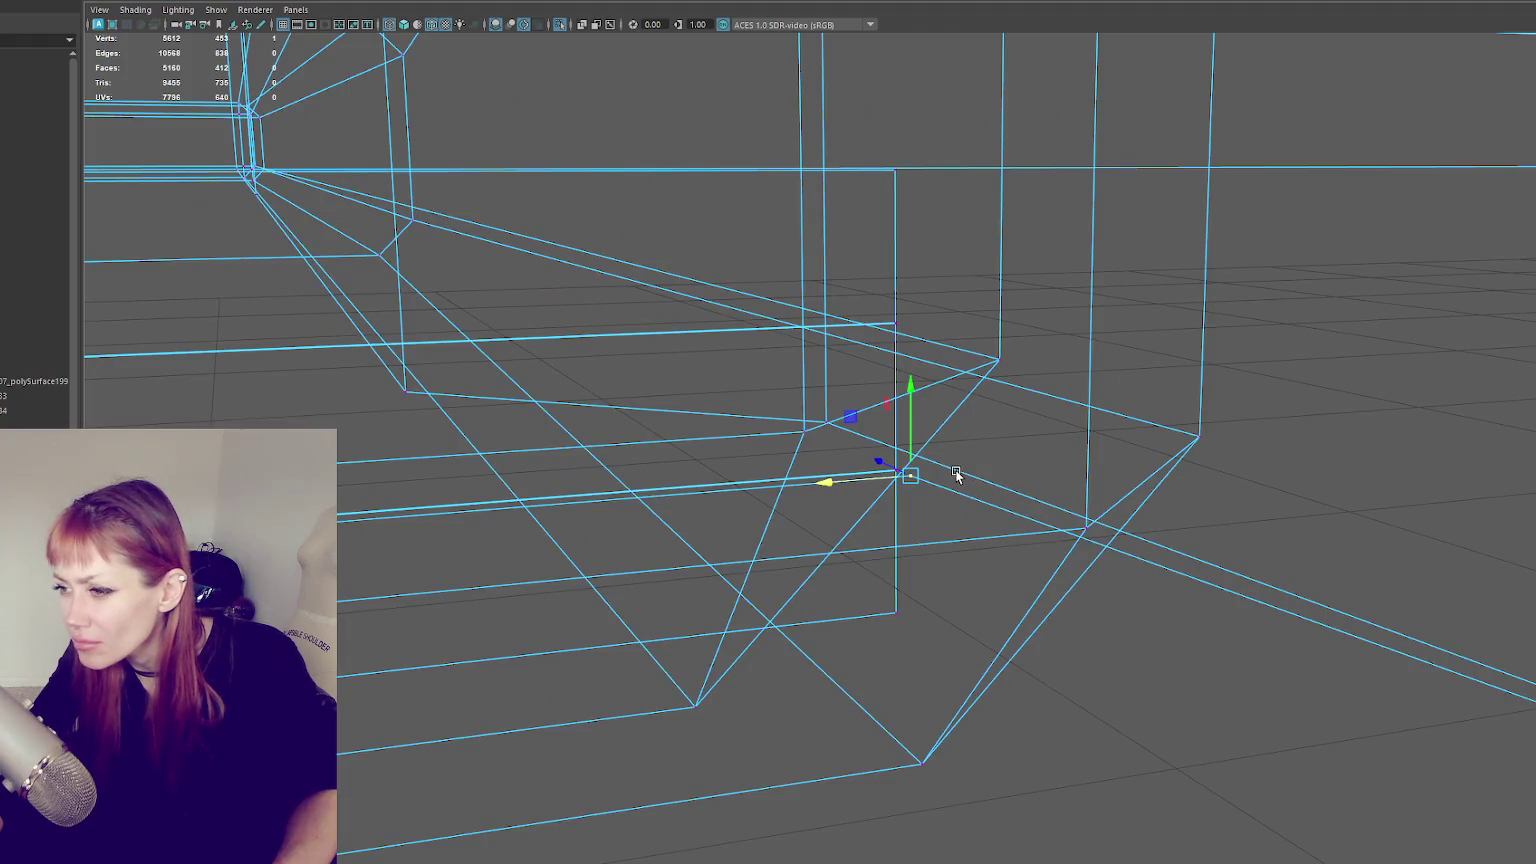
- Merge the selected stair vertices to center with Edit Mesh > Merge to Center
{"action": "key", "text": "5"}
{"action": "right_click_drag", "start_coordinate": [1480, 352], "coordinate": [1423, 418]}
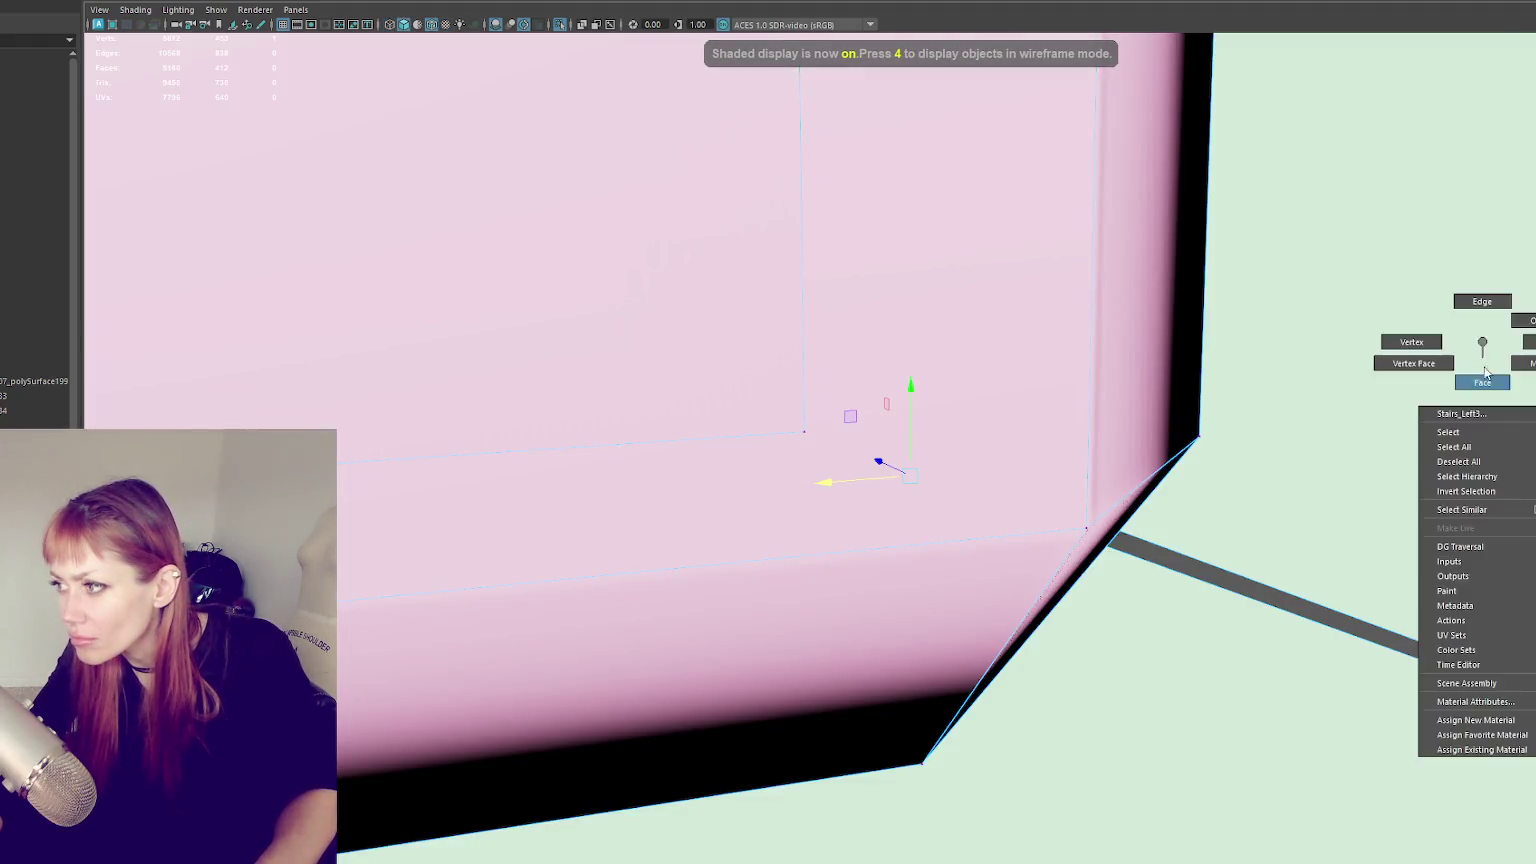
{"action": "scroll", "coordinate": [1249, 608], "scroll_direction": "down", "scroll_amount": 3}
{"action": "right_click", "coordinate": [549, 291]}
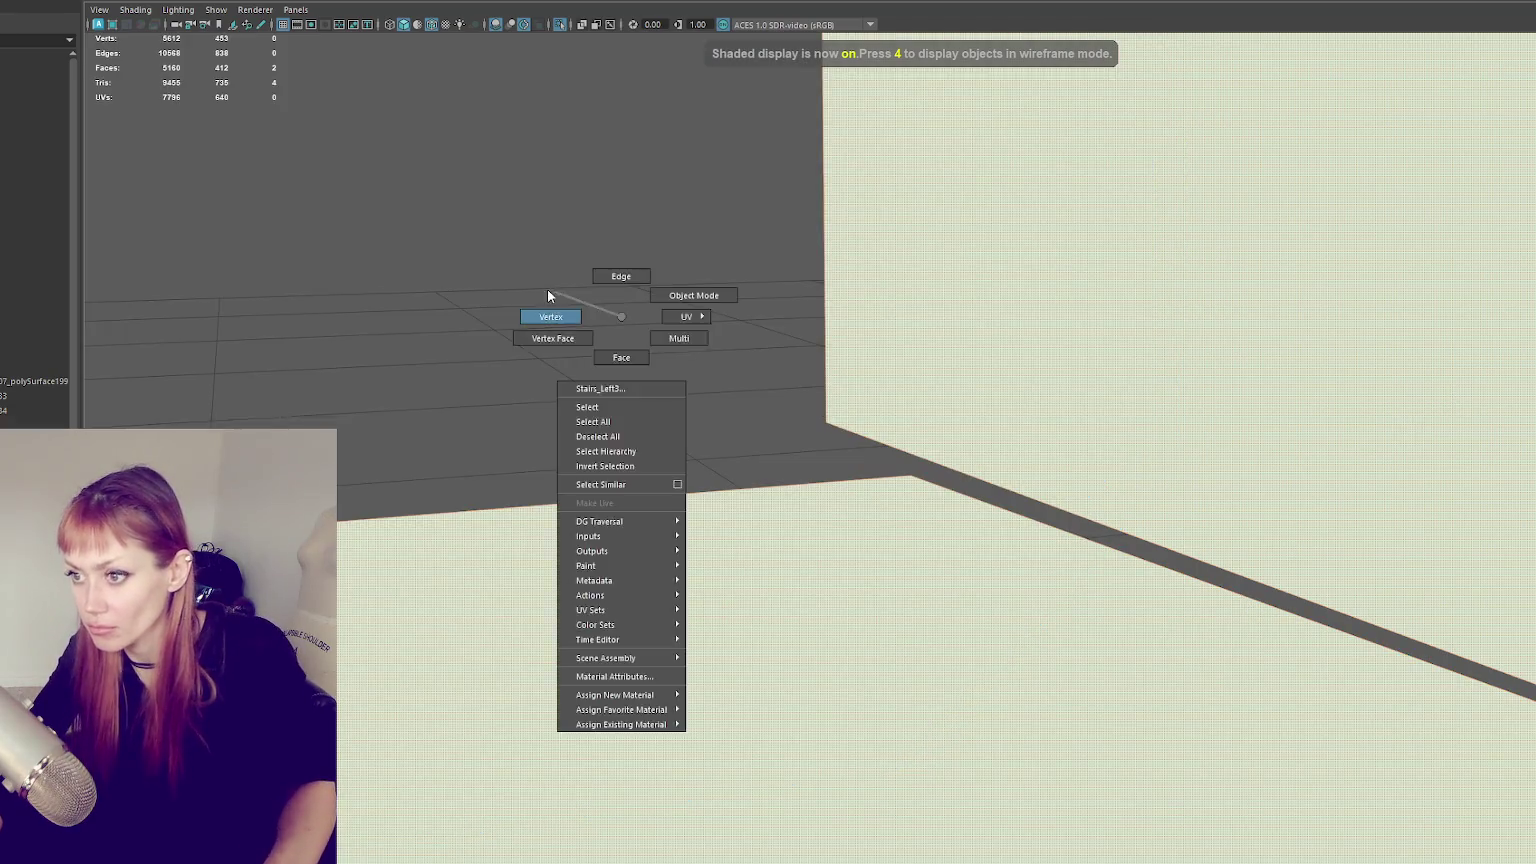
{"action": "key", "text": "4"}
{"action": "left_click", "coordinate": [175, 2]}
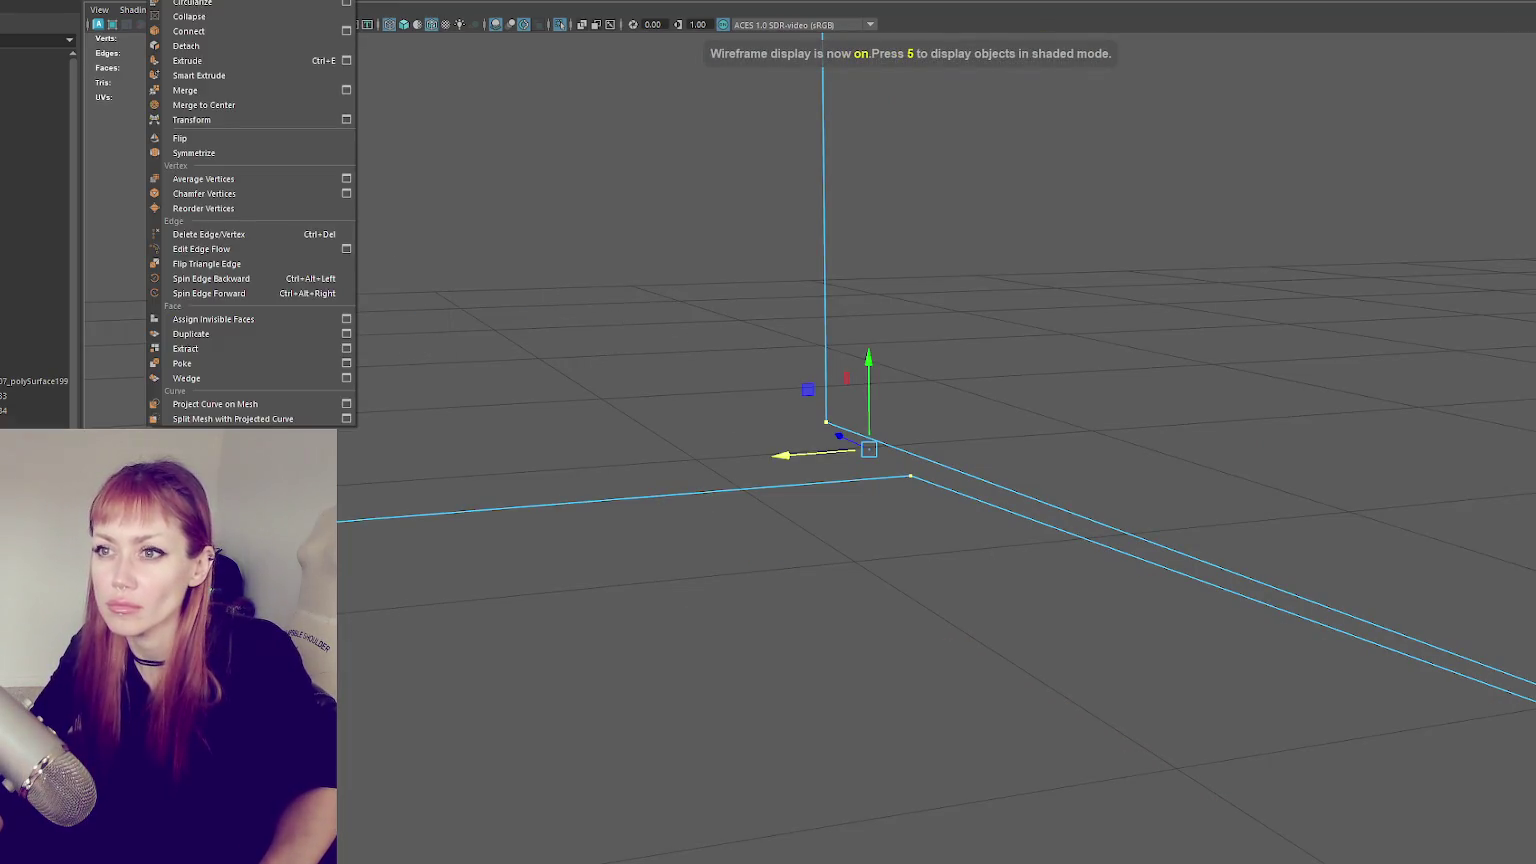
{"action": "left_click", "coordinate": [237, 105]}
- Clear the selection and select the entrance staircase in textured view
{"action": "left_click", "coordinate": [625, 170]}
{"action": "scroll", "coordinate": [625, 170], "scroll_direction": "down", "scroll_amount": 3}
{"action": "scroll", "coordinate": [669, 288], "scroll_direction": "down", "scroll_amount": 3}
{"action": "key", "text": "6"}
{"action": "scroll", "coordinate": [1148, 418], "scroll_direction": "down", "scroll_amount": 3}
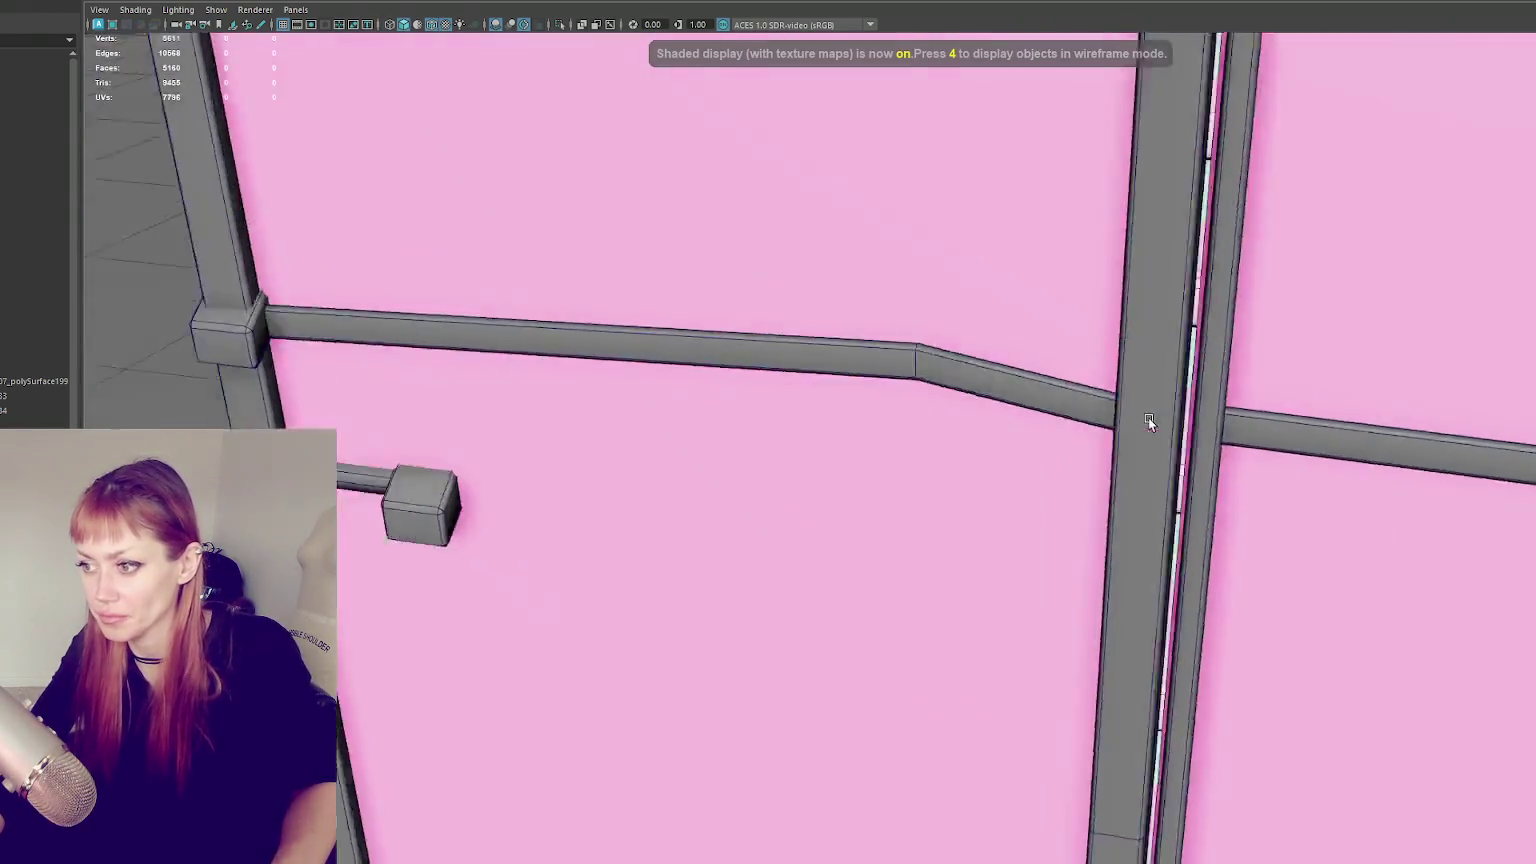
{"action": "mouse_move", "coordinate": [1178, 398]}
{"action": "left_mouse_down", "text": "alt"}
{"action": "mouse_move", "coordinate": [854, 486]}
{"action": "mouse_move", "coordinate": [820, 400]}
{"action": "left_mouse_up", "text": "alt"}
{"action": "left_click", "coordinate": [854, 486]}
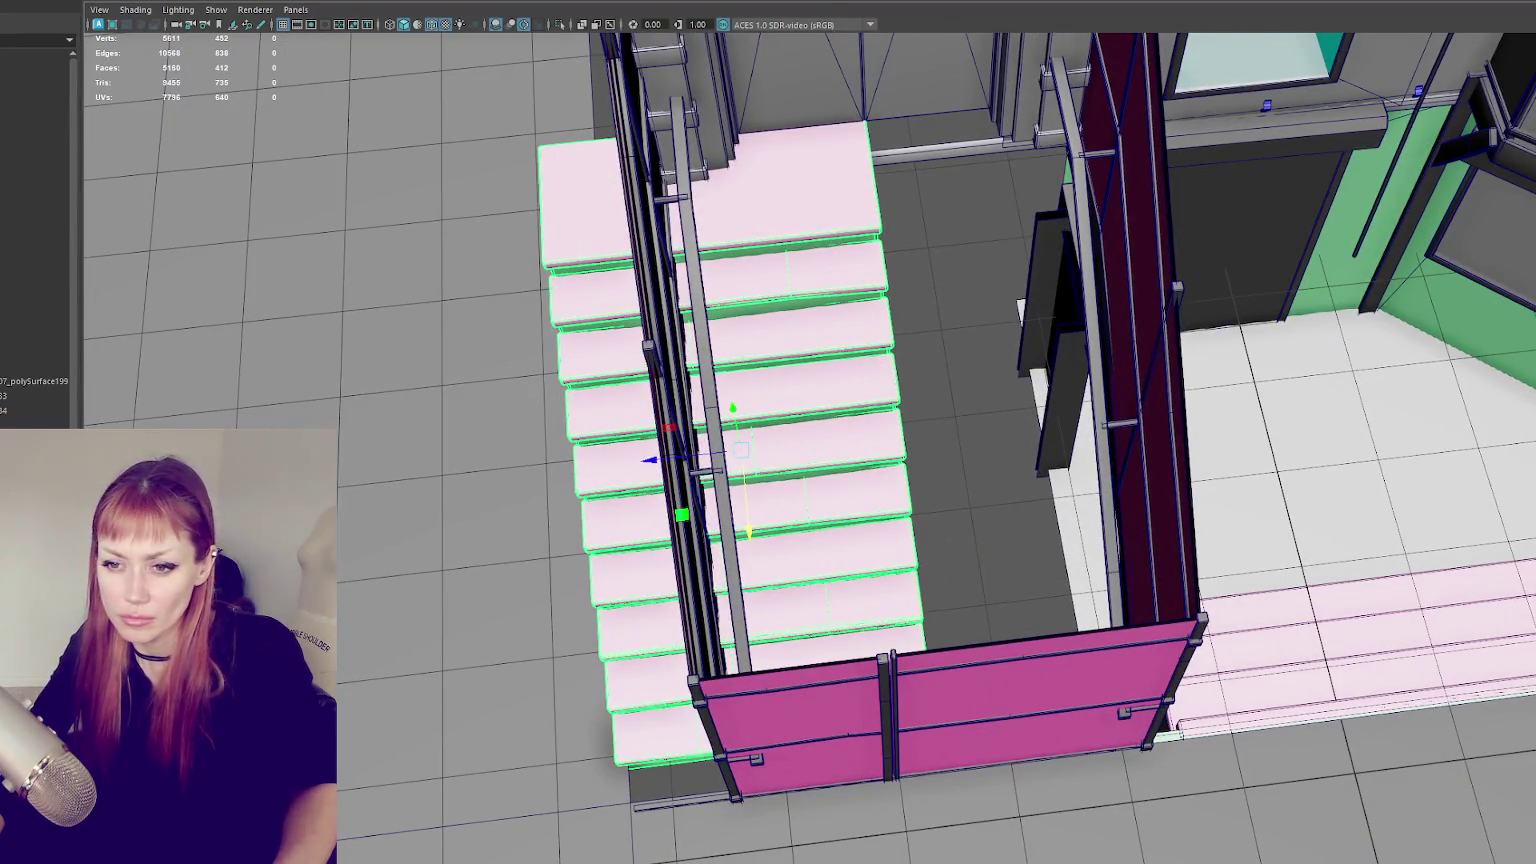
- Undo the wide-tread change and view the whole building in wireframe
{"action": "key", "text": "ctrl+z"}
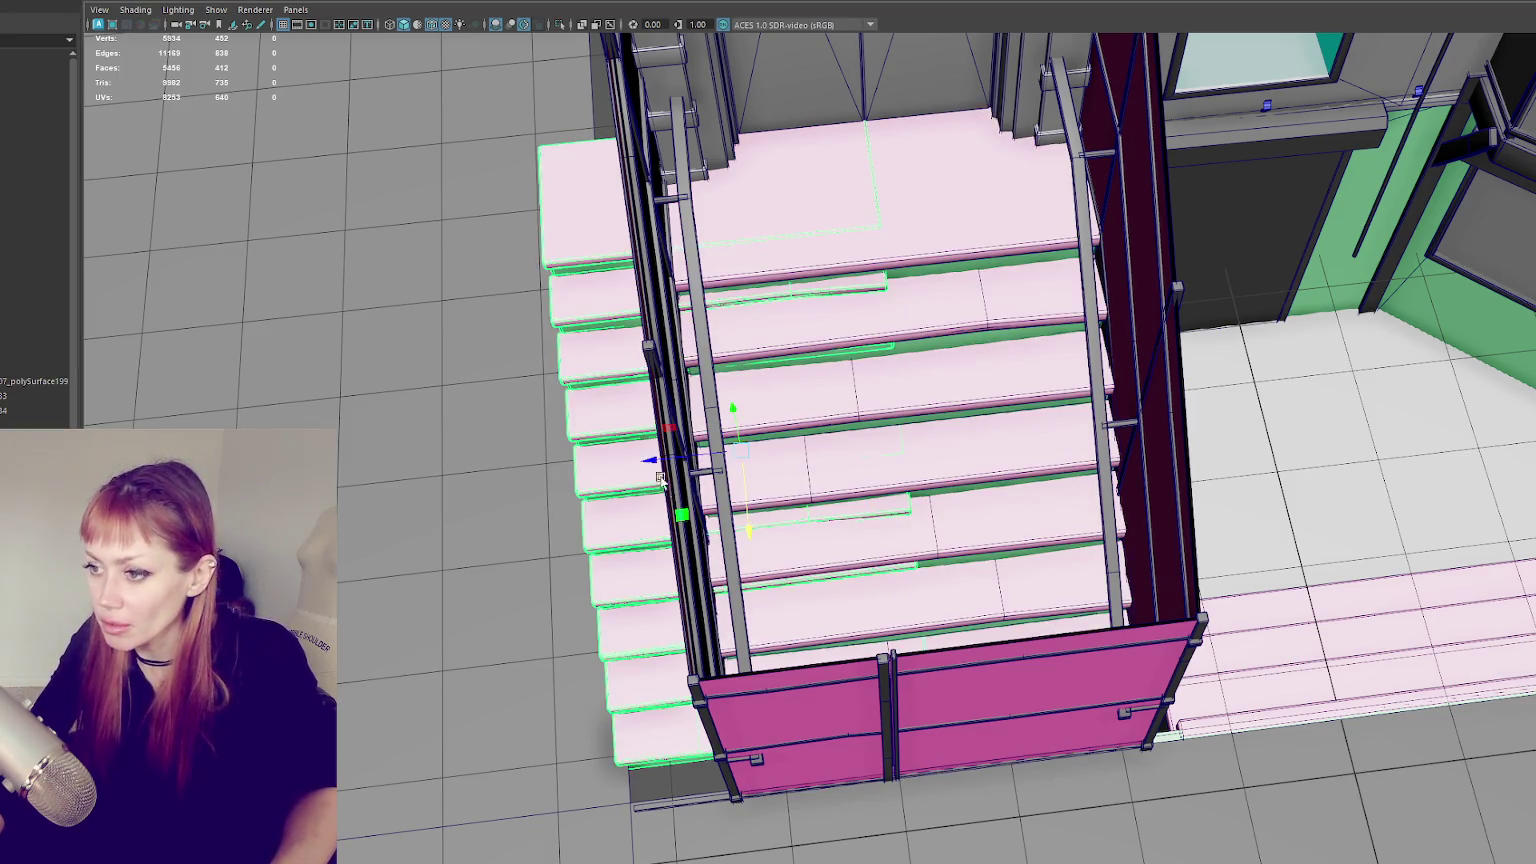
{"action": "left_click_drag", "start_coordinate": [660, 478], "coordinate": [840, 450]}
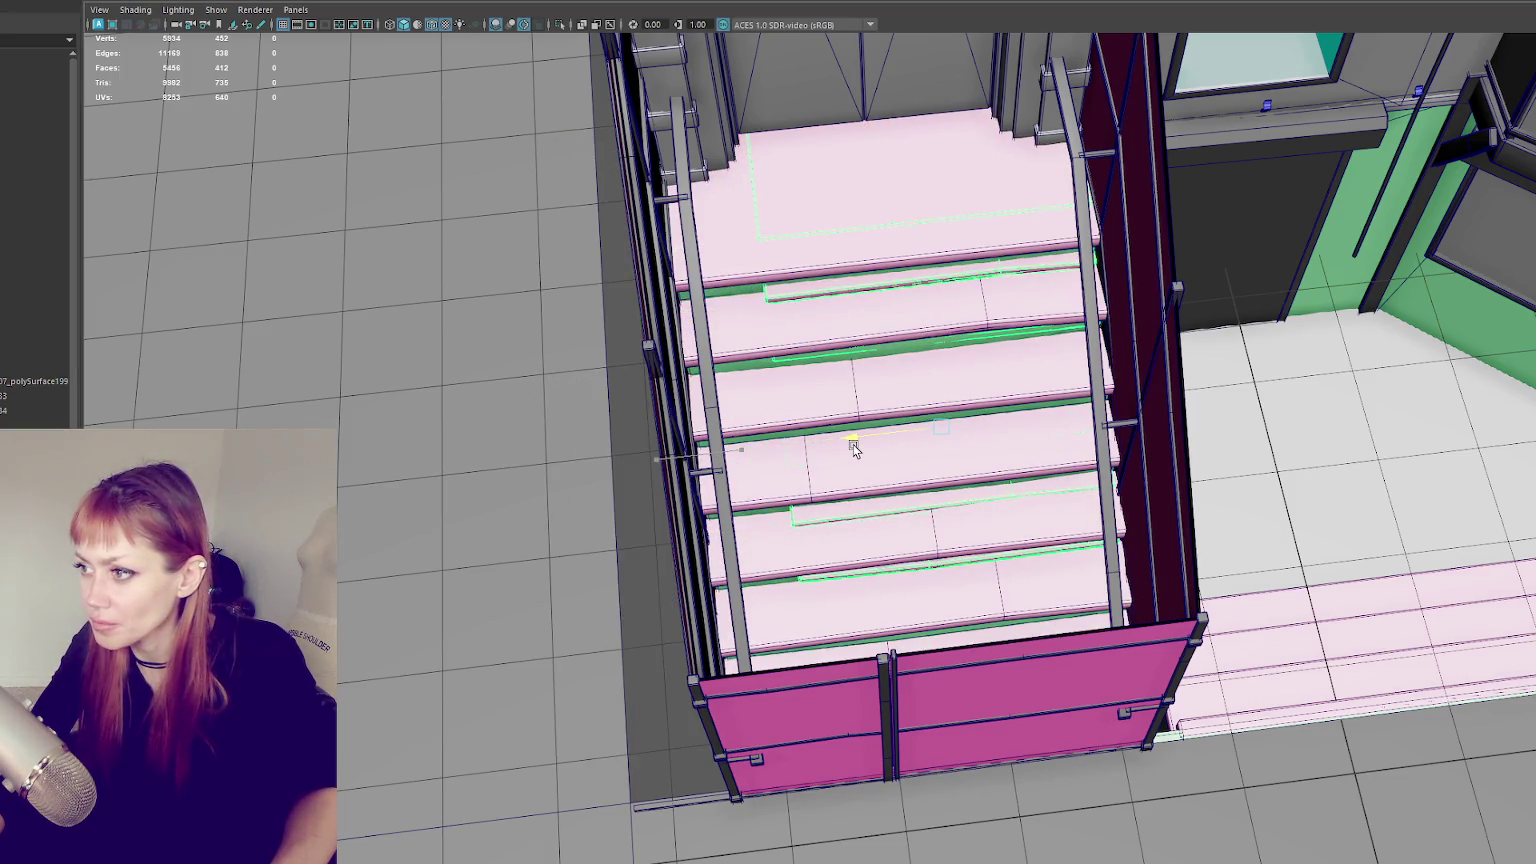
{"action": "key", "text": "ctrl+z"}
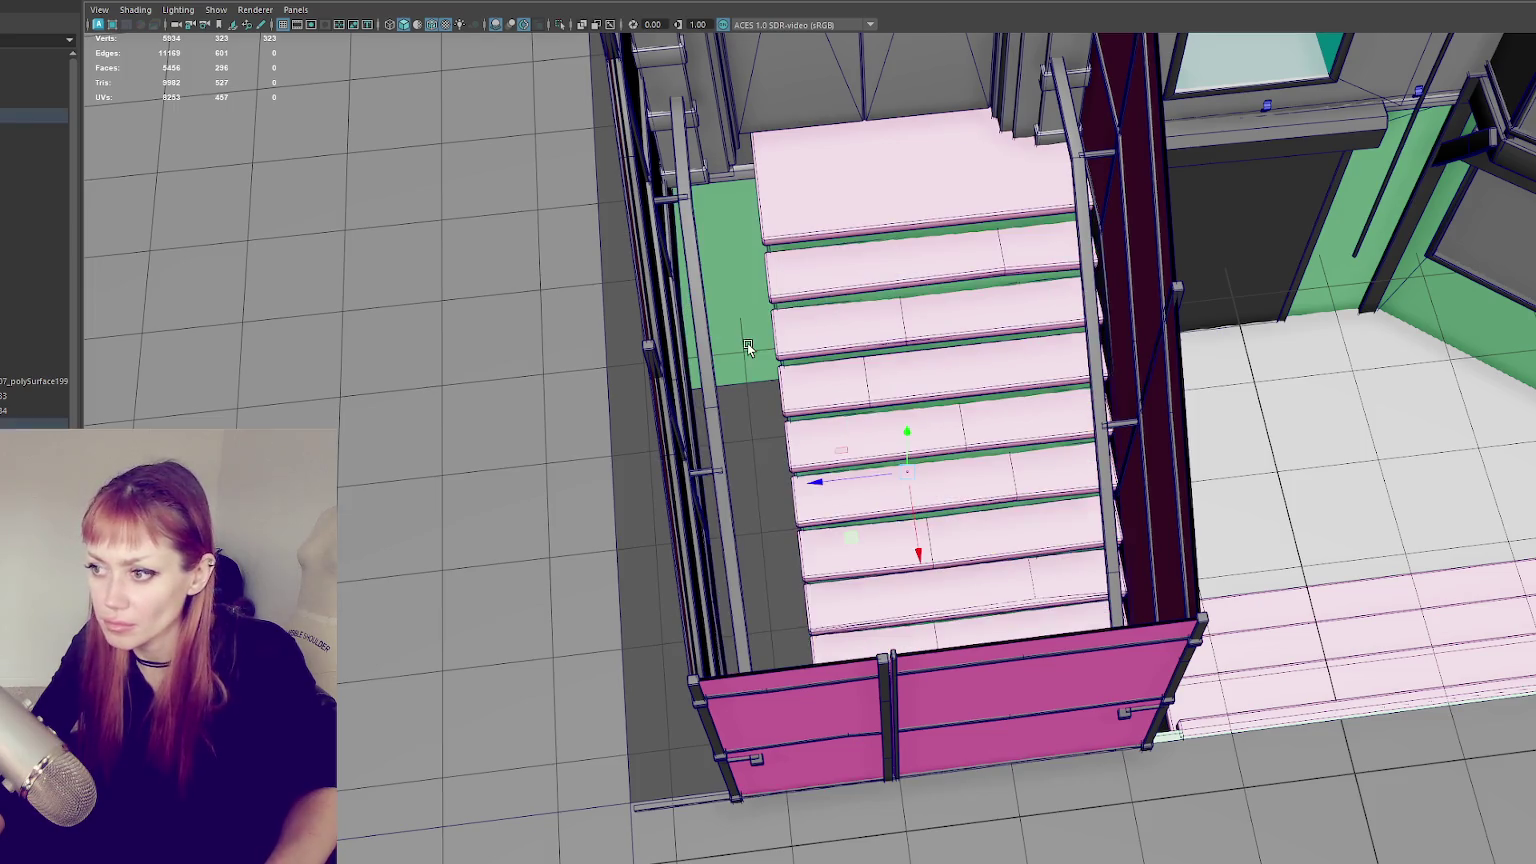
{"action": "key", "text": "4"}
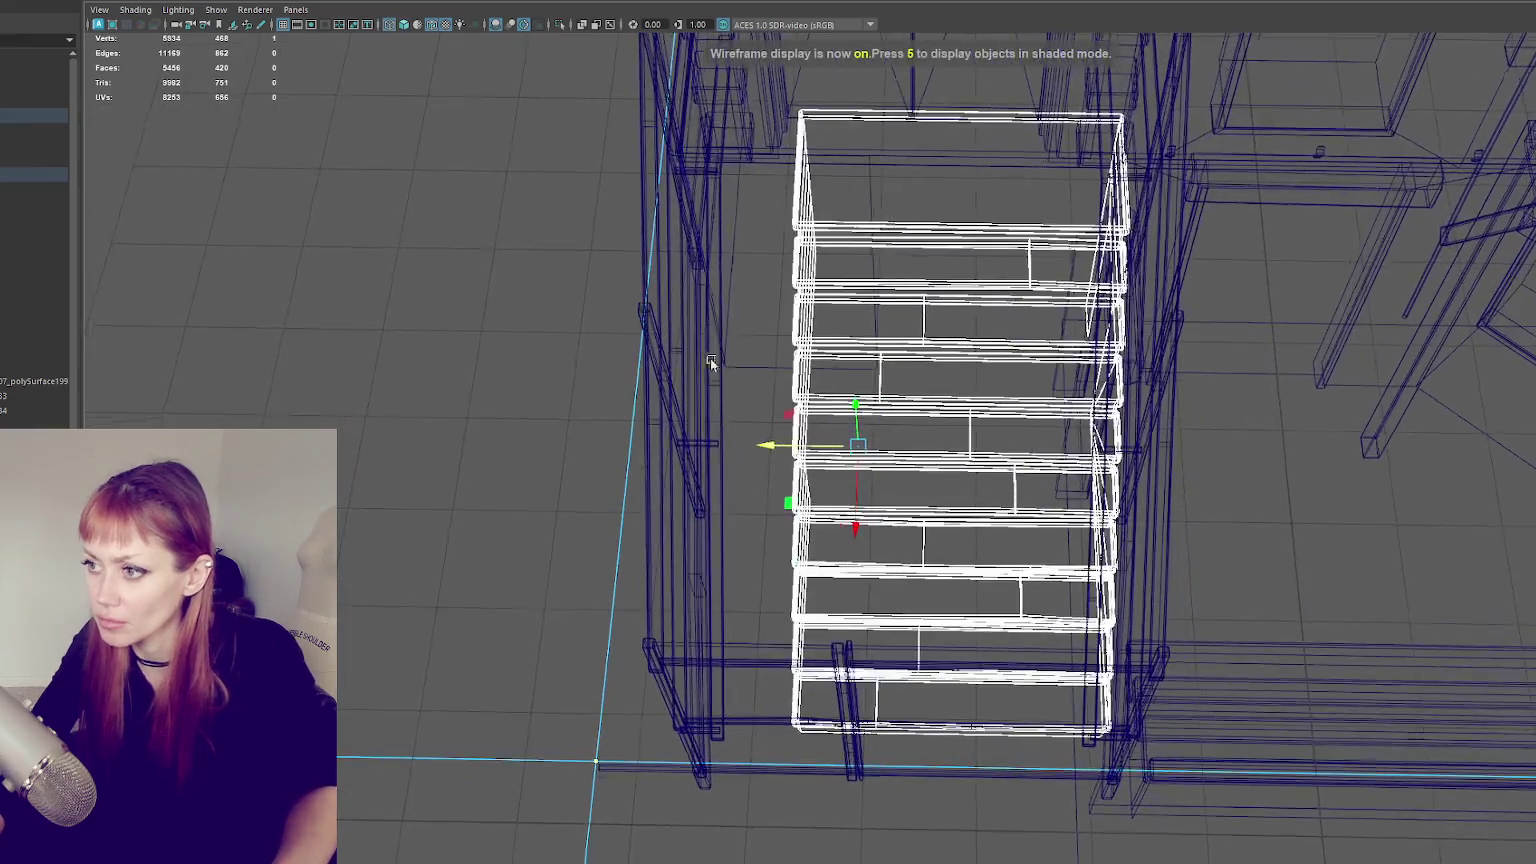
{"action": "scroll", "coordinate": [600, 200], "scroll_direction": "down", "scroll_amount": 10}
{"action": "left_click_drag", "start_coordinate": [713, 185], "coordinate": [703, 247], "text": "alt"}
- Select the entrance staircase's left-edge vertices in vertex mode
{"action": "right_click", "coordinate": [650, 106]}
{"action": "left_click", "coordinate": [722, 84]}
{"action": "right_click_drag", "start_coordinate": [521, 130], "coordinate": [408, 92]}
{"action": "mouse_move", "coordinate": [553, 182]}
{"action": "left_mouse_down"}
{"action": "mouse_move", "coordinate": [850, 782]}
{"action": "mouse_move", "coordinate": [910, 800]}
{"action": "left_mouse_up"}
{"action": "scroll", "coordinate": [850, 720], "scroll_direction": "up", "scroll_amount": 3}
{"action": "scroll", "coordinate": [800, 680], "scroll_direction": "up", "scroll_amount": 2}
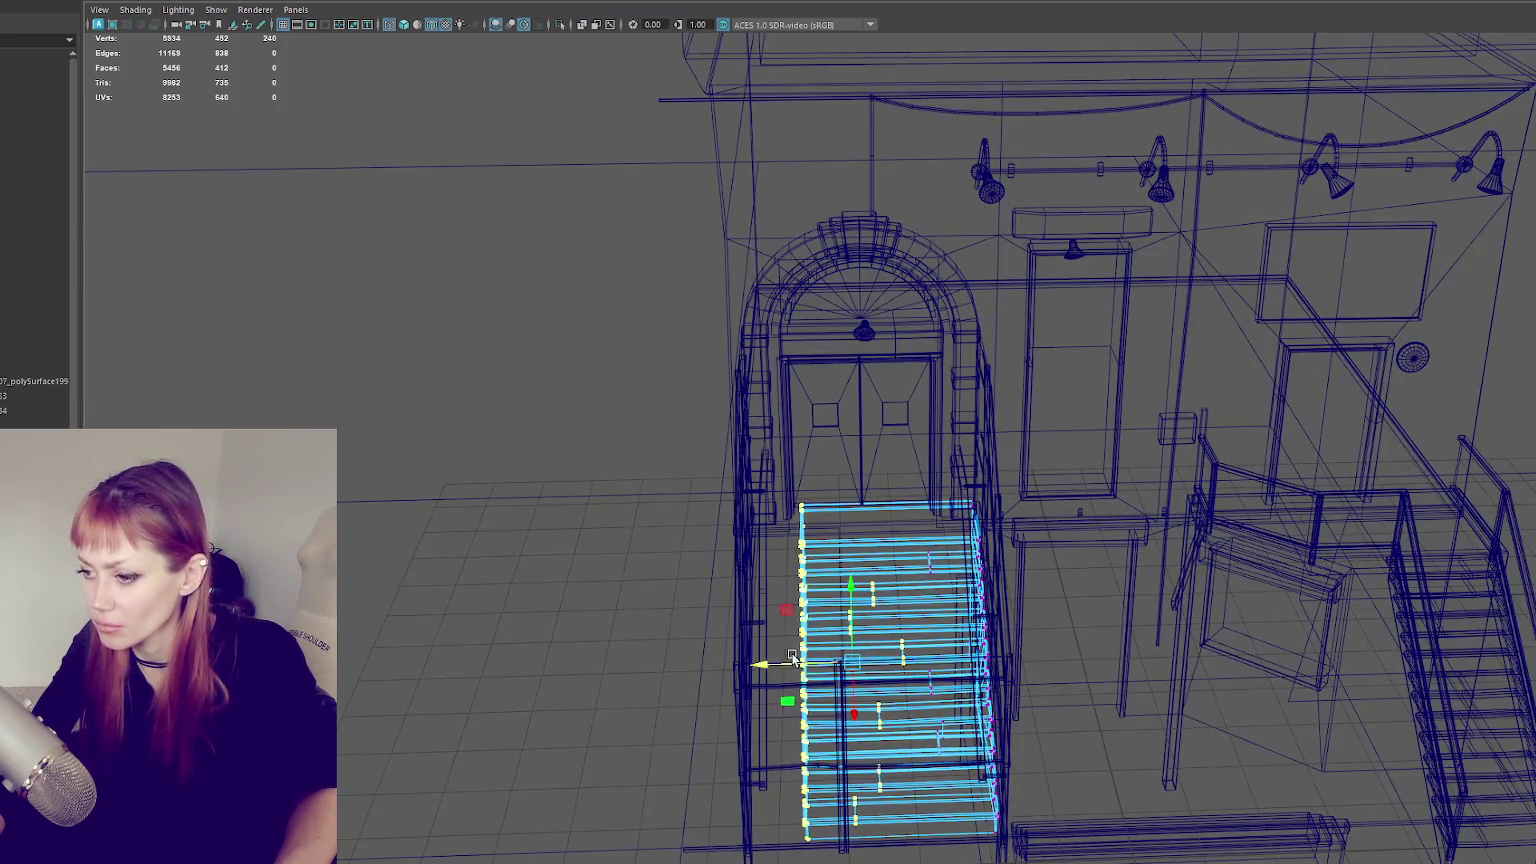
{"action": "left_click_drag", "start_coordinate": [944, 519], "coordinate": [715, 770]}
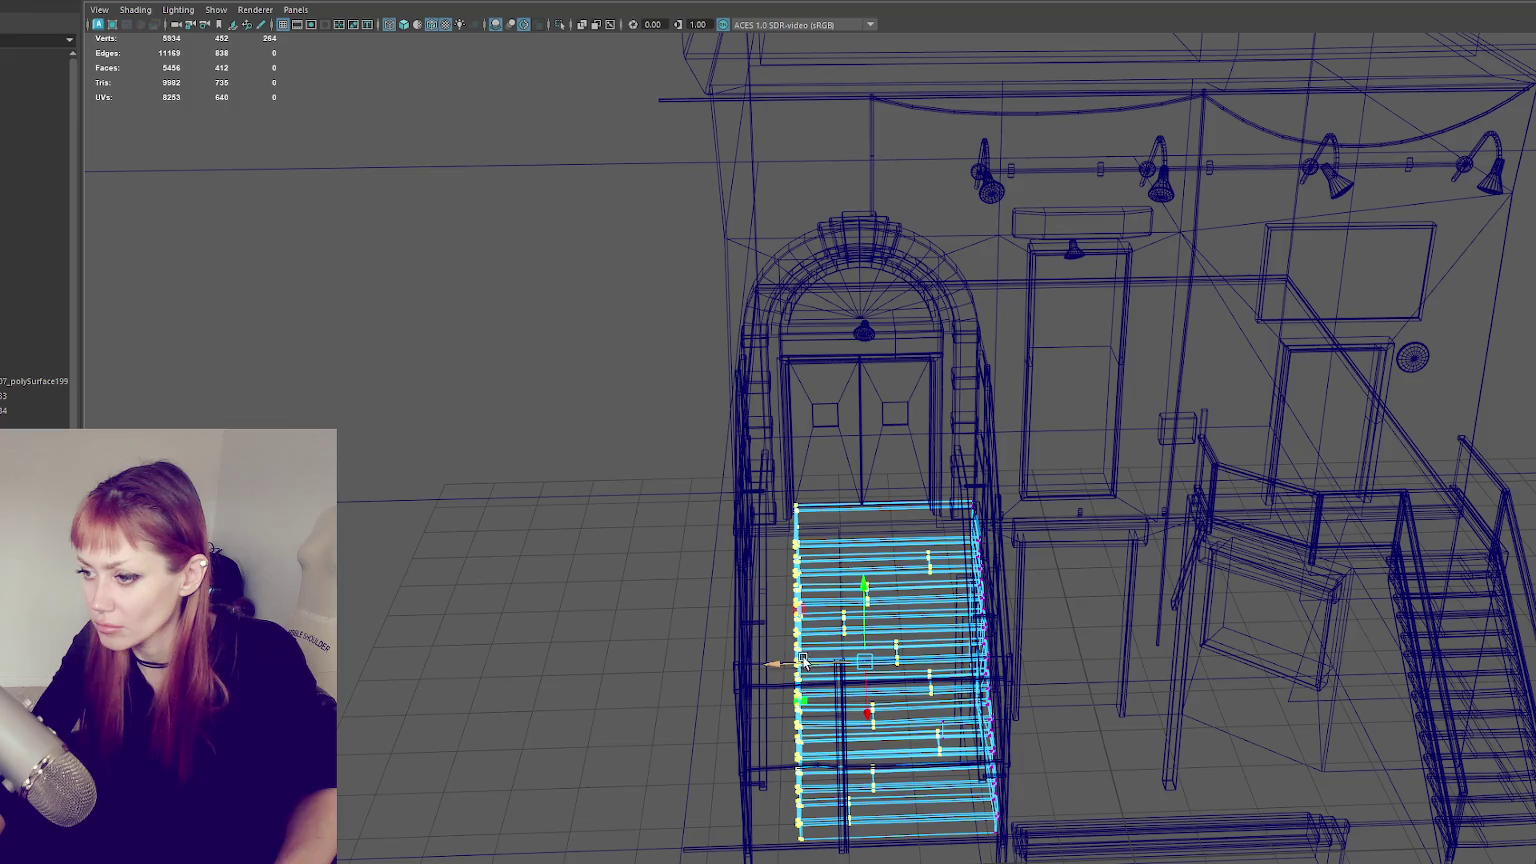
- Move the stair's left-edge vertices slightly left along X to widen the steps
{"action": "left_click_drag", "start_coordinate": [803, 661], "coordinate": [765, 681]}
{"action": "left_click_drag", "start_coordinate": [866, 461], "coordinate": [609, 863]}
{"action": "left_click_drag", "start_coordinate": [840, 475], "coordinate": [585, 862]}
{"action": "left_click_drag", "start_coordinate": [716, 670], "coordinate": [712, 668]}
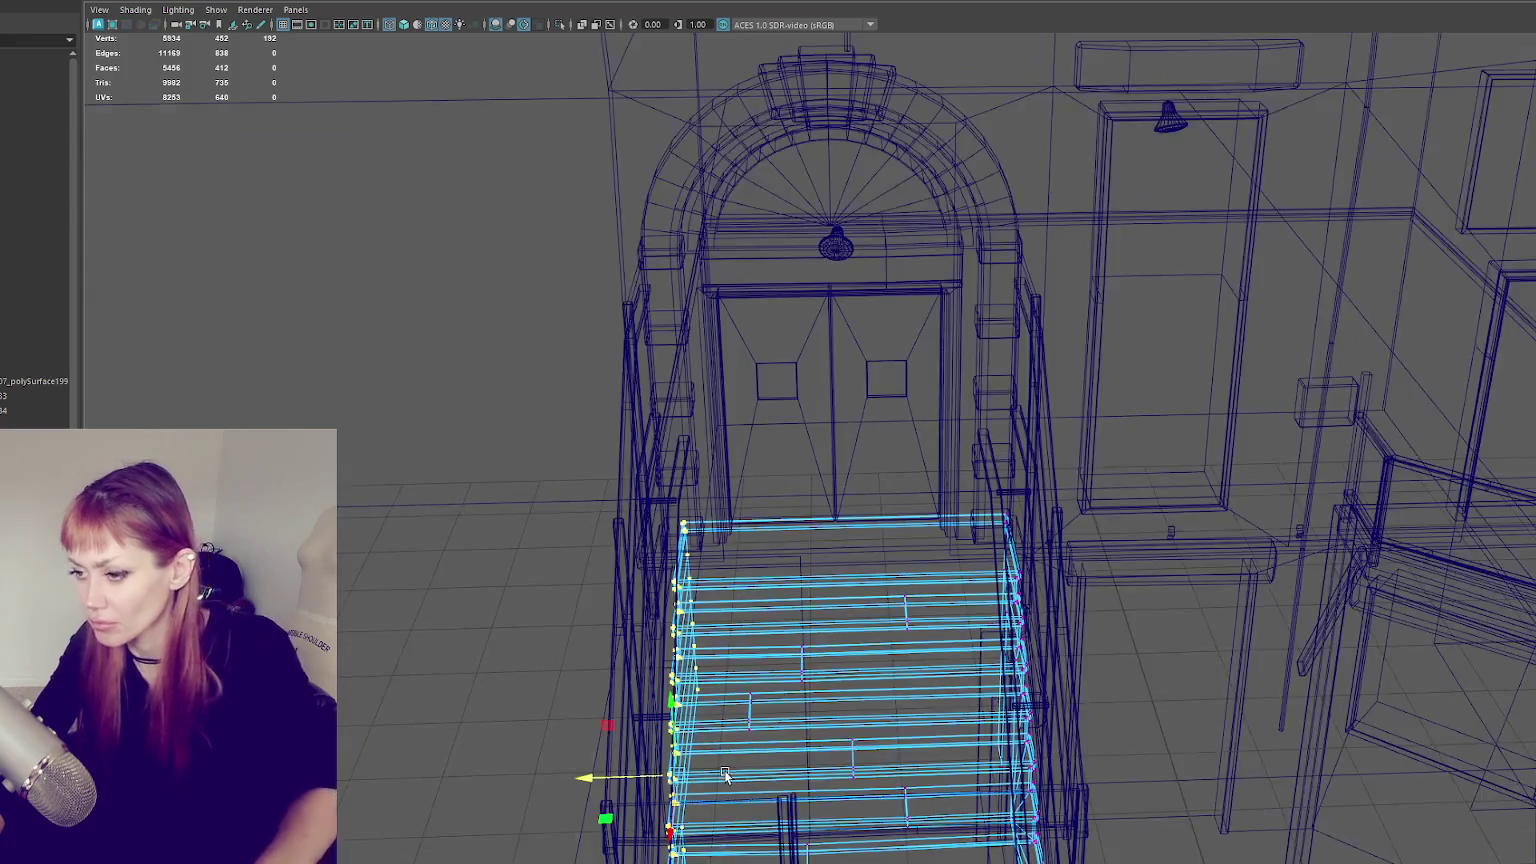
{"action": "key", "text": "6"}
{"action": "mouse_move", "coordinate": [760, 600]}
{"action": "left_mouse_down", "text": "alt"}
{"action": "mouse_move", "coordinate": [872, 553]}
{"action": "mouse_move", "coordinate": [846, 563]}
{"action": "left_mouse_up", "text": "alt"}
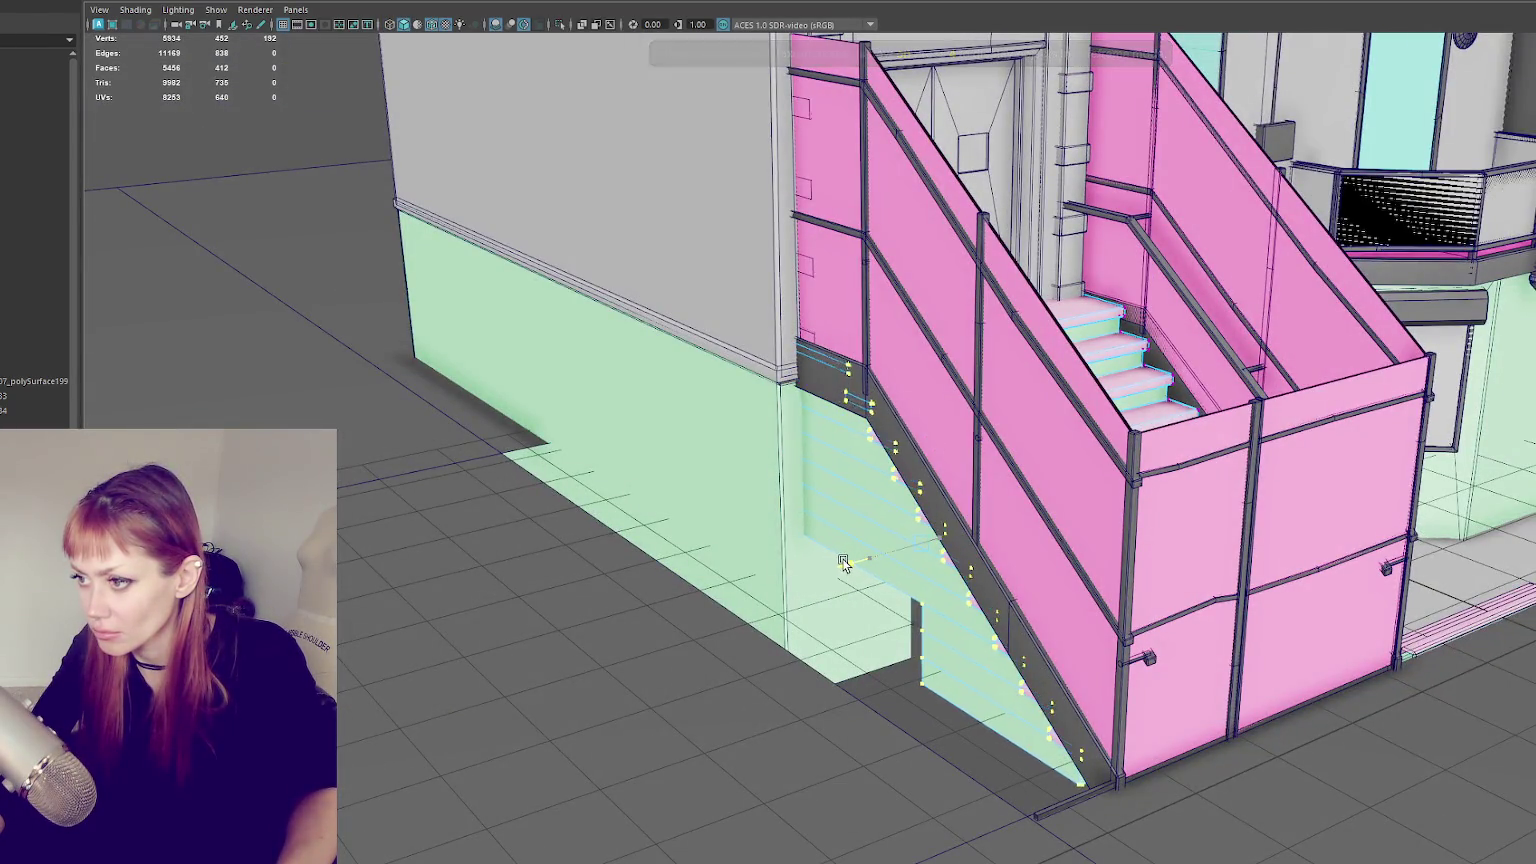
- Extend the side staircase's bottom vertices left to the green wall
{"action": "mouse_move", "coordinate": [846, 563]}
{"action": "left_mouse_down", "text": "alt"}
{"action": "mouse_move", "coordinate": [699, 607]}
{"action": "mouse_move", "coordinate": [653, 535]}
{"action": "mouse_move", "coordinate": [932, 556]}
{"action": "left_mouse_up", "text": "alt"}
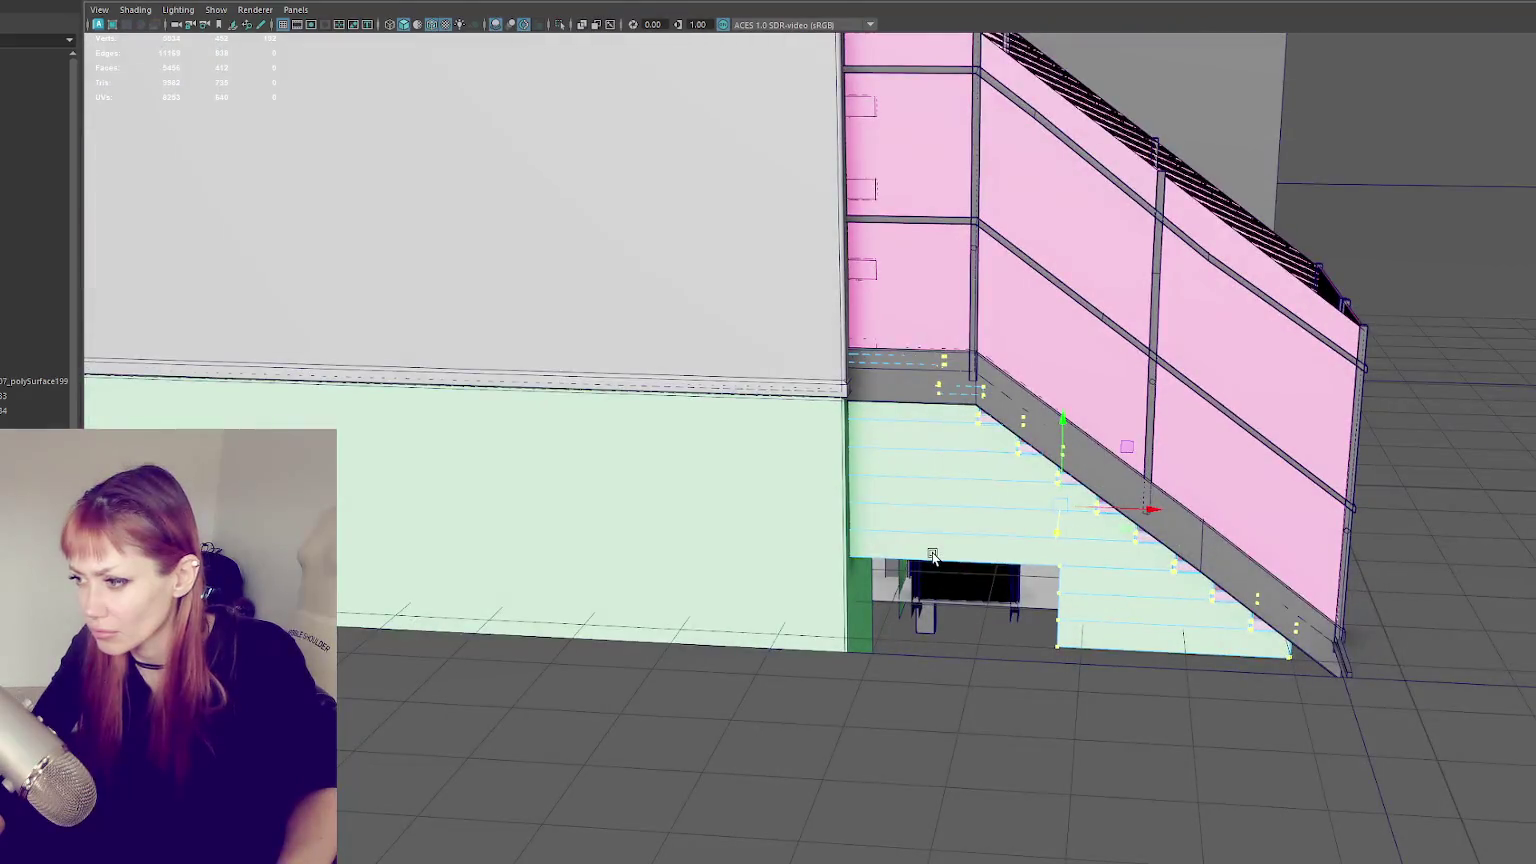
{"action": "right_click", "coordinate": [895, 556]}
{"action": "key", "text": "4"}
{"action": "left_click_drag", "start_coordinate": [1075, 585], "coordinate": [1012, 703]}
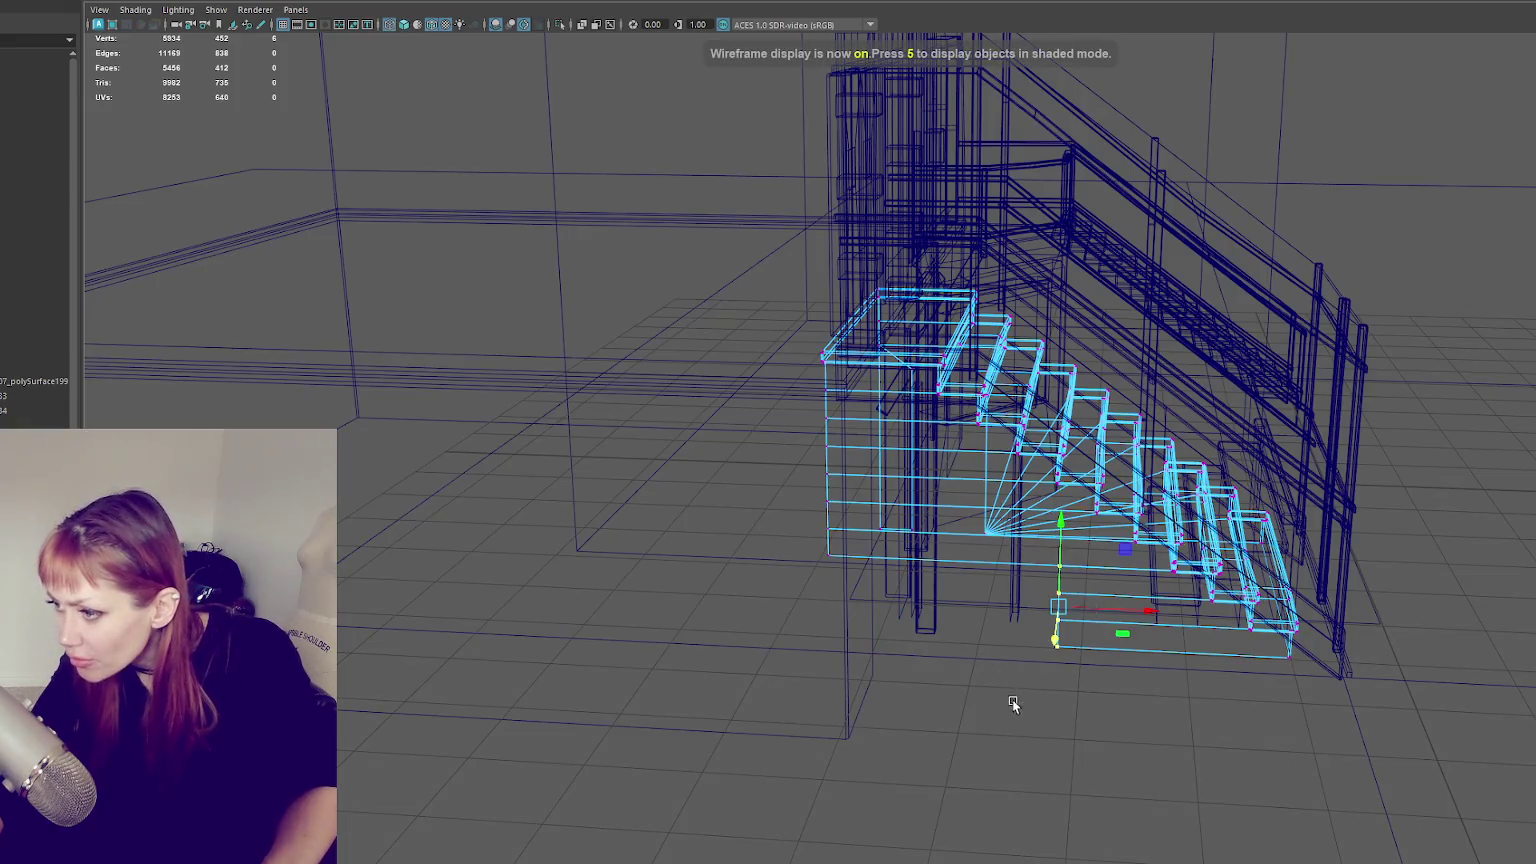
{"action": "key", "text": "6"}
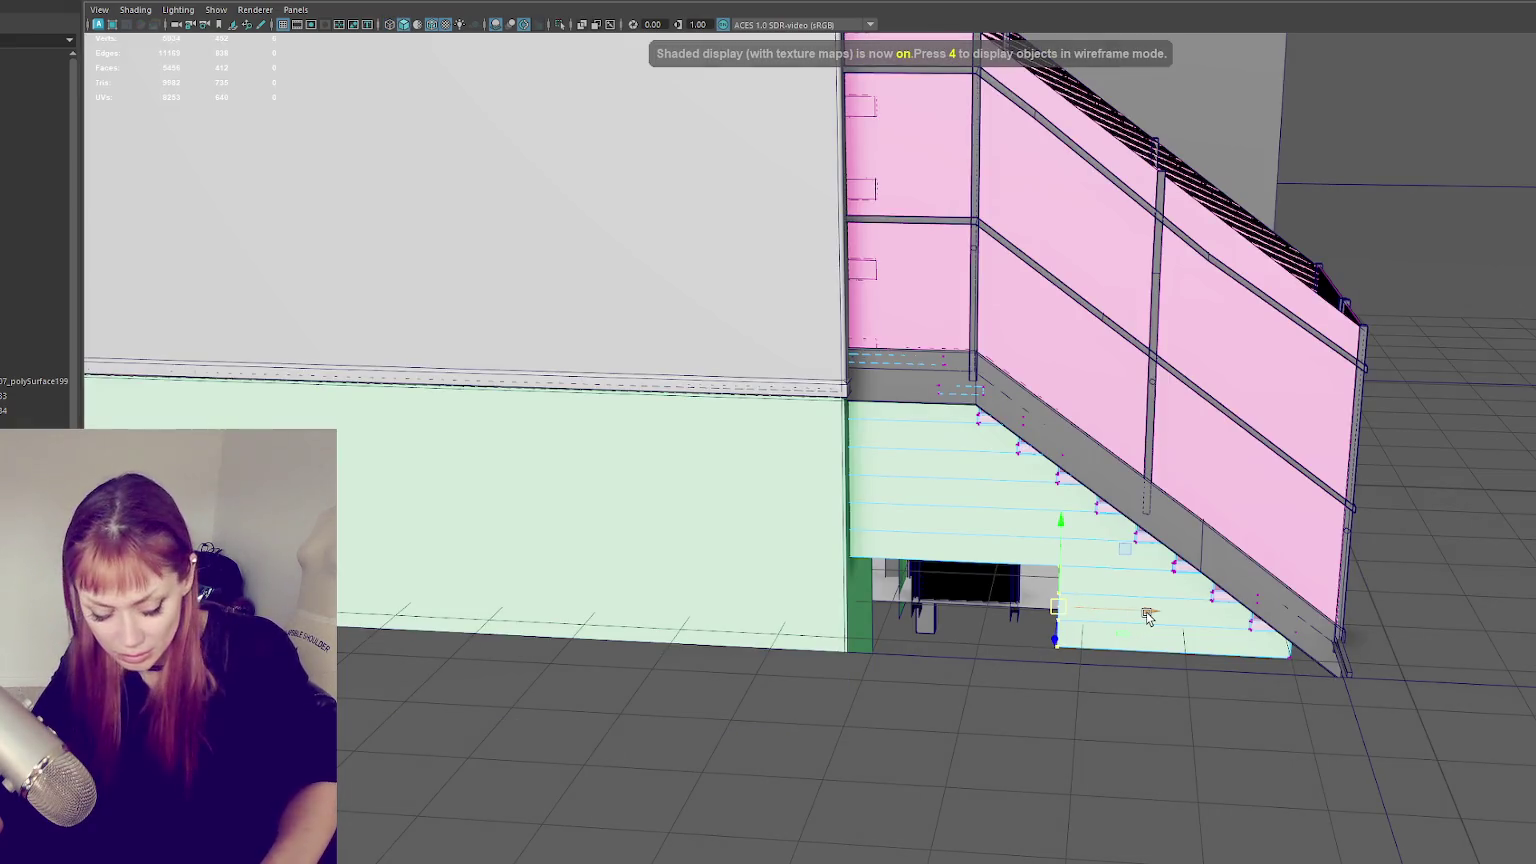
{"action": "left_click_drag", "start_coordinate": [1148, 617], "coordinate": [894, 613]}
- Isolate the stairs with Ctrl+1 and select the top and lower step vertices
{"action": "key", "text": "4"}
{"action": "right_click", "coordinate": [874, 550]}
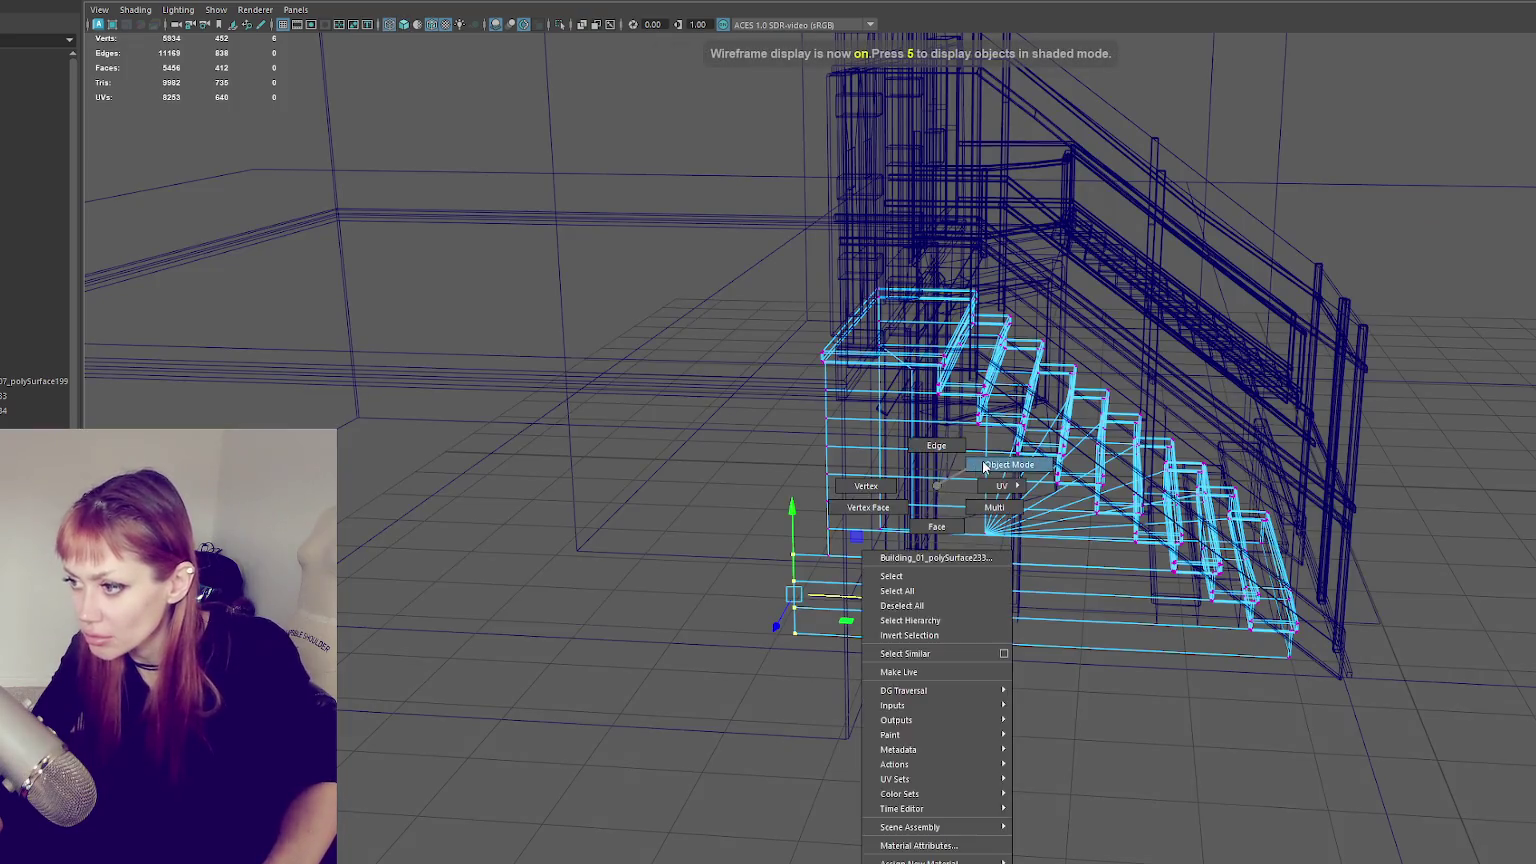
{"action": "left_click", "coordinate": [930, 505]}
{"action": "key", "text": "ctrl+1"}
{"action": "key", "text": "F9"}
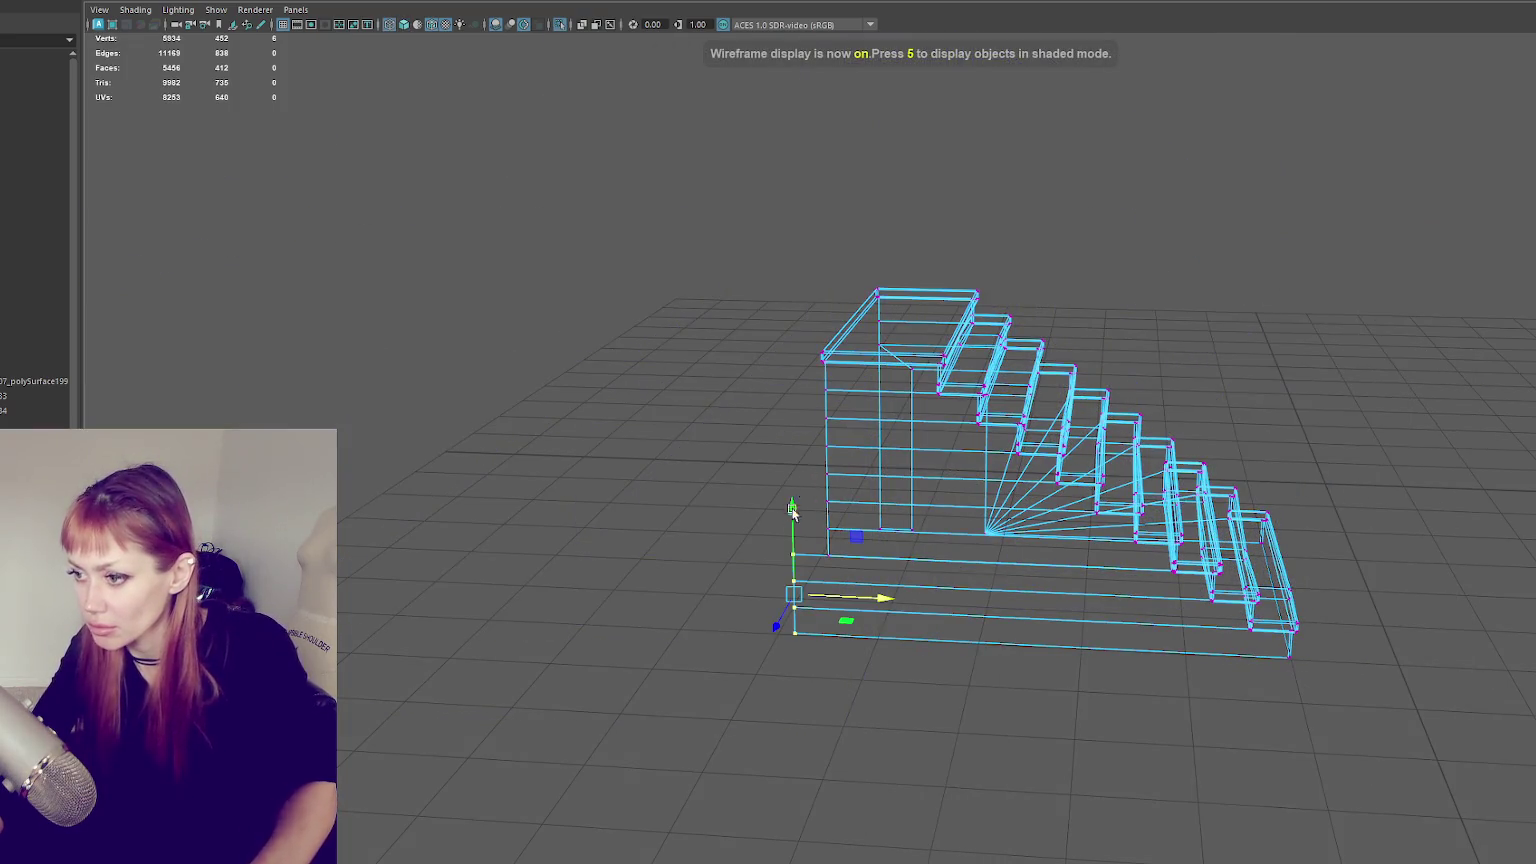
{"action": "mouse_move", "coordinate": [1188, 270]}
{"action": "left_mouse_down", "text": "alt"}
{"action": "mouse_move", "coordinate": [1148, 243]}
{"action": "mouse_move", "coordinate": [922, 247]}
{"action": "mouse_move", "coordinate": [950, 233]}
{"action": "mouse_move", "coordinate": [1292, 233]}
{"action": "left_mouse_up", "text": "alt"}
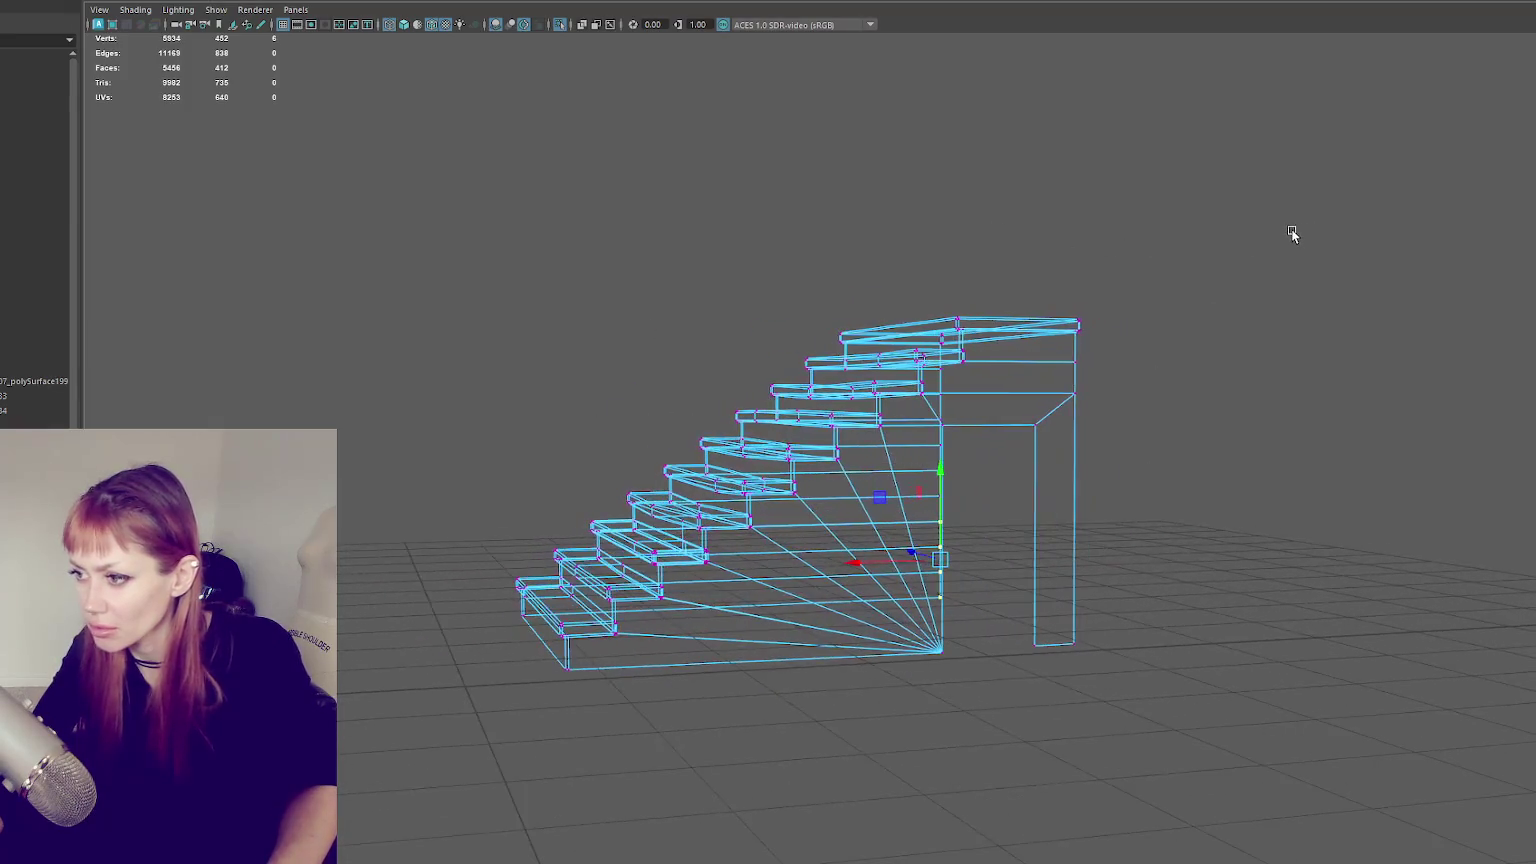
{"action": "left_click_drag", "start_coordinate": [648, 404], "coordinate": [648, 405]}
{"action": "left_click_drag", "start_coordinate": [648, 405], "coordinate": [822, 433], "text": "alt"}
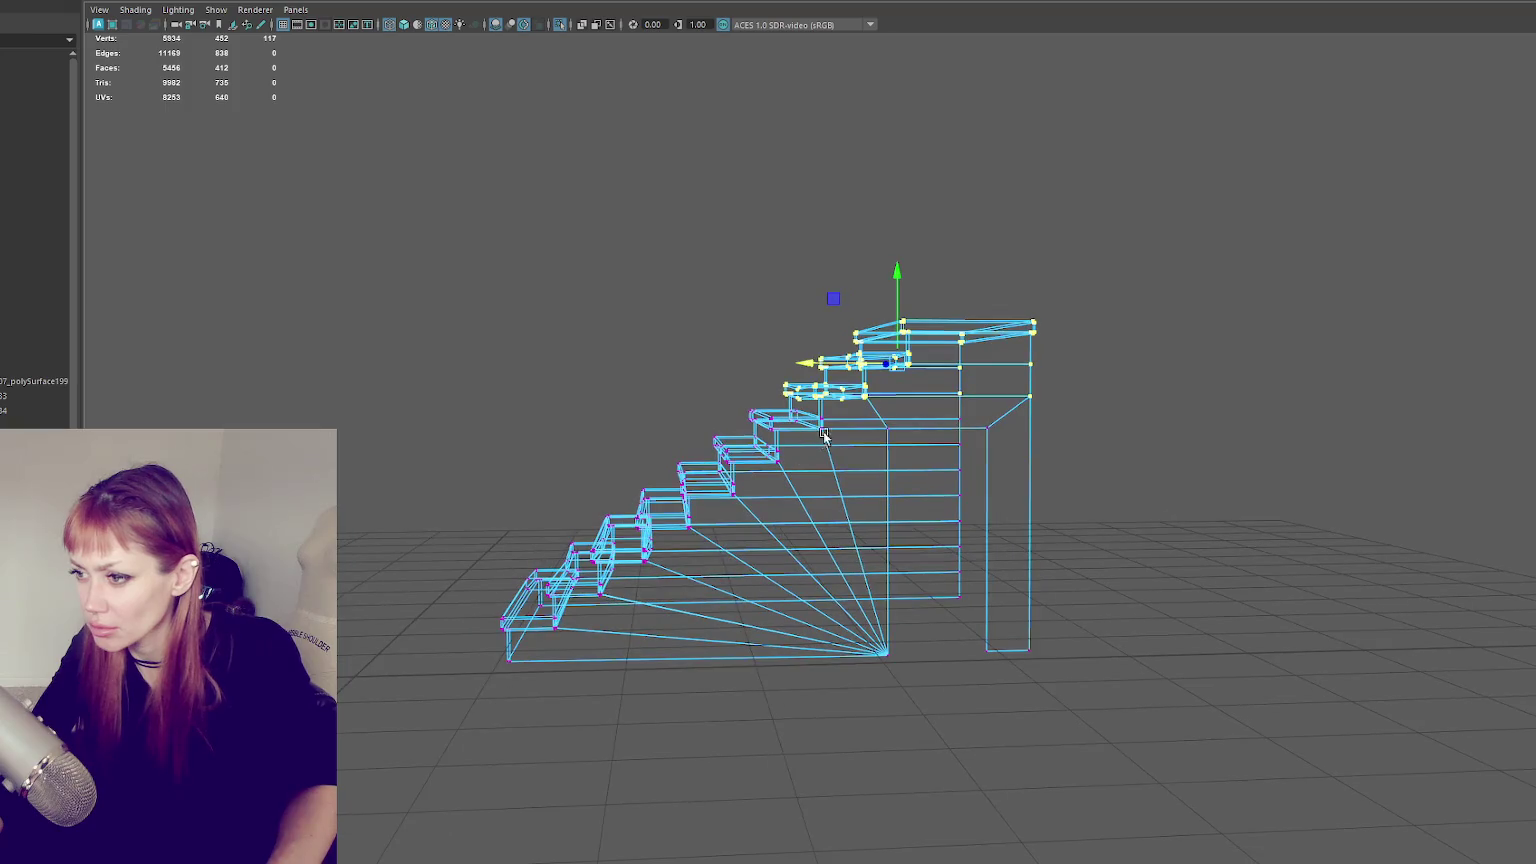
{"action": "left_click_drag", "start_coordinate": [722, 456], "coordinate": [473, 600], "text": "shift"}
- Inspect the isolated stairs, then return to the full scene and select the staircase
{"action": "key", "text": "6"}
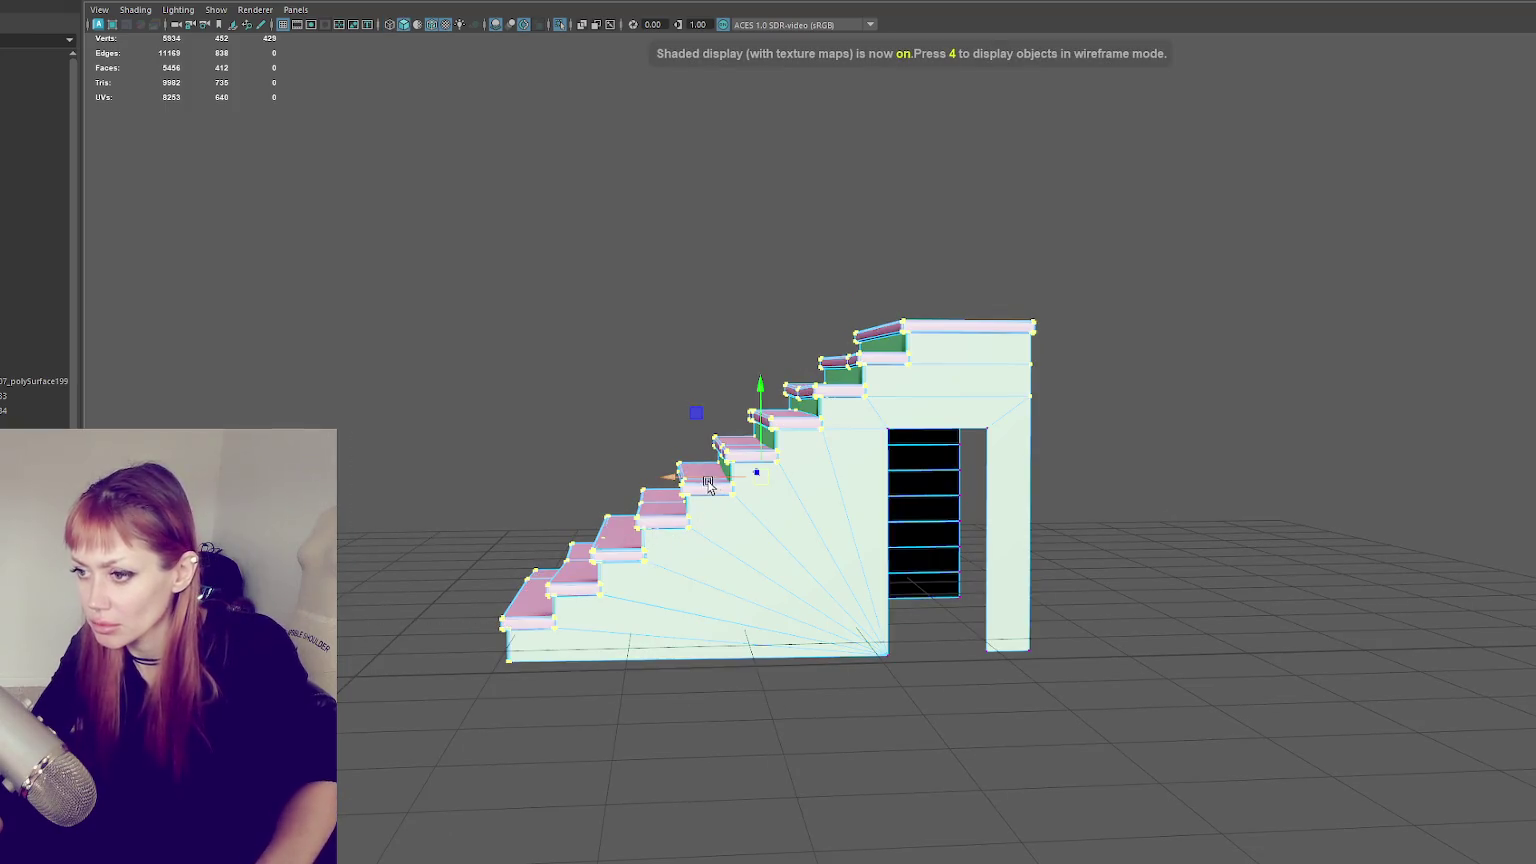
{"action": "left_click_drag", "start_coordinate": [706, 485], "coordinate": [970, 421], "text": "alt"}
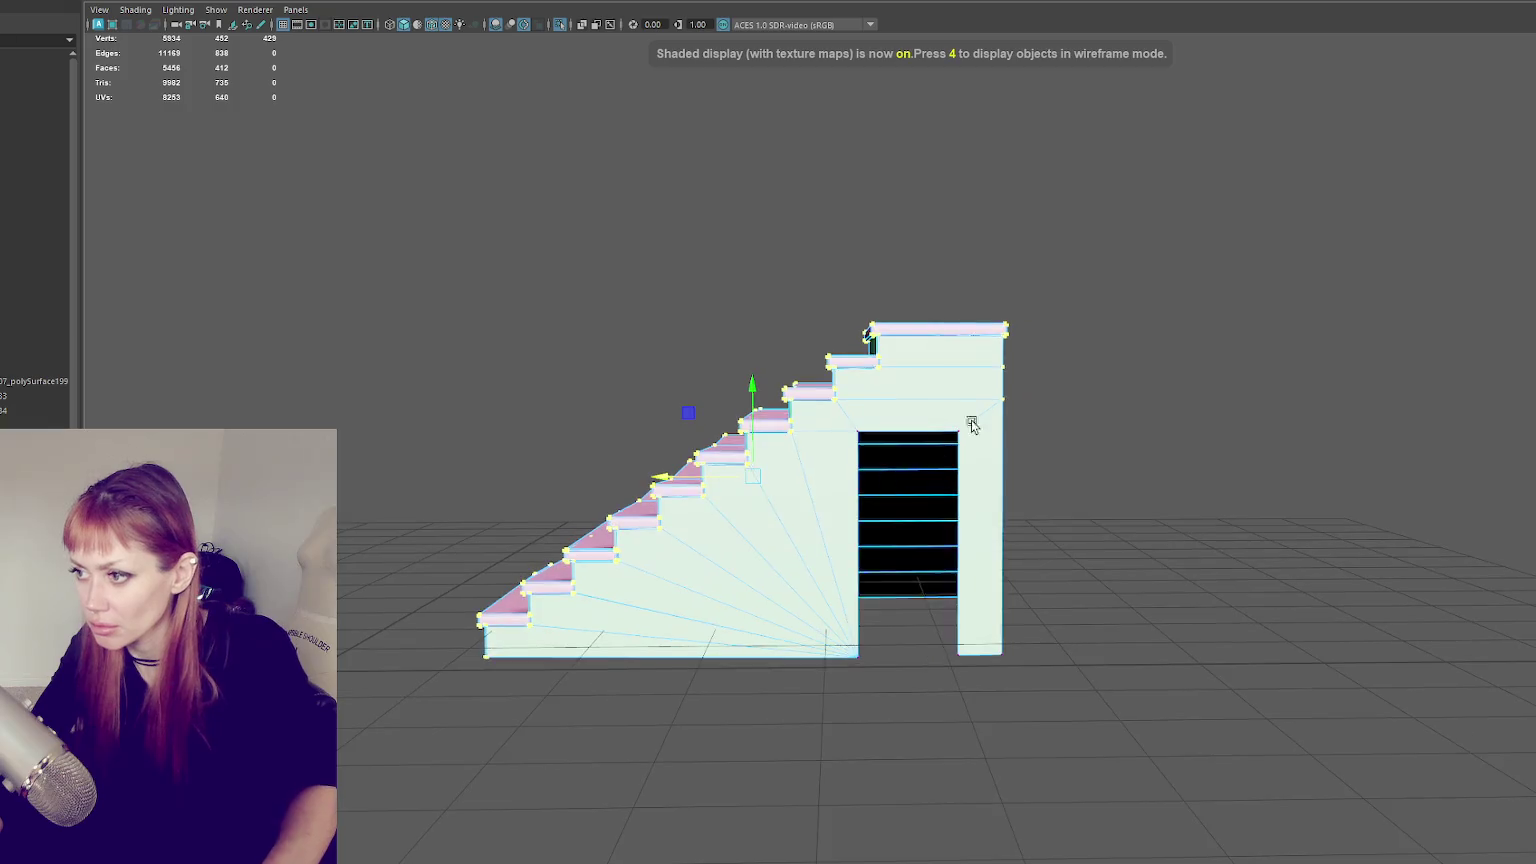
{"action": "key", "text": "4"}
{"action": "left_click_drag", "start_coordinate": [1089, 260], "coordinate": [941, 401]}
{"action": "key", "text": "6"}
{"action": "left_click_drag", "start_coordinate": [641, 481], "coordinate": [373, 315], "text": "alt"}
{"action": "right_click_drag", "start_coordinate": [373, 315], "coordinate": [557, 247]}
{"action": "left_click_drag", "start_coordinate": [557, 247], "coordinate": [1079, 700], "text": "alt"}
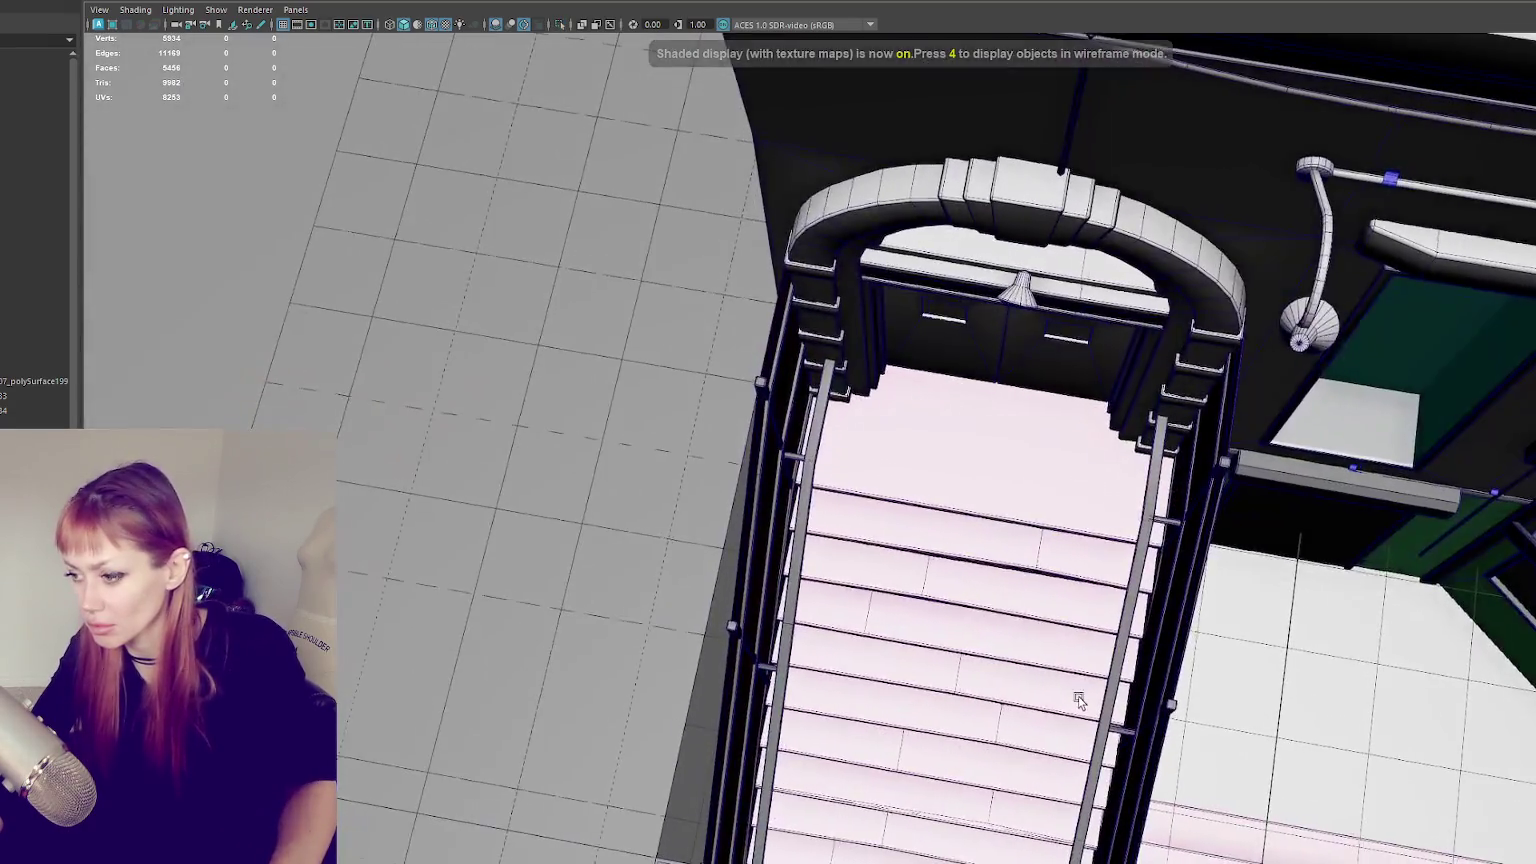
{"action": "left_click", "coordinate": [1079, 700]}
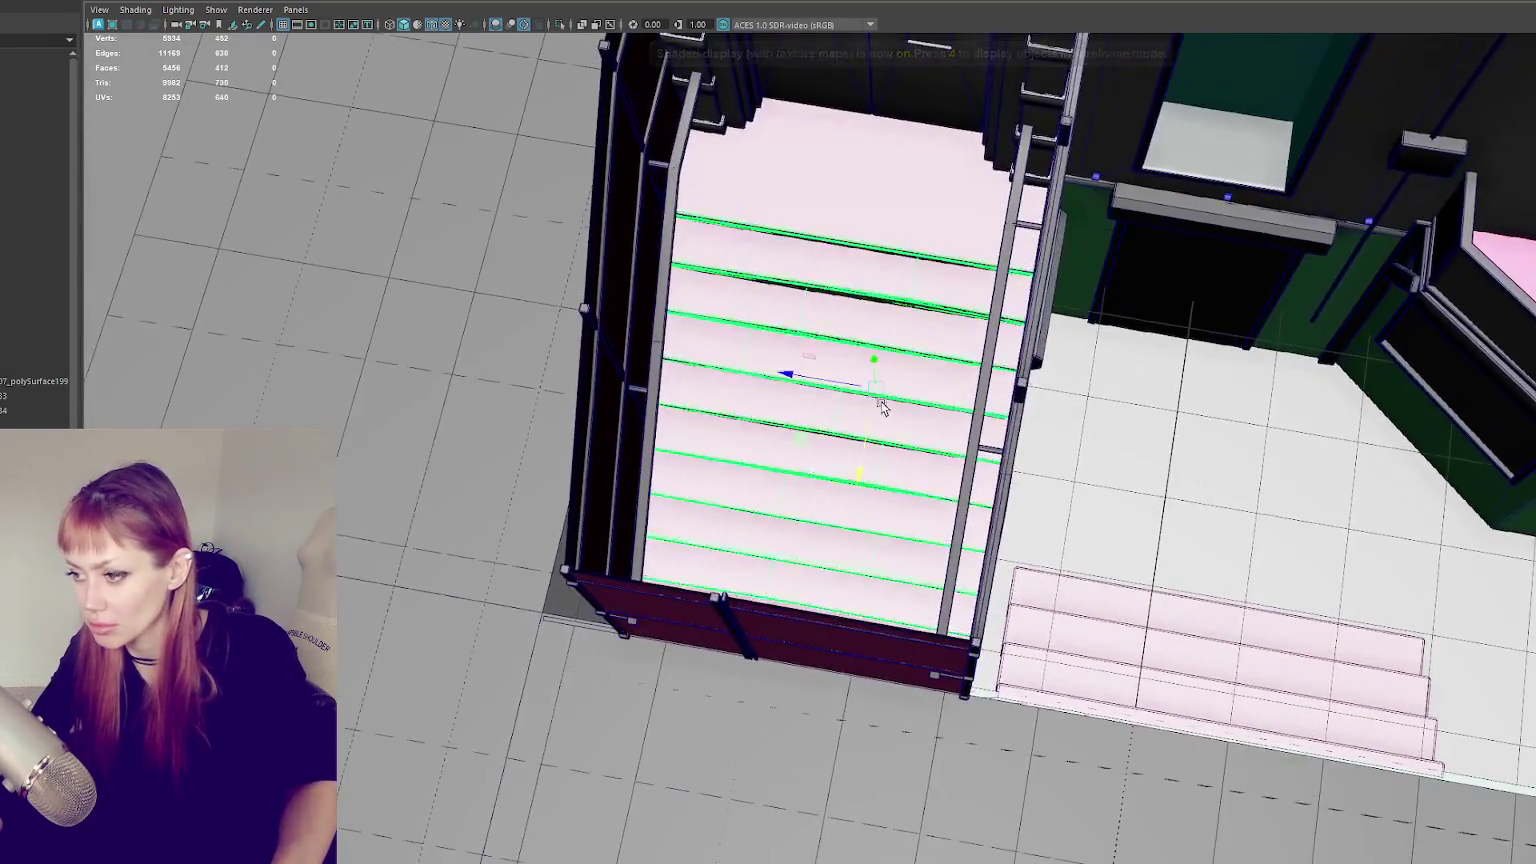
- Slide the green wall piece along its axis beside the entrance stairs
{"action": "mouse_move", "coordinate": [885, 401]}
{"action": "left_mouse_down", "text": "alt"}
{"action": "mouse_move", "coordinate": [1094, 360]}
{"action": "mouse_move", "coordinate": [996, 383]}
{"action": "left_mouse_up", "text": "alt"}
{"action": "scroll", "coordinate": [1094, 360], "scroll_direction": "down", "scroll_amount": 3}
{"action": "scroll", "coordinate": [842, 428], "scroll_direction": "up", "scroll_amount": 2}
{"action": "scroll", "coordinate": [842, 428], "scroll_direction": "down", "scroll_amount": 5}
{"action": "right_click_drag", "start_coordinate": [566, 446], "coordinate": [538, 377]}
{"action": "scroll", "coordinate": [593, 322], "scroll_direction": "down", "scroll_amount": 2}
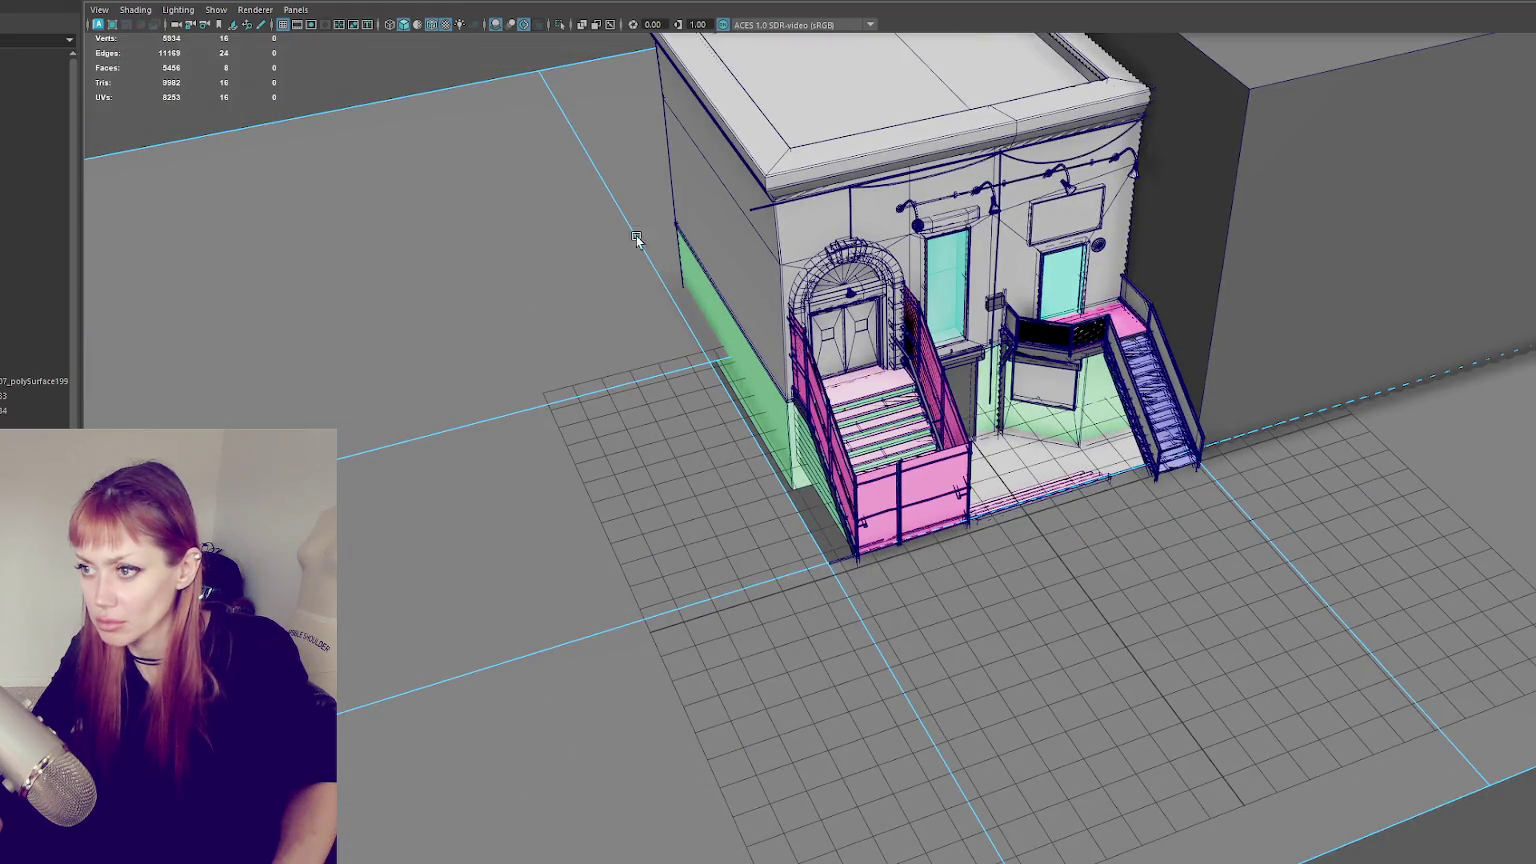
{"action": "scroll", "coordinate": [750, 445], "scroll_direction": "down", "scroll_amount": 3}
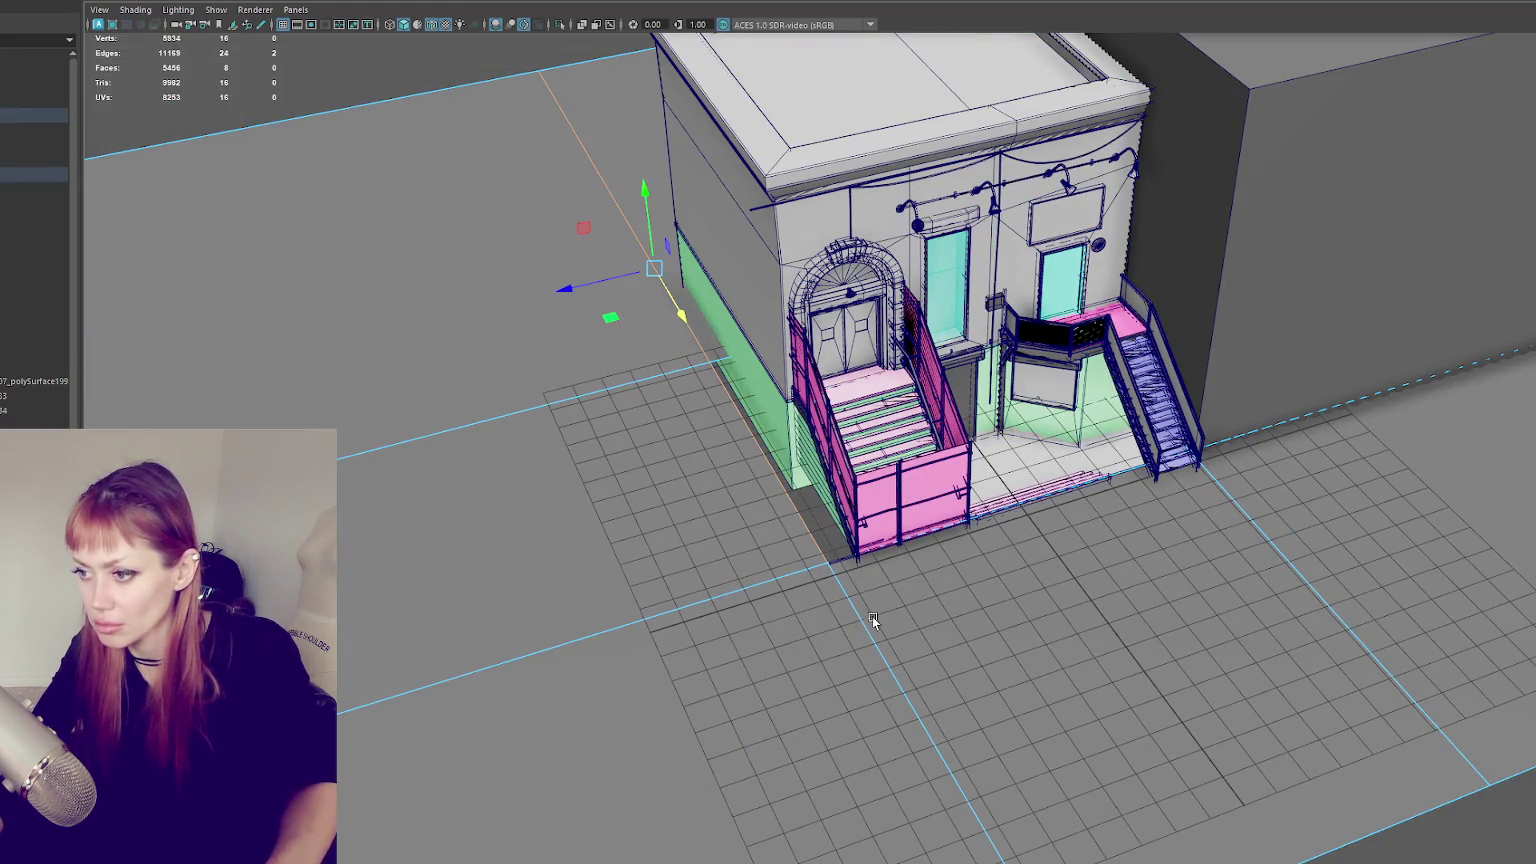
{"action": "scroll", "coordinate": [830, 615], "scroll_direction": "up", "scroll_amount": 3}
{"action": "scroll", "coordinate": [785, 615], "scroll_direction": "up", "scroll_amount": 2}
{"action": "mouse_move", "coordinate": [530, 342]}
{"action": "left_mouse_down"}
{"action": "mouse_move", "coordinate": [562, 337]}
{"action": "mouse_move", "coordinate": [733, 586]}
{"action": "left_mouse_up"}
- Select the pink wall's bottom edge and its left-end vertex
{"action": "left_click", "coordinate": [733, 586]}
{"action": "left_click", "coordinate": [705, 592]}
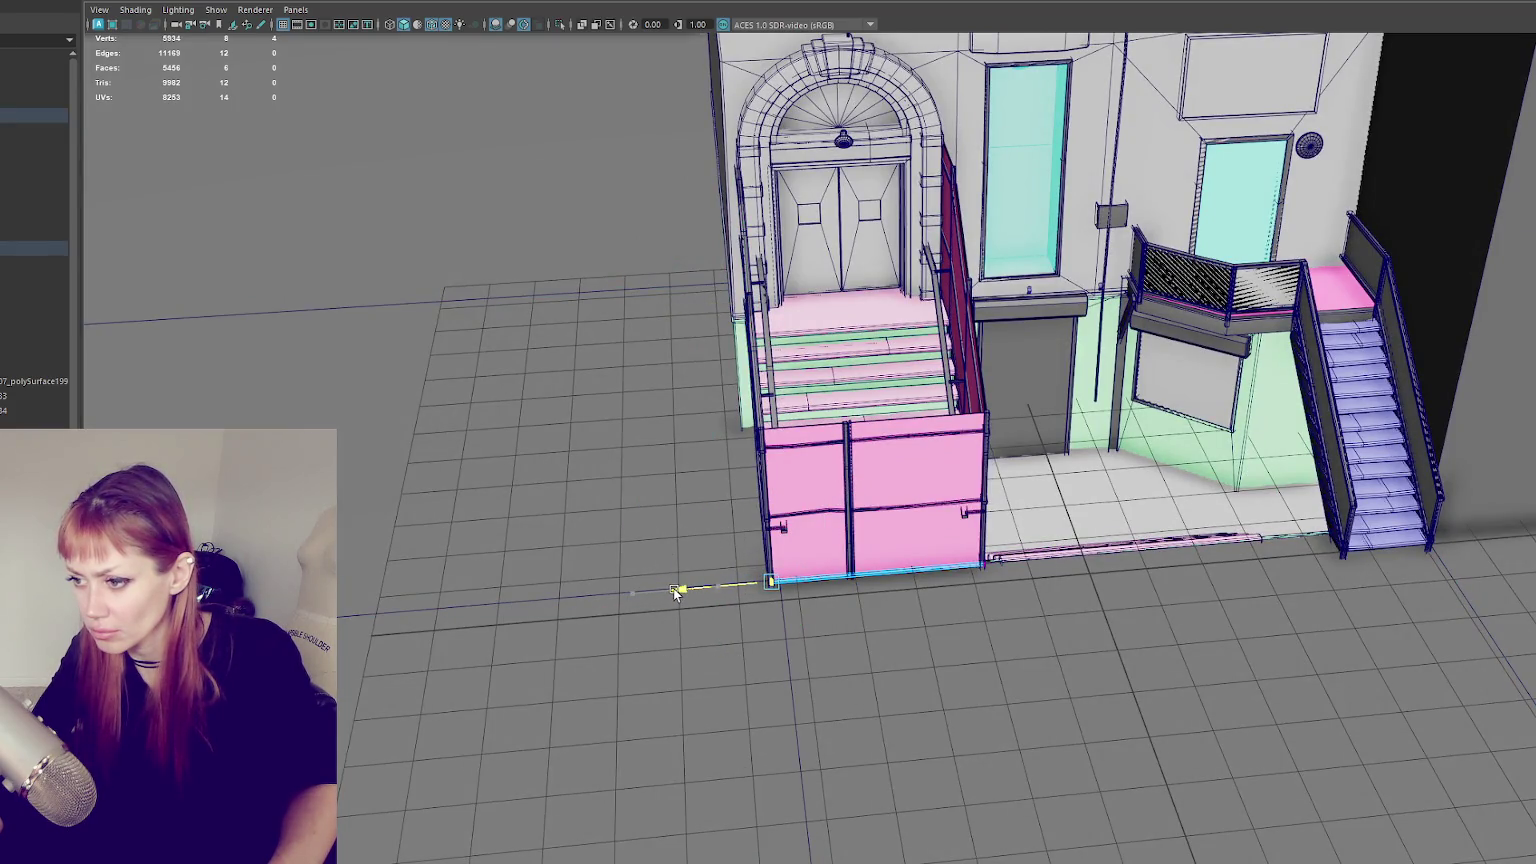
{"action": "scroll", "coordinate": [675, 592], "scroll_direction": "down", "scroll_amount": 3}
{"action": "left_click_drag", "start_coordinate": [722, 584], "coordinate": [638, 572], "text": "alt"}
{"action": "mouse_move", "coordinate": [638, 572]}
{"action": "right_mouse_down", "text": "alt"}
{"action": "mouse_move", "coordinate": [933, 493]}
{"action": "mouse_move", "coordinate": [960, 470]}
{"action": "right_mouse_up", "text": "alt"}
{"action": "scroll", "coordinate": [900, 500], "scroll_direction": "up", "scroll_amount": 2}
- Switch the stair mesh to vertex mode and select the vertices near the doorway
{"action": "left_click_drag", "start_coordinate": [900, 500], "coordinate": [869, 503], "text": "alt"}
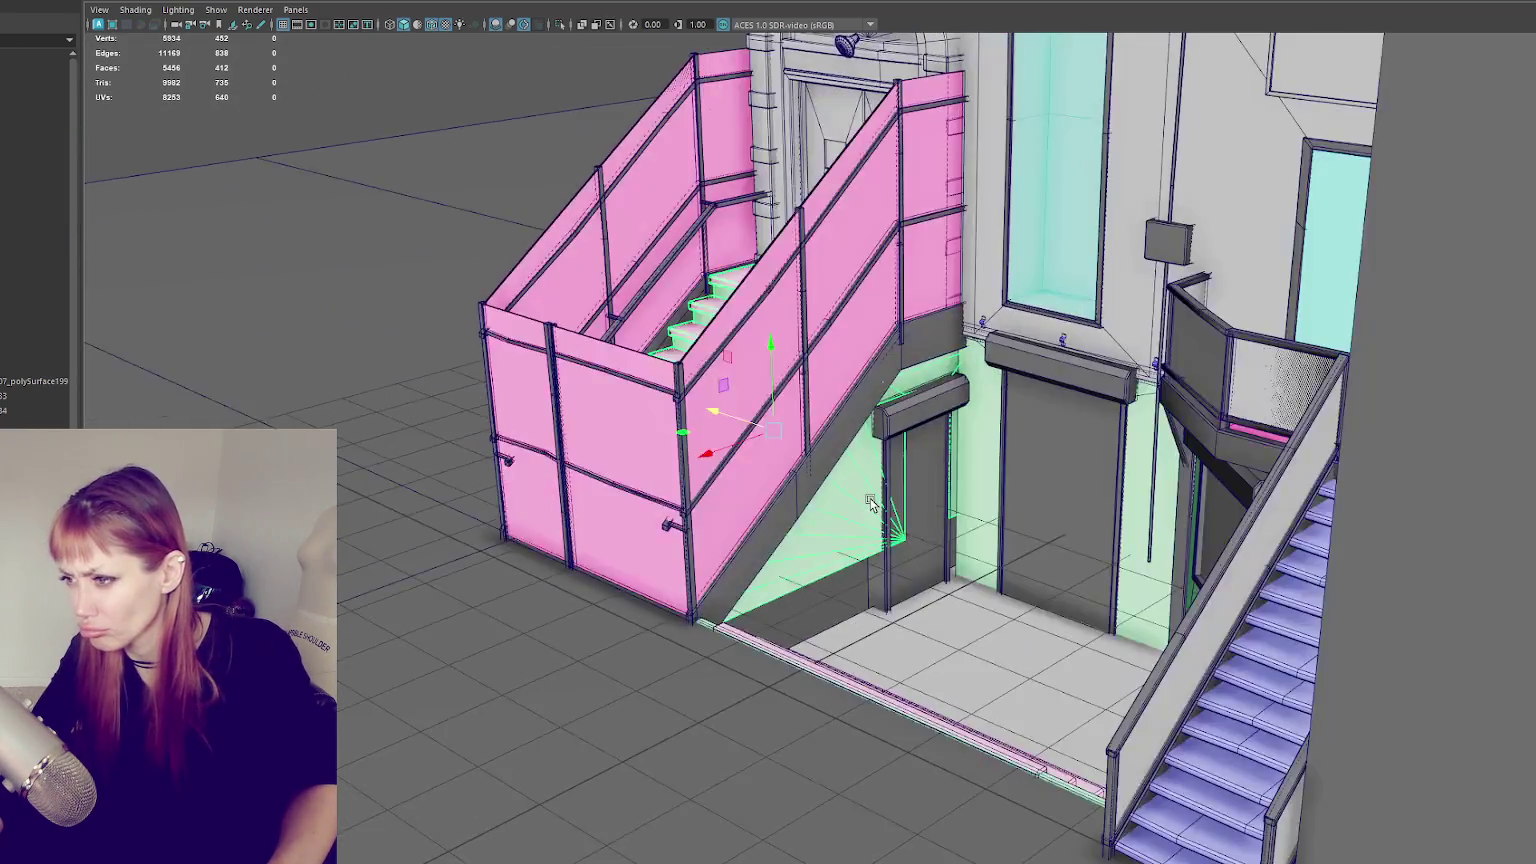
{"action": "right_click_drag", "start_coordinate": [836, 503], "coordinate": [793, 503]}
{"action": "left_click_drag", "start_coordinate": [793, 503], "coordinate": [901, 406], "text": "alt"}
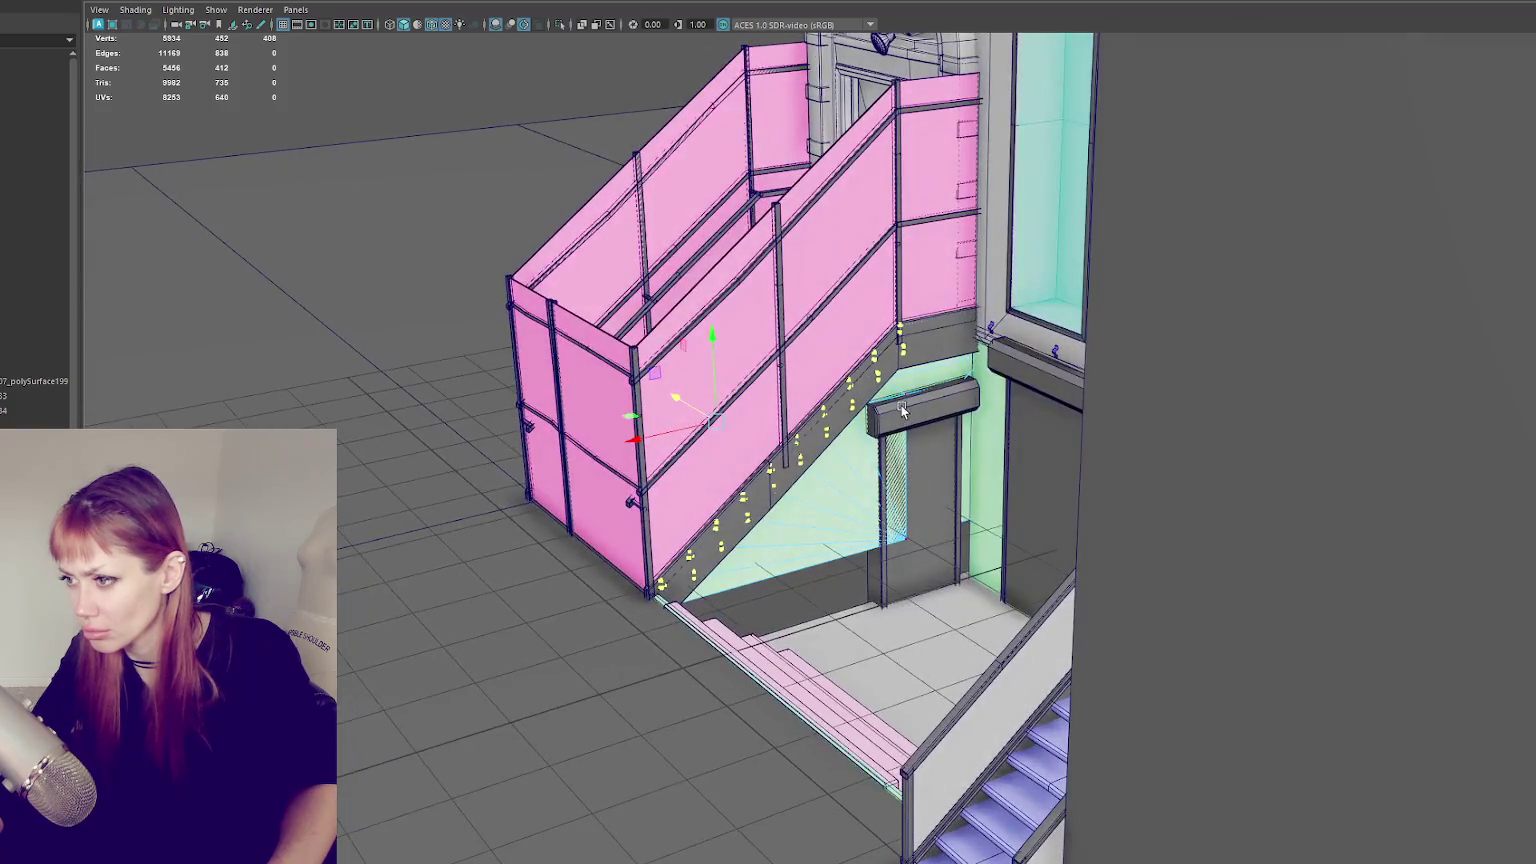
{"action": "key", "text": "4"}
{"action": "left_click_drag", "start_coordinate": [922, 514], "coordinate": [855, 400]}
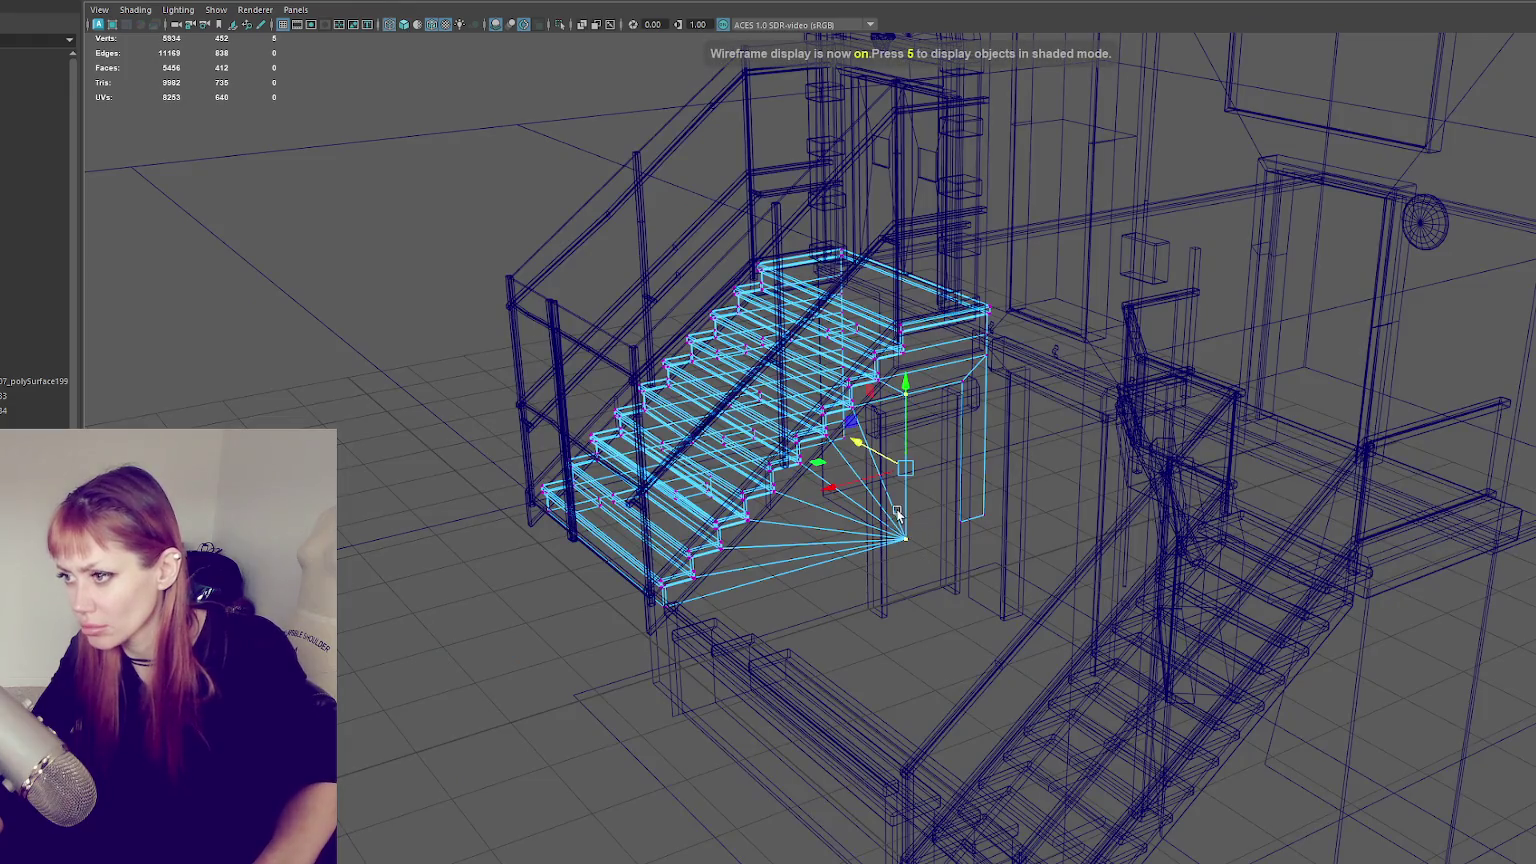
- Slide the stair side vertices onto the door-frame edge so the green fan clears the door
{"action": "key", "text": "5"}
{"action": "scroll", "coordinate": [888, 497], "scroll_direction": "up", "scroll_amount": 3}
{"action": "middle_click_drag", "start_coordinate": [824, 480], "coordinate": [782, 490]}
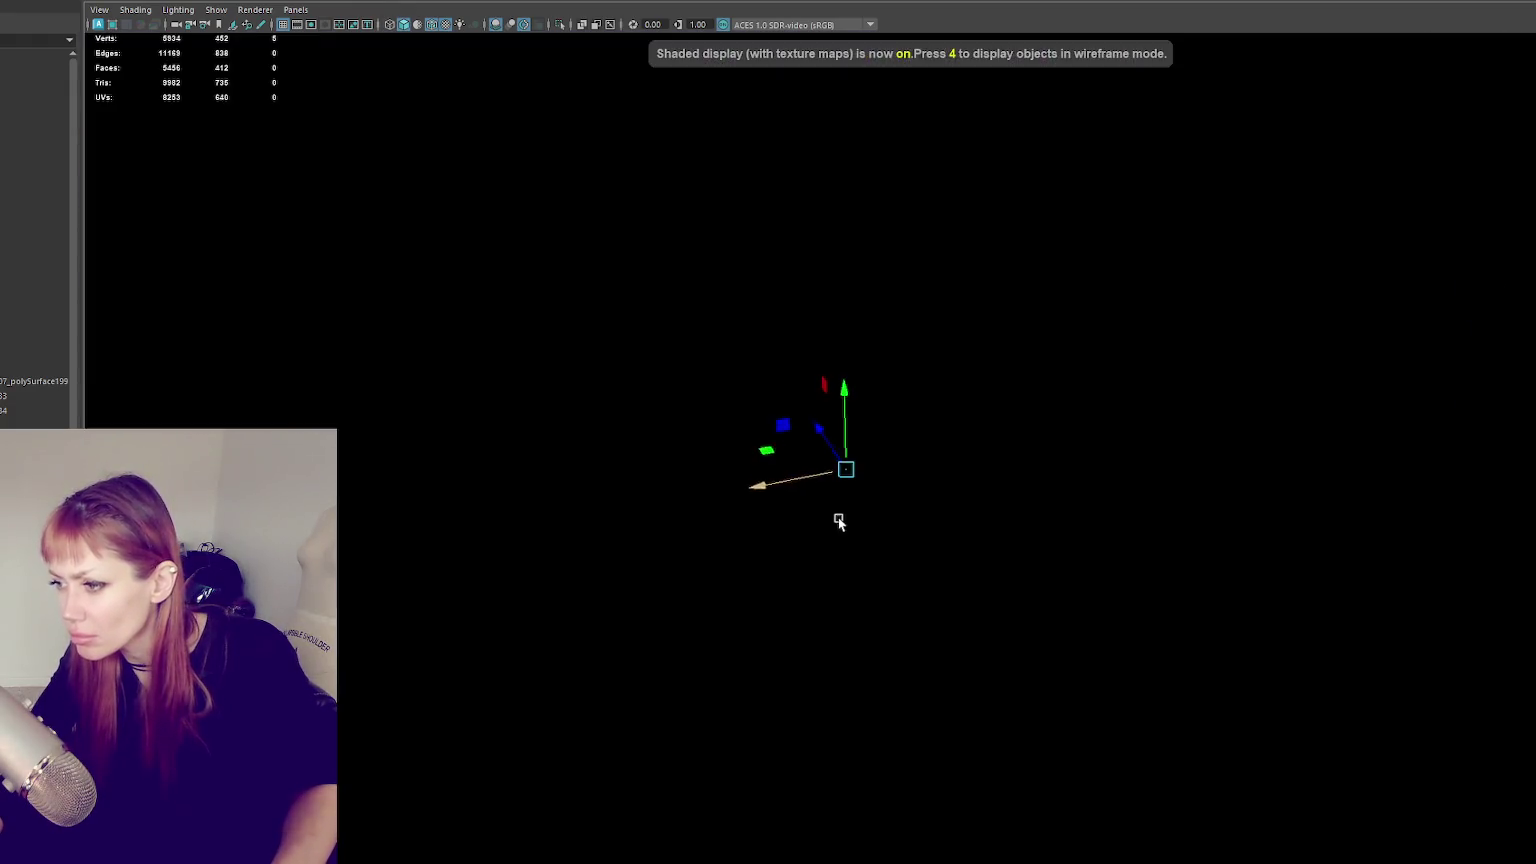
{"action": "mouse_move", "coordinate": [838, 517]}
{"action": "left_mouse_down", "text": "alt"}
{"action": "mouse_move", "coordinate": [955, 477]}
{"action": "mouse_move", "coordinate": [1015, 280]}
{"action": "left_mouse_up", "text": "alt"}
{"action": "scroll", "coordinate": [863, 515], "scroll_direction": "down", "scroll_amount": 2}
{"action": "key", "text": "4"}
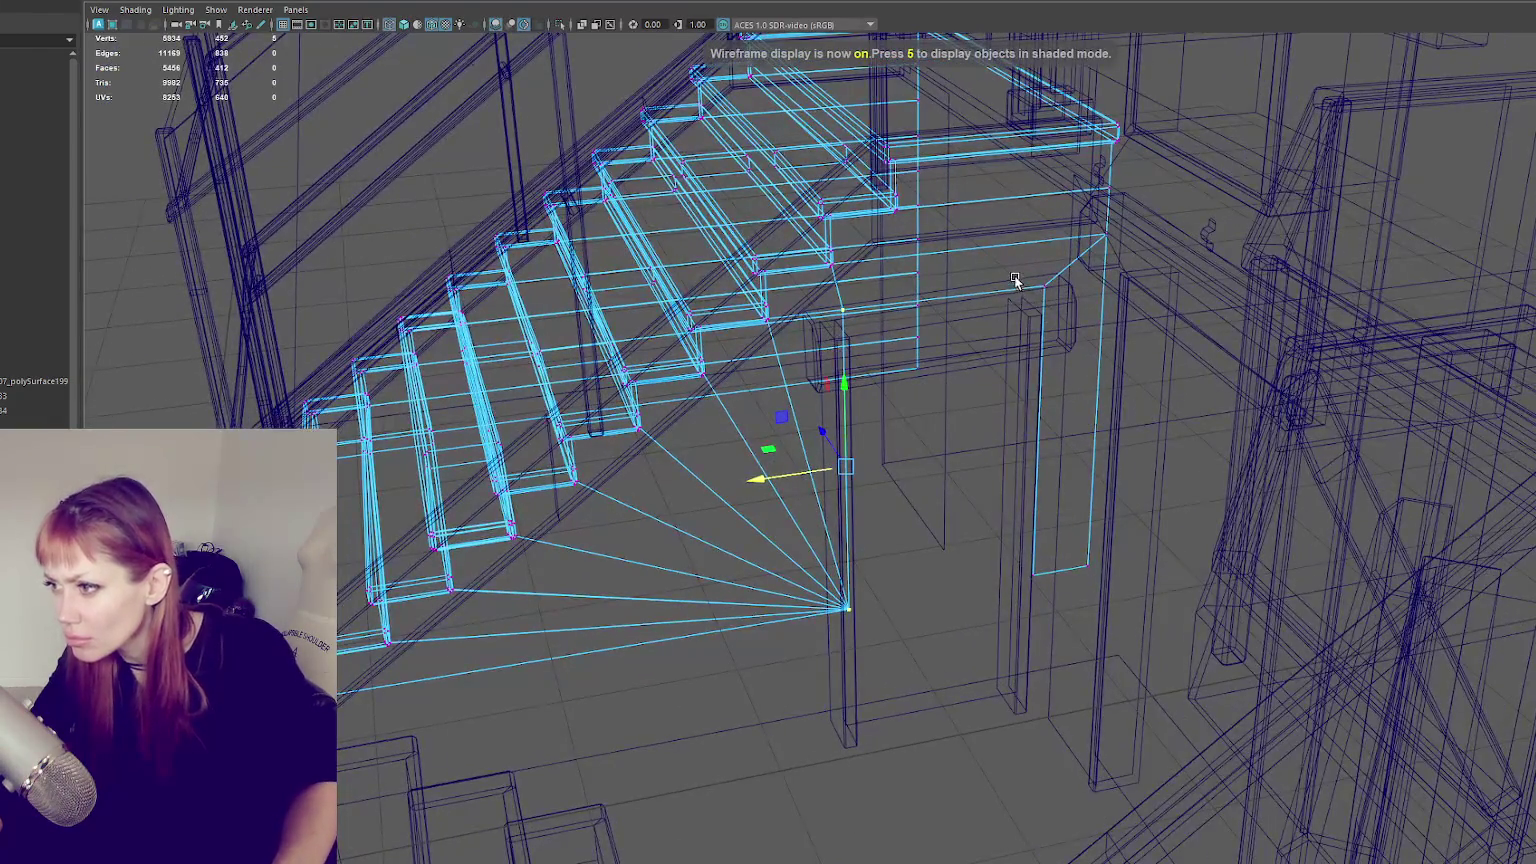
{"action": "left_click_drag", "start_coordinate": [1041, 604], "coordinate": [1041, 604]}
{"action": "left_click_drag", "start_coordinate": [962, 446], "coordinate": [950, 455]}
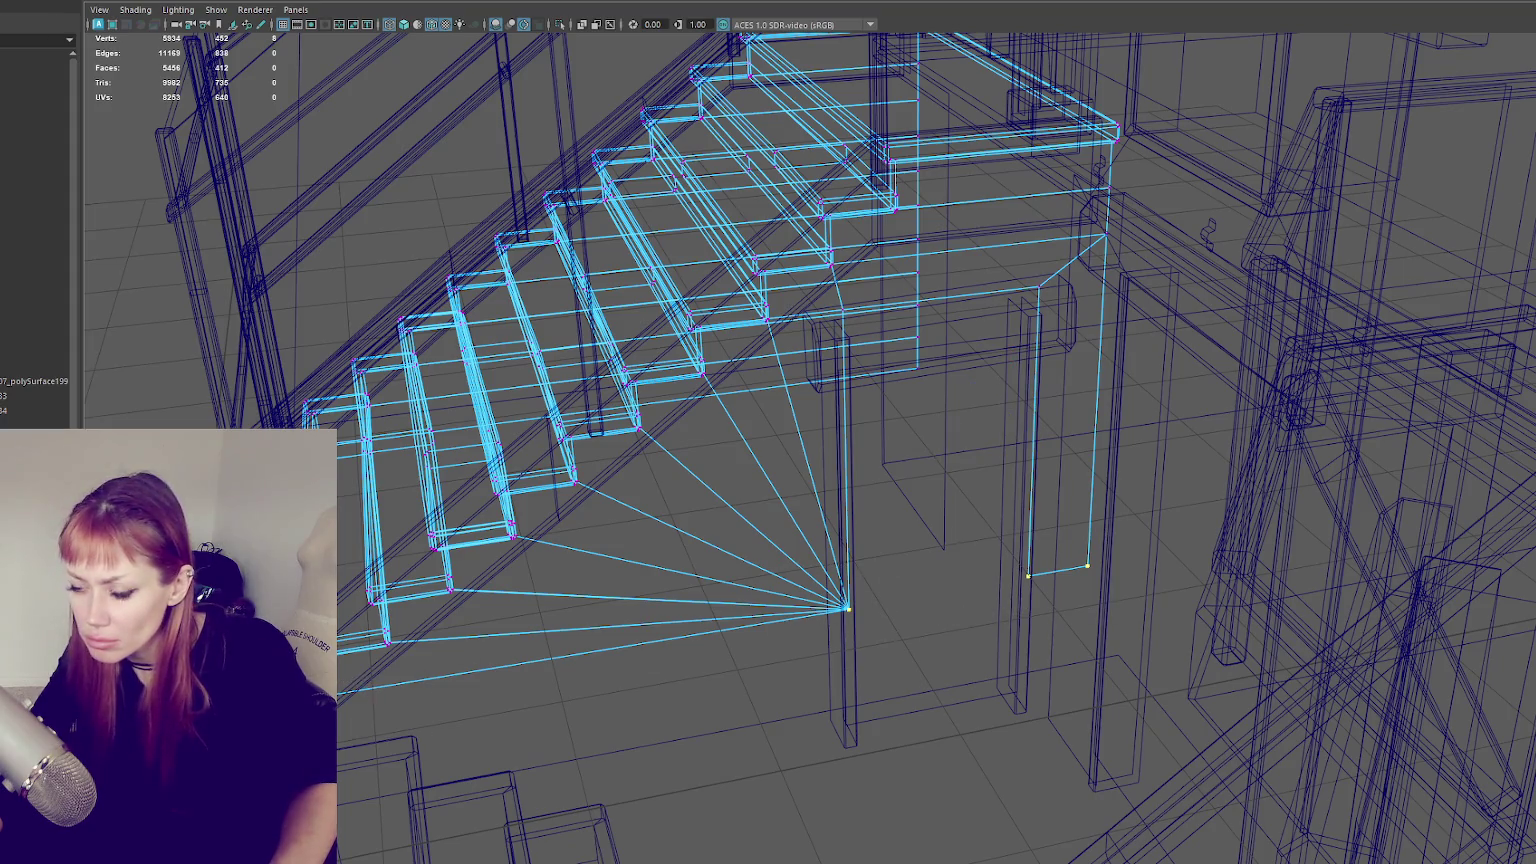
- Preview the staircase under scene lighting (7), then return to default lighting
{"action": "left_click_drag", "start_coordinate": [880, 620], "coordinate": [944, 660], "text": "alt"}
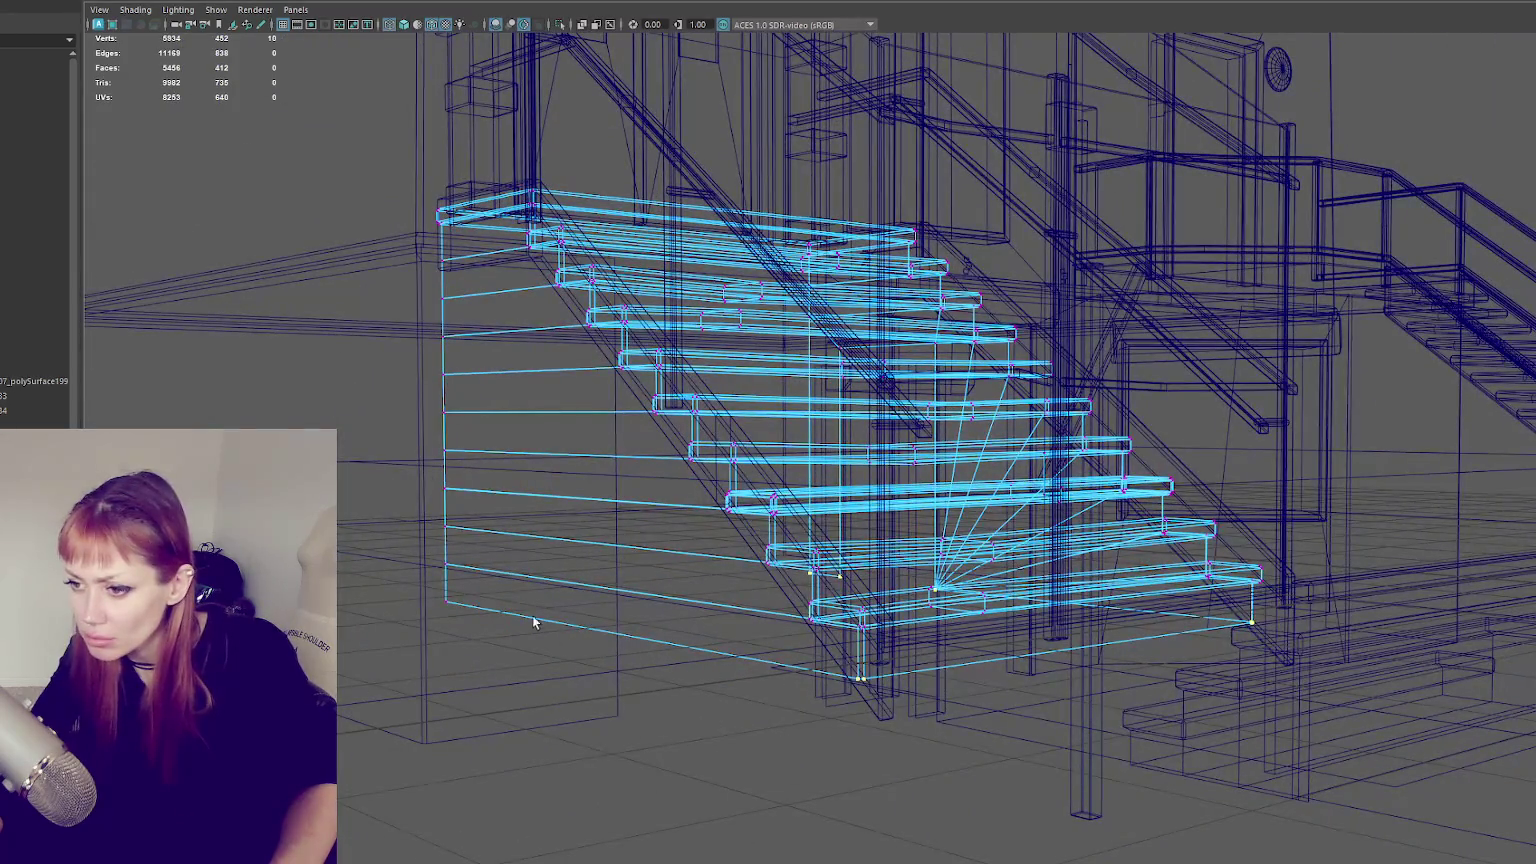
{"action": "mouse_move", "coordinate": [644, 662]}
{"action": "left_mouse_down", "text": "alt"}
{"action": "mouse_move", "coordinate": [713, 676]}
{"action": "mouse_move", "coordinate": [850, 612]}
{"action": "left_mouse_up", "text": "alt"}
{"action": "key", "text": "6"}
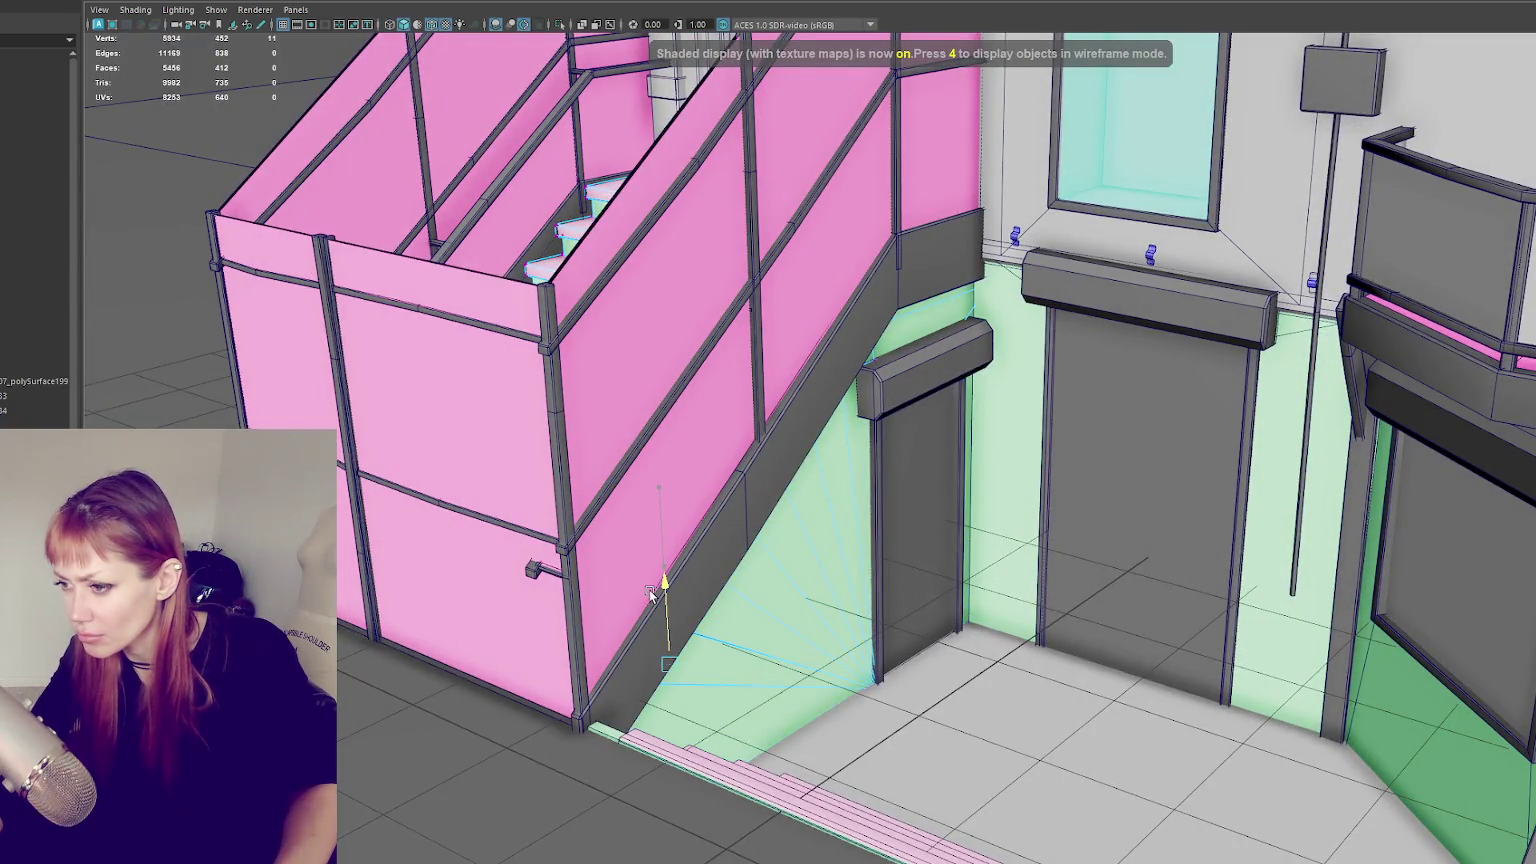
{"action": "mouse_move", "coordinate": [655, 612]}
{"action": "left_mouse_down", "text": "alt"}
{"action": "mouse_move", "coordinate": [827, 643]}
{"action": "mouse_move", "coordinate": [779, 678]}
{"action": "left_mouse_up", "text": "alt"}
{"action": "key", "text": "7"}
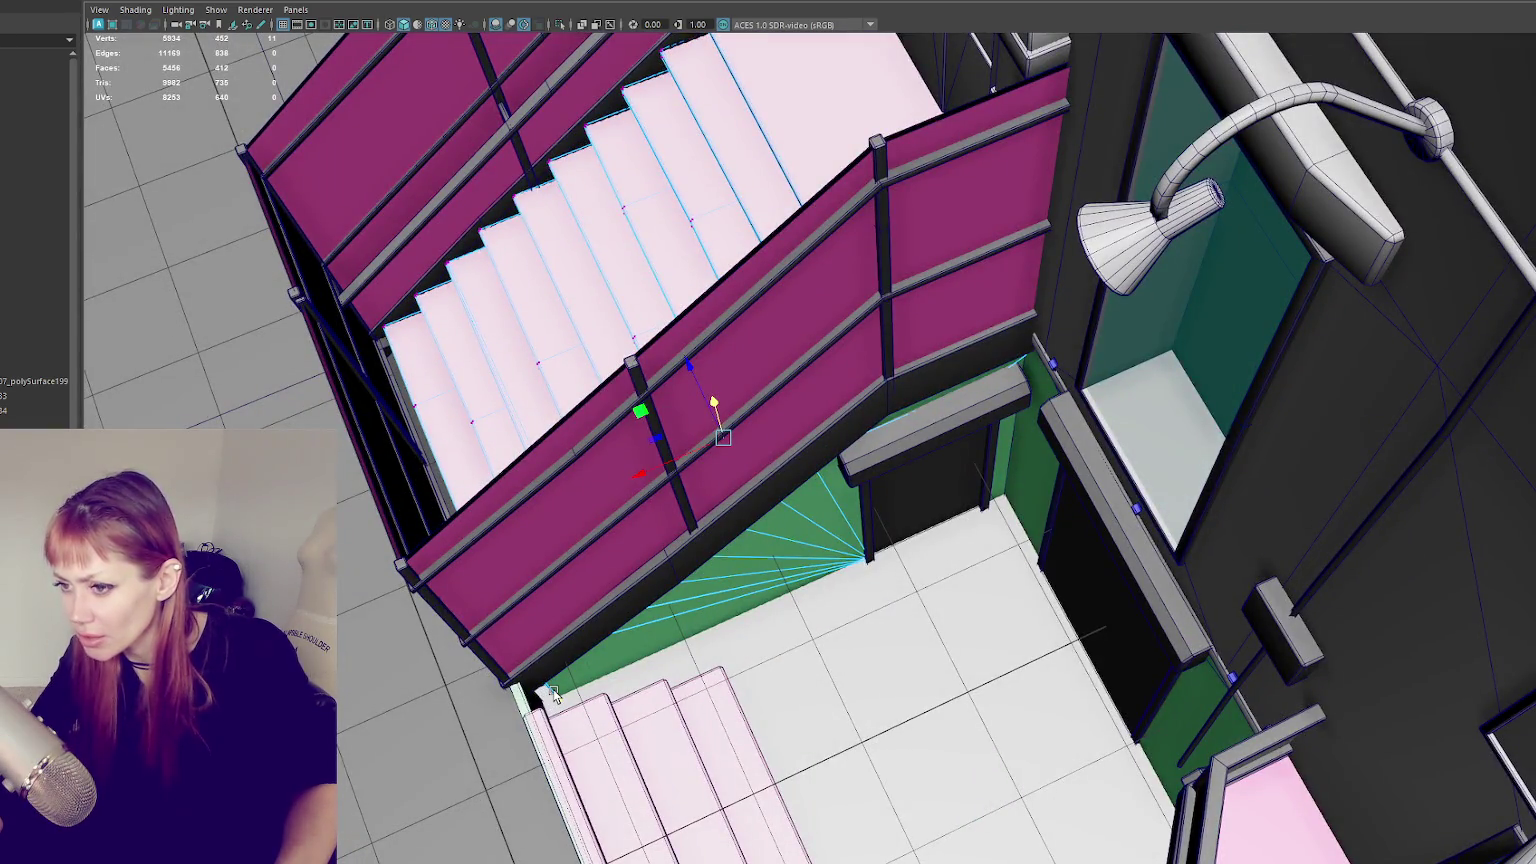
{"action": "key", "text": "6"}
{"action": "left_click_drag", "start_coordinate": [613, 670], "coordinate": [645, 653], "text": "alt"}
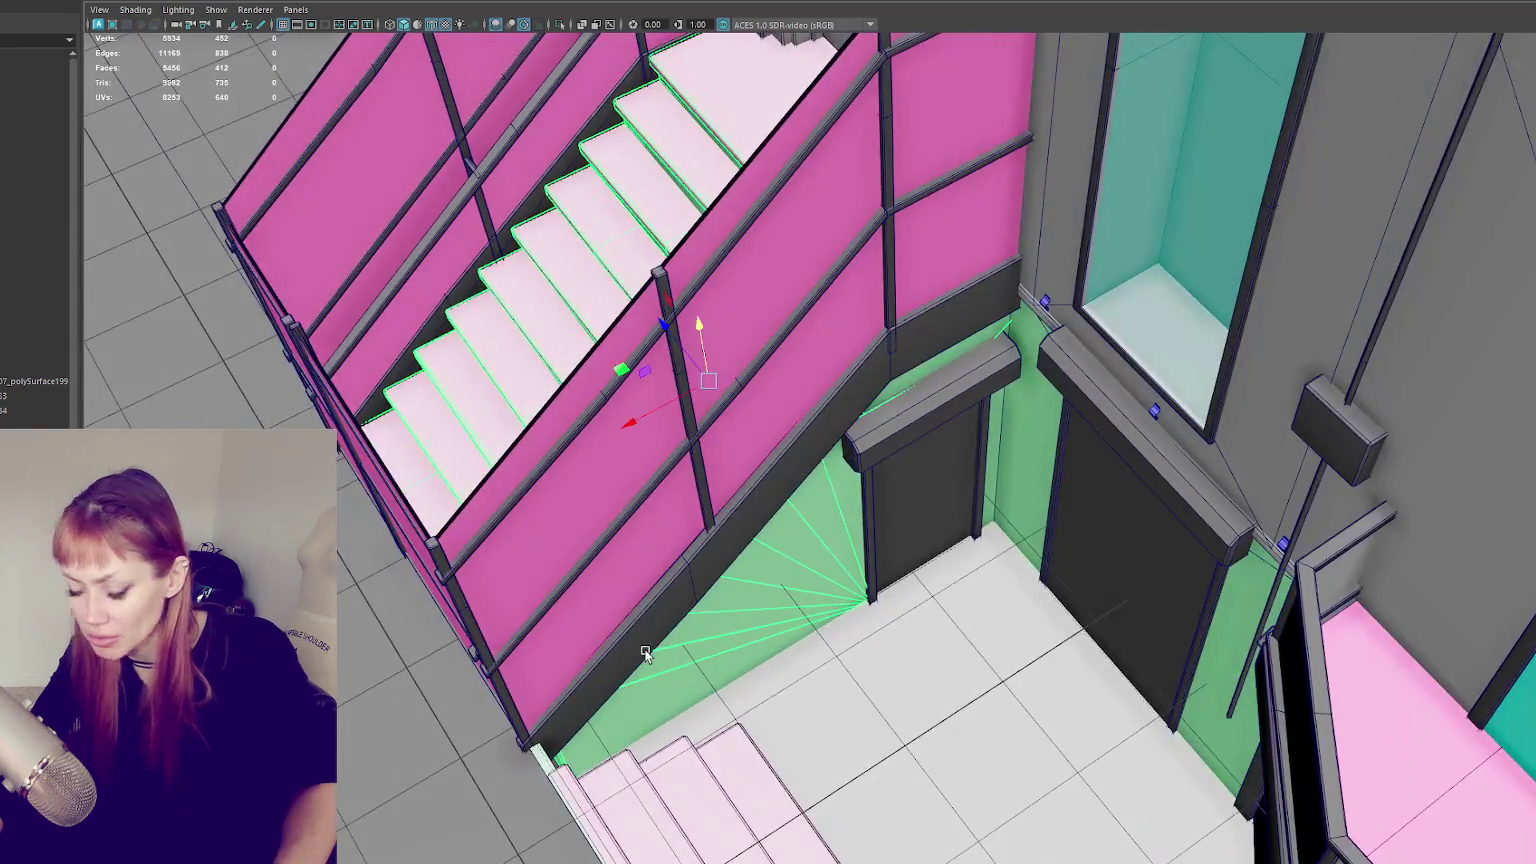
- Isolate the stairs with Ctrl+1 and switch to edge editing
{"action": "key", "text": "ctrl+1"}
{"action": "left_click_drag", "start_coordinate": [790, 637], "coordinate": [1036, 505], "text": "alt"}
{"action": "right_click_drag", "start_coordinate": [1142, 462], "coordinate": [1144, 490]}
- Split the stair block's side face with a new edge via Edit Mesh
{"action": "right_click_drag", "start_coordinate": [712, 535], "coordinate": [728, 514]}
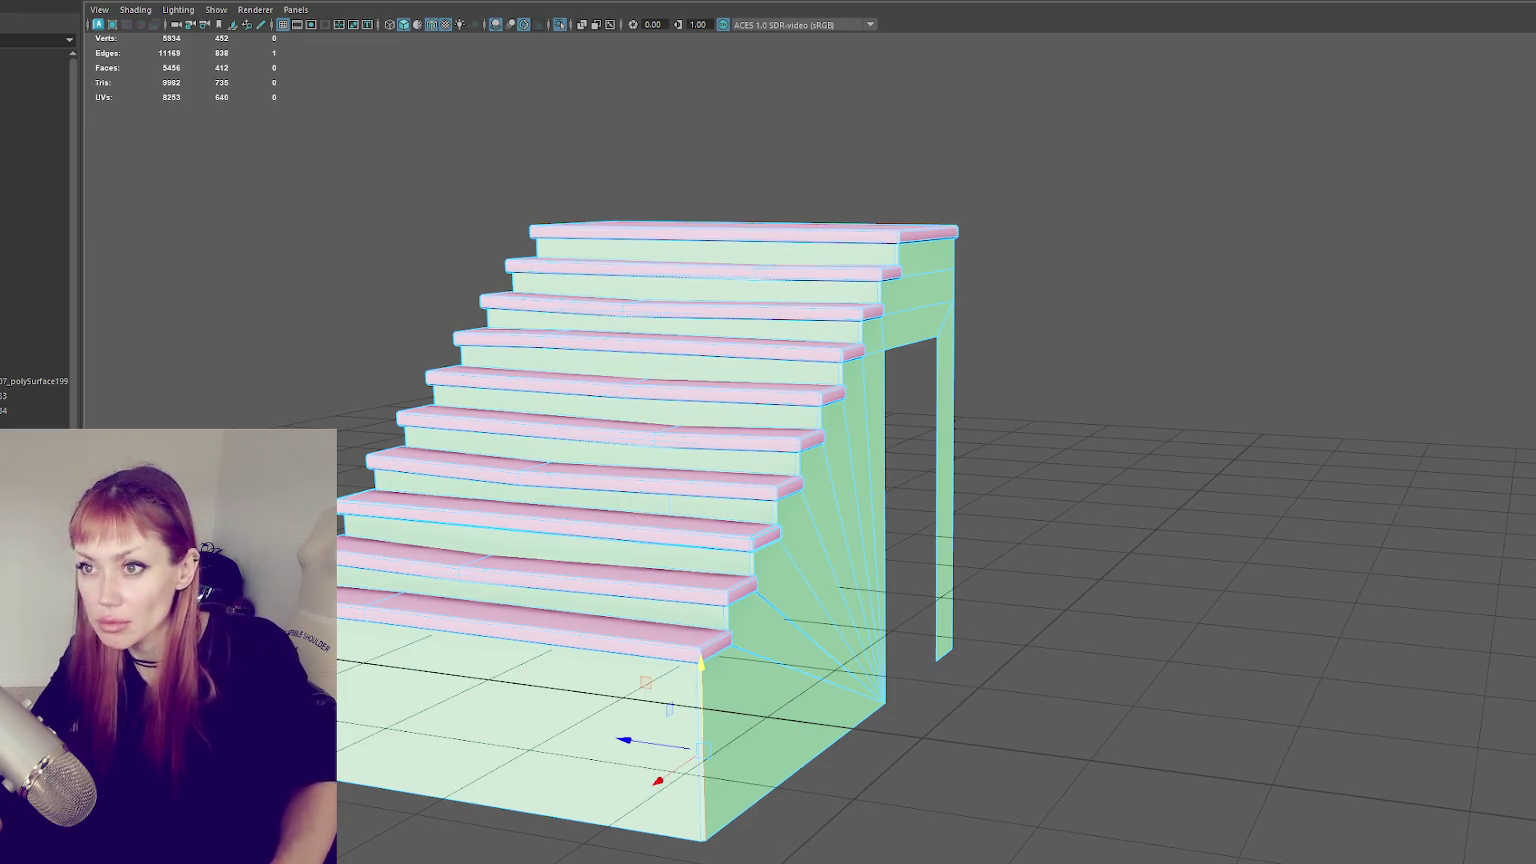
{"action": "left_click", "coordinate": [165, 0]}
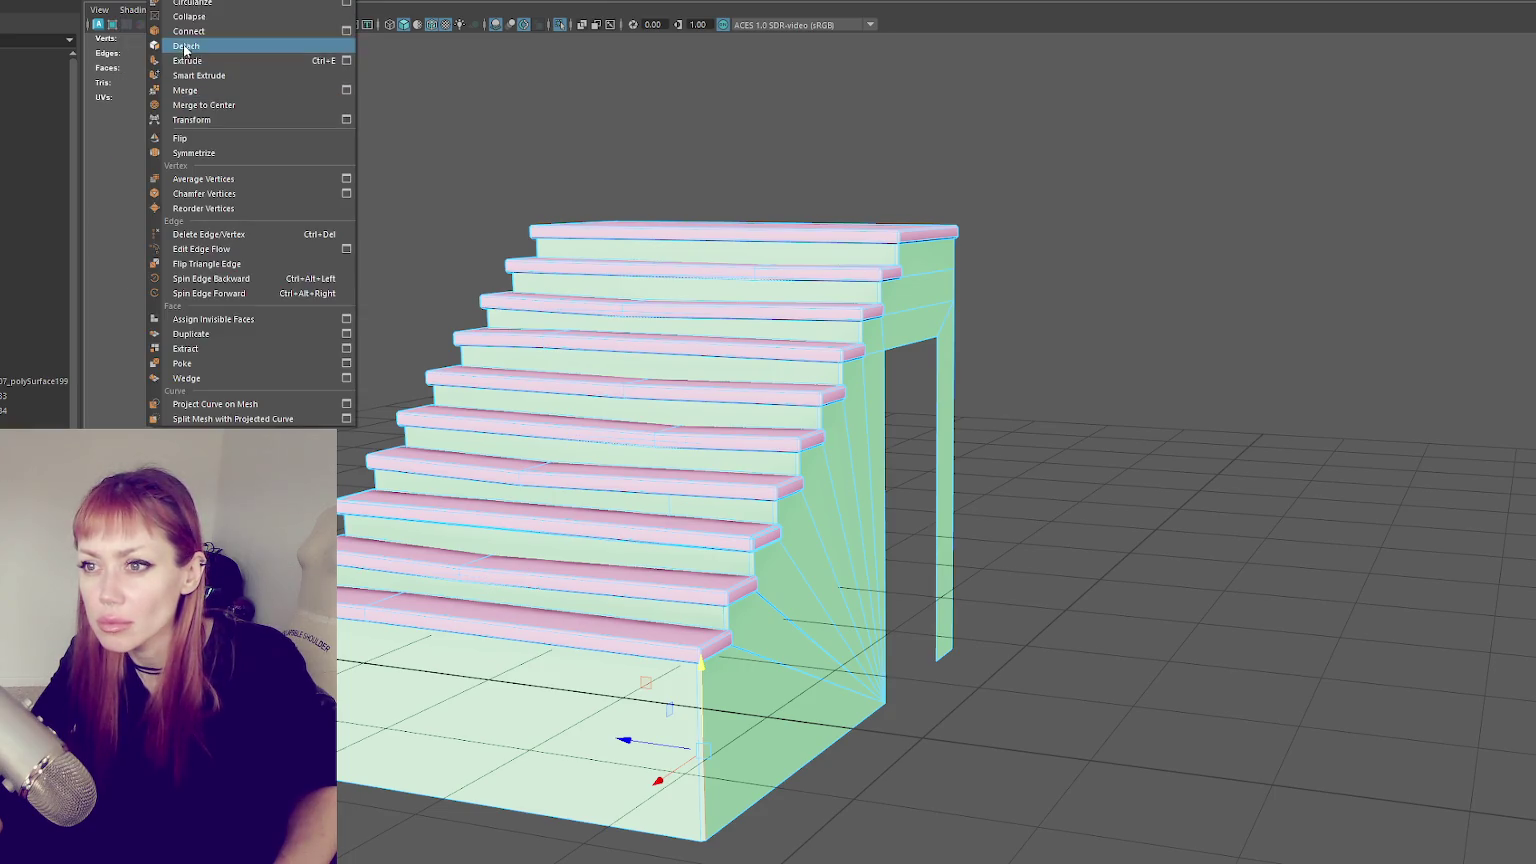
{"action": "left_click", "coordinate": [230, 45]}
- Pull the vertical corner edge inward to slant the side face, then return to the full scene
{"action": "left_click", "coordinate": [703, 714]}
{"action": "mouse_move", "coordinate": [688, 765]}
{"action": "left_mouse_down"}
{"action": "mouse_move", "coordinate": [645, 797]}
{"action": "mouse_move", "coordinate": [734, 796]}
{"action": "mouse_move", "coordinate": [947, 647]}
{"action": "left_mouse_up"}
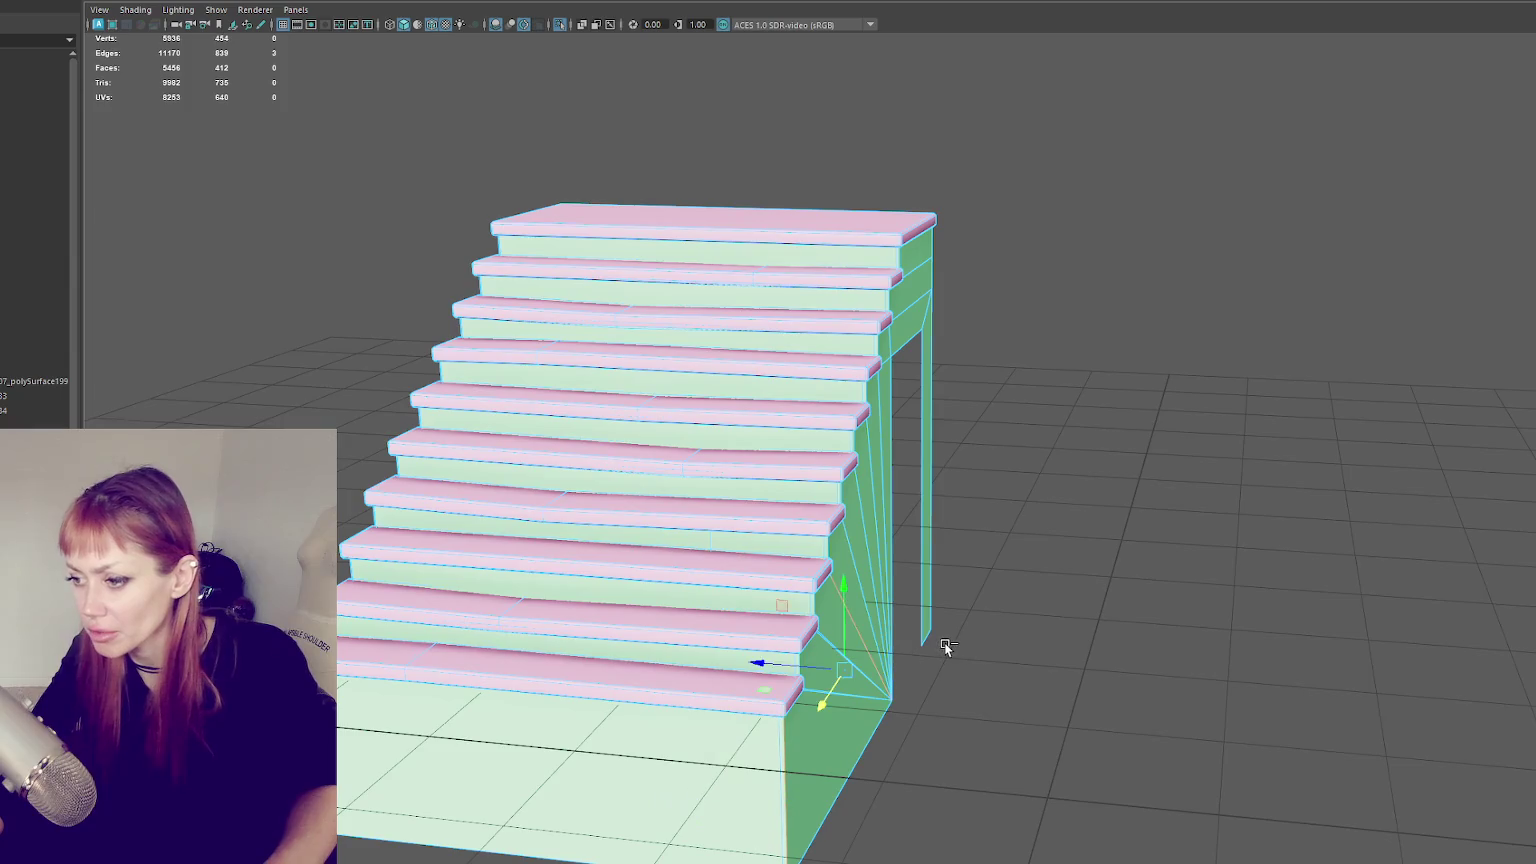
{"action": "left_click", "coordinate": [1190, 222]}
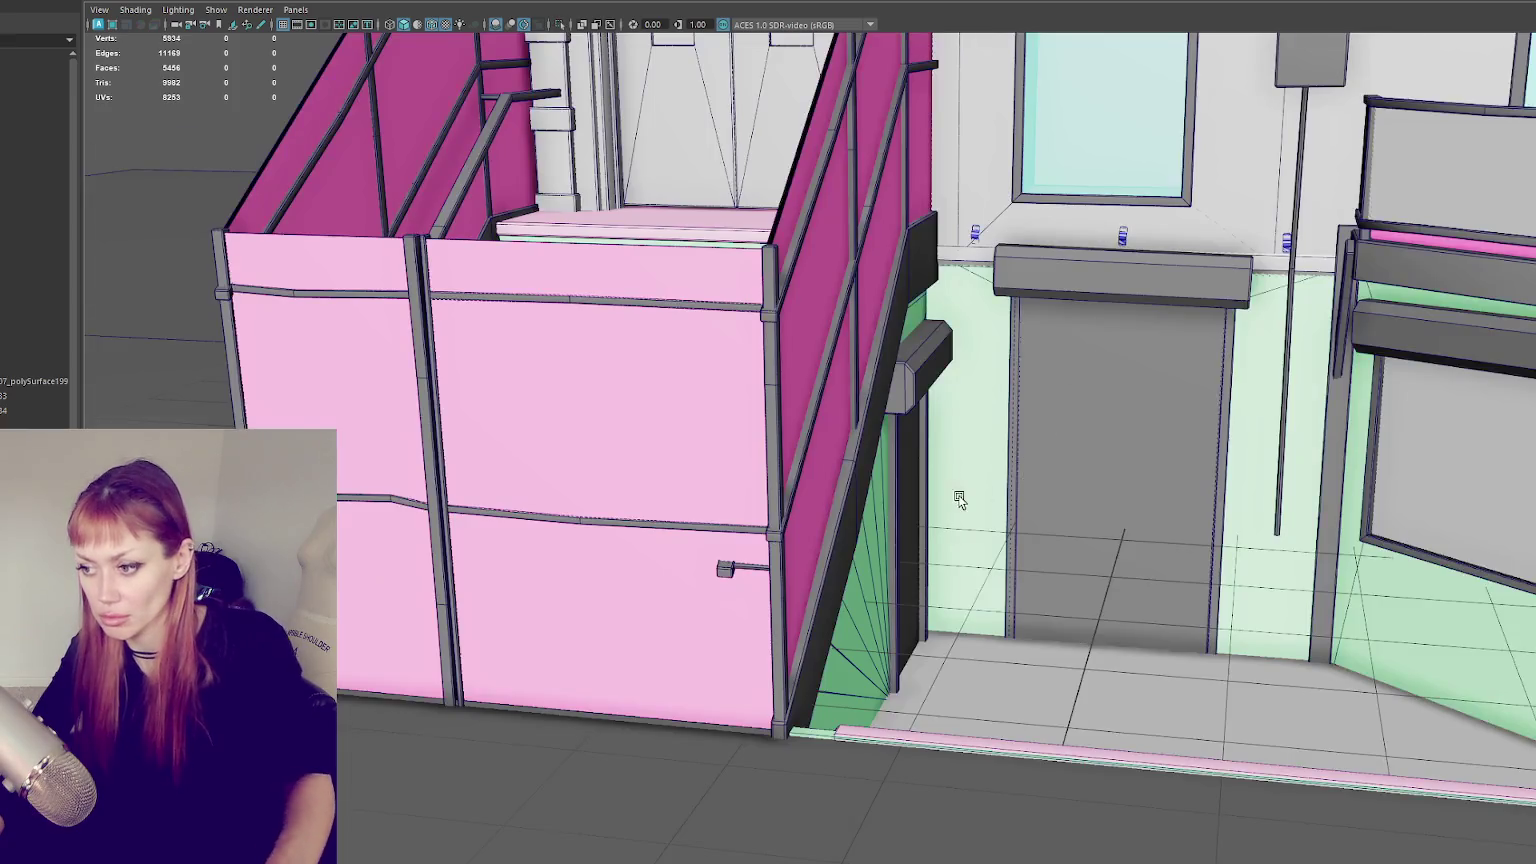
{"action": "mouse_move", "coordinate": [960, 497]}
{"action": "left_mouse_down", "text": "alt"}
{"action": "mouse_move", "coordinate": [894, 534]}
{"action": "mouse_move", "coordinate": [1000, 538]}
{"action": "left_mouse_up", "text": "alt"}
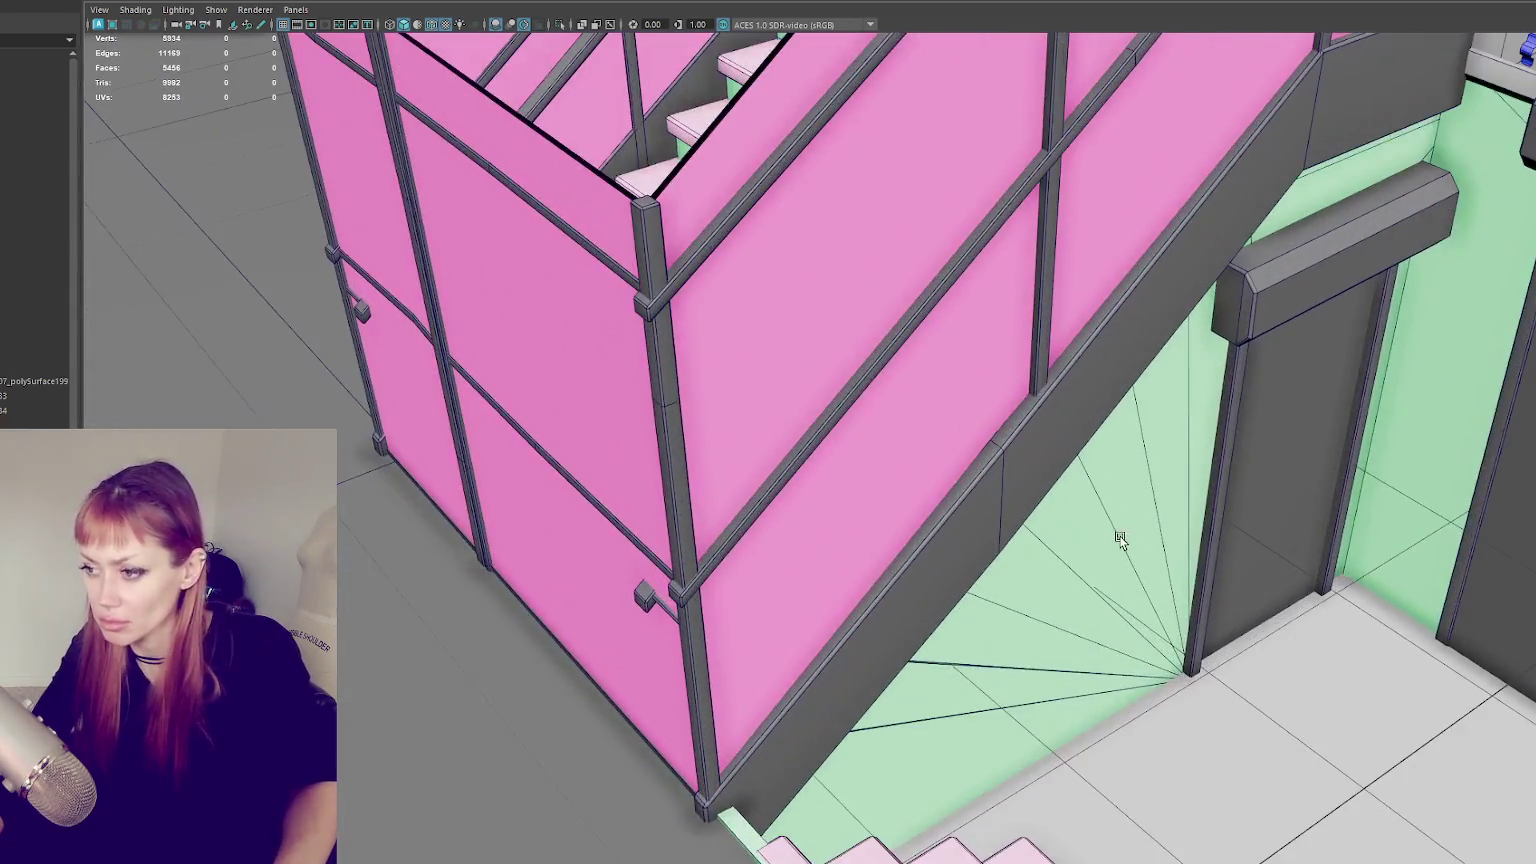
- Select the small staircase's steps and railing, checking them in wireframe and textured display
{"action": "scroll", "coordinate": [1011, 538], "scroll_direction": "up", "scroll_amount": 5}
{"action": "key", "text": "ctrl+z"}
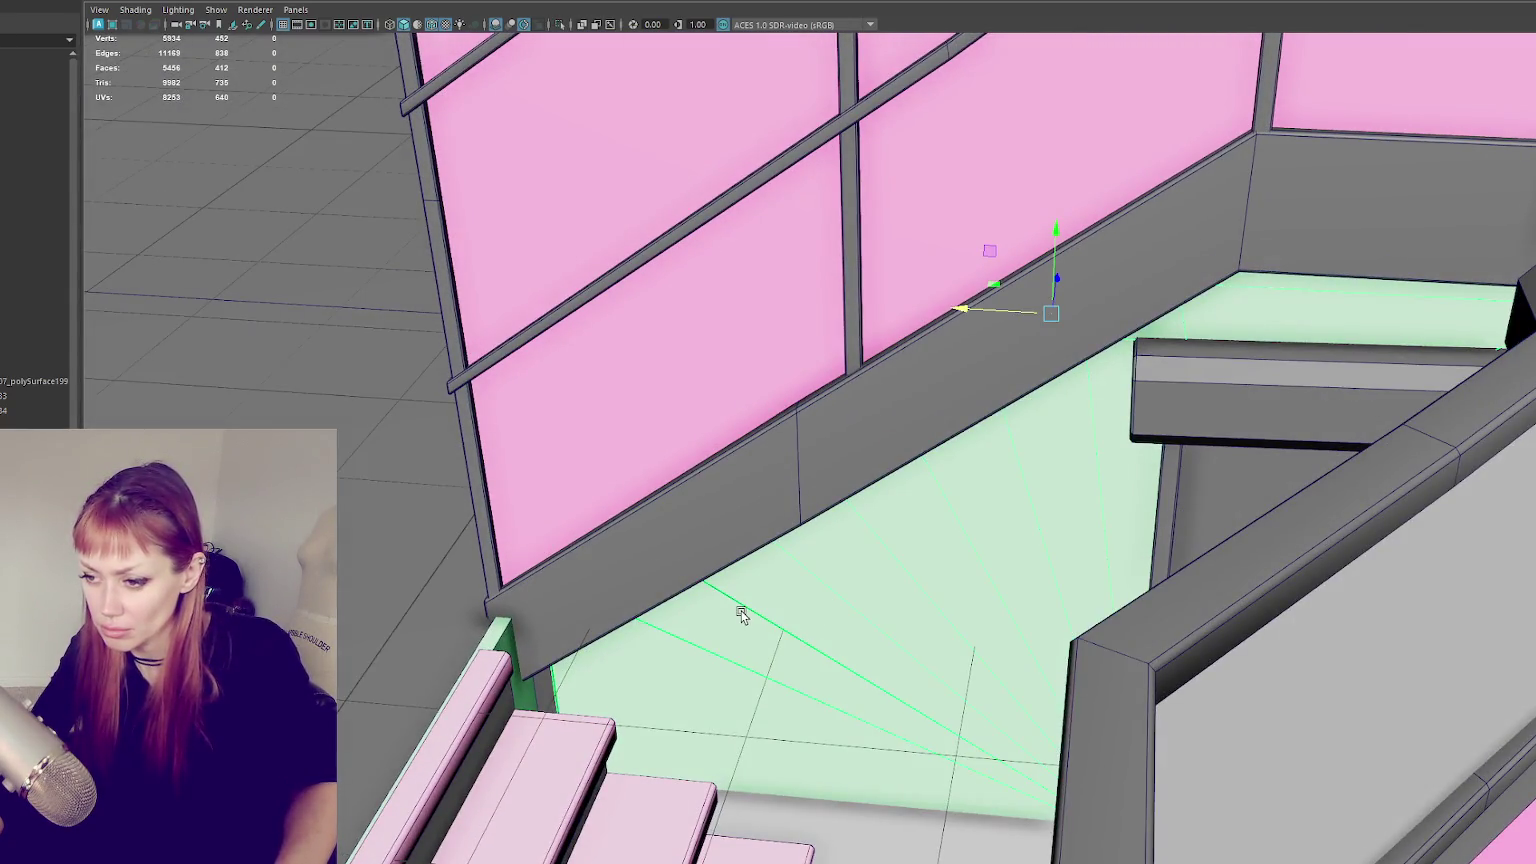
{"action": "left_click", "coordinate": [493, 638]}
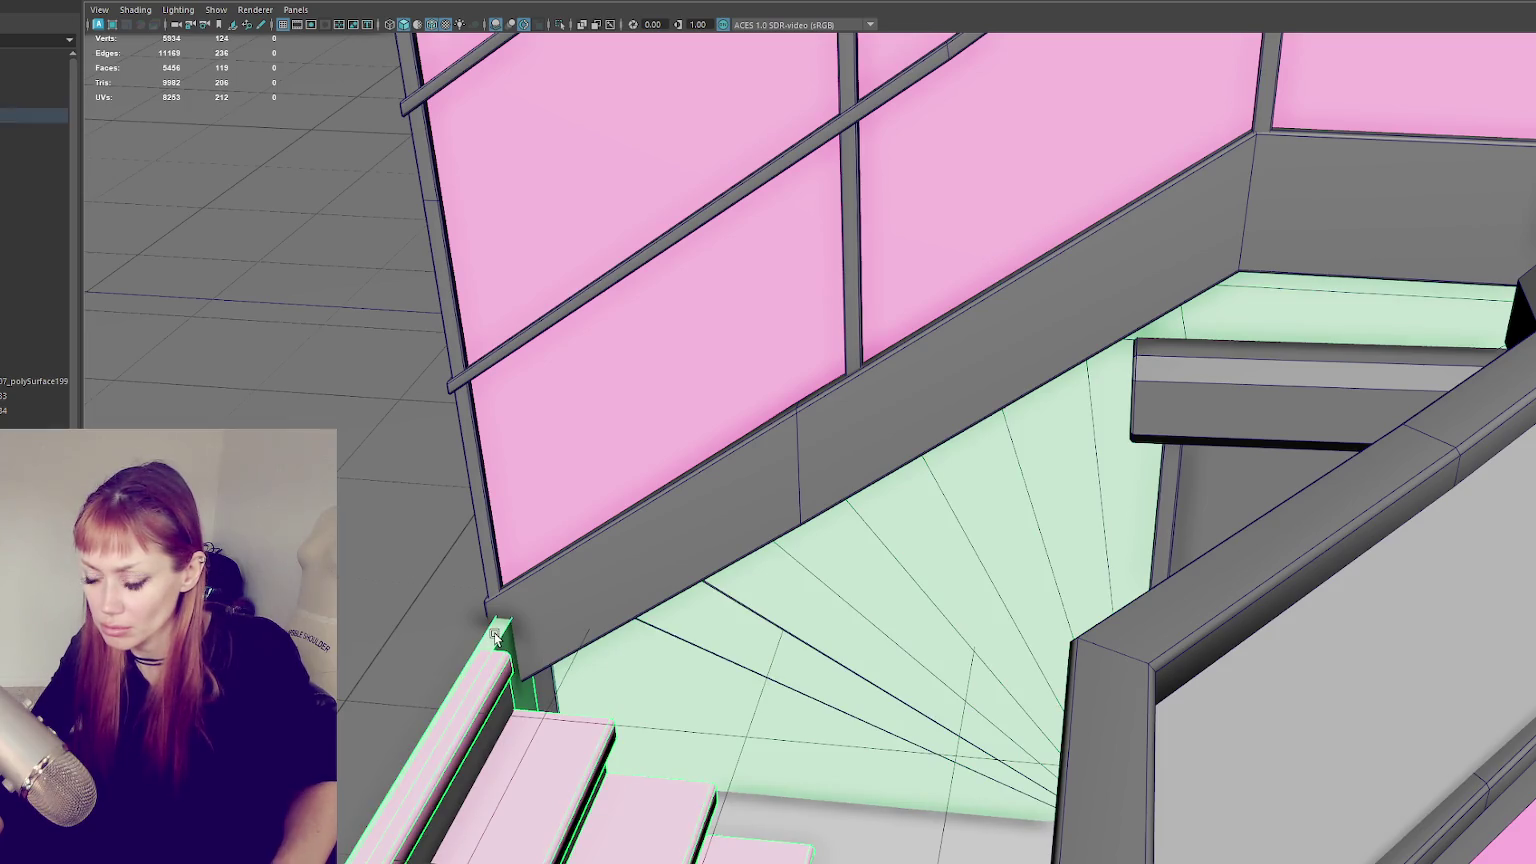
{"action": "key", "text": "4"}
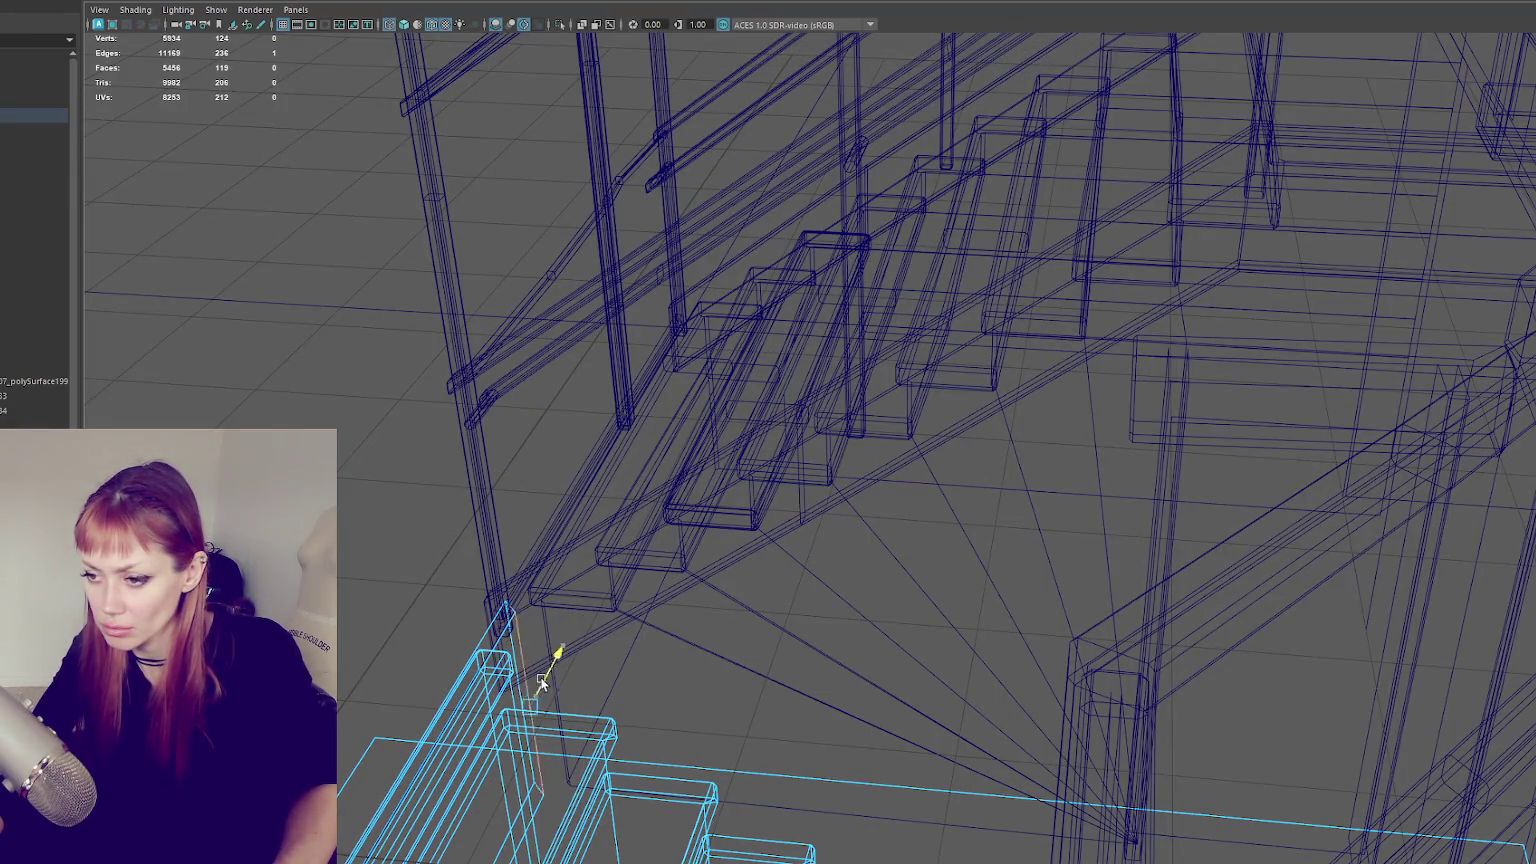
{"action": "key", "text": "6"}
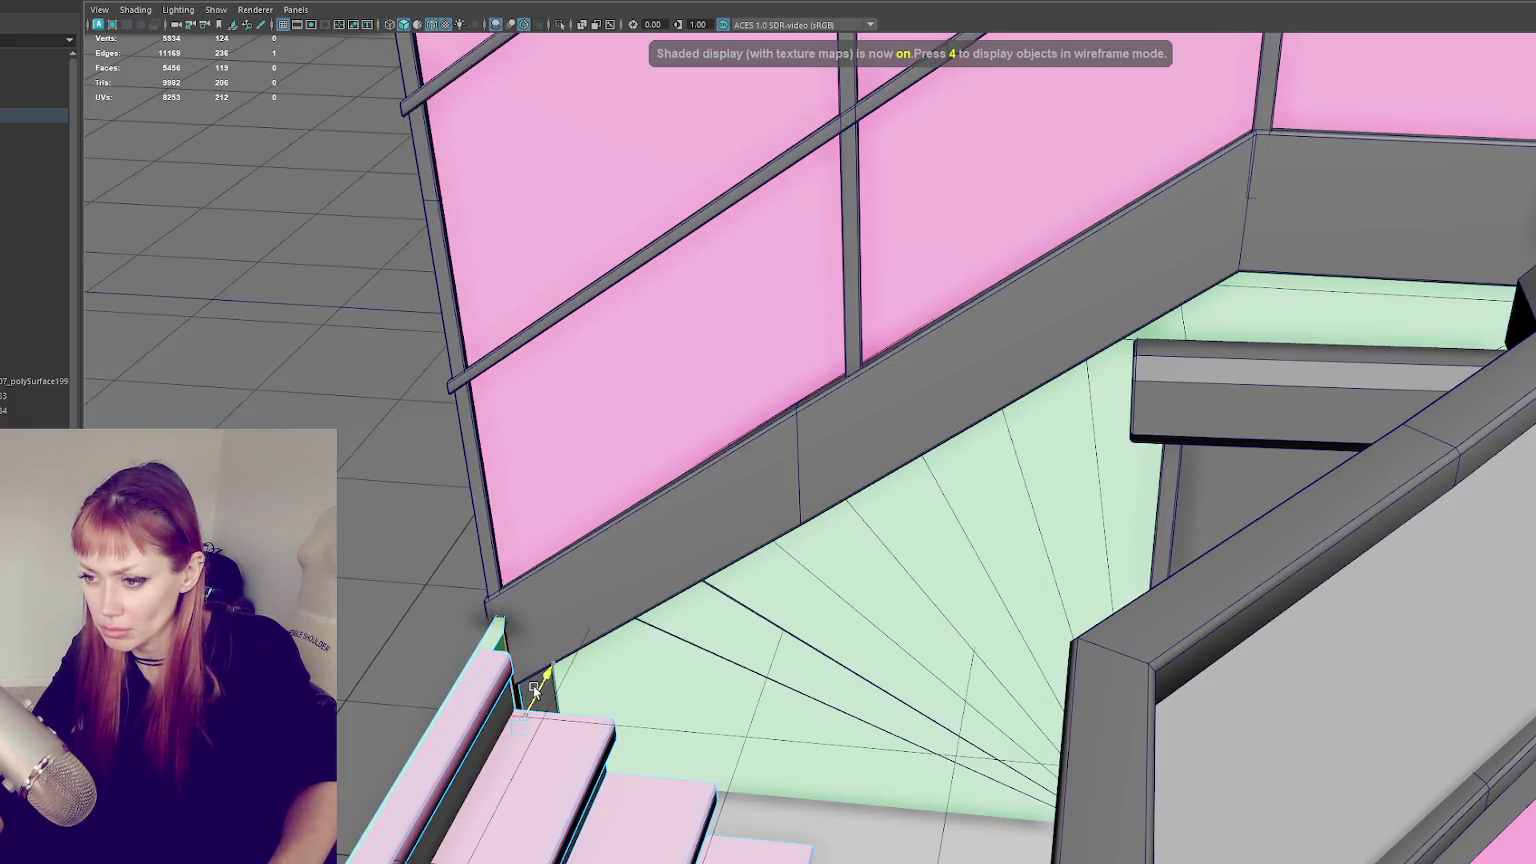
{"action": "key", "text": "4"}
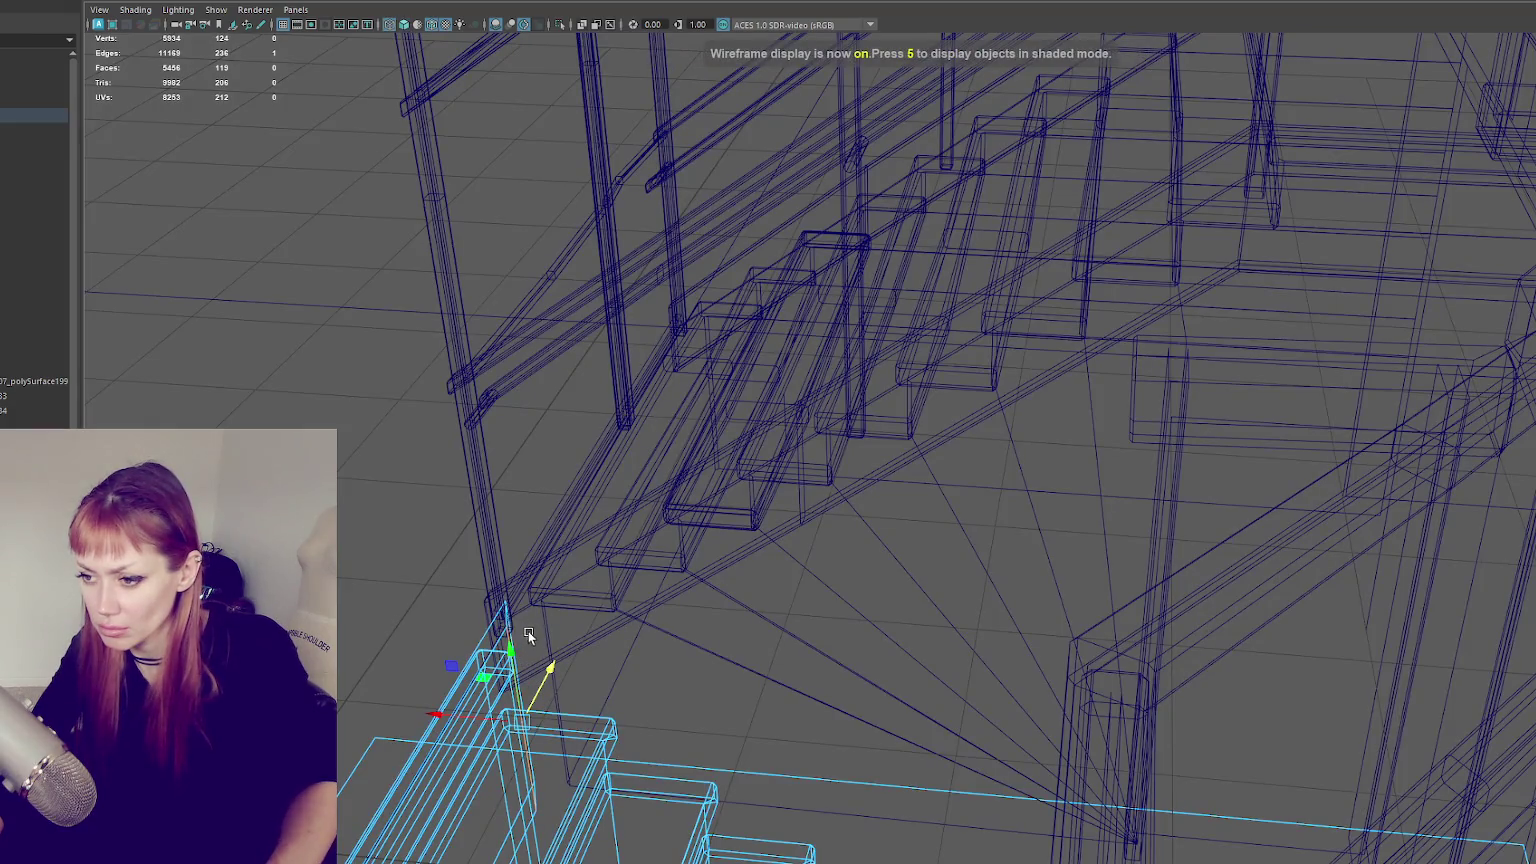
{"action": "left_click_drag", "start_coordinate": [528, 631], "coordinate": [517, 631], "text": "alt"}
{"action": "key", "text": "6"}
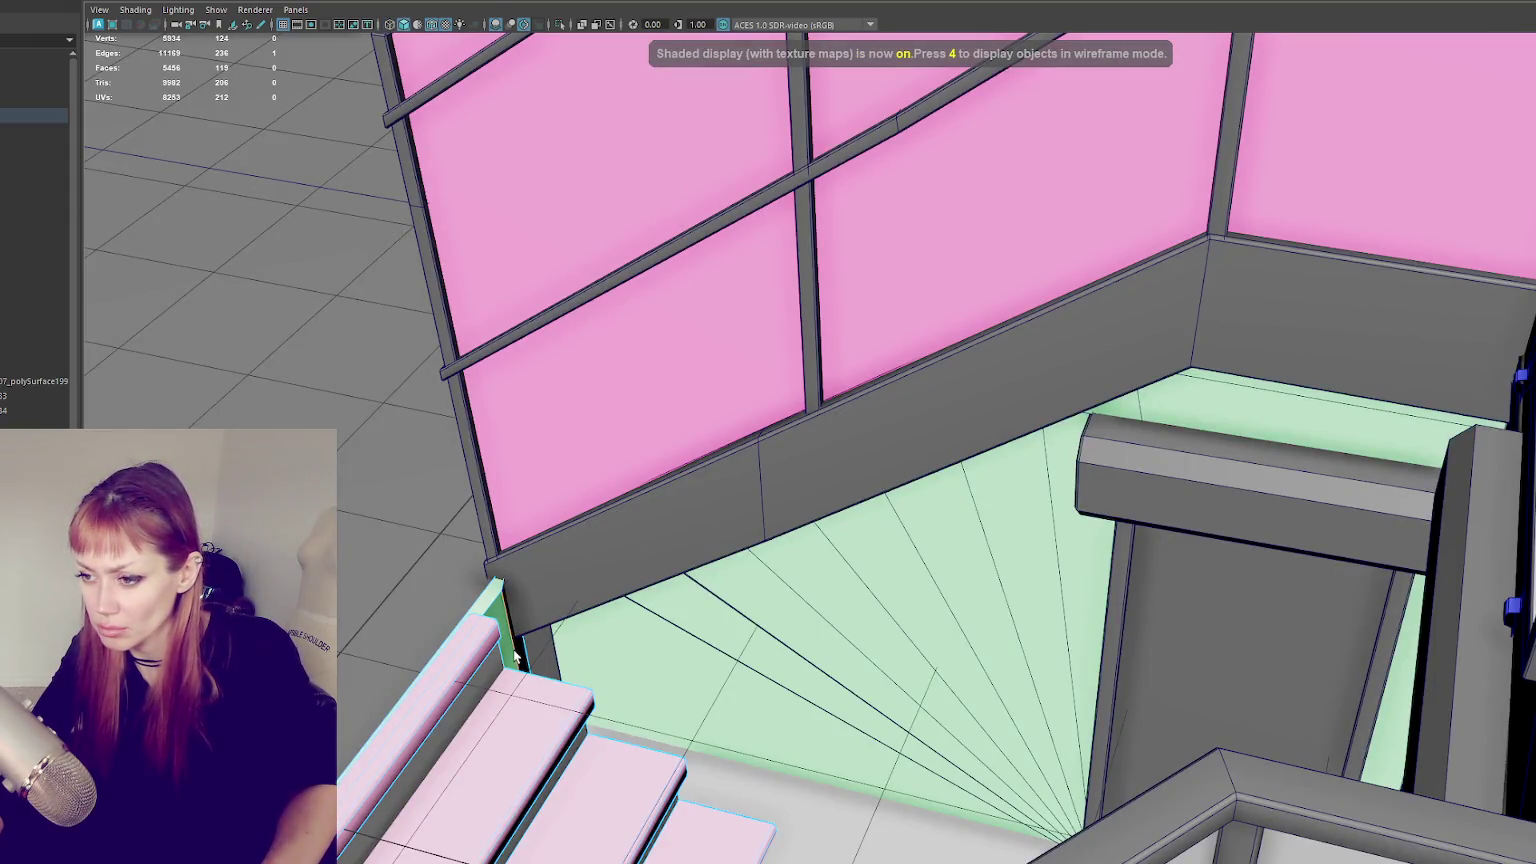
{"action": "key", "text": "4"}
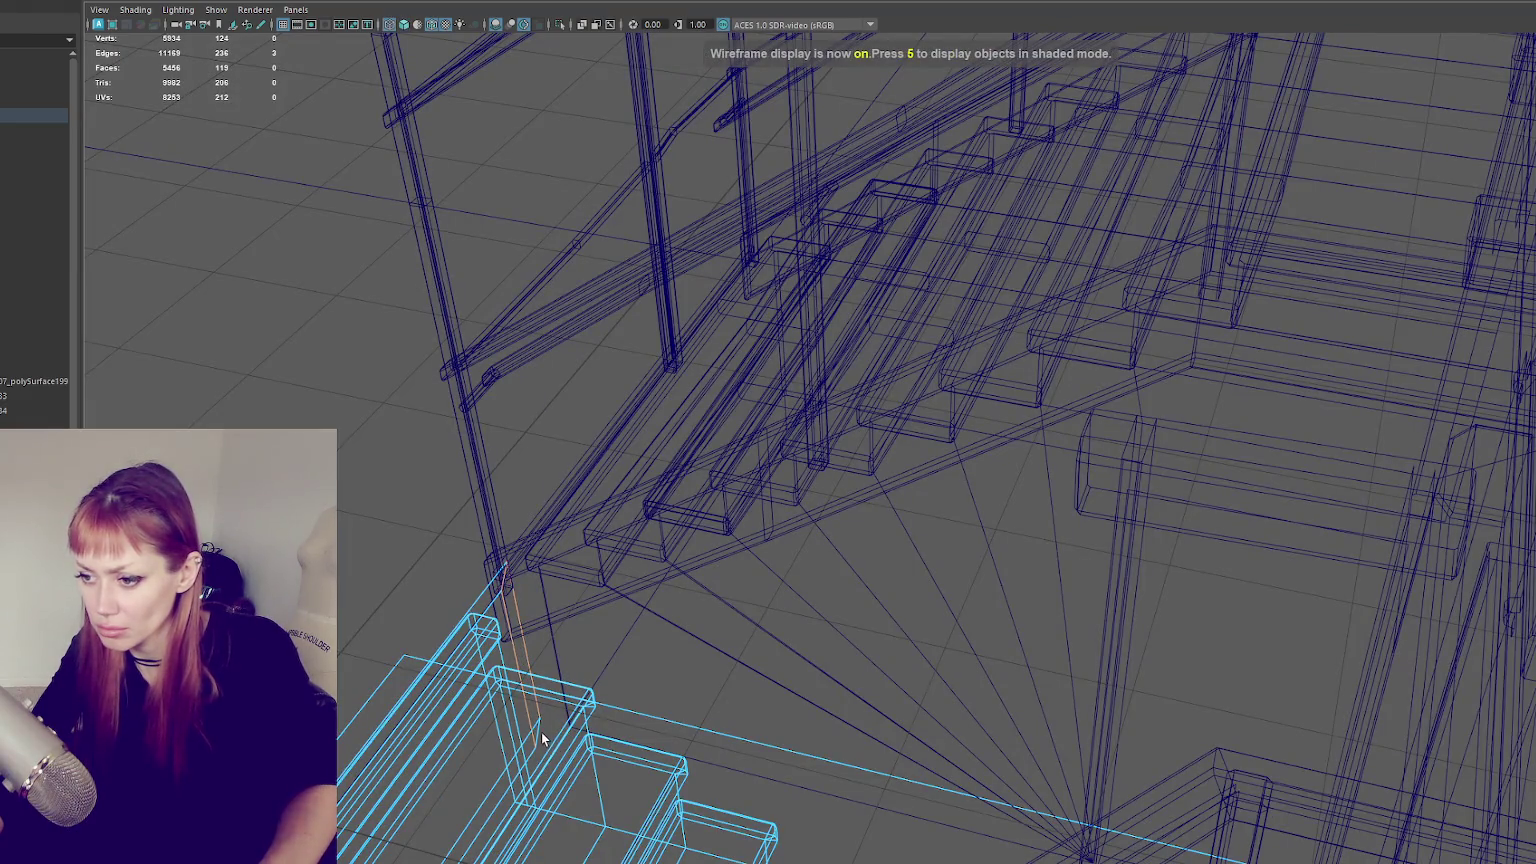
- Extrude the selected end face, then pull it back to make the piece thinner
{"action": "key", "text": "ctrl+e"}
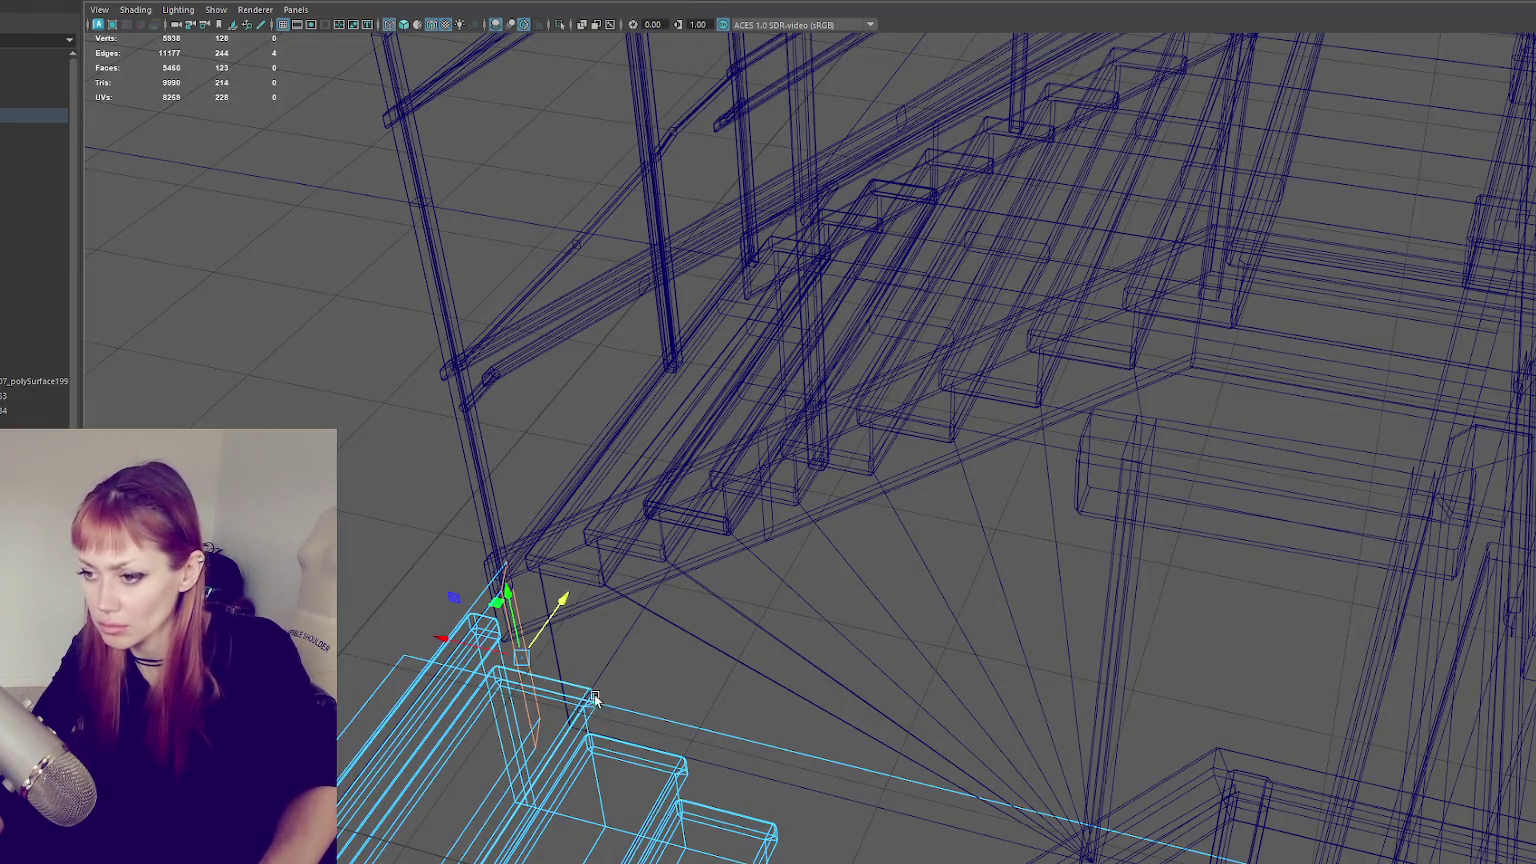
{"action": "left_click_drag", "start_coordinate": [470, 648], "coordinate": [560, 670]}
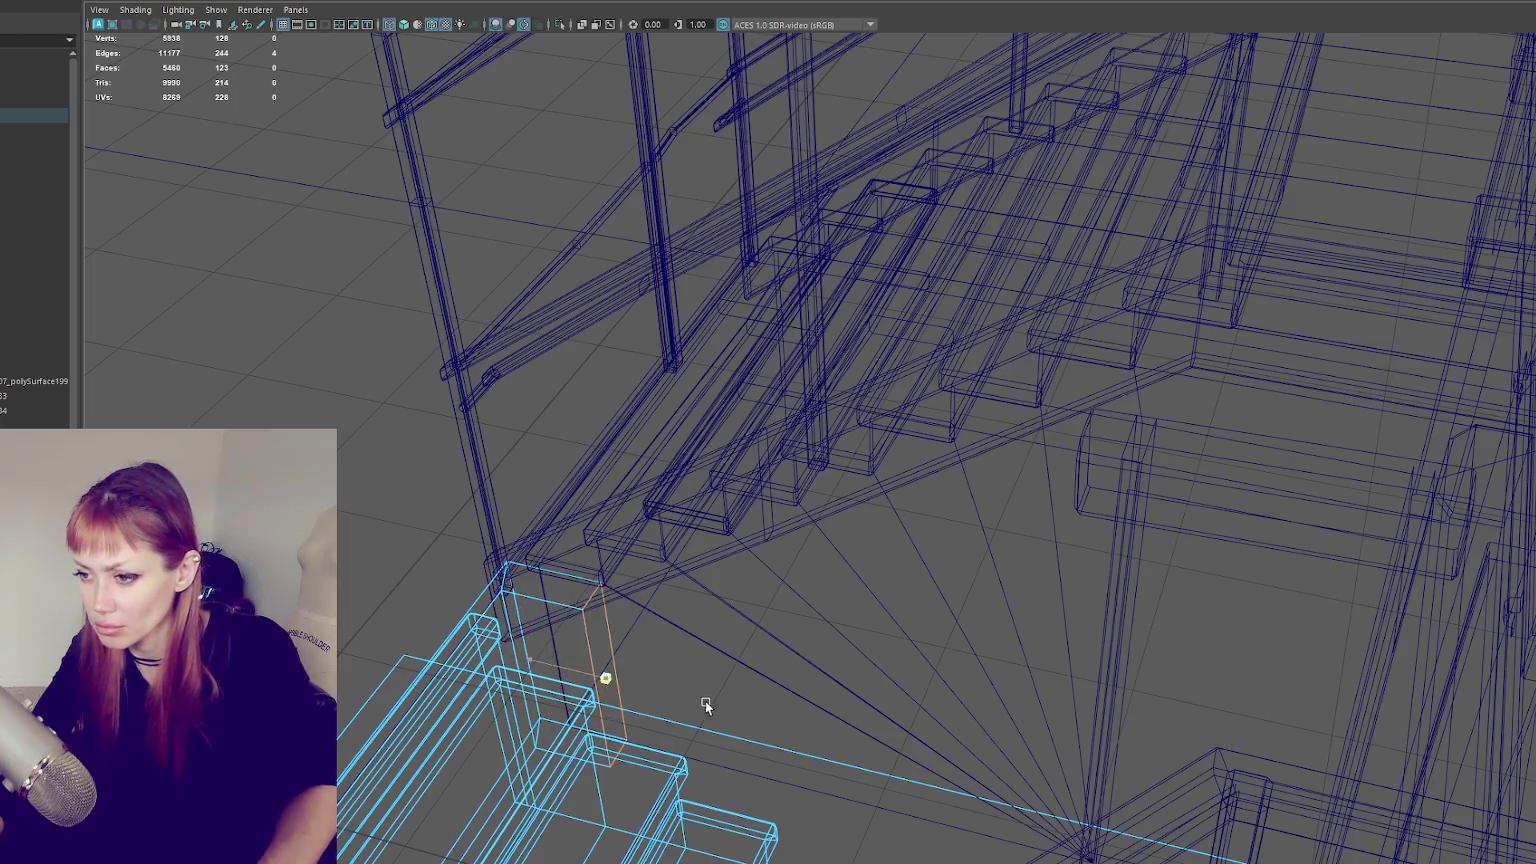
{"action": "key", "text": "6"}
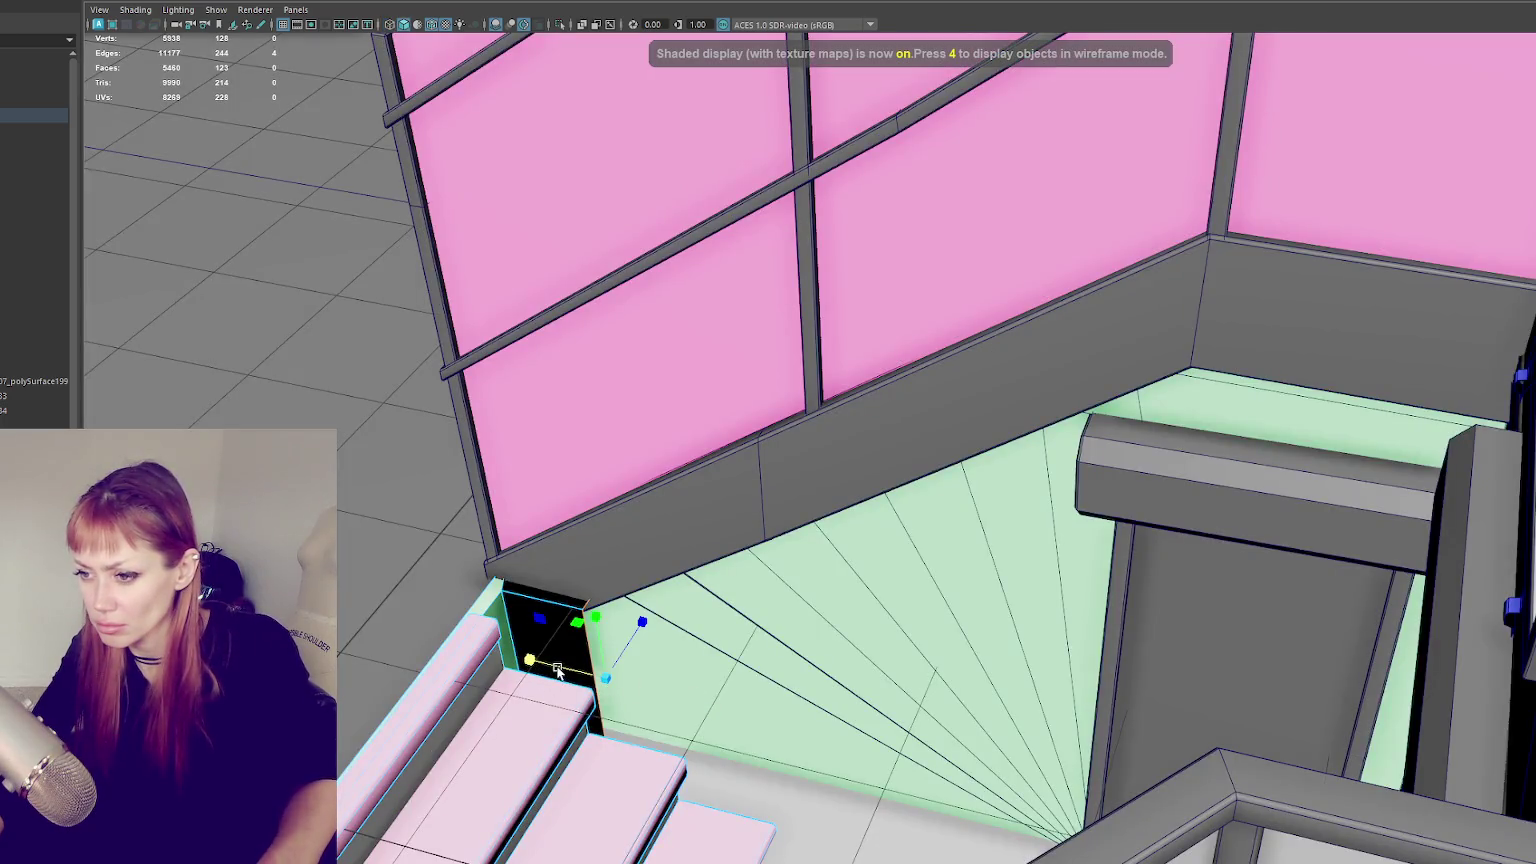
{"action": "left_click_drag", "start_coordinate": [558, 671], "coordinate": [548, 672]}
{"action": "key", "text": "F8"}
{"action": "key", "text": "f"}
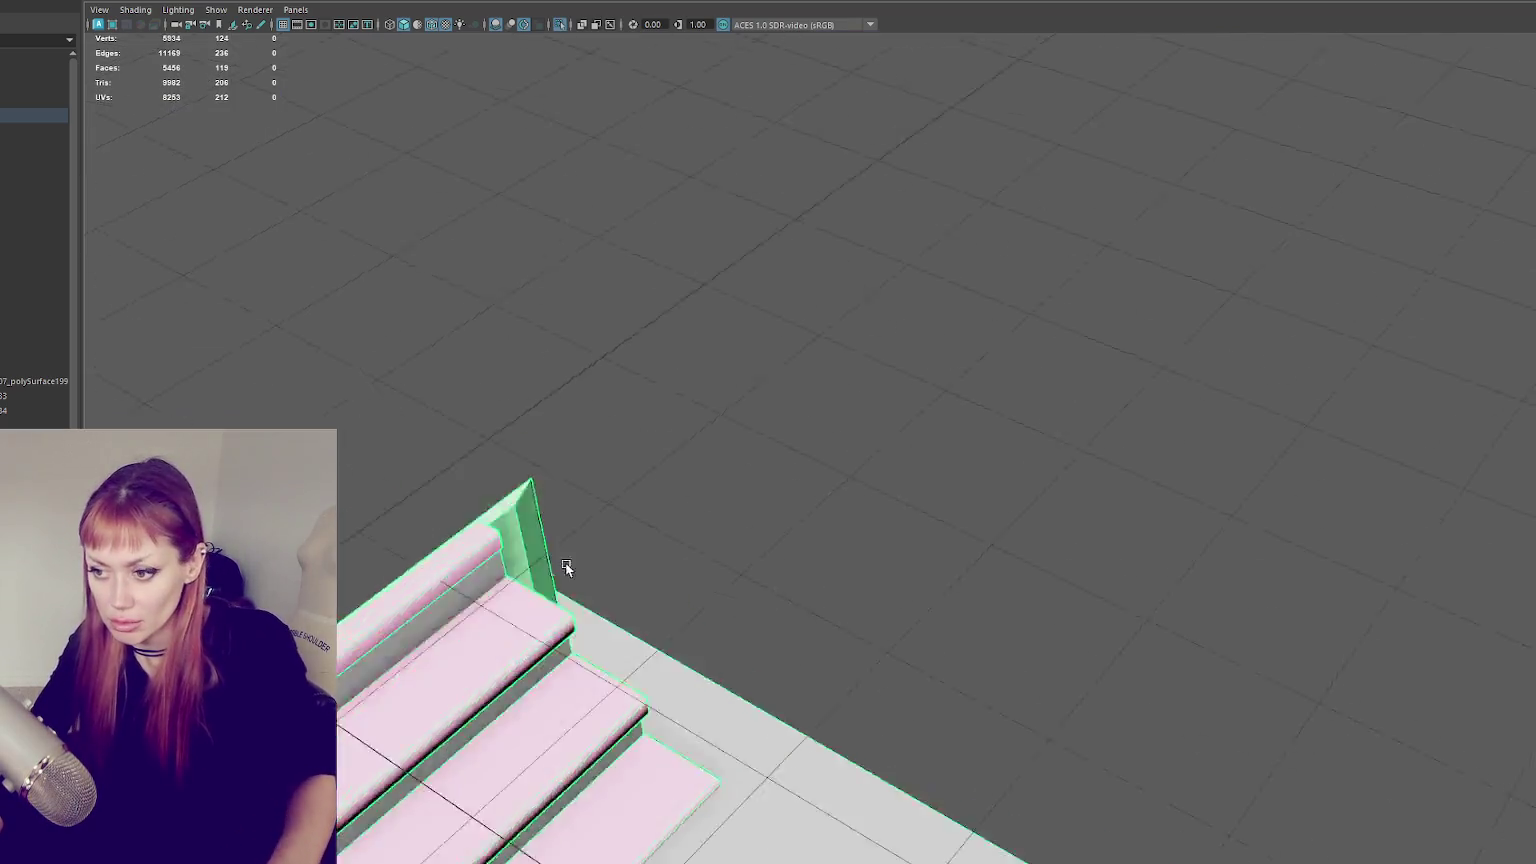
- Select the end face of the side wall and extrude it with Ctrl+E
{"action": "right_click_drag", "start_coordinate": [1134, 338], "coordinate": [1145, 378]}
{"action": "mouse_move", "coordinate": [1145, 378]}
{"action": "left_mouse_down", "text": "alt"}
{"action": "mouse_move", "coordinate": [1050, 466]}
{"action": "mouse_move", "coordinate": [702, 349]}
{"action": "left_mouse_up", "text": "alt"}
{"action": "left_click", "coordinate": [700, 573]}
{"action": "left_click_drag", "start_coordinate": [700, 573], "coordinate": [805, 493], "text": "alt"}
{"action": "left_click_drag", "start_coordinate": [831, 603], "coordinate": [703, 634]}
{"action": "key", "text": "ctrl+z"}
{"action": "key", "text": "ctrl+e"}
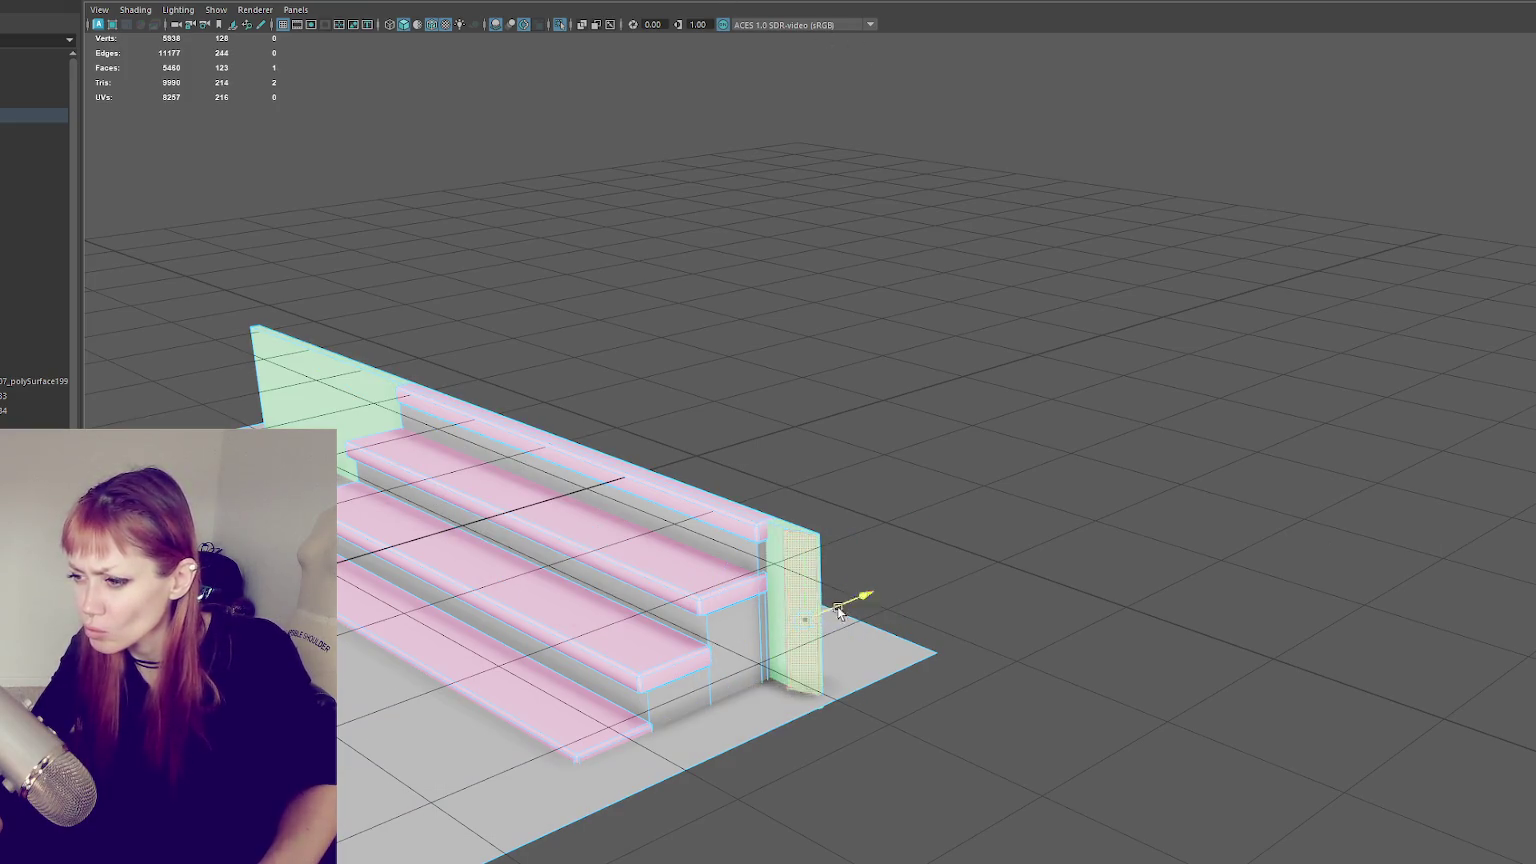
- Move in close to the stair wall end and reselect its vertical face
{"action": "mouse_move", "coordinate": [838, 612]}
{"action": "left_mouse_down", "text": "alt"}
{"action": "mouse_move", "coordinate": [1039, 658]}
{"action": "mouse_move", "coordinate": [829, 494]}
{"action": "left_mouse_up", "text": "alt"}
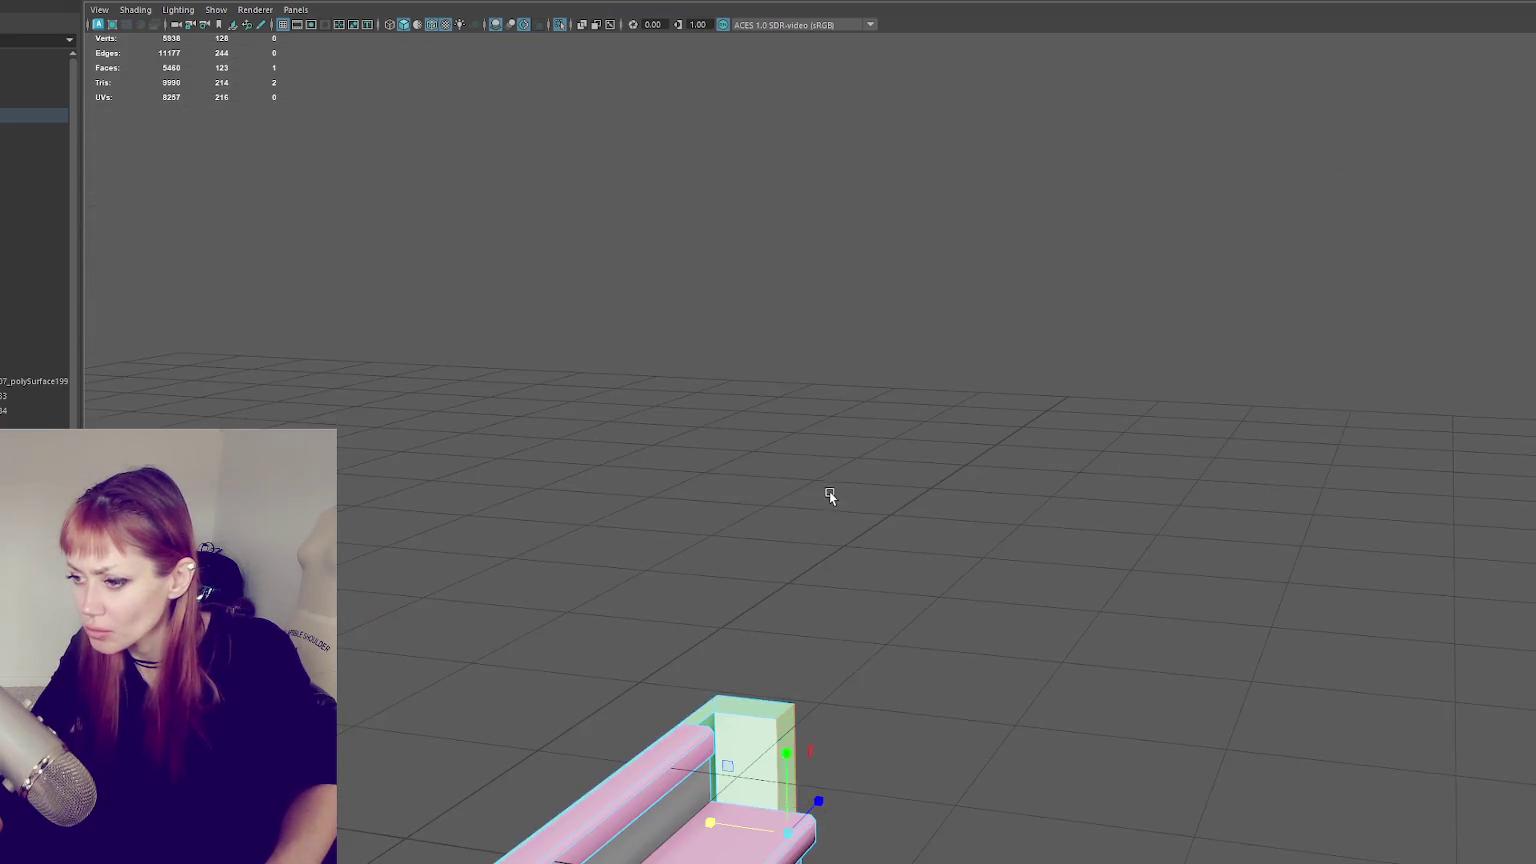
{"action": "left_click", "coordinate": [829, 491]}
{"action": "mouse_move", "coordinate": [920, 448]}
{"action": "left_mouse_down", "text": "alt"}
{"action": "mouse_move", "coordinate": [900, 629]}
{"action": "mouse_move", "coordinate": [923, 406]}
{"action": "mouse_move", "coordinate": [1083, 504]}
{"action": "mouse_move", "coordinate": [922, 515]}
{"action": "mouse_move", "coordinate": [910, 570]}
{"action": "mouse_move", "coordinate": [1006, 575]}
{"action": "mouse_move", "coordinate": [420, 640]}
{"action": "mouse_move", "coordinate": [778, 622]}
{"action": "mouse_move", "coordinate": [1102, 576]}
{"action": "mouse_move", "coordinate": [994, 576]}
{"action": "mouse_move", "coordinate": [1111, 576]}
{"action": "mouse_move", "coordinate": [1159, 583]}
{"action": "mouse_move", "coordinate": [1234, 669]}
{"action": "mouse_move", "coordinate": [816, 542]}
{"action": "mouse_move", "coordinate": [1166, 570]}
{"action": "mouse_move", "coordinate": [1046, 606]}
{"action": "mouse_move", "coordinate": [902, 542]}
{"action": "mouse_move", "coordinate": [1030, 434]}
{"action": "mouse_move", "coordinate": [970, 439]}
{"action": "mouse_move", "coordinate": [911, 470]}
{"action": "left_mouse_up", "text": "alt"}
{"action": "left_click", "coordinate": [922, 515]}
{"action": "left_click", "coordinate": [727, 487]}
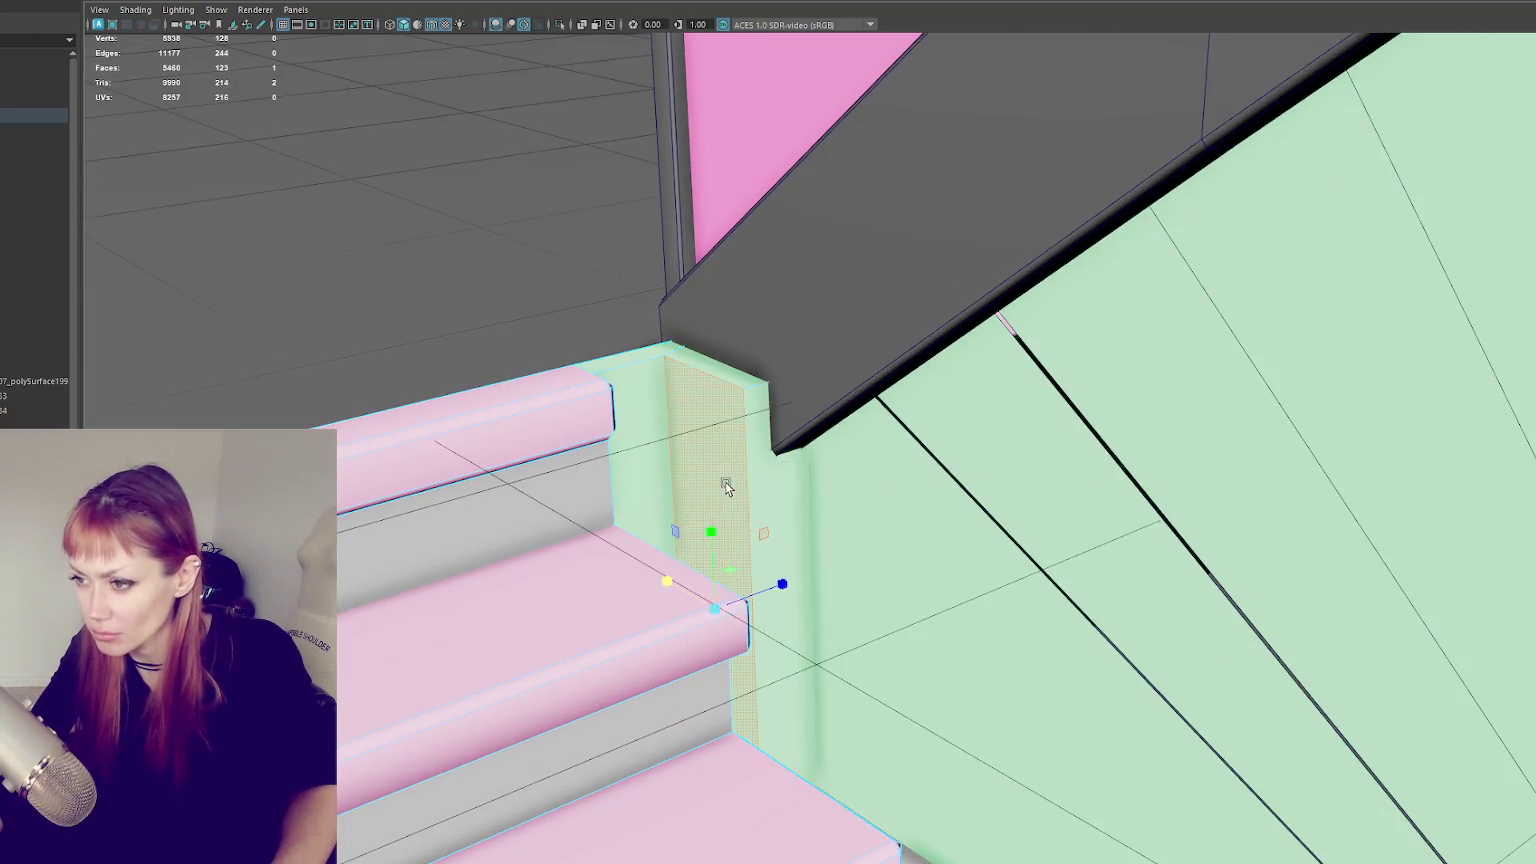
- Slide the wall's end face to the right and stretch the brown beam wider
{"action": "left_click_drag", "start_coordinate": [752, 594], "coordinate": [783, 588]}
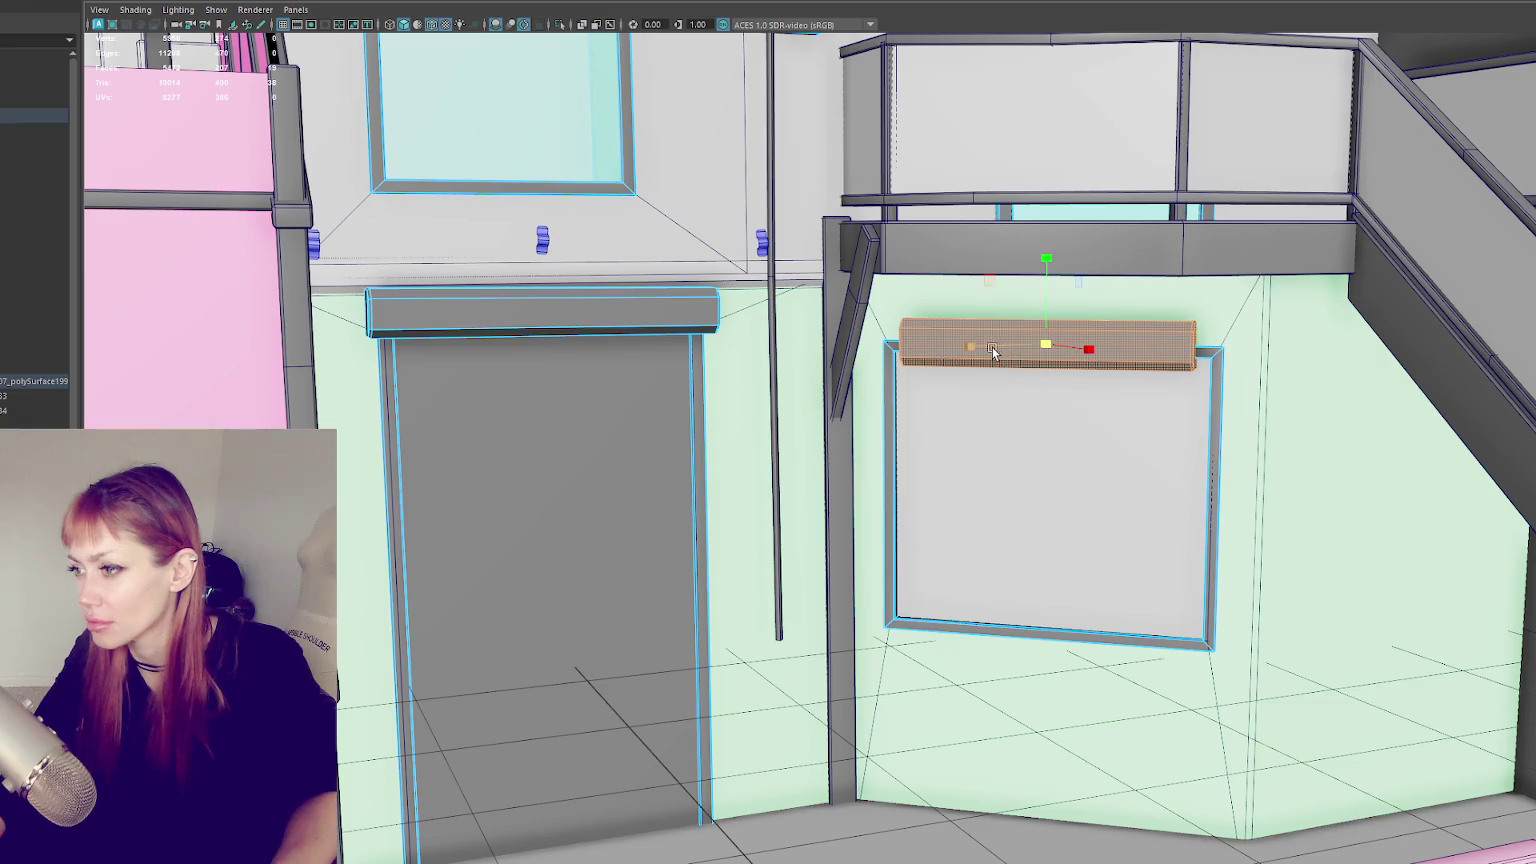
{"action": "mouse_move", "coordinate": [980, 350]}
{"action": "left_mouse_down"}
{"action": "mouse_move", "coordinate": [964, 354]}
{"action": "mouse_move", "coordinate": [1045, 352]}
{"action": "left_mouse_up"}
{"action": "key", "text": "e"}
{"action": "key", "text": "w"}
- Tilt the brown beam to a slant across the side window frame
{"action": "mouse_move", "coordinate": [1135, 391]}
{"action": "left_mouse_down", "text": "alt"}
{"action": "mouse_move", "coordinate": [1026, 398]}
{"action": "mouse_move", "coordinate": [1083, 395]}
{"action": "left_mouse_up", "text": "alt"}
{"action": "key", "text": "e"}
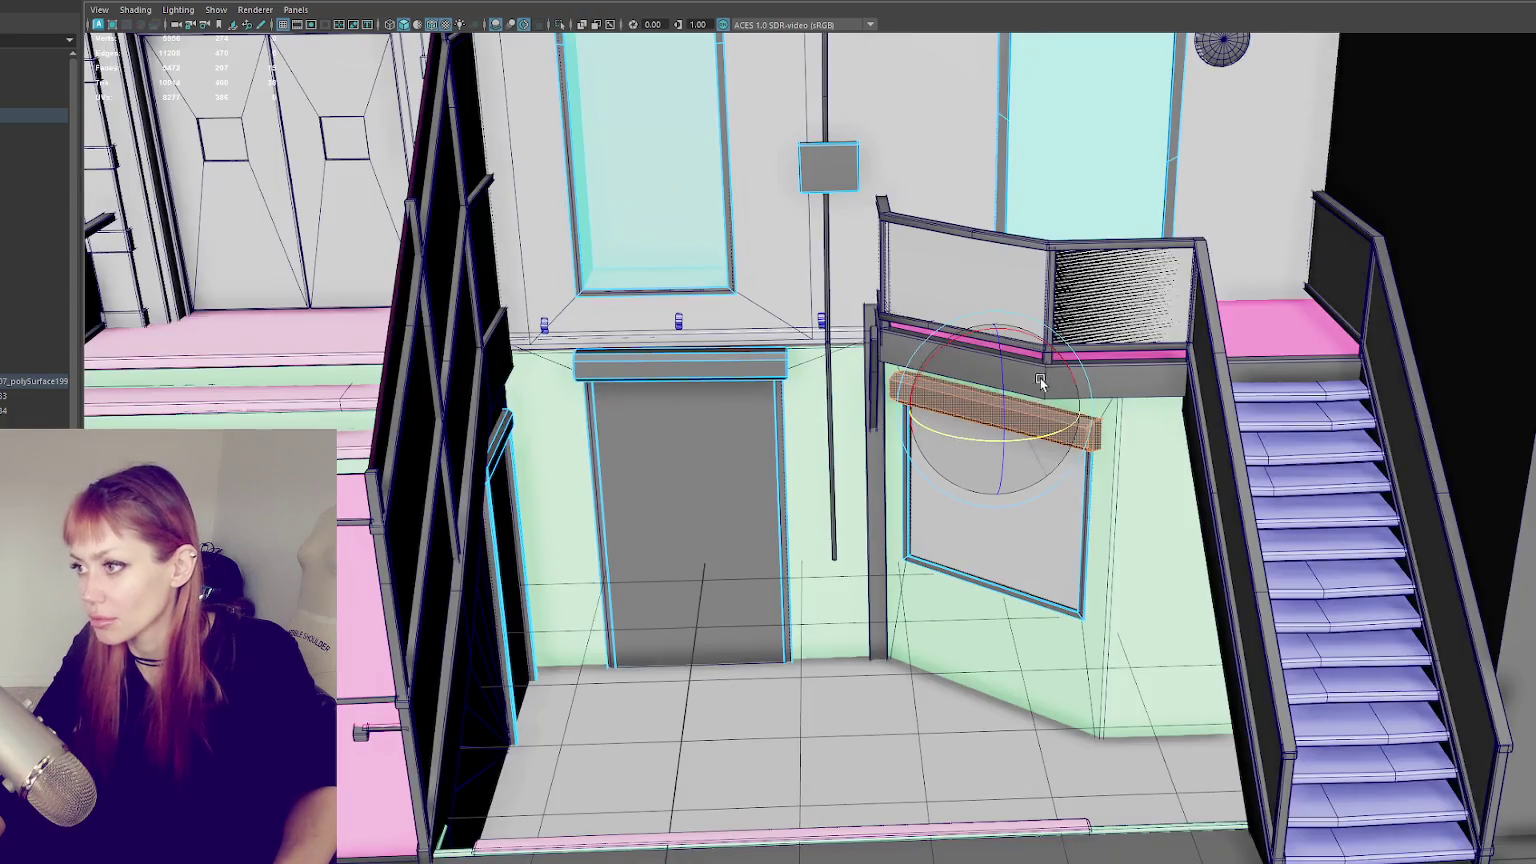
{"action": "key", "text": "w"}
{"action": "scroll", "coordinate": [1085, 392], "scroll_direction": "down", "scroll_amount": 5}
{"action": "left_click", "coordinate": [1078, 388]}
- Narrow the teal door by moving its left-side vertices to the right in wireframe
{"action": "key", "text": "f"}
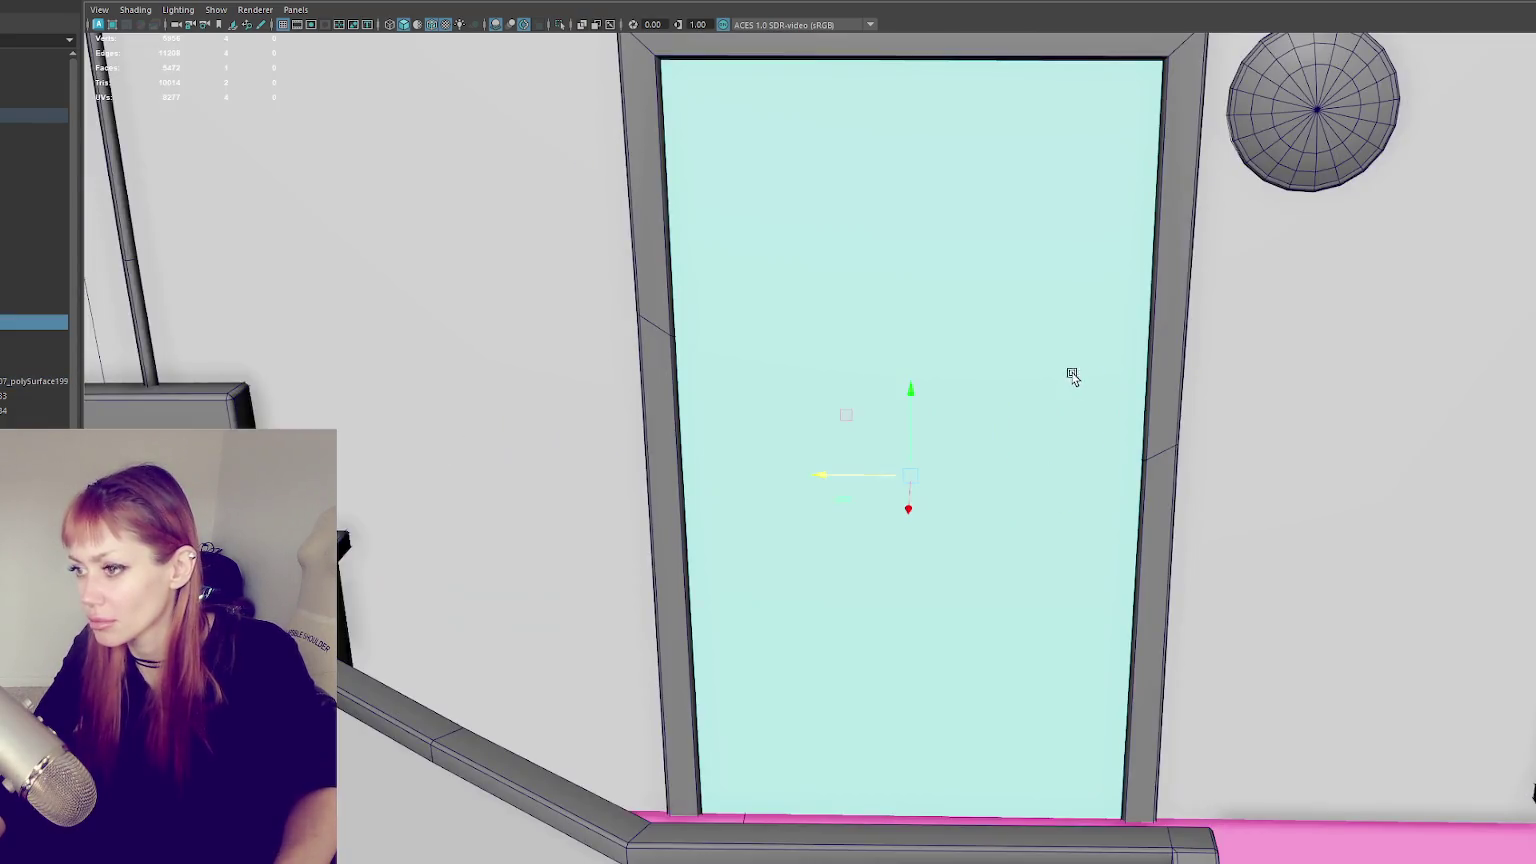
{"action": "key", "text": "4"}
{"action": "scroll", "coordinate": [1054, 367], "scroll_direction": "down", "scroll_amount": 3}
{"action": "key", "text": "5"}
{"action": "key", "text": "6"}
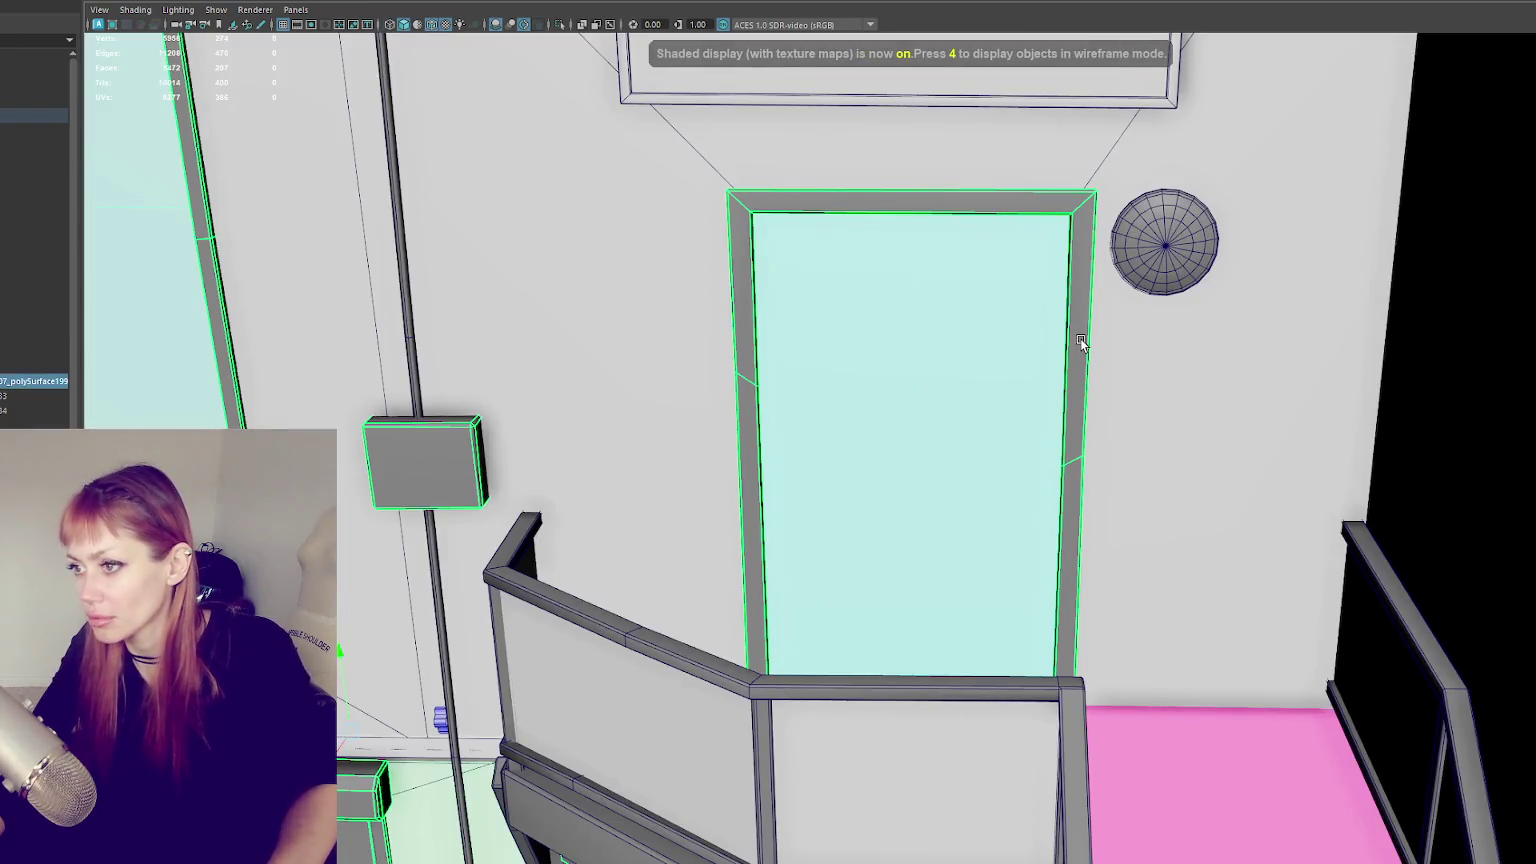
{"action": "key", "text": "4"}
{"action": "left_click_drag", "start_coordinate": [866, 150], "coordinate": [578, 797]}
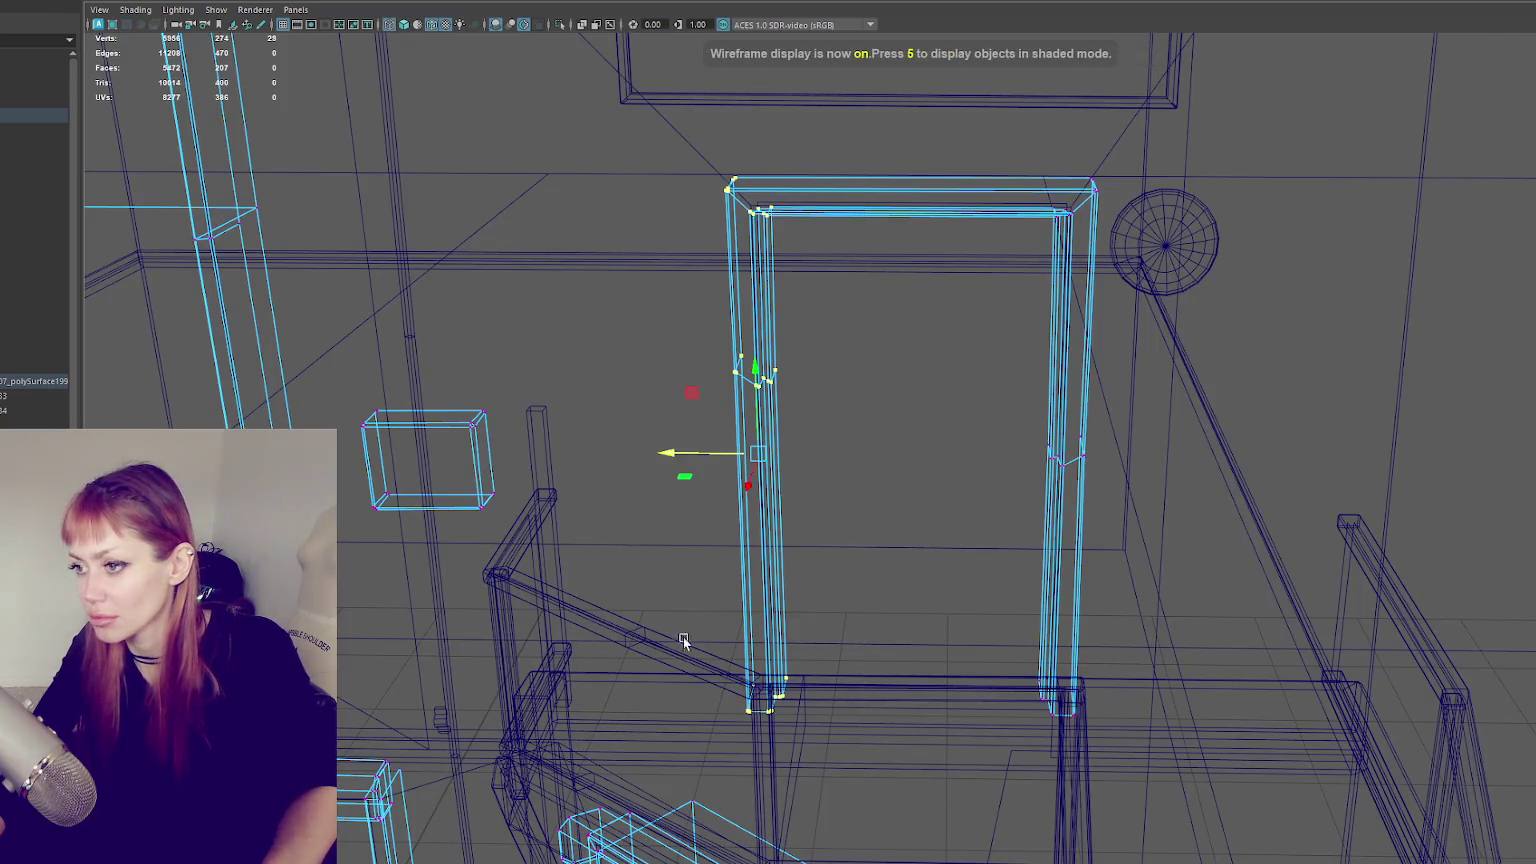
{"action": "left_click_drag", "start_coordinate": [690, 470], "coordinate": [728, 452]}
- Shift the neighbouring wall vertices right to line up with the door, then return to shaded display
{"action": "mouse_move", "coordinate": [690, 250]}
{"action": "right_mouse_down"}
{"action": "mouse_move", "coordinate": [730, 195]}
{"action": "mouse_move", "coordinate": [662, 182]}
{"action": "right_mouse_up"}
{"action": "left_click", "coordinate": [730, 196]}
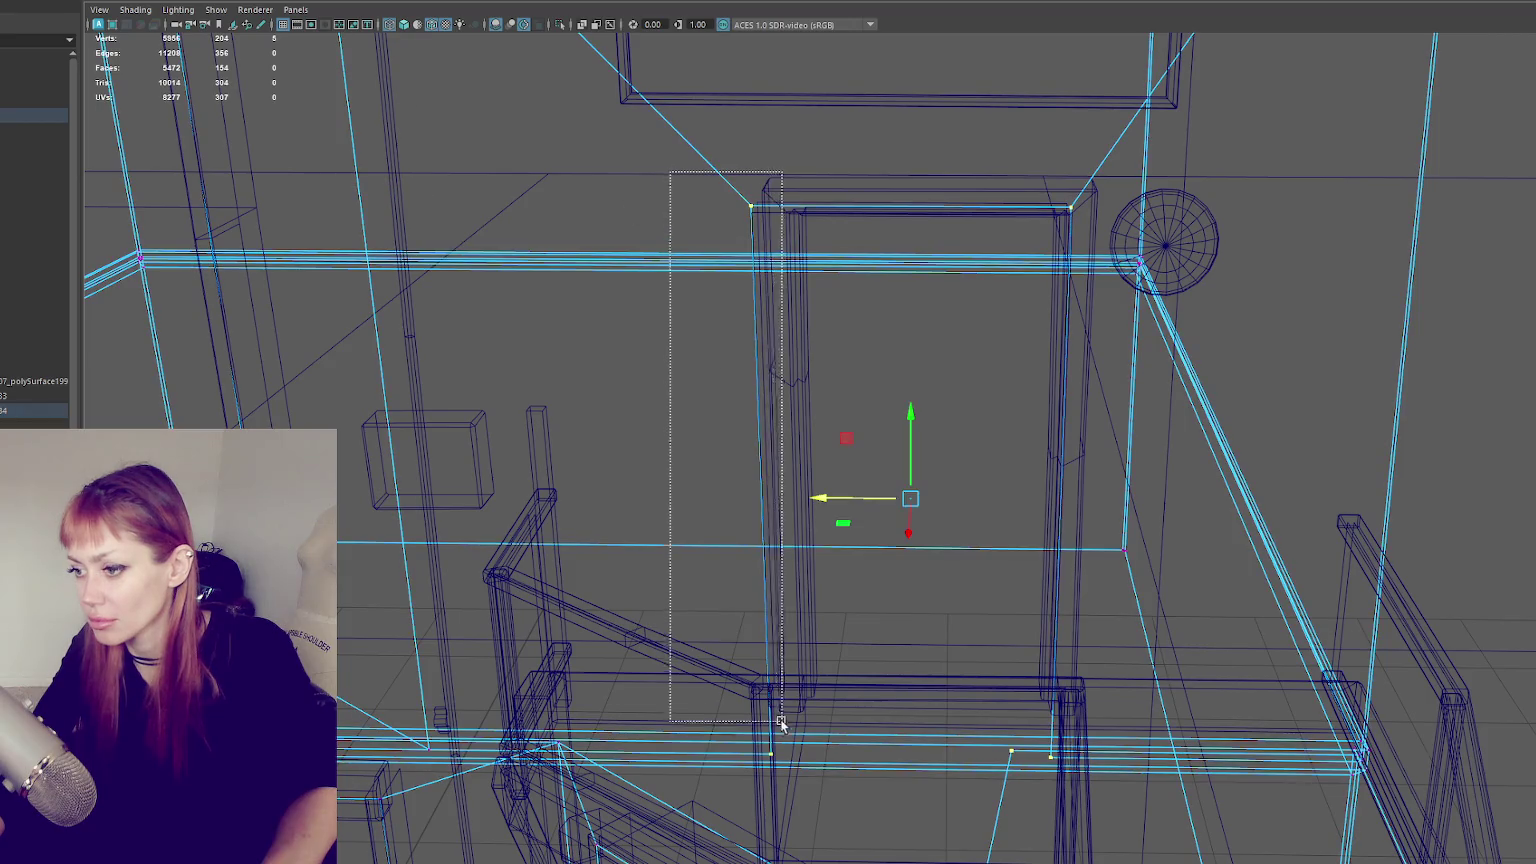
{"action": "mouse_move", "coordinate": [674, 497]}
{"action": "left_mouse_down"}
{"action": "mouse_move", "coordinate": [891, 331]}
{"action": "mouse_move", "coordinate": [888, 470]}
{"action": "left_mouse_up"}
{"action": "key", "text": "6"}
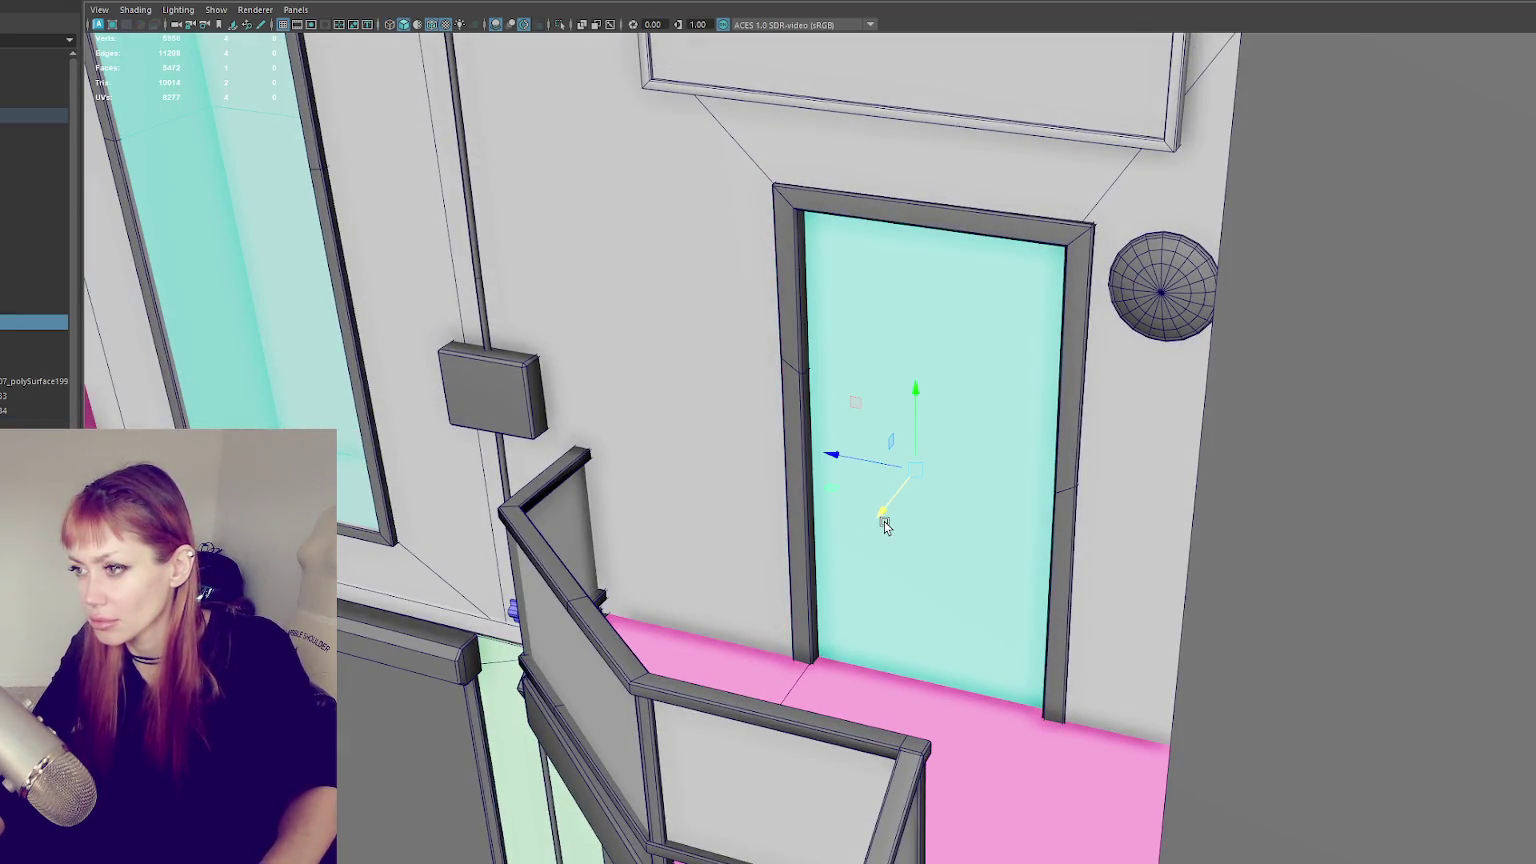
{"action": "key", "text": "4"}
{"action": "mouse_move", "coordinate": [792, 662]}
{"action": "left_mouse_down", "text": "alt"}
{"action": "mouse_move", "coordinate": [989, 636]}
{"action": "mouse_move", "coordinate": [802, 373]}
{"action": "left_mouse_up", "text": "alt"}
{"action": "mouse_move", "coordinate": [800, 263]}
{"action": "left_mouse_down", "text": "alt"}
{"action": "mouse_move", "coordinate": [888, 361]}
{"action": "mouse_move", "coordinate": [812, 344]}
{"action": "mouse_move", "coordinate": [763, 299]}
{"action": "left_mouse_up", "text": "alt"}
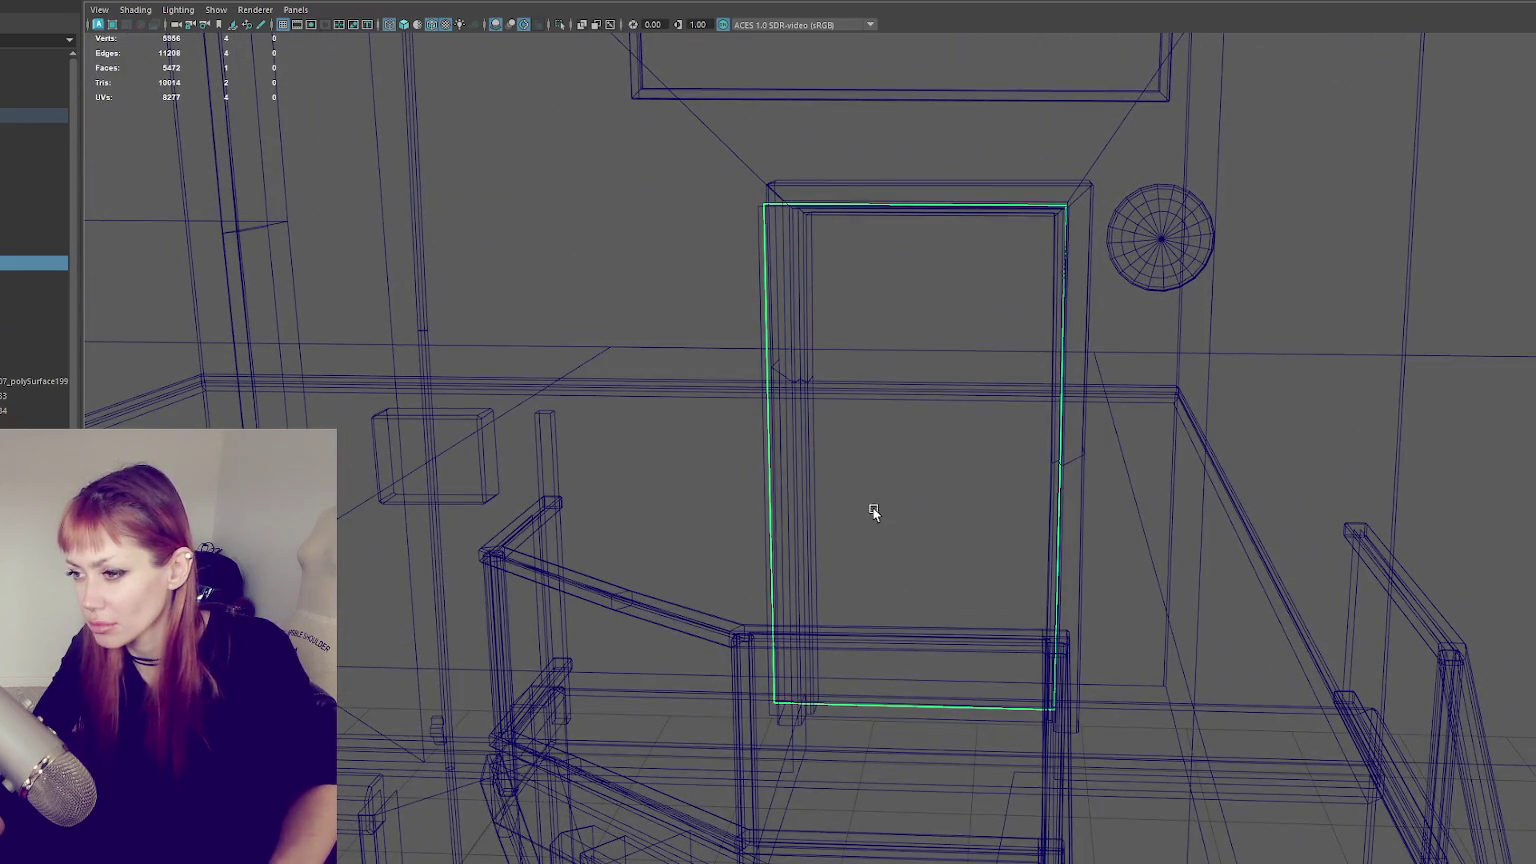
{"action": "scroll", "coordinate": [800, 470], "scroll_direction": "down", "scroll_amount": 2}
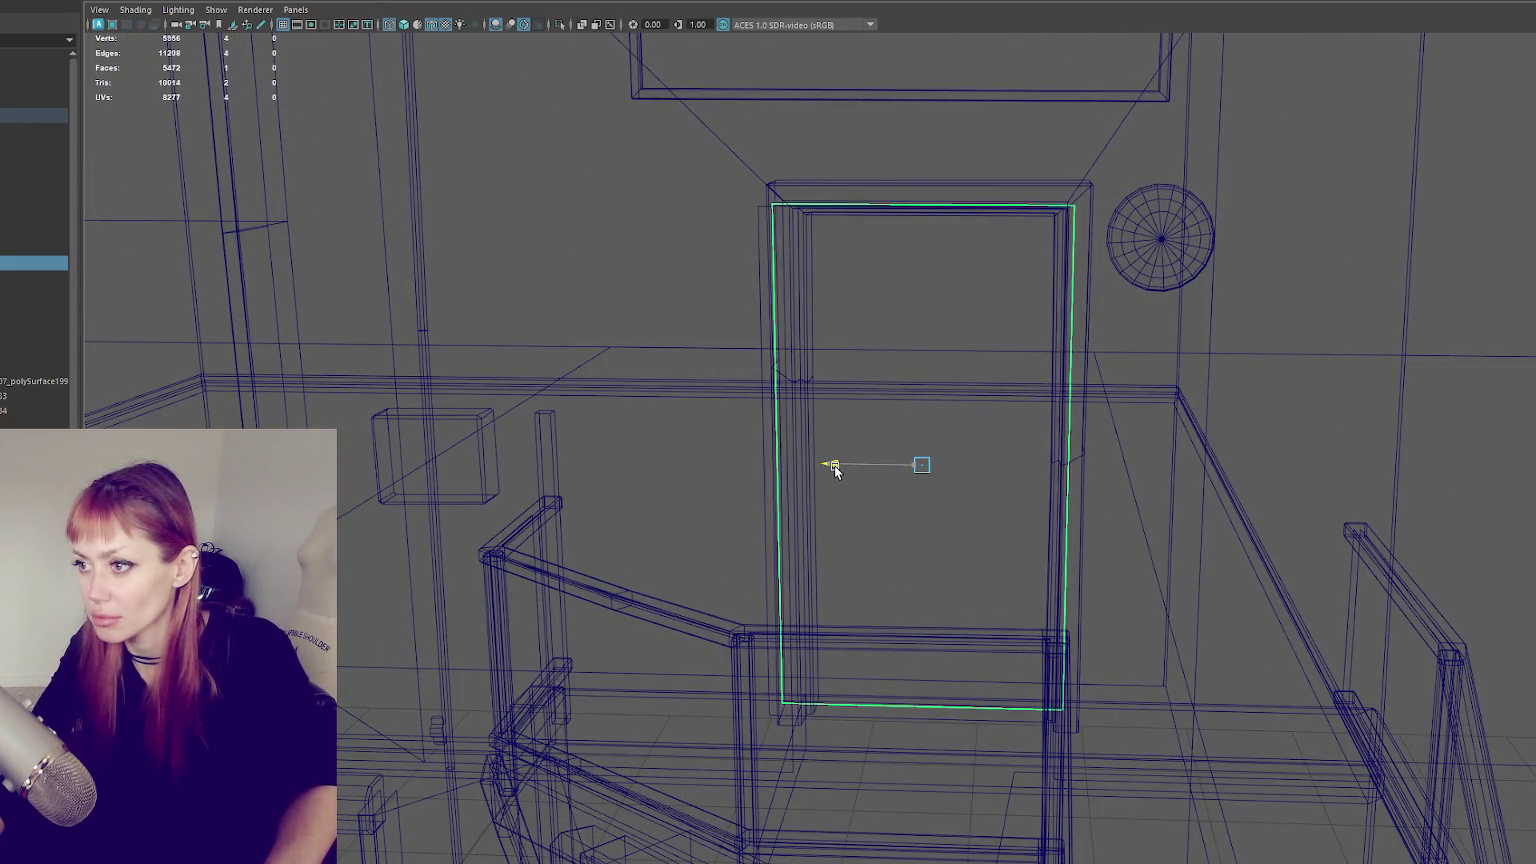
{"action": "scroll", "coordinate": [834, 449], "scroll_direction": "down", "scroll_amount": 2}
{"action": "scroll", "coordinate": [847, 460], "scroll_direction": "down", "scroll_amount": 3}
{"action": "key", "text": "5"}
{"action": "scroll", "coordinate": [805, 430], "scroll_direction": "down", "scroll_amount": 3}
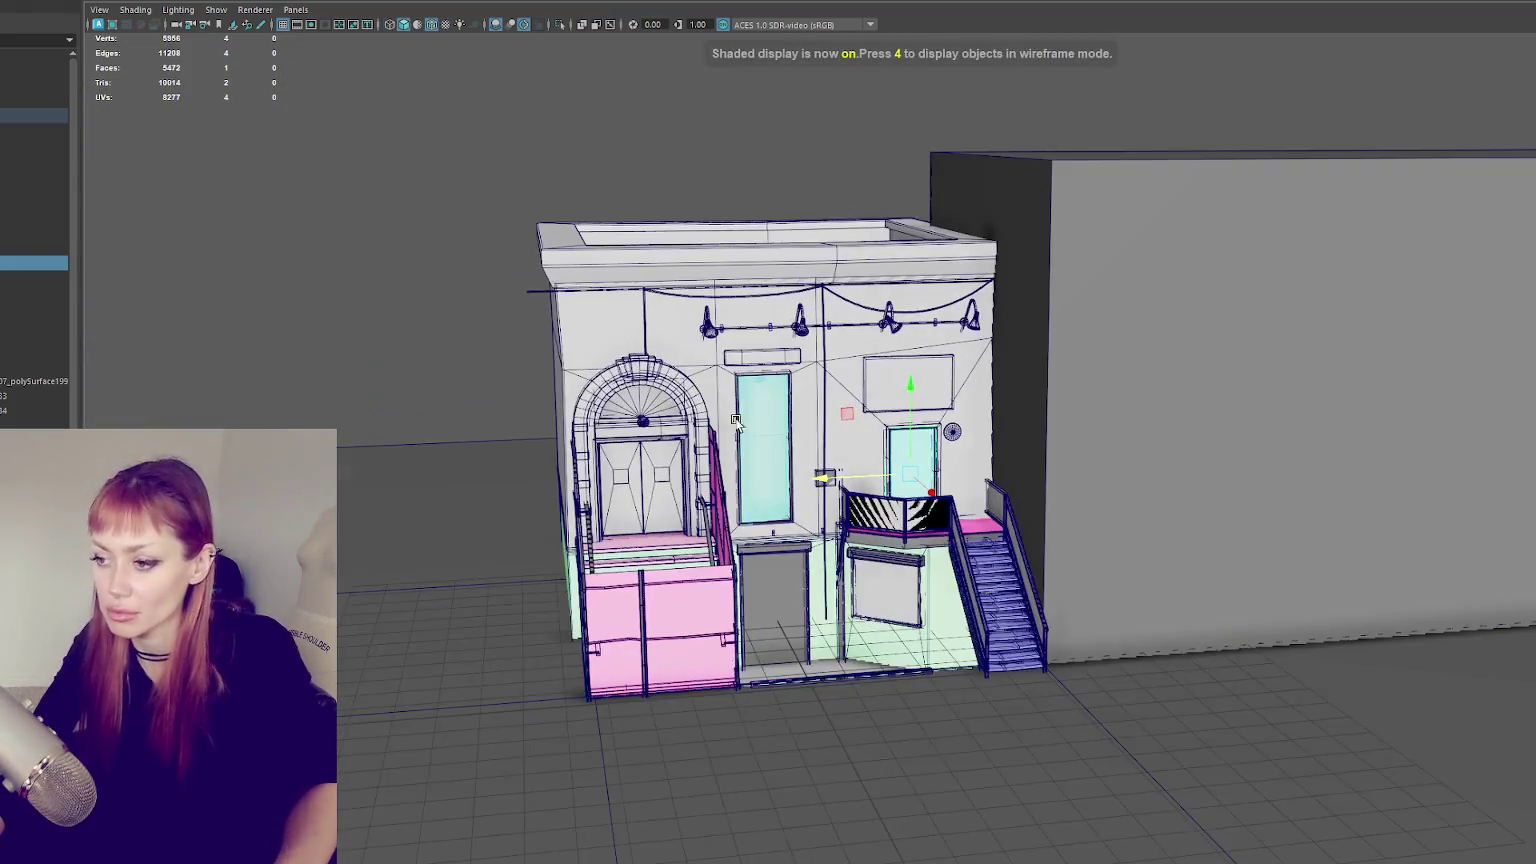
- Add a copy of the grey neighbouring block on the left and adjust its depth
{"action": "left_click", "coordinate": [665, 600]}
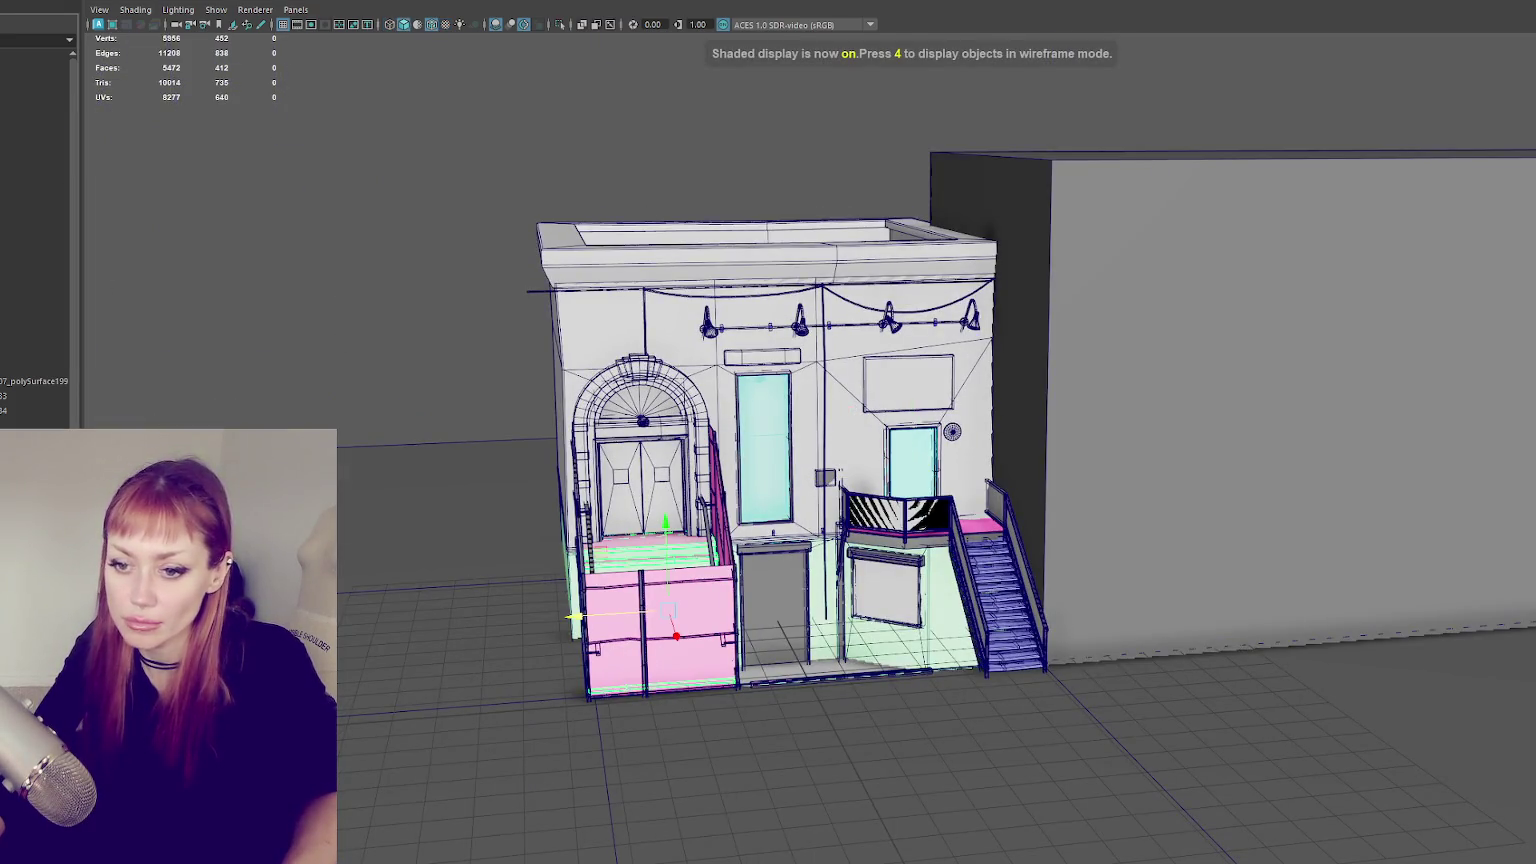
{"action": "left_click", "coordinate": [35, 145]}
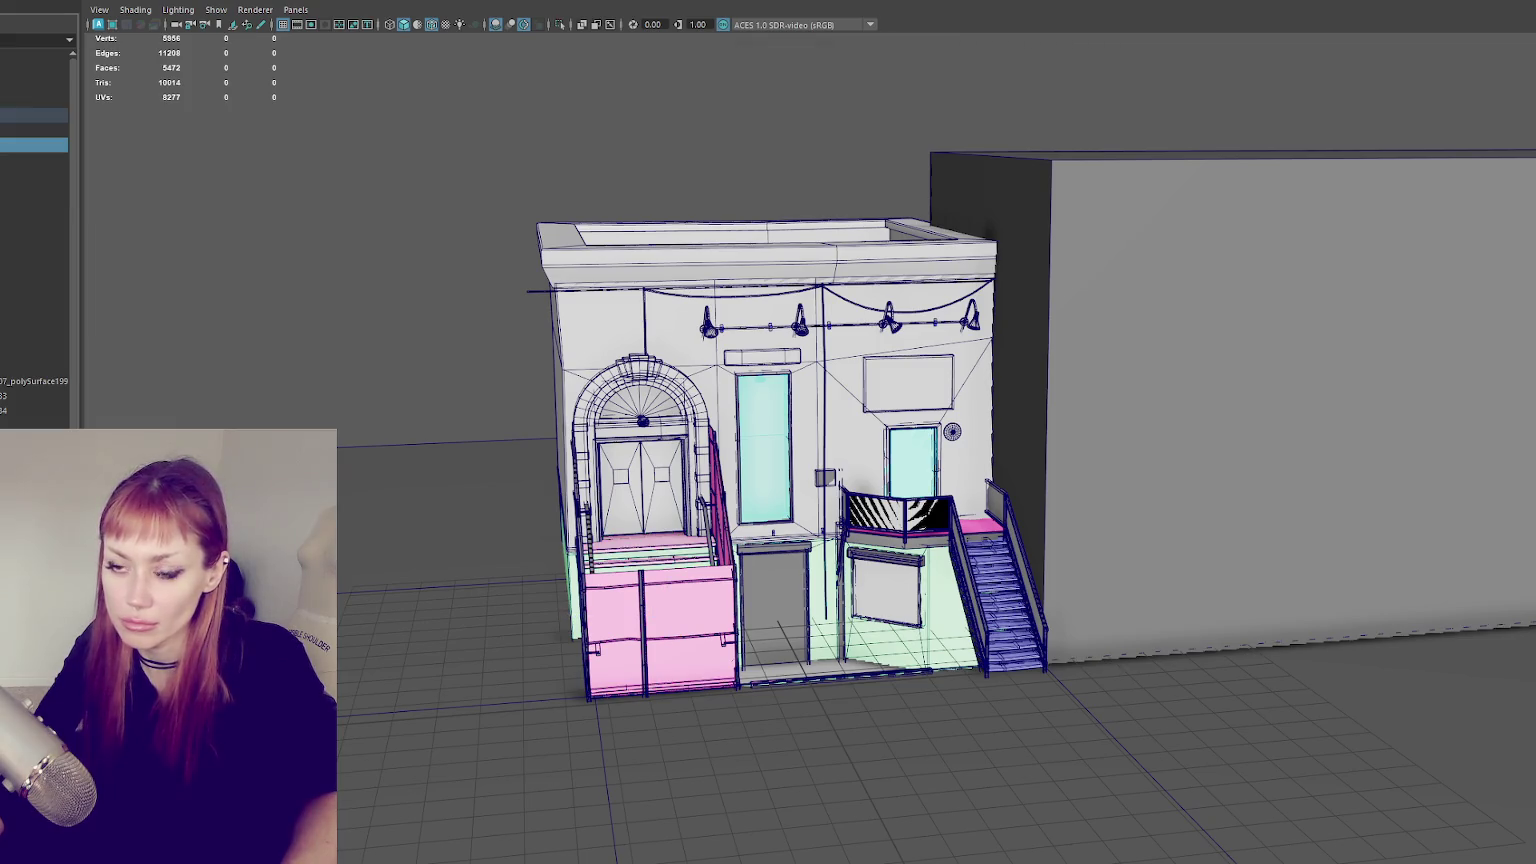
{"action": "key", "text": "shift+h"}
{"action": "scroll", "coordinate": [426, 376], "scroll_direction": "down", "scroll_amount": 3}
{"action": "left_click_drag", "start_coordinate": [405, 451], "coordinate": [350, 456]}
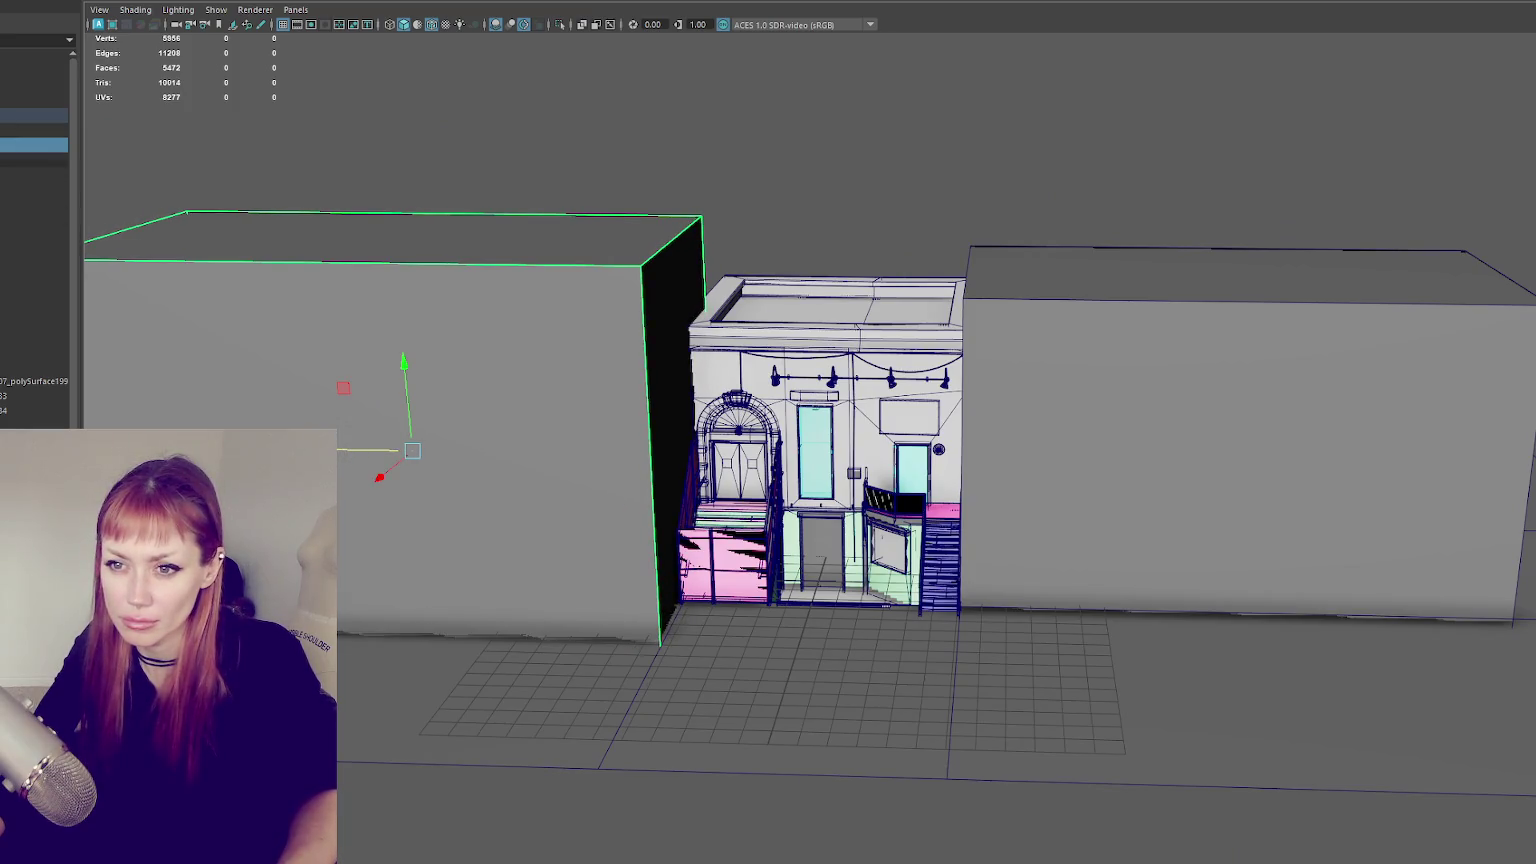
- Frame the storefront facade and select everything in the scene
{"action": "left_click", "coordinate": [34, 203]}
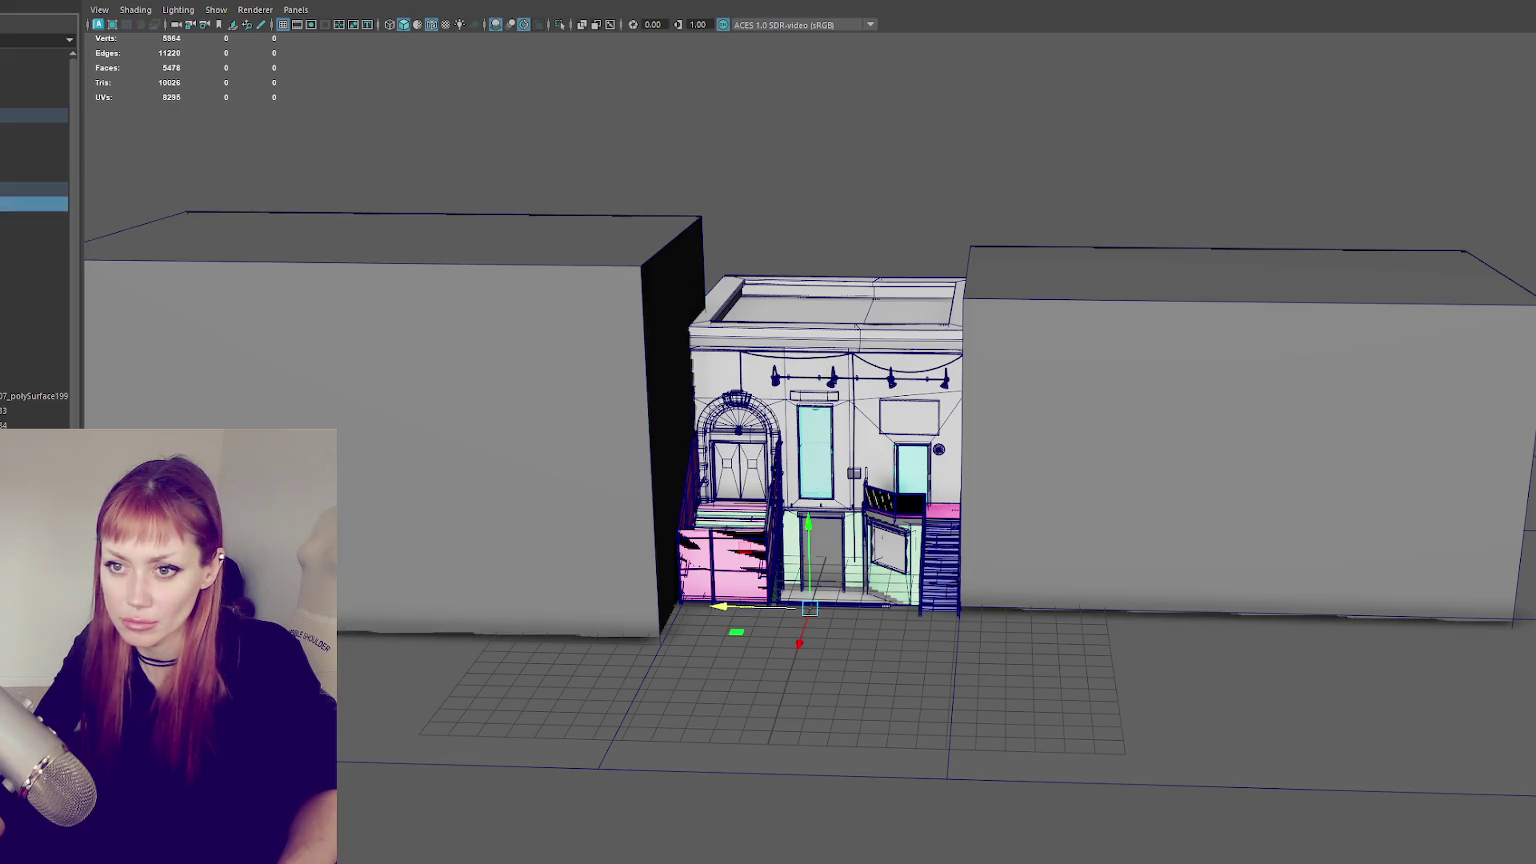
{"action": "left_click", "coordinate": [34, 300]}
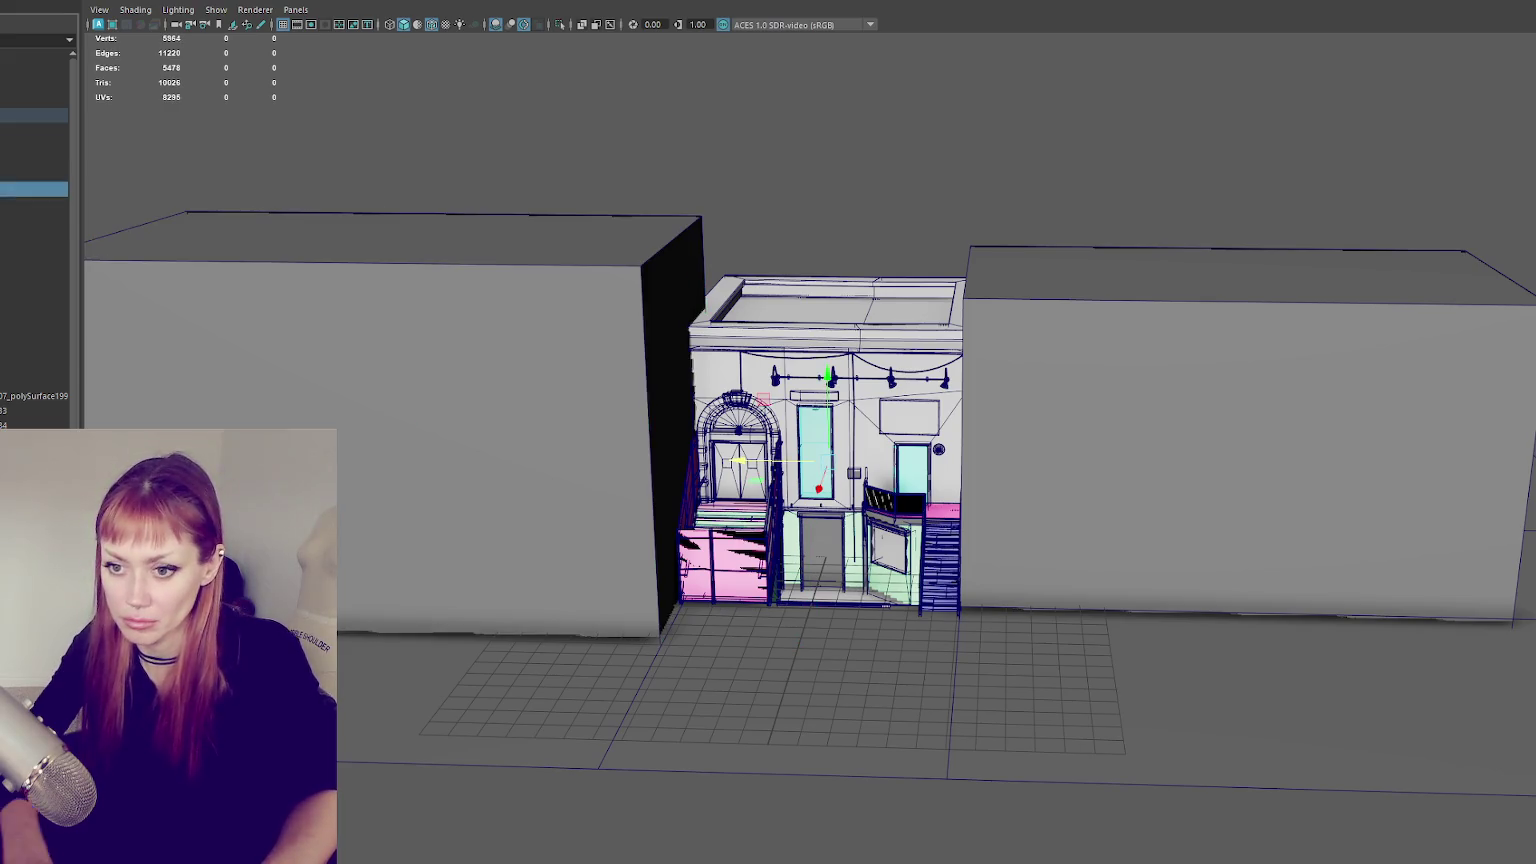
{"action": "key", "text": "f"}
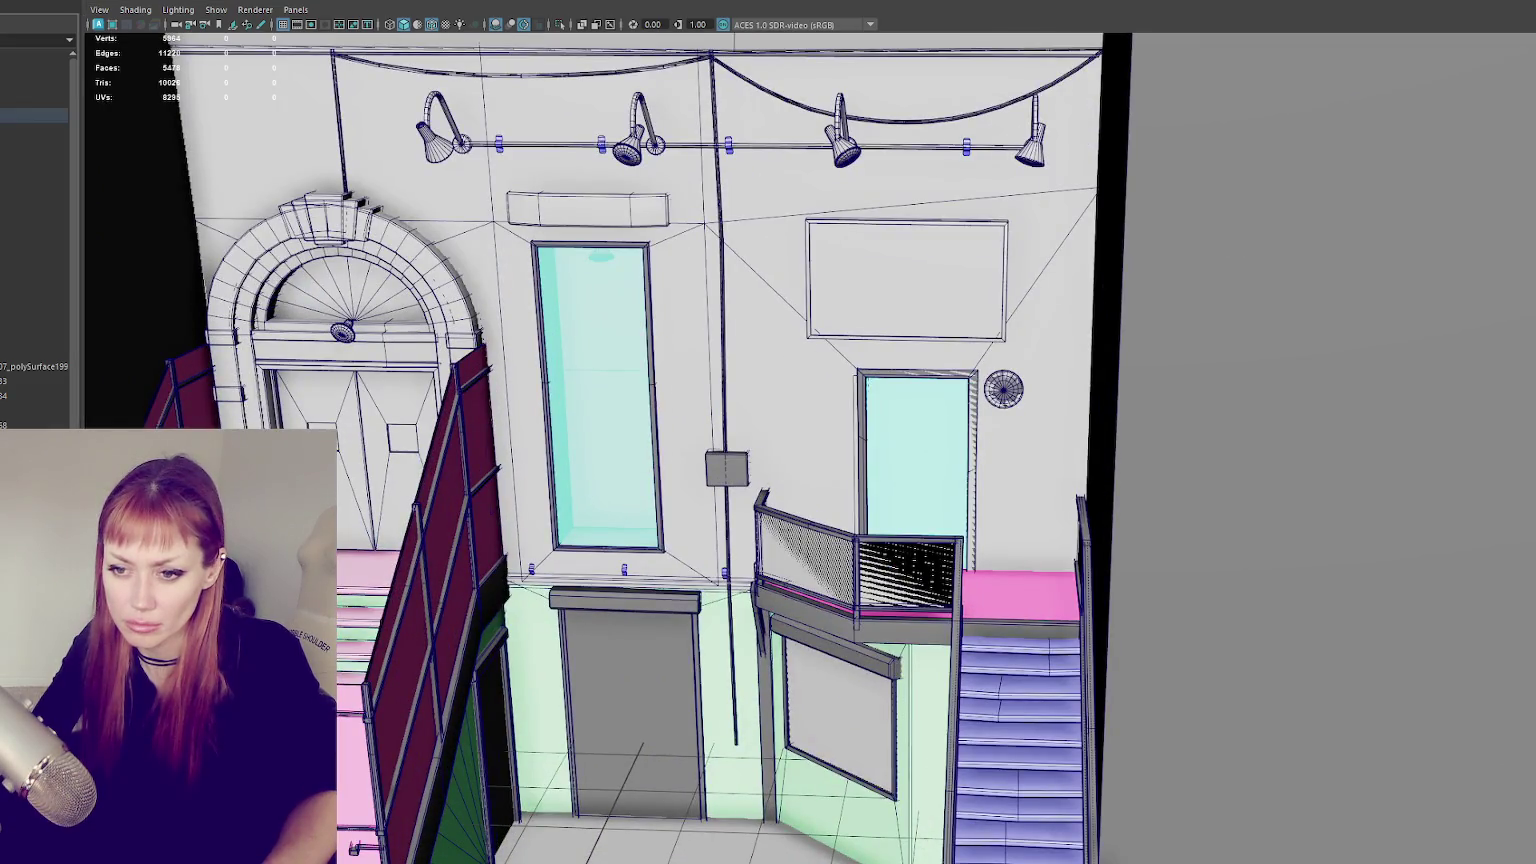
{"action": "left_click", "coordinate": [343, 622]}
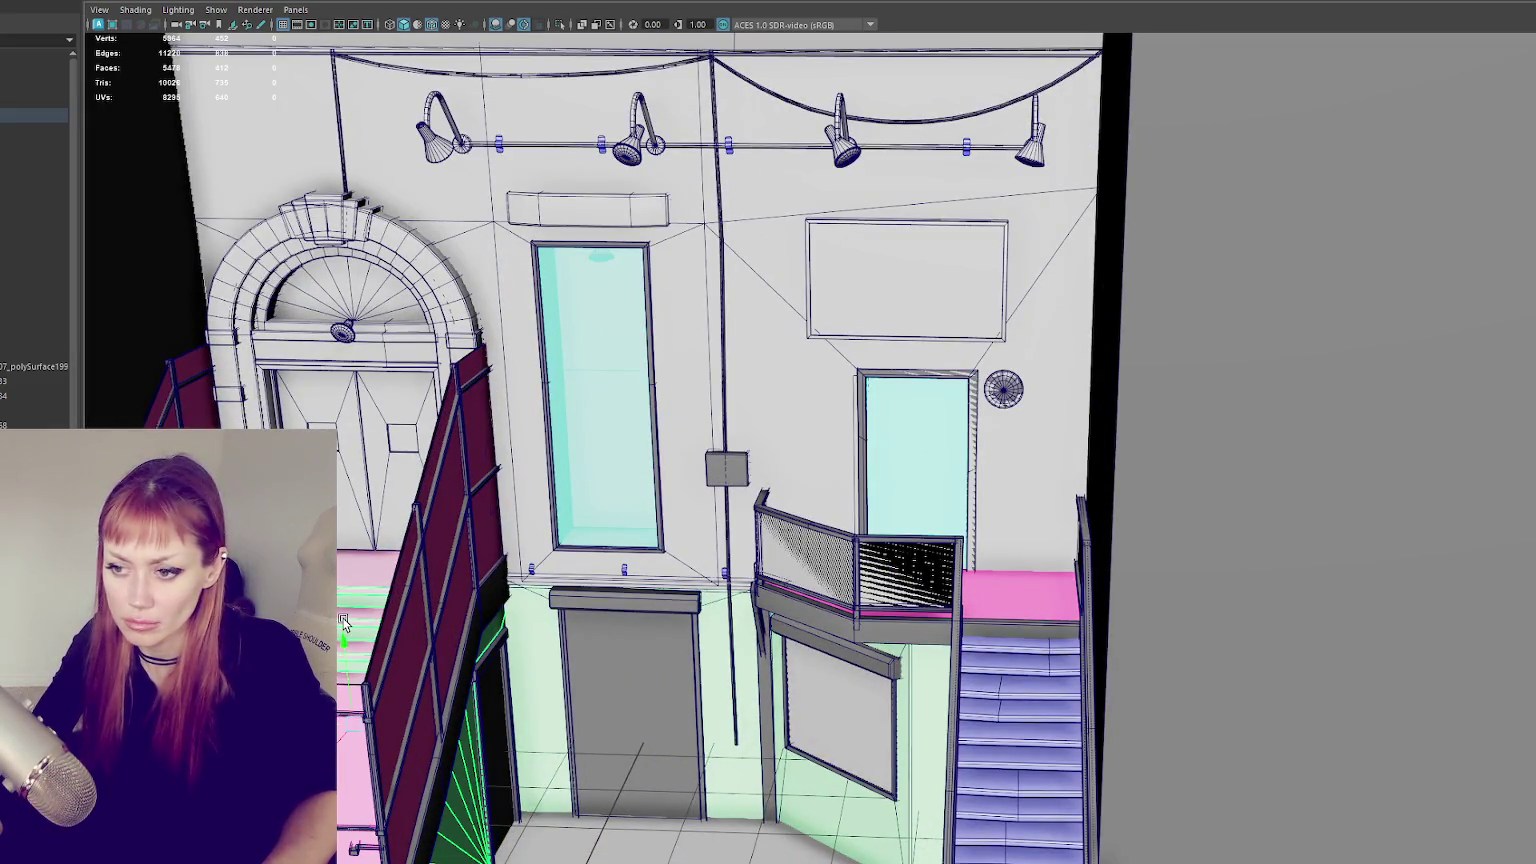
{"action": "mouse_move", "coordinate": [380, 530]}
{"action": "left_mouse_down", "text": "alt"}
{"action": "mouse_move", "coordinate": [440, 558]}
{"action": "mouse_move", "coordinate": [176, 306]}
{"action": "left_mouse_up", "text": "alt"}
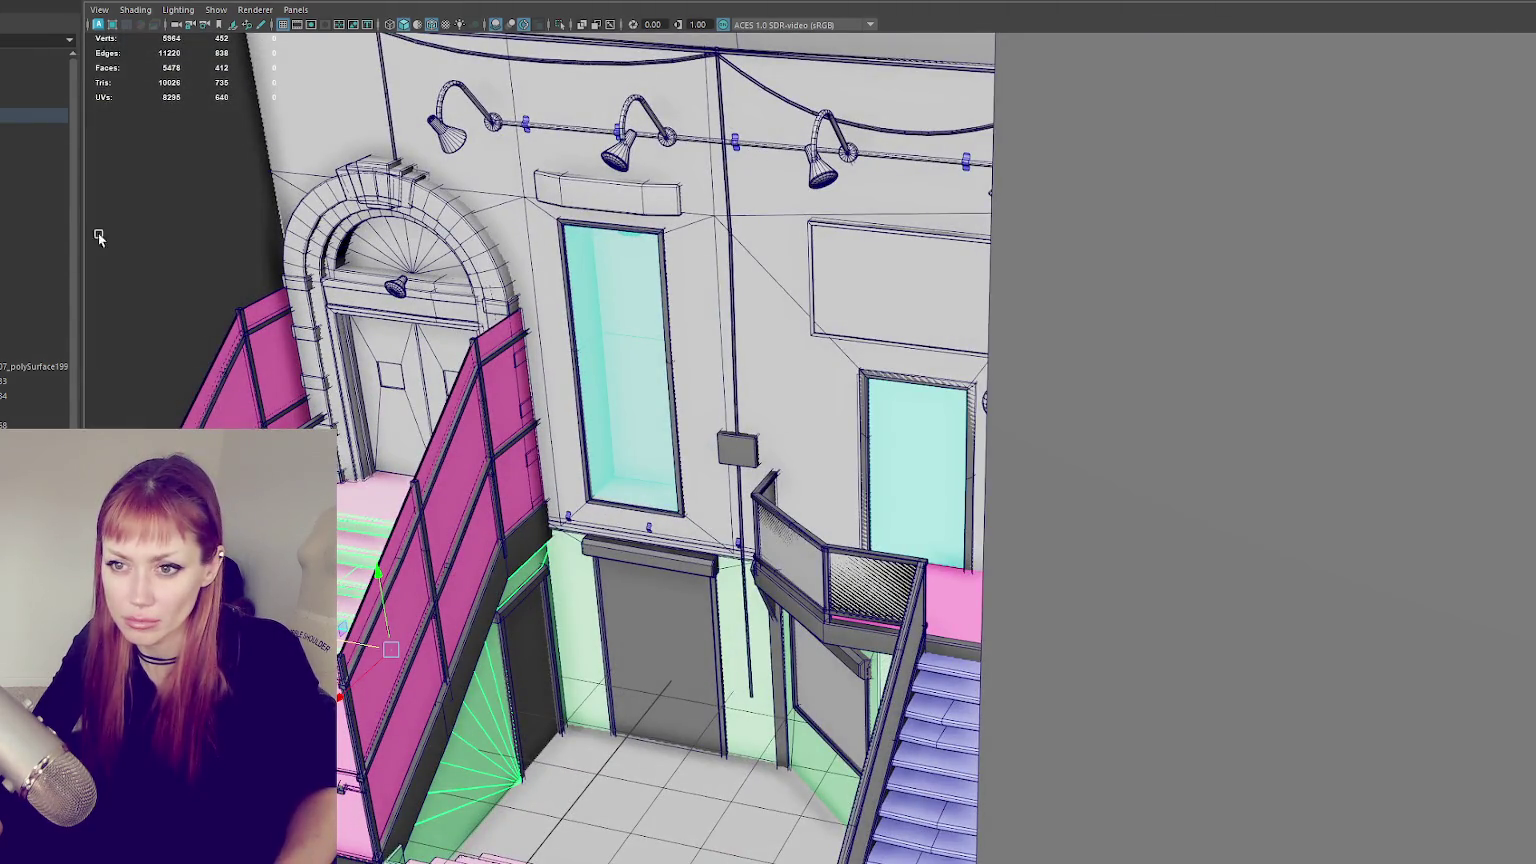
{"action": "key", "text": "ctrl+shift+a"}
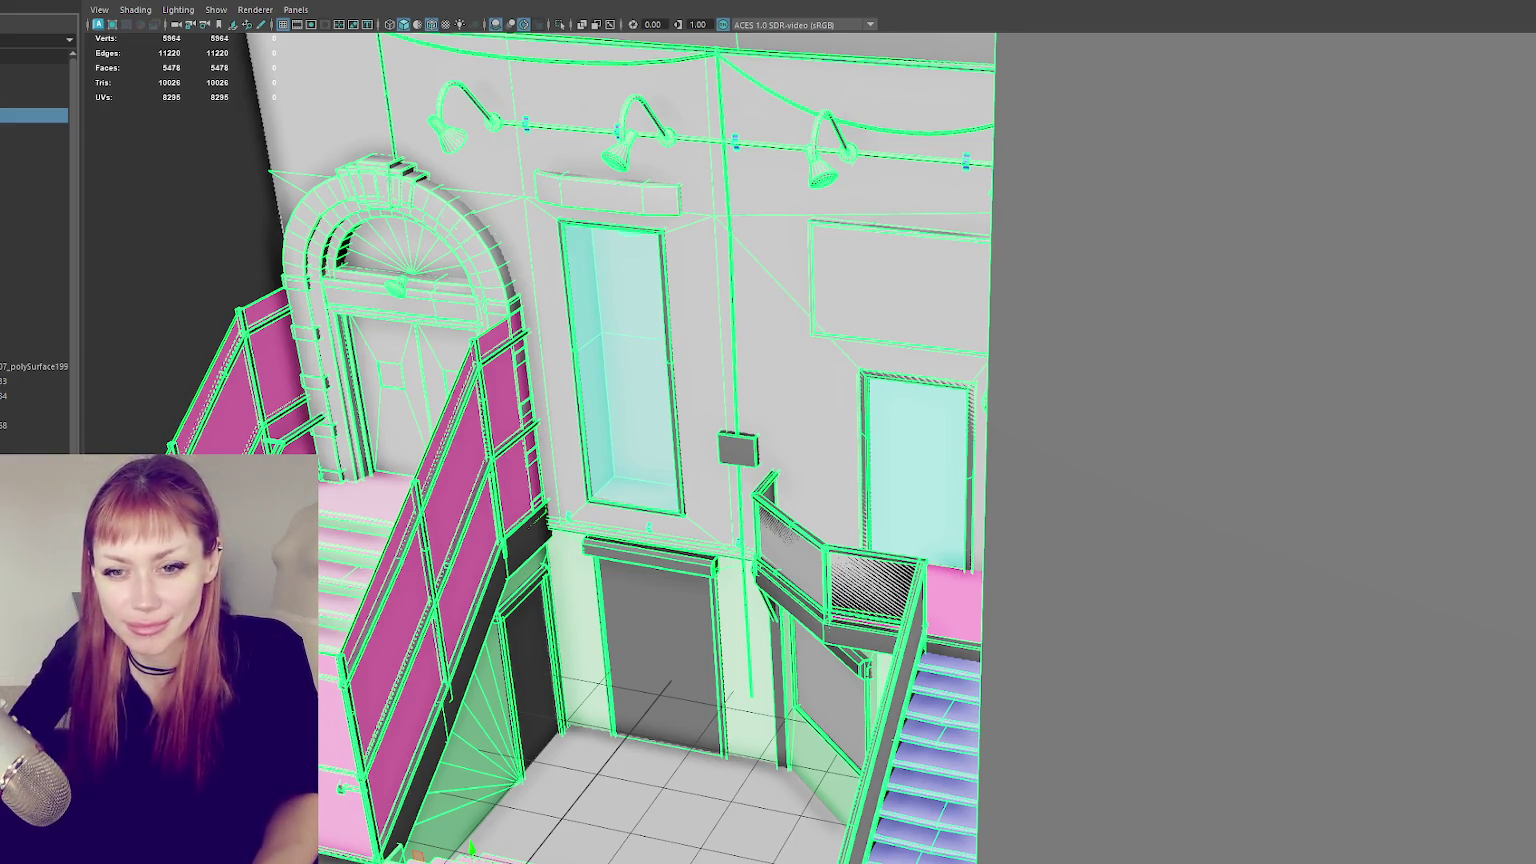
{"action": "left_click", "coordinate": [383, 484]}
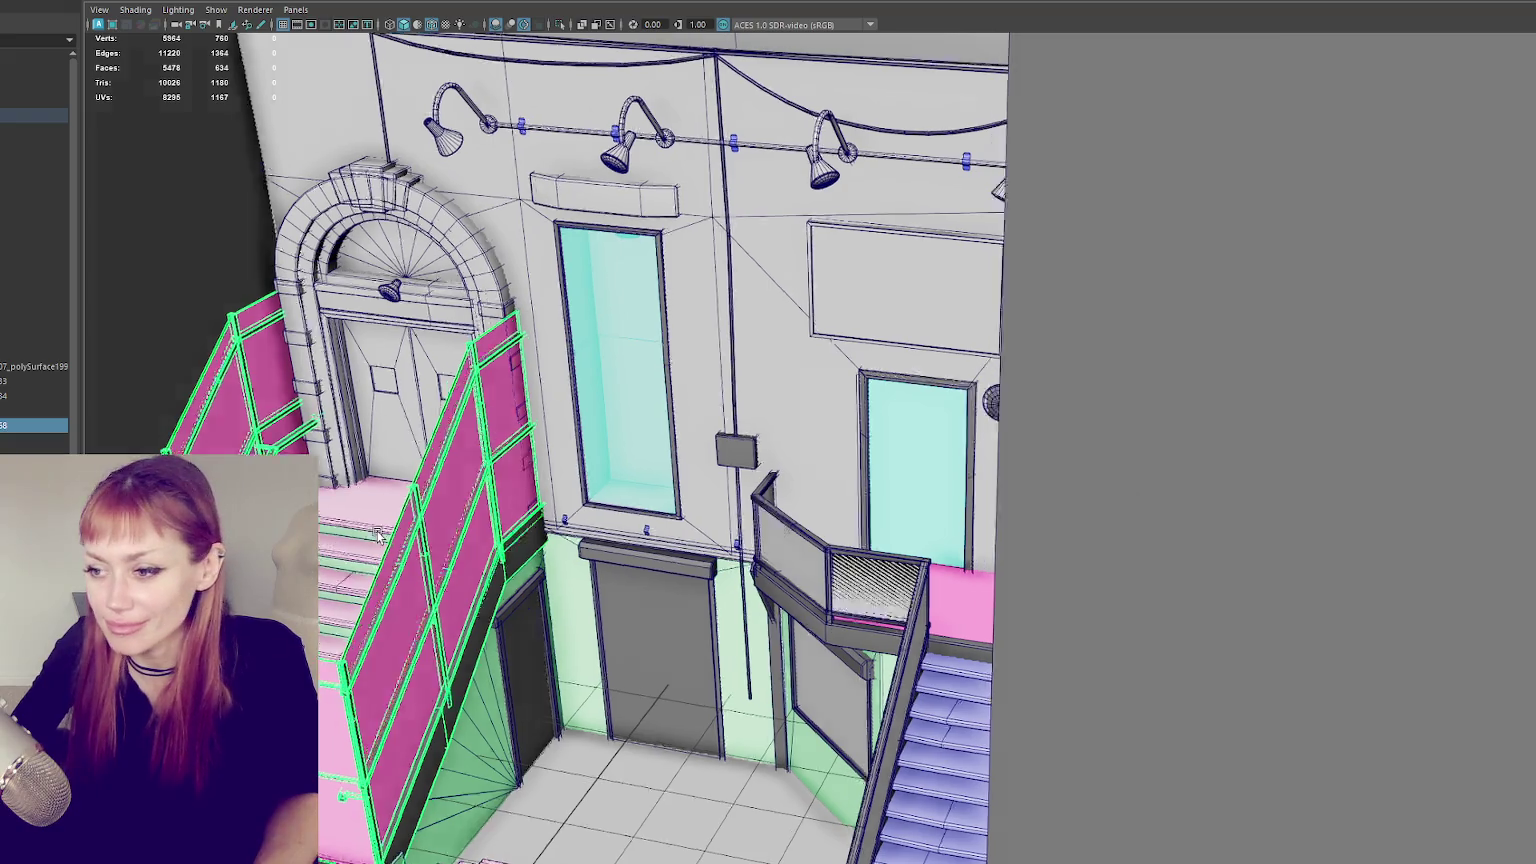
{"action": "left_click_drag", "start_coordinate": [600, 400], "coordinate": [713, 350], "text": "alt"}
{"action": "right_click", "coordinate": [713, 350]}
{"action": "left_click", "coordinate": [890, 319]}
{"action": "scroll", "coordinate": [890, 319], "scroll_direction": "down", "scroll_amount": 3}
{"action": "mouse_move", "coordinate": [890, 319]}
{"action": "left_mouse_down", "text": "alt"}
{"action": "mouse_move", "coordinate": [760, 330]}
{"action": "mouse_move", "coordinate": [860, 330]}
{"action": "left_mouse_up", "text": "alt"}
{"action": "left_click", "coordinate": [703, 549]}
{"action": "scroll", "coordinate": [845, 453], "scroll_direction": "up", "scroll_amount": 3}
{"action": "left_click_drag", "start_coordinate": [845, 453], "coordinate": [800, 450], "text": "alt"}
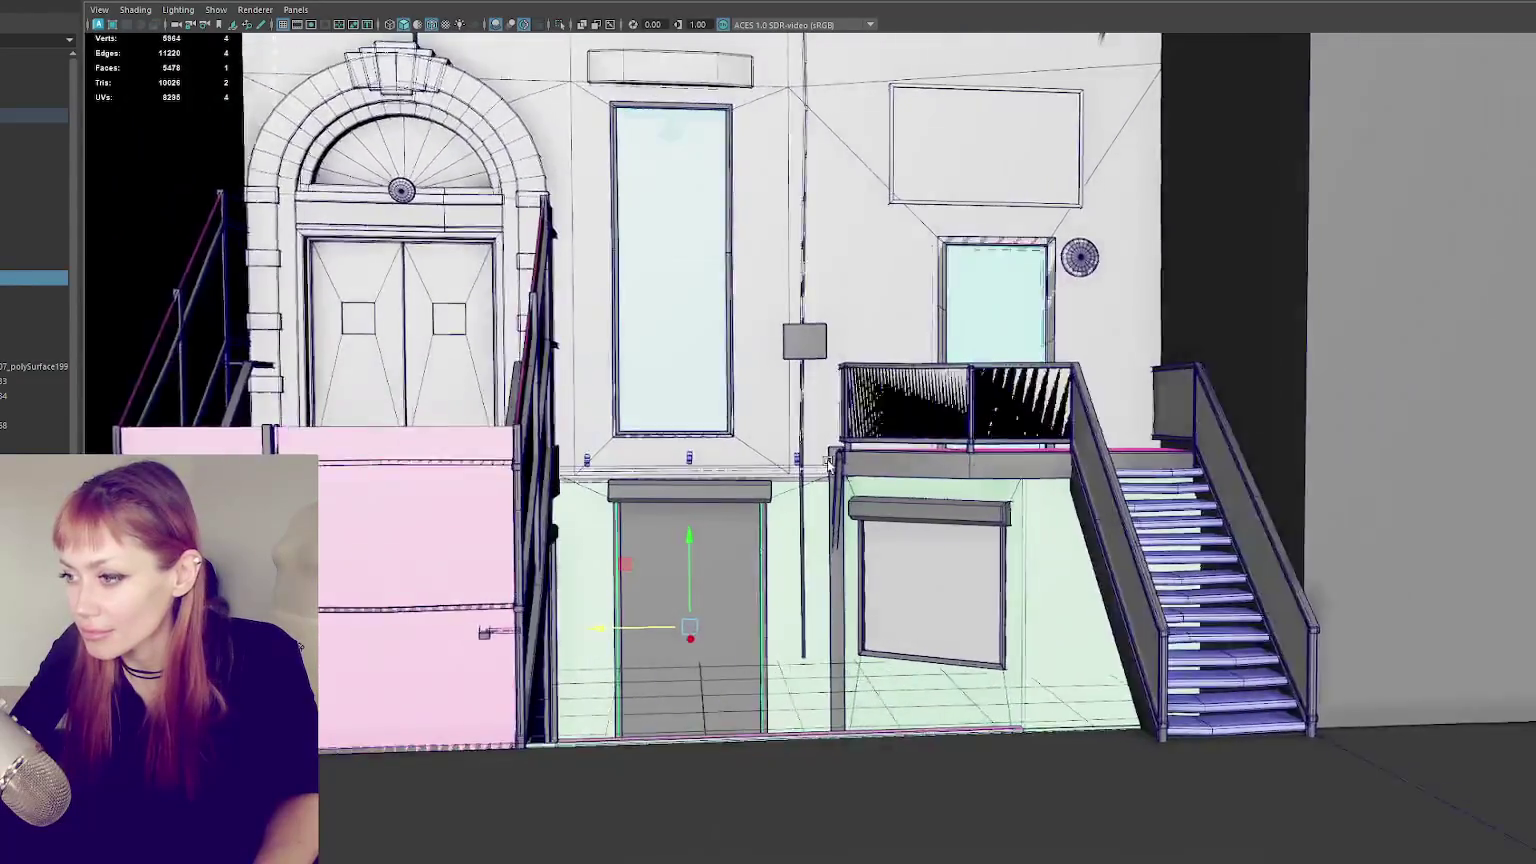
{"action": "left_click", "coordinate": [800, 400]}
{"action": "right_click_drag", "start_coordinate": [800, 487], "coordinate": [760, 575]}
{"action": "left_click", "coordinate": [803, 654]}
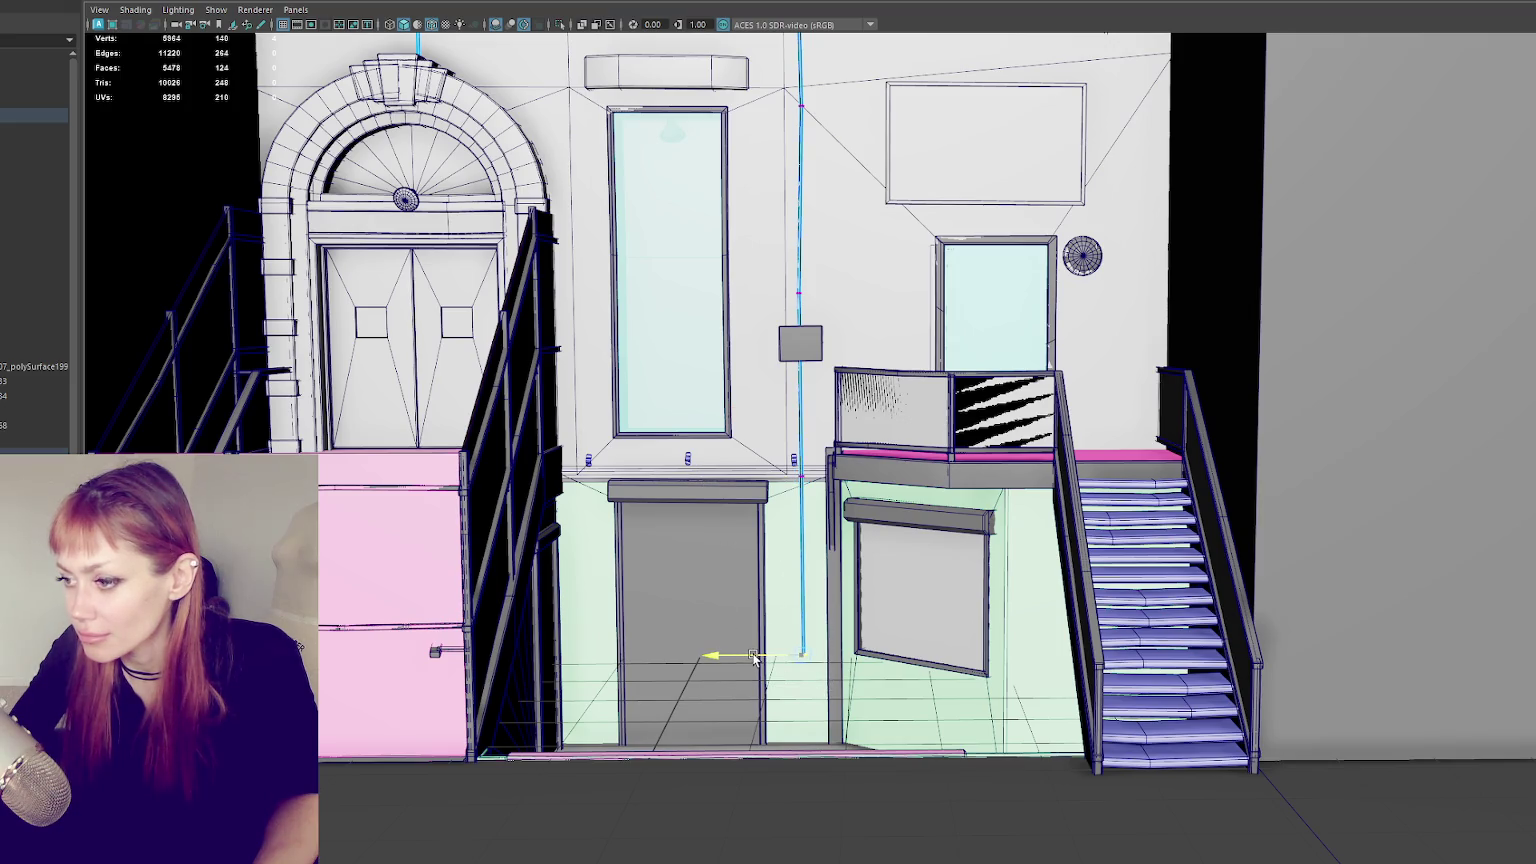
{"action": "left_click_drag", "start_coordinate": [754, 659], "coordinate": [797, 486], "text": "alt"}
{"action": "left_click", "coordinate": [748, 320]}
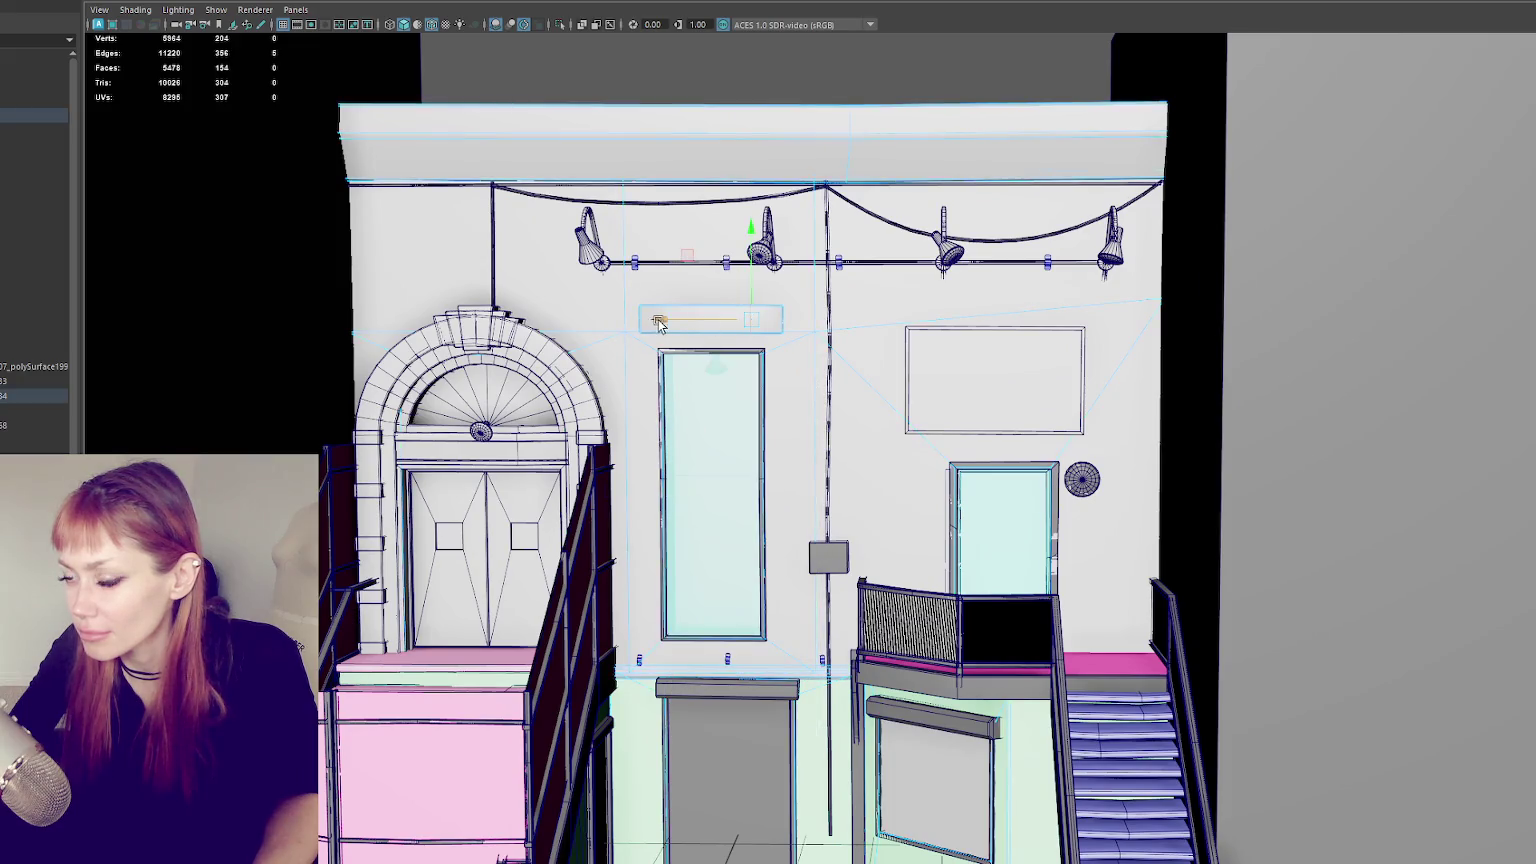
- Select the header box above the doorway and invert the selection
{"action": "key", "text": "f"}
{"action": "scroll", "coordinate": [750, 345], "scroll_direction": "down", "scroll_amount": 2}
{"action": "scroll", "coordinate": [900, 390], "scroll_direction": "down", "scroll_amount": 2}
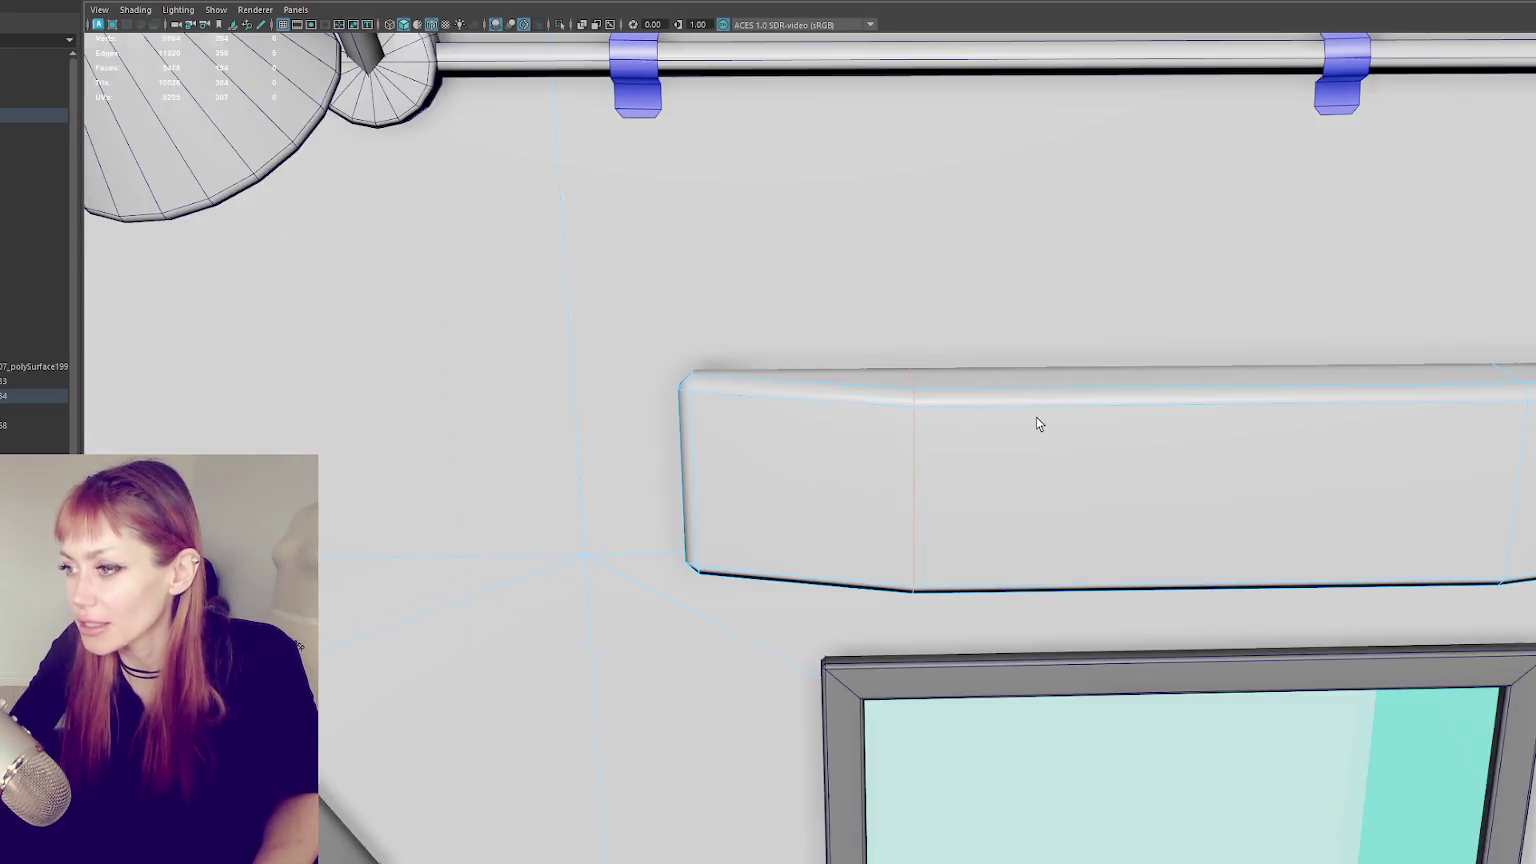
{"action": "scroll", "coordinate": [1090, 440], "scroll_direction": "down", "scroll_amount": 2}
{"action": "scroll", "coordinate": [1132, 457], "scroll_direction": "down", "scroll_amount": 3}
{"action": "left_click_drag", "start_coordinate": [1018, 494], "coordinate": [993, 498], "text": "alt"}
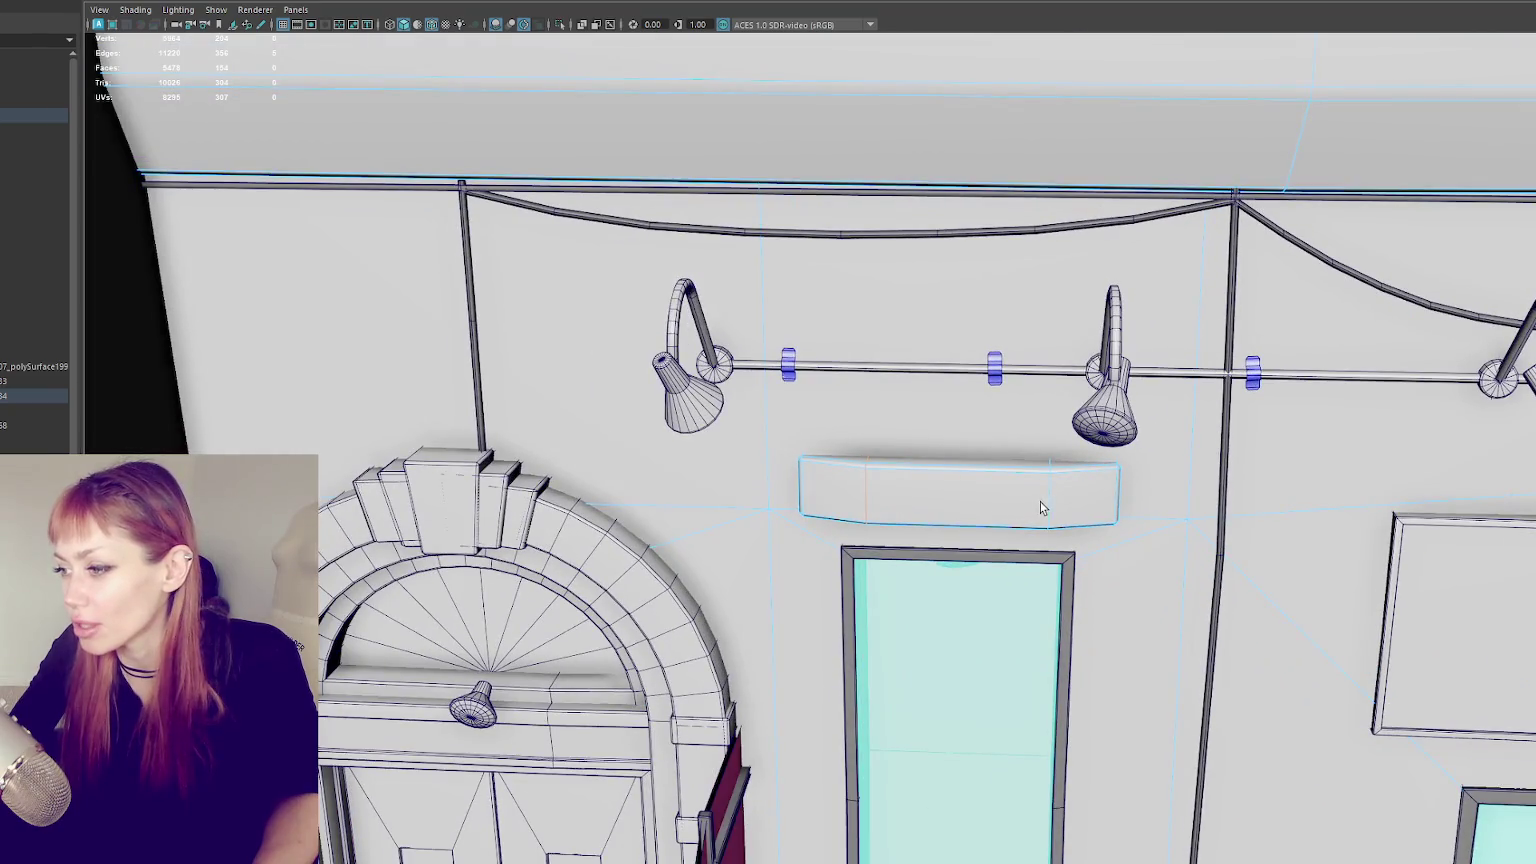
{"action": "right_click", "coordinate": [980, 494]}
{"action": "right_click_drag", "start_coordinate": [960, 473], "coordinate": [1005, 450]}
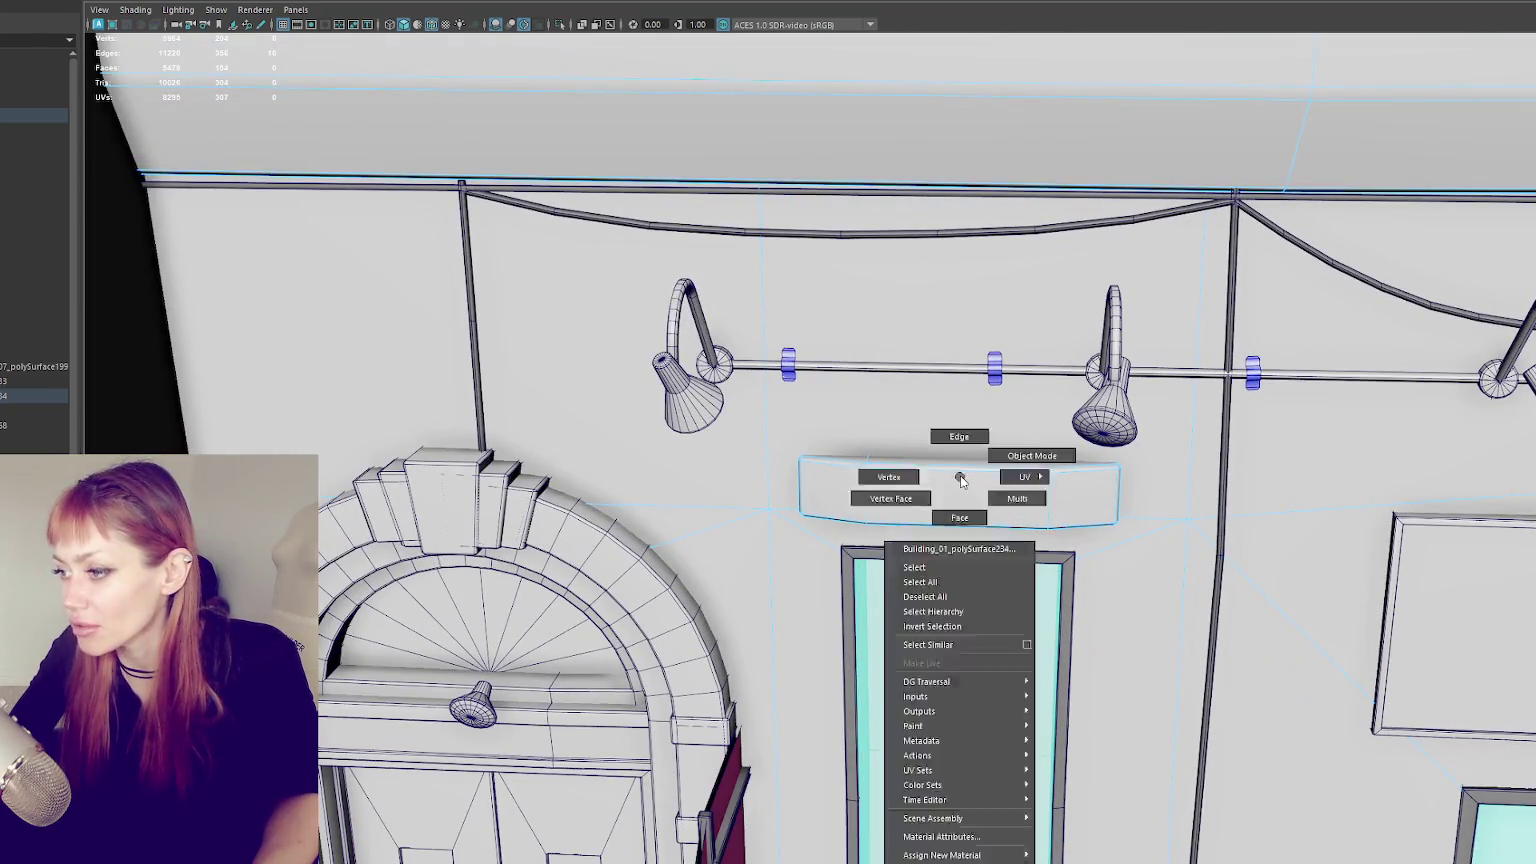
{"action": "key", "text": "ctrl+shift+i"}
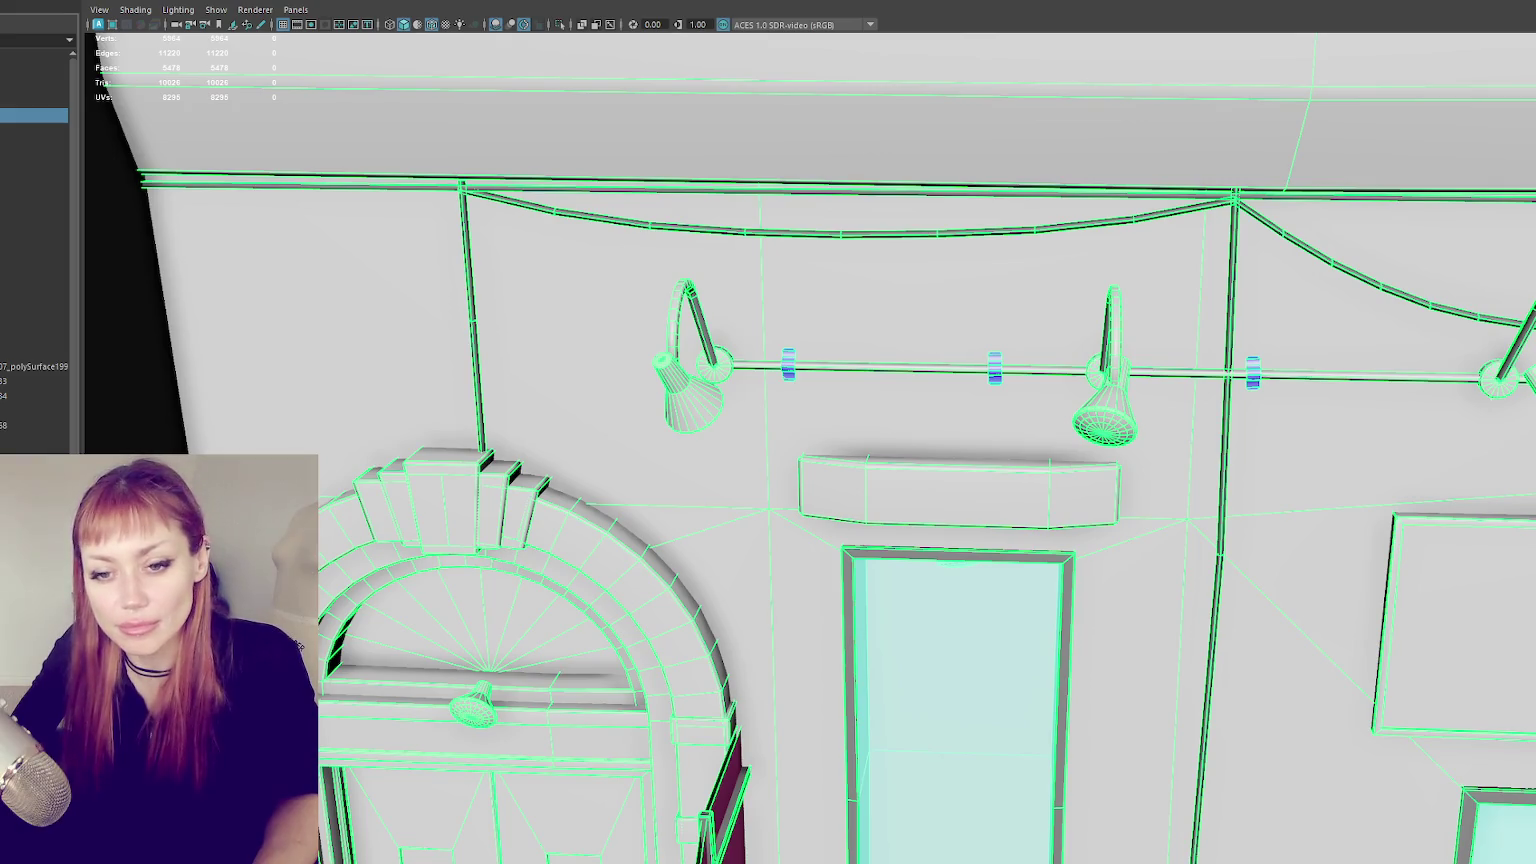
- Move the facade frame slightly right along X in wireframe, then restore shaded display
{"action": "scroll", "coordinate": [461, 450], "scroll_direction": "down", "scroll_amount": 5}
{"action": "mouse_move", "coordinate": [520, 440]}
{"action": "left_mouse_down", "text": "alt"}
{"action": "mouse_move", "coordinate": [461, 450]}
{"action": "mouse_move", "coordinate": [370, 425]}
{"action": "left_mouse_up", "text": "alt"}
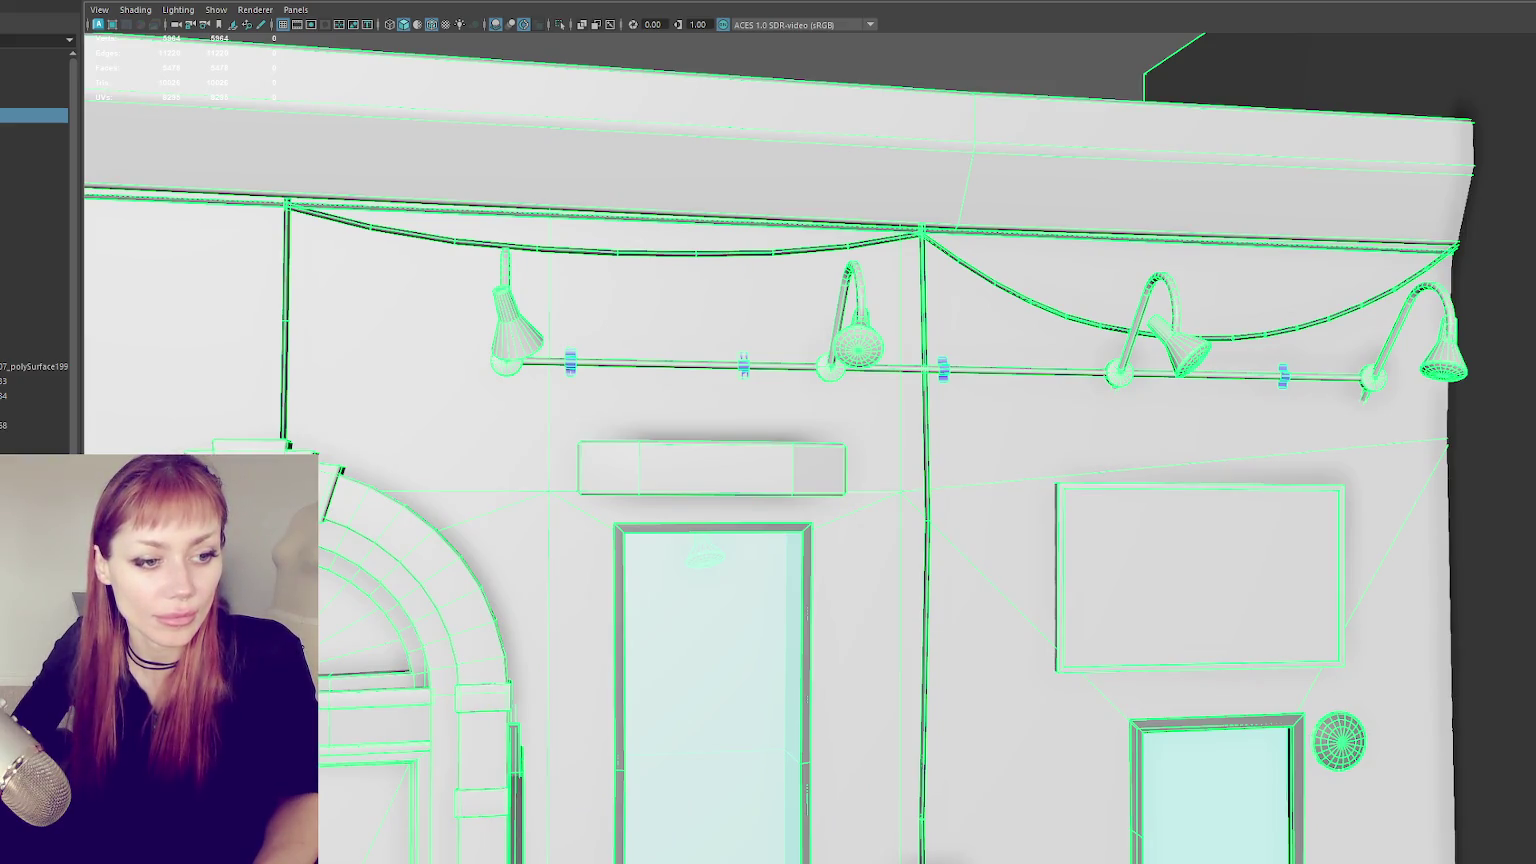
{"action": "scroll", "coordinate": [867, 459], "scroll_direction": "down", "scroll_amount": 3}
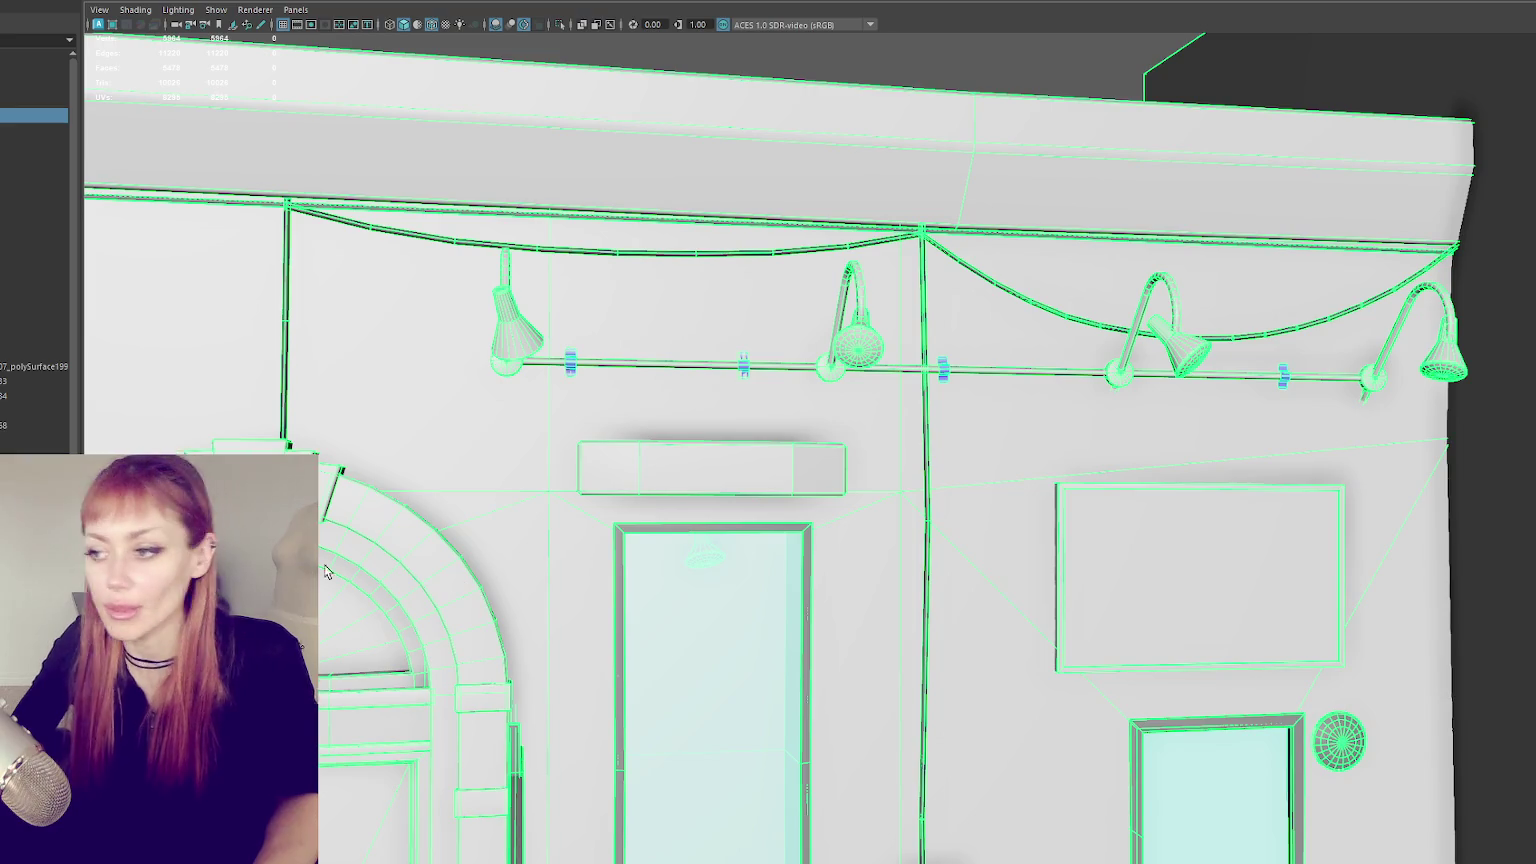
{"action": "left_click_drag", "start_coordinate": [627, 480], "coordinate": [867, 459], "text": "alt"}
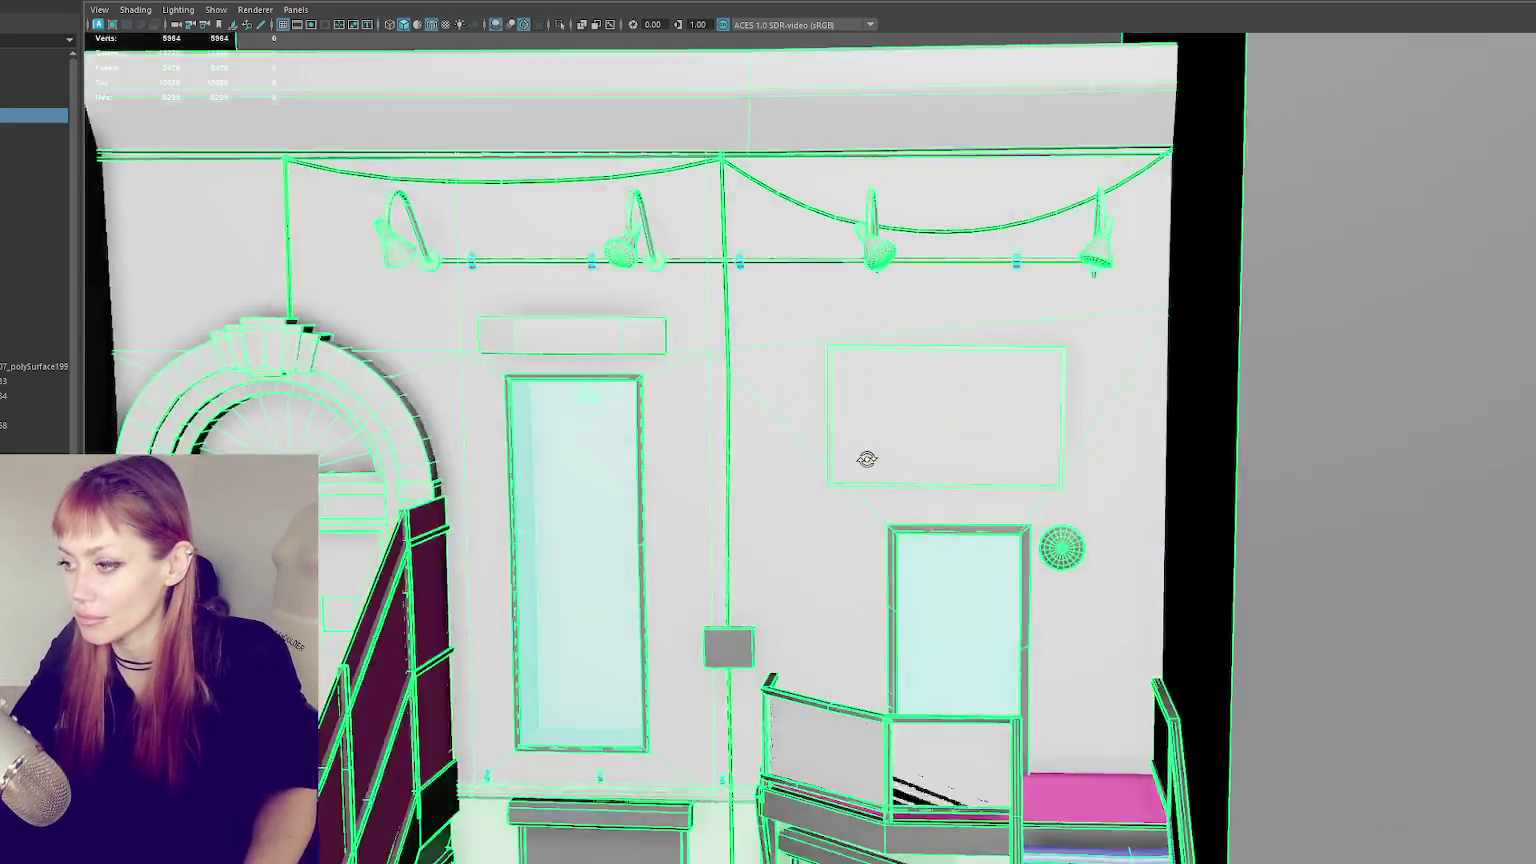
{"action": "scroll", "coordinate": [867, 459], "scroll_direction": "down", "scroll_amount": 2}
{"action": "mouse_move", "coordinate": [942, 510]}
{"action": "left_mouse_down", "text": "alt"}
{"action": "mouse_move", "coordinate": [990, 545]}
{"action": "mouse_move", "coordinate": [954, 572]}
{"action": "mouse_move", "coordinate": [1121, 651]}
{"action": "mouse_move", "coordinate": [898, 408]}
{"action": "mouse_move", "coordinate": [926, 429]}
{"action": "left_mouse_up", "text": "alt"}
{"action": "scroll", "coordinate": [990, 545], "scroll_direction": "up", "scroll_amount": 3}
{"action": "scroll", "coordinate": [985, 567], "scroll_direction": "up", "scroll_amount": 3}
{"action": "scroll", "coordinate": [985, 567], "scroll_direction": "down", "scroll_amount": 3}
{"action": "scroll", "coordinate": [1121, 651], "scroll_direction": "up", "scroll_amount": 2}
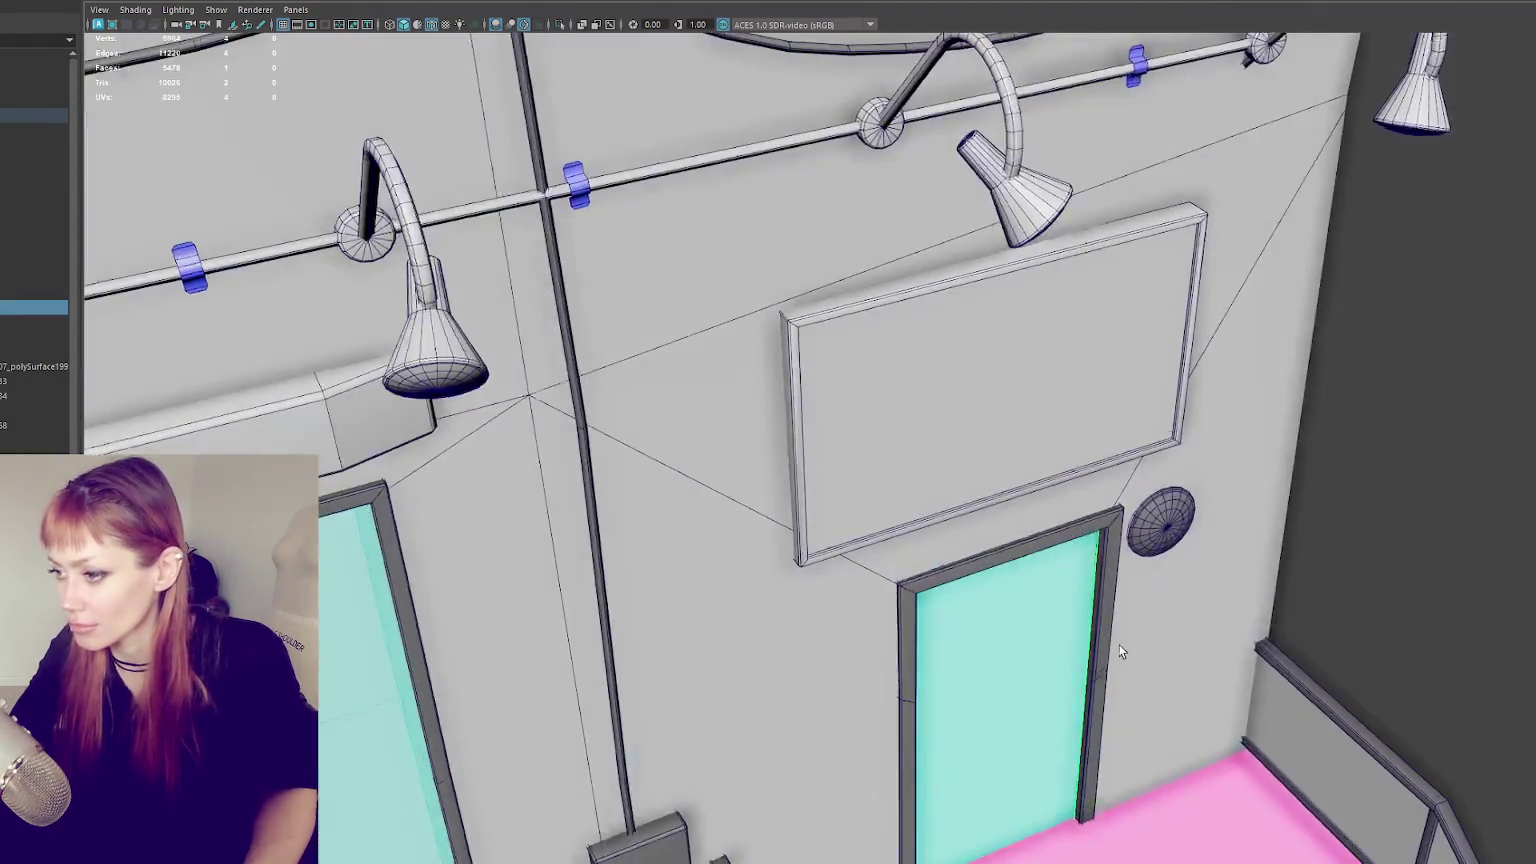
{"action": "key", "text": "4"}
{"action": "scroll", "coordinate": [1104, 651], "scroll_direction": "down", "scroll_amount": 2}
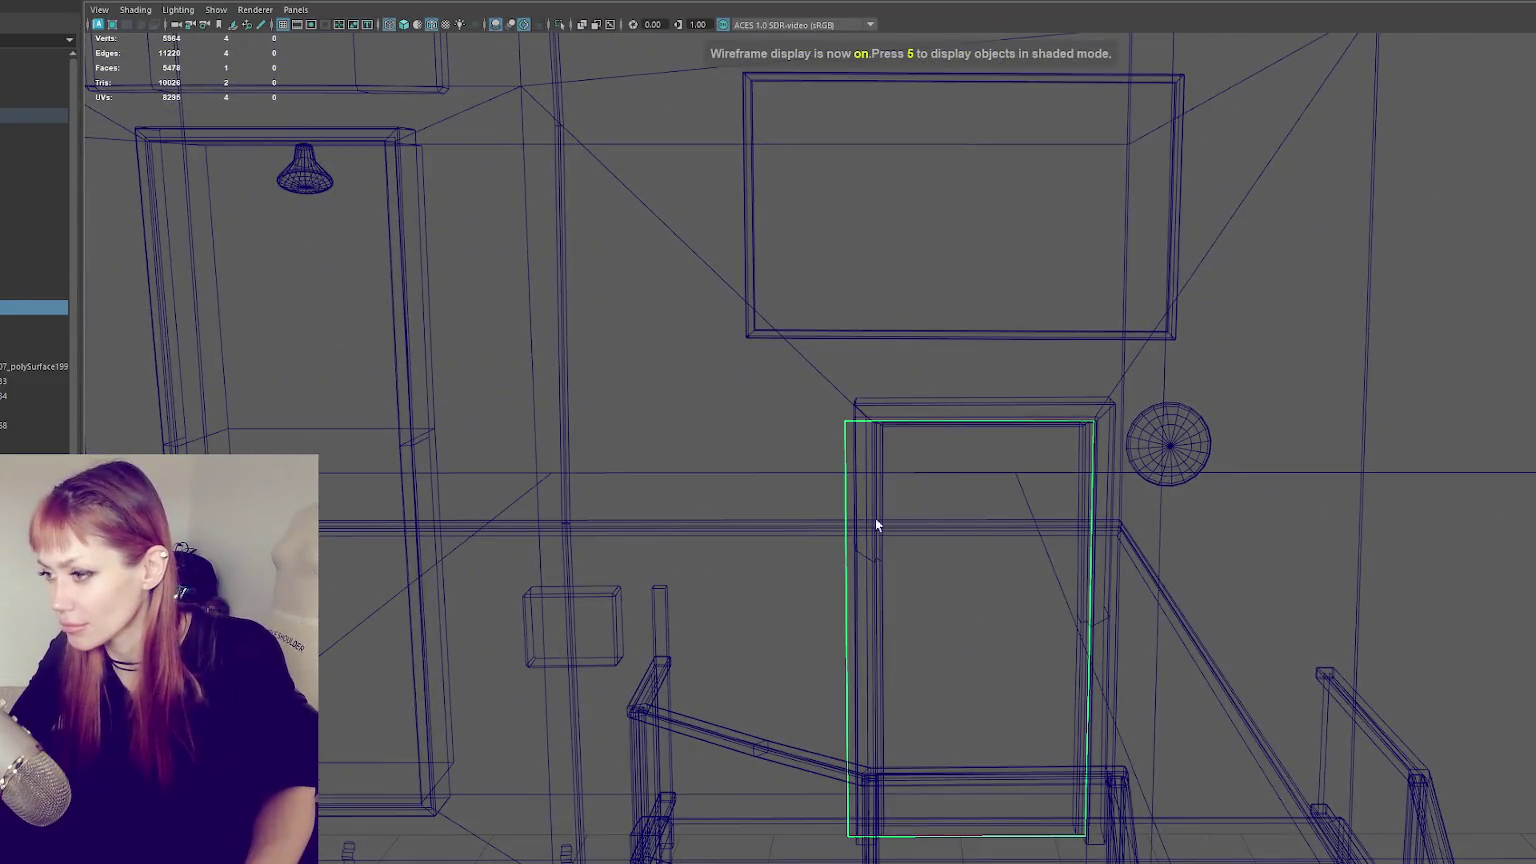
{"action": "key", "text": "w"}
{"action": "mouse_move", "coordinate": [875, 634]}
{"action": "left_mouse_down"}
{"action": "mouse_move", "coordinate": [964, 665]}
{"action": "mouse_move", "coordinate": [936, 606]}
{"action": "mouse_move", "coordinate": [806, 514]}
{"action": "mouse_move", "coordinate": [833, 490]}
{"action": "left_mouse_up"}
{"action": "key", "text": "5"}
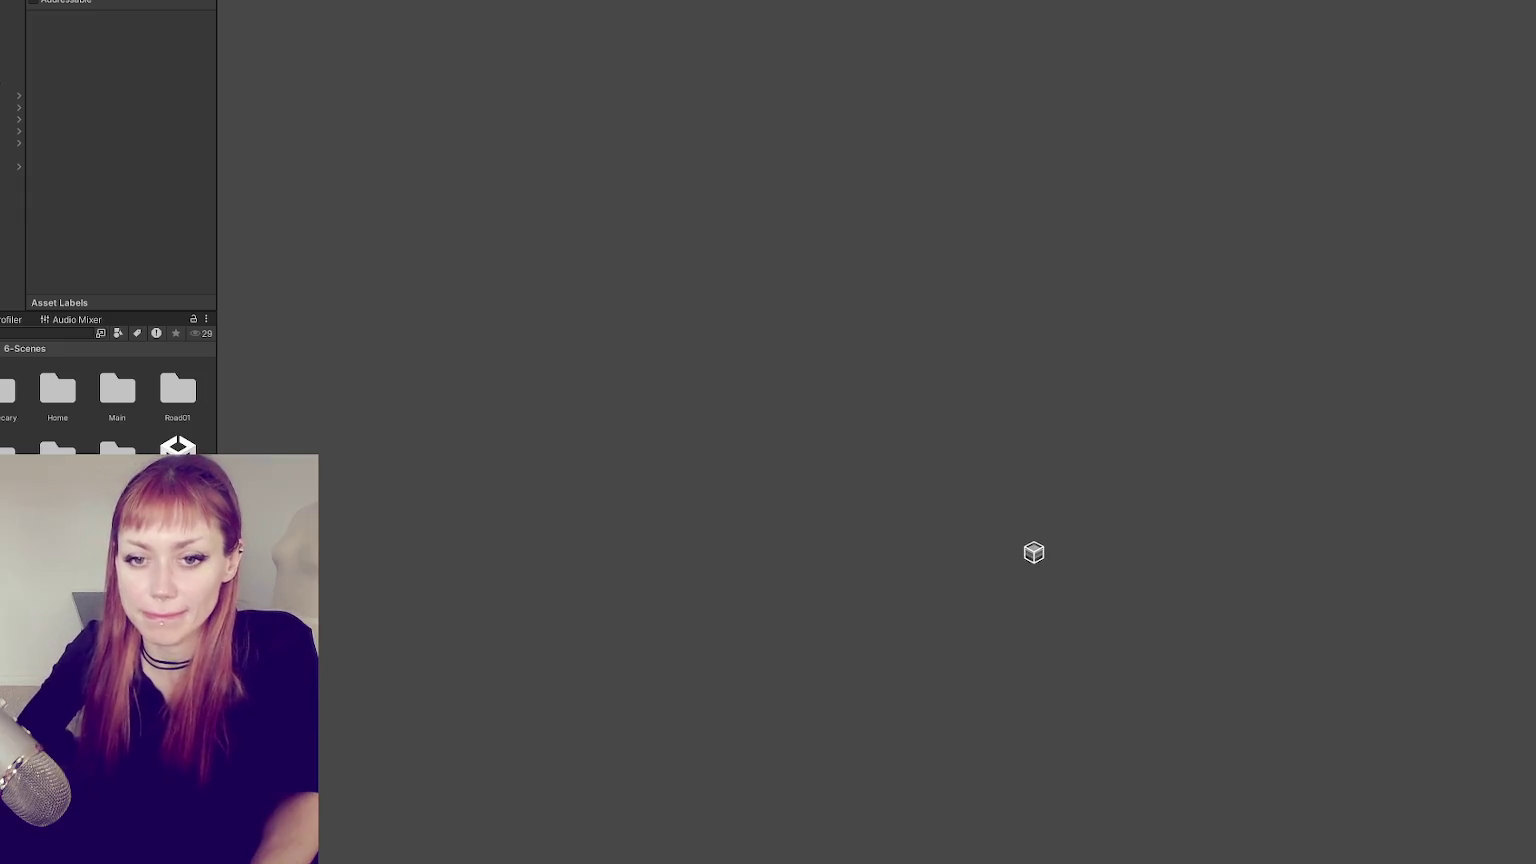
- Select WastelandChunk5 and frame the staircase mesh in the Scene view
{"action": "left_click", "coordinate": [12, 143]}
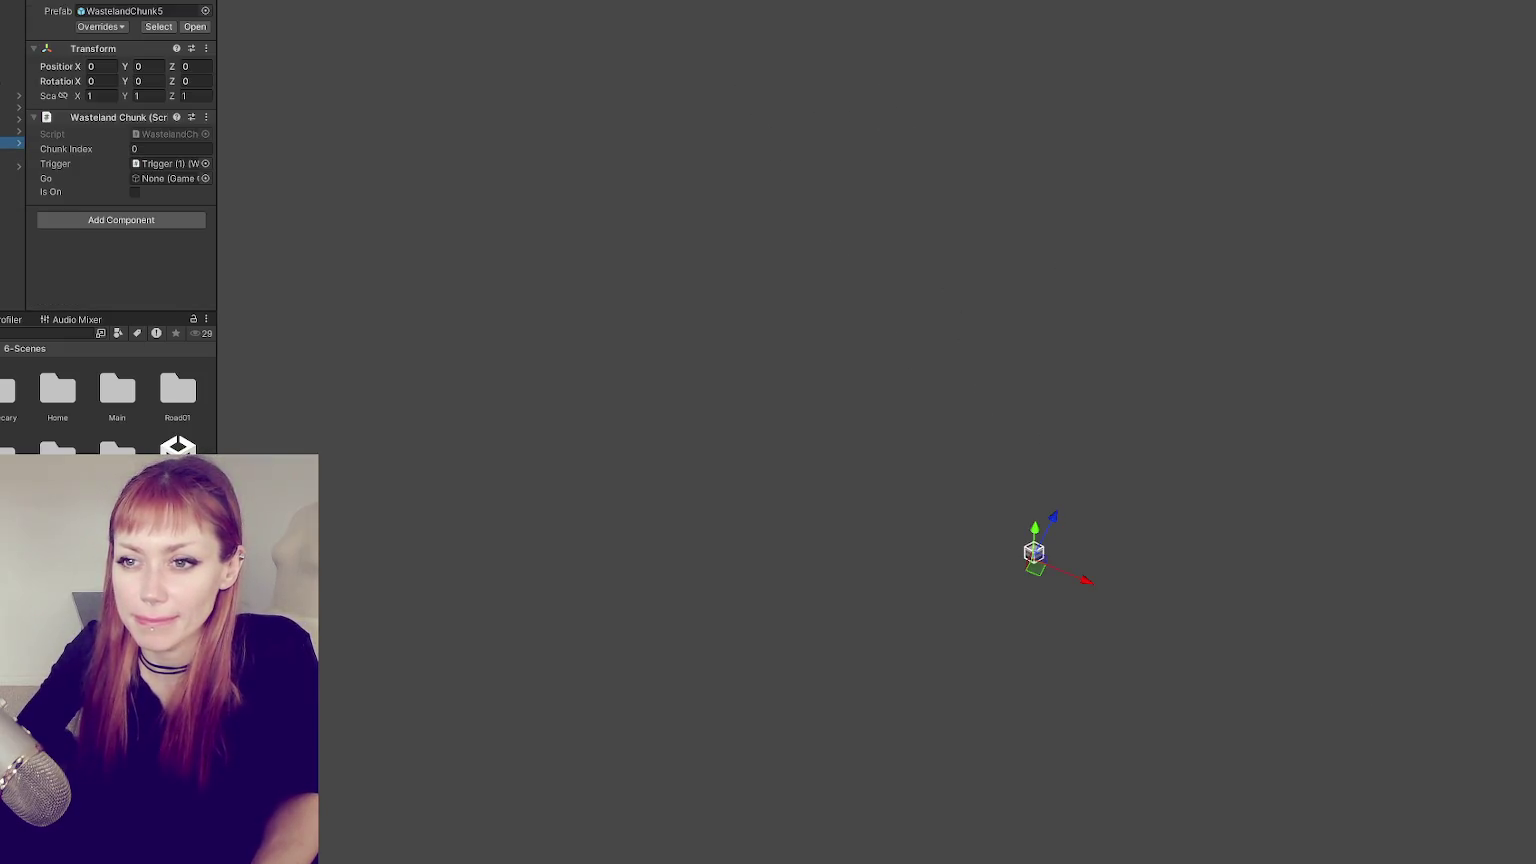
{"action": "scroll", "coordinate": [778, 518], "scroll_direction": "up", "scroll_amount": 3}
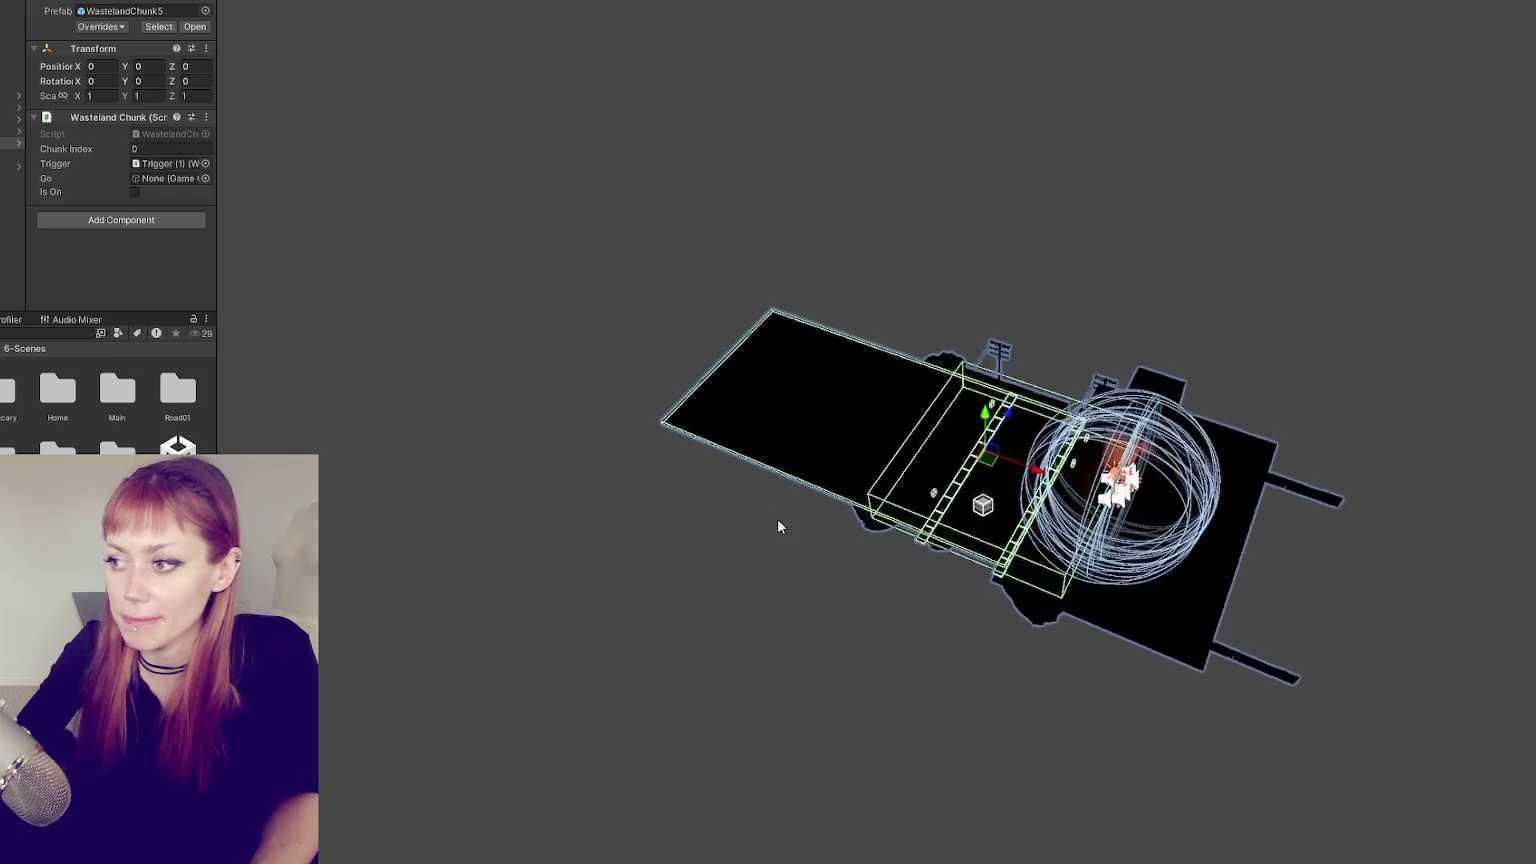
{"action": "mouse_move", "coordinate": [778, 518]}
{"action": "left_mouse_down", "text": "alt"}
{"action": "mouse_move", "coordinate": [1022, 380]}
{"action": "mouse_move", "coordinate": [1019, 404]}
{"action": "left_mouse_up", "text": "alt"}
{"action": "left_click", "coordinate": [1022, 380]}
{"action": "scroll", "coordinate": [1022, 380], "scroll_direction": "up", "scroll_amount": 10}
{"action": "scroll", "coordinate": [1019, 404], "scroll_direction": "up", "scroll_amount": 2}
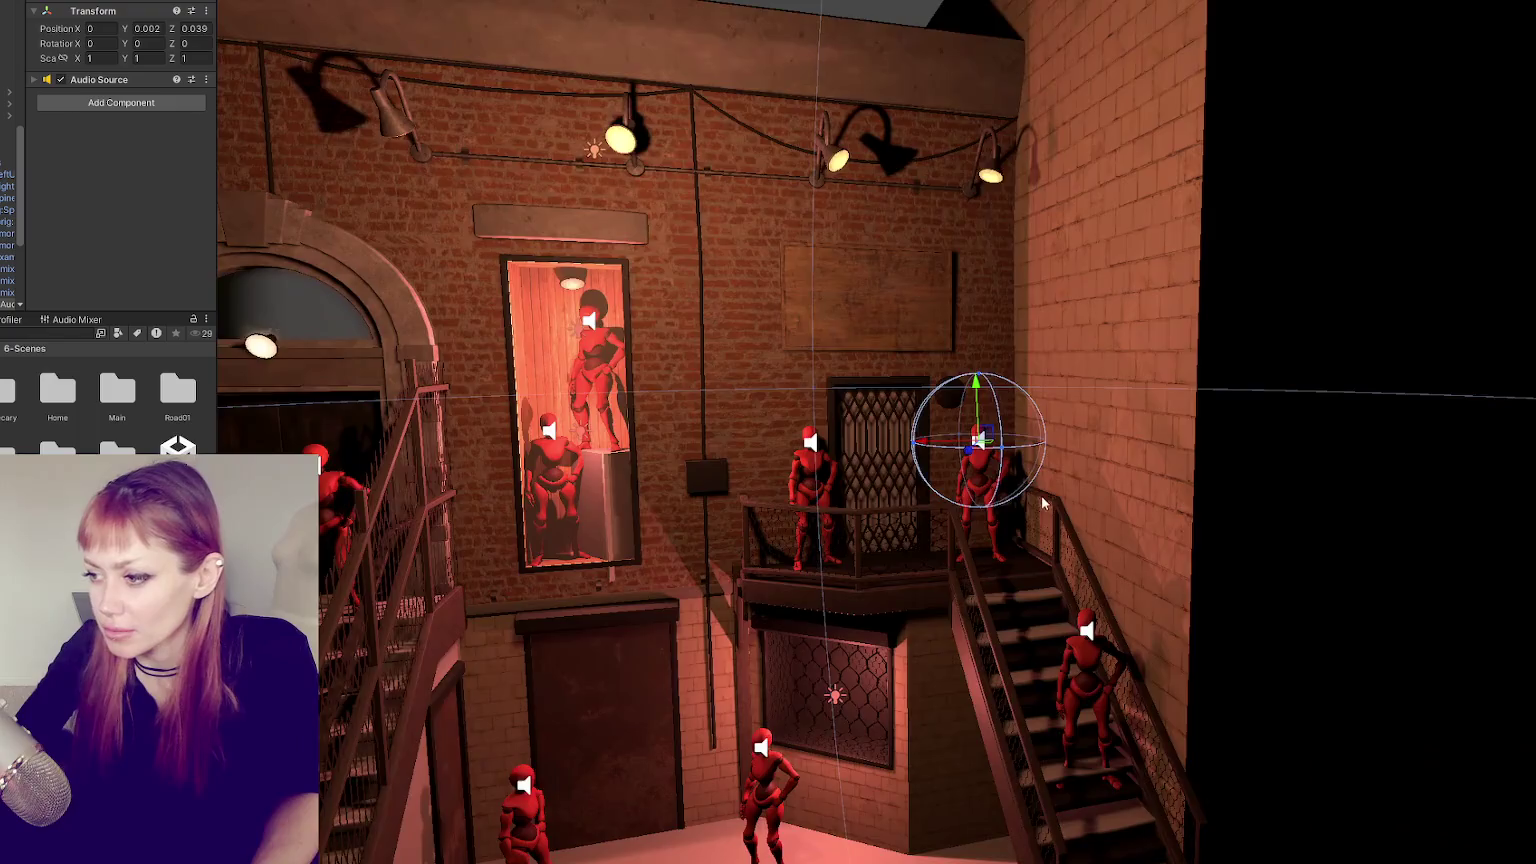
{"action": "scroll", "coordinate": [967, 309], "scroll_direction": "up", "scroll_amount": 3}
{"action": "scroll", "coordinate": [905, 336], "scroll_direction": "up", "scroll_amount": 2}
{"action": "scroll", "coordinate": [820, 432], "scroll_direction": "up", "scroll_amount": 3}
{"action": "left_click_drag", "start_coordinate": [820, 432], "coordinate": [901, 306], "text": "alt"}
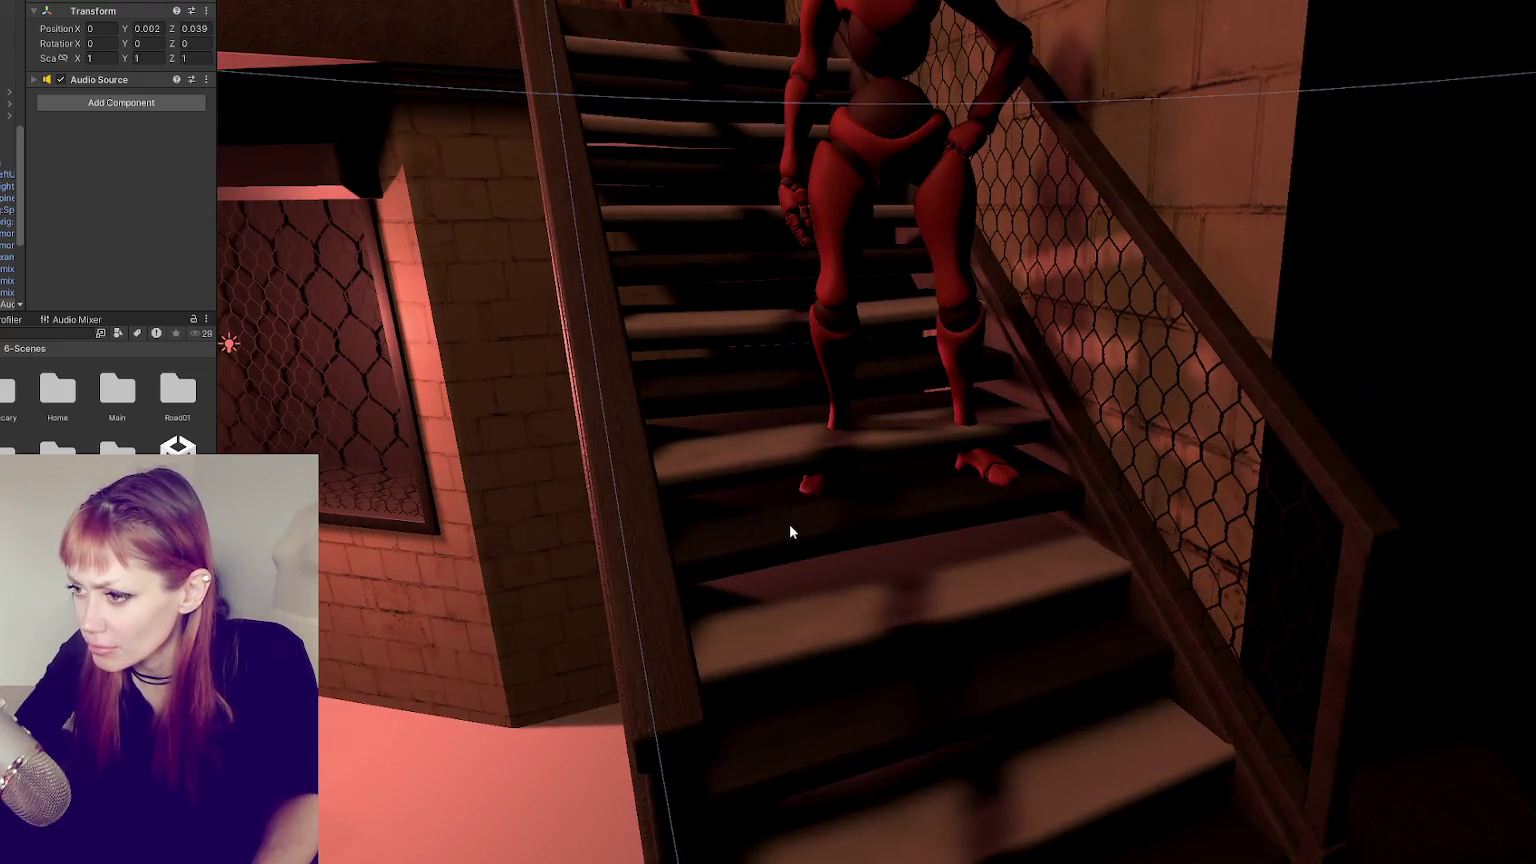
{"action": "left_click", "coordinate": [770, 537]}
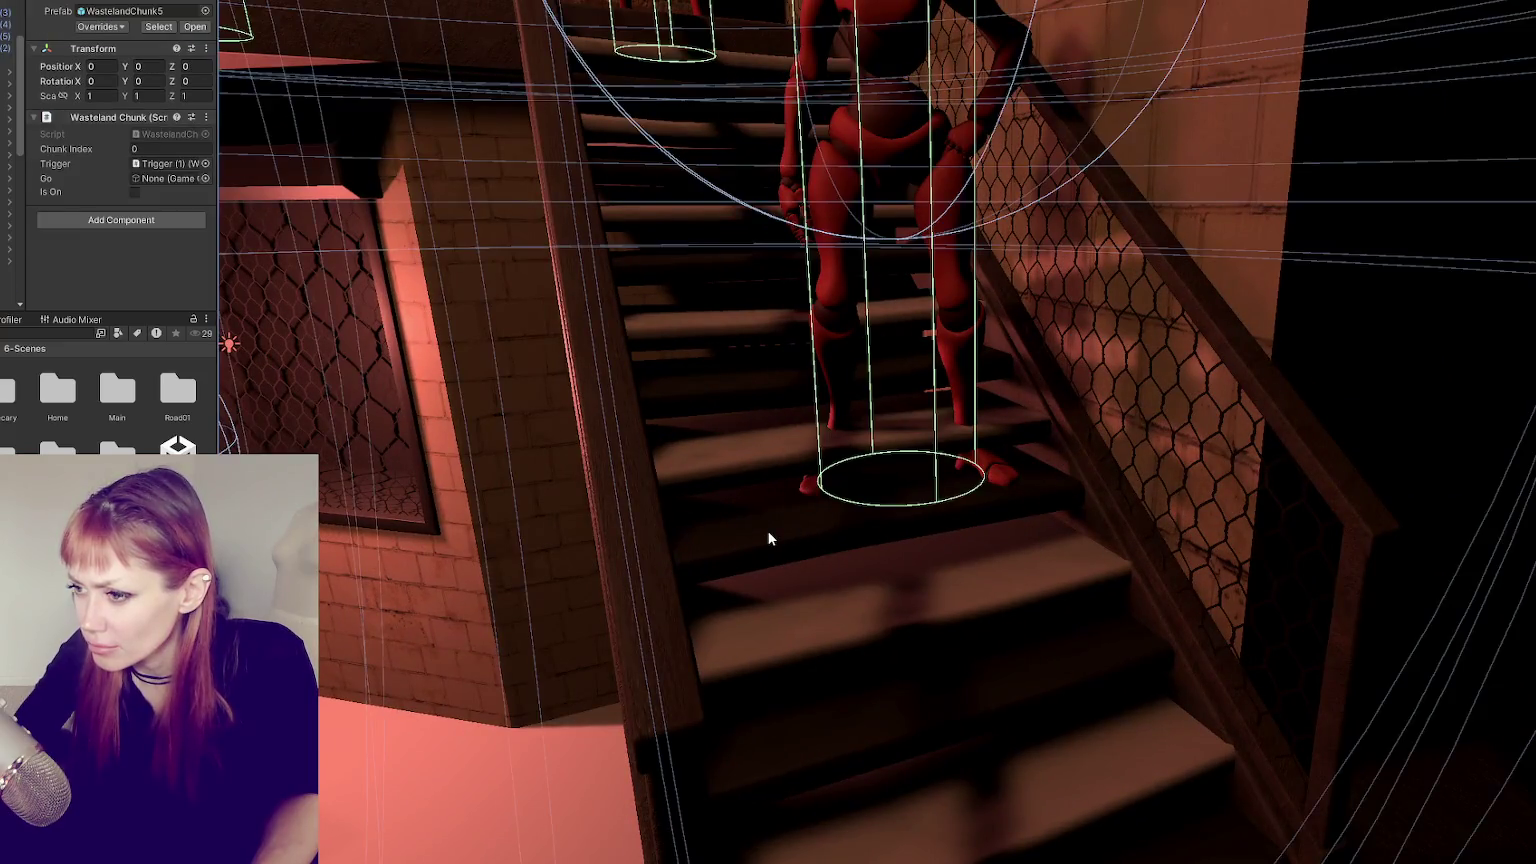
{"action": "scroll", "coordinate": [104, 250], "scroll_direction": "down", "scroll_amount": 5}
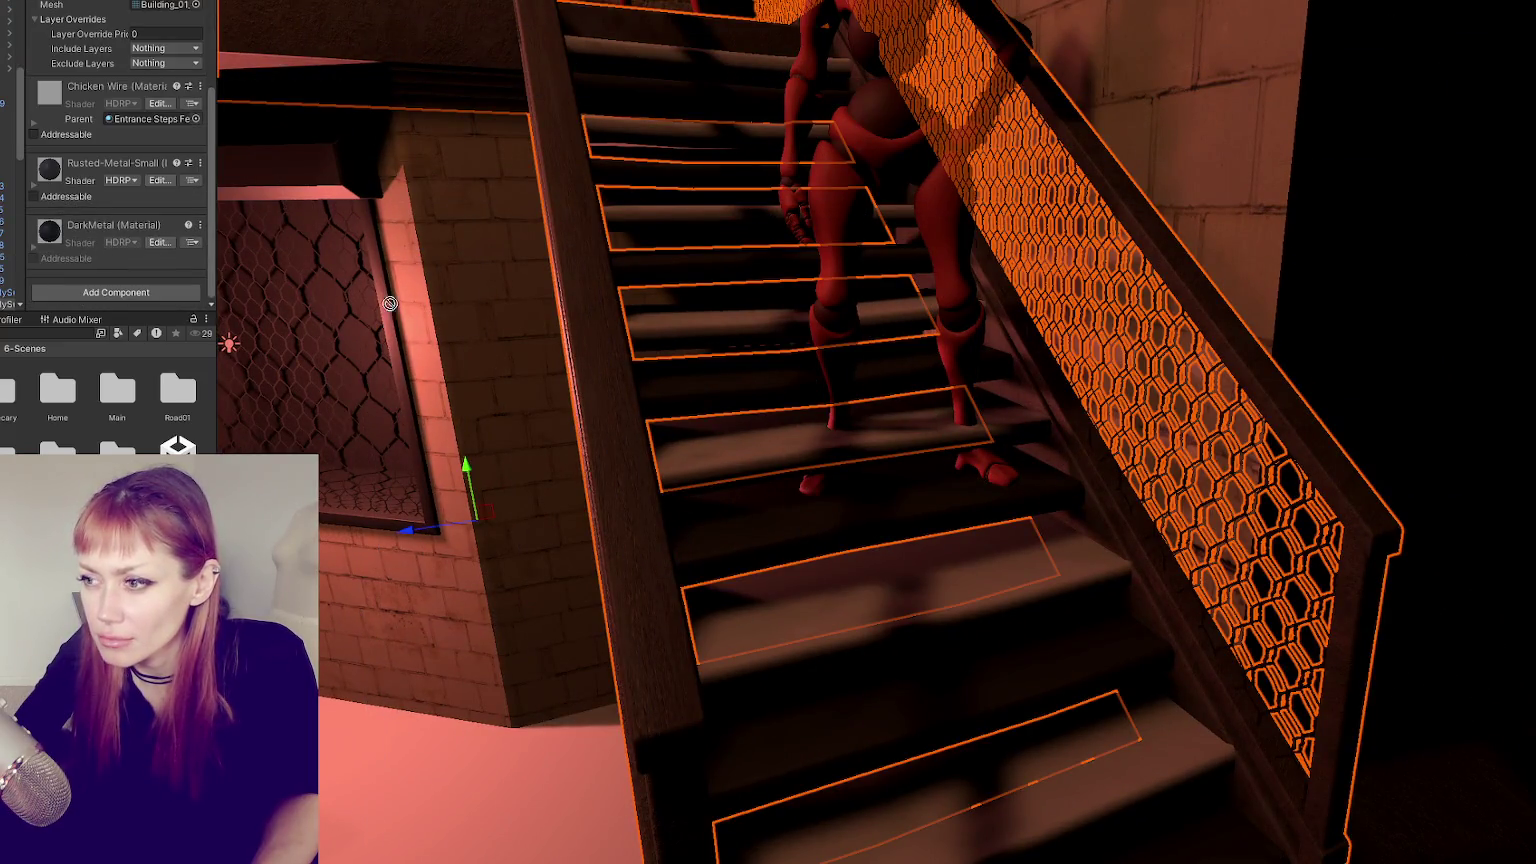
{"action": "key", "text": "f"}
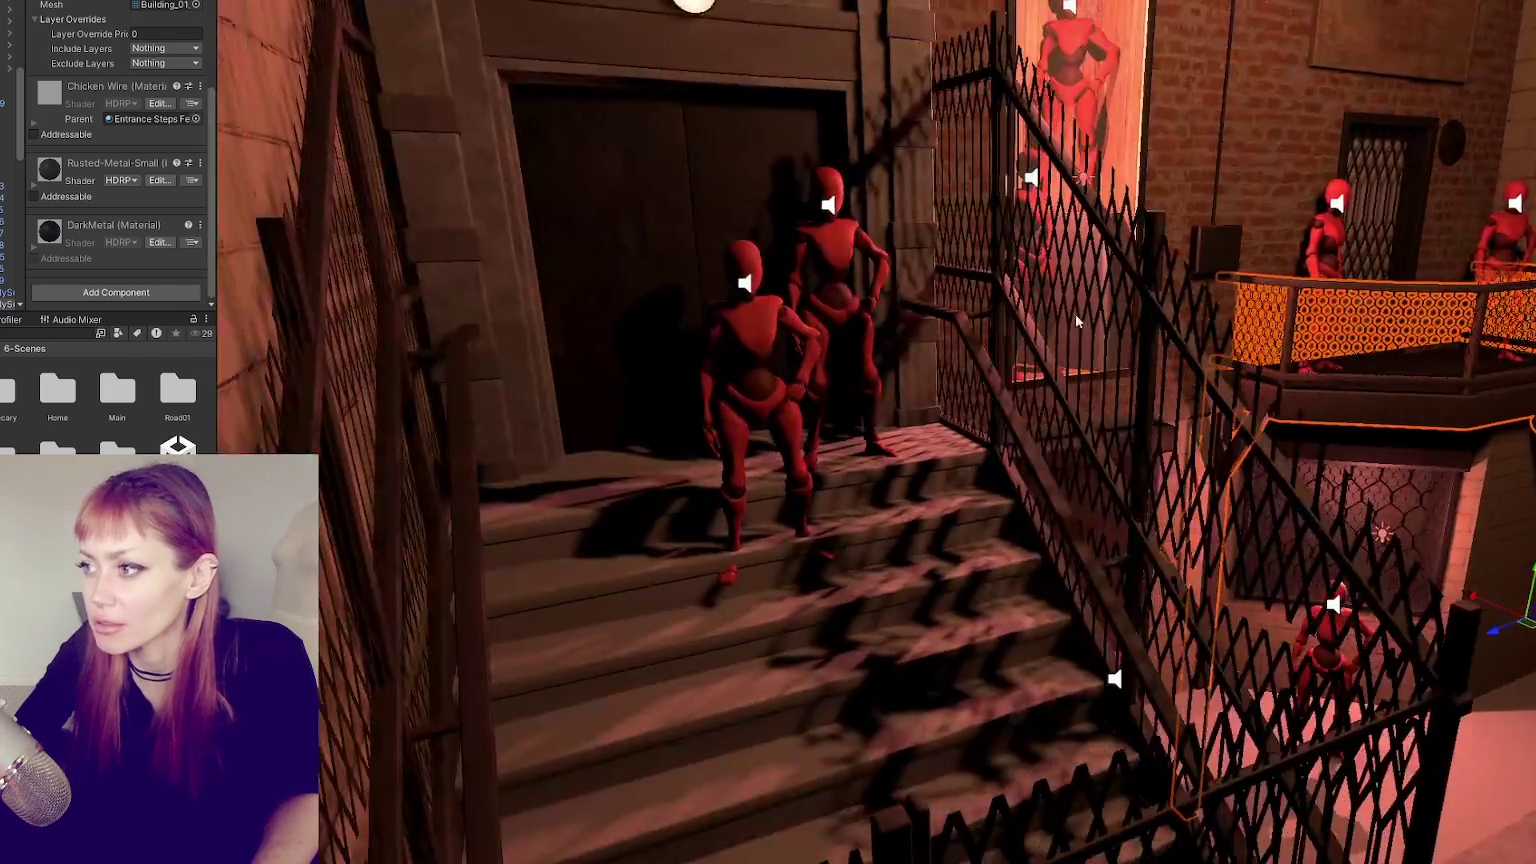
- Frame the Front_Door 1 object and look down the front stairs from above
{"action": "left_click_drag", "start_coordinate": [1075, 320], "coordinate": [765, 298], "text": "alt"}
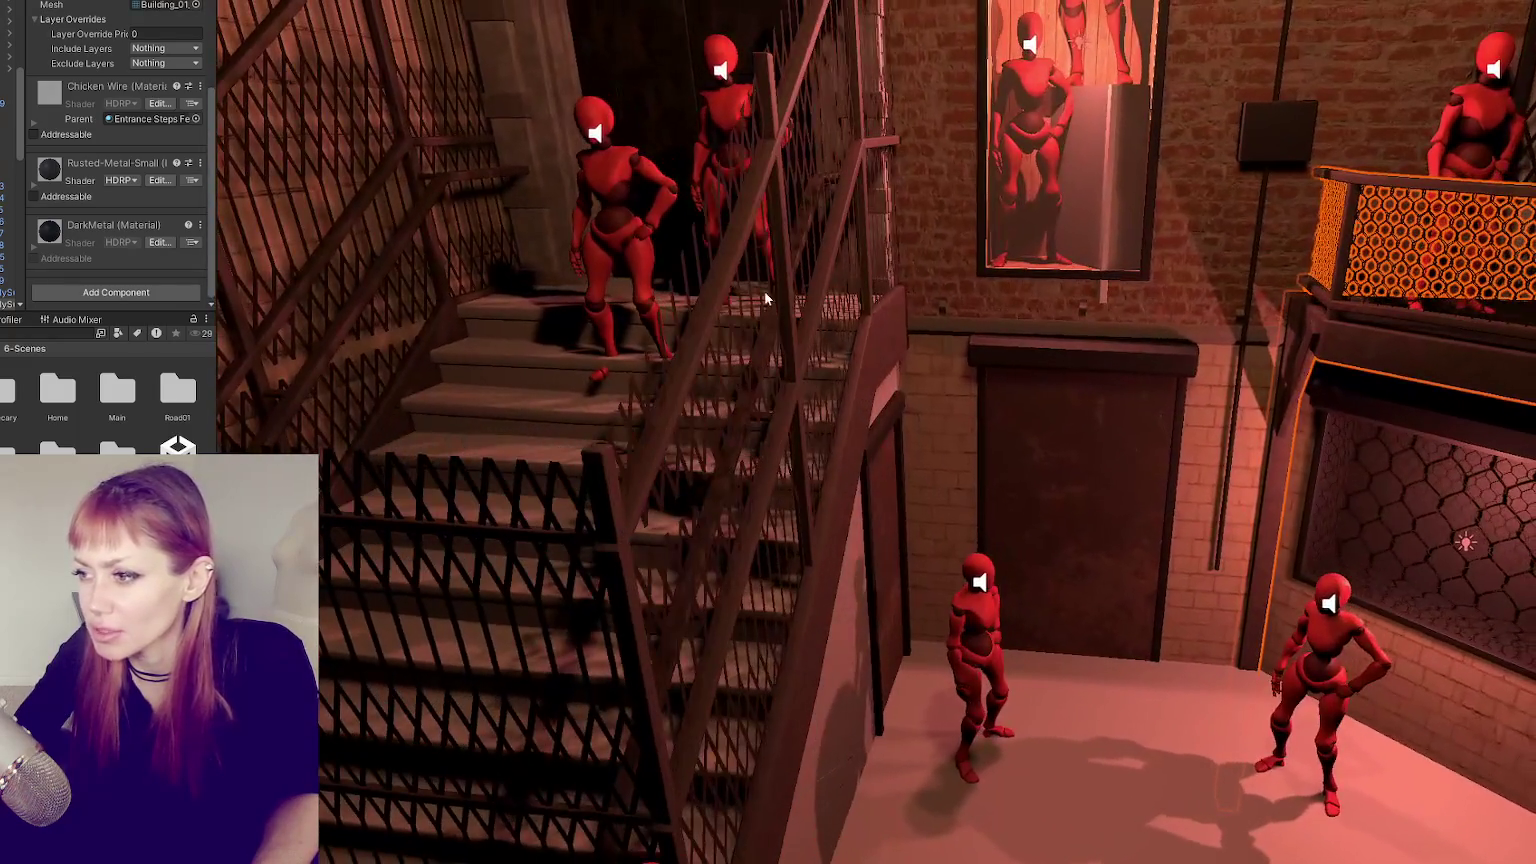
{"action": "left_click", "coordinate": [997, 340]}
{"action": "left_click", "coordinate": [562, 154]}
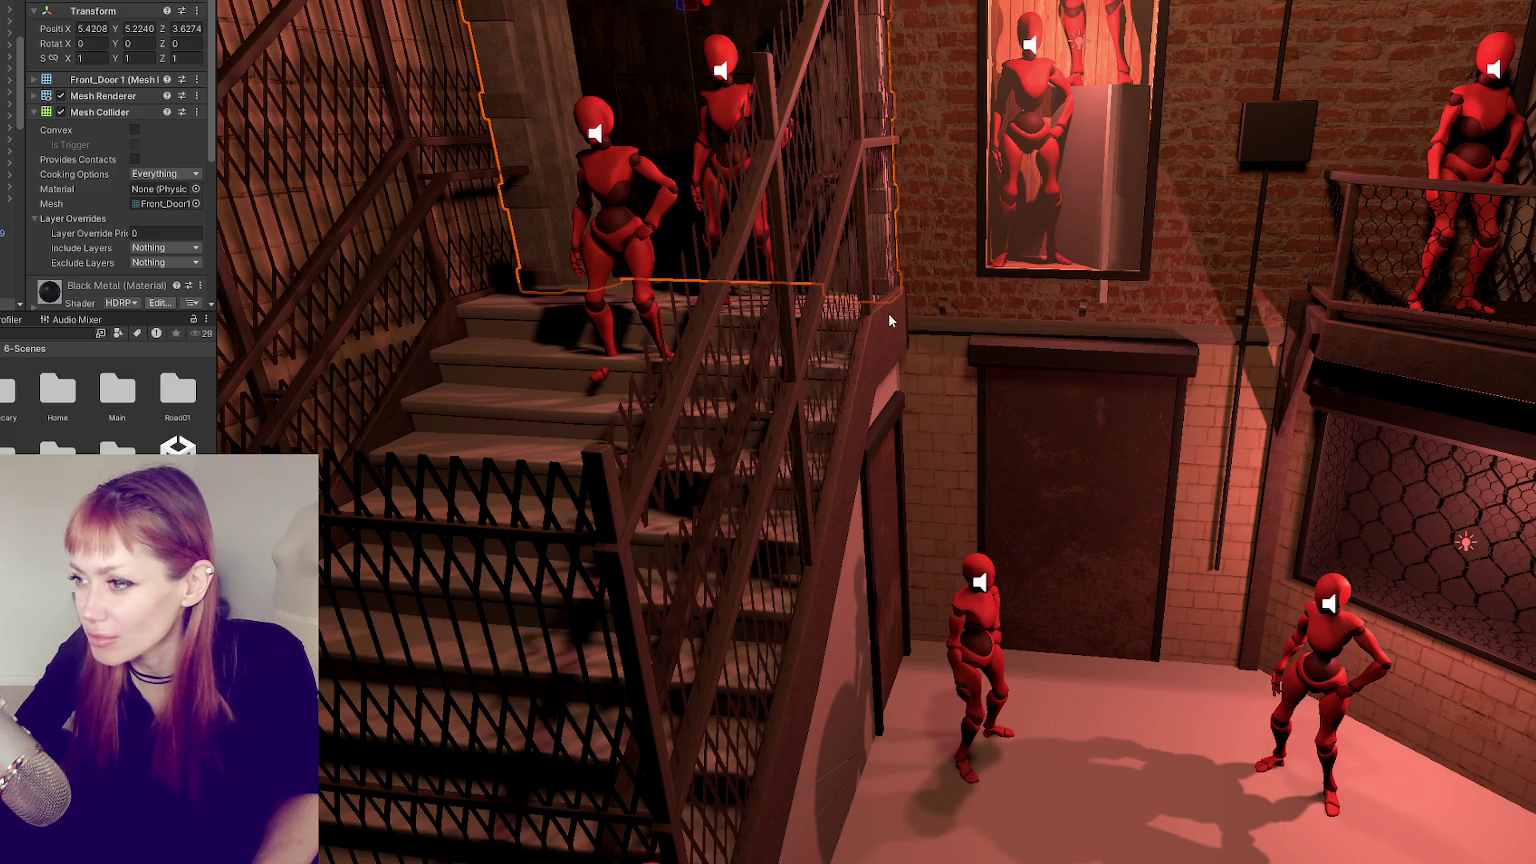
{"action": "key", "text": "f"}
{"action": "scroll", "coordinate": [120, 270], "scroll_direction": "down", "scroll_amount": 5}
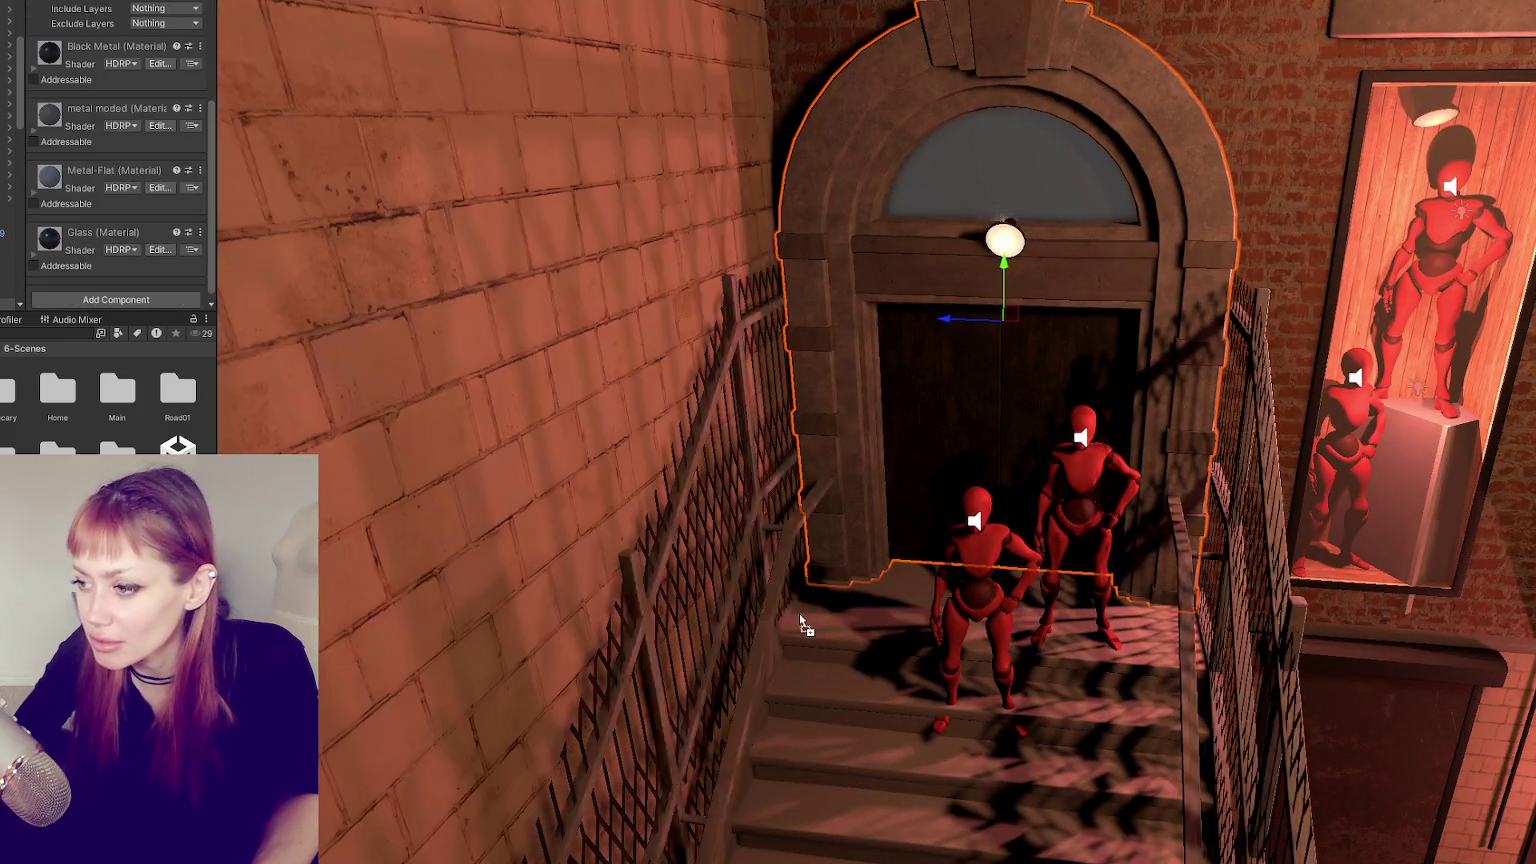
{"action": "right_click_drag", "start_coordinate": [829, 674], "coordinate": [977, 564]}
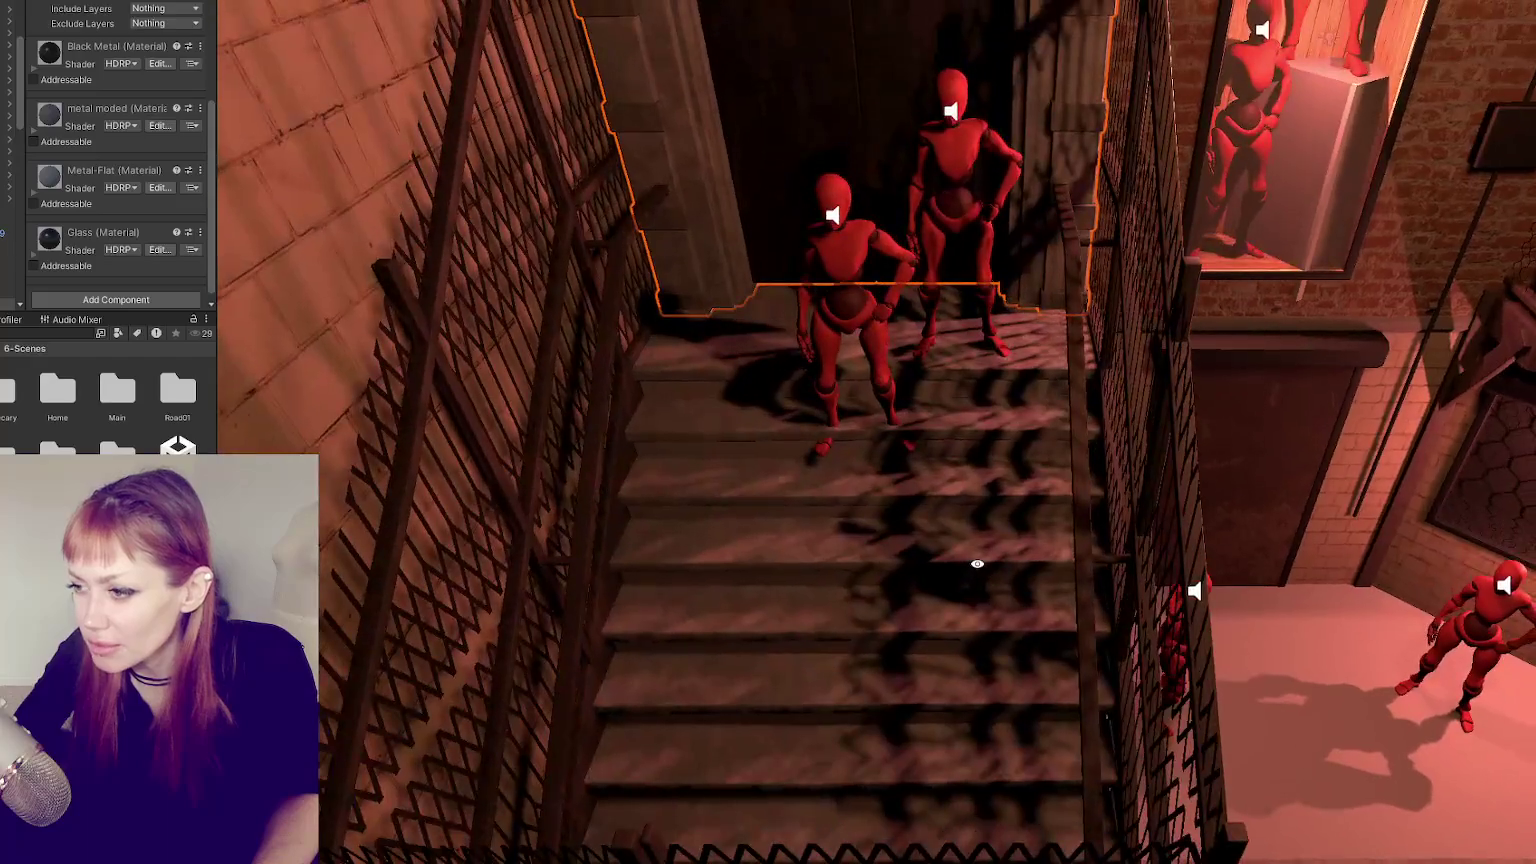
- Preview the Metal-Flat material on the front stairs
{"action": "left_click_drag", "start_coordinate": [86, 141], "coordinate": [693, 487]}
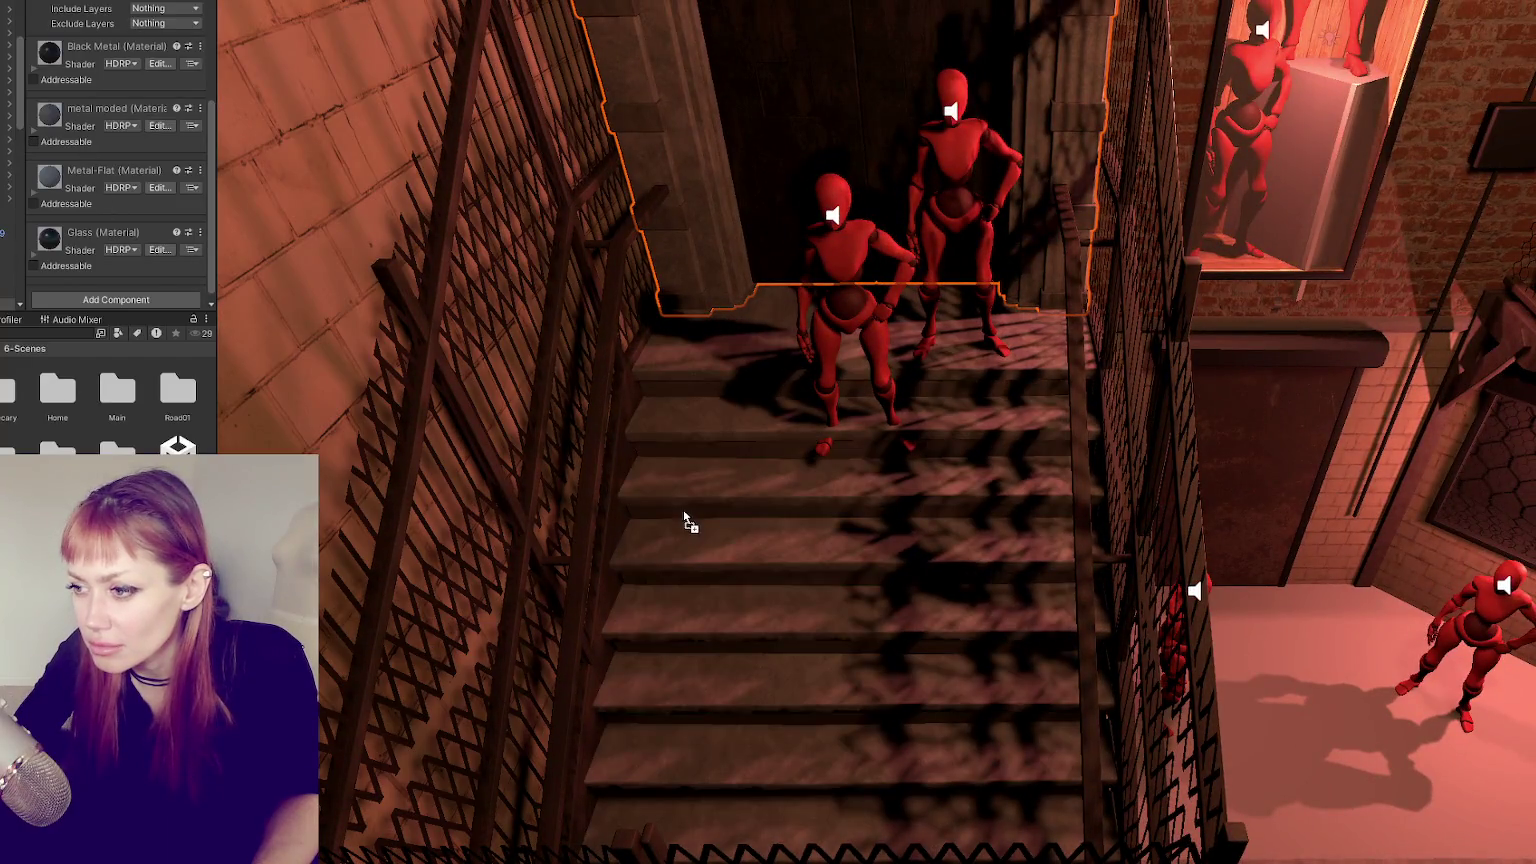
{"action": "left_click_drag", "start_coordinate": [100, 185], "coordinate": [682, 593]}
{"action": "right_click_drag", "start_coordinate": [682, 593], "coordinate": [880, 497]}
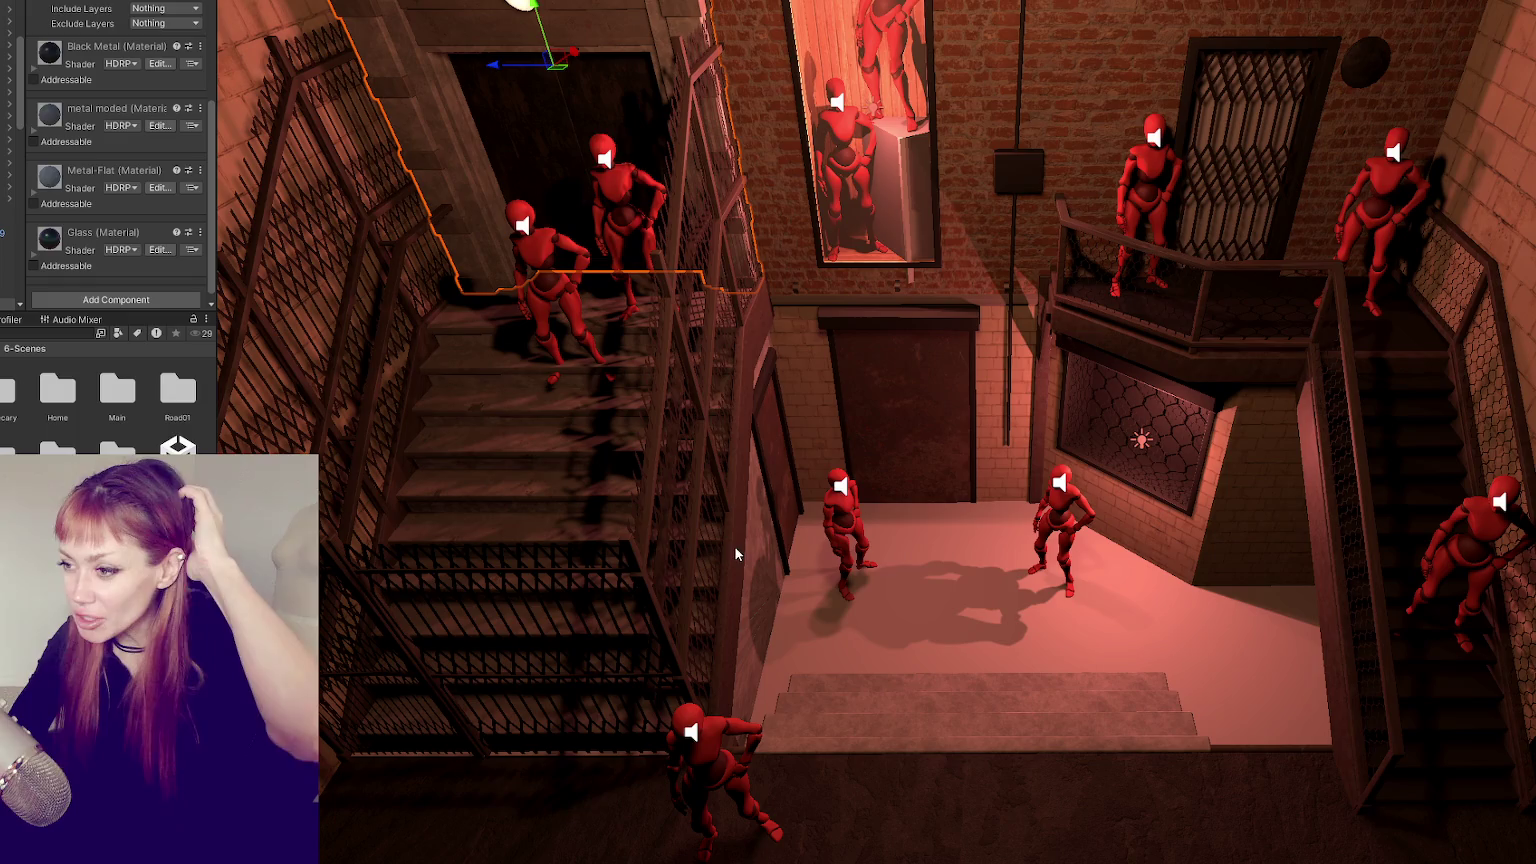
{"action": "left_click", "coordinate": [575, 297]}
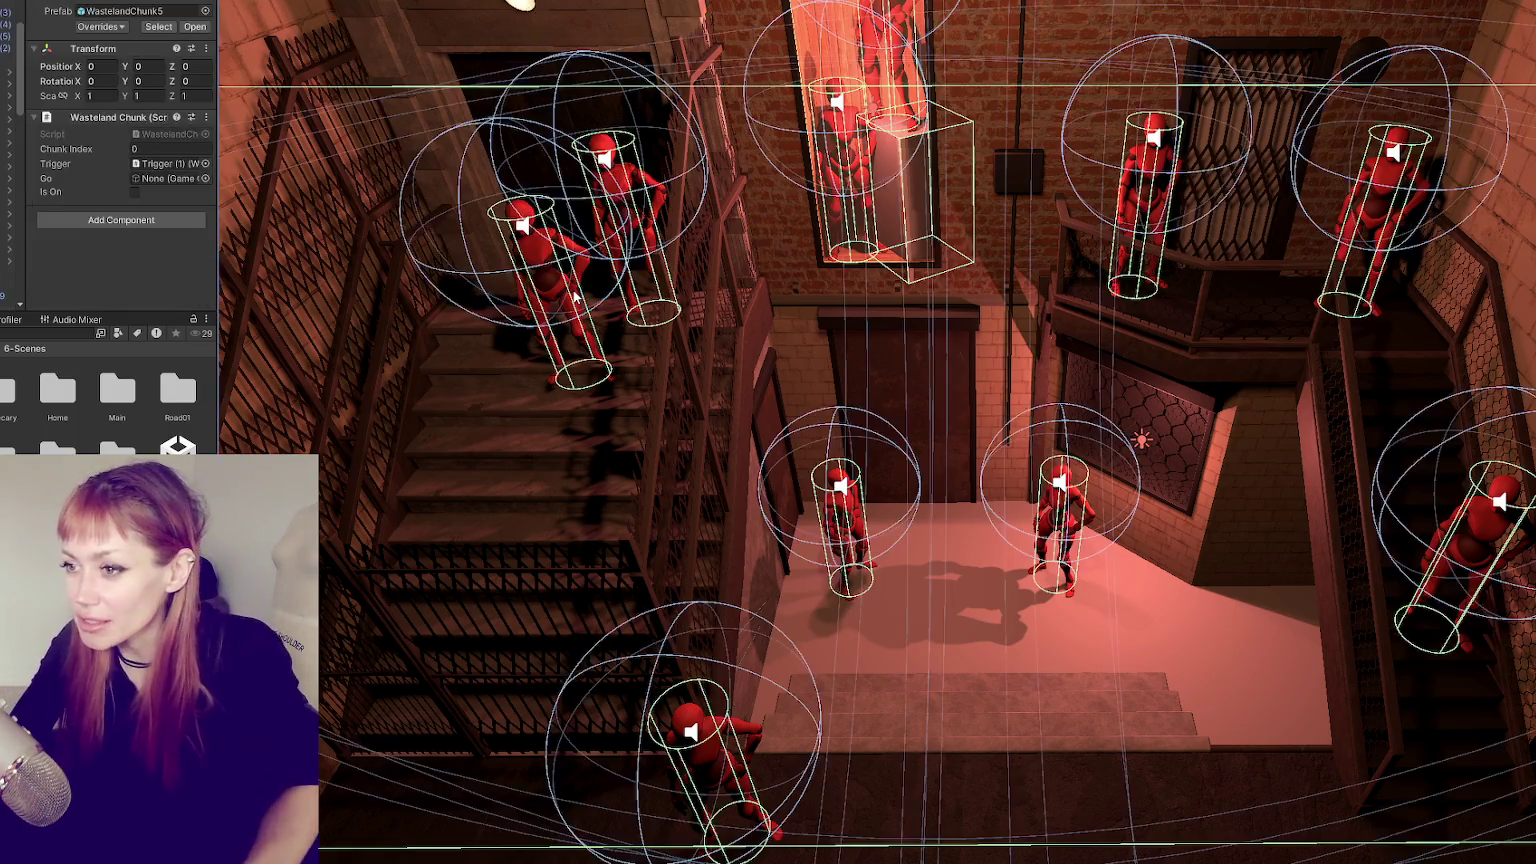
- Lower the front-stairs NPC onto the steps by dragging its root down along Y
{"action": "left_click", "coordinate": [575, 297]}
{"action": "key", "text": "f"}
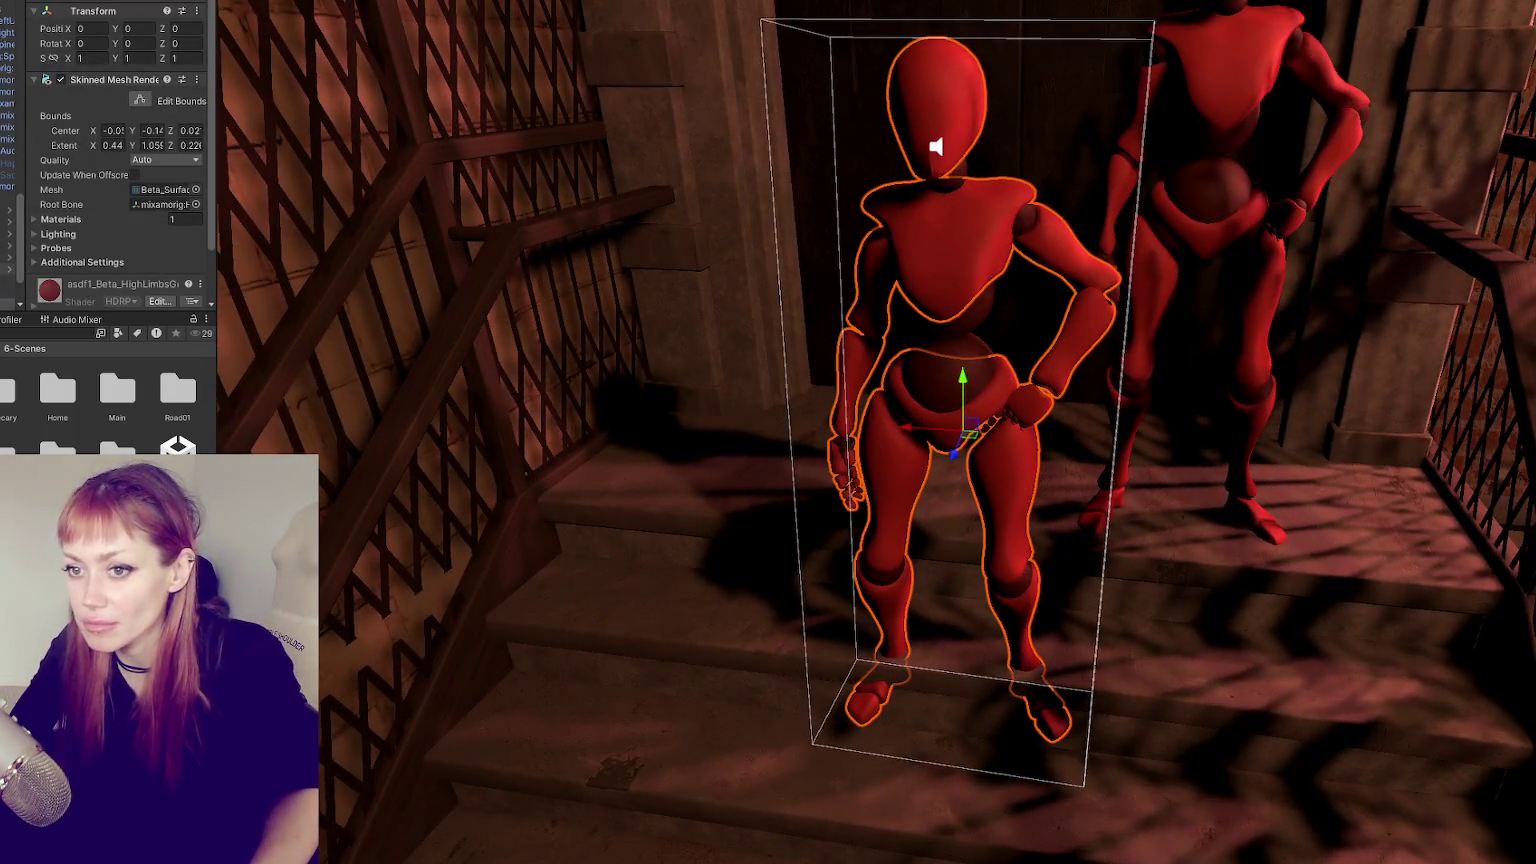
{"action": "left_click", "coordinate": [898, 420]}
{"action": "scroll", "coordinate": [922, 478], "scroll_direction": "up", "scroll_amount": 2}
{"action": "mouse_move", "coordinate": [935, 403]}
{"action": "left_mouse_down"}
{"action": "mouse_move", "coordinate": [935, 470]}
{"action": "mouse_move", "coordinate": [1116, 250]}
{"action": "mouse_move", "coordinate": [990, 241]}
{"action": "left_mouse_up"}
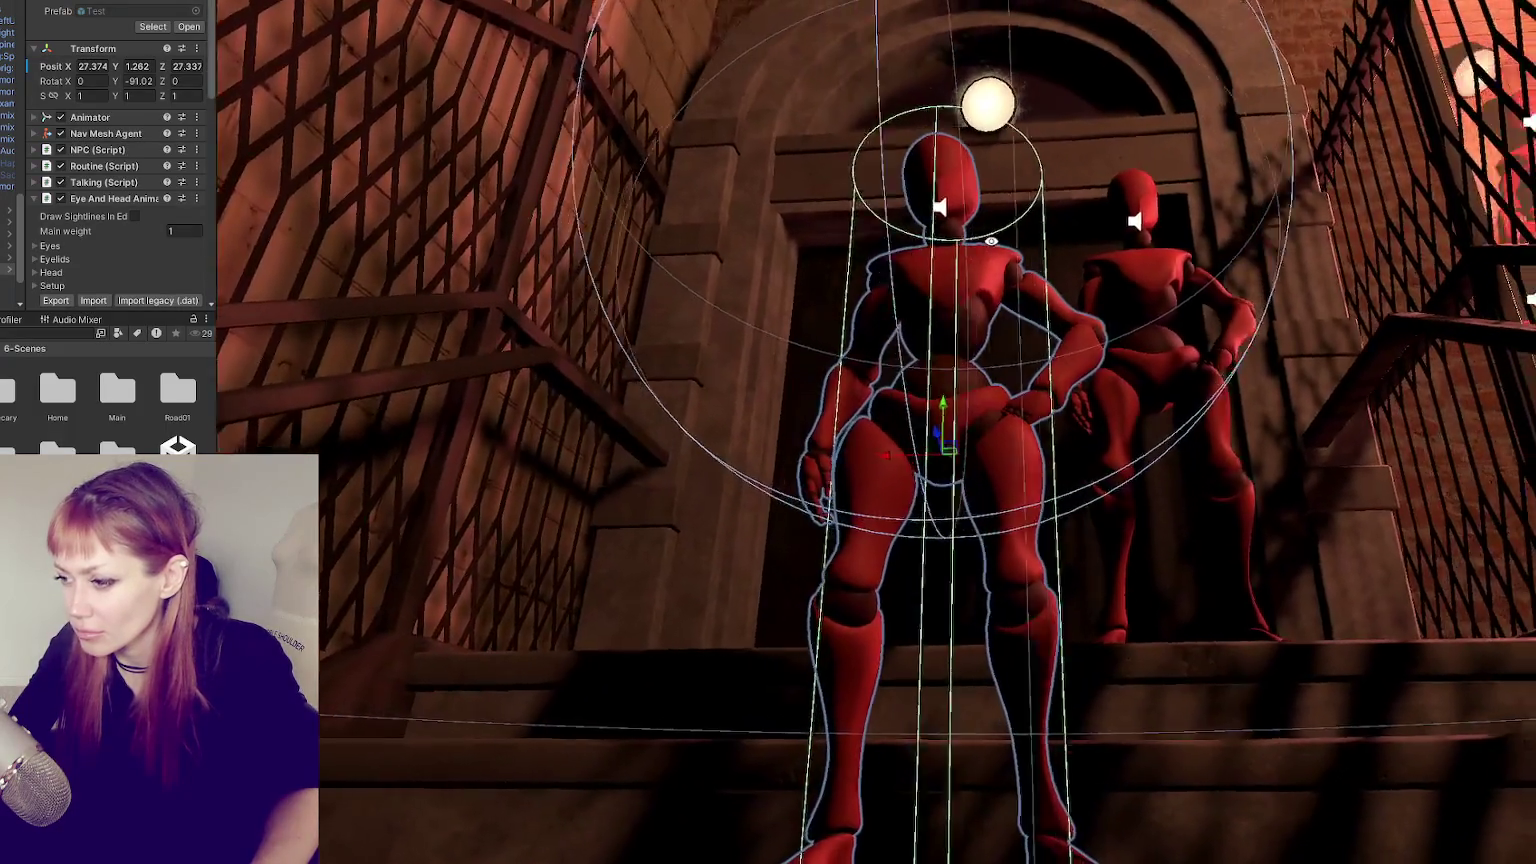
{"action": "left_click_drag", "start_coordinate": [990, 241], "coordinate": [1272, 598], "text": "alt"}
{"action": "scroll", "coordinate": [1272, 598], "scroll_direction": "down", "scroll_amount": 3}
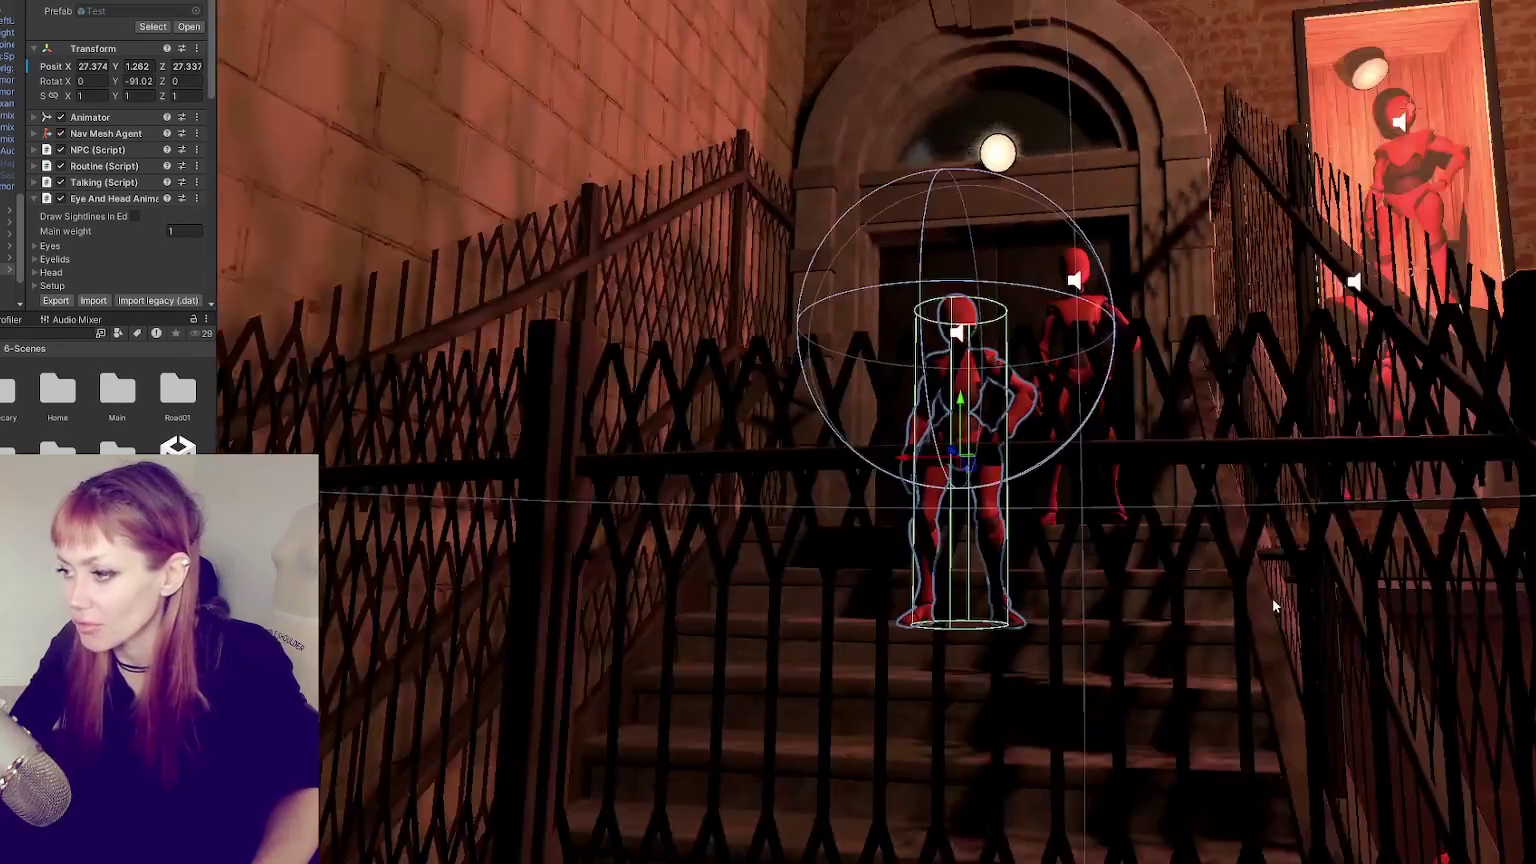
{"action": "mouse_move", "coordinate": [1272, 598]}
{"action": "right_mouse_down"}
{"action": "mouse_move", "coordinate": [1153, 463]}
{"action": "mouse_move", "coordinate": [1116, 332]}
{"action": "right_mouse_up"}
- Rotate the side-staircase NPC to about -92 degrees and shift it slightly along the steps
{"action": "left_click", "coordinate": [1116, 332]}
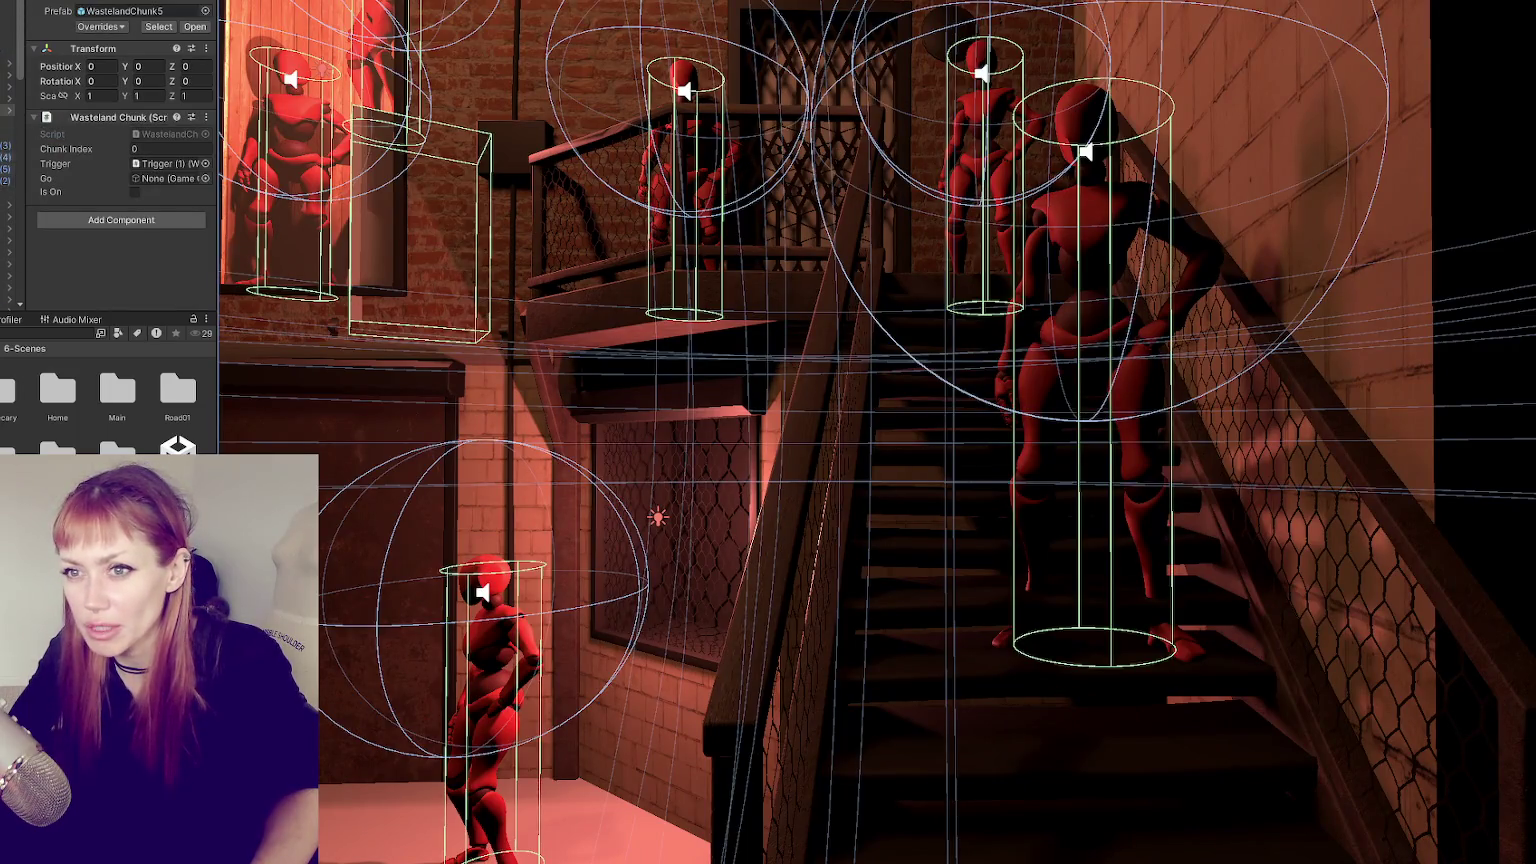
{"action": "left_click", "coordinate": [1096, 244]}
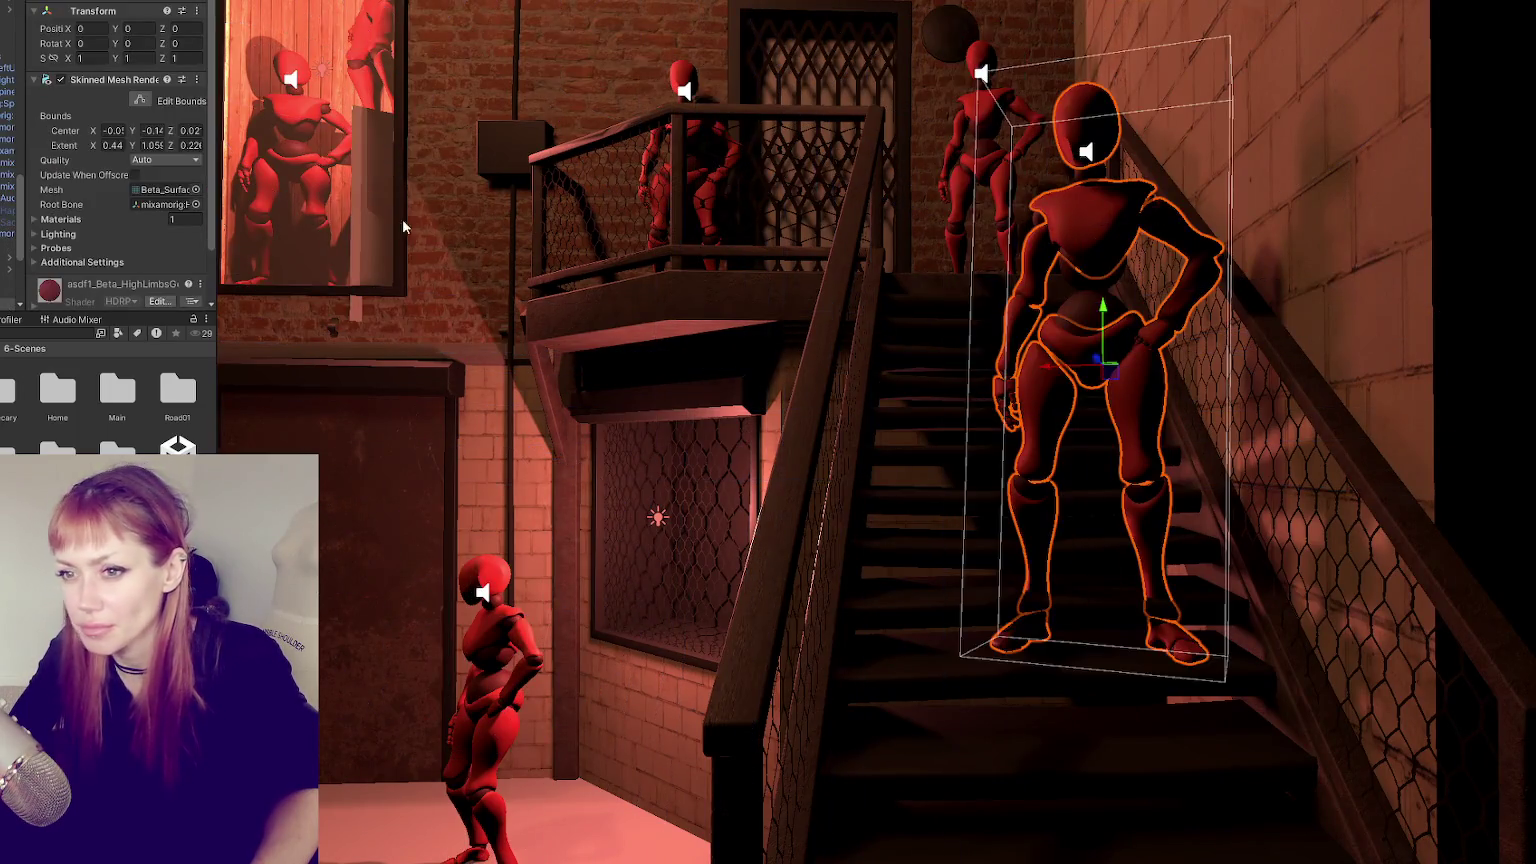
{"action": "left_click", "coordinate": [1075, 400]}
{"action": "right_click_drag", "start_coordinate": [1075, 400], "coordinate": [1079, 550]}
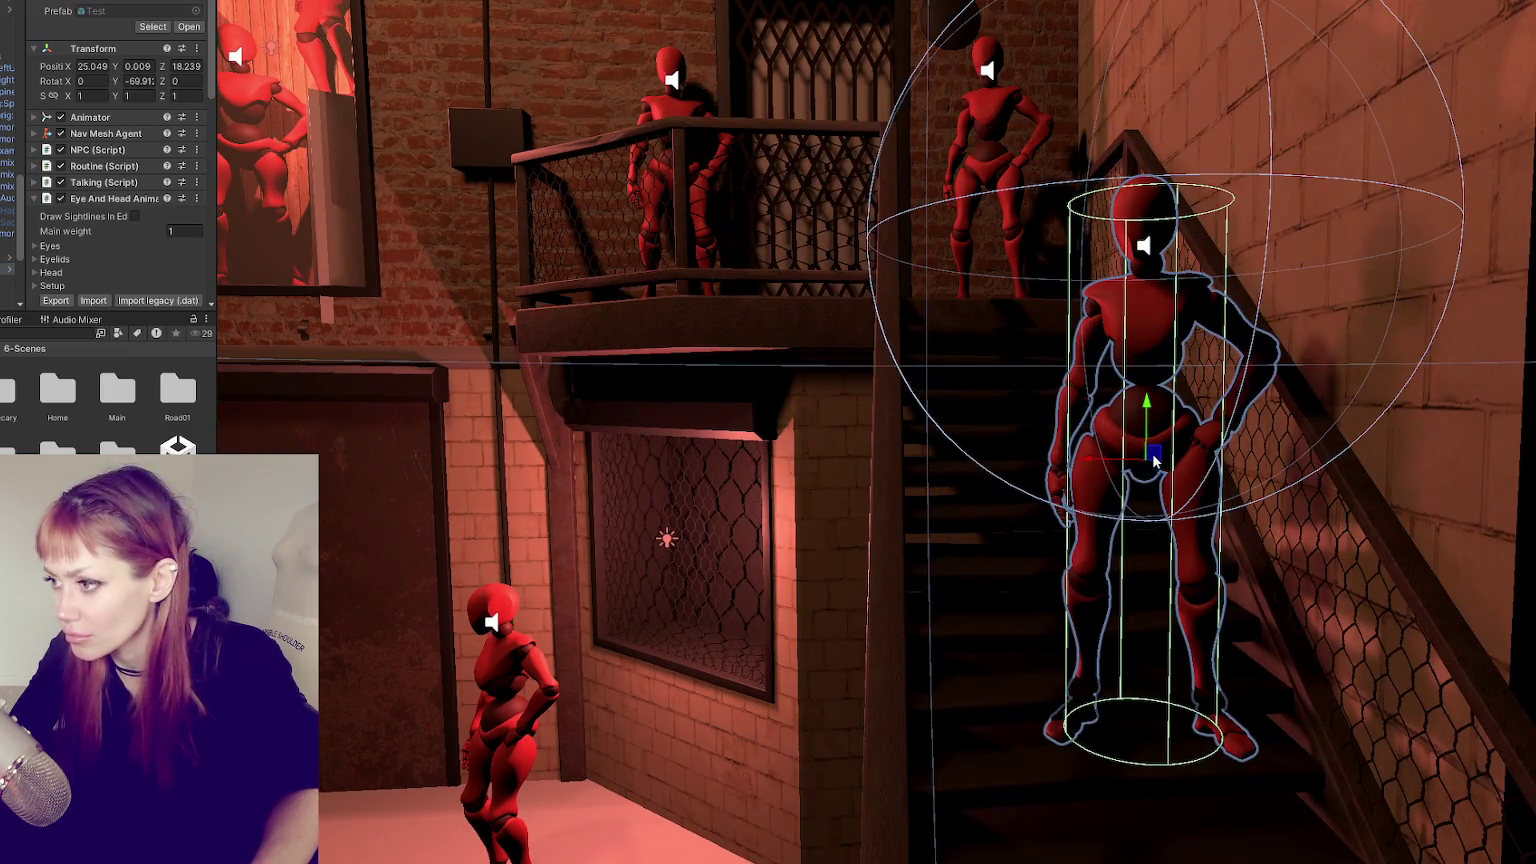
{"action": "right_click_drag", "start_coordinate": [1163, 480], "coordinate": [1093, 606]}
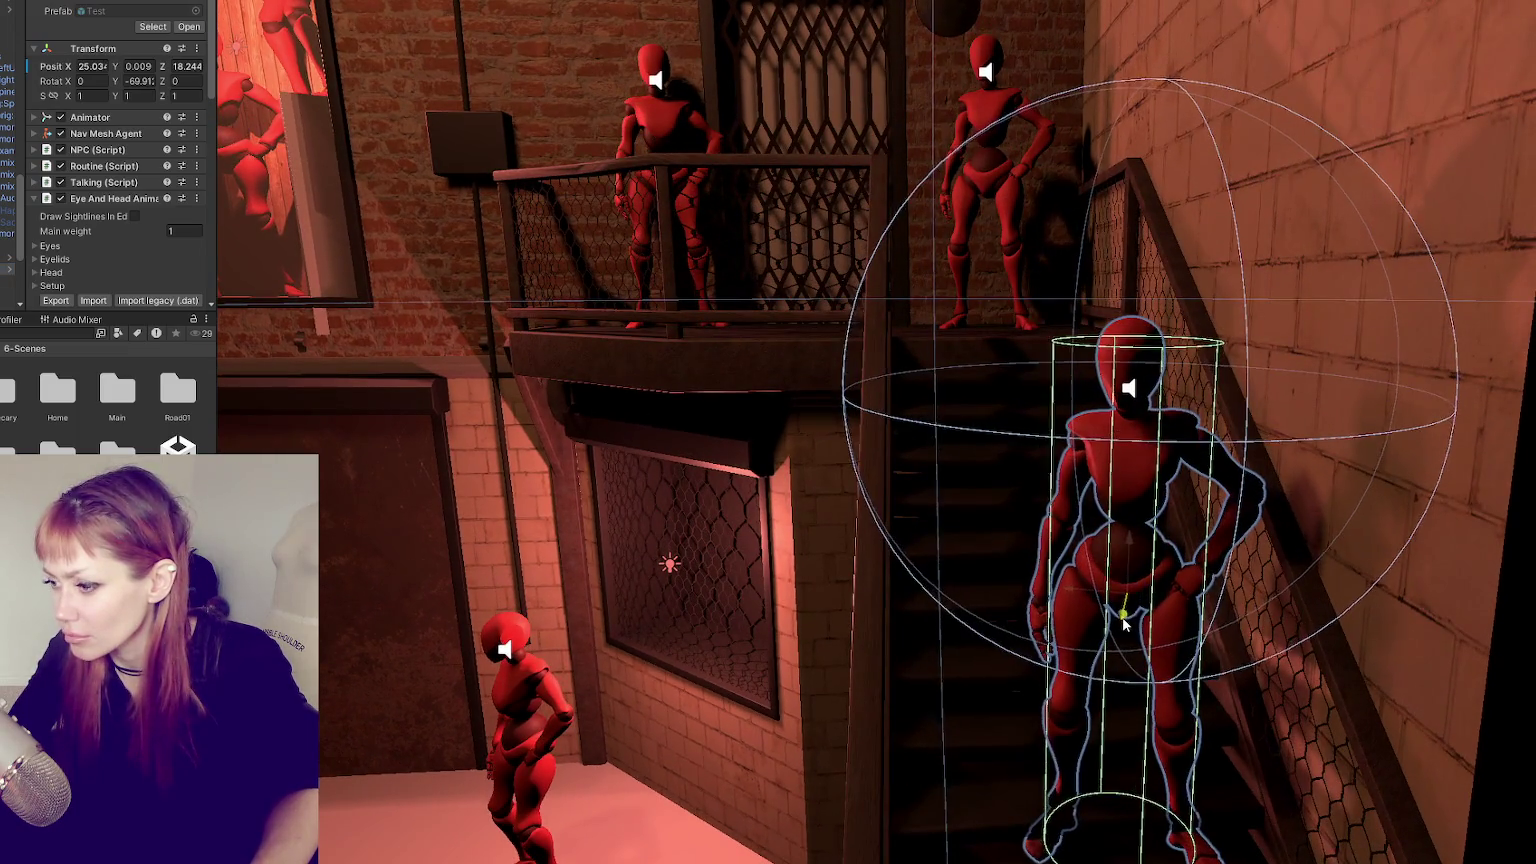
{"action": "key", "text": "e"}
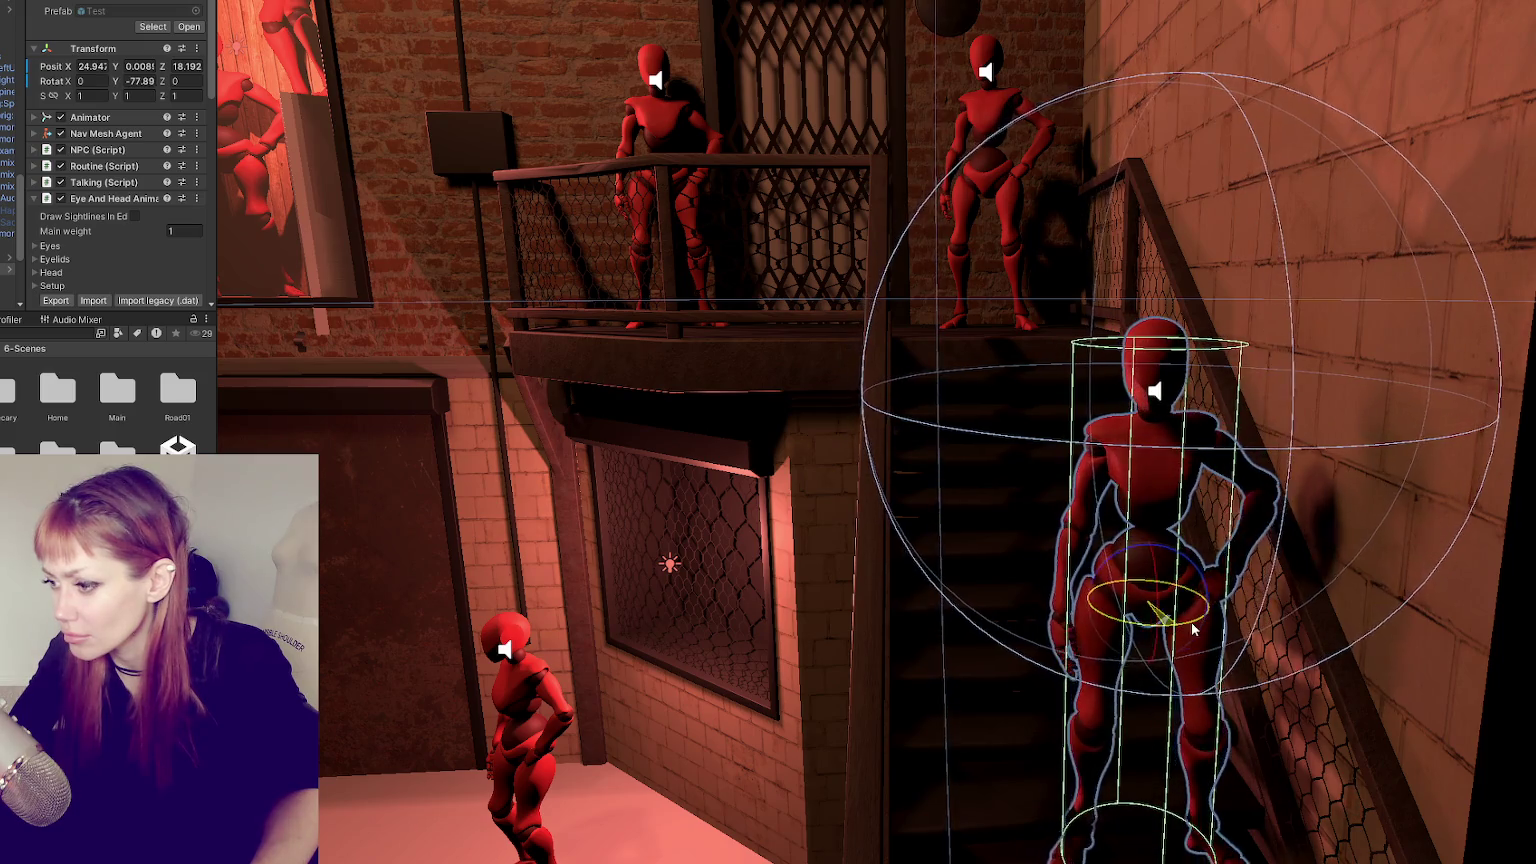
{"action": "key", "text": "w"}
{"action": "middle_click_drag", "start_coordinate": [1203, 622], "coordinate": [1121, 421]}
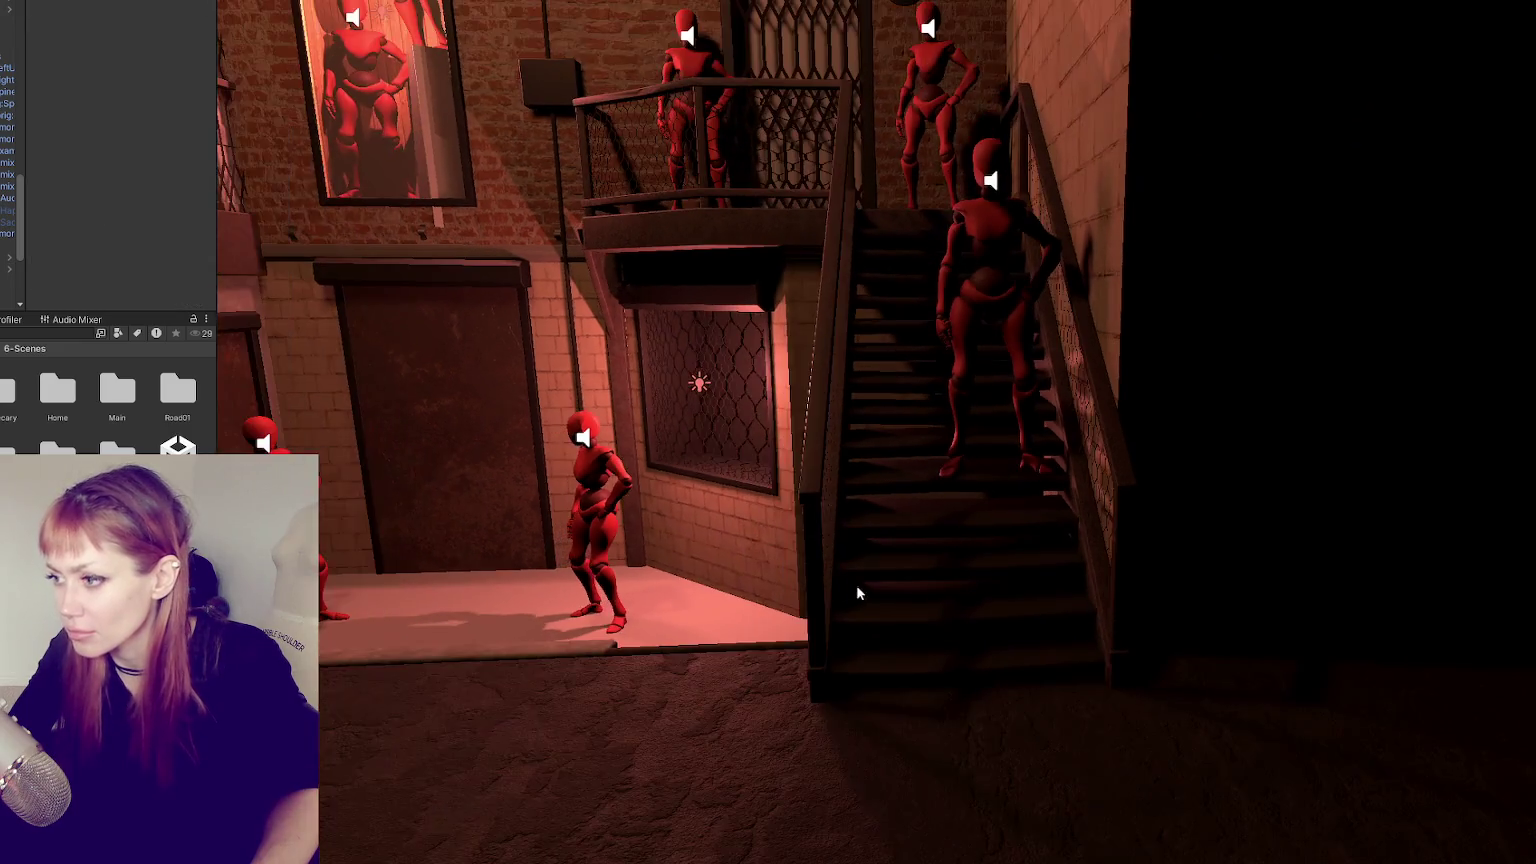
{"action": "mouse_move", "coordinate": [857, 590]}
{"action": "right_mouse_down"}
{"action": "mouse_move", "coordinate": [1158, 561]}
{"action": "mouse_move", "coordinate": [980, 481]}
{"action": "right_mouse_up"}
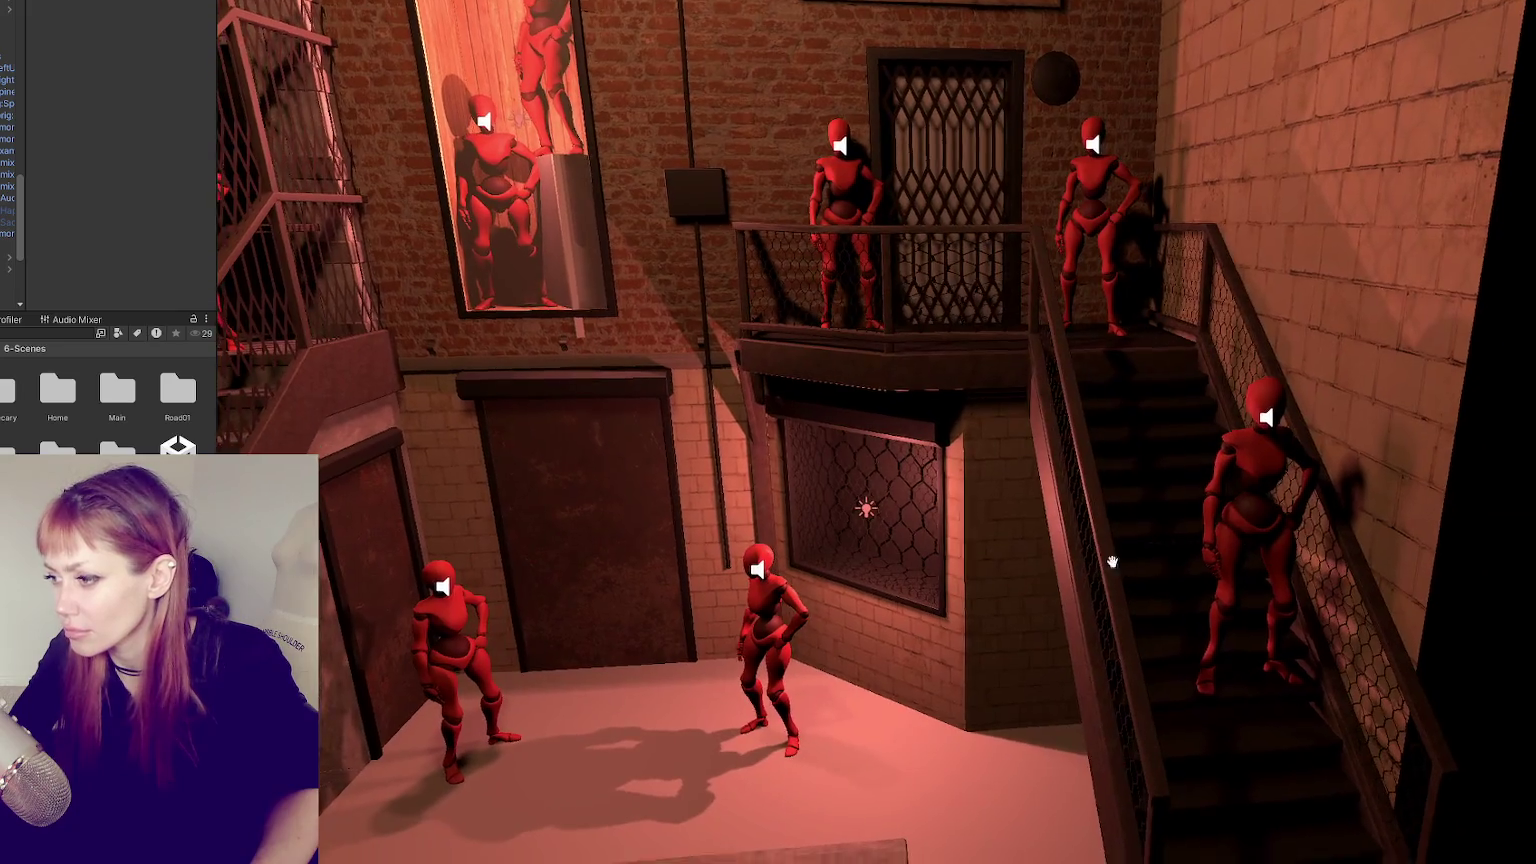
- Select the whole NPC figure on the stairs and orbit to a low frontal view of the staircase
{"action": "scroll", "coordinate": [980, 481], "scroll_direction": "up", "scroll_amount": 2}
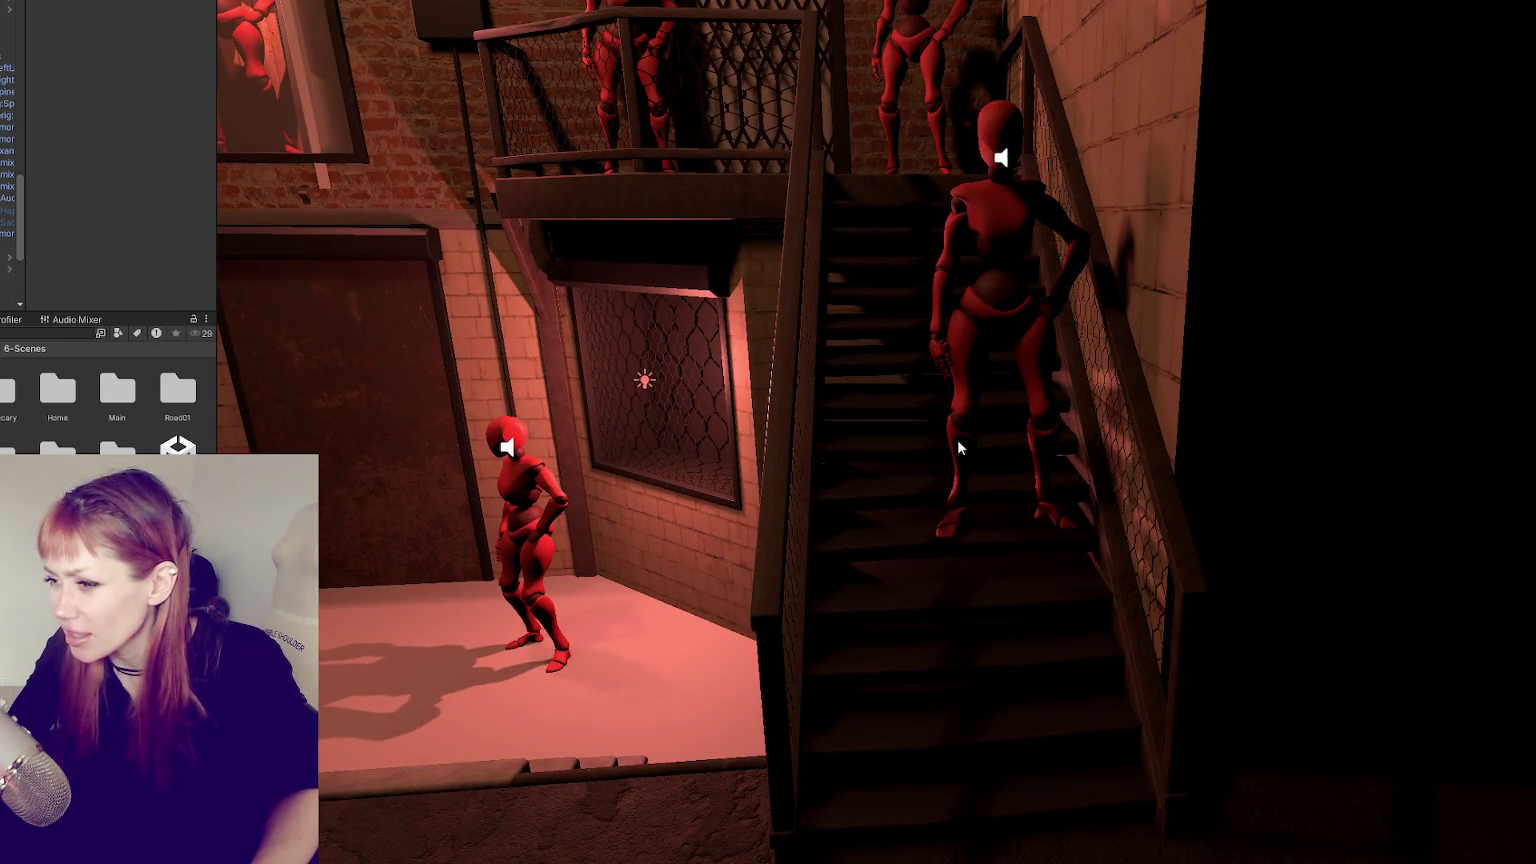
{"action": "left_click", "coordinate": [958, 439]}
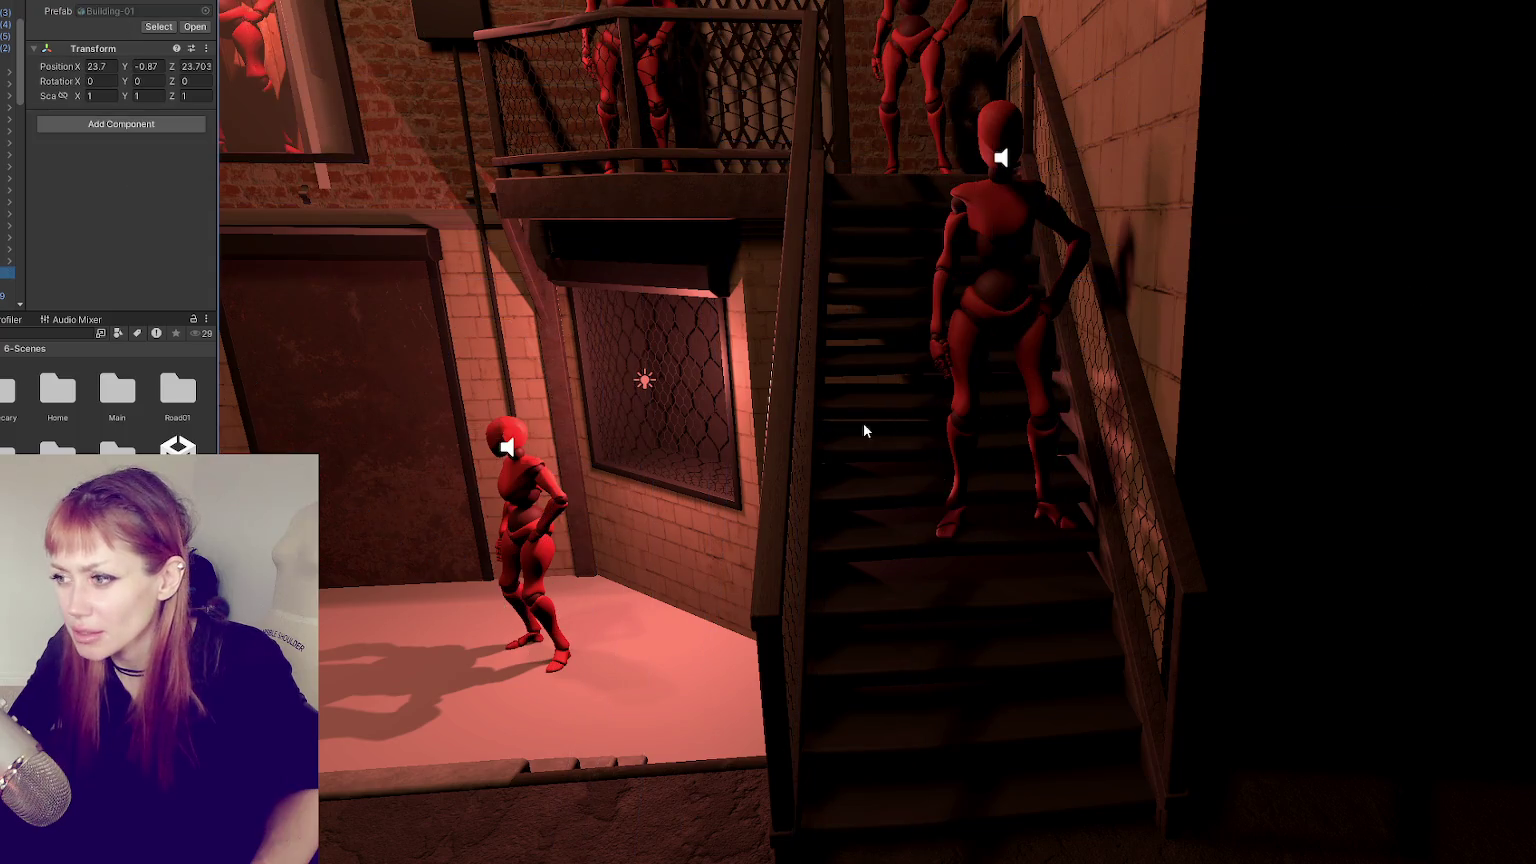
{"action": "left_click", "coordinate": [991, 256]}
{"action": "left_click", "coordinate": [1000, 300]}
{"action": "mouse_move", "coordinate": [1100, 420]}
{"action": "left_mouse_down", "text": "alt"}
{"action": "mouse_move", "coordinate": [1250, 536]}
{"action": "mouse_move", "coordinate": [1121, 518]}
{"action": "left_mouse_up", "text": "alt"}
{"action": "mouse_move", "coordinate": [582, 770]}
{"action": "left_mouse_down", "text": "alt"}
{"action": "mouse_move", "coordinate": [603, 675]}
{"action": "mouse_move", "coordinate": [675, 730]}
{"action": "mouse_move", "coordinate": [789, 590]}
{"action": "mouse_move", "coordinate": [795, 612]}
{"action": "left_mouse_up", "text": "alt"}
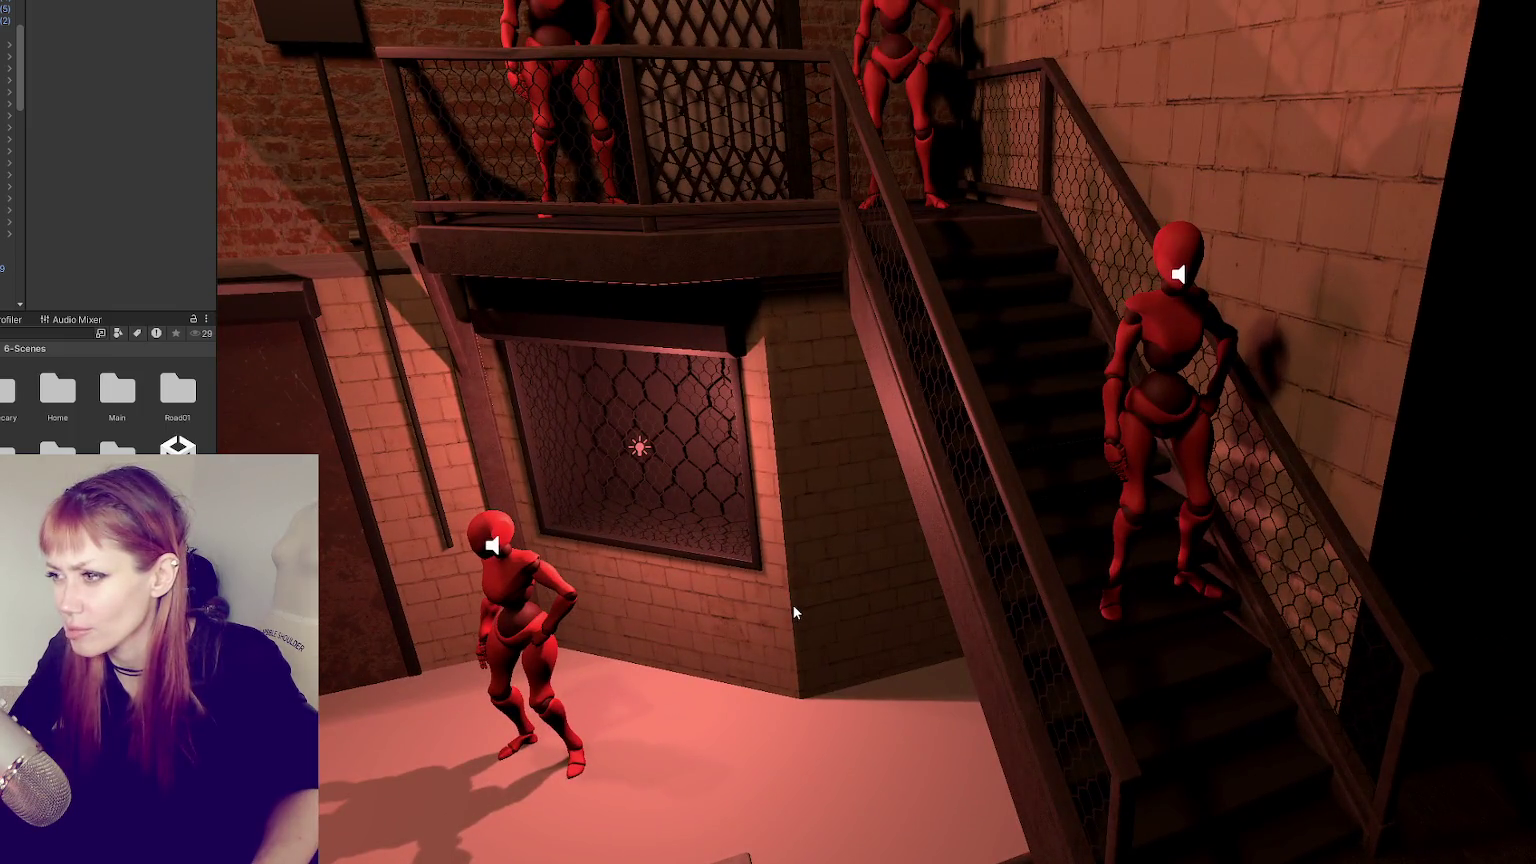
{"action": "scroll", "coordinate": [795, 612], "scroll_direction": "down", "scroll_amount": 3}
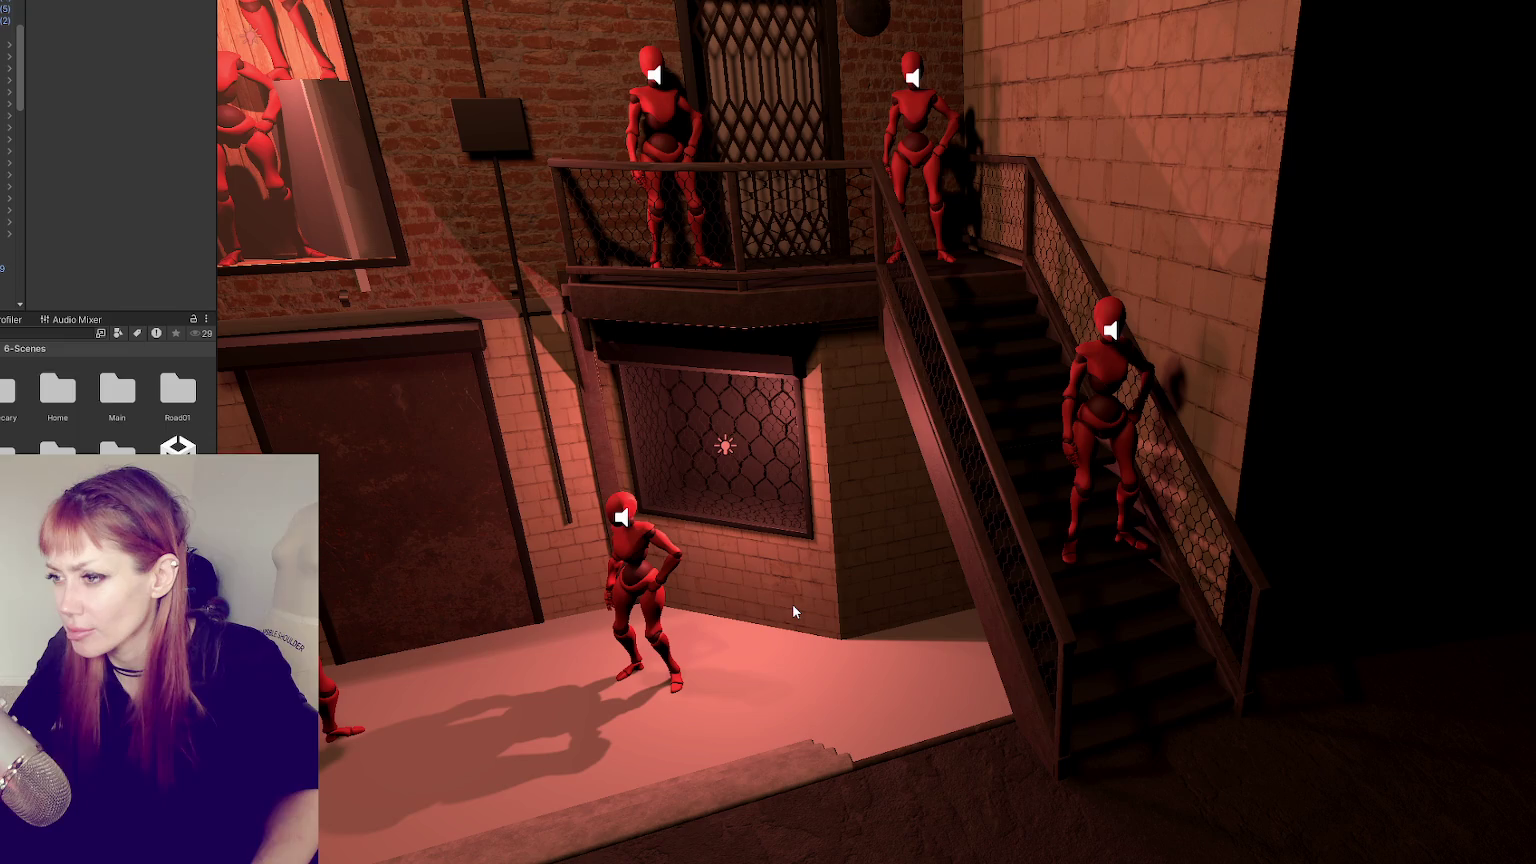
{"action": "mouse_move", "coordinate": [793, 612]}
{"action": "left_mouse_down", "text": "alt"}
{"action": "mouse_move", "coordinate": [1036, 646]}
{"action": "mouse_move", "coordinate": [793, 490]}
{"action": "left_mouse_up", "text": "alt"}
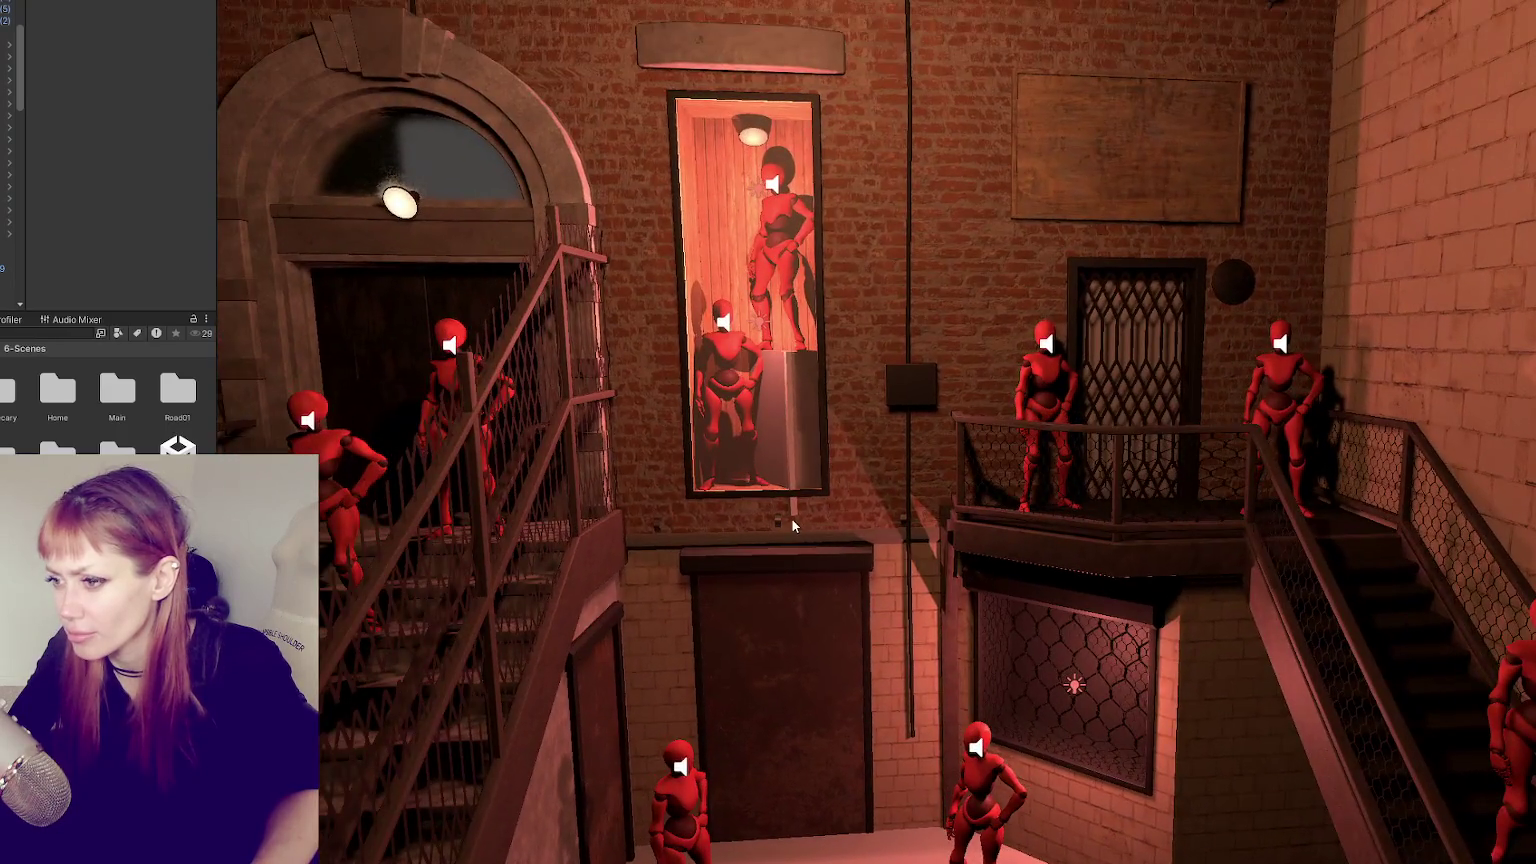
- Select the cube by the upper doorway and nudge it slightly along X and Z
{"action": "left_click", "coordinate": [793, 518]}
{"action": "left_click", "coordinate": [795, 518]}
{"action": "left_click_drag", "start_coordinate": [778, 437], "coordinate": [774, 437]}
{"action": "left_click", "coordinate": [604, 435]}
- Pull back for a wide view of the stairwell, then approach the lattice door and its two figures
{"action": "mouse_move", "coordinate": [604, 435]}
{"action": "right_mouse_down"}
{"action": "mouse_move", "coordinate": [747, 453]}
{"action": "mouse_move", "coordinate": [842, 616]}
{"action": "mouse_move", "coordinate": [973, 557]}
{"action": "right_mouse_up"}
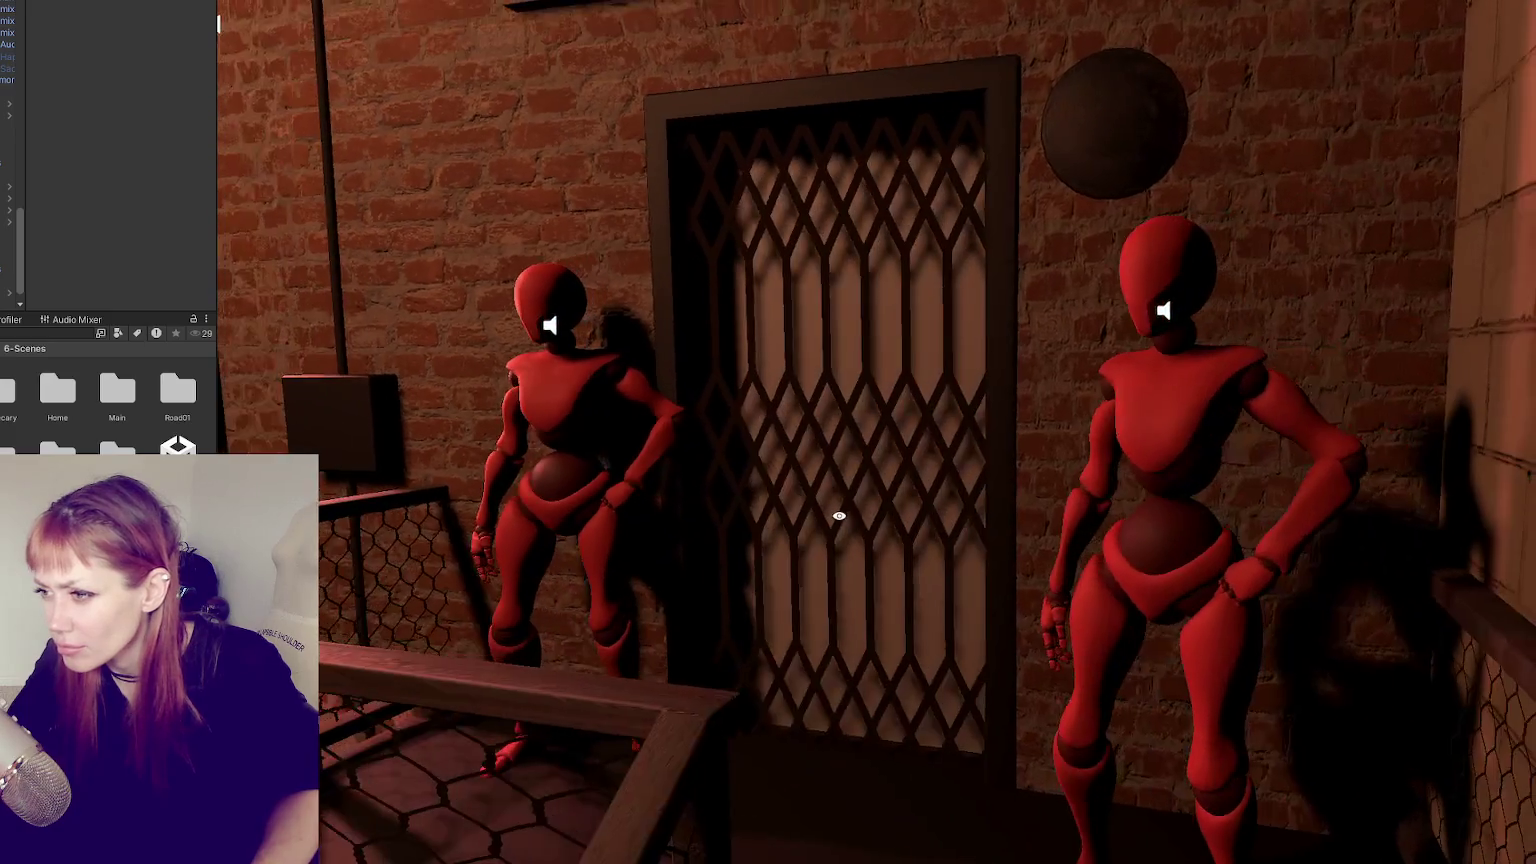
{"action": "right_click_drag", "start_coordinate": [973, 550], "coordinate": [928, 516]}
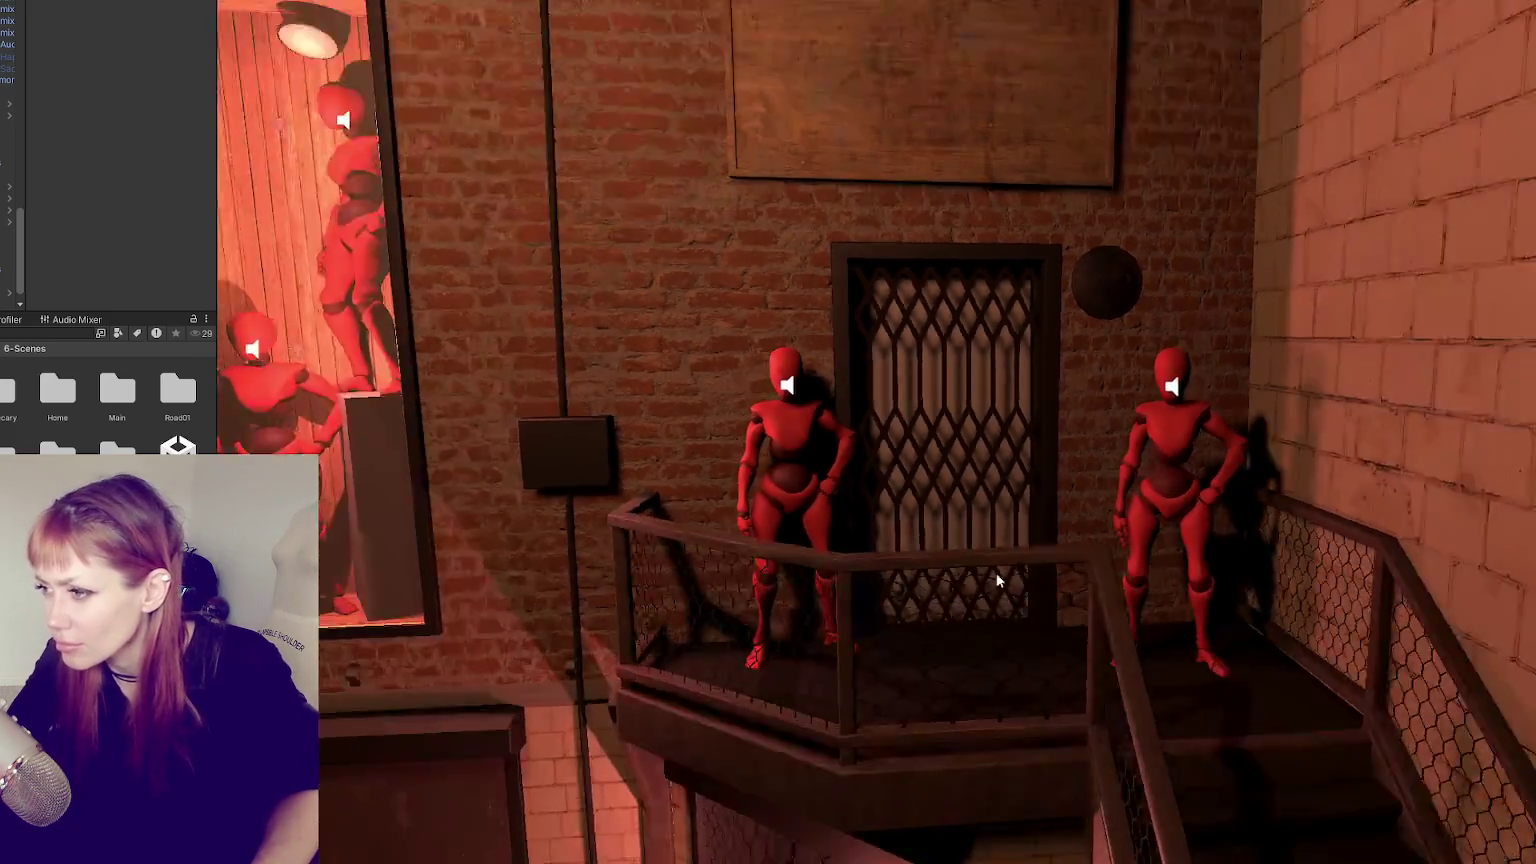
{"action": "mouse_move", "coordinate": [1011, 521]}
{"action": "right_mouse_down"}
{"action": "mouse_move", "coordinate": [994, 694]}
{"action": "mouse_move", "coordinate": [1060, 542]}
{"action": "mouse_move", "coordinate": [909, 490]}
{"action": "right_mouse_up"}
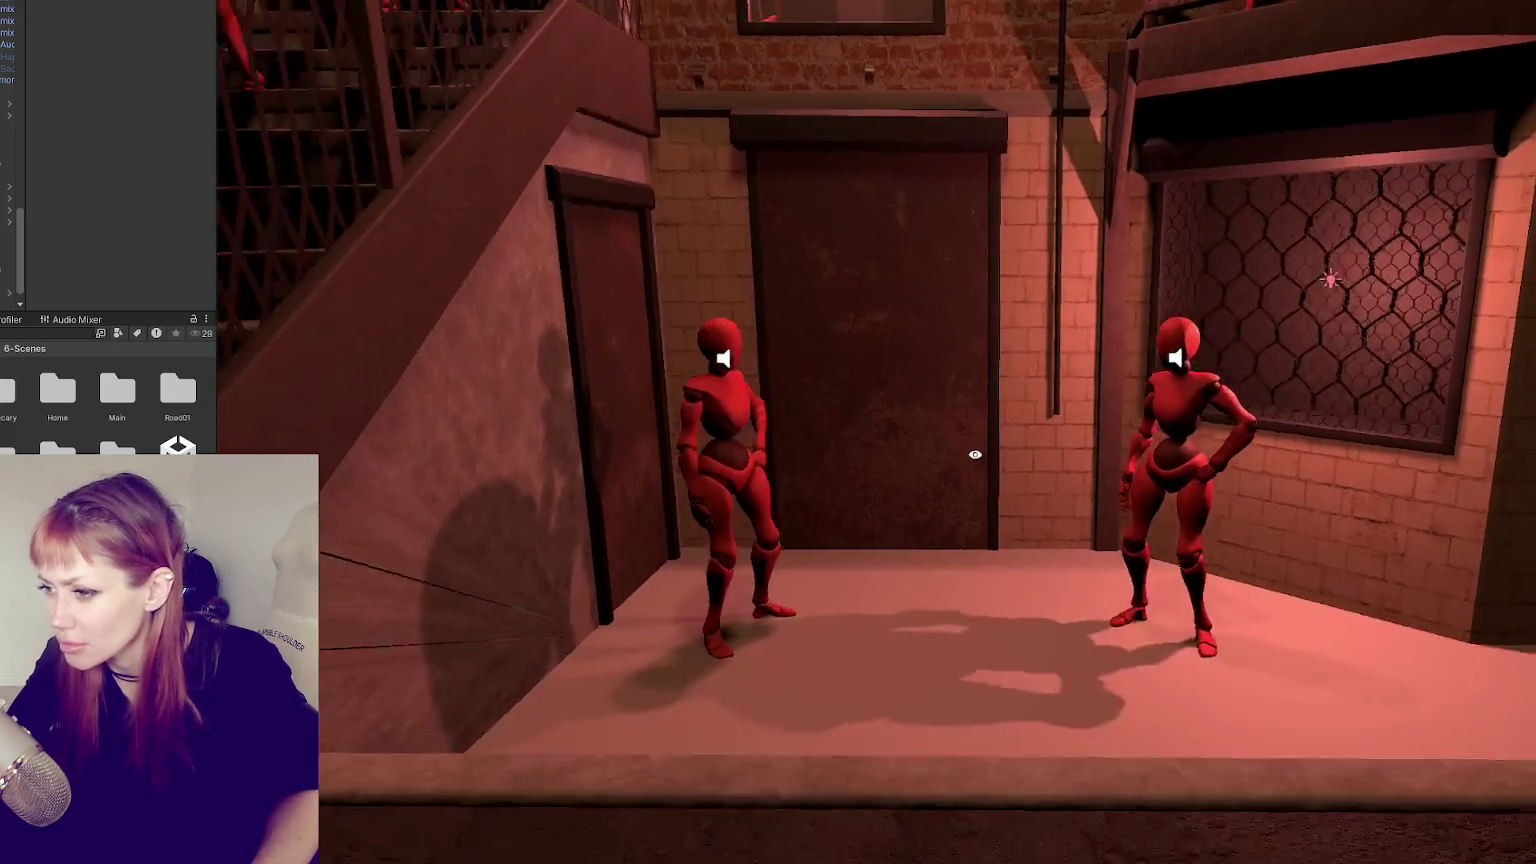
{"action": "mouse_move", "coordinate": [506, 582]}
{"action": "right_mouse_down"}
{"action": "mouse_move", "coordinate": [798, 550]}
{"action": "mouse_move", "coordinate": [712, 527]}
{"action": "right_mouse_up"}
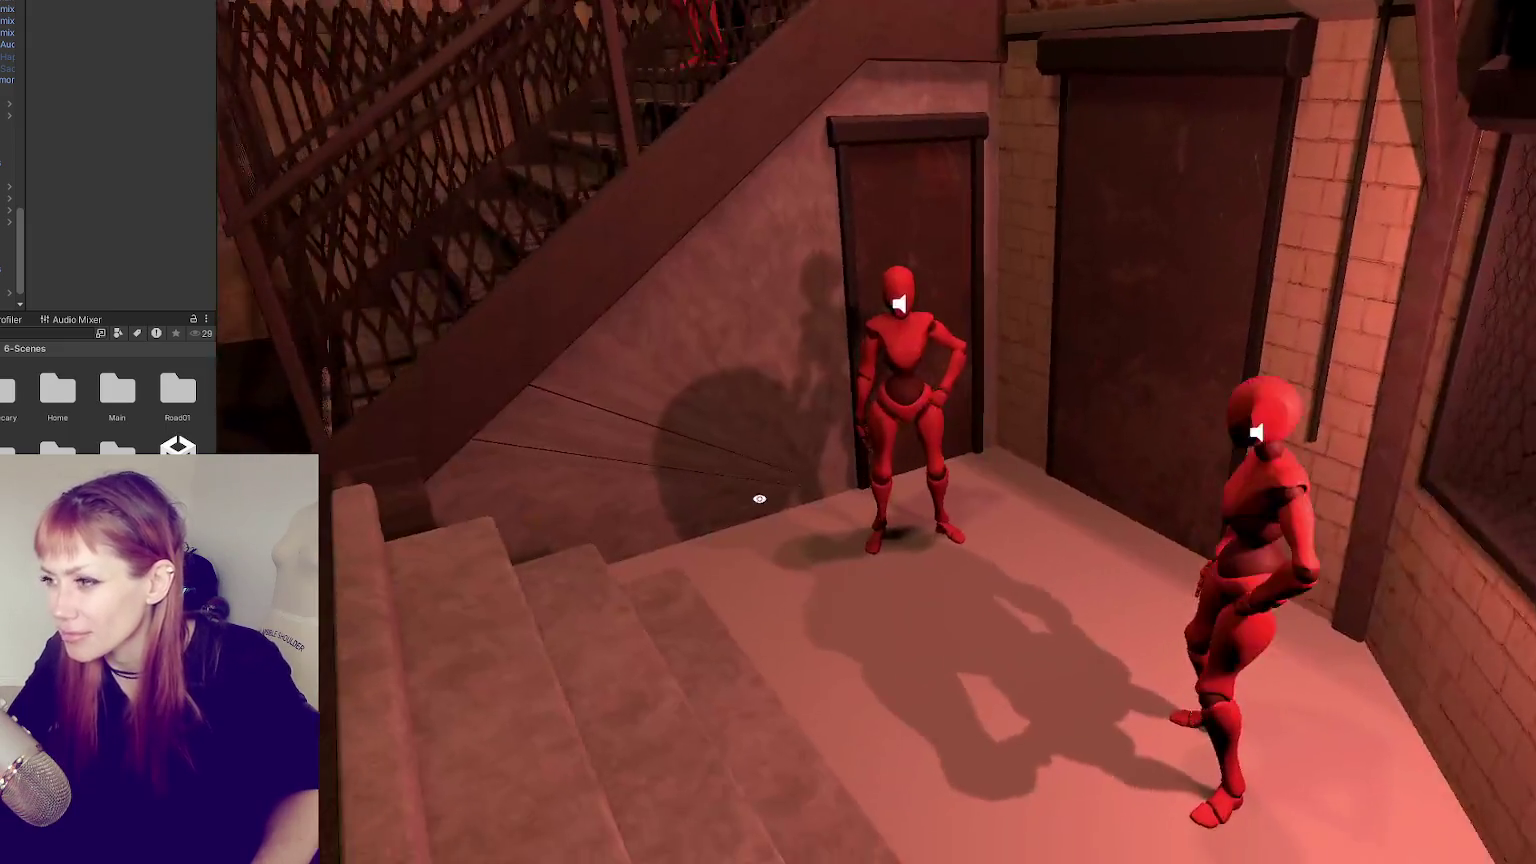
{"action": "right_click_drag", "start_coordinate": [712, 527], "coordinate": [984, 466]}
- Inspect the arched entrance, lamp wall, upper stairs, painting and balcony figures up close
{"action": "scroll", "coordinate": [984, 466], "scroll_direction": "down", "scroll_amount": 5}
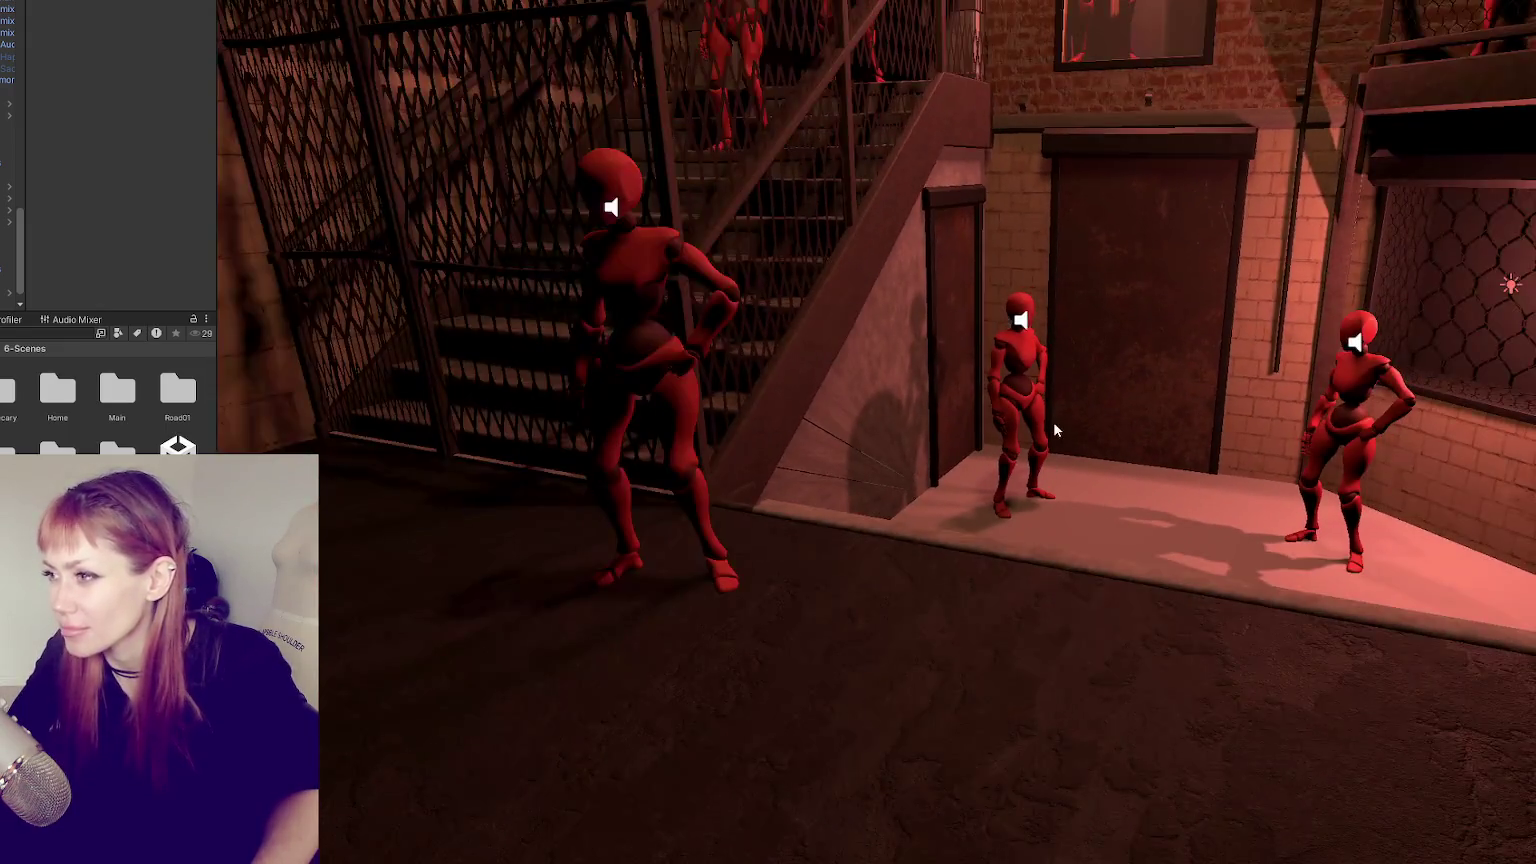
{"action": "scroll", "coordinate": [1054, 421], "scroll_direction": "down", "scroll_amount": 3}
{"action": "scroll", "coordinate": [1070, 400], "scroll_direction": "down", "scroll_amount": 2}
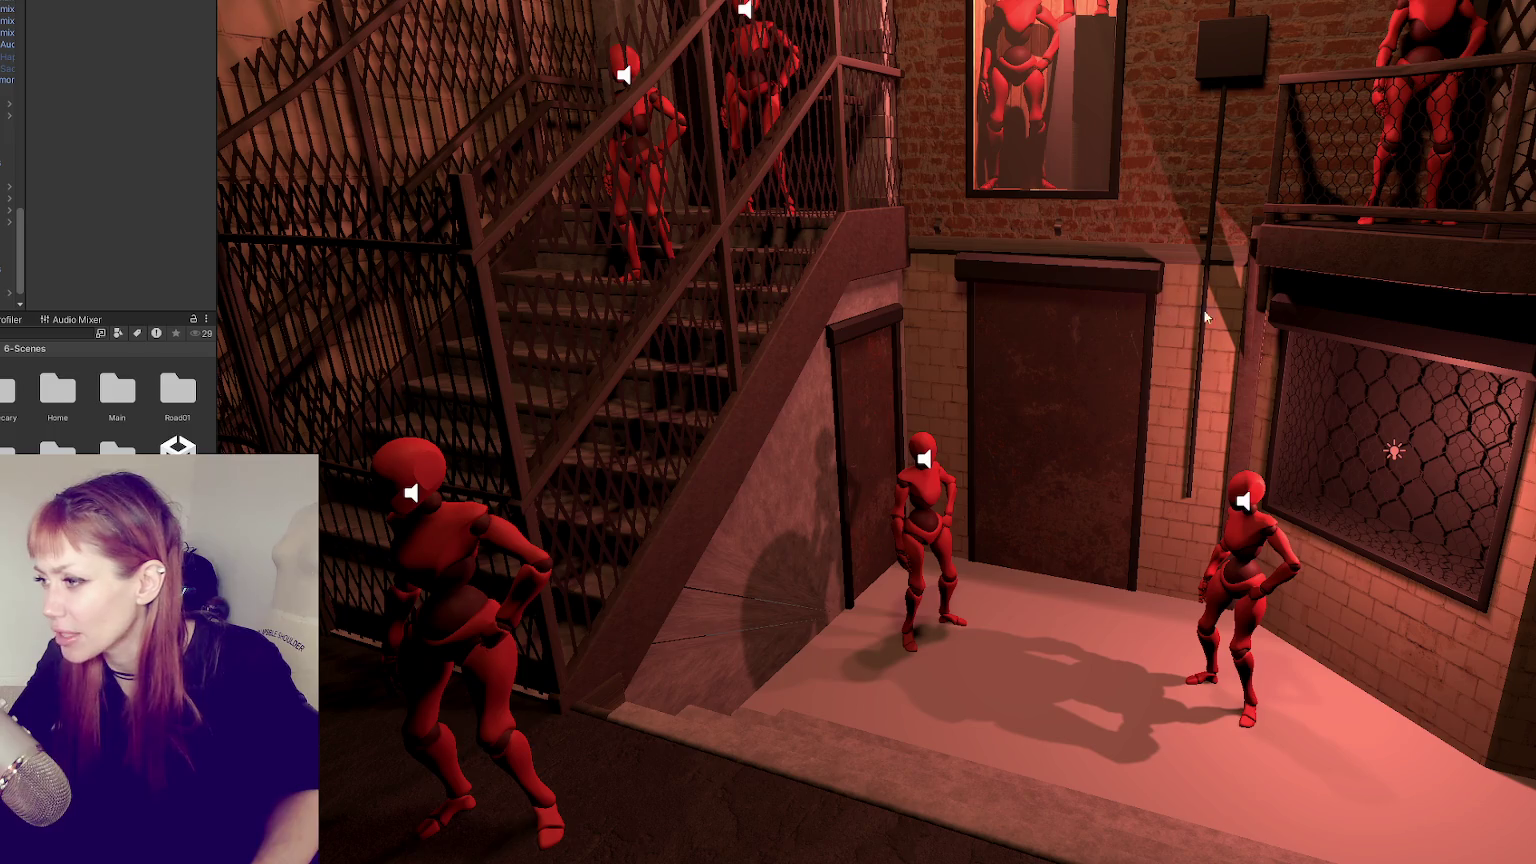
{"action": "right_click_drag", "start_coordinate": [1204, 316], "coordinate": [1172, 286]}
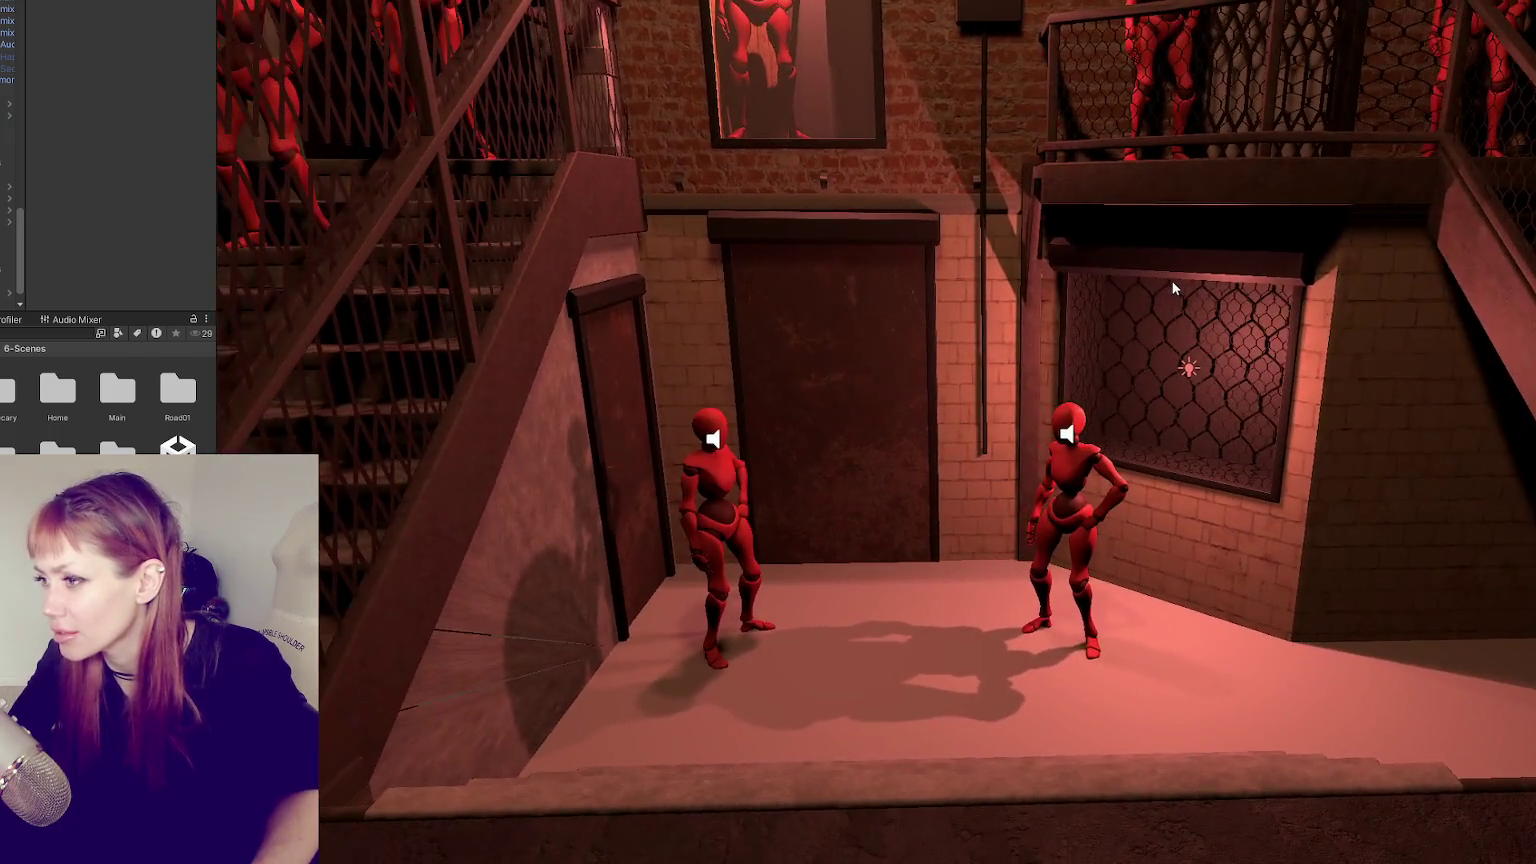
{"action": "scroll", "coordinate": [1174, 288], "scroll_direction": "down", "scroll_amount": 3}
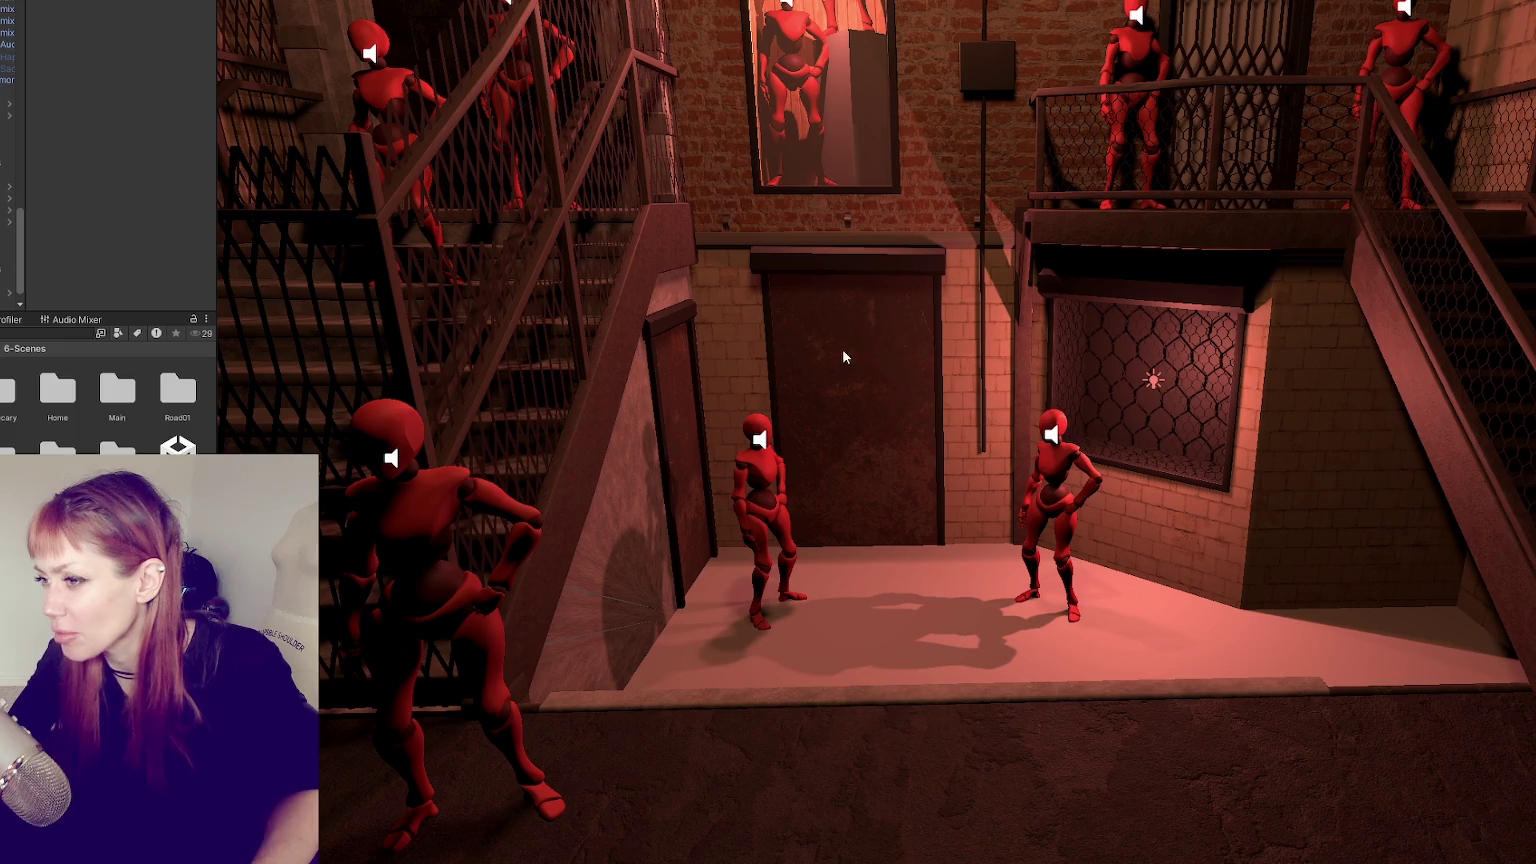
{"action": "mouse_move", "coordinate": [946, 276]}
{"action": "middle_mouse_down"}
{"action": "mouse_move", "coordinate": [1066, 791]}
{"action": "mouse_move", "coordinate": [959, 288]}
{"action": "middle_mouse_up"}
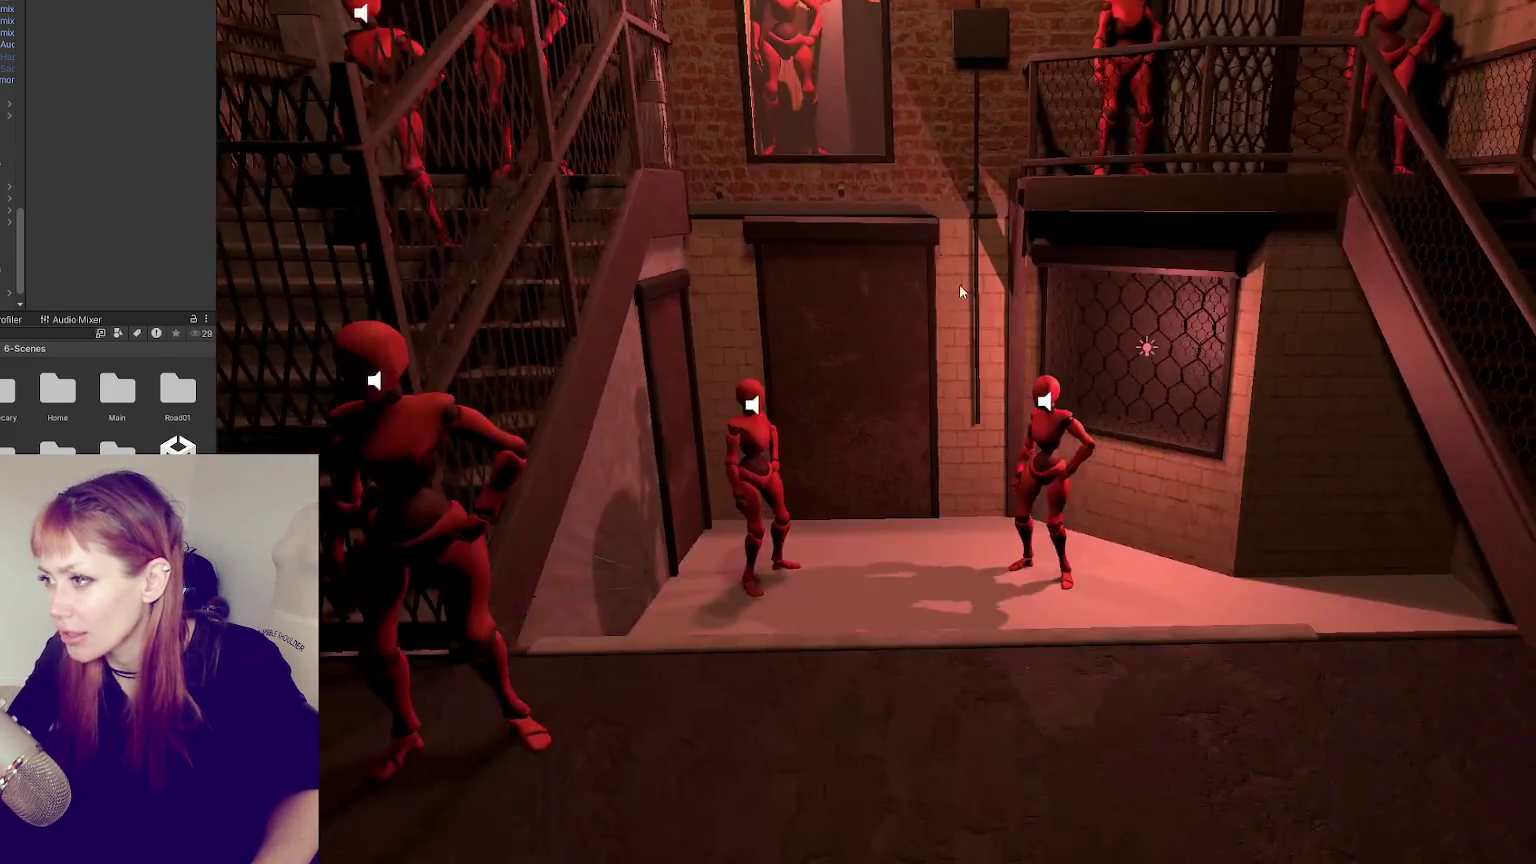
{"action": "middle_click_drag", "start_coordinate": [1118, 343], "coordinate": [1260, 578]}
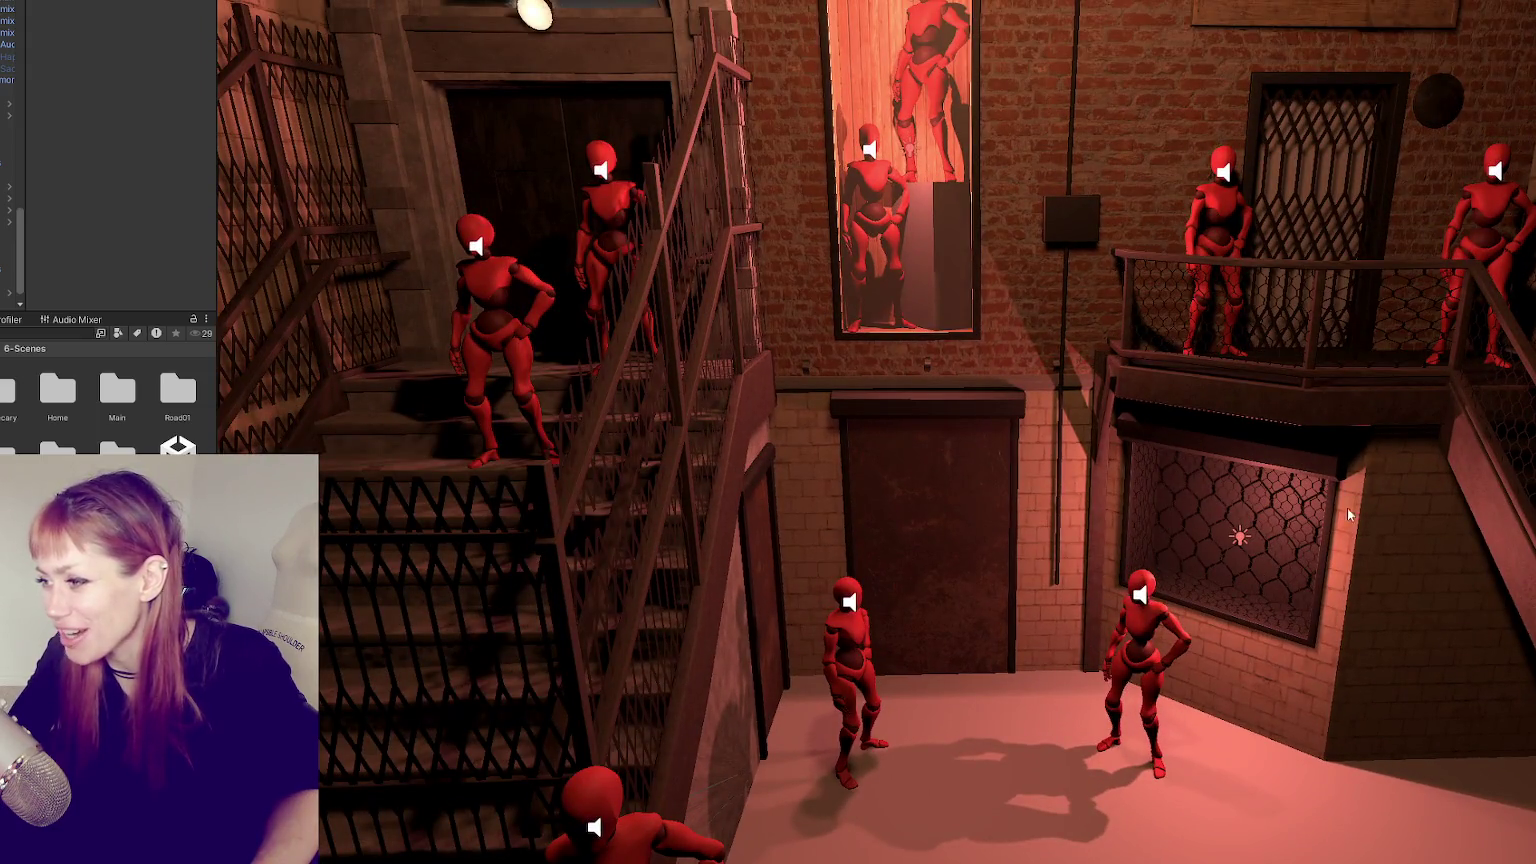
{"action": "scroll", "coordinate": [1348, 514], "scroll_direction": "down", "scroll_amount": 3}
{"action": "scroll", "coordinate": [1300, 455], "scroll_direction": "down", "scroll_amount": 2}
{"action": "scroll", "coordinate": [1250, 400], "scroll_direction": "down", "scroll_amount": 2}
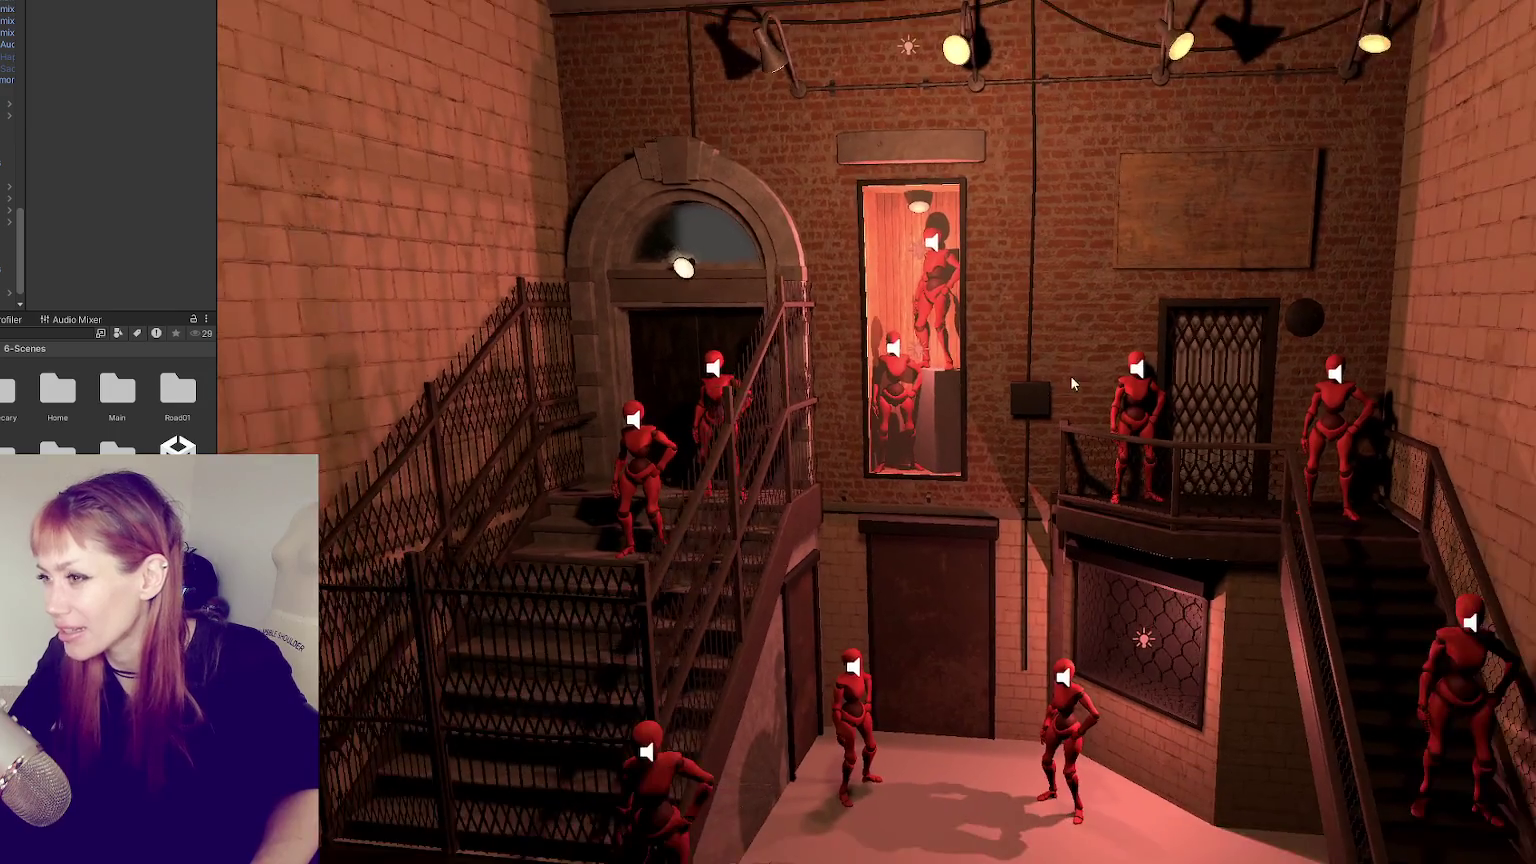
{"action": "left_click_drag", "start_coordinate": [996, 411], "coordinate": [937, 150], "text": "alt"}
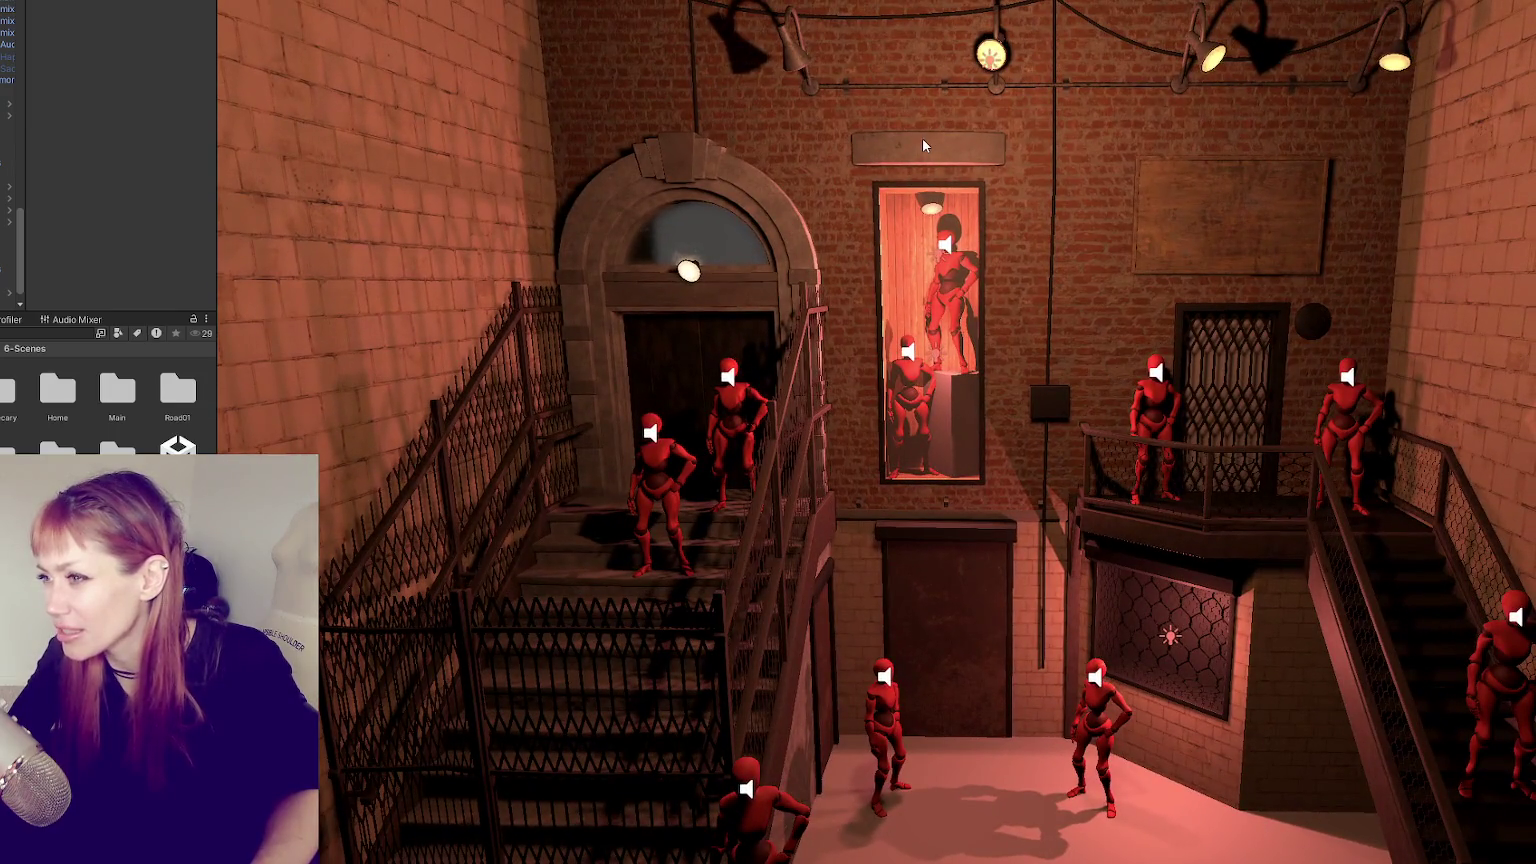
{"action": "scroll", "coordinate": [920, 148], "scroll_direction": "down", "scroll_amount": 2}
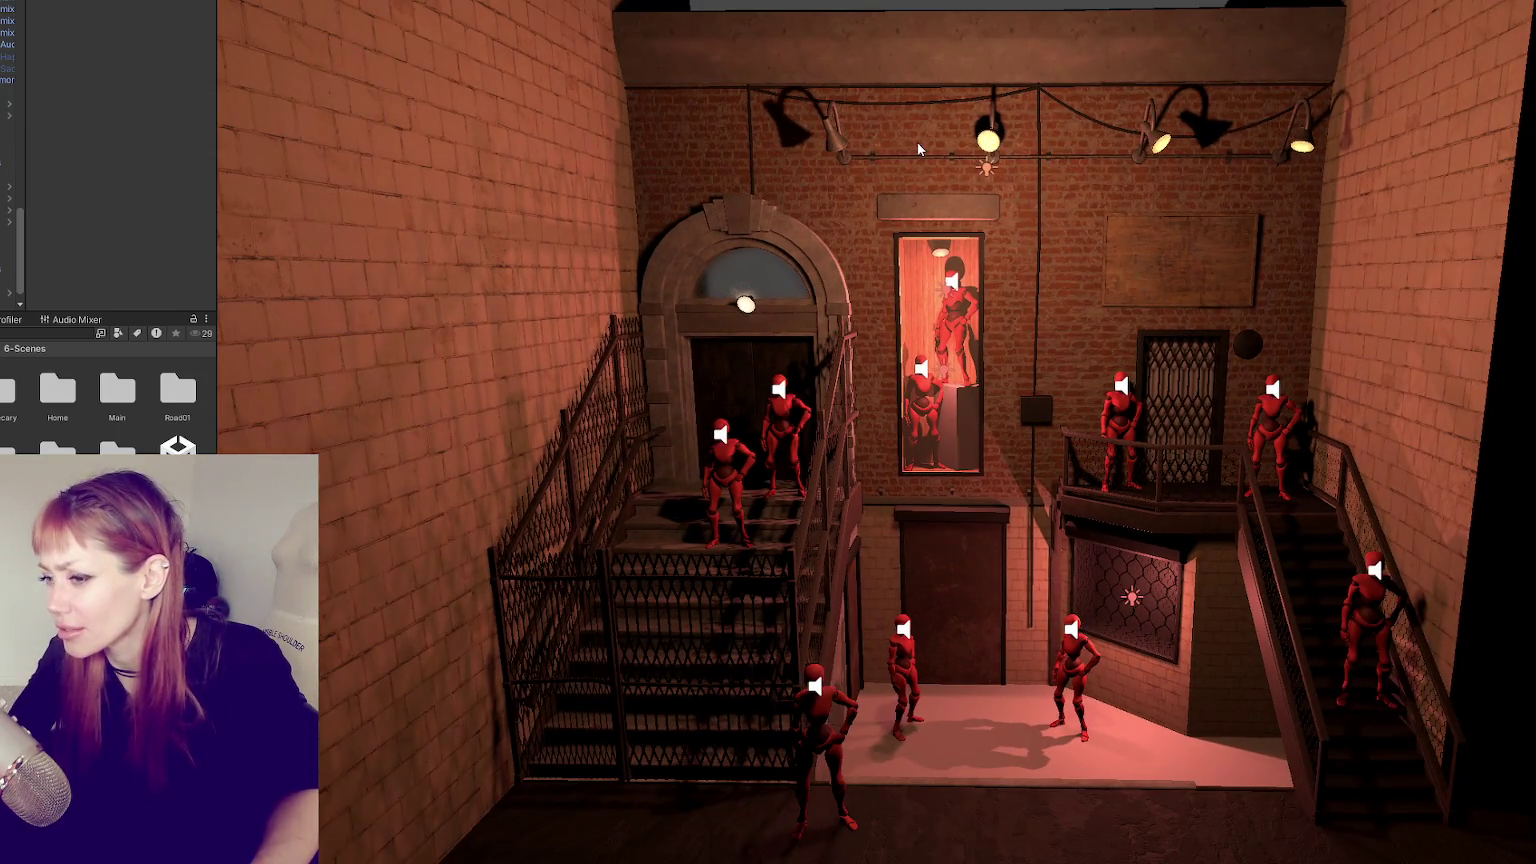
{"action": "scroll", "coordinate": [903, 146], "scroll_direction": "up", "scroll_amount": 2}
{"action": "scroll", "coordinate": [903, 146], "scroll_direction": "up", "scroll_amount": 2}
{"action": "left_click_drag", "start_coordinate": [903, 146], "coordinate": [692, 146], "text": "alt"}
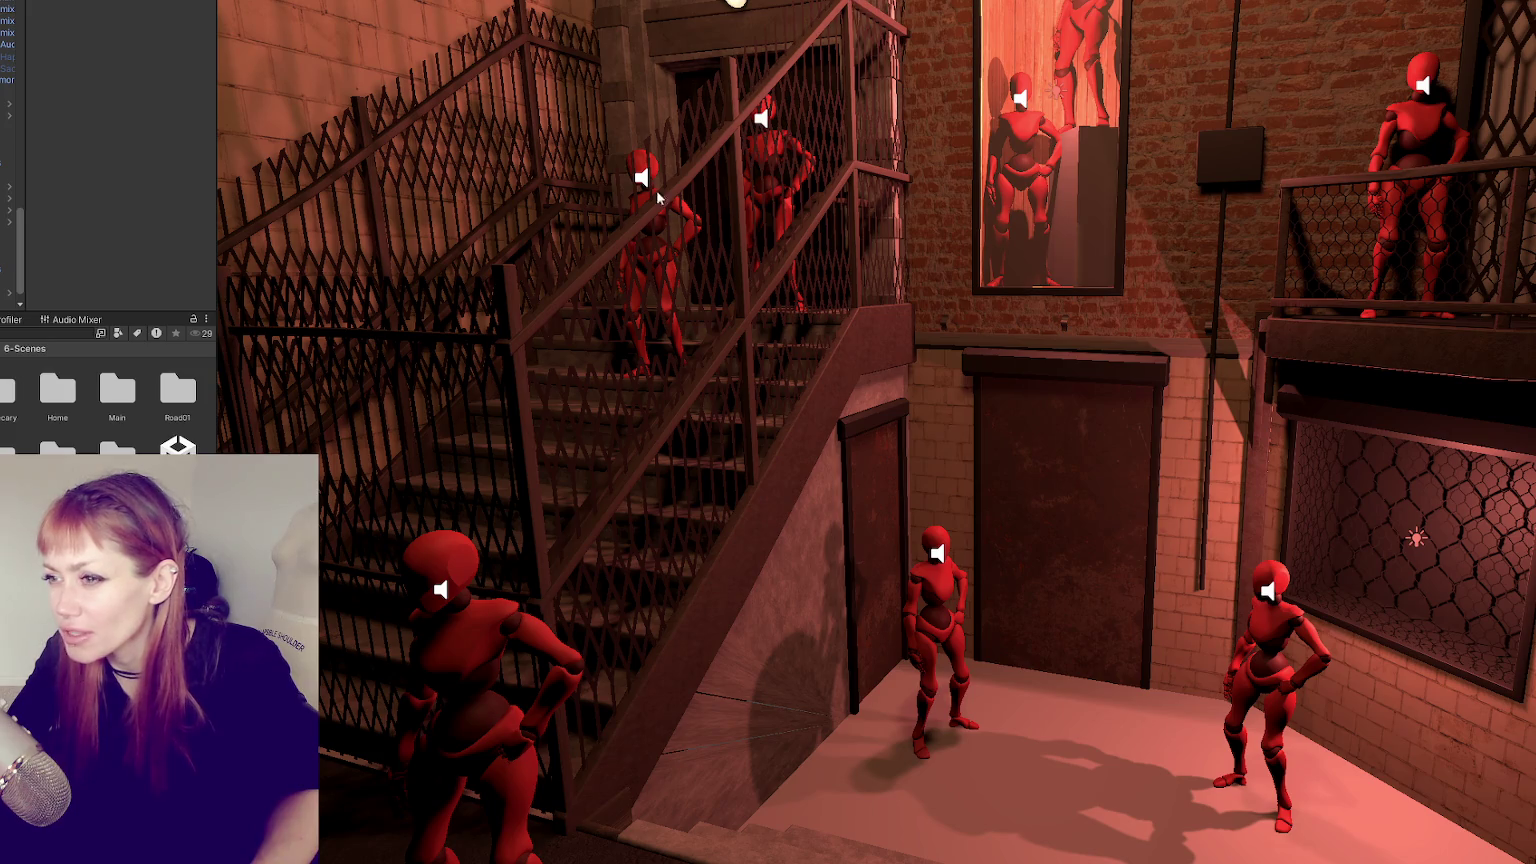
{"action": "scroll", "coordinate": [527, 358], "scroll_direction": "down", "scroll_amount": 2}
{"action": "mouse_move", "coordinate": [531, 346]}
{"action": "left_mouse_down", "text": "alt"}
{"action": "mouse_move", "coordinate": [438, 400]}
{"action": "mouse_move", "coordinate": [477, 328]}
{"action": "mouse_move", "coordinate": [557, 320]}
{"action": "mouse_move", "coordinate": [638, 232]}
{"action": "mouse_move", "coordinate": [914, 354]}
{"action": "left_mouse_up", "text": "alt"}
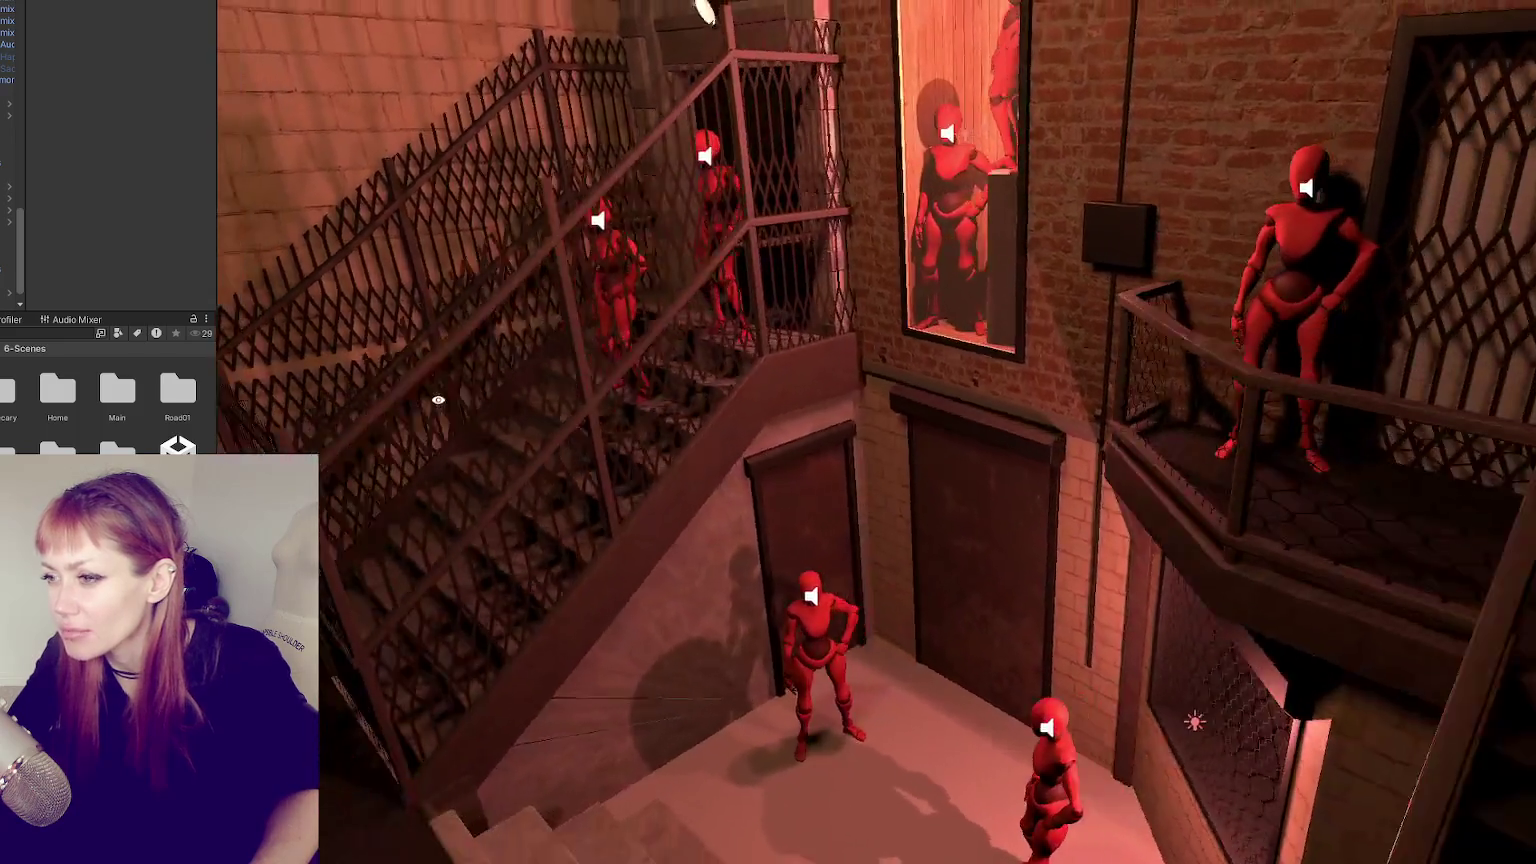
{"action": "mouse_move", "coordinate": [958, 414]}
{"action": "left_mouse_down", "text": "alt"}
{"action": "mouse_move", "coordinate": [728, 271]}
{"action": "mouse_move", "coordinate": [1080, 475]}
{"action": "left_mouse_up", "text": "alt"}
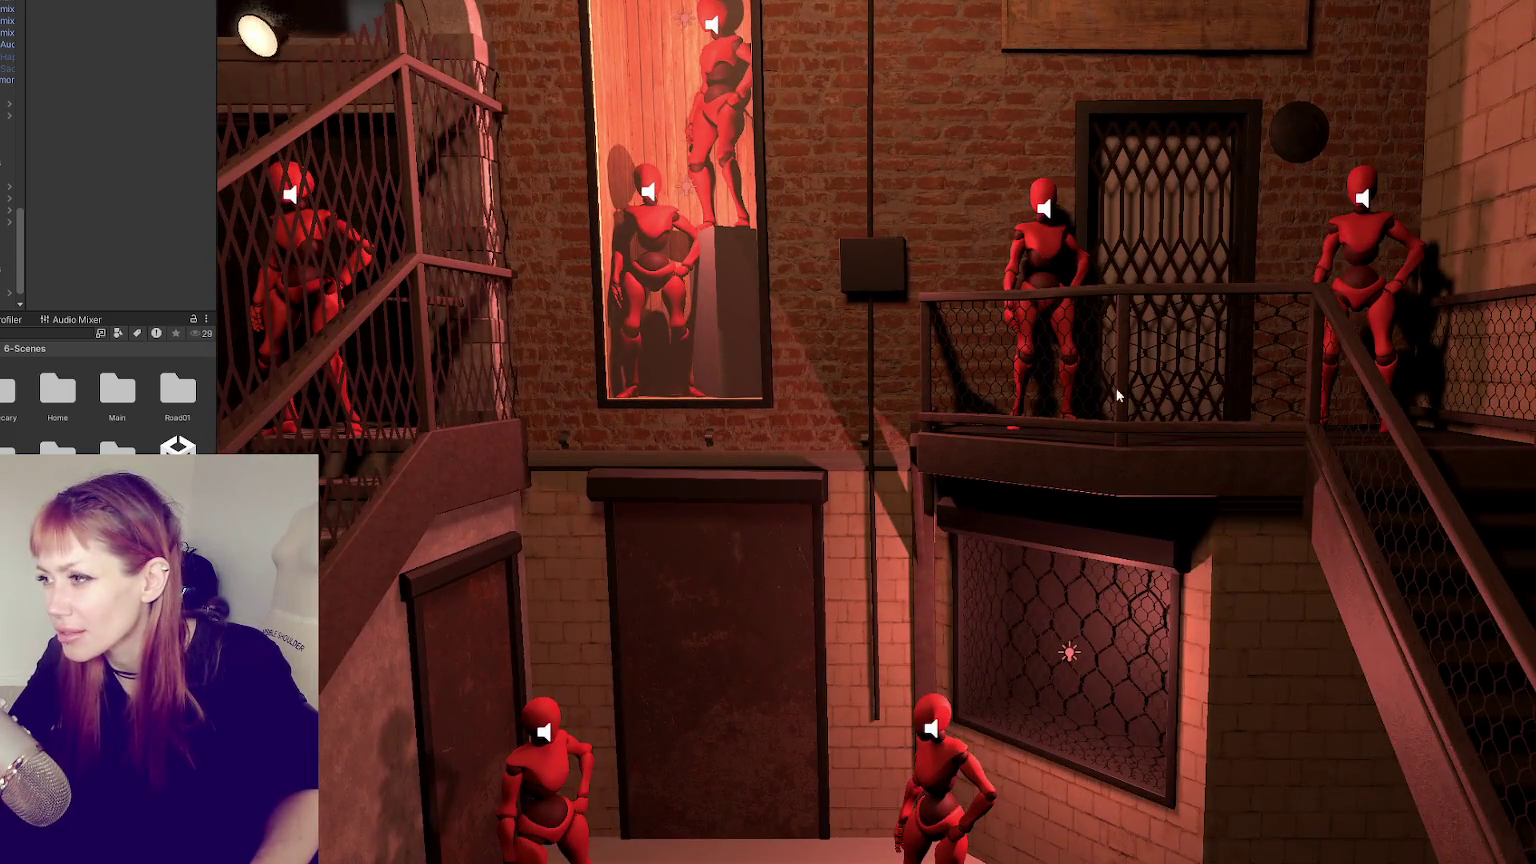
{"action": "mouse_move", "coordinate": [1166, 177]}
{"action": "left_mouse_down", "text": "alt"}
{"action": "mouse_move", "coordinate": [1015, 309]}
{"action": "mouse_move", "coordinate": [1207, 168]}
{"action": "left_mouse_up", "text": "alt"}
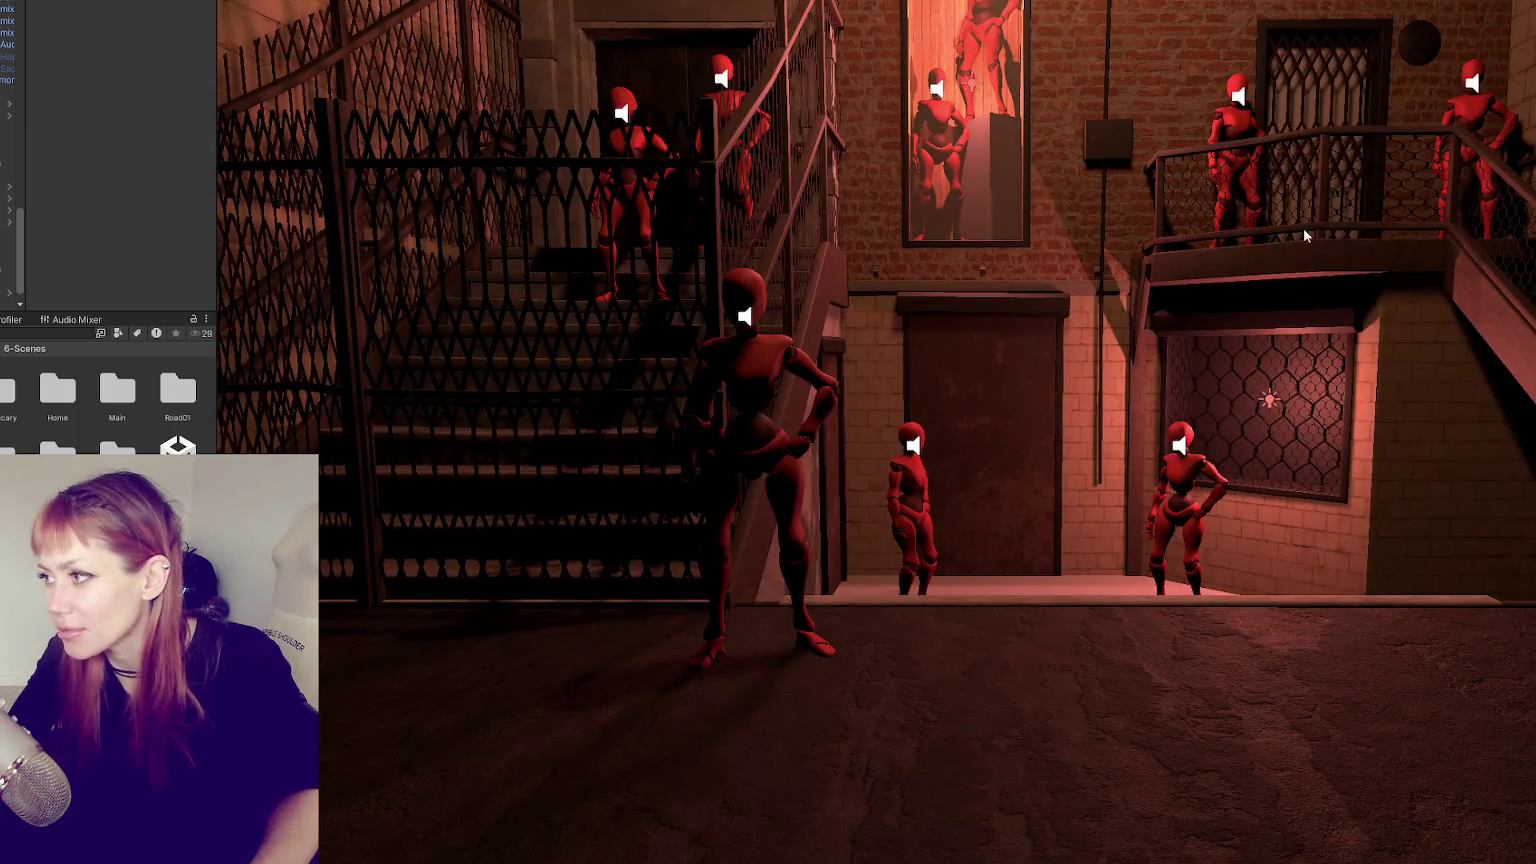
{"action": "left_click_drag", "start_coordinate": [1303, 231], "coordinate": [1125, 264], "text": "alt"}
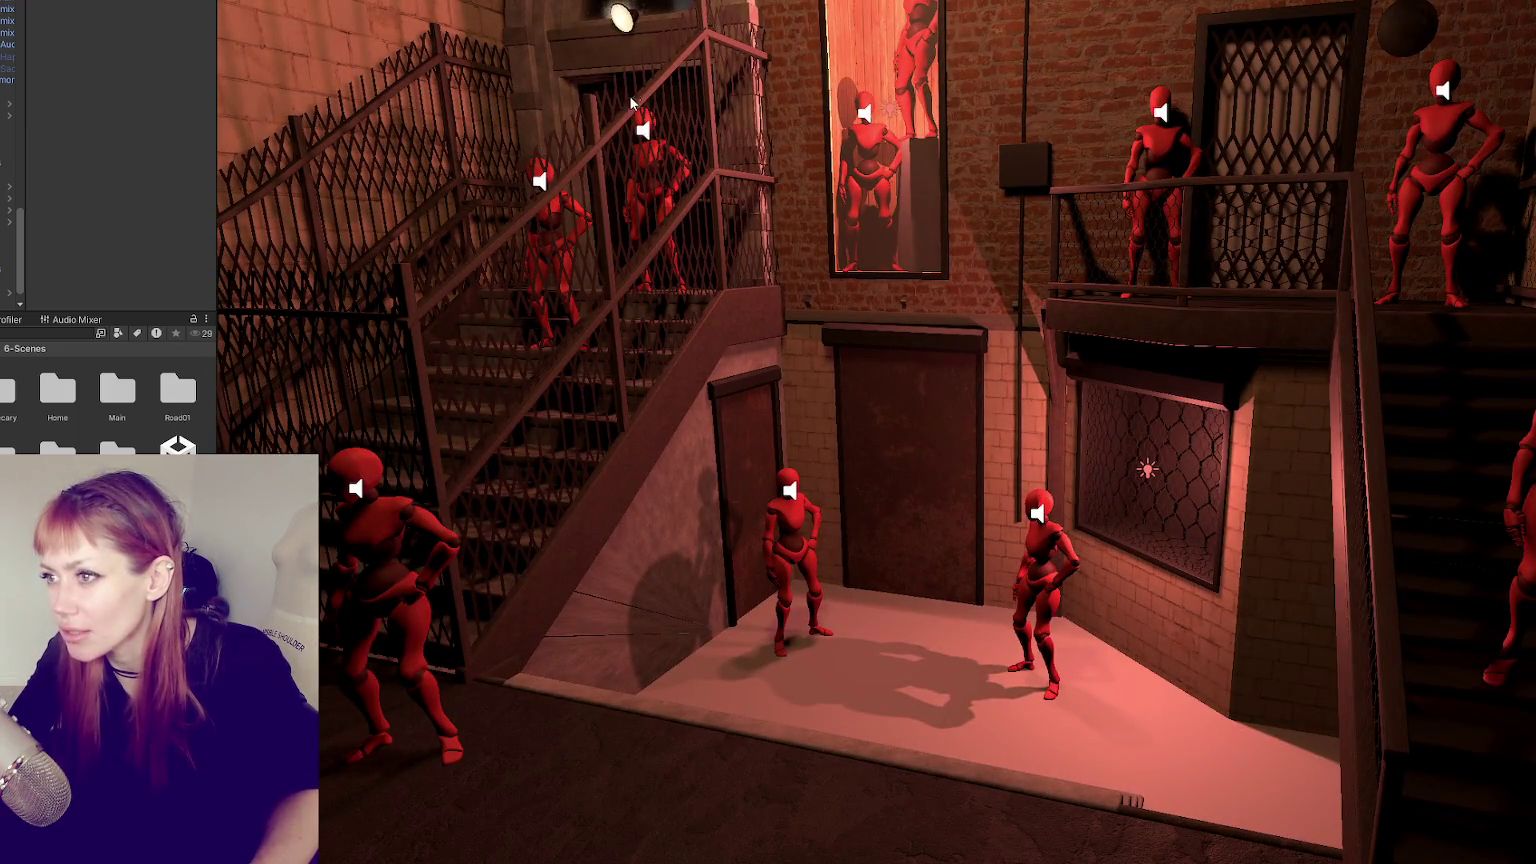
{"action": "left_click_drag", "start_coordinate": [631, 103], "coordinate": [299, 175], "text": "alt"}
{"action": "scroll", "coordinate": [811, 419], "scroll_direction": "up", "scroll_amount": 3}
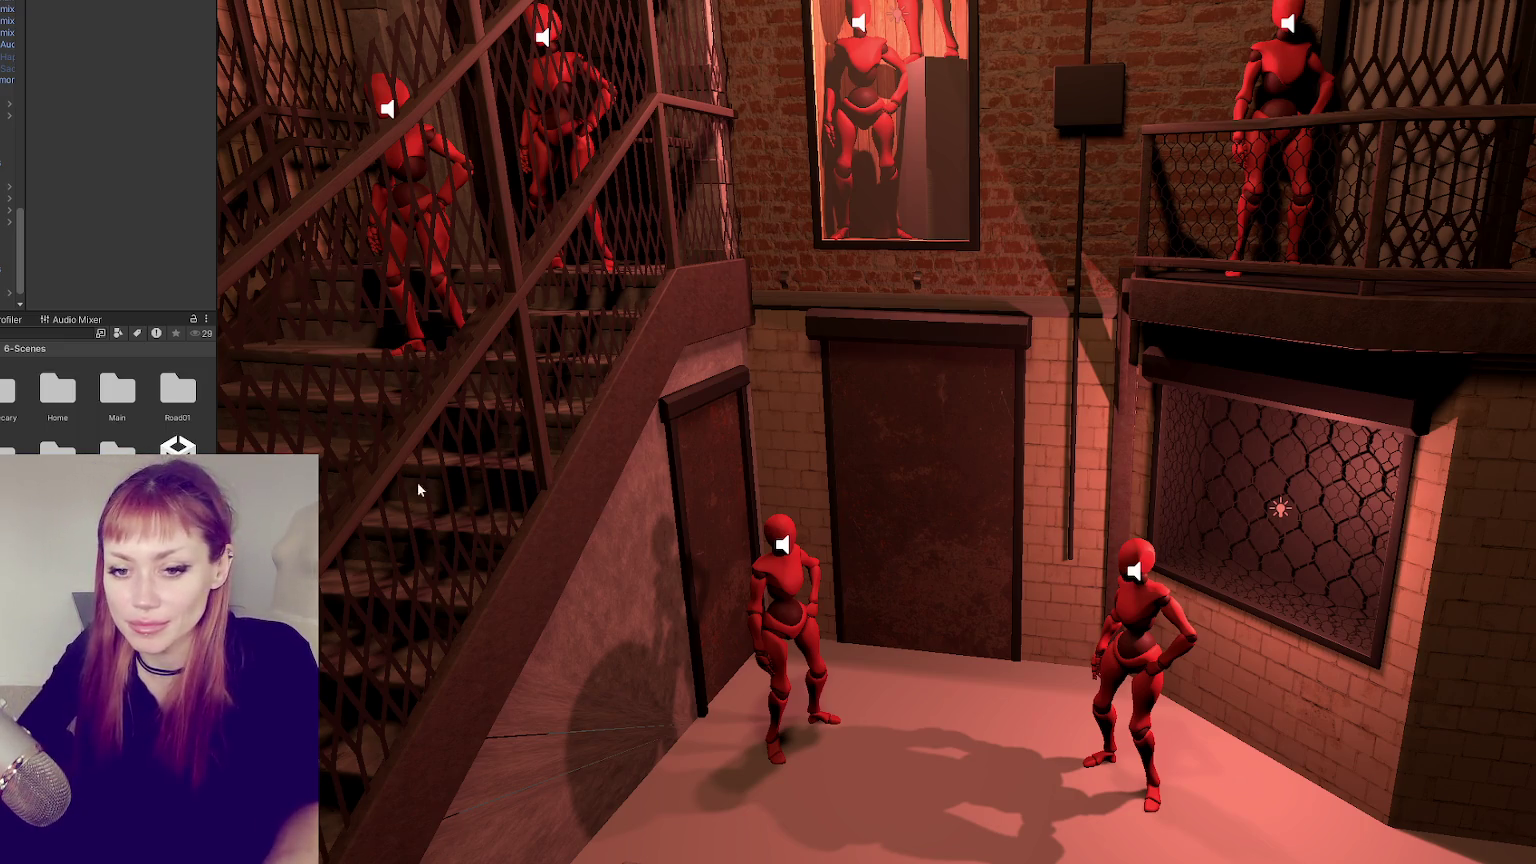
{"action": "middle_click_drag", "start_coordinate": [418, 487], "coordinate": [646, 491]}
{"action": "mouse_move", "coordinate": [646, 491]}
{"action": "left_mouse_down", "text": "alt"}
{"action": "mouse_move", "coordinate": [552, 528]}
{"action": "mouse_move", "coordinate": [635, 577]}
{"action": "left_mouse_up", "text": "alt"}
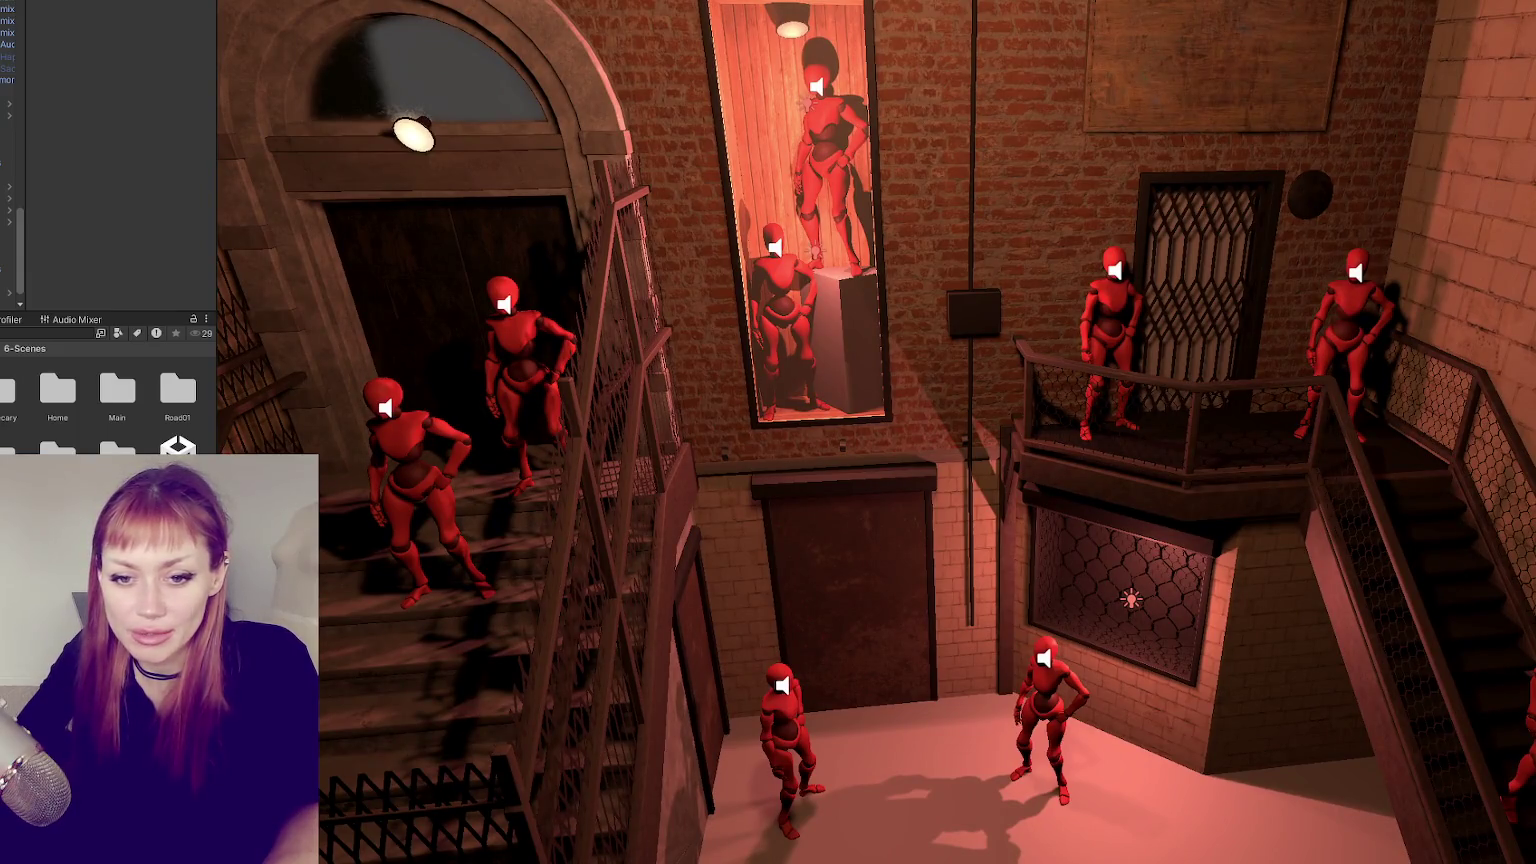
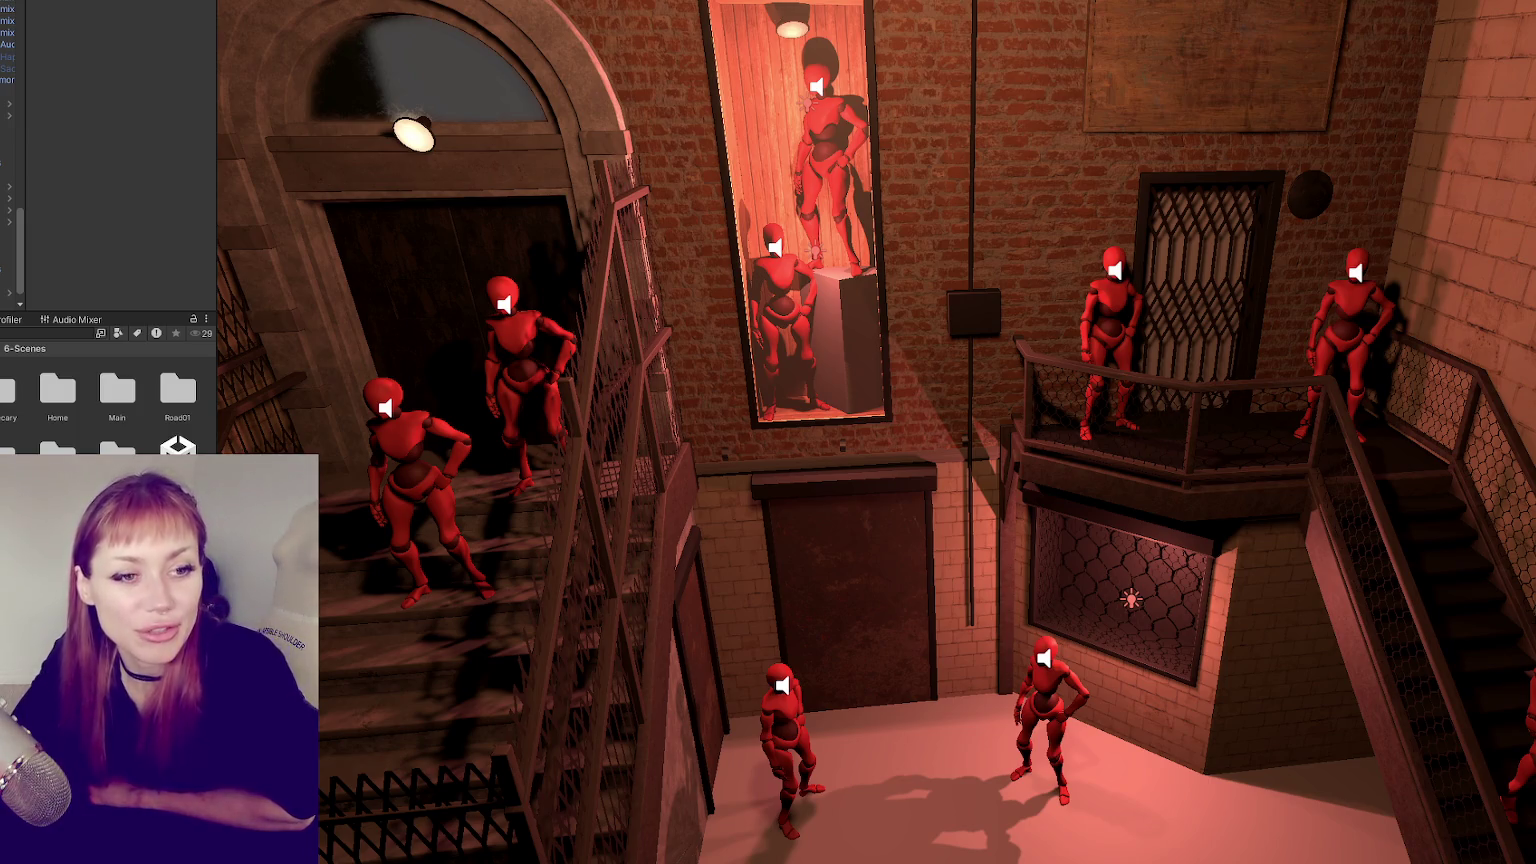
- Isolate the pink staircase and frame it from the side
{"action": "middle_click_drag", "start_coordinate": [703, 456], "coordinate": [902, 233]}
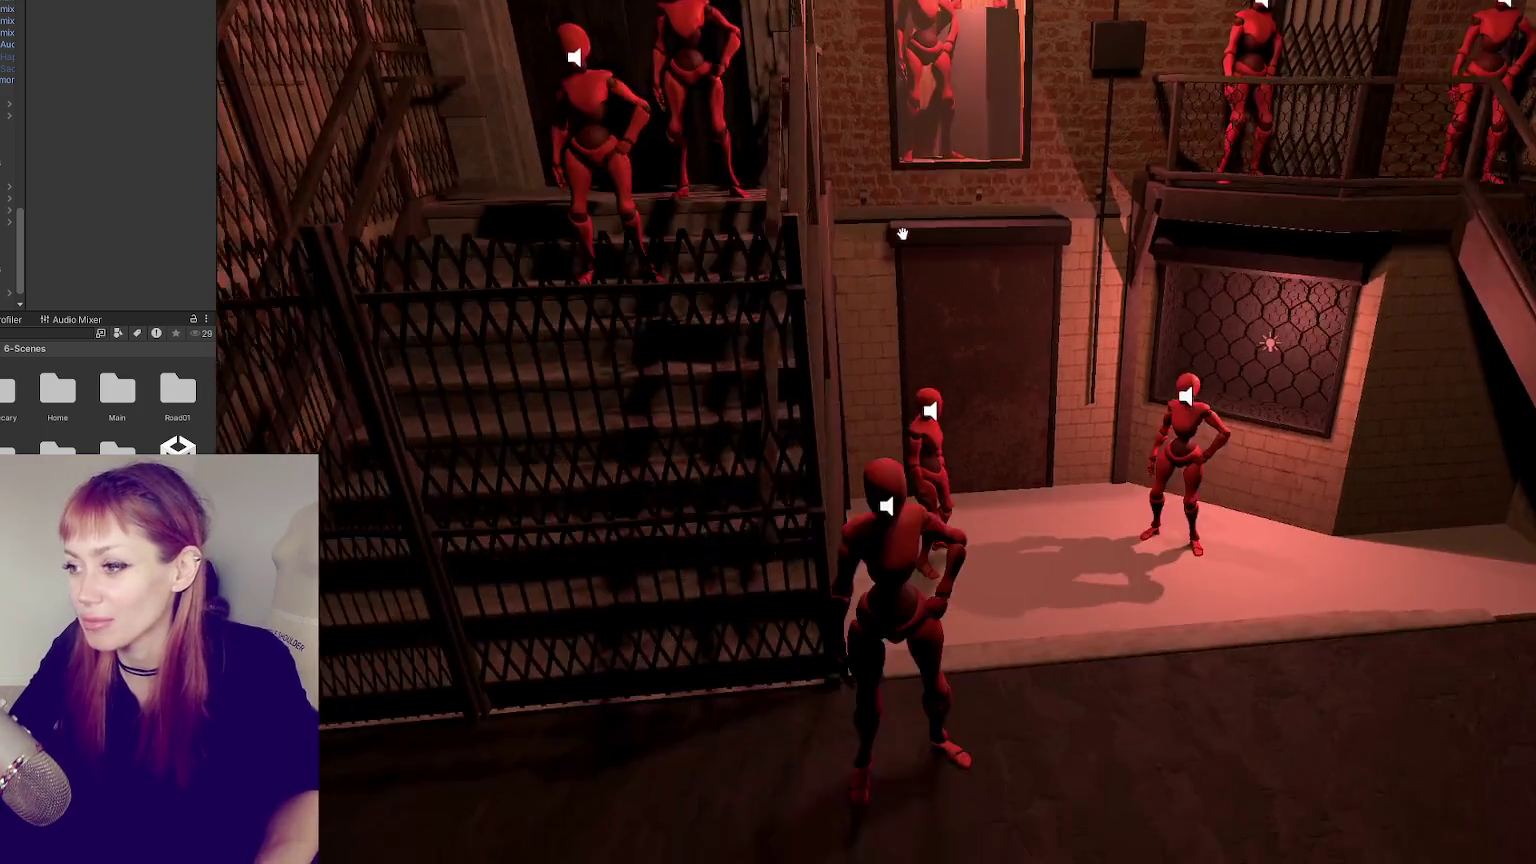
{"action": "left_click_drag", "start_coordinate": [902, 233], "coordinate": [821, 373], "text": "alt"}
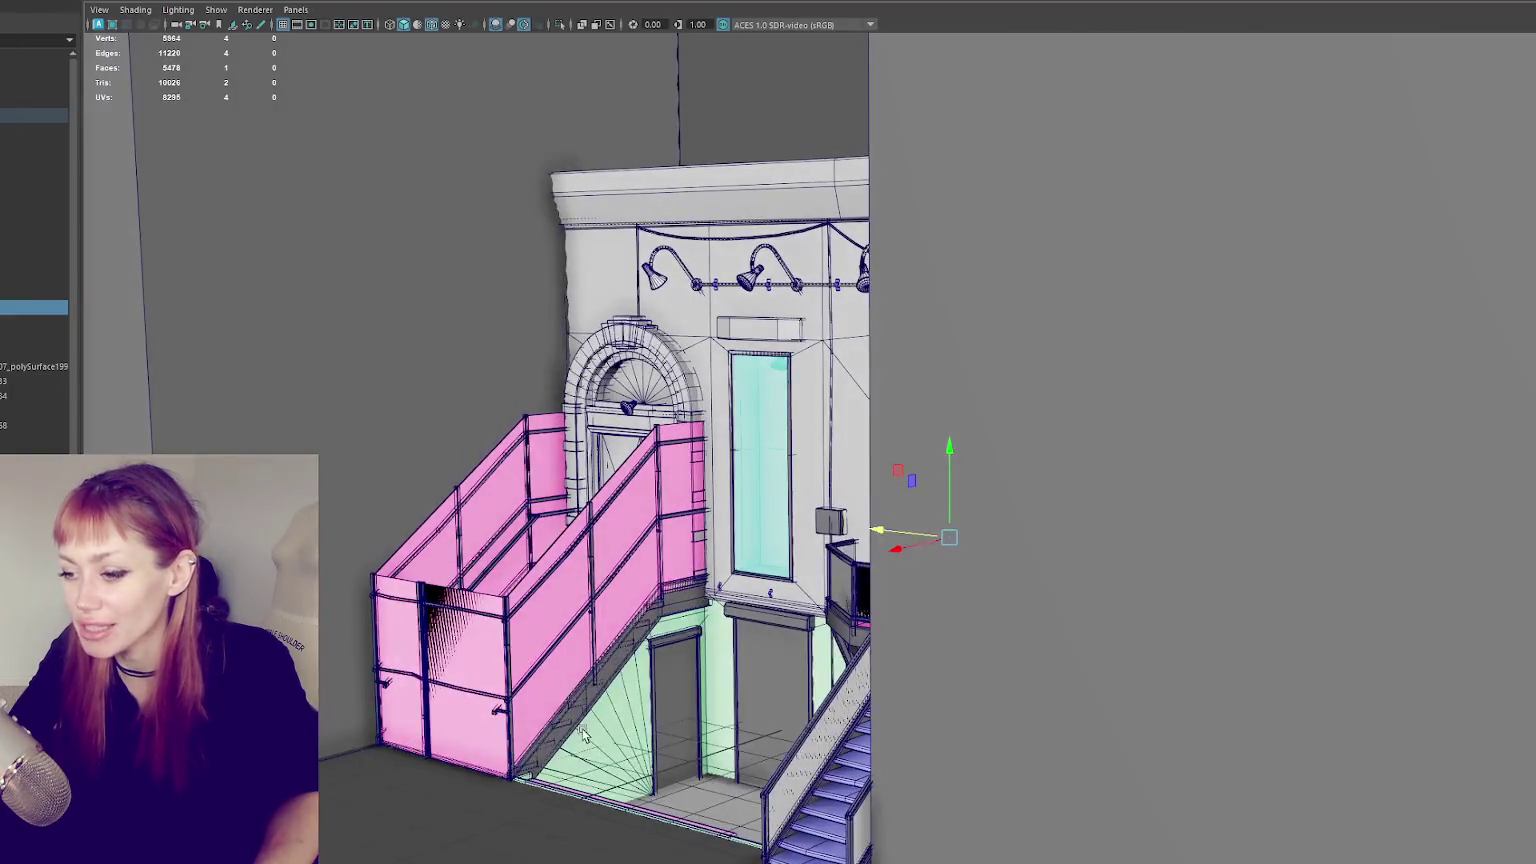
{"action": "left_click", "coordinate": [586, 700]}
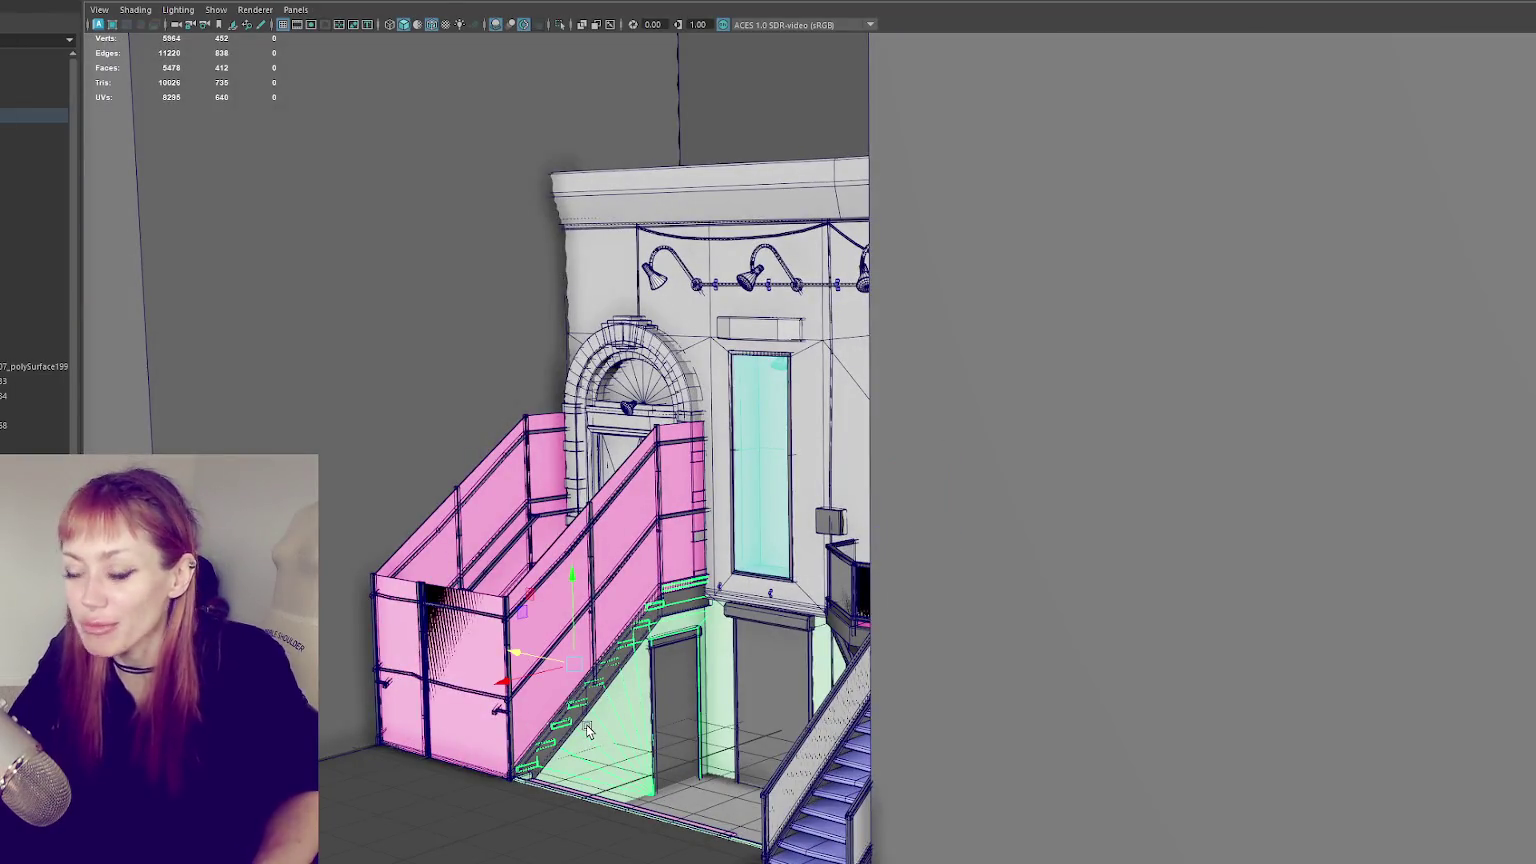
{"action": "key", "text": "ctrl+1"}
{"action": "key", "text": "f"}
{"action": "left_click_drag", "start_coordinate": [1013, 712], "coordinate": [816, 590], "text": "alt"}
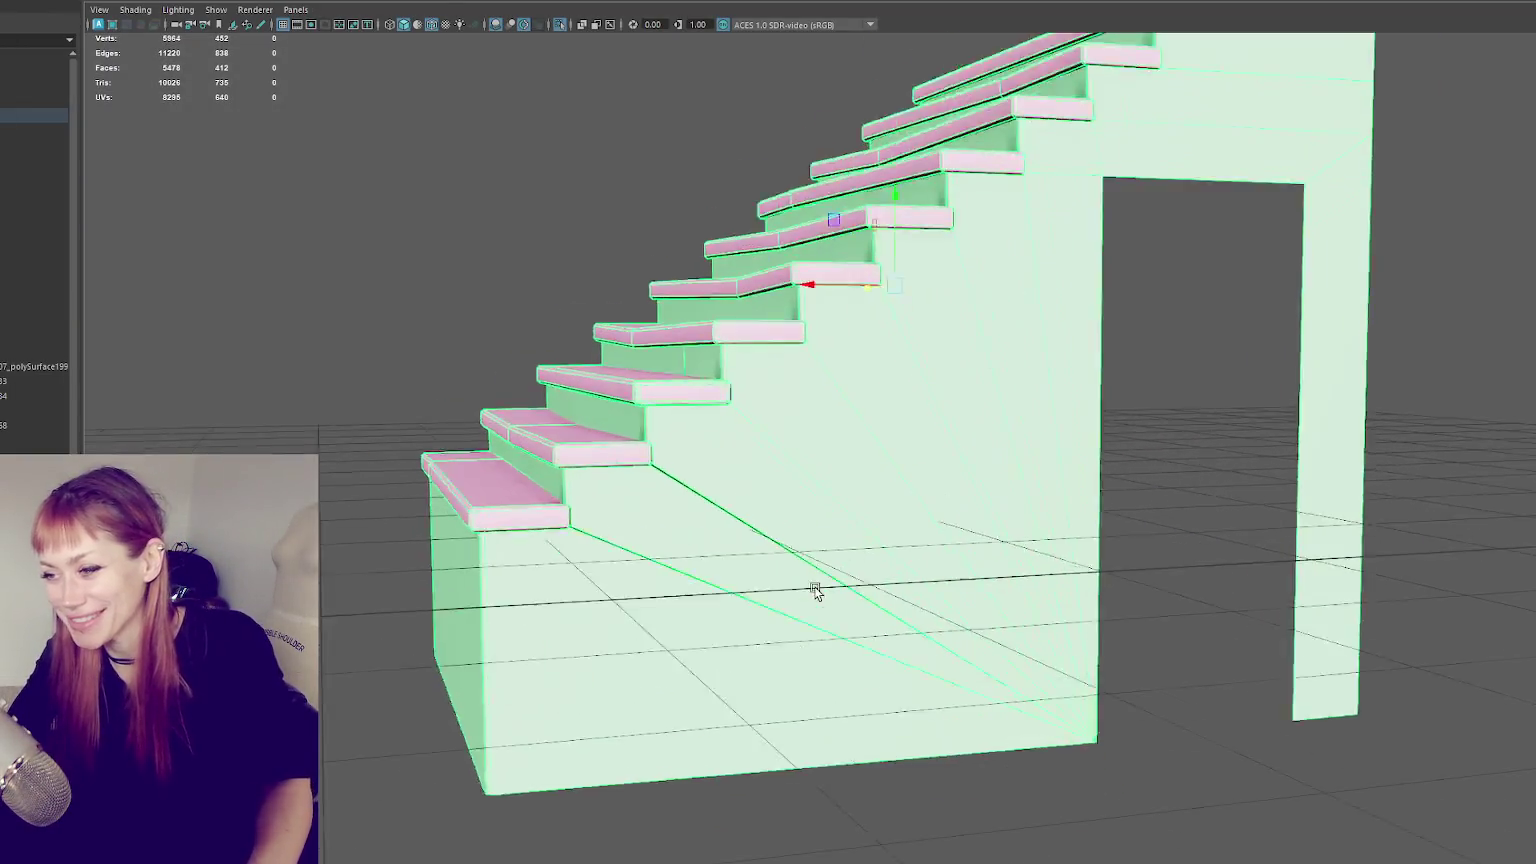
{"action": "scroll", "coordinate": [607, 576], "scroll_direction": "up", "scroll_amount": 5}
- Merge the two duplicate vertices at the step corner of the side wall
{"action": "right_click_drag", "start_coordinate": [679, 443], "coordinate": [679, 480]}
{"action": "left_click", "coordinate": [559, 539]}
{"action": "left_click", "coordinate": [429, 683], "text": "shift"}
{"action": "key", "text": "f"}
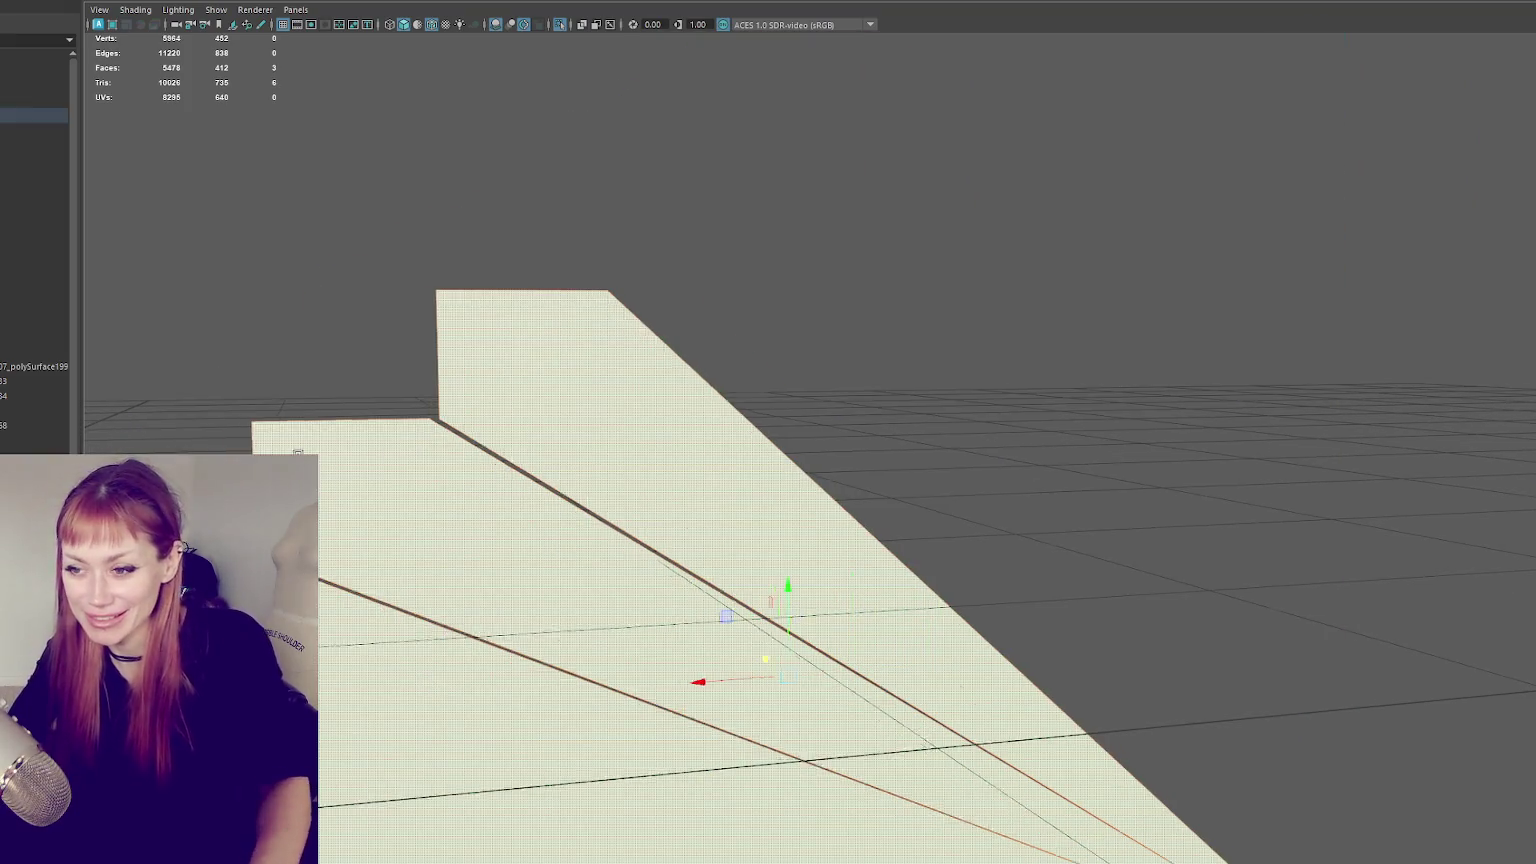
{"action": "middle_click_drag", "start_coordinate": [427, 683], "coordinate": [812, 683], "text": "alt"}
{"action": "right_click_drag", "start_coordinate": [545, 345], "coordinate": [514, 315]}
{"action": "left_click_drag", "start_coordinate": [748, 394], "coordinate": [775, 412]}
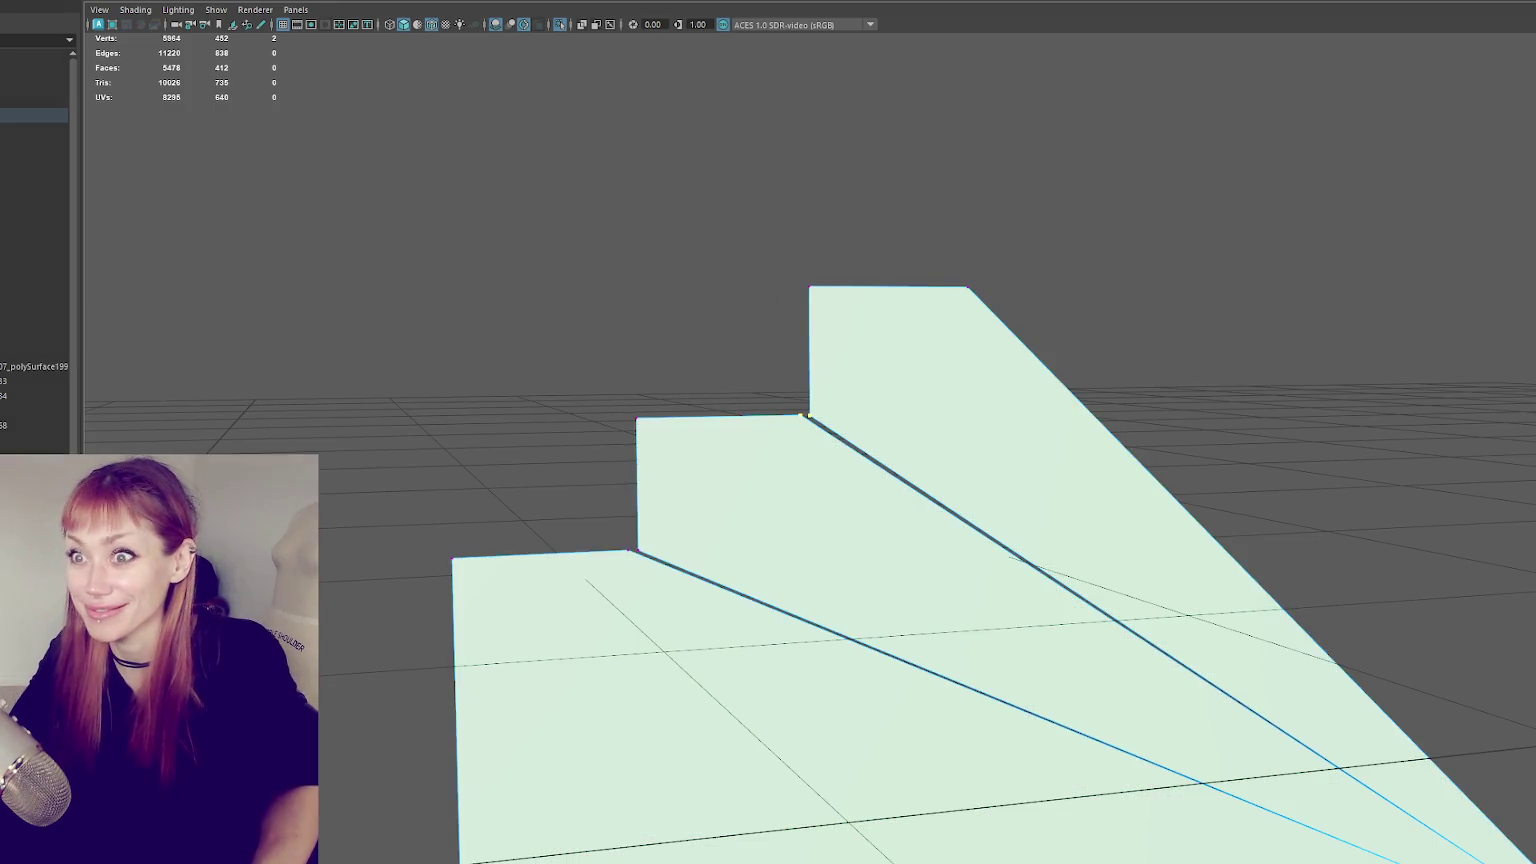
{"action": "left_click", "coordinate": [170, 2]}
{"action": "left_click", "coordinate": [250, 106]}
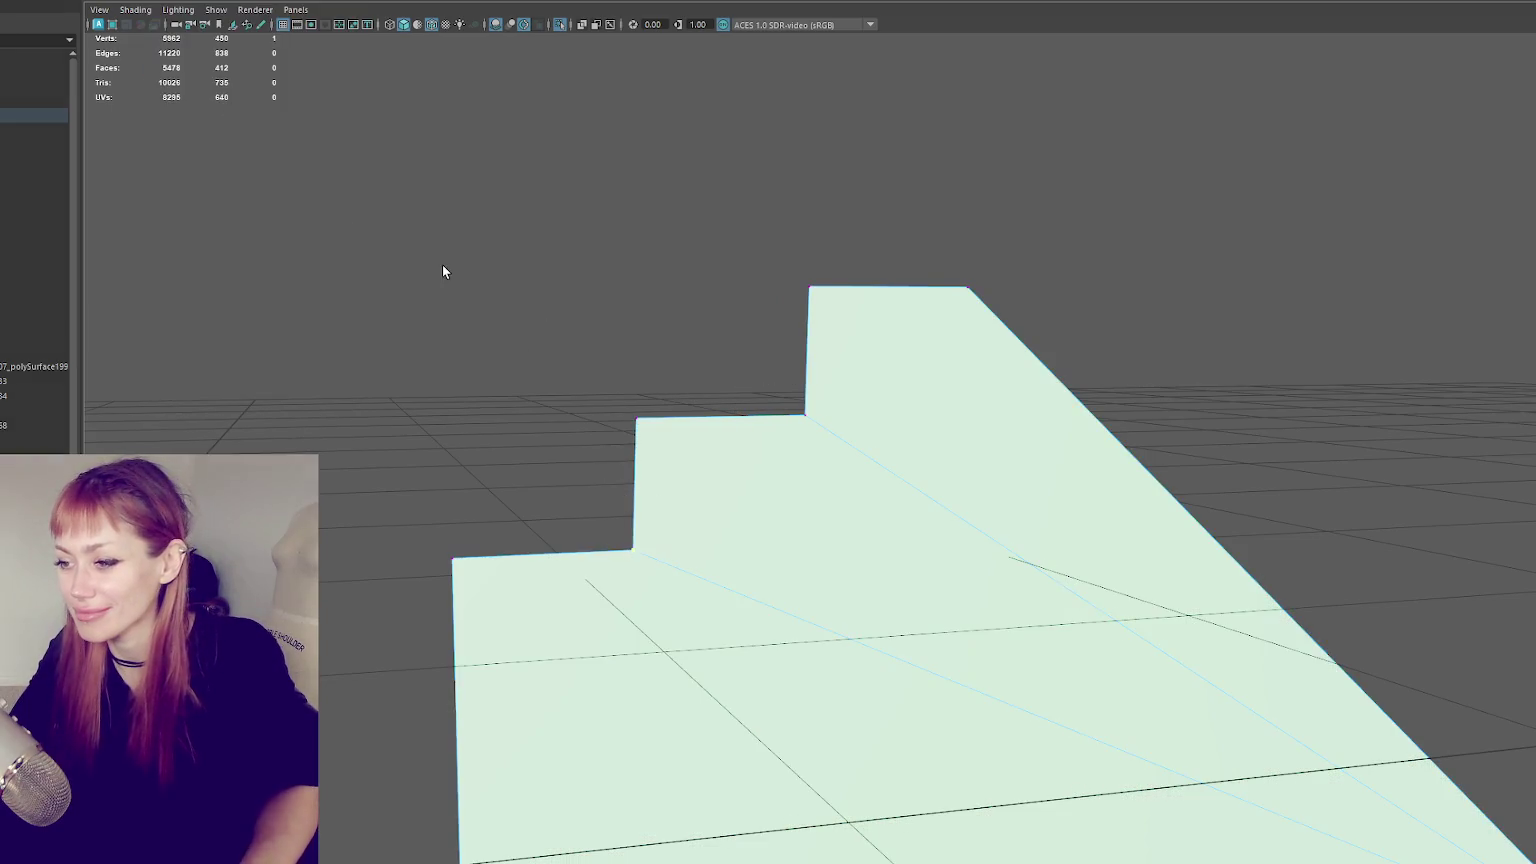
- Run Mesh > Cleanup on the stair side faces and dismiss the non-manifold geometry prompt
{"action": "mouse_move", "coordinate": [577, 190]}
{"action": "left_mouse_down", "text": "alt"}
{"action": "mouse_move", "coordinate": [789, 391]}
{"action": "mouse_move", "coordinate": [470, 264]}
{"action": "mouse_move", "coordinate": [666, 270]}
{"action": "mouse_move", "coordinate": [714, 448]}
{"action": "mouse_move", "coordinate": [785, 453]}
{"action": "left_mouse_up", "text": "alt"}
{"action": "key", "text": "f"}
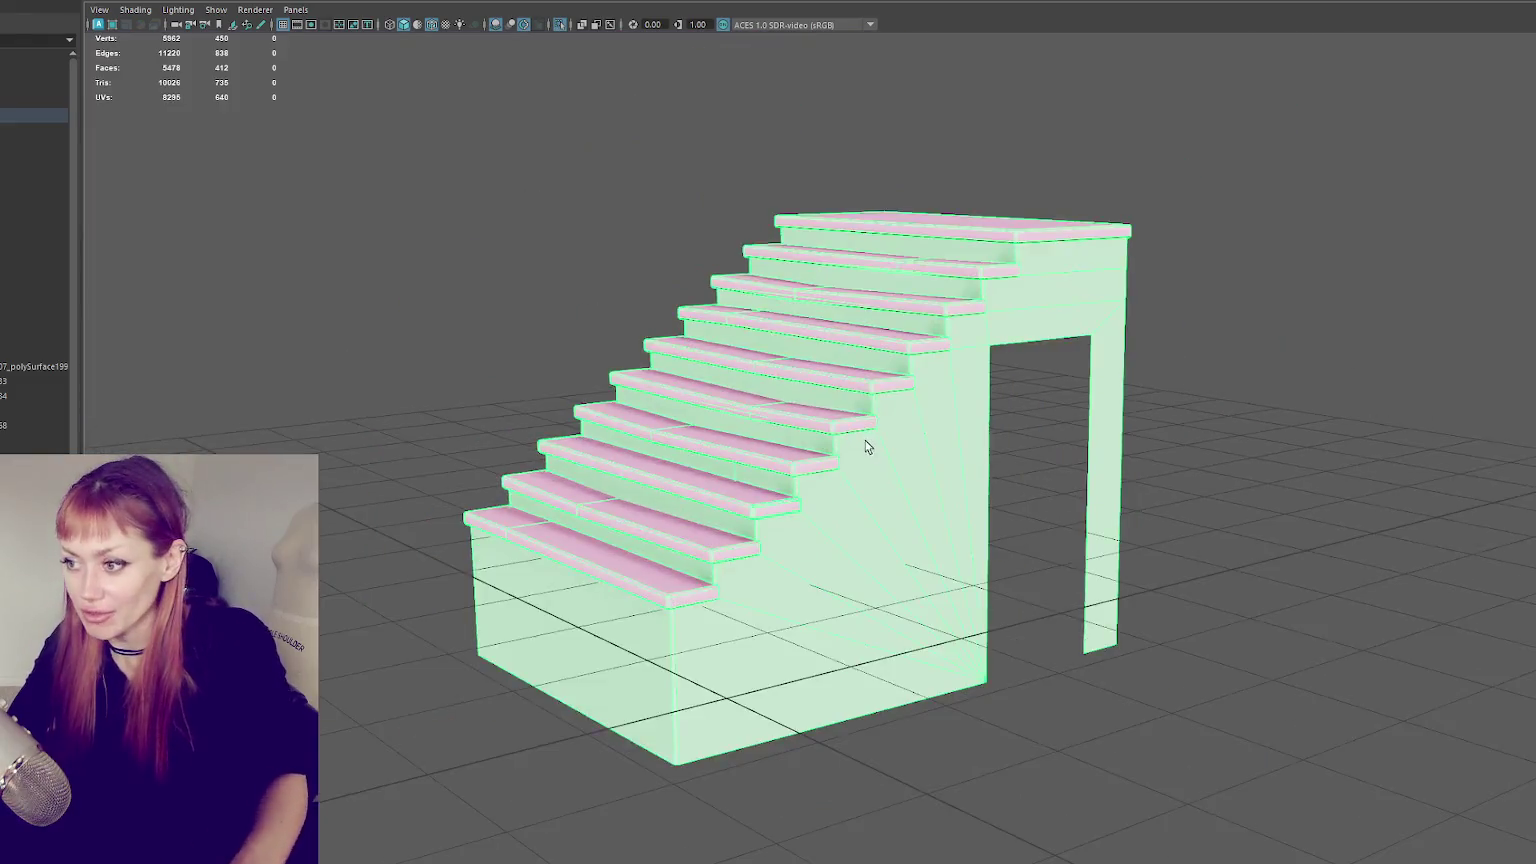
{"action": "key", "text": "F11"}
{"action": "left_click_drag", "start_coordinate": [1022, 367], "coordinate": [1060, 360], "text": "alt"}
{"action": "left_click_drag", "start_coordinate": [1040, 290], "coordinate": [1195, 600]}
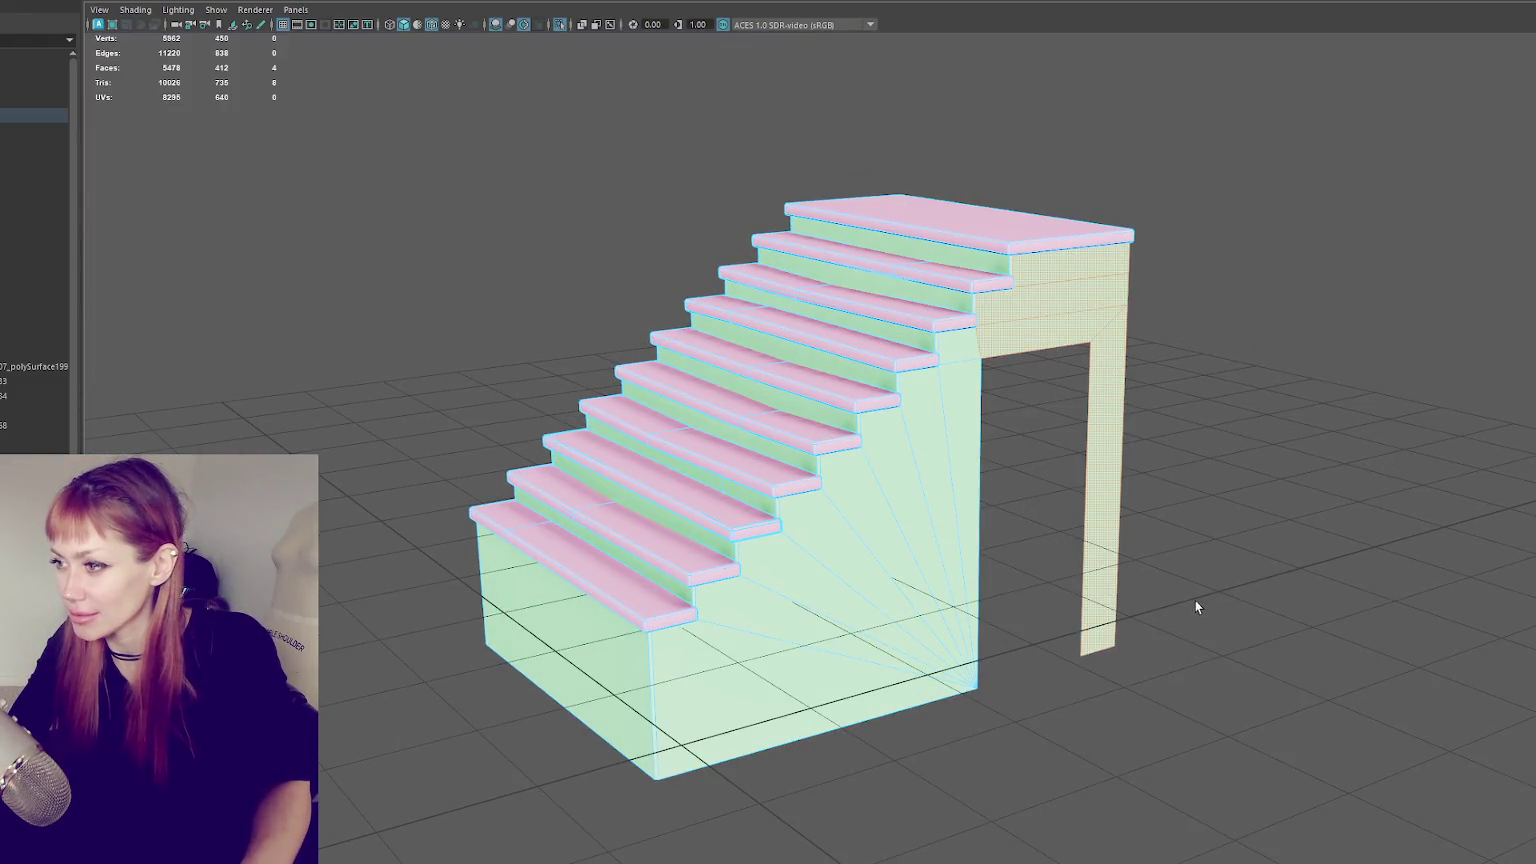
{"action": "left_click_drag", "start_coordinate": [949, 742], "coordinate": [950, 746], "text": "shift"}
{"action": "mouse_move", "coordinate": [950, 746]}
{"action": "left_mouse_down", "text": "alt"}
{"action": "mouse_move", "coordinate": [857, 617]}
{"action": "mouse_move", "coordinate": [933, 579]}
{"action": "mouse_move", "coordinate": [840, 576]}
{"action": "mouse_move", "coordinate": [1064, 157]}
{"action": "left_mouse_up", "text": "alt"}
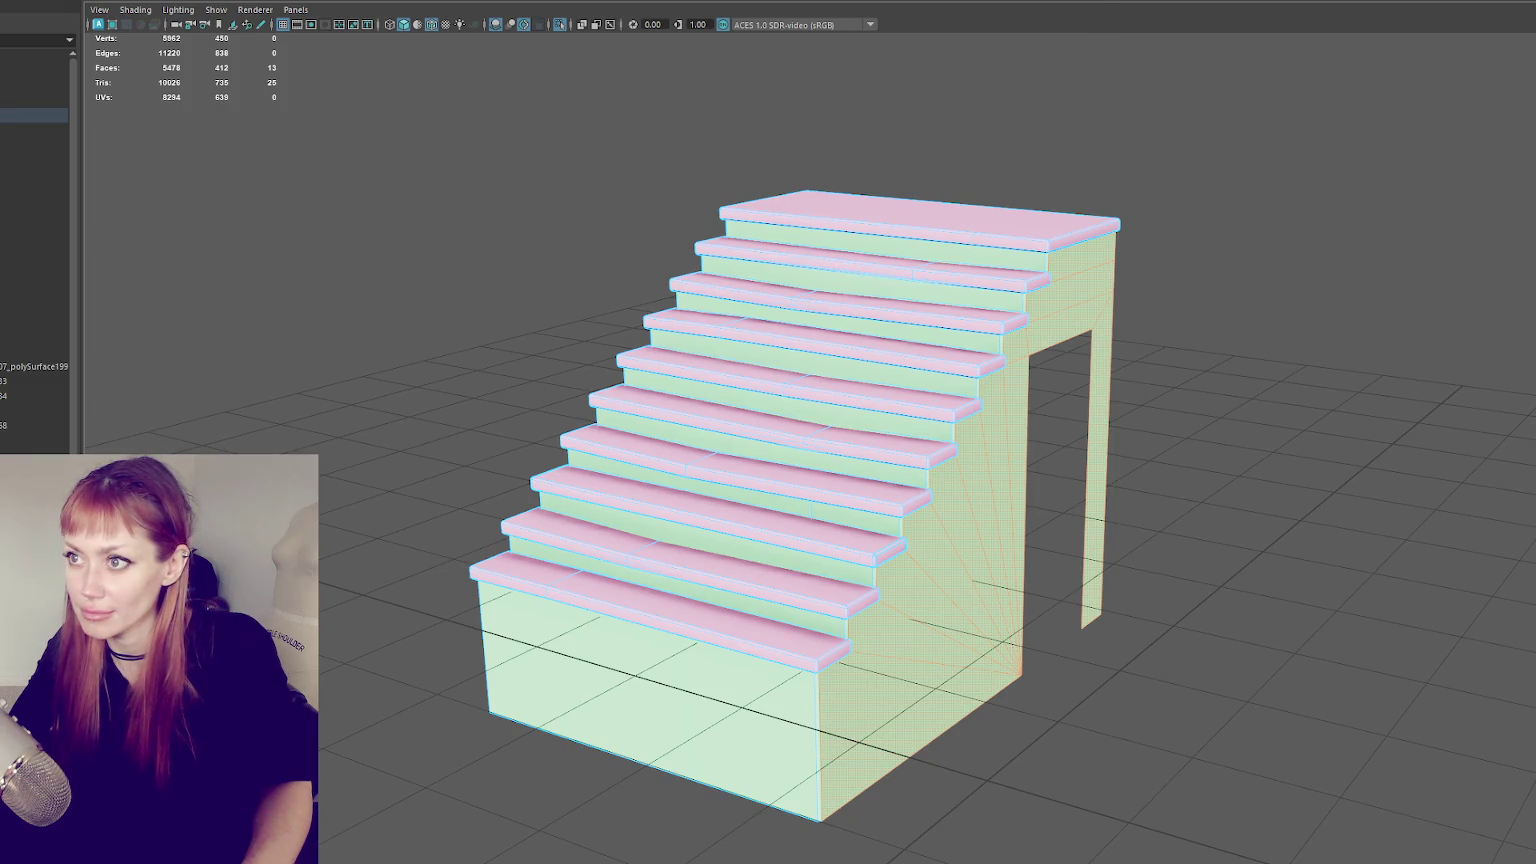
{"action": "left_click", "coordinate": [480, 200]}
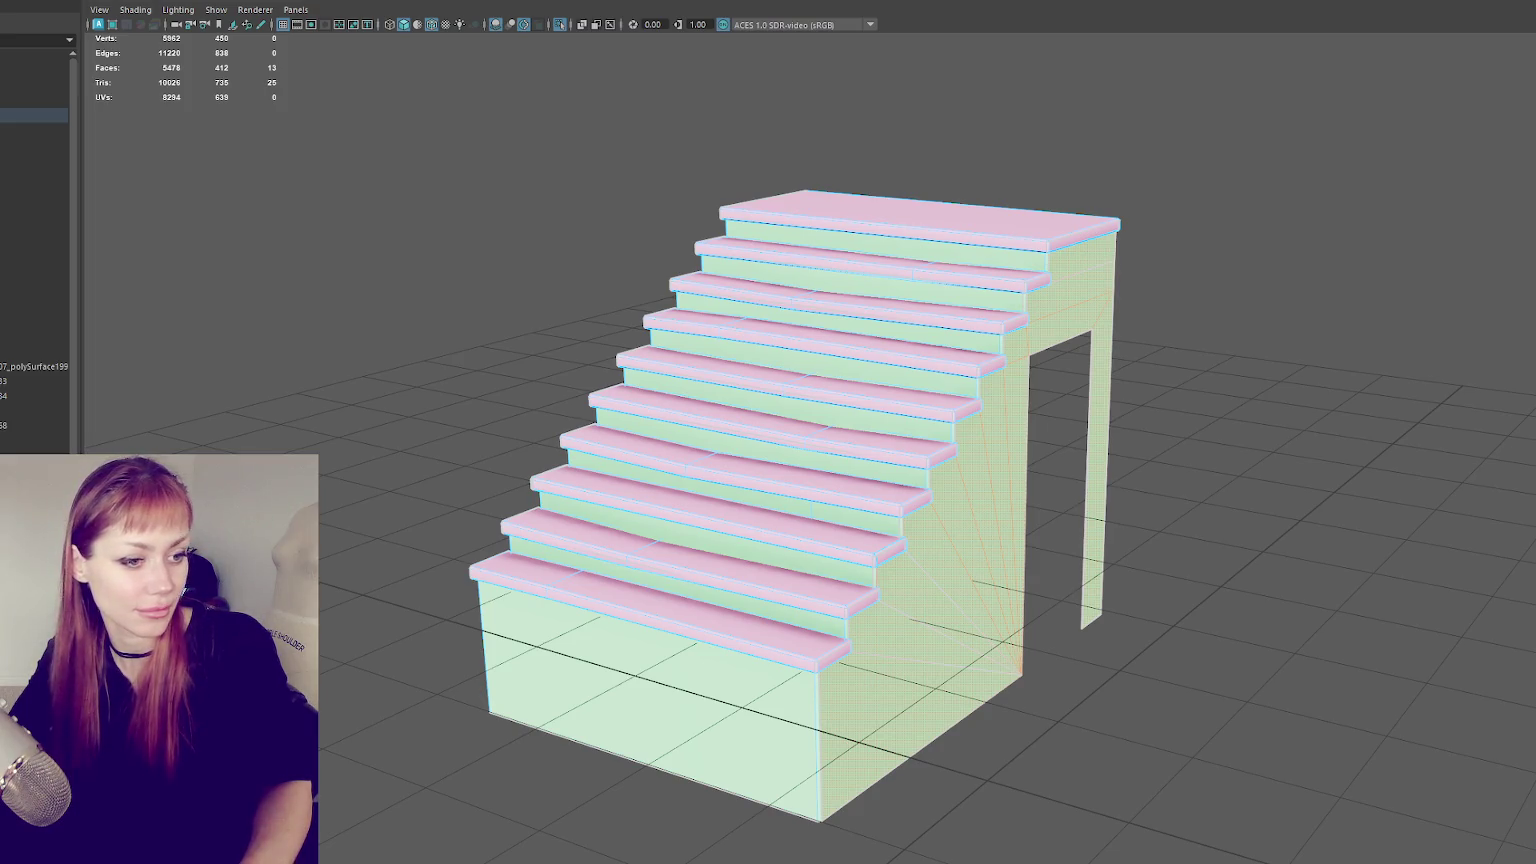
{"action": "left_click", "coordinate": [659, 448]}
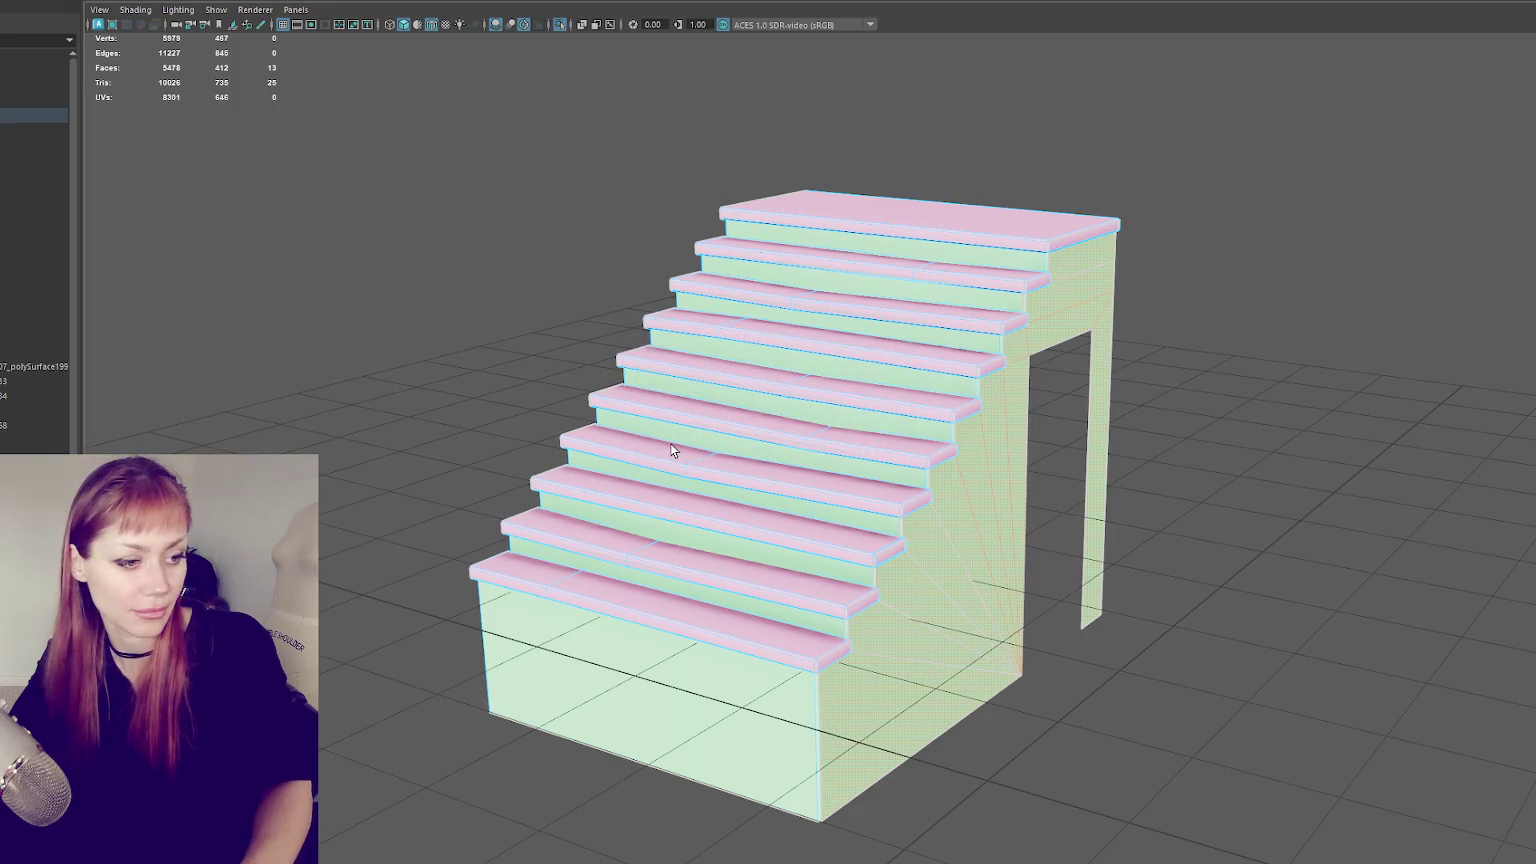
- Return the staircase to object mode and reselect it from the scene list
{"action": "left_click_drag", "start_coordinate": [699, 443], "coordinate": [1012, 446], "text": "alt"}
{"action": "right_click_drag", "start_coordinate": [600, 274], "coordinate": [626, 250]}
{"action": "left_click", "coordinate": [643, 240]}
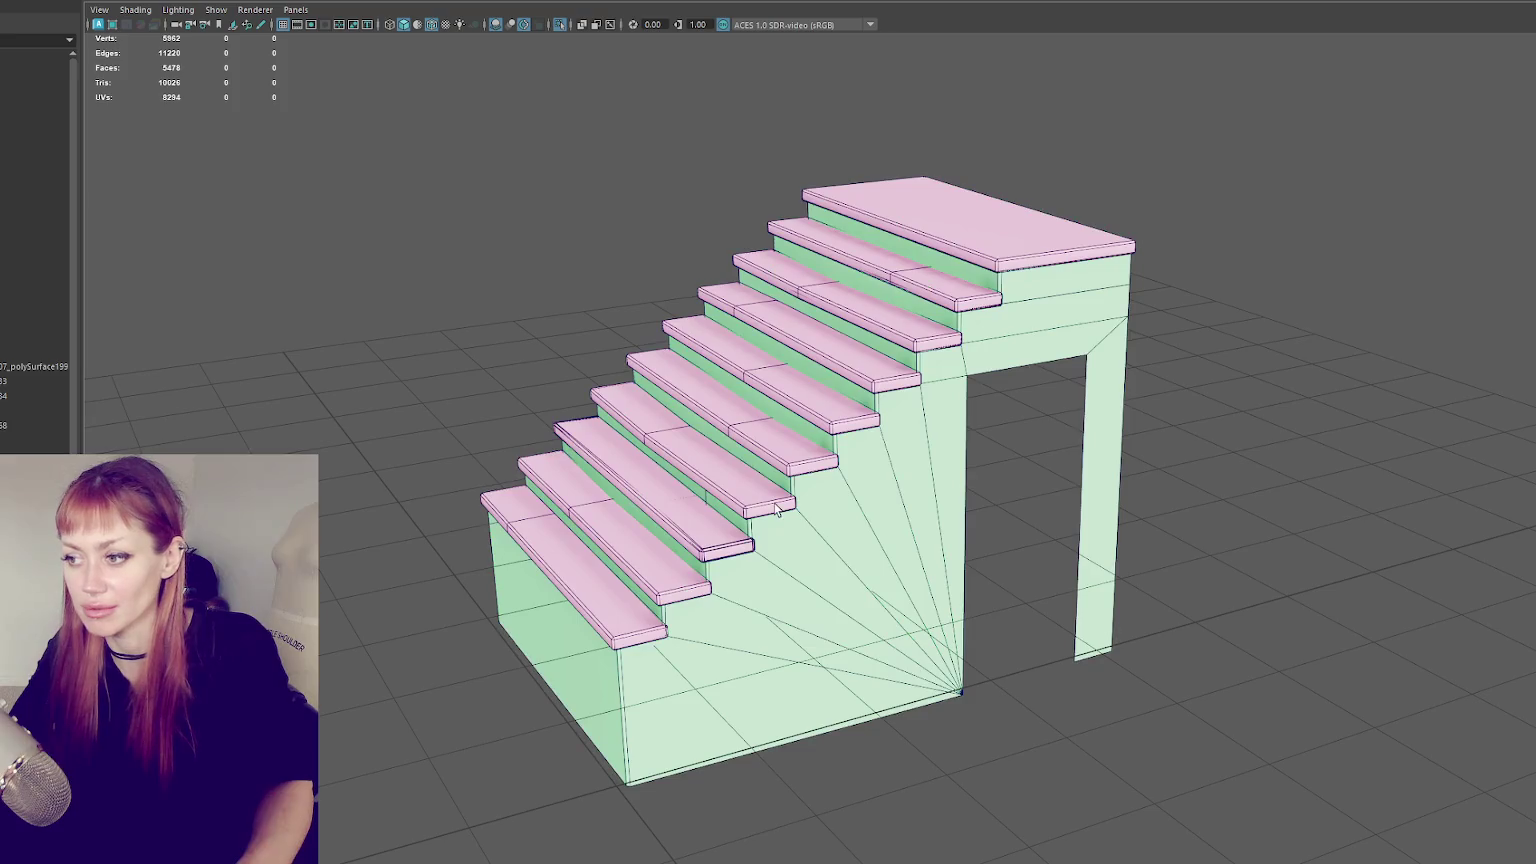
{"action": "left_click", "coordinate": [6, 115]}
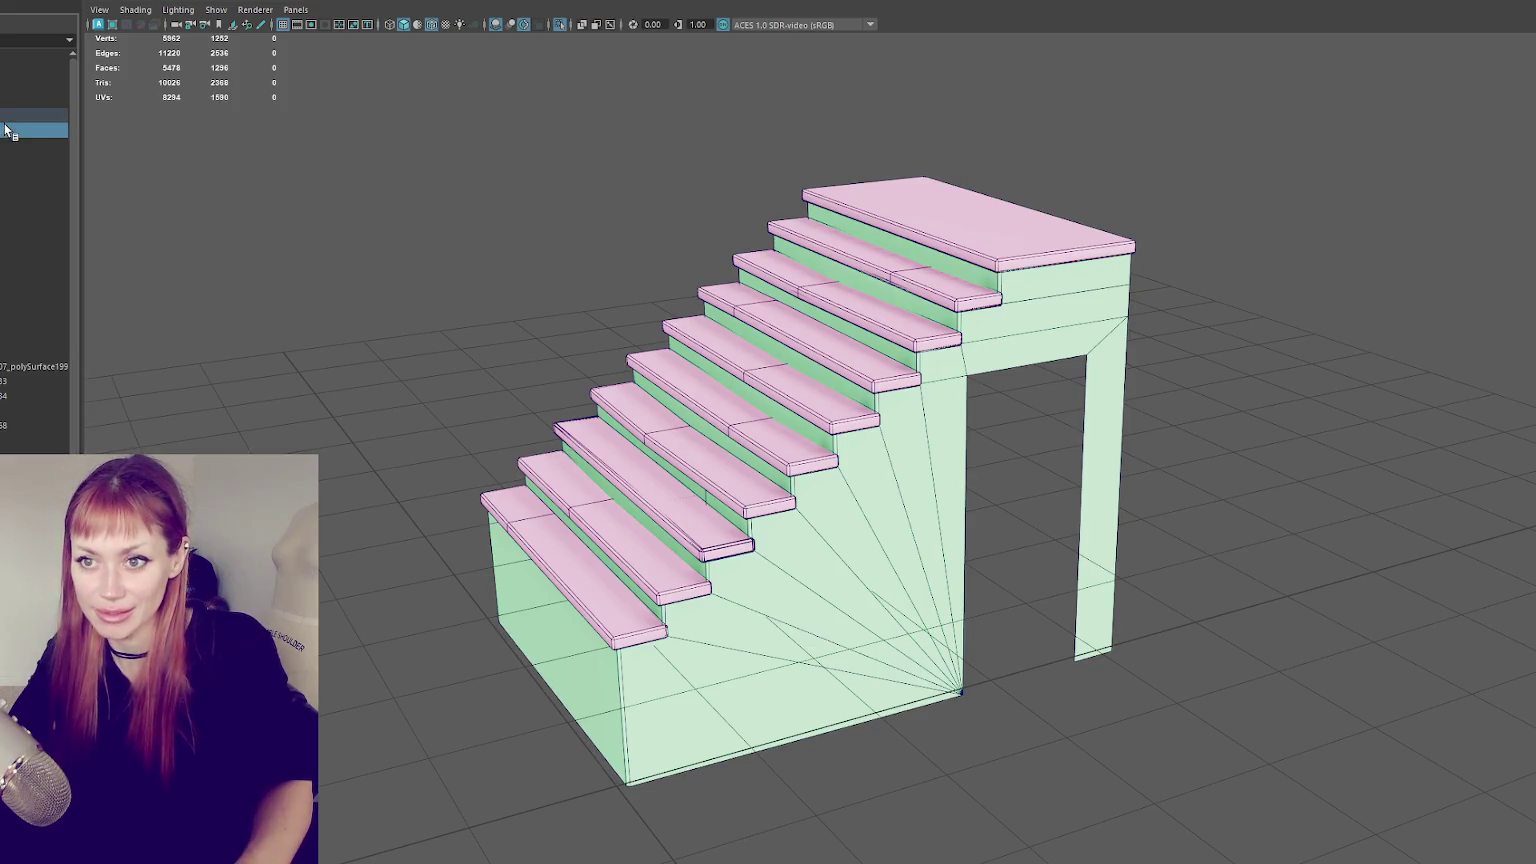
{"action": "key", "text": "Escape"}
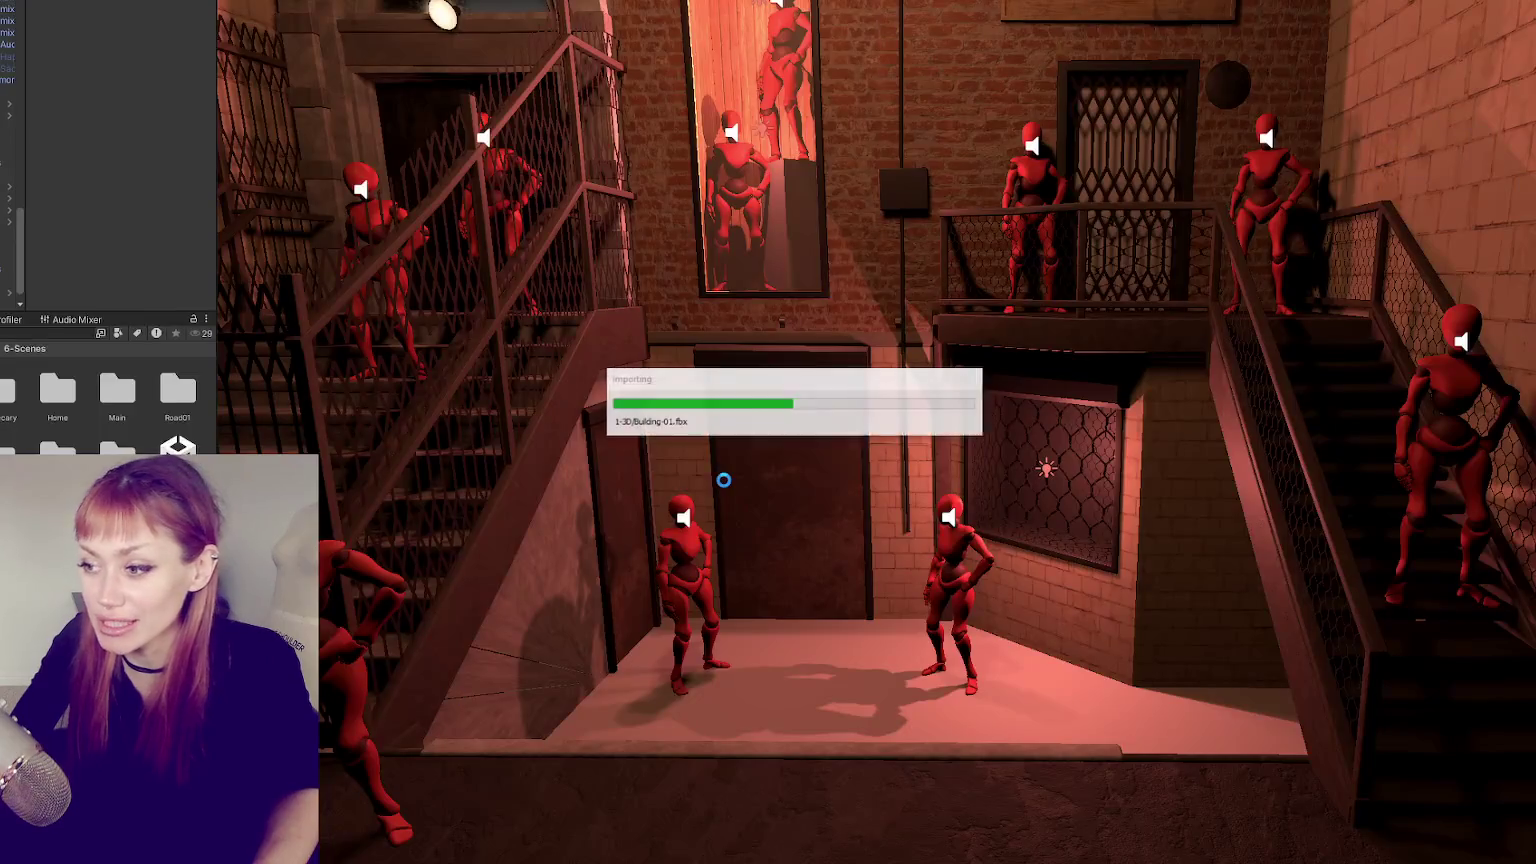
- Fly the Unity Scene camera to a new view of the reimported stairwell in the courtyard
{"action": "mouse_move", "coordinate": [593, 432]}
{"action": "right_mouse_down"}
{"action": "mouse_move", "coordinate": [811, 430]}
{"action": "mouse_move", "coordinate": [440, 438]}
{"action": "right_mouse_up"}
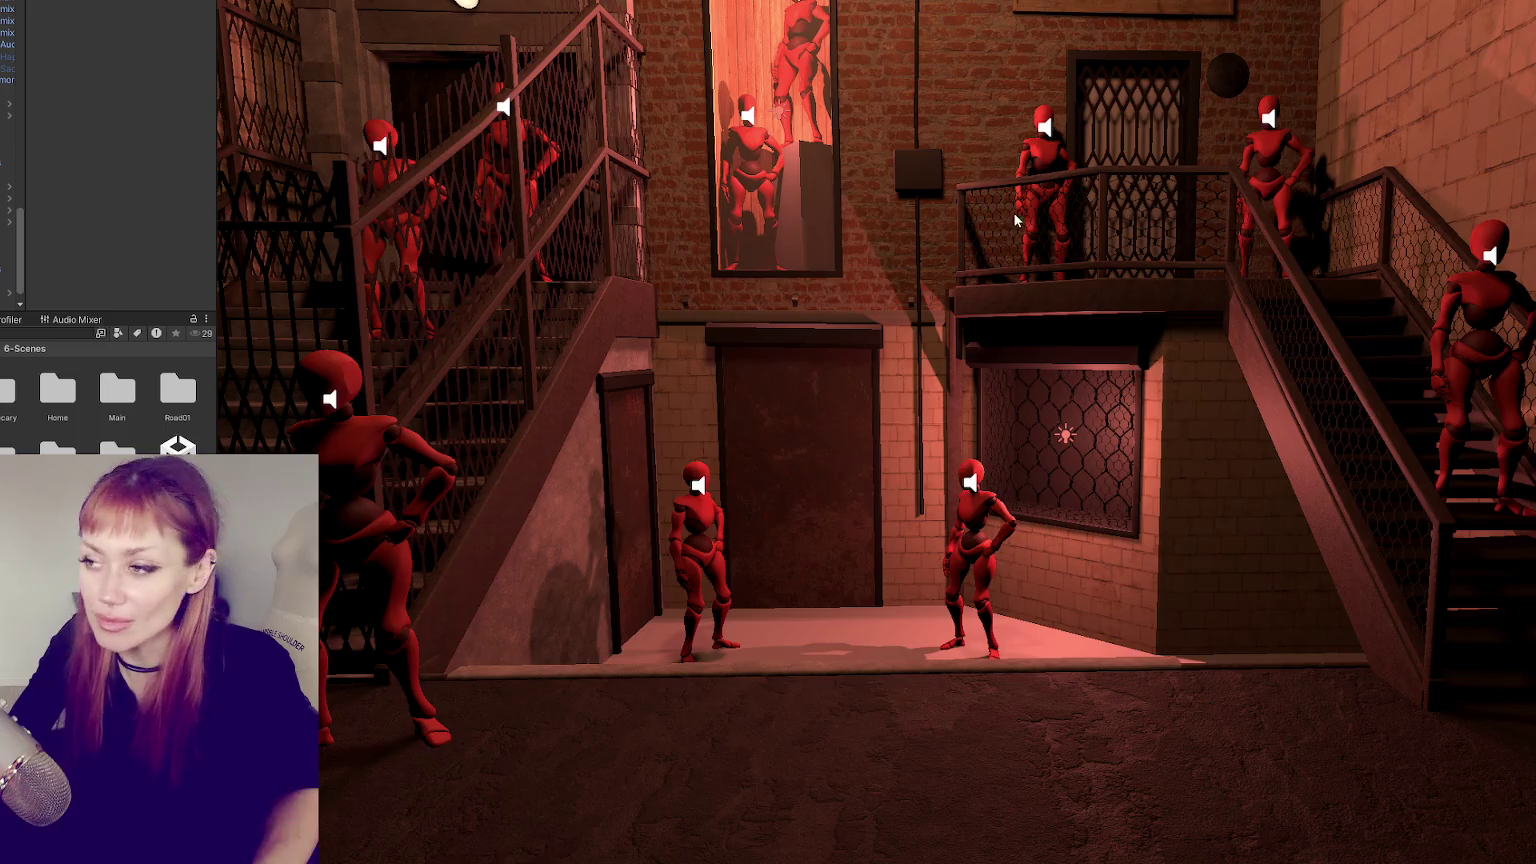
{"action": "scroll", "coordinate": [999, 181], "scroll_direction": "down", "scroll_amount": 2}
{"action": "scroll", "coordinate": [990, 215], "scroll_direction": "down", "scroll_amount": 2}
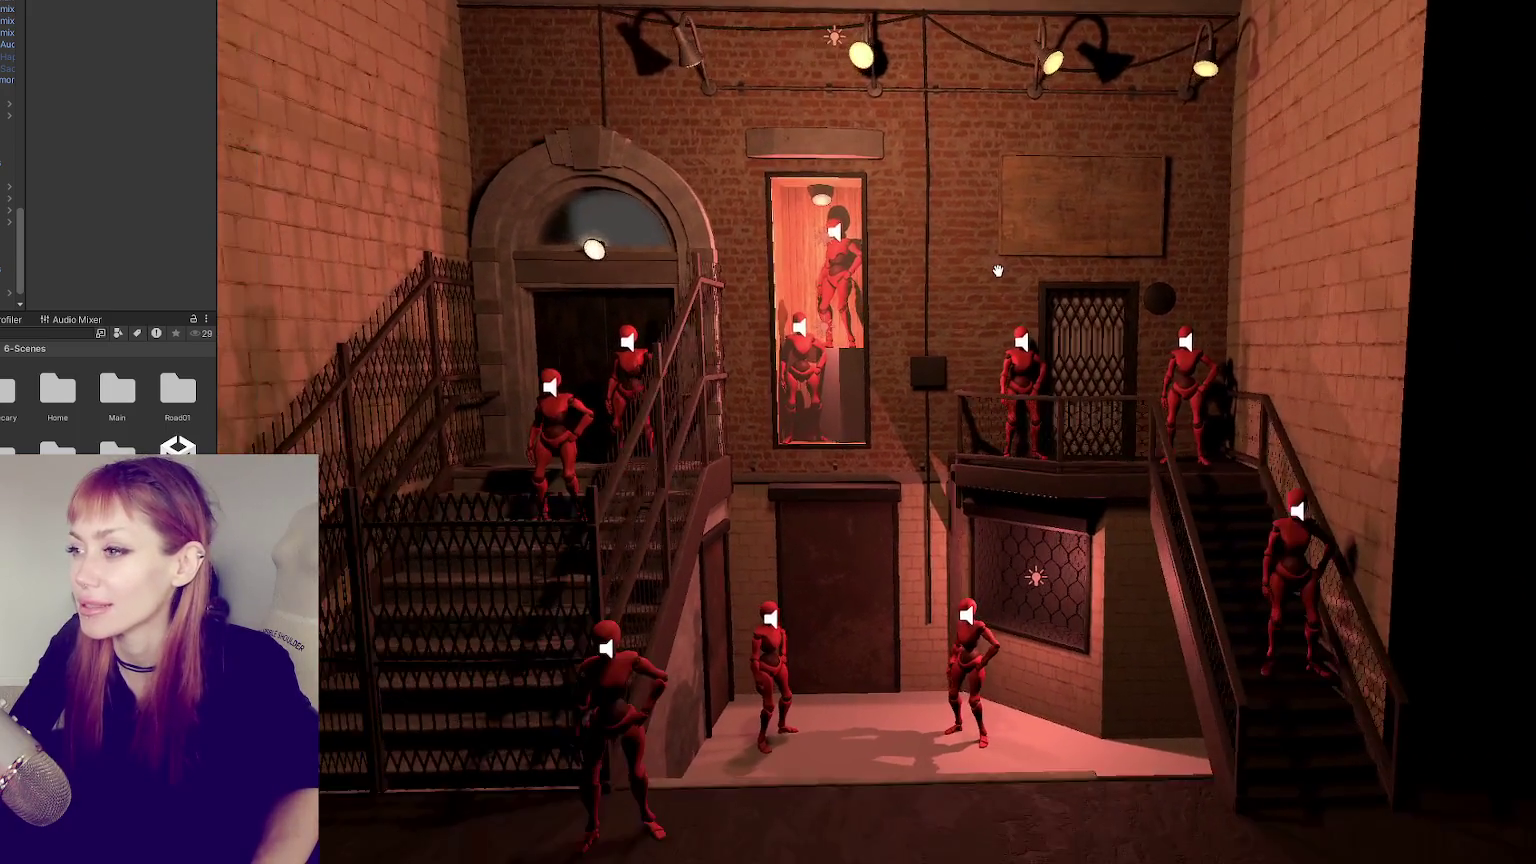
{"action": "scroll", "coordinate": [980, 260], "scroll_direction": "down", "scroll_amount": 1}
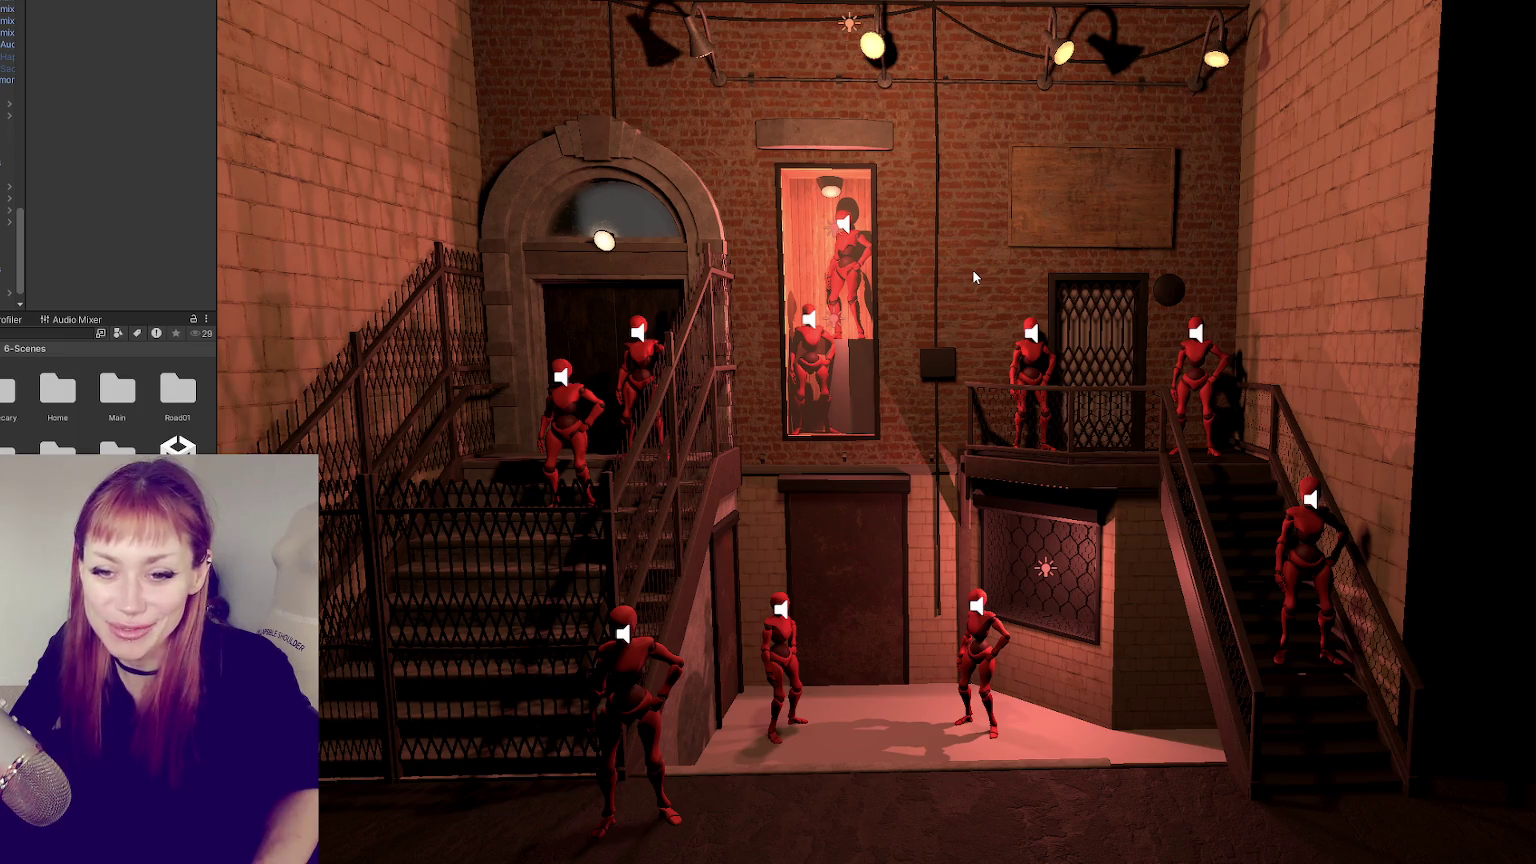
{"action": "mouse_move", "coordinate": [975, 277]}
{"action": "right_mouse_down"}
{"action": "mouse_move", "coordinate": [1362, 527]}
{"action": "mouse_move", "coordinate": [1183, 291]}
{"action": "mouse_move", "coordinate": [1125, 178]}
{"action": "mouse_move", "coordinate": [1038, 224]}
{"action": "mouse_move", "coordinate": [776, 209]}
{"action": "mouse_move", "coordinate": [617, 151]}
{"action": "mouse_move", "coordinate": [966, 301]}
{"action": "mouse_move", "coordinate": [1048, 274]}
{"action": "mouse_move", "coordinate": [700, 730]}
{"action": "right_mouse_up"}
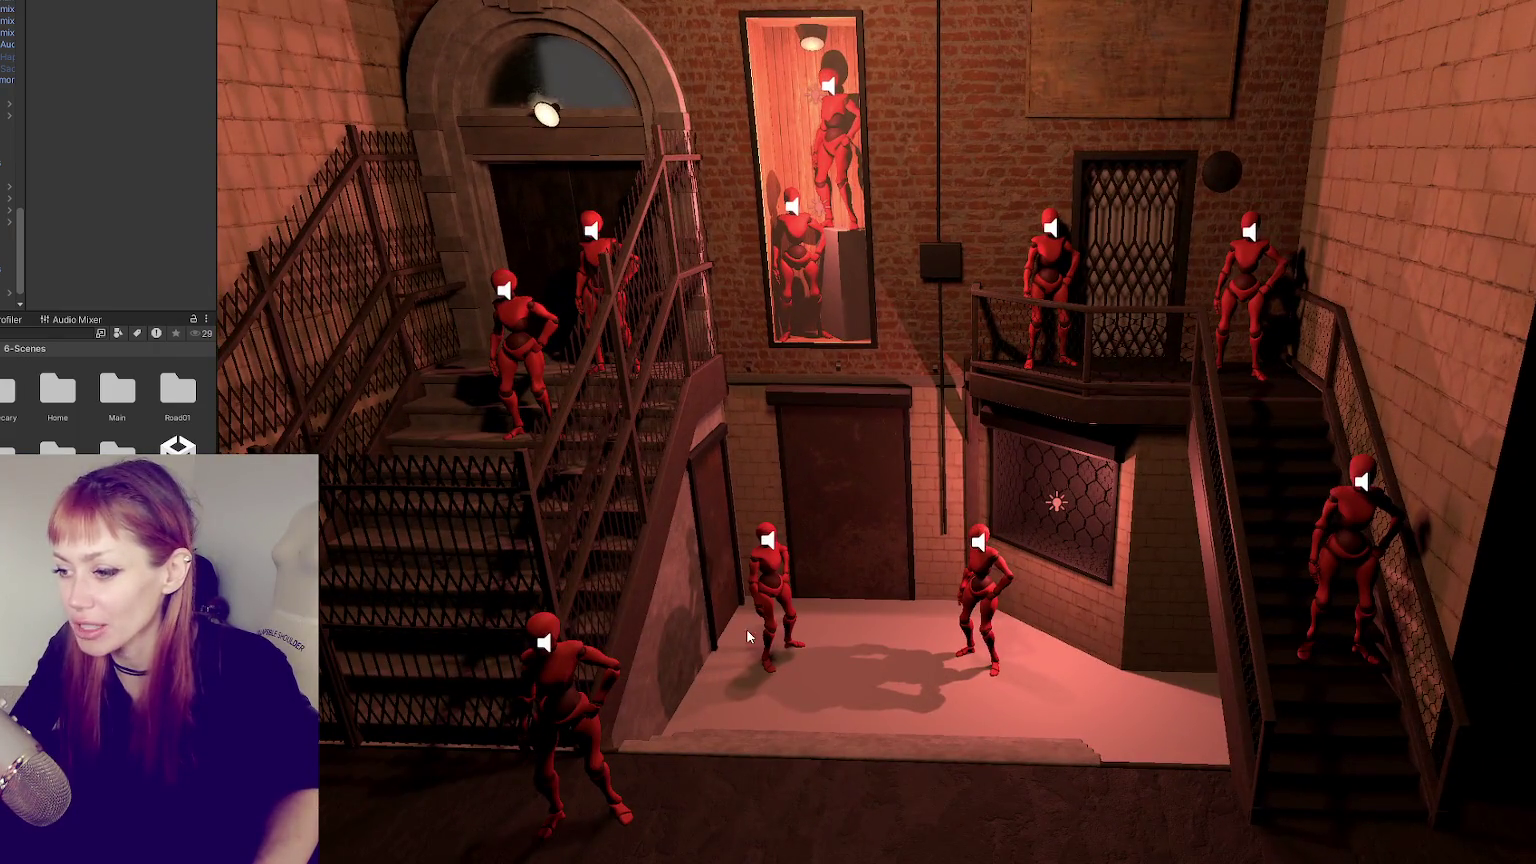
{"action": "scroll", "coordinate": [742, 585], "scroll_direction": "down", "scroll_amount": 1}
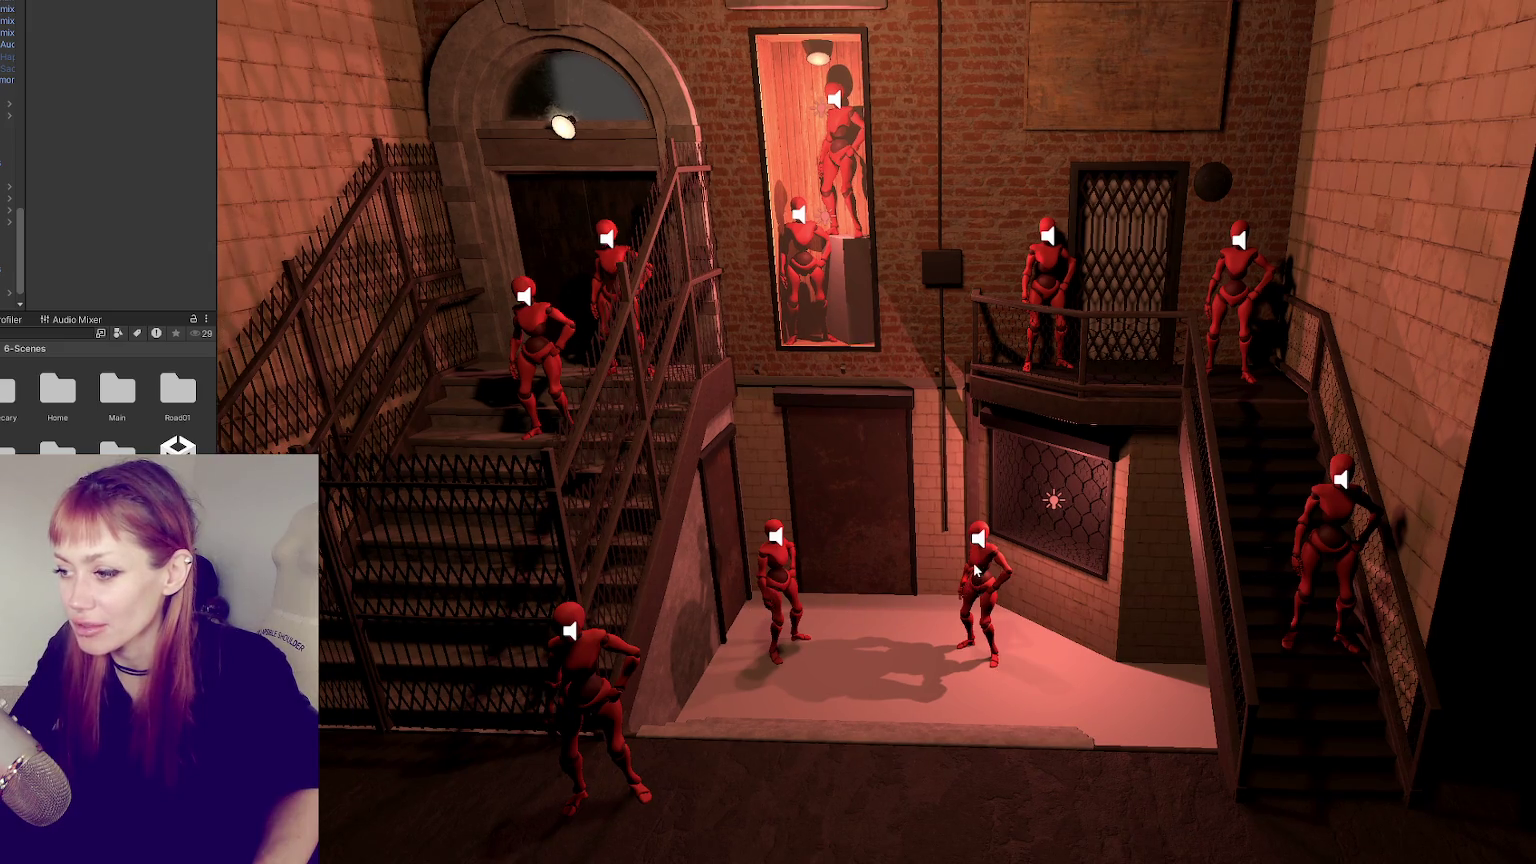
{"action": "mouse_move", "coordinate": [1092, 635]}
{"action": "right_mouse_down"}
{"action": "mouse_move", "coordinate": [1148, 485]}
{"action": "mouse_move", "coordinate": [645, 197]}
{"action": "right_mouse_up"}
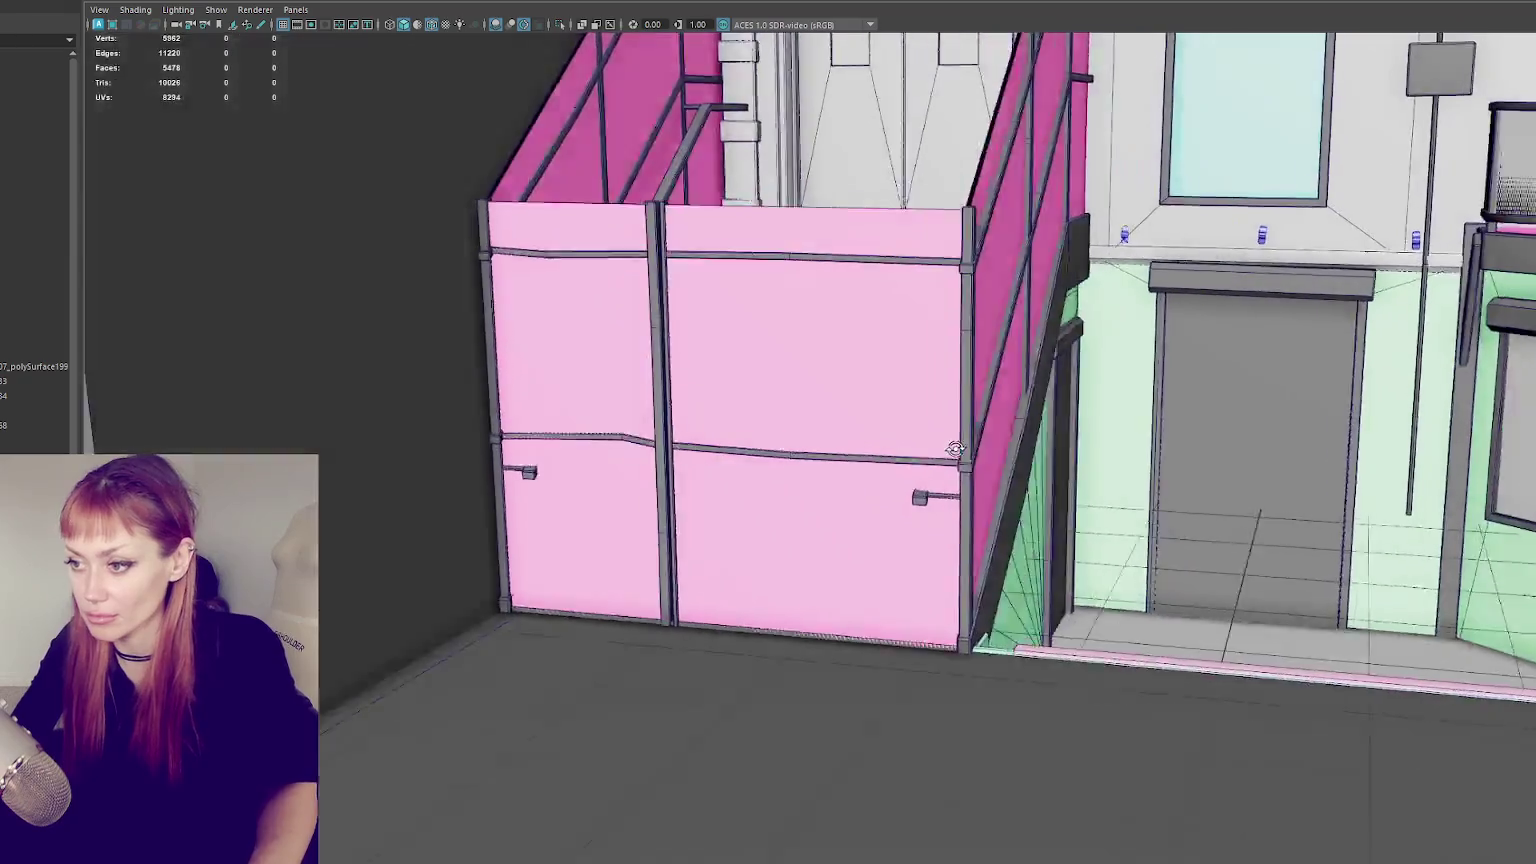
- In wireframe, move the pink railing panels' rail vertices along X and Y
{"action": "left_click_drag", "start_coordinate": [955, 449], "coordinate": [366, 501], "text": "alt"}
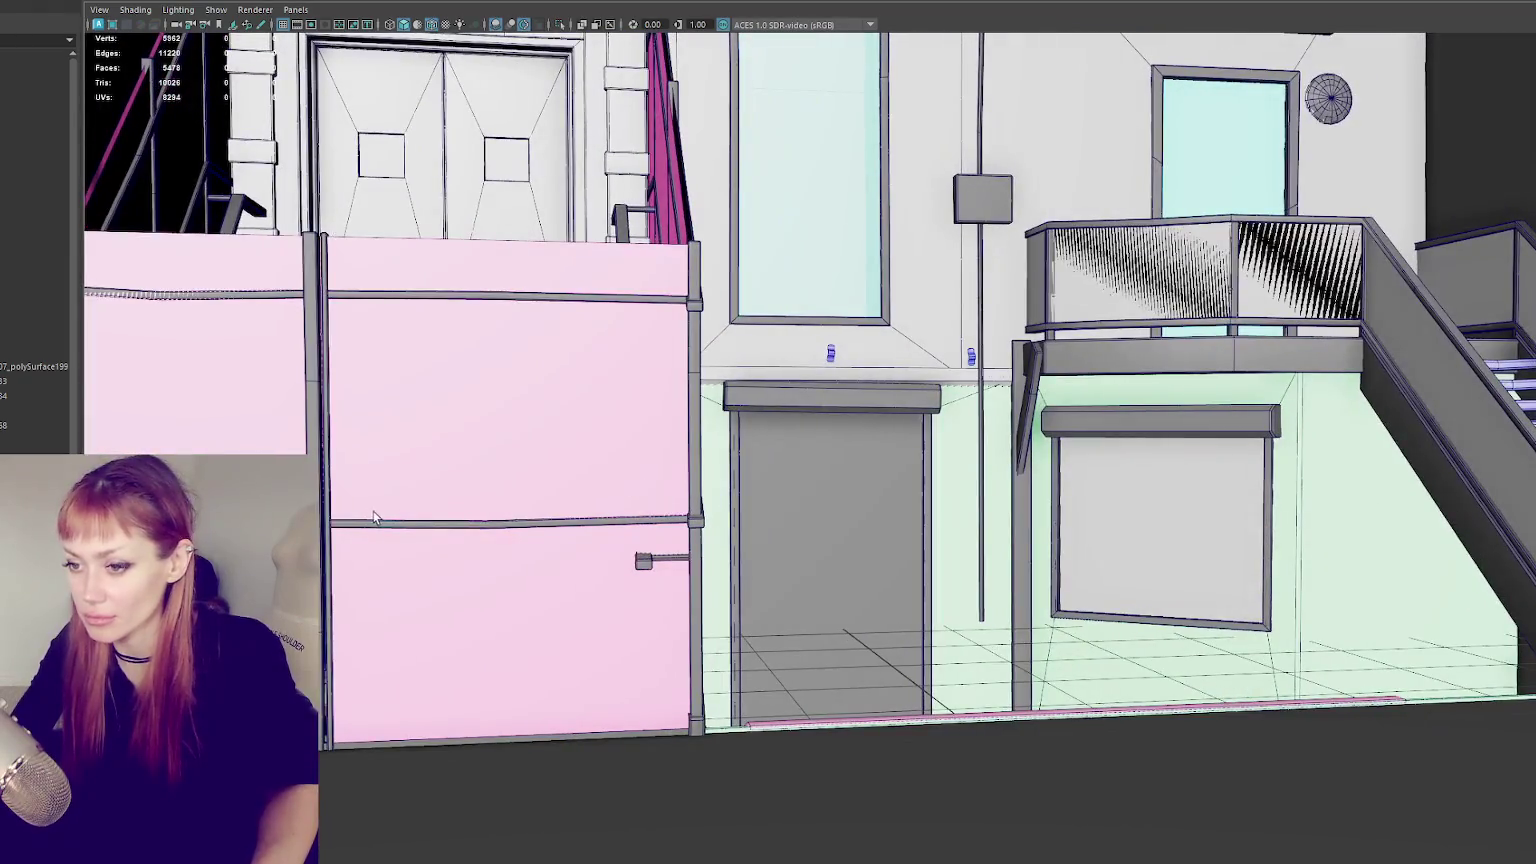
{"action": "left_click", "coordinate": [366, 501]}
{"action": "middle_click_drag", "start_coordinate": [366, 501], "coordinate": [503, 514], "text": "alt"}
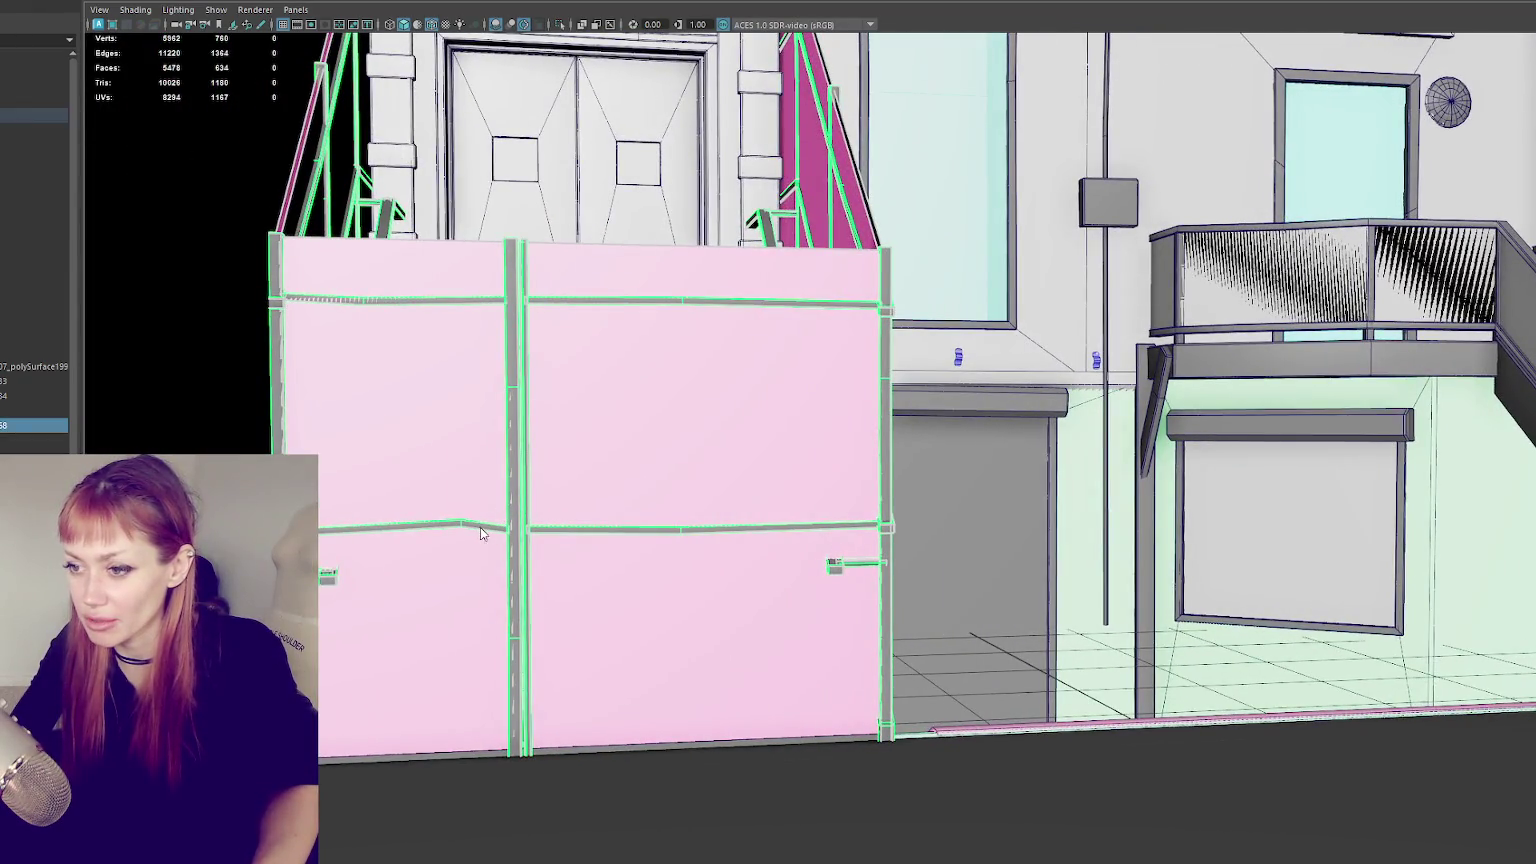
{"action": "key", "text": "F9"}
{"action": "mouse_move", "coordinate": [452, 495]}
{"action": "left_mouse_down"}
{"action": "mouse_move", "coordinate": [490, 552]}
{"action": "mouse_move", "coordinate": [406, 496]}
{"action": "left_mouse_up"}
{"action": "key", "text": "4"}
{"action": "key", "text": "w"}
{"action": "left_click", "coordinate": [433, 470]}
{"action": "mouse_move", "coordinate": [449, 333]}
{"action": "left_mouse_down", "text": "alt"}
{"action": "mouse_move", "coordinate": [583, 343]}
{"action": "mouse_move", "coordinate": [430, 840]}
{"action": "left_mouse_up", "text": "alt"}
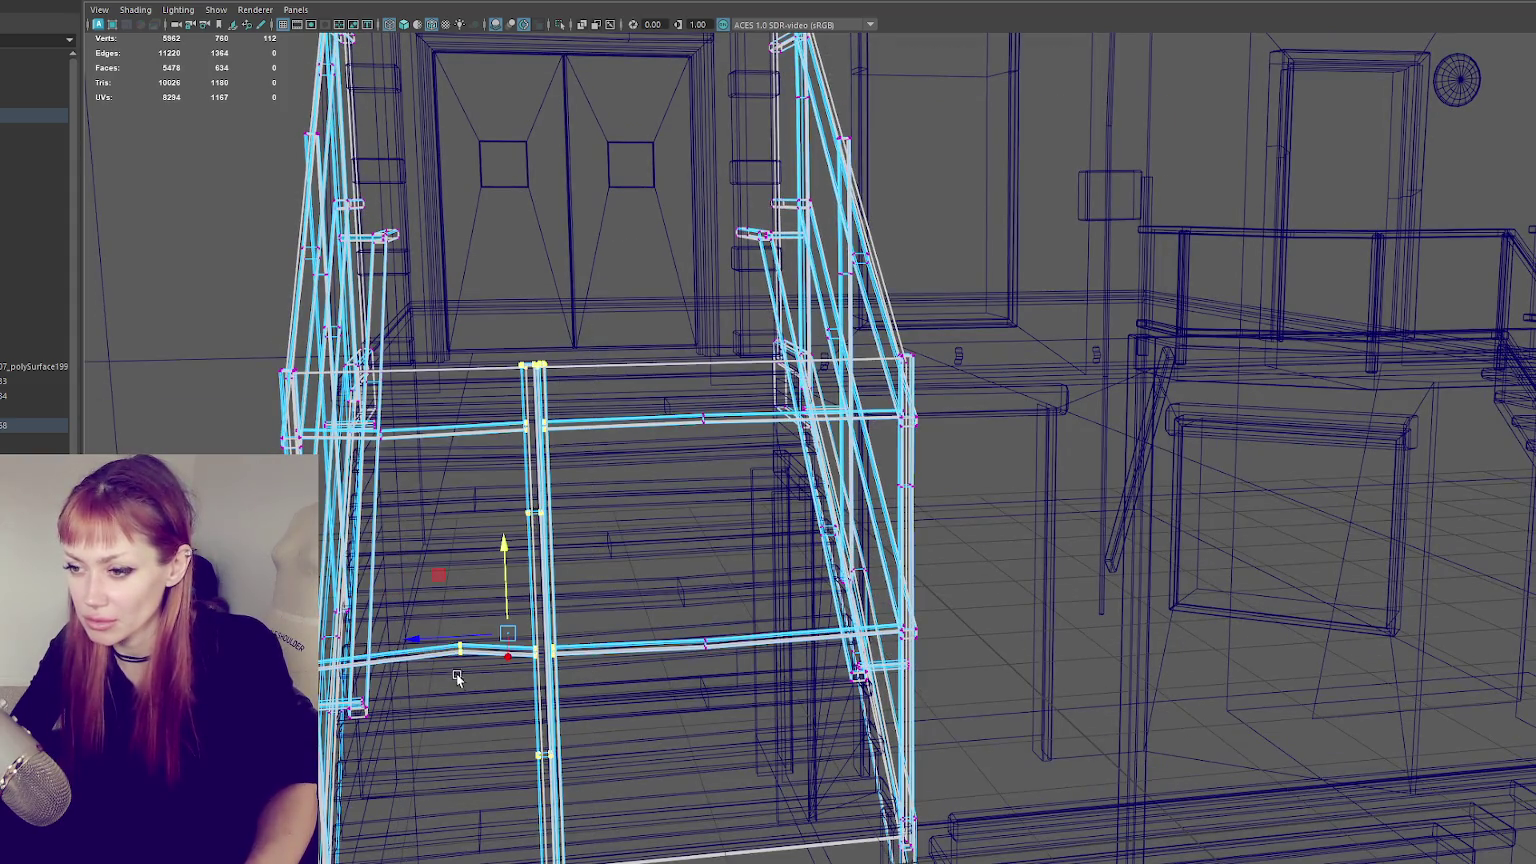
- Restore textured shaded display and whole-object selection, viewing the panels from above
{"action": "key", "text": "6"}
{"action": "mouse_move", "coordinate": [615, 591]}
{"action": "left_mouse_down", "text": "alt"}
{"action": "mouse_move", "coordinate": [566, 600]}
{"action": "mouse_move", "coordinate": [662, 542]}
{"action": "left_mouse_up", "text": "alt"}
{"action": "key", "text": "F8"}
{"action": "scroll", "coordinate": [636, 406], "scroll_direction": "down", "scroll_amount": 5}
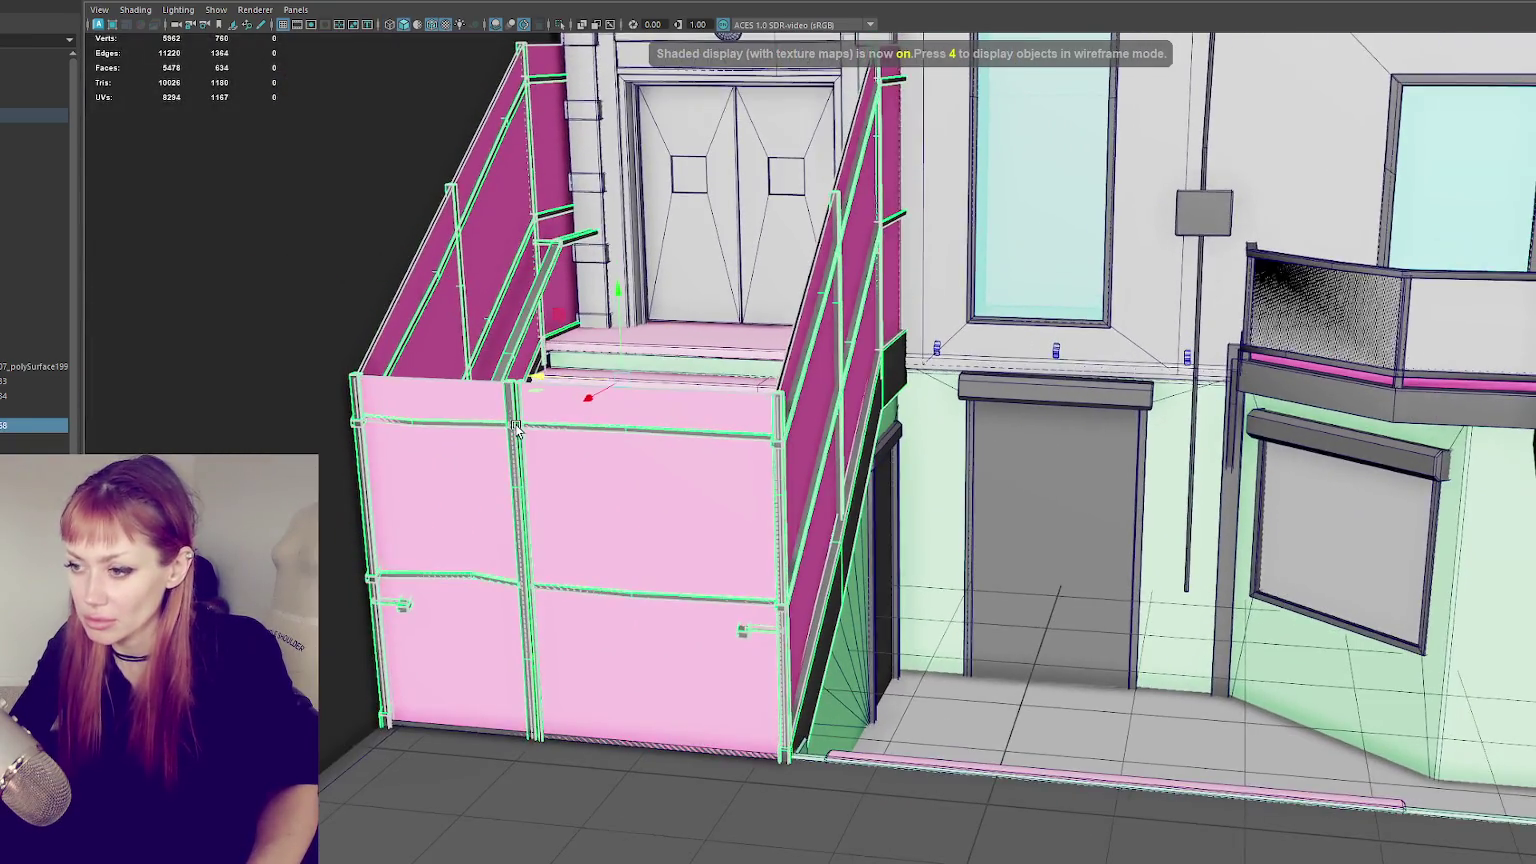
{"action": "mouse_move", "coordinate": [683, 469]}
{"action": "left_mouse_down", "text": "alt"}
{"action": "mouse_move", "coordinate": [727, 549]}
{"action": "mouse_move", "coordinate": [707, 456]}
{"action": "mouse_move", "coordinate": [703, 477]}
{"action": "mouse_move", "coordinate": [720, 430]}
{"action": "mouse_move", "coordinate": [770, 445]}
{"action": "left_mouse_up", "text": "alt"}
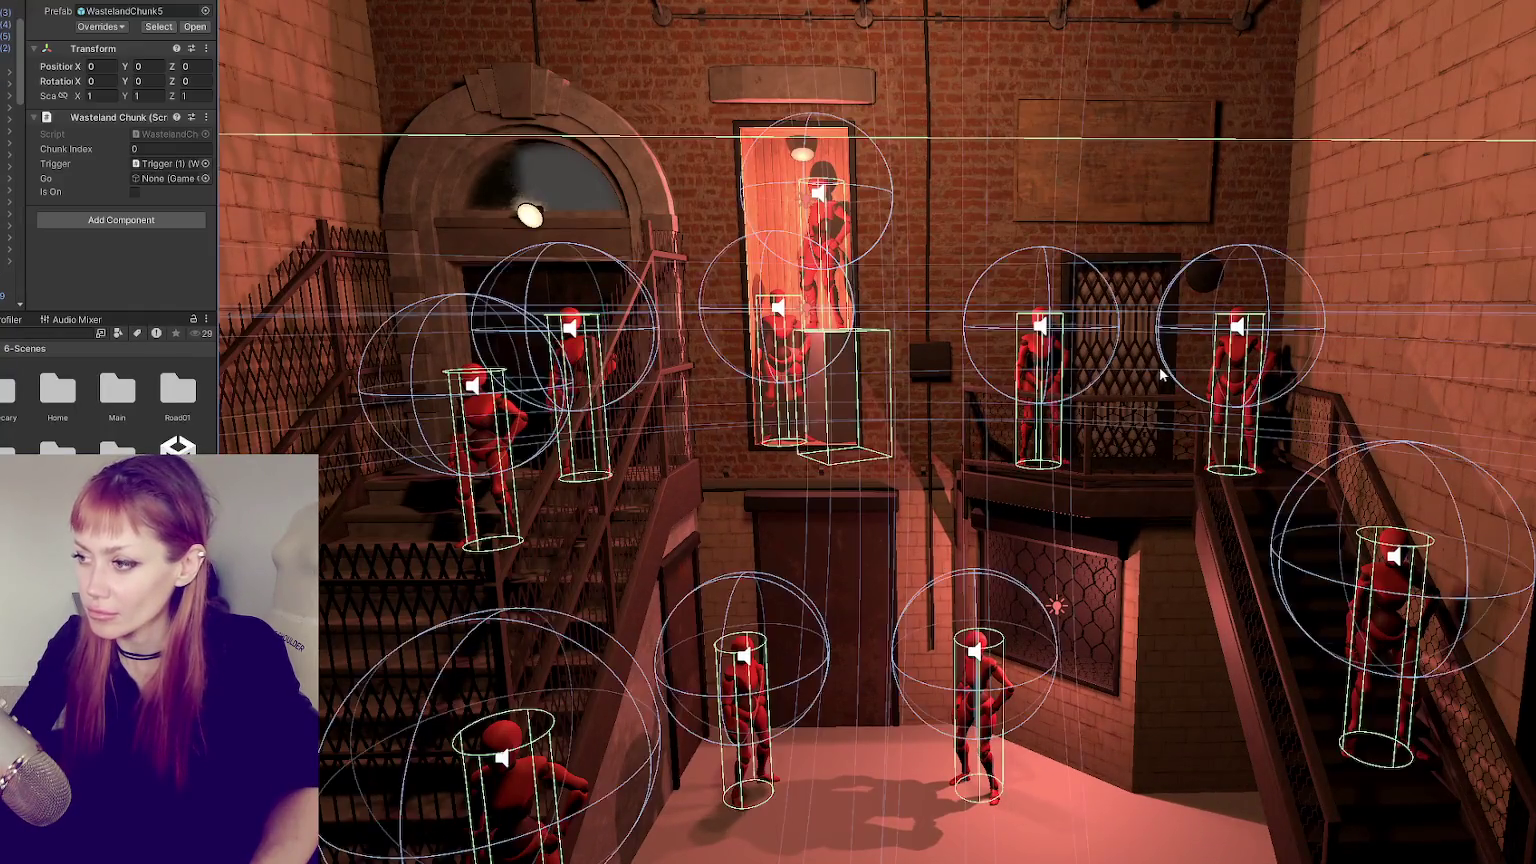
- Select the grated balcony door, cycling past the Corrugated_Metal 2 and Wooden_Board 1 pieces
{"action": "left_click", "coordinate": [1159, 372]}
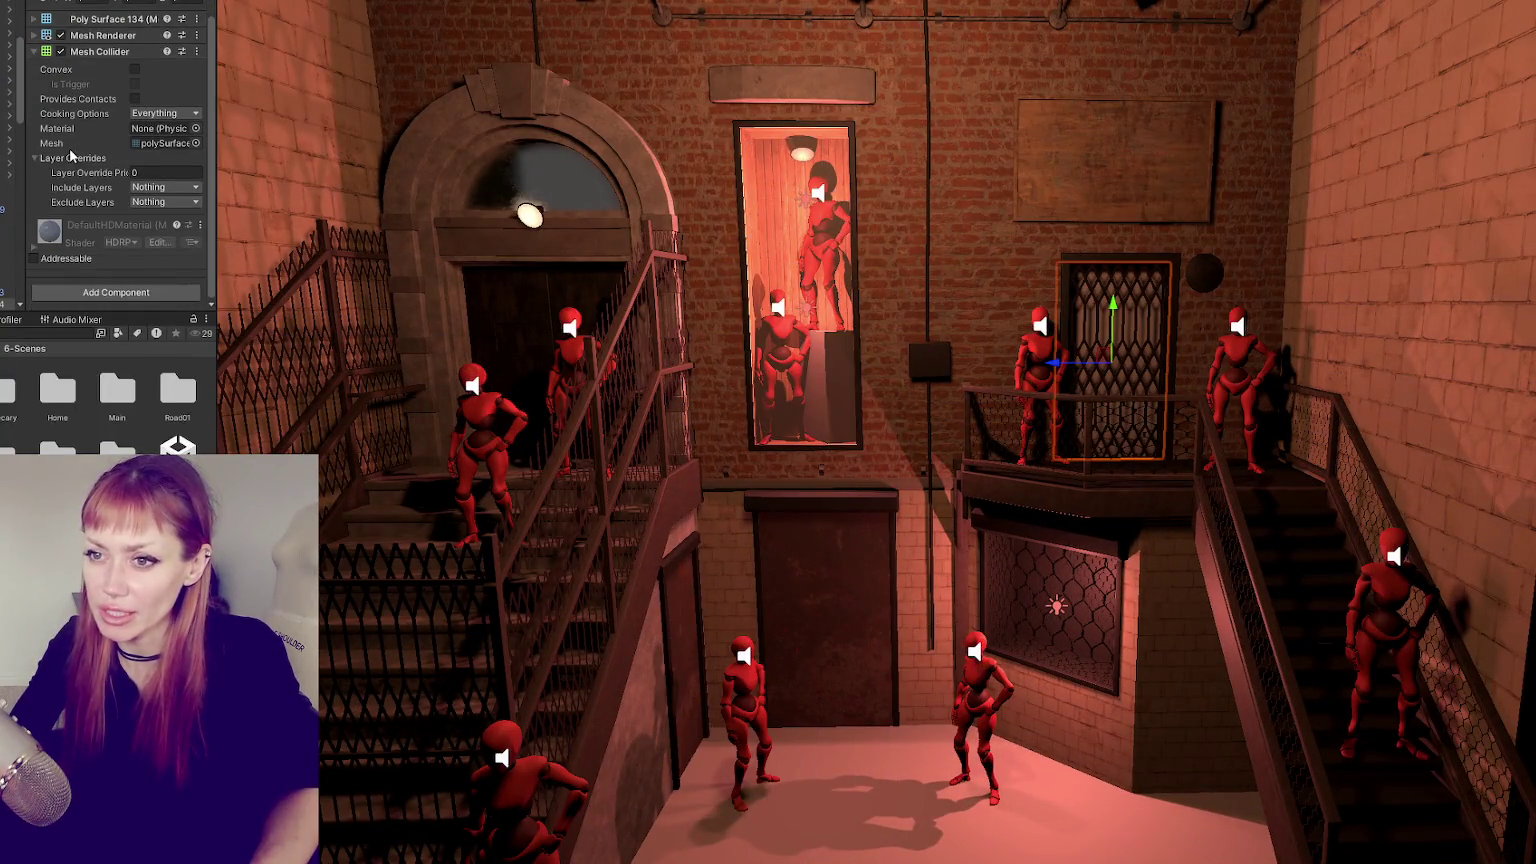
{"action": "left_click", "coordinate": [1083, 346]}
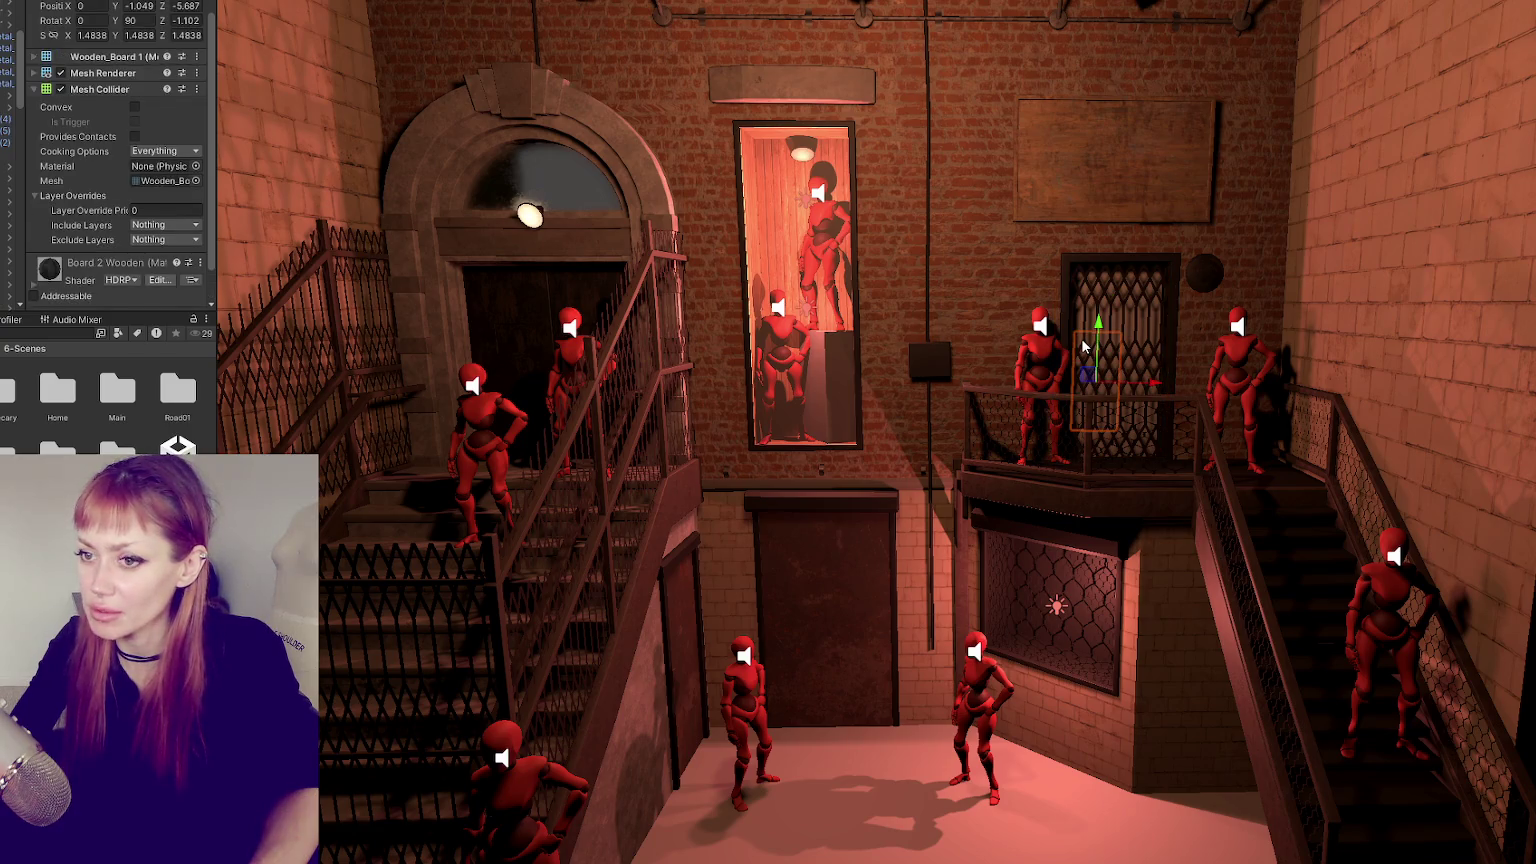
{"action": "left_click", "coordinate": [1083, 346]}
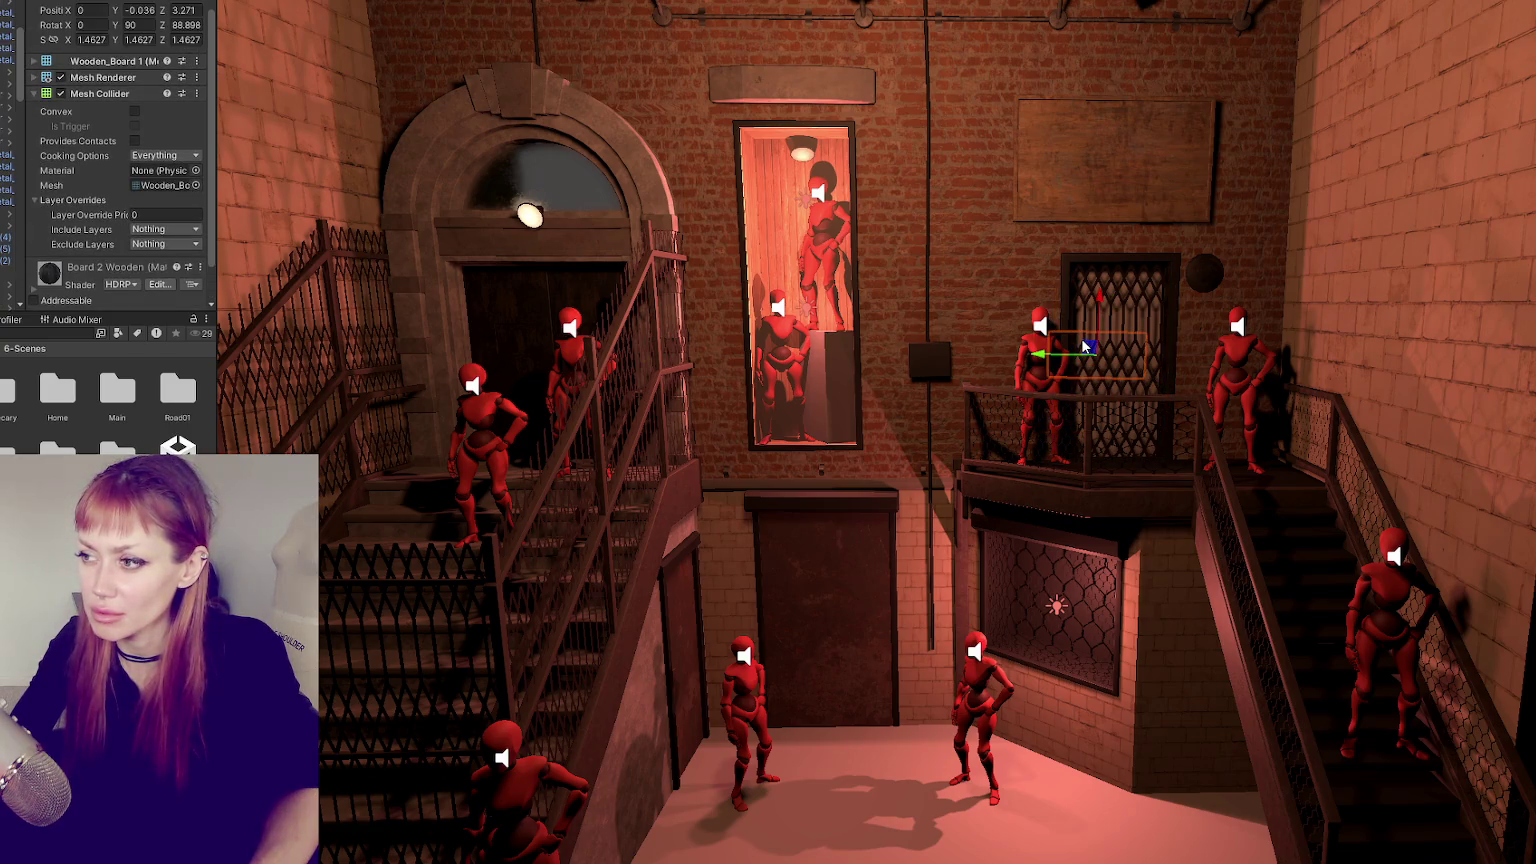
{"action": "left_click", "coordinate": [1126, 367]}
{"action": "left_click", "coordinate": [1126, 367]}
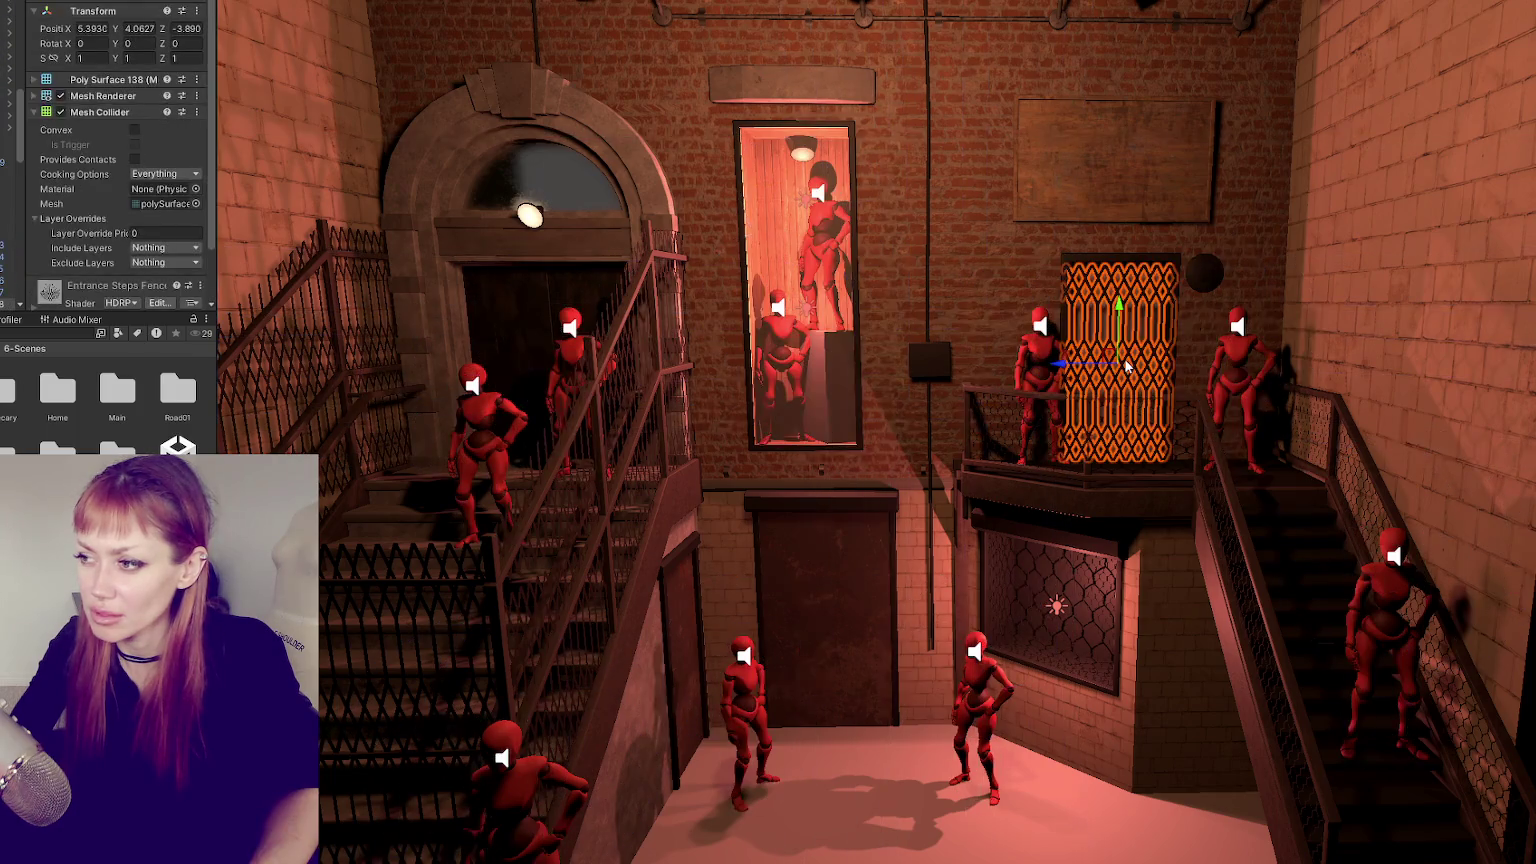
- Ping the Entrance Steps Fence material's Door Light base-map texture, then deselect the door
{"action": "scroll", "coordinate": [60, 200], "scroll_direction": "down", "scroll_amount": 2}
{"action": "left_click", "coordinate": [50, 236]}
{"action": "scroll", "coordinate": [71, 232], "scroll_direction": "down", "scroll_amount": 3}
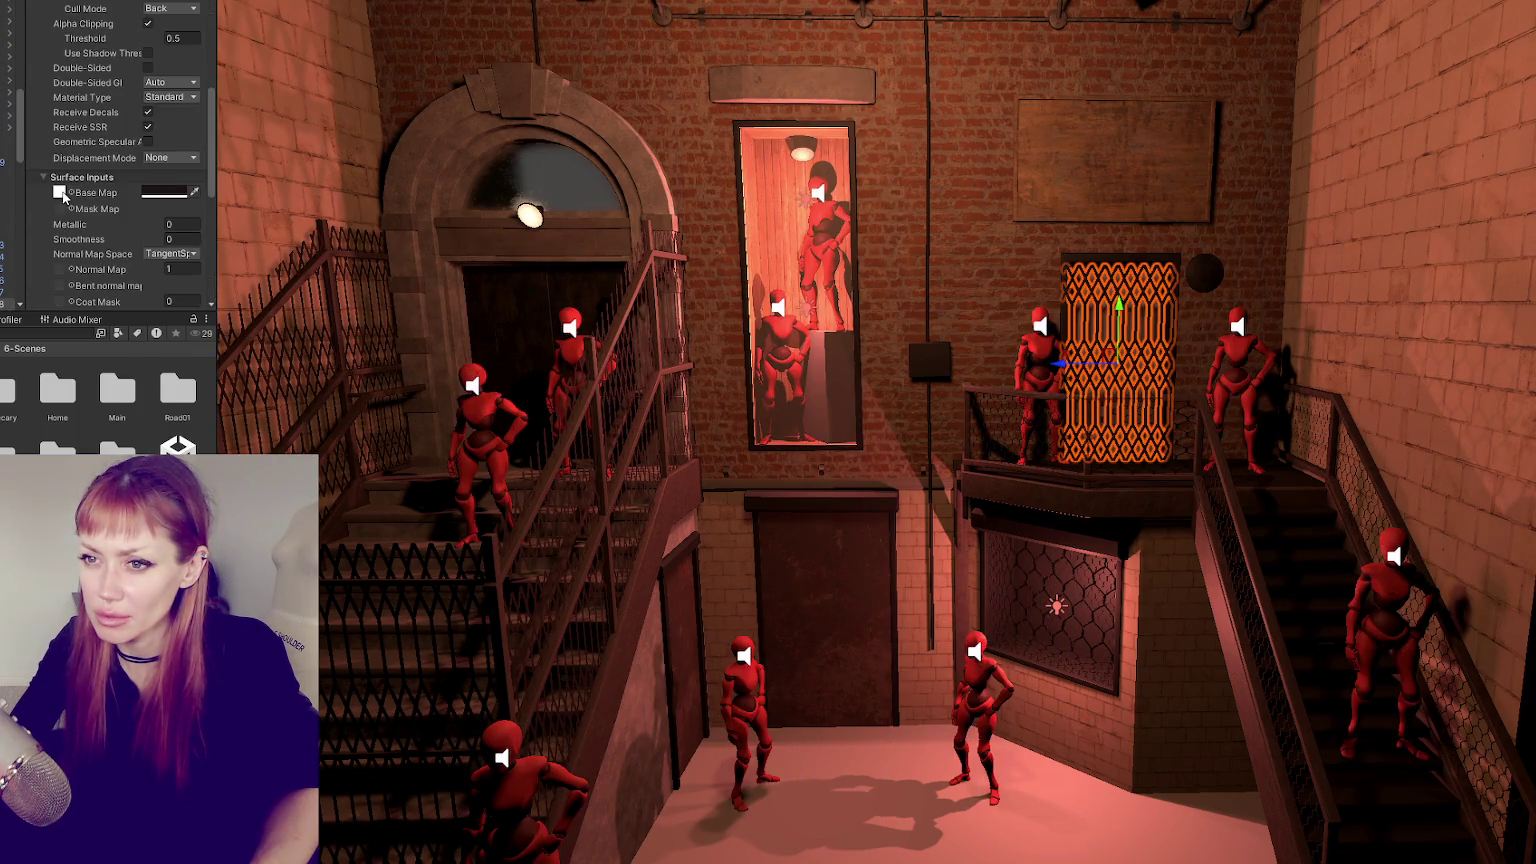
{"action": "left_click", "coordinate": [60, 193]}
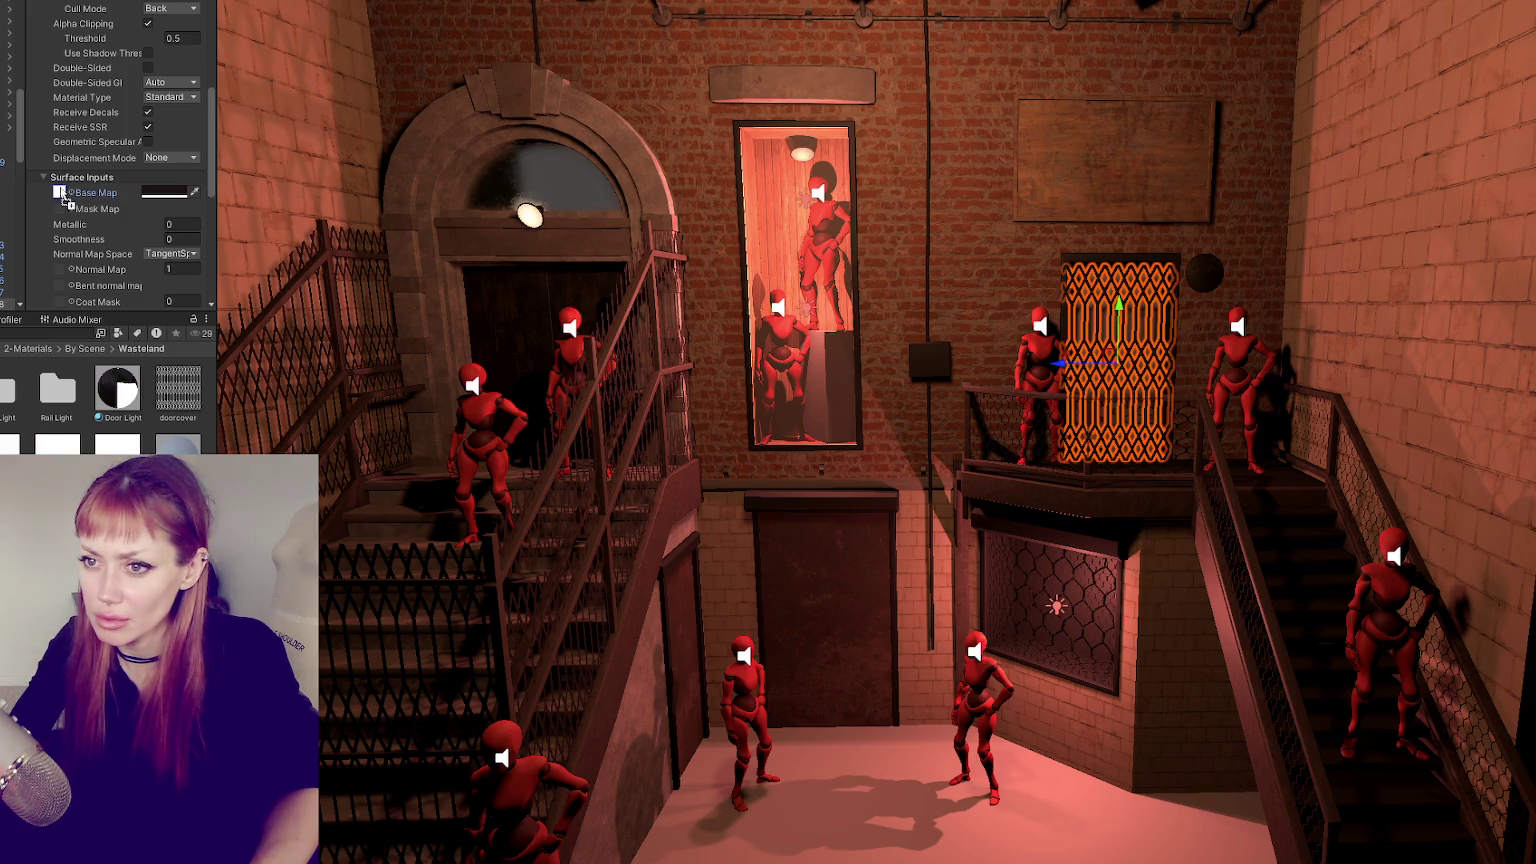
{"action": "left_click", "coordinate": [72, 515]}
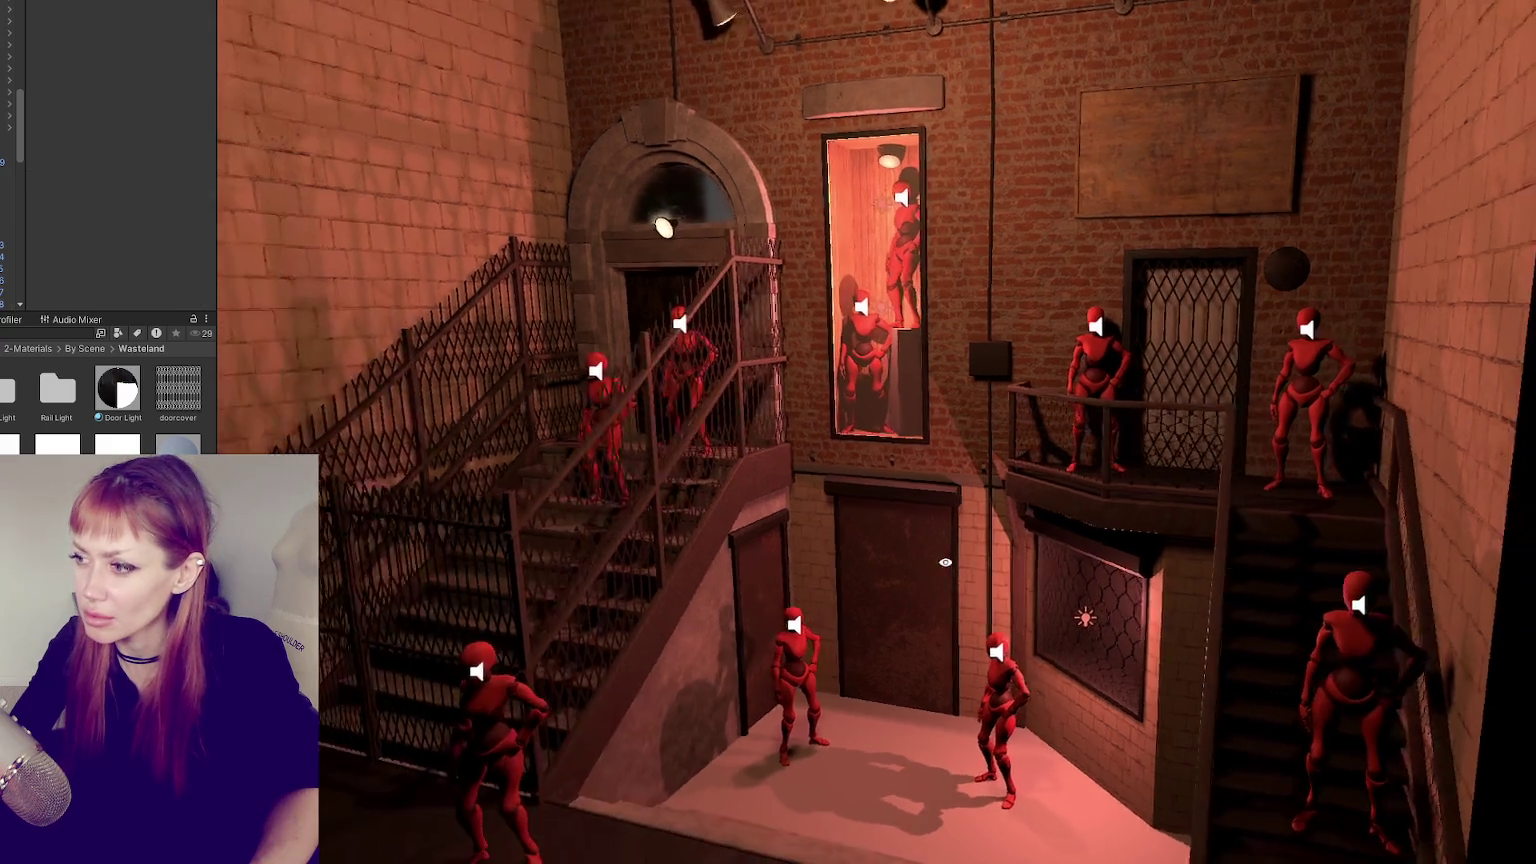
{"action": "left_click_drag", "start_coordinate": [930, 560], "coordinate": [950, 569], "text": "alt"}
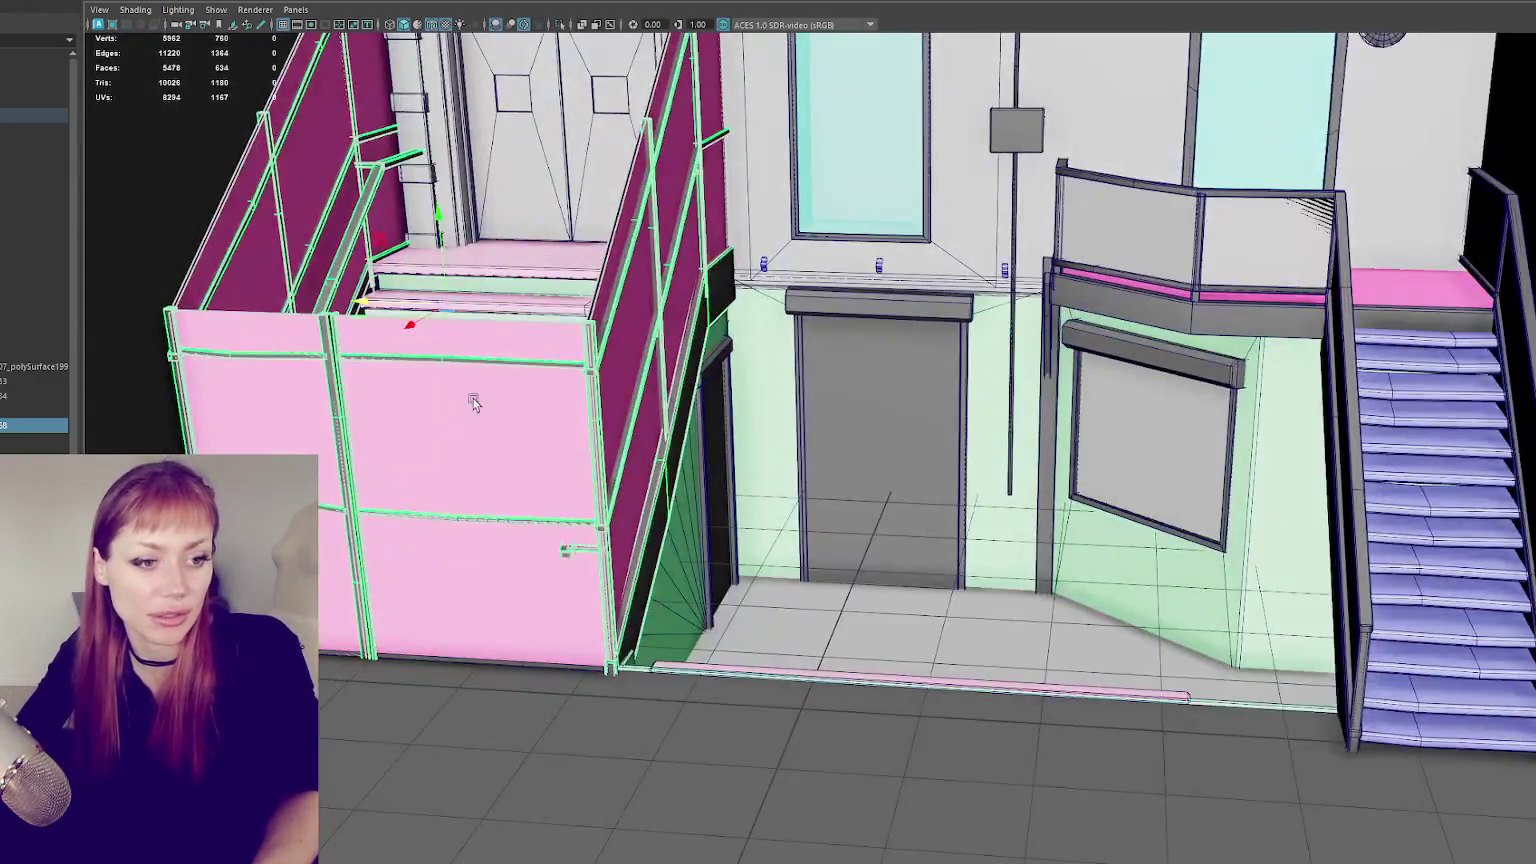
- Isolate the stair enclosure and add a new cube
{"action": "left_click_drag", "start_coordinate": [682, 606], "coordinate": [532, 374], "text": "alt"}
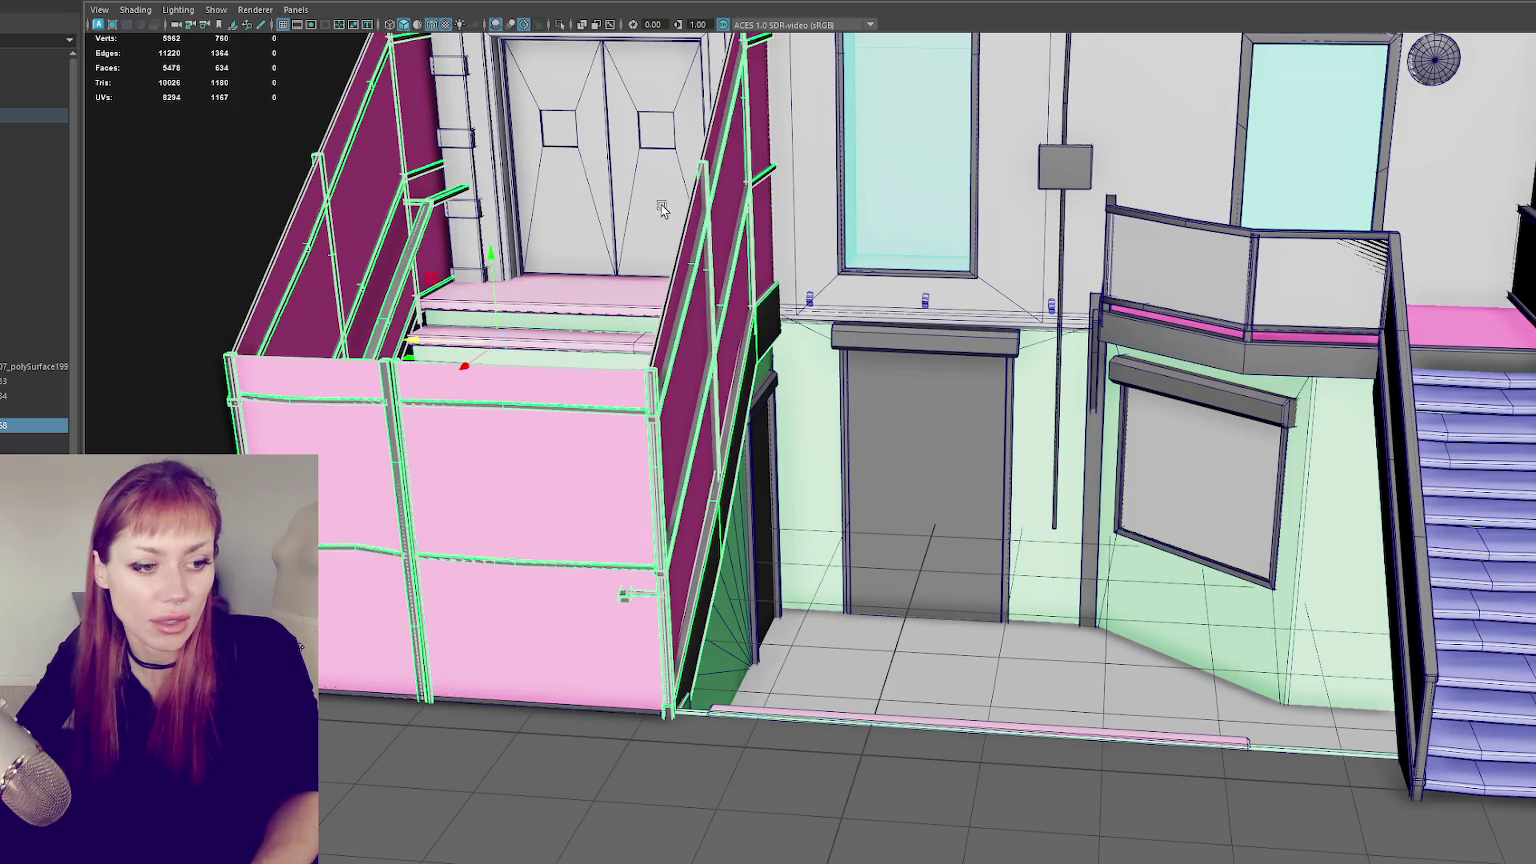
{"action": "key", "text": "a"}
{"action": "key", "text": "ctrl+1"}
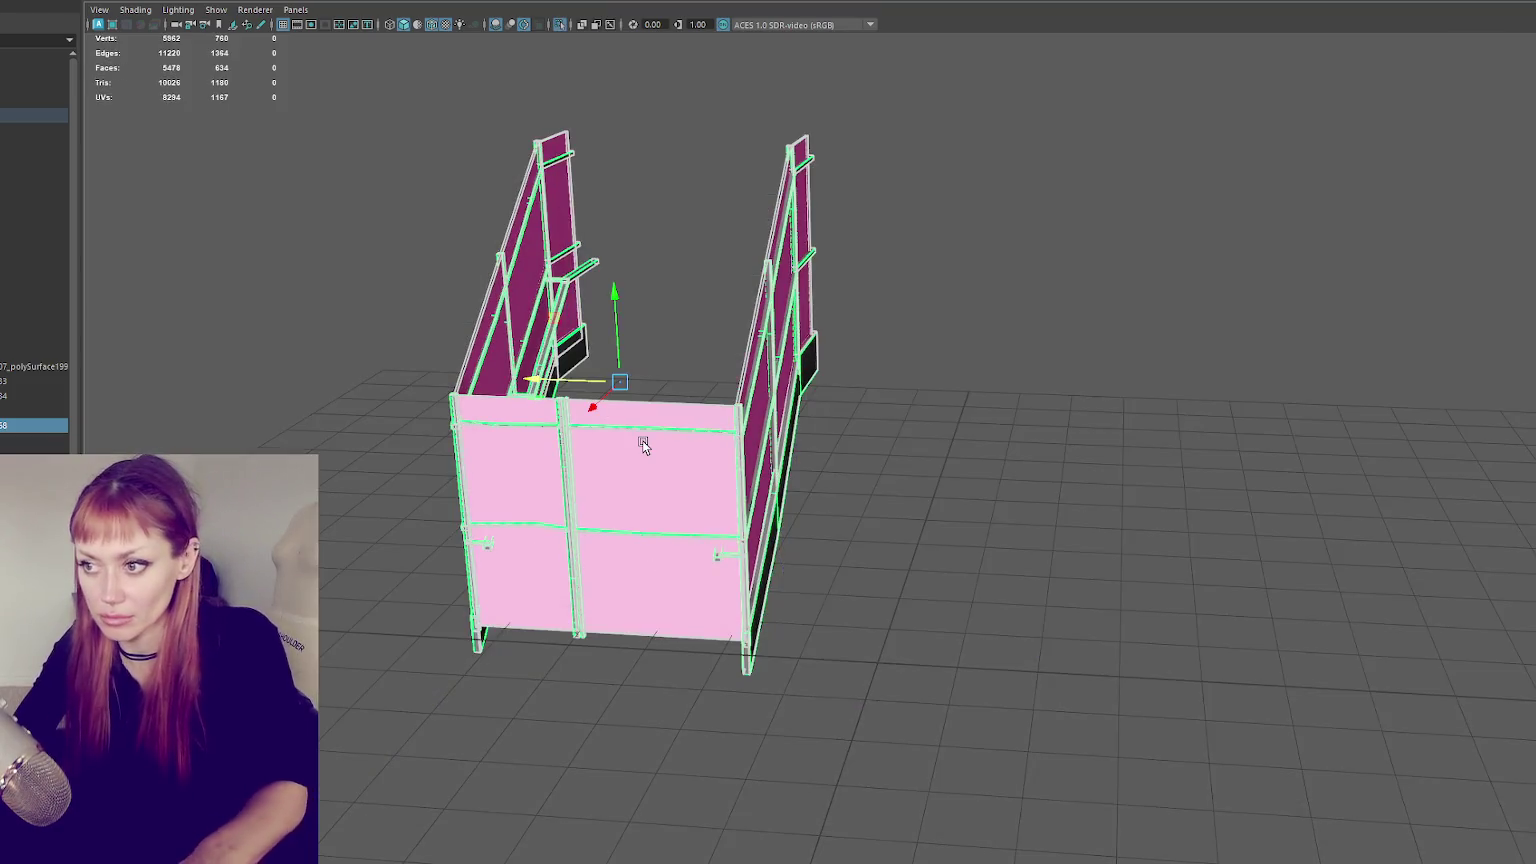
{"action": "left_click_drag", "start_coordinate": [642, 443], "coordinate": [689, 456], "text": "alt"}
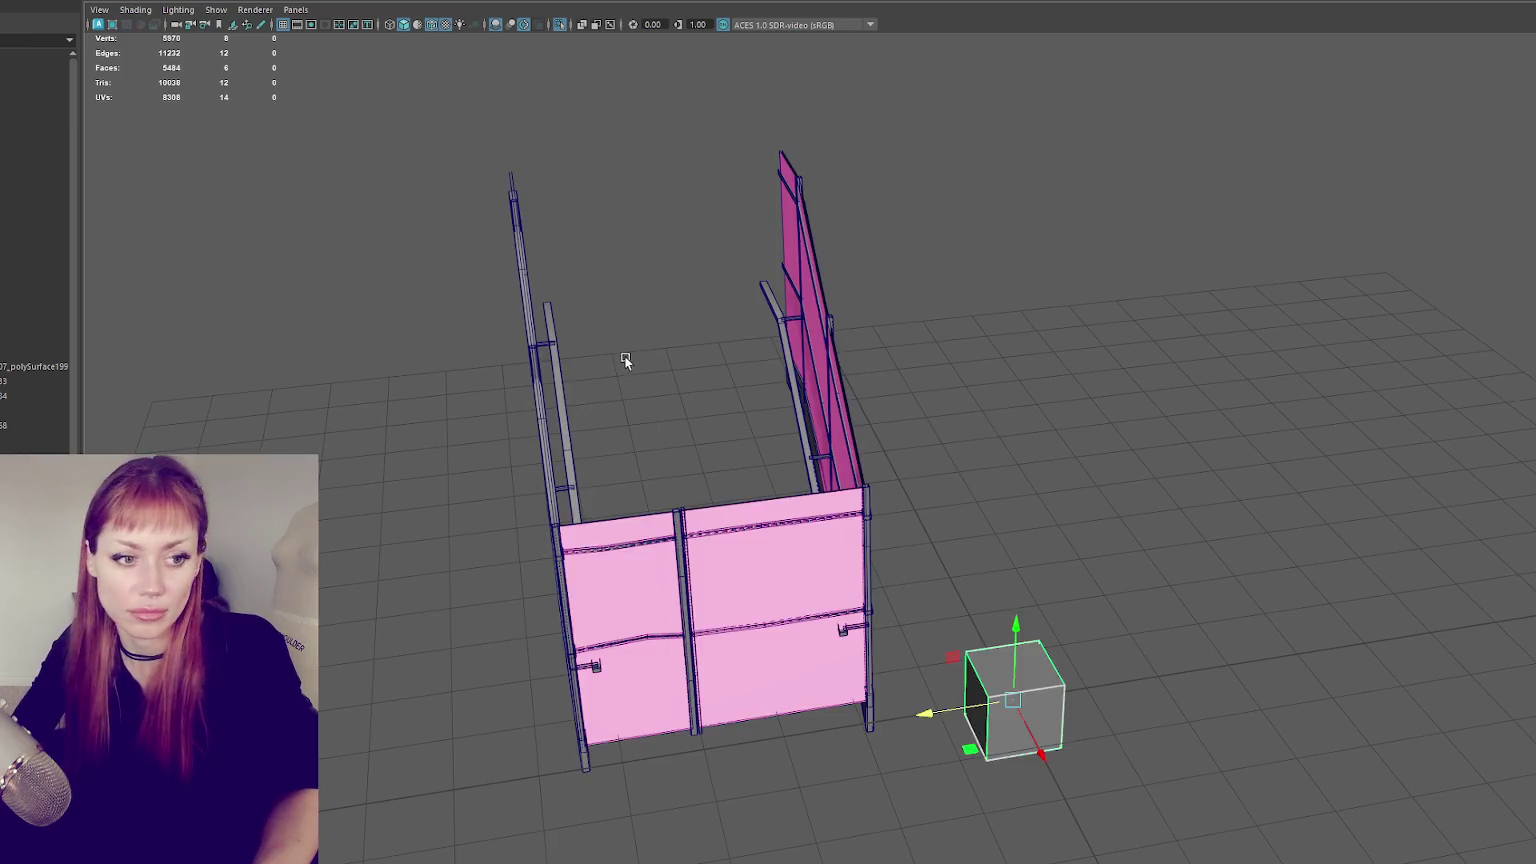
{"action": "left_click_drag", "start_coordinate": [625, 361], "coordinate": [670, 343], "text": "alt"}
- Scale the cube into a tall thin pillar and delete its end face
{"action": "key", "text": "r"}
{"action": "left_click_drag", "start_coordinate": [823, 677], "coordinate": [766, 680]}
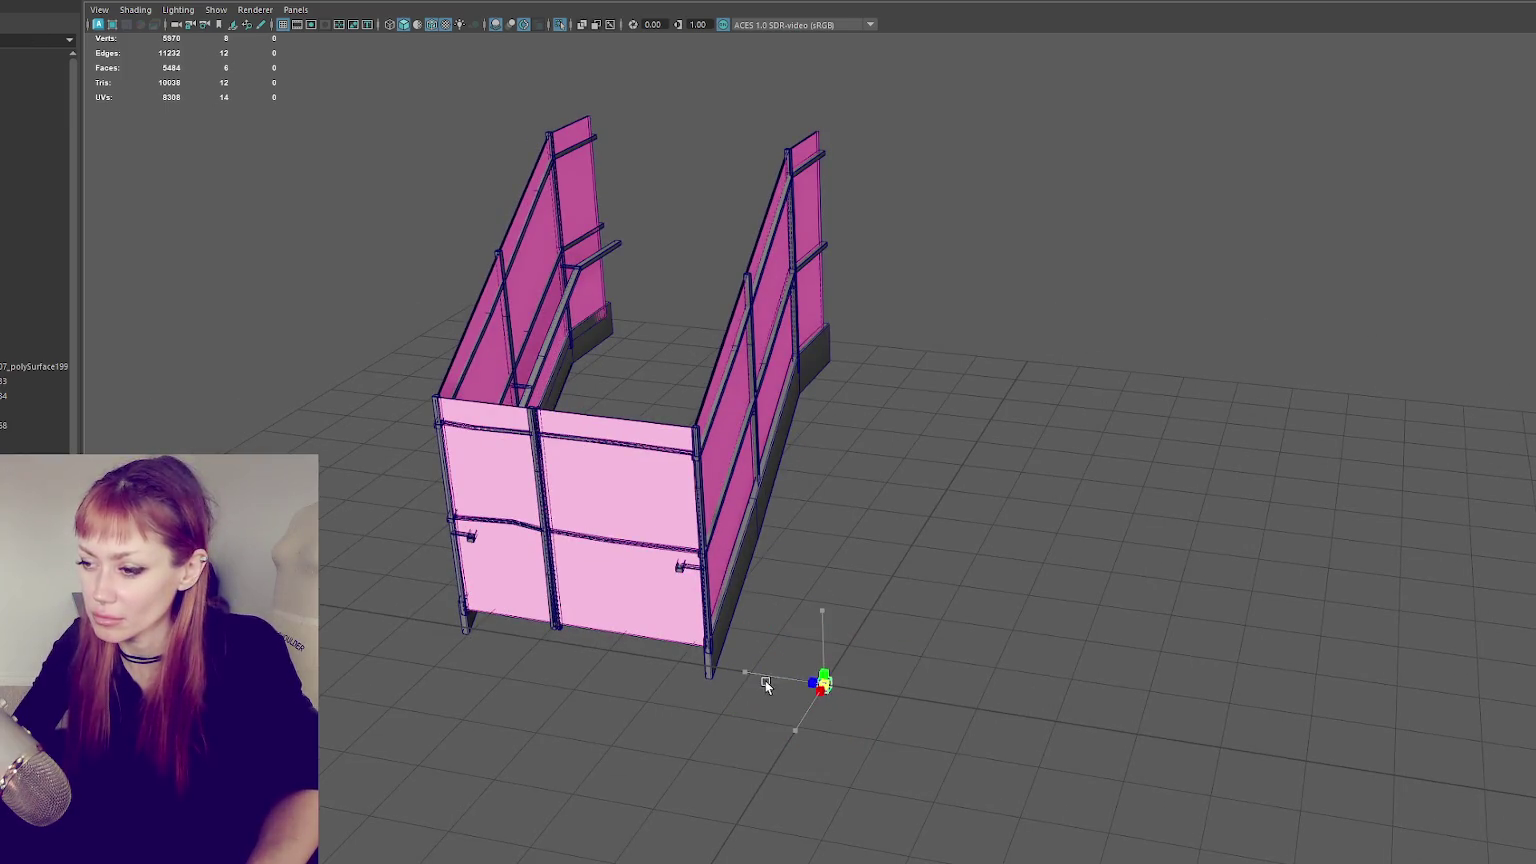
{"action": "mouse_move", "coordinate": [822, 610]}
{"action": "left_mouse_down"}
{"action": "mouse_move", "coordinate": [838, 396]}
{"action": "mouse_move", "coordinate": [888, 312]}
{"action": "mouse_move", "coordinate": [960, 290]}
{"action": "left_mouse_up"}
{"action": "key", "text": "w"}
{"action": "right_click", "coordinate": [1009, 274]}
{"action": "left_click", "coordinate": [1009, 314]}
{"action": "mouse_move", "coordinate": [941, 564]}
{"action": "left_mouse_down"}
{"action": "mouse_move", "coordinate": [817, 577]}
{"action": "mouse_move", "coordinate": [926, 597]}
{"action": "left_mouse_up"}
{"action": "key", "text": "Delete"}
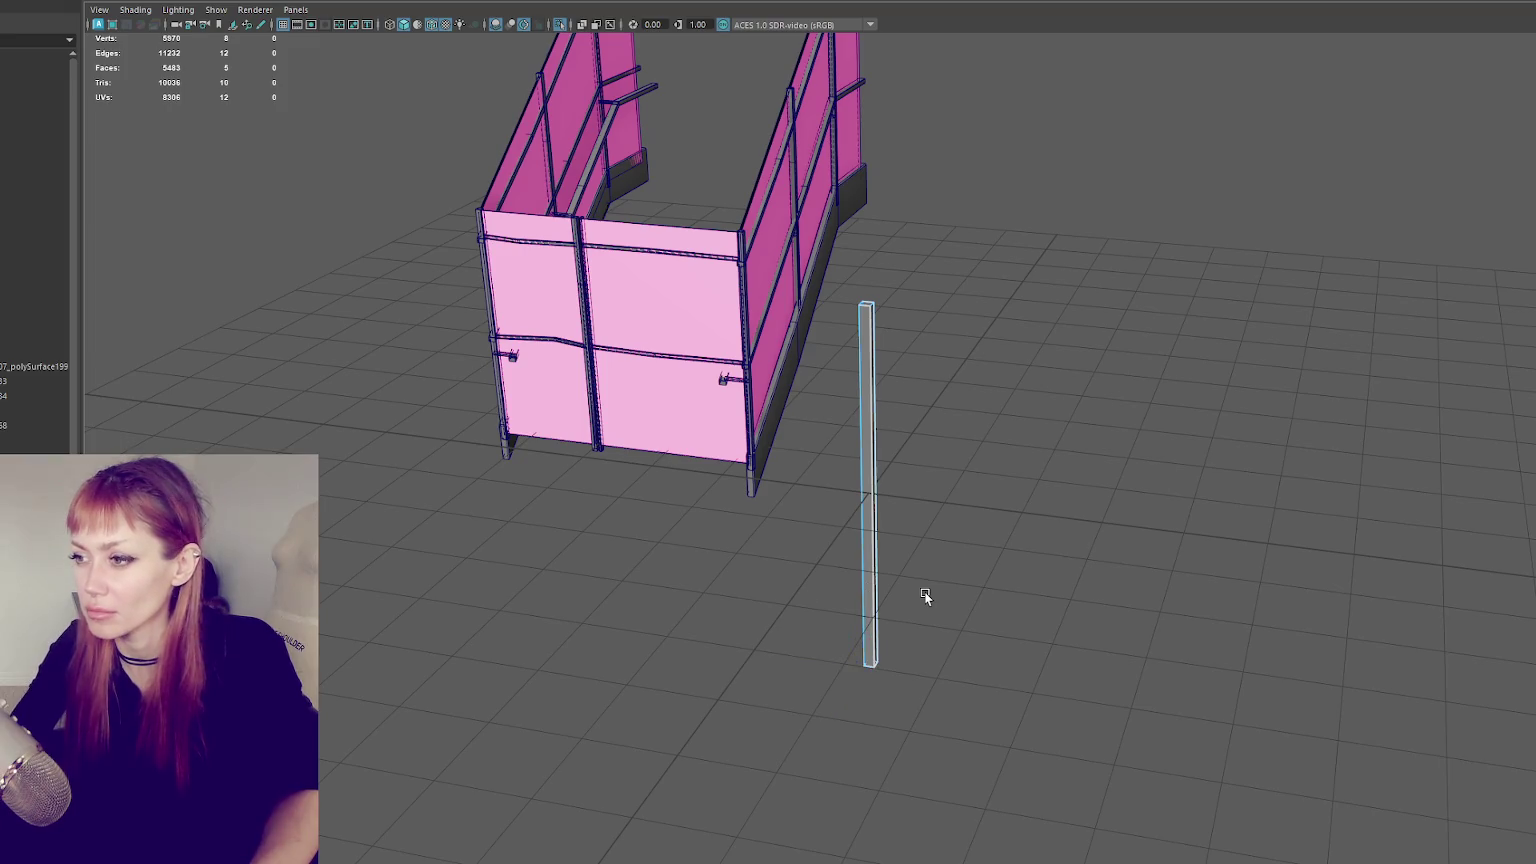
- Move the pillar toward the stair enclosure
{"action": "scroll", "coordinate": [1026, 497], "scroll_direction": "up", "scroll_amount": 3}
{"action": "left_click", "coordinate": [896, 325]}
{"action": "left_click", "coordinate": [843, 348]}
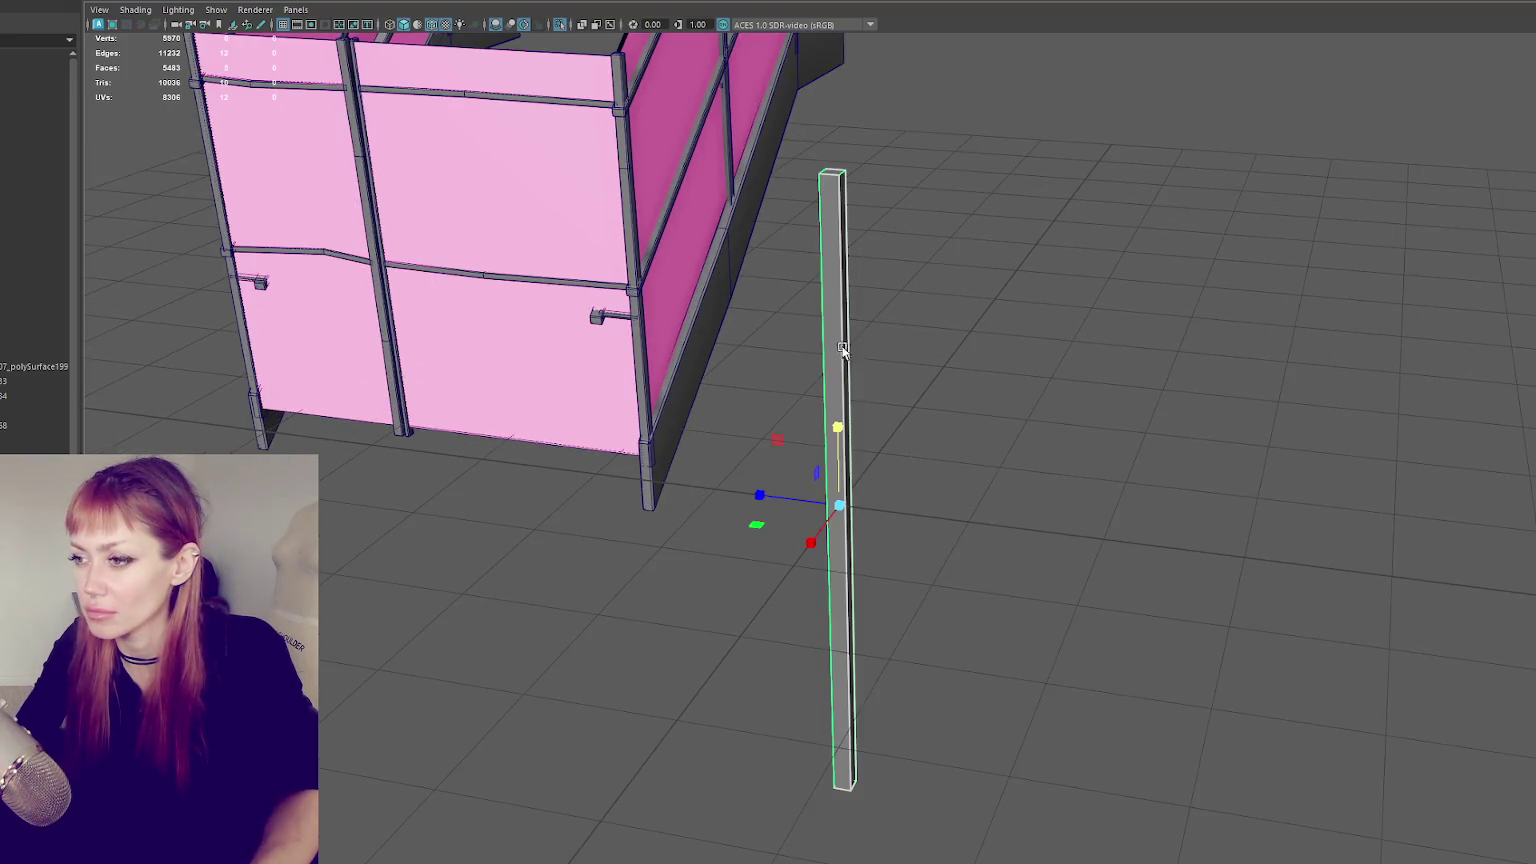
{"action": "mouse_move", "coordinate": [760, 495]}
{"action": "left_mouse_down"}
{"action": "mouse_move", "coordinate": [660, 466]}
{"action": "mouse_move", "coordinate": [455, 460]}
{"action": "mouse_move", "coordinate": [567, 466]}
{"action": "mouse_move", "coordinate": [520, 485]}
{"action": "left_mouse_up"}
- Multi-cut an X across the pillar's top and raise the centre vertex into a point
{"action": "key", "text": "f"}
{"action": "left_click_drag", "start_coordinate": [804, 384], "coordinate": [862, 317], "text": "alt"}
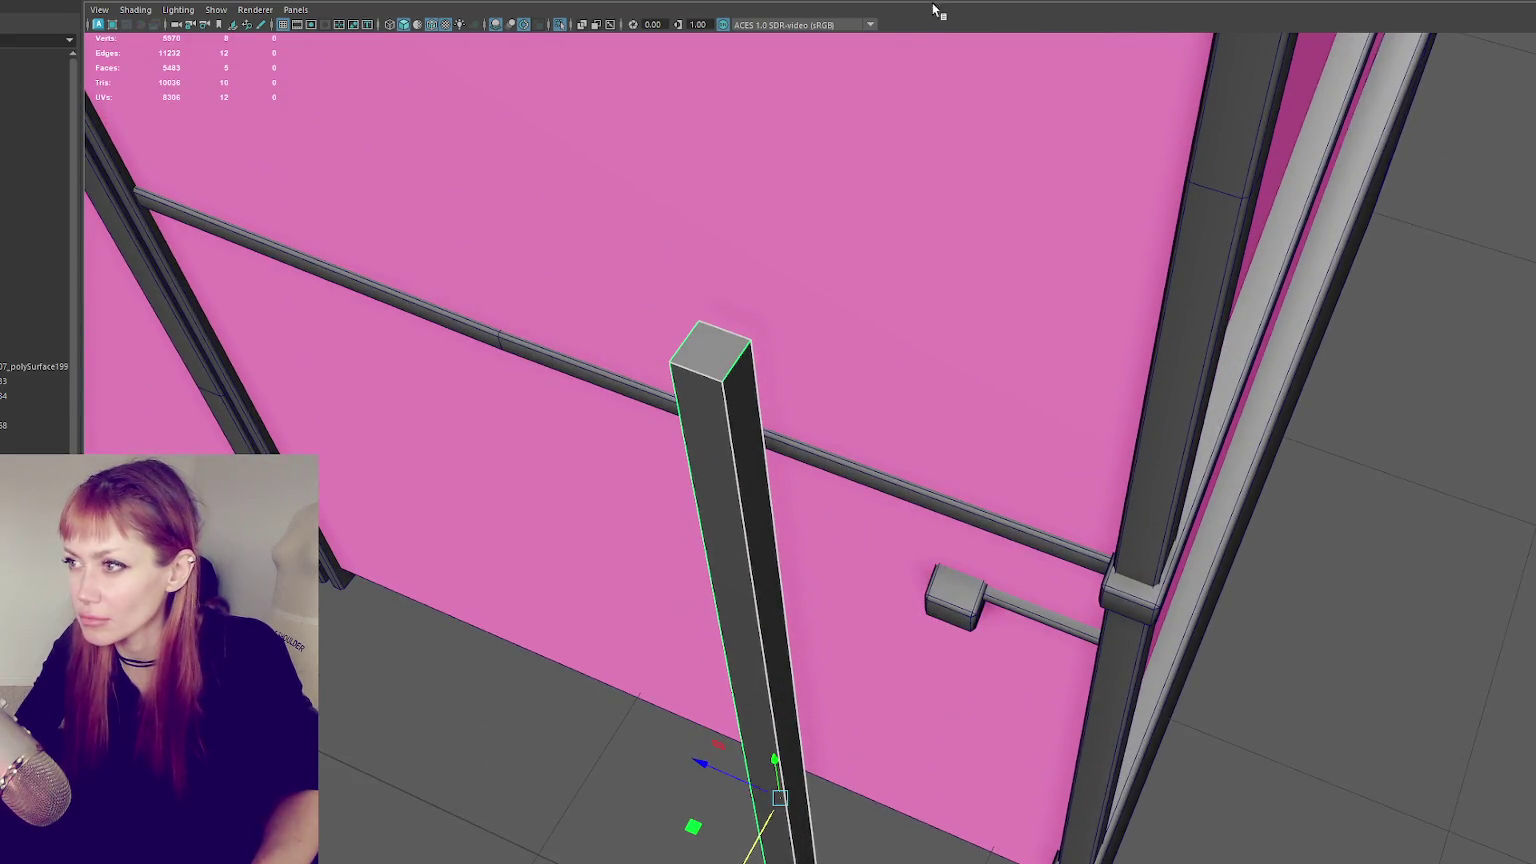
{"action": "key", "text": "F10"}
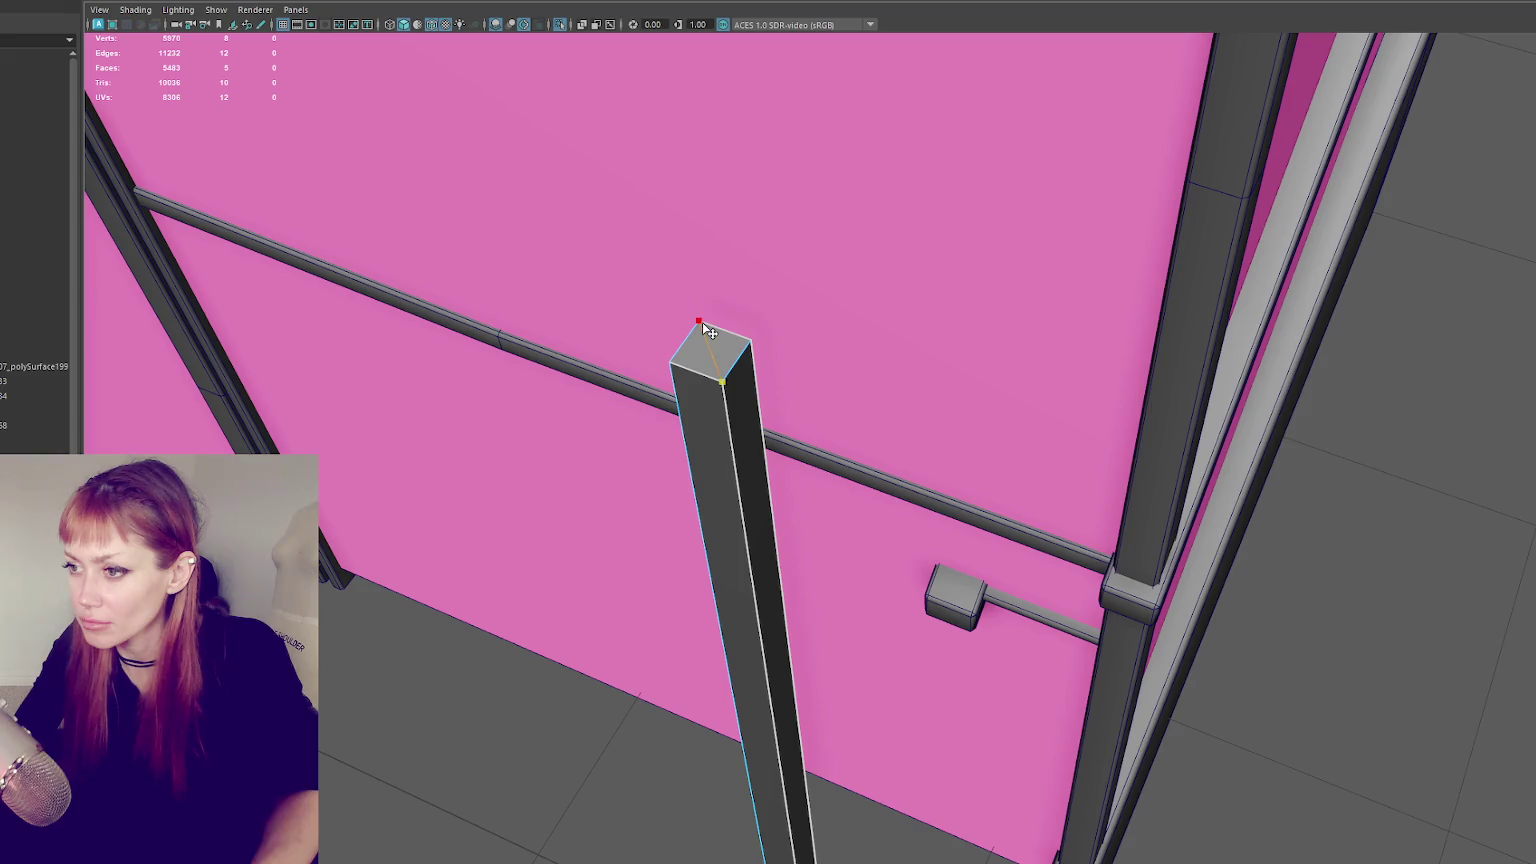
{"action": "left_click", "coordinate": [702, 322]}
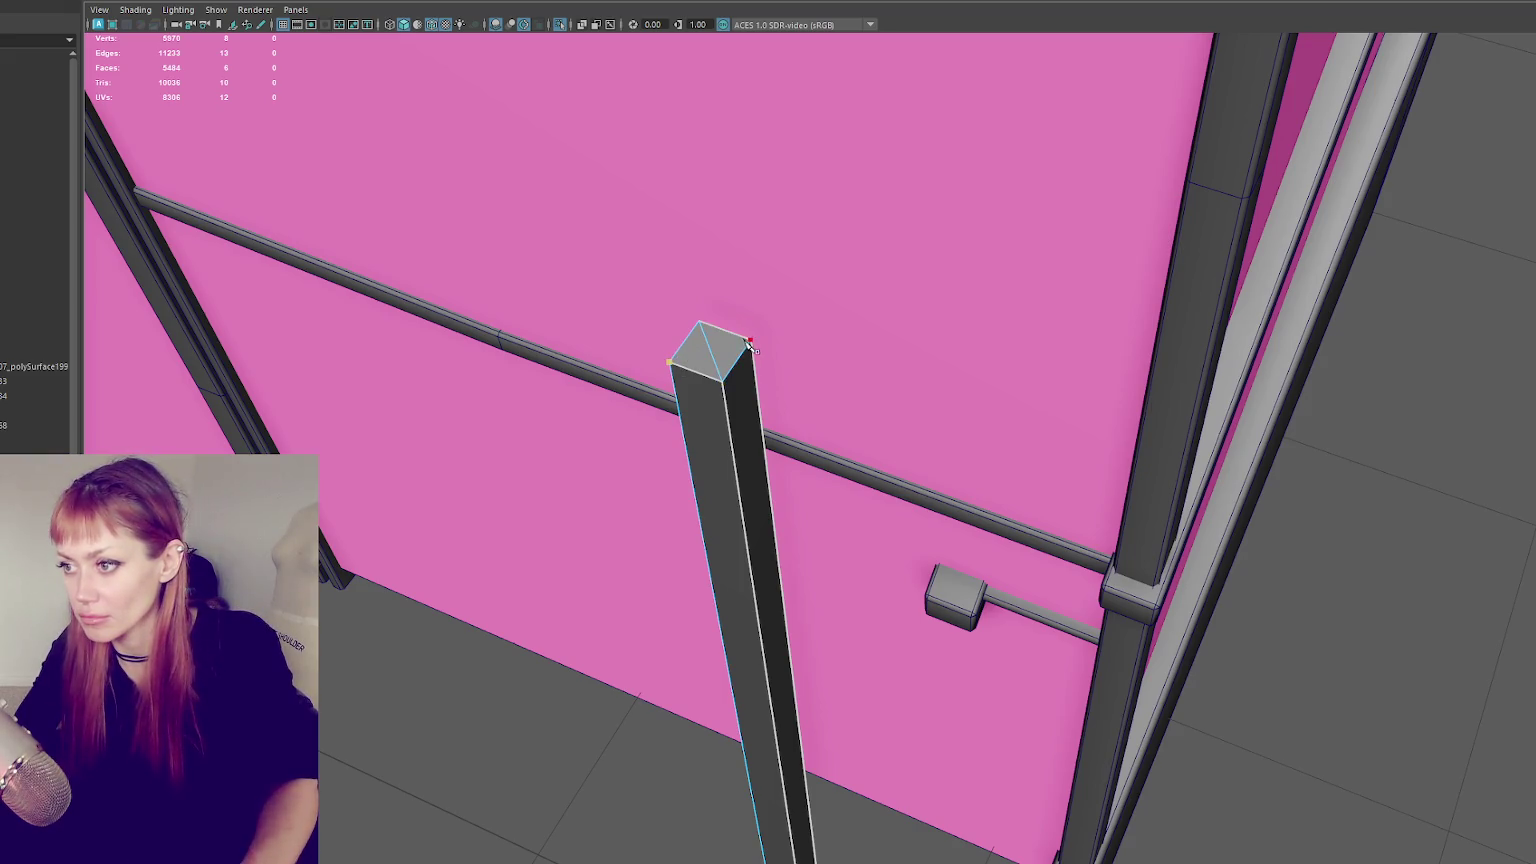
{"action": "left_click", "coordinate": [752, 345]}
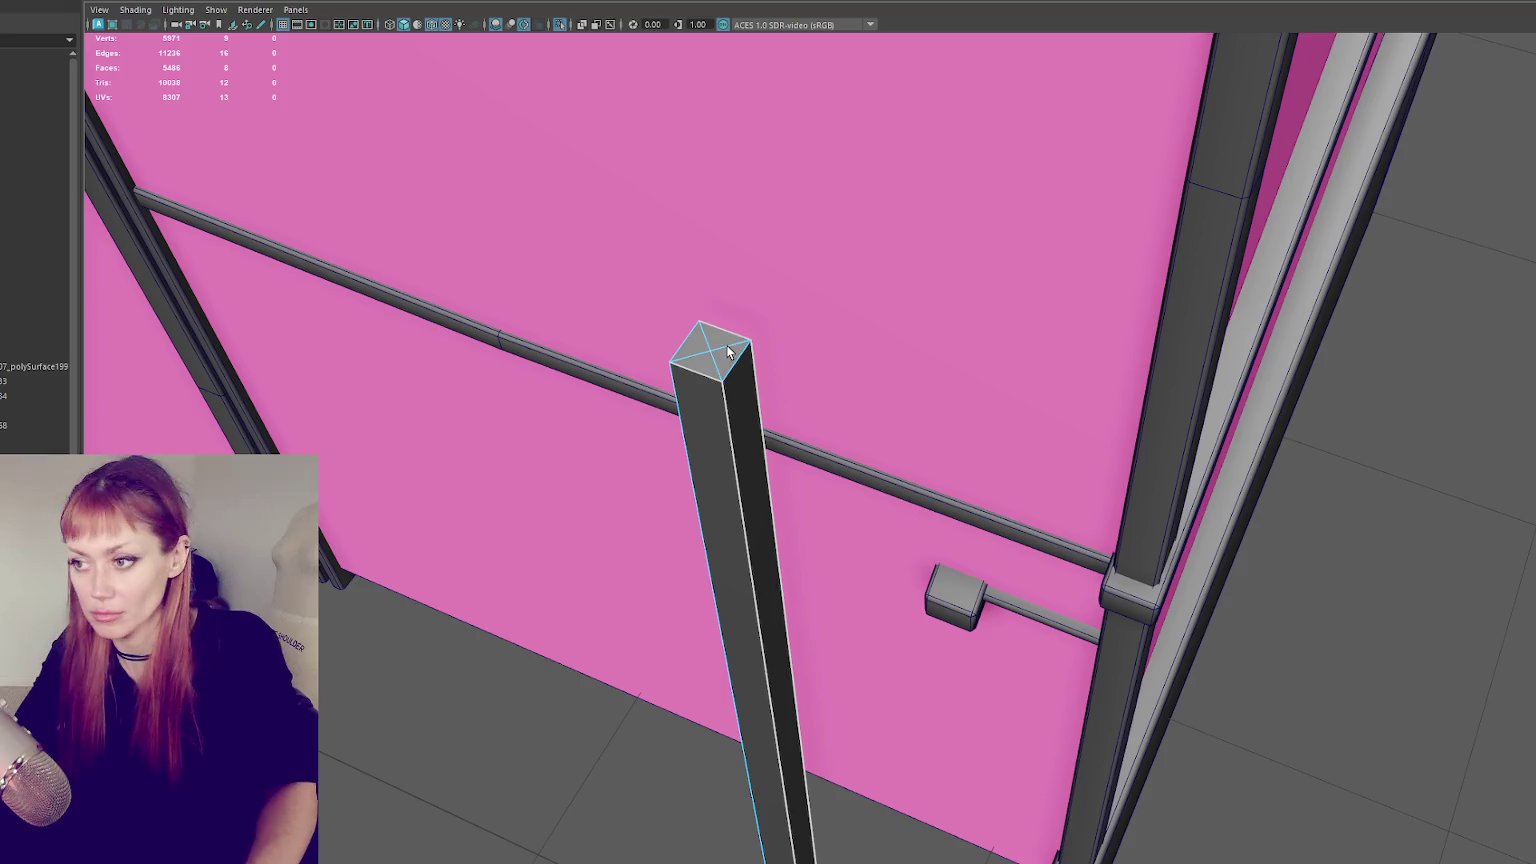
{"action": "left_click", "coordinate": [704, 343]}
{"action": "mouse_move", "coordinate": [705, 314]}
{"action": "left_mouse_down"}
{"action": "mouse_move", "coordinate": [707, 289]}
{"action": "mouse_move", "coordinate": [782, 274]}
{"action": "left_mouse_up"}
- Try shortening the pillar, then undo the change
{"action": "right_click_drag", "start_coordinate": [1202, 221], "coordinate": [1259, 208]}
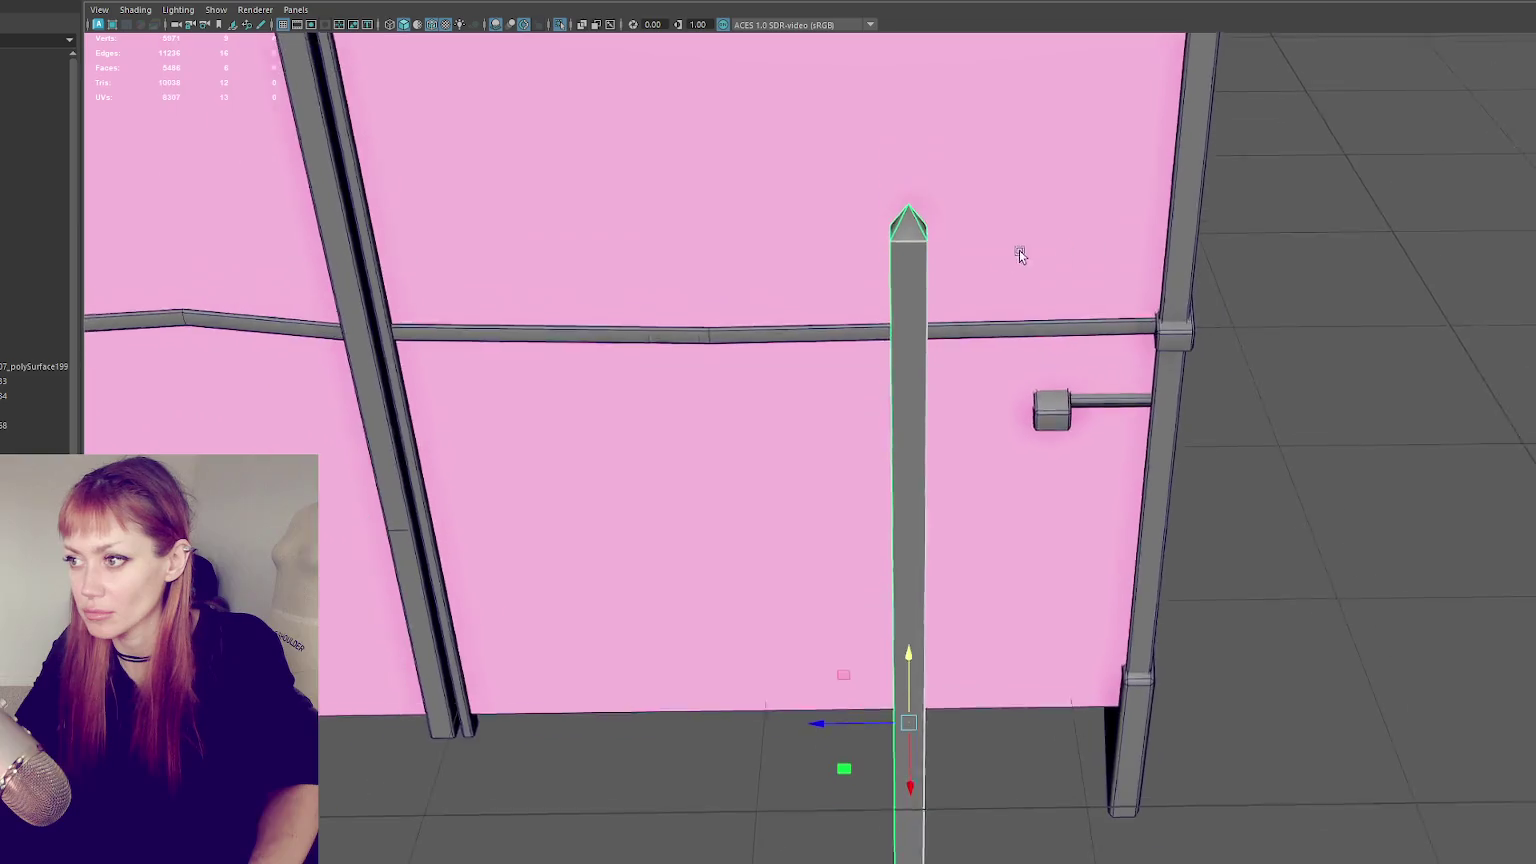
{"action": "left_click_drag", "start_coordinate": [1019, 255], "coordinate": [1320, 244], "text": "alt"}
{"action": "left_click", "coordinate": [1320, 244]}
{"action": "left_click", "coordinate": [906, 390]}
{"action": "key", "text": "r"}
{"action": "middle_click_drag", "start_coordinate": [734, 722], "coordinate": [634, 737]}
{"action": "mouse_move", "coordinate": [634, 731]}
{"action": "left_mouse_down", "text": "alt"}
{"action": "mouse_move", "coordinate": [724, 684]}
{"action": "mouse_move", "coordinate": [766, 632]}
{"action": "left_mouse_up", "text": "alt"}
{"action": "key", "text": "ctrl+z"}
- Inspect the pole's faces in wireframe, then return to shaded object mode
{"action": "right_click_drag", "start_coordinate": [625, 632], "coordinate": [638, 628]}
{"action": "left_click_drag", "start_coordinate": [680, 730], "coordinate": [832, 825]}
{"action": "left_click", "coordinate": [648, 761]}
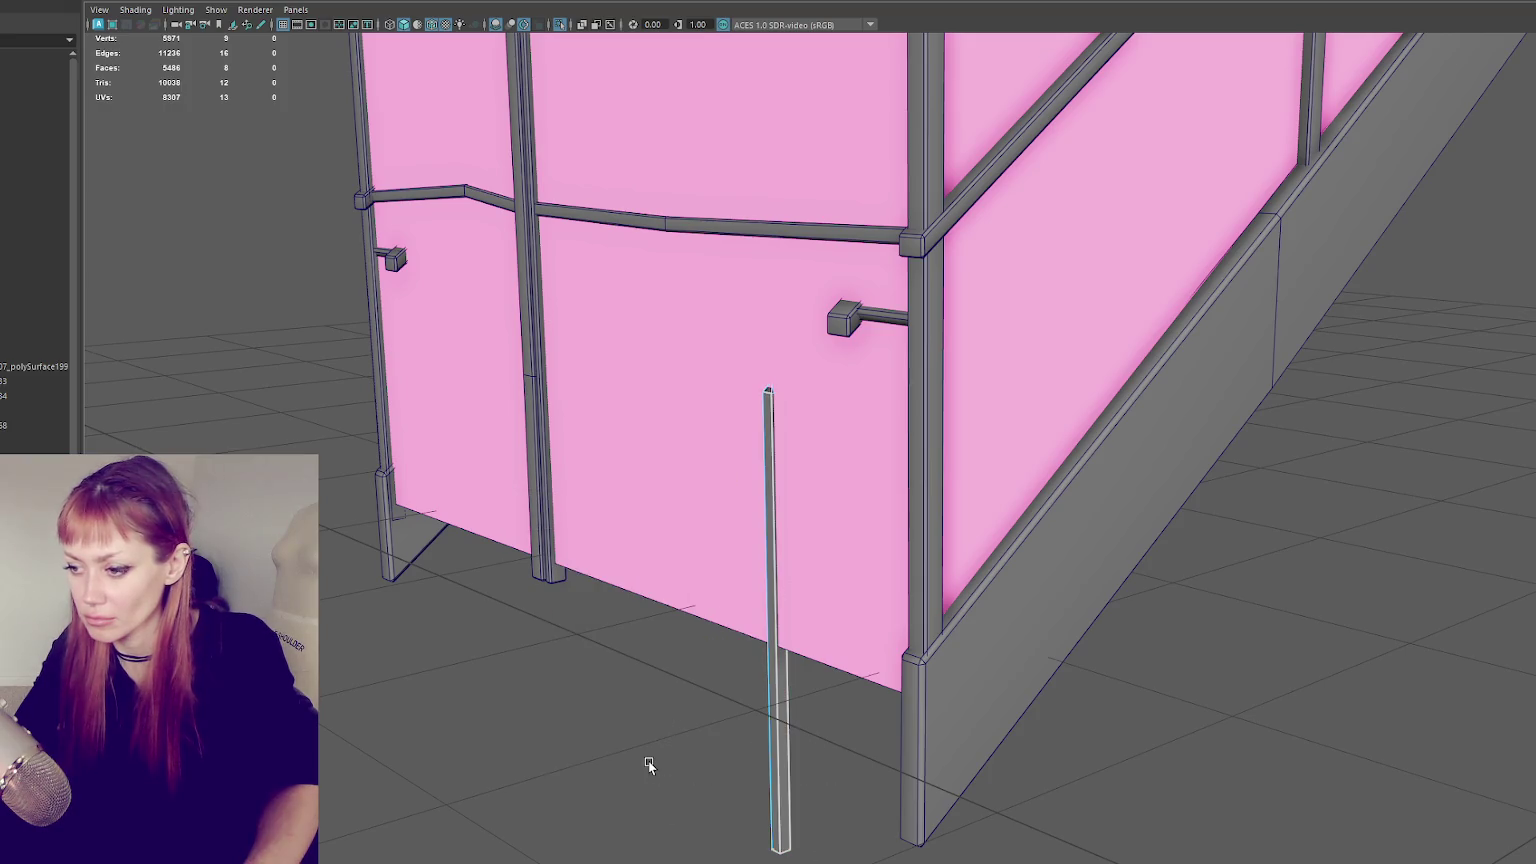
{"action": "key", "text": "4"}
{"action": "key", "text": "5"}
{"action": "right_click_drag", "start_coordinate": [566, 490], "coordinate": [634, 477]}
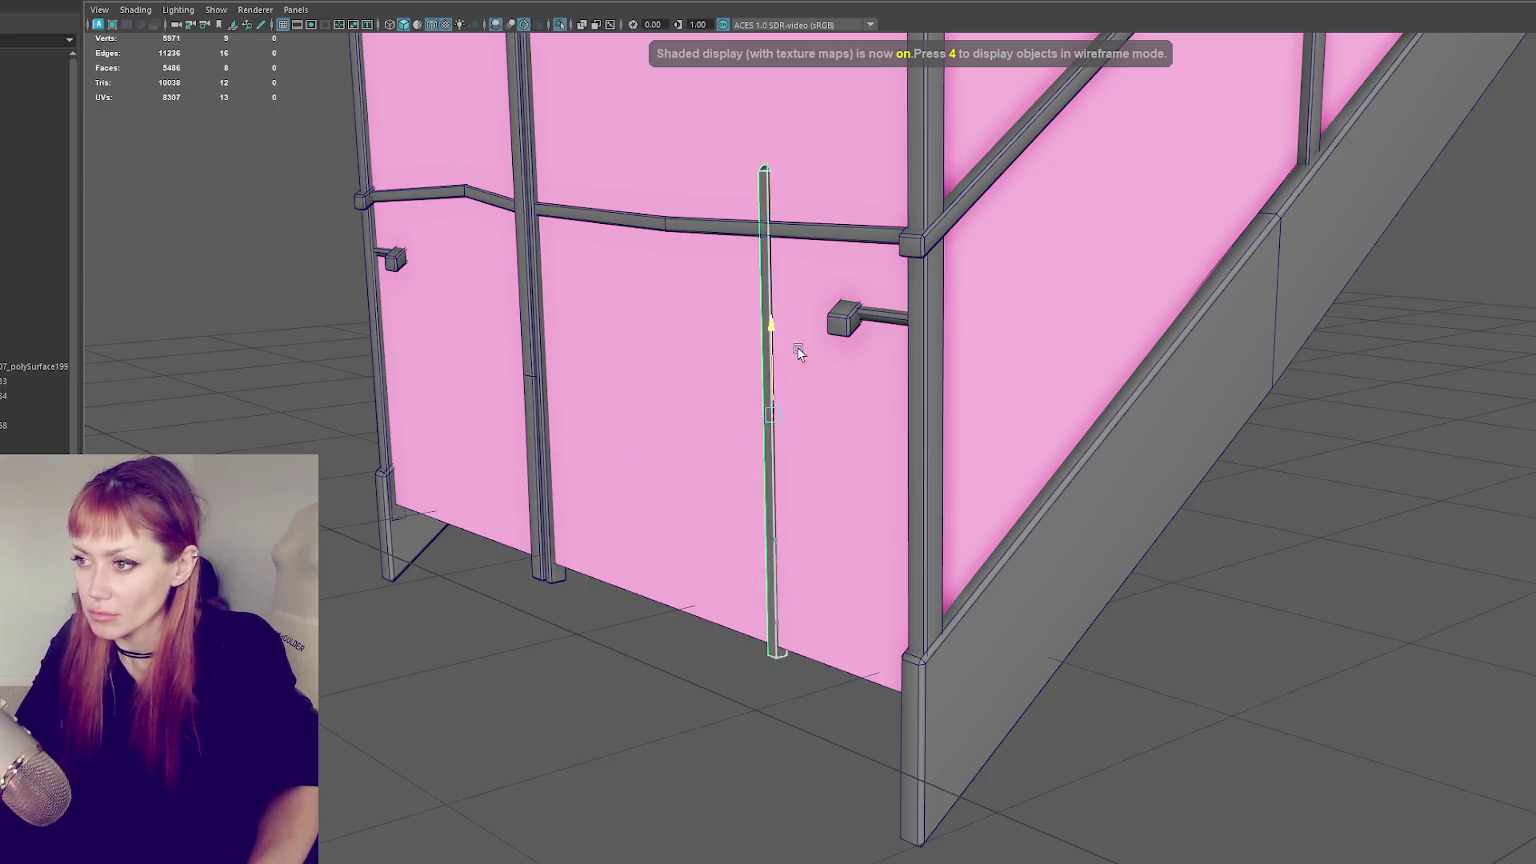
- Raise the pole up along the railing wall to its final height
{"action": "left_click_drag", "start_coordinate": [779, 585], "coordinate": [764, 166], "text": "alt"}
{"action": "left_click", "coordinate": [760, 157]}
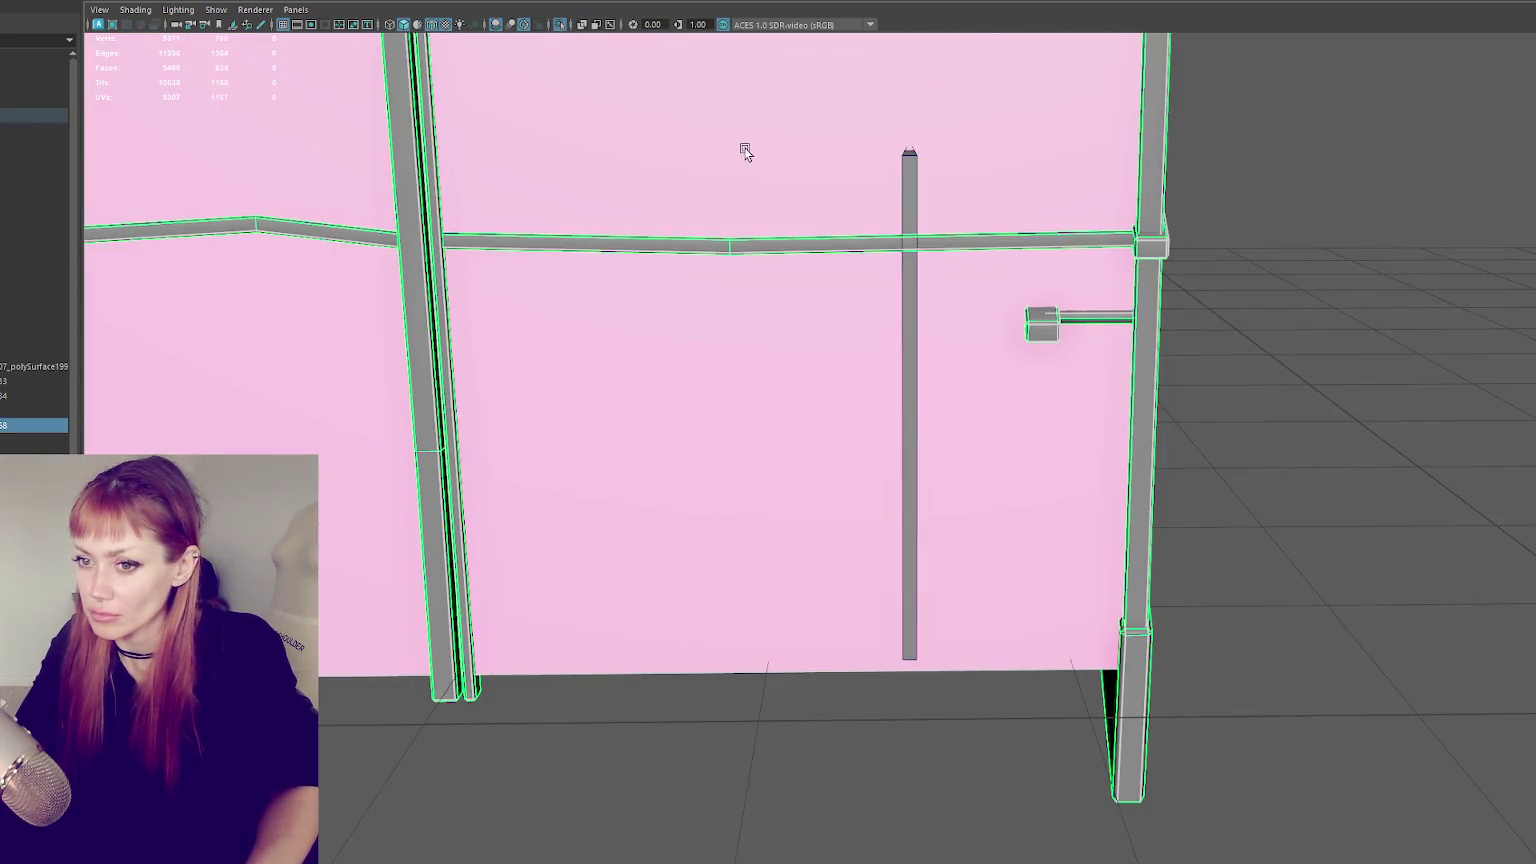
{"action": "scroll", "coordinate": [744, 146], "scroll_direction": "down", "scroll_amount": 5}
{"action": "left_click_drag", "start_coordinate": [686, 387], "coordinate": [746, 434], "text": "alt"}
{"action": "left_click", "coordinate": [819, 478]}
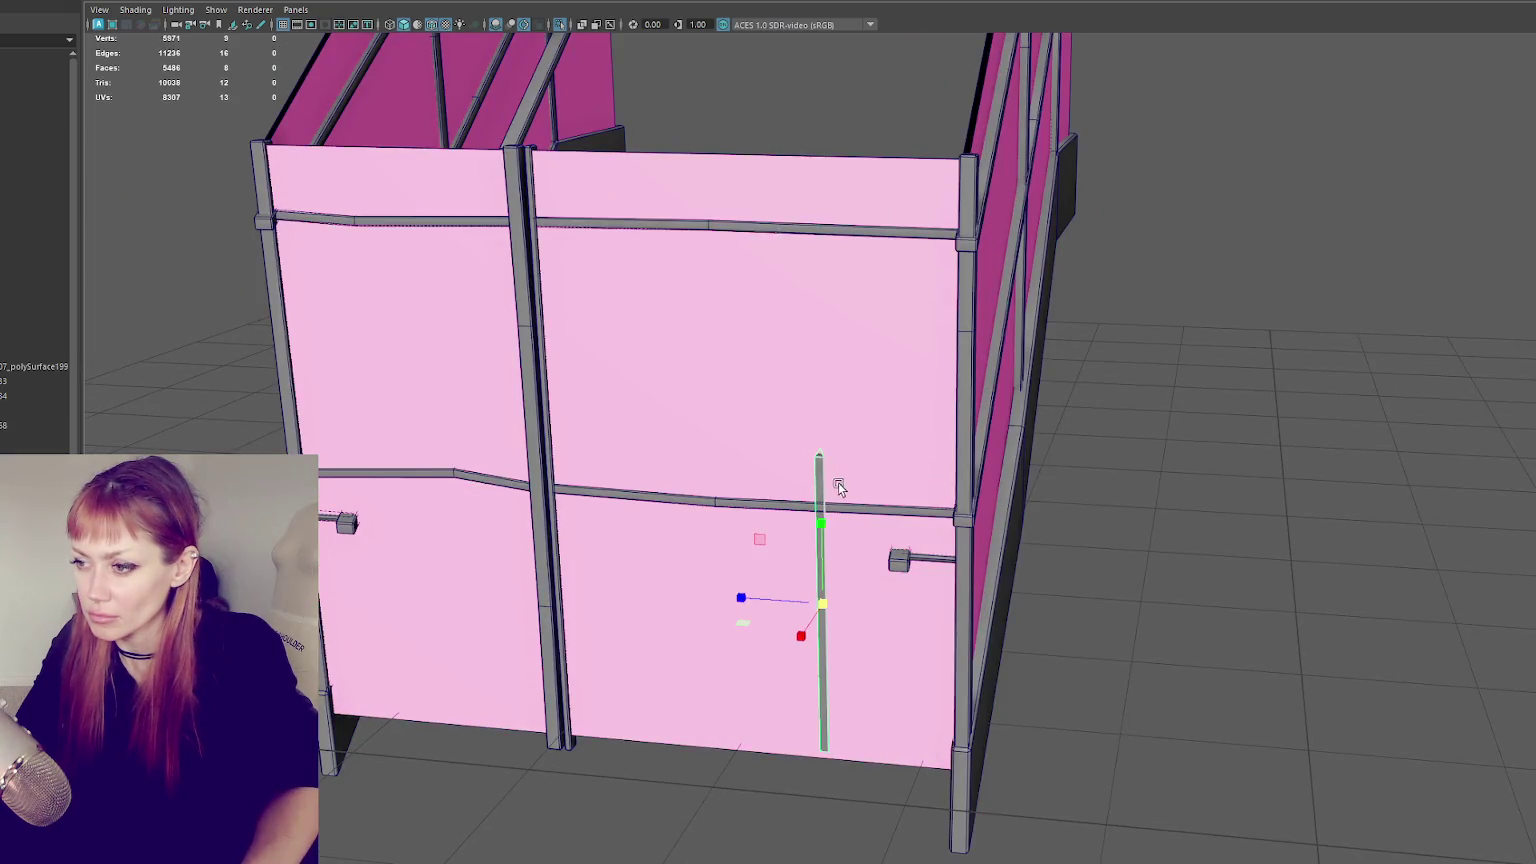
{"action": "mouse_move", "coordinate": [824, 521]}
{"action": "left_mouse_down"}
{"action": "mouse_move", "coordinate": [869, 242]}
{"action": "mouse_move", "coordinate": [896, 227]}
{"action": "left_mouse_up"}
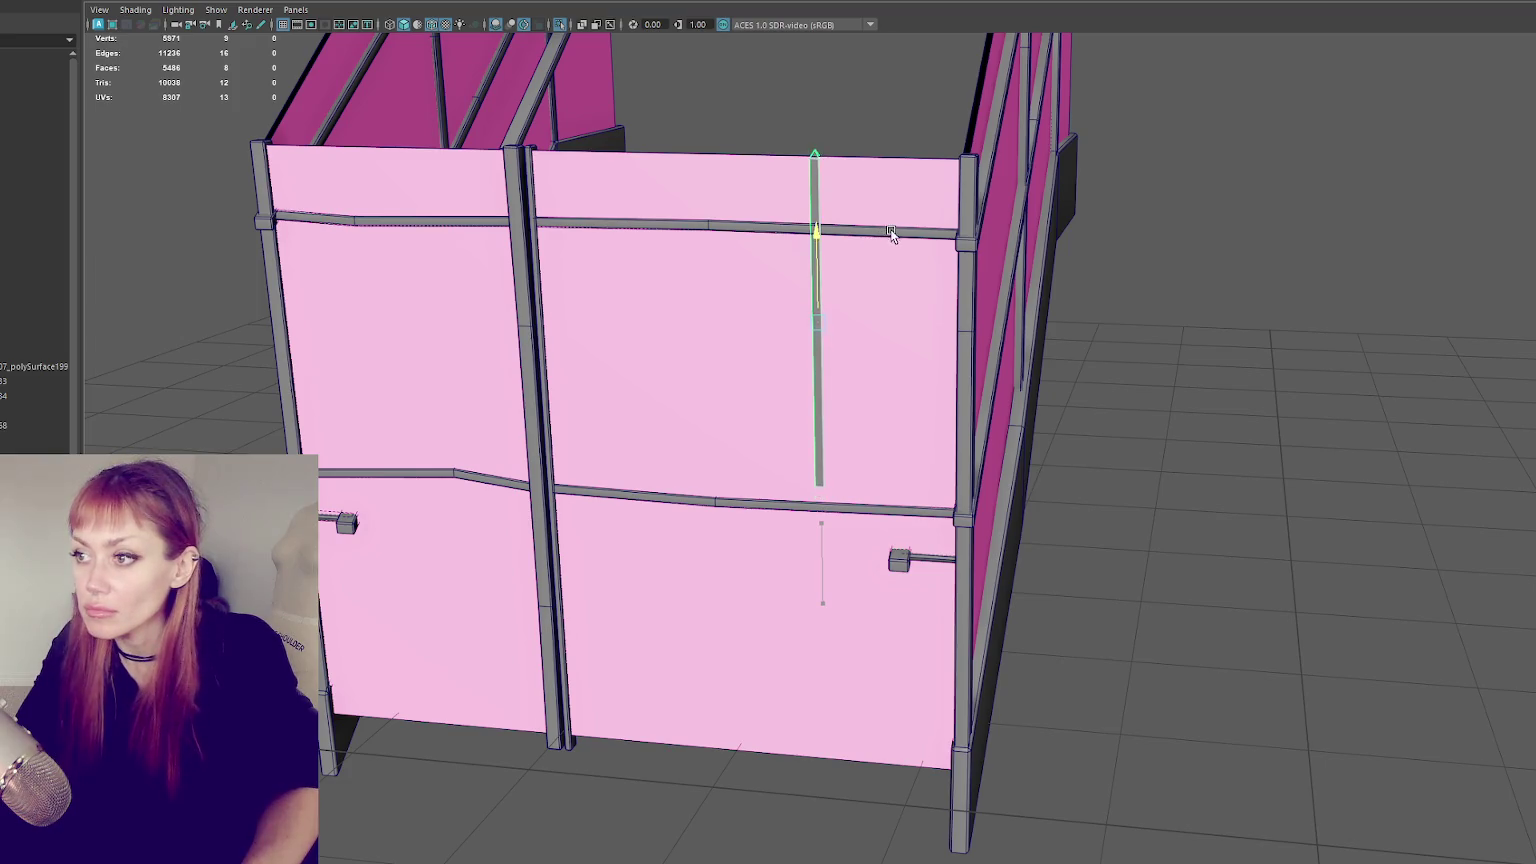
{"action": "left_click_drag", "start_coordinate": [805, 328], "coordinate": [817, 255]}
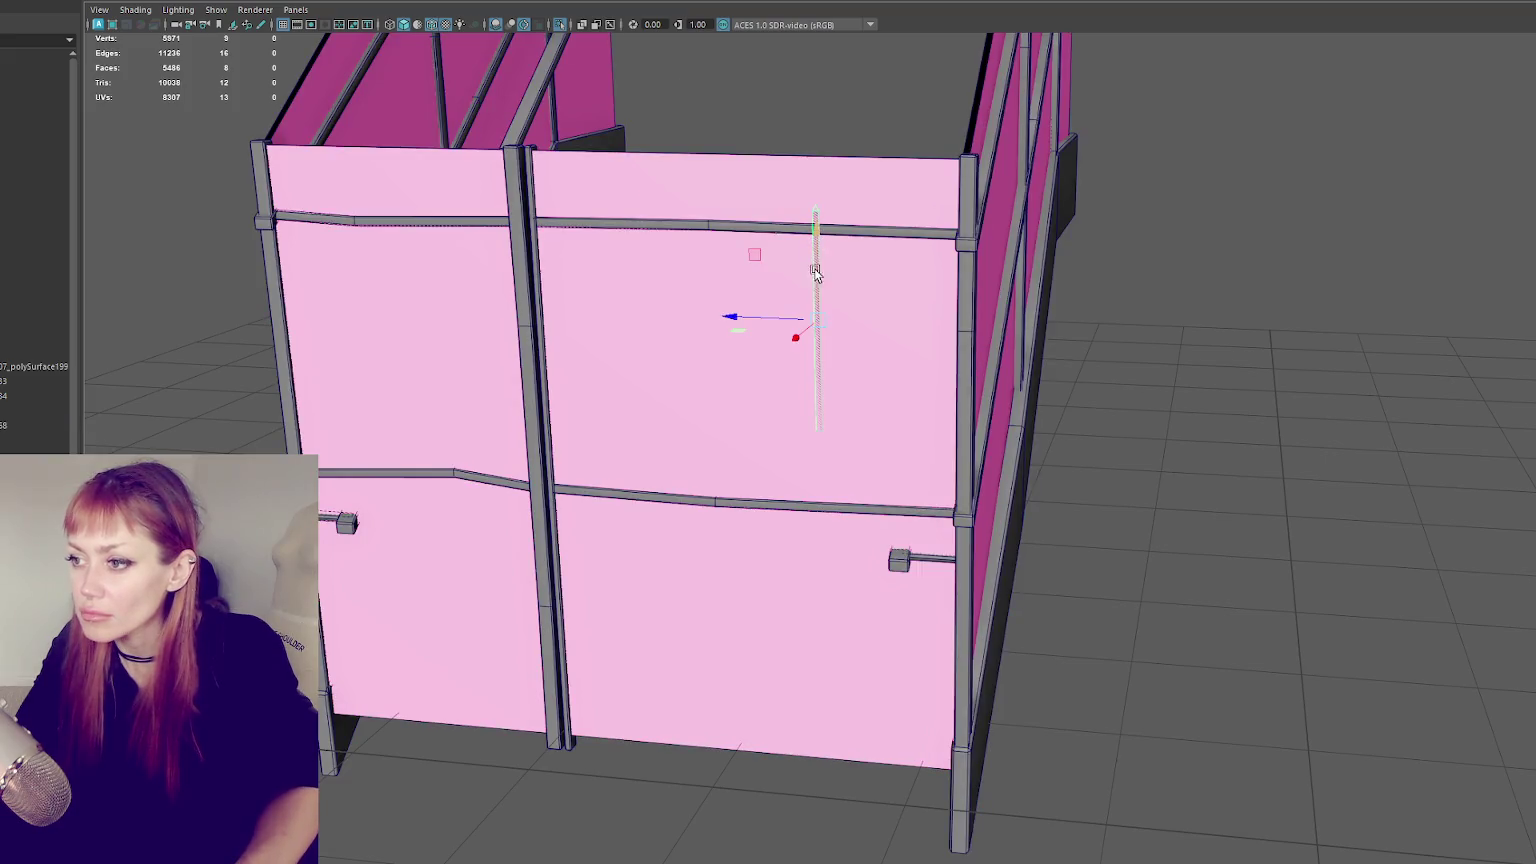
{"action": "left_click_drag", "start_coordinate": [821, 262], "coordinate": [839, 180]}
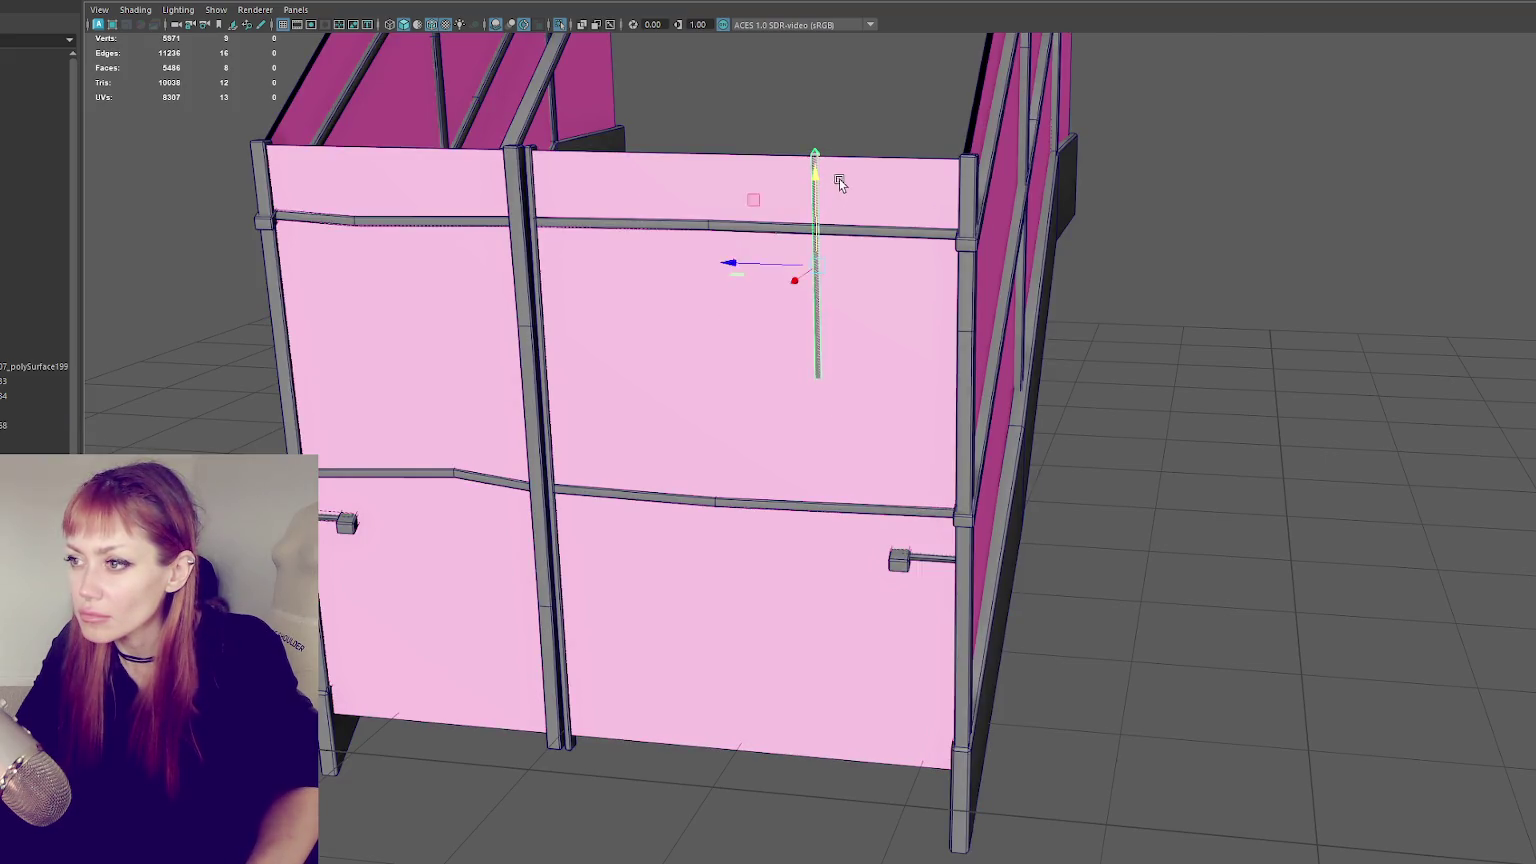
{"action": "key", "text": "f"}
{"action": "key", "text": "q"}
- Check the railing's right, left and inner purple wall panels, then clear the selection
{"action": "mouse_move", "coordinate": [888, 503]}
{"action": "left_mouse_down", "text": "alt"}
{"action": "mouse_move", "coordinate": [957, 484]}
{"action": "mouse_move", "coordinate": [859, 510]}
{"action": "left_mouse_up", "text": "alt"}
{"action": "right_click_drag", "start_coordinate": [842, 497], "coordinate": [695, 240], "text": "alt"}
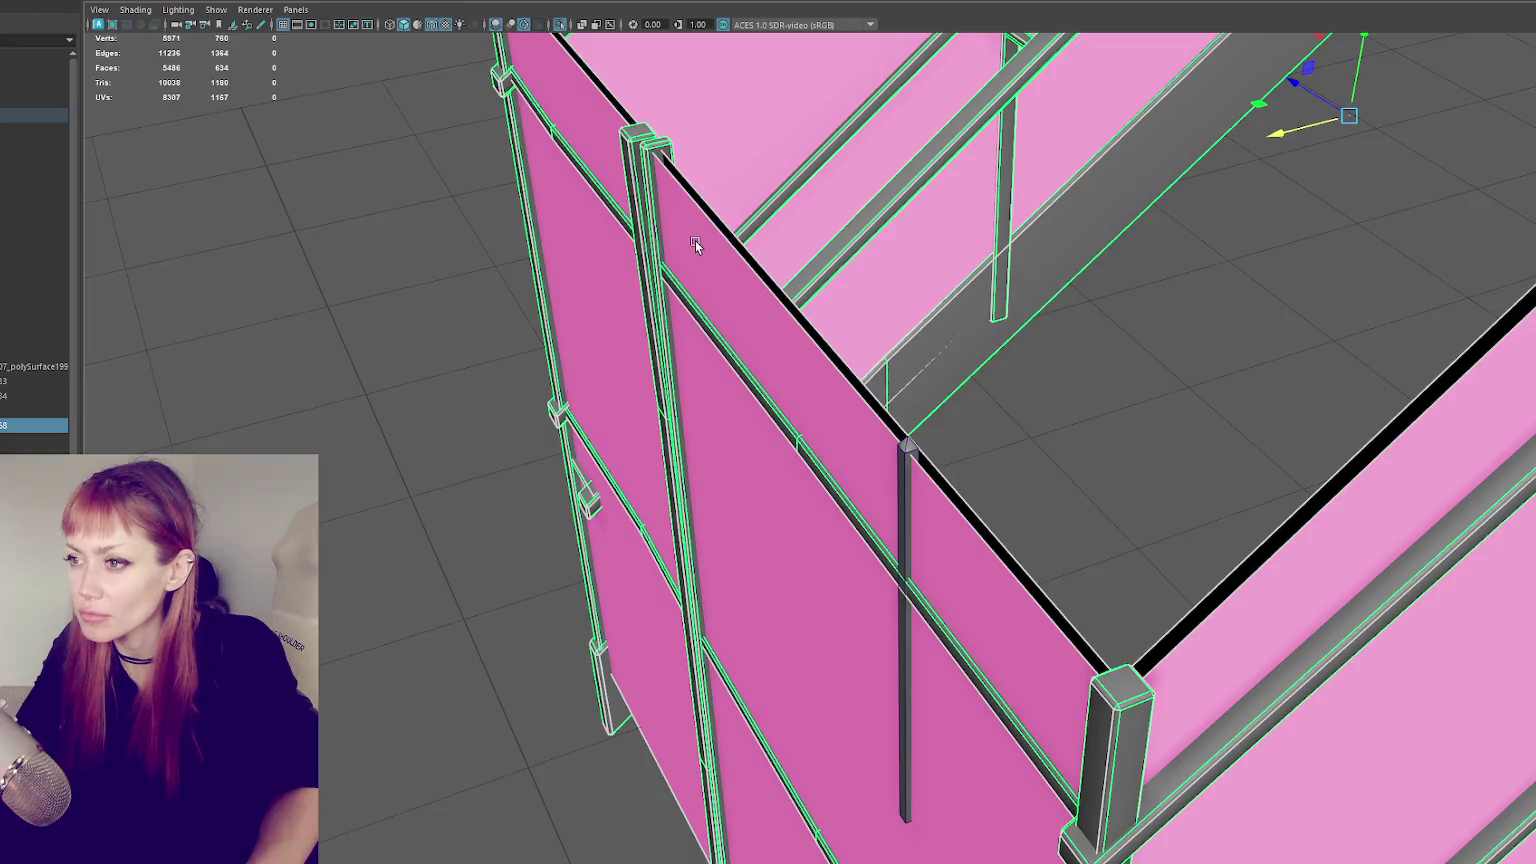
{"action": "left_click", "coordinate": [755, 345]}
{"action": "left_click", "coordinate": [587, 141], "text": "shift"}
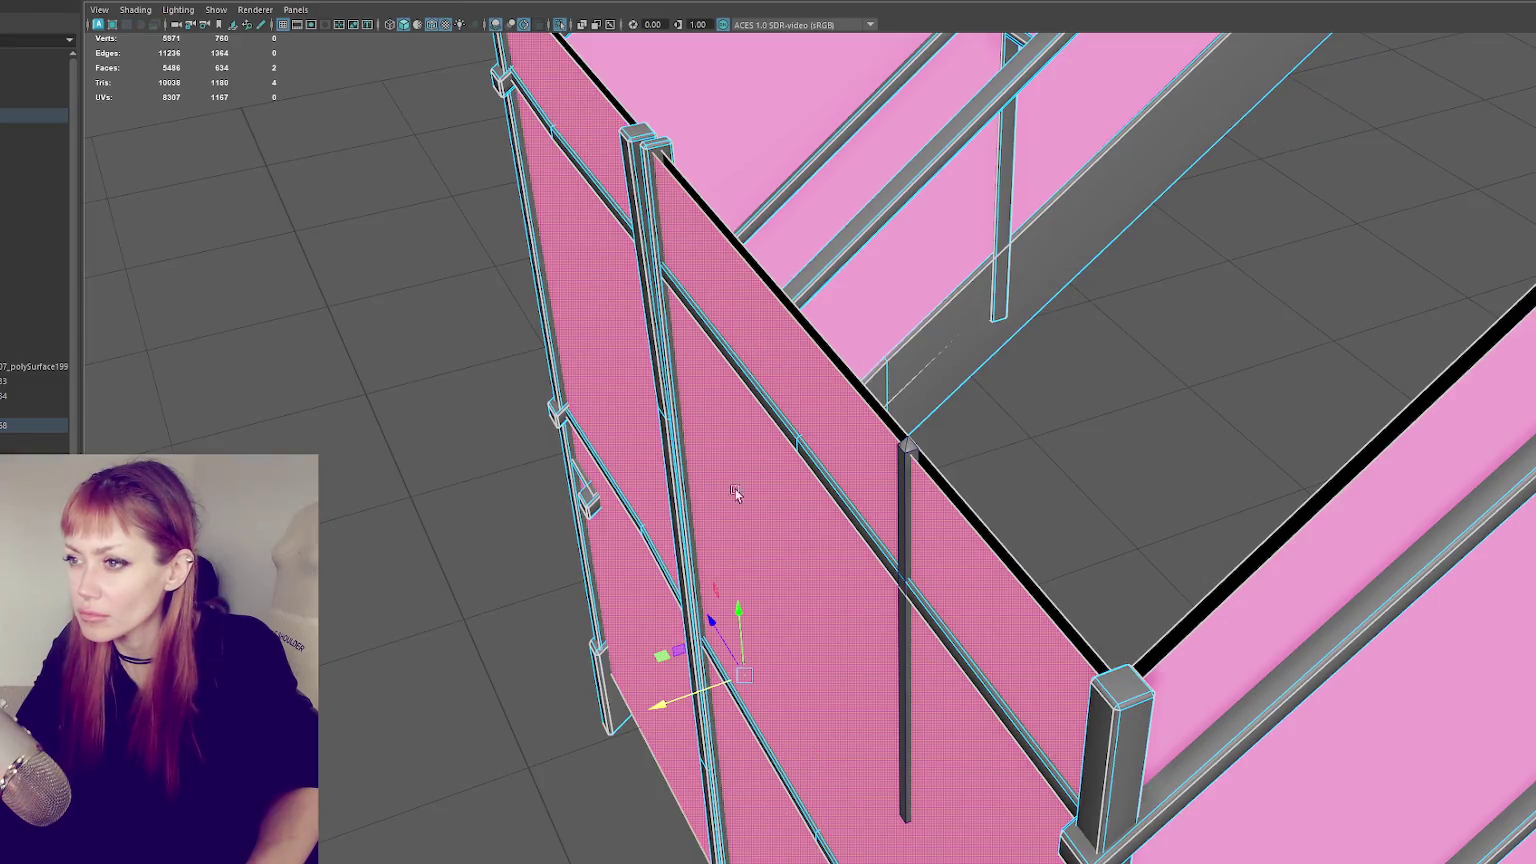
{"action": "left_click", "coordinate": [674, 707]}
{"action": "mouse_move", "coordinate": [669, 703]}
{"action": "left_mouse_down", "text": "alt"}
{"action": "mouse_move", "coordinate": [751, 646]}
{"action": "mouse_move", "coordinate": [928, 370]}
{"action": "left_mouse_up", "text": "alt"}
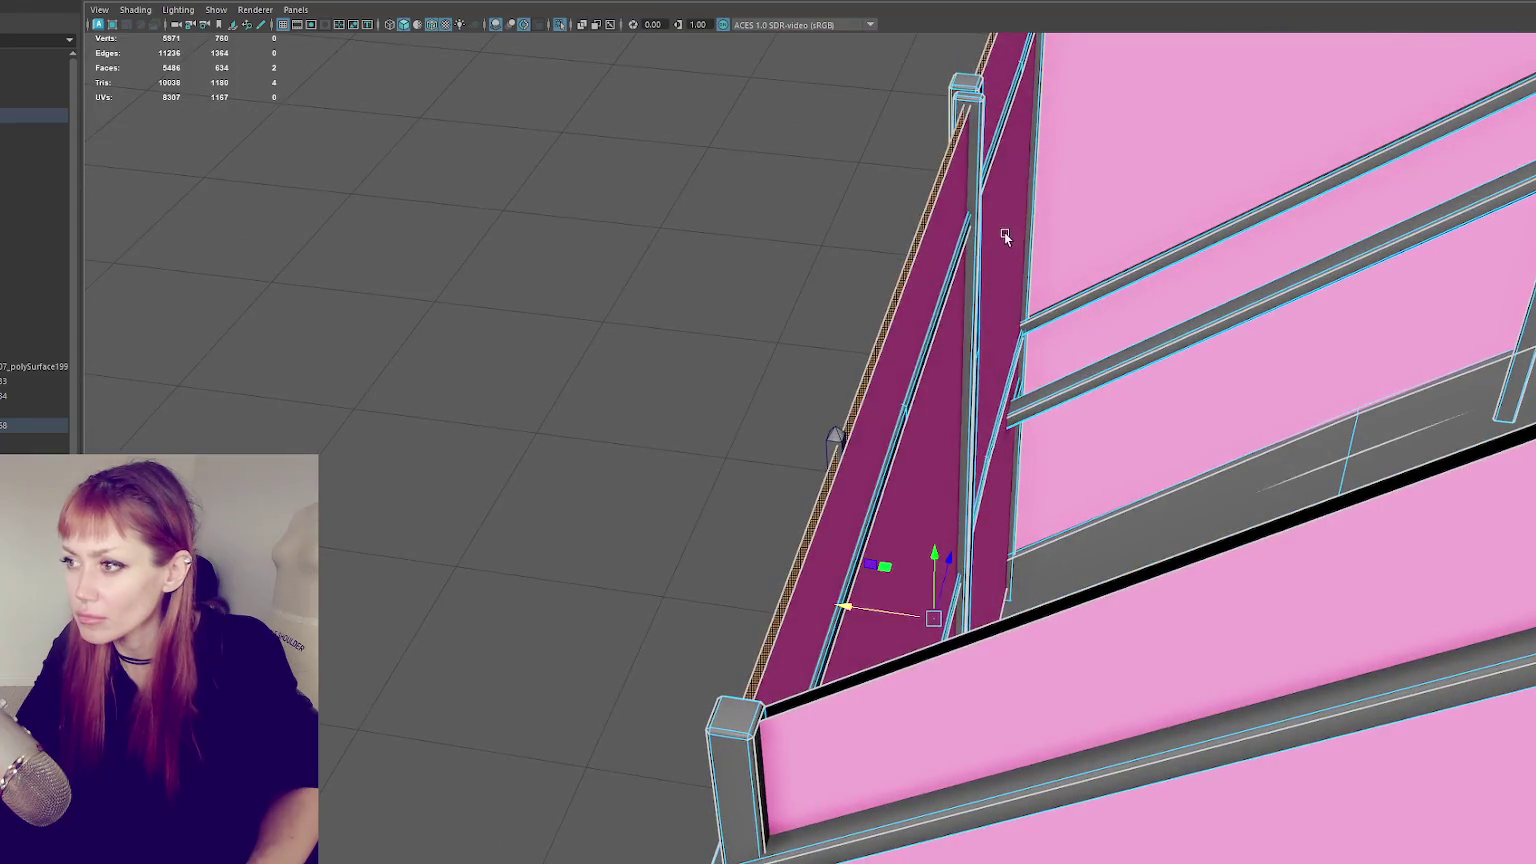
{"action": "left_click", "coordinate": [914, 467], "text": "shift"}
{"action": "left_click", "coordinate": [869, 615]}
{"action": "mouse_move", "coordinate": [866, 610]}
{"action": "left_mouse_down", "text": "alt"}
{"action": "mouse_move", "coordinate": [830, 418]}
{"action": "mouse_move", "coordinate": [940, 348]}
{"action": "mouse_move", "coordinate": [925, 445]}
{"action": "left_mouse_up", "text": "alt"}
- Slide the vertical post left along the railing panel
{"action": "left_click", "coordinate": [925, 450]}
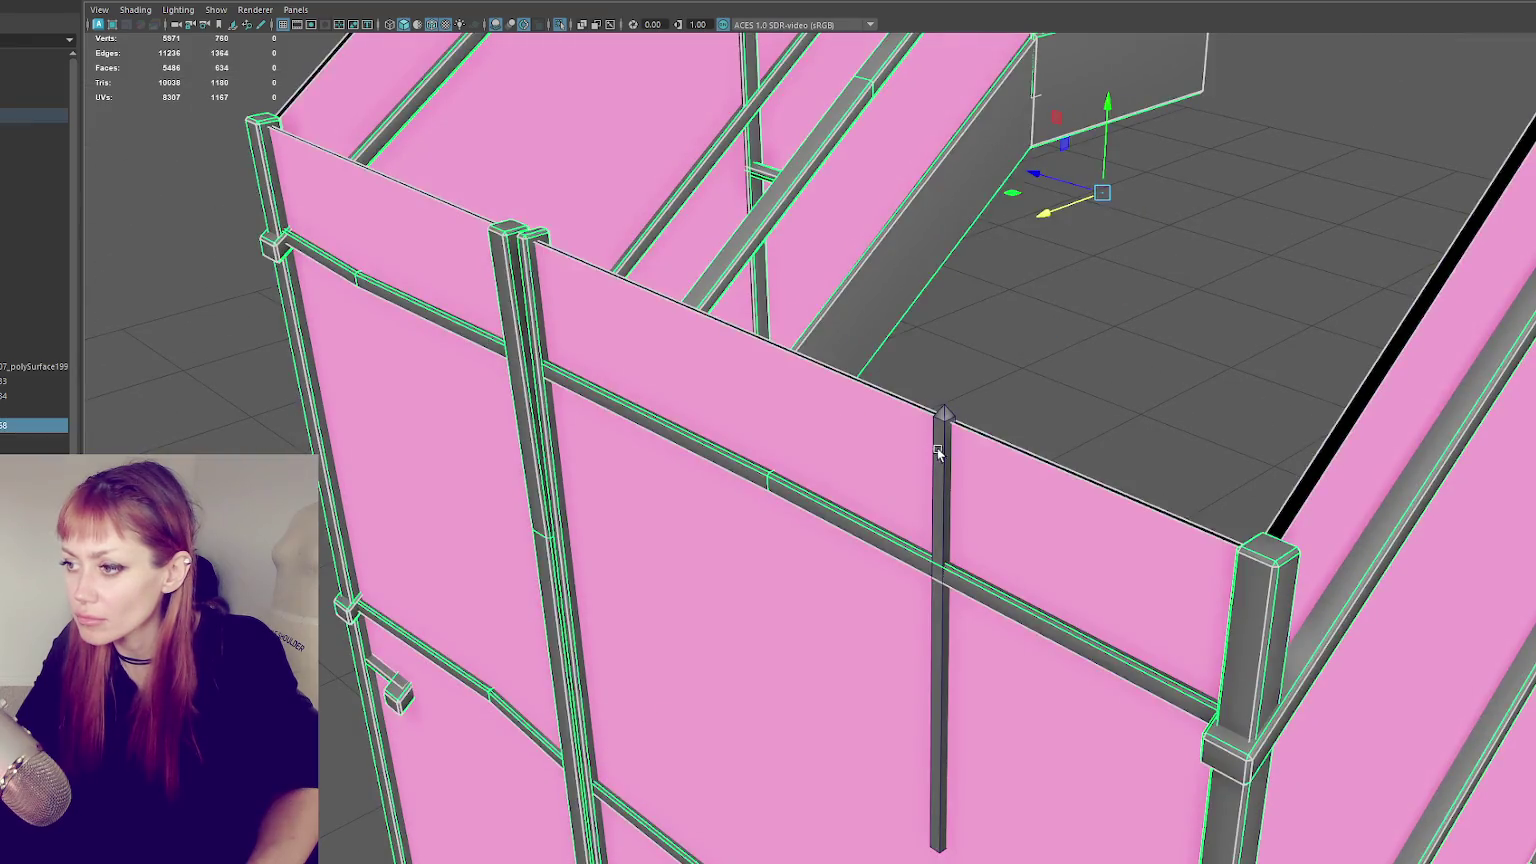
{"action": "left_click", "coordinate": [937, 448]}
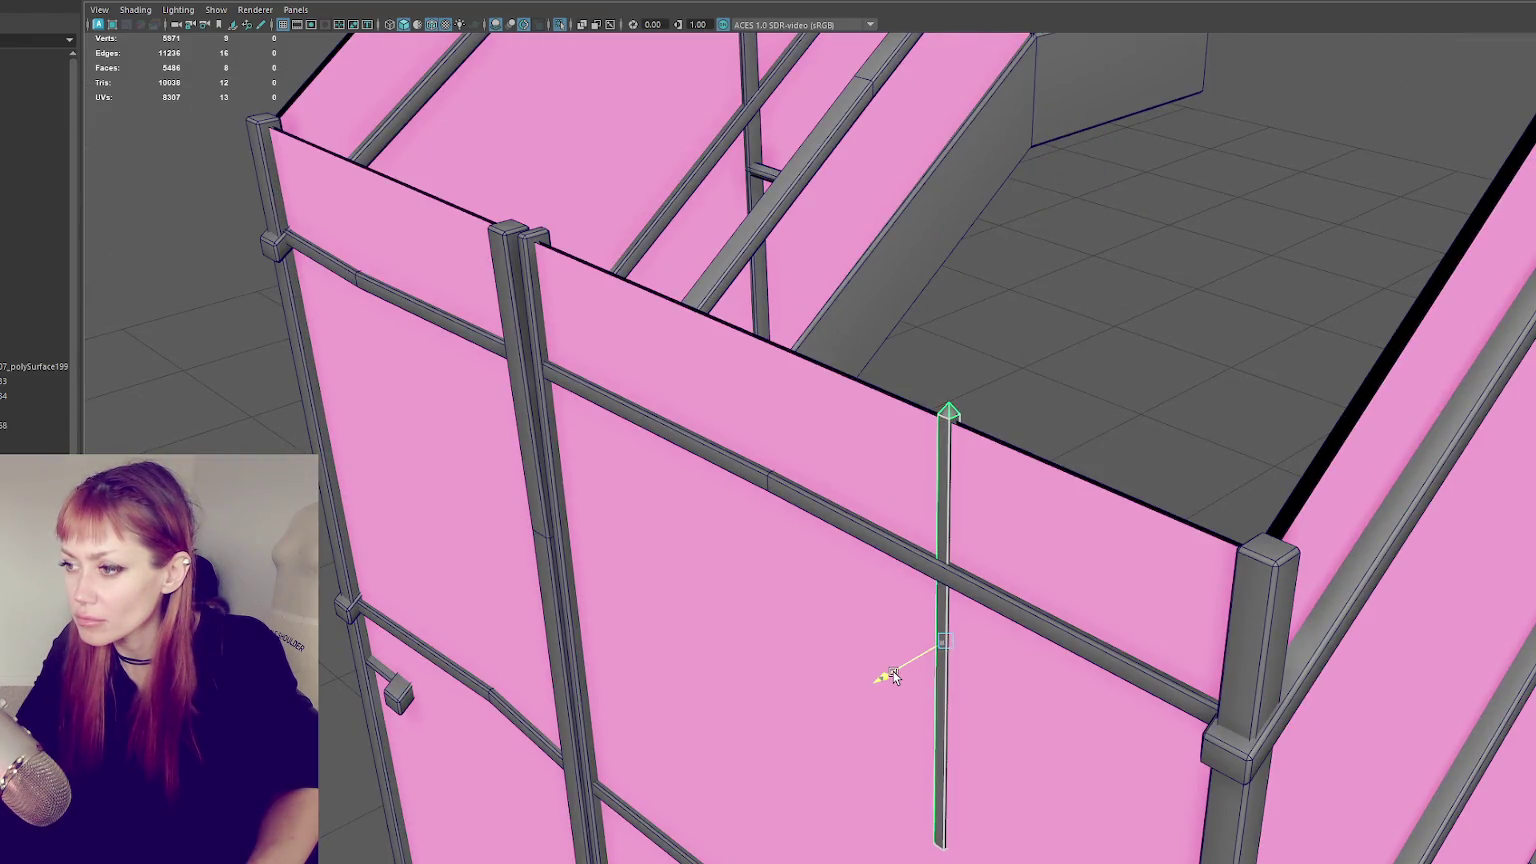
{"action": "mouse_move", "coordinate": [893, 671]}
{"action": "left_mouse_down", "text": "alt"}
{"action": "mouse_move", "coordinate": [739, 650]}
{"action": "mouse_move", "coordinate": [975, 617]}
{"action": "mouse_move", "coordinate": [1018, 393]}
{"action": "mouse_move", "coordinate": [1064, 393]}
{"action": "left_mouse_up", "text": "alt"}
{"action": "left_click_drag", "start_coordinate": [873, 560], "coordinate": [70, 559]}
{"action": "scroll", "coordinate": [651, 295], "scroll_direction": "down", "scroll_amount": 3}
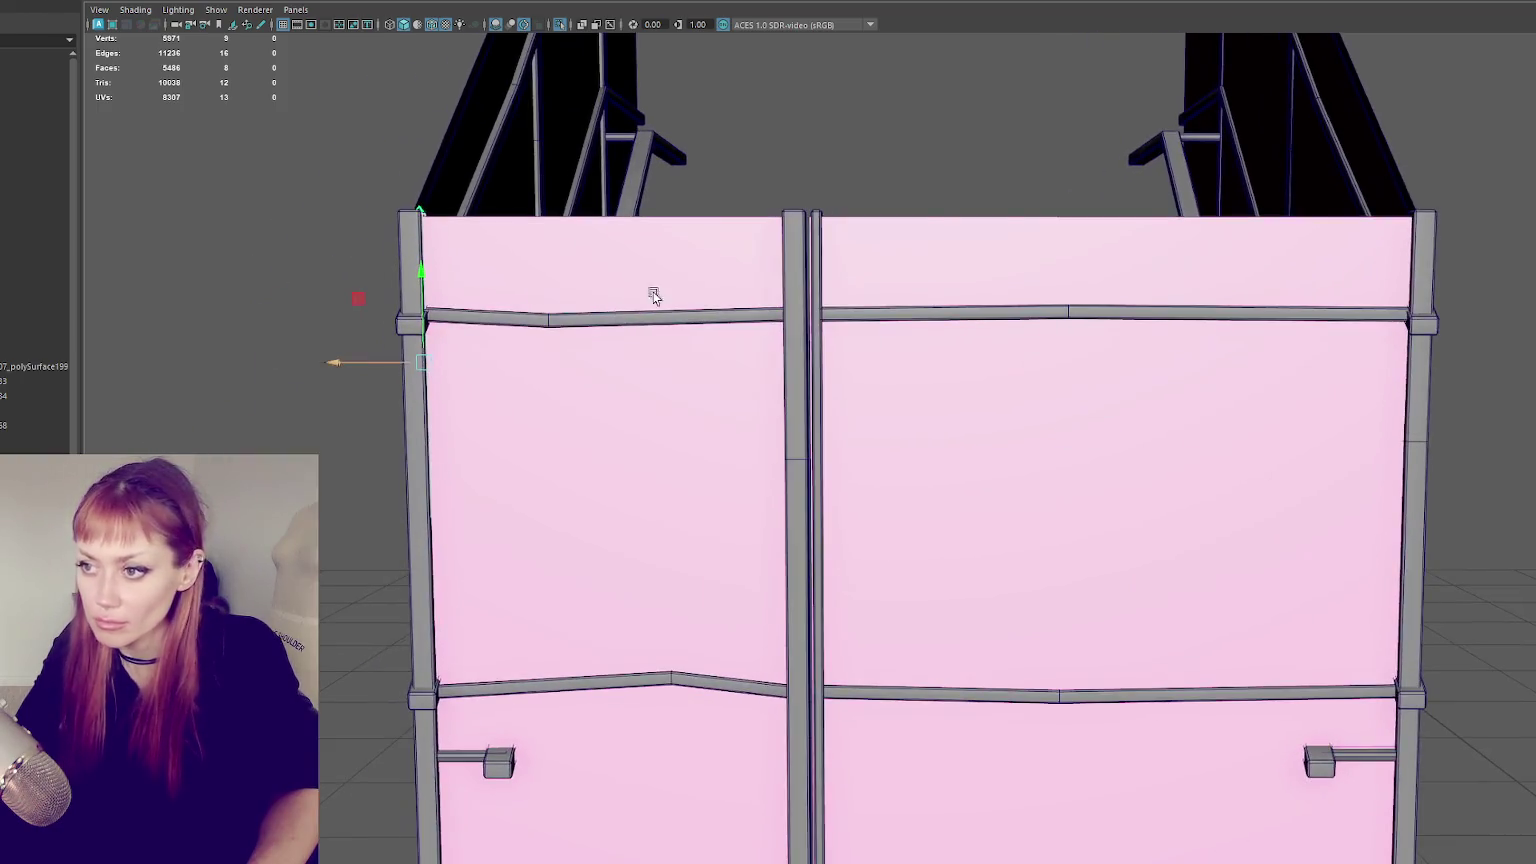
- Move the picket post's pivot down to its base from a higher shaded view
{"action": "right_click", "coordinate": [806, 161]}
{"action": "key", "text": "4"}
{"action": "scroll", "coordinate": [538, 435], "scroll_direction": "down", "scroll_amount": 2}
{"action": "scroll", "coordinate": [447, 559], "scroll_direction": "down", "scroll_amount": 2}
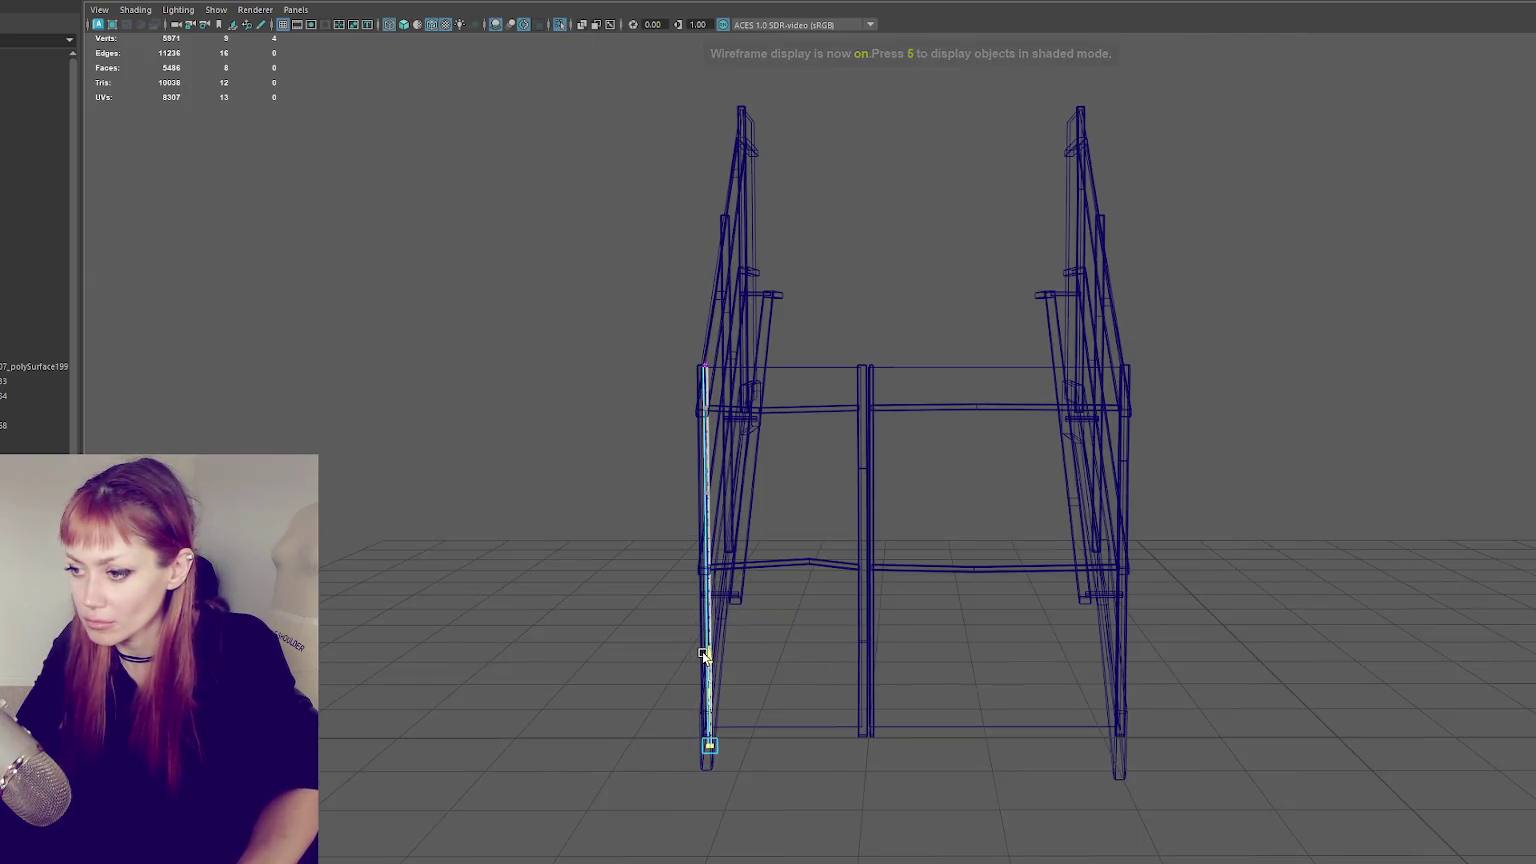
{"action": "key", "text": "5"}
{"action": "left_click_drag", "start_coordinate": [694, 664], "coordinate": [694, 574], "text": "alt"}
{"action": "right_click", "coordinate": [628, 250]}
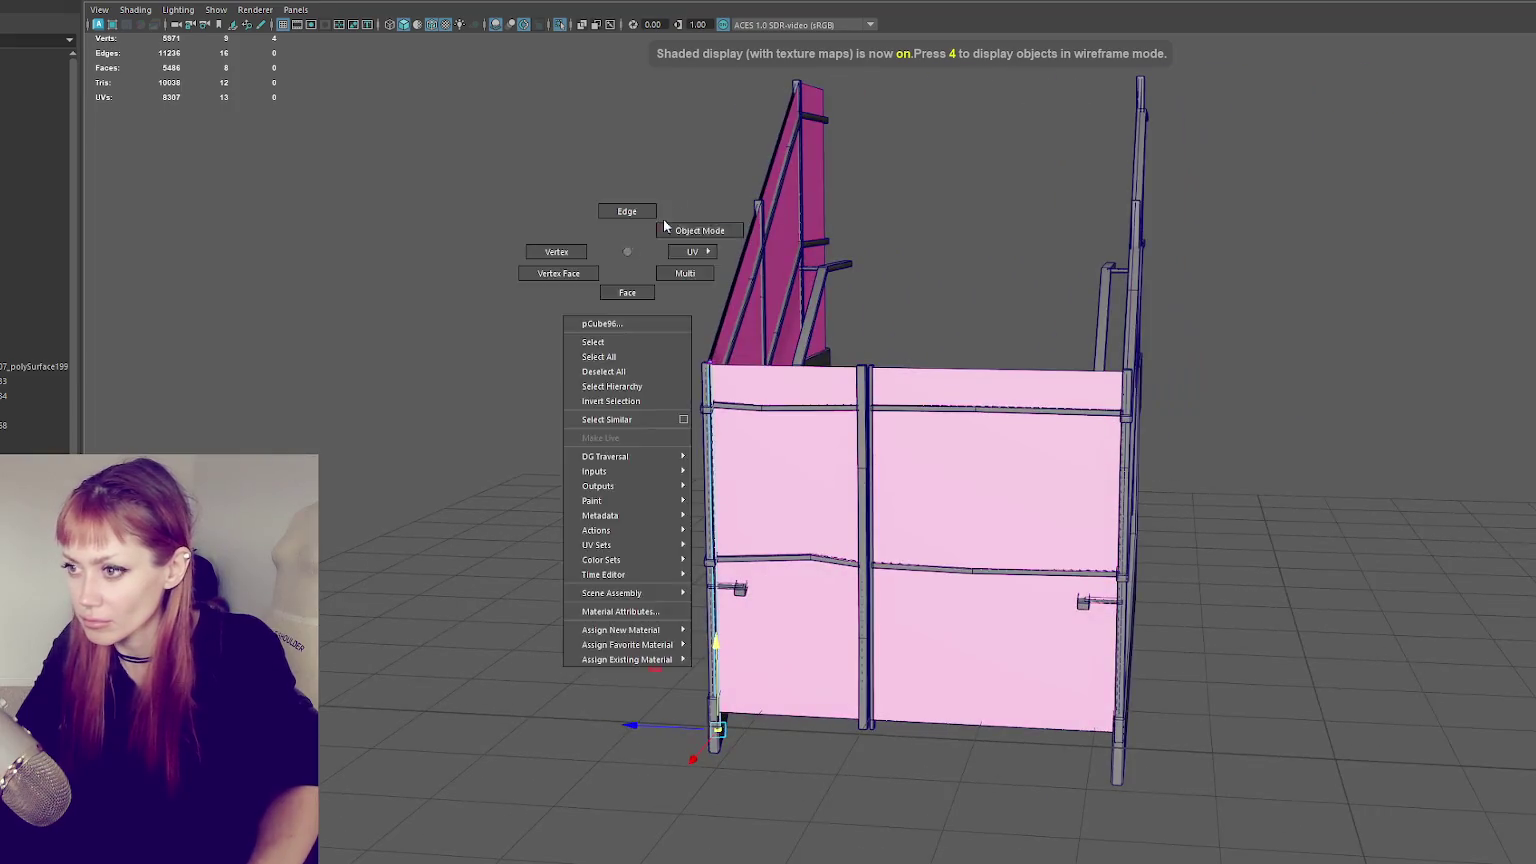
{"action": "scroll", "coordinate": [608, 233], "scroll_direction": "up", "scroll_amount": 3}
{"action": "left_click_drag", "start_coordinate": [568, 388], "coordinate": [578, 598]}
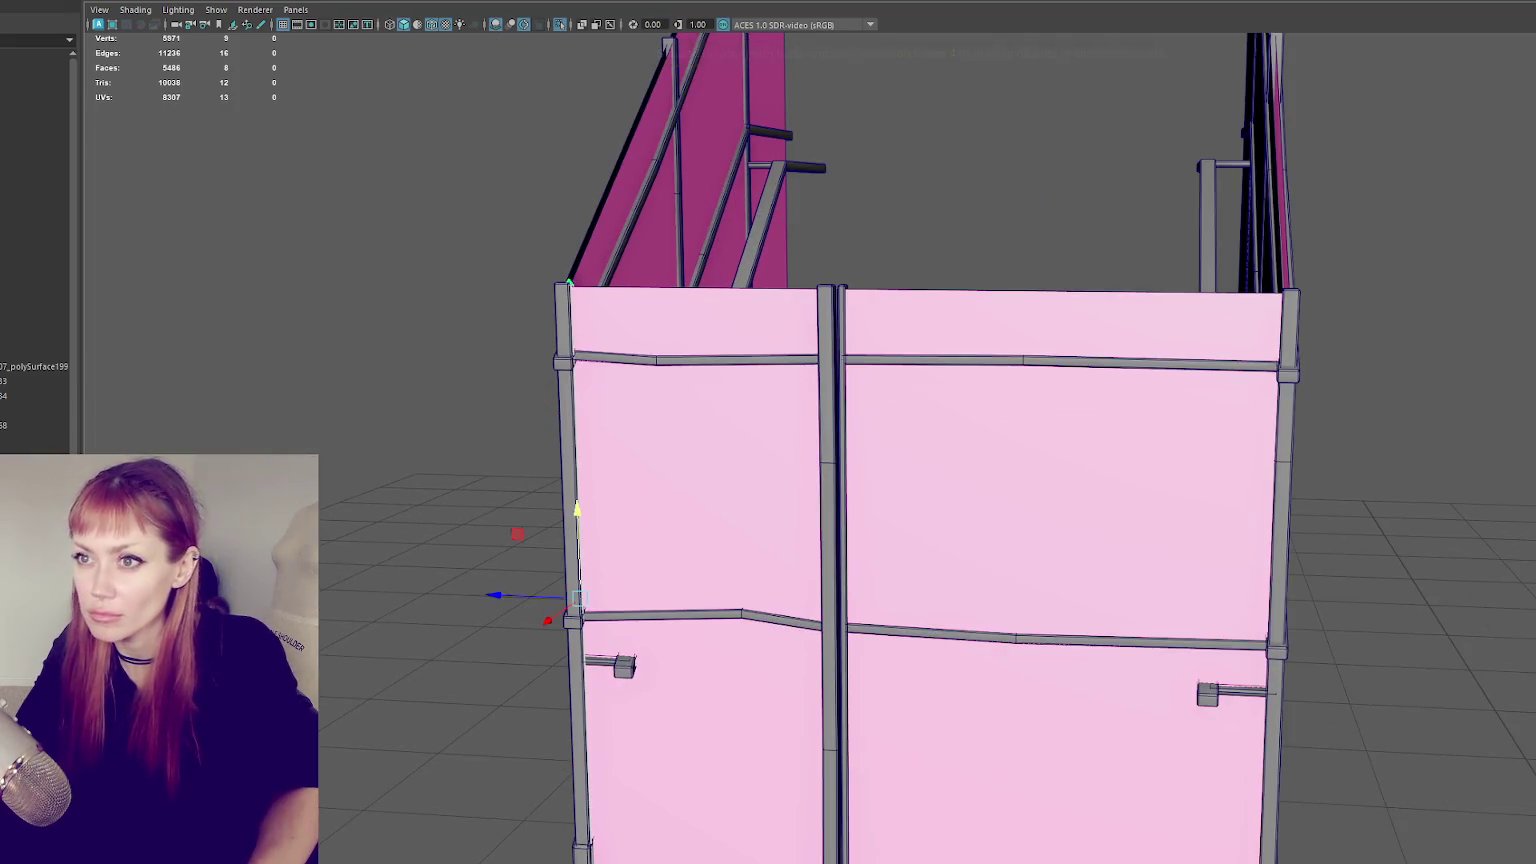
- Try five instanced copies of the post with zero offset in Duplicate Special, then undo them
{"action": "left_click", "coordinate": [5, 2]}
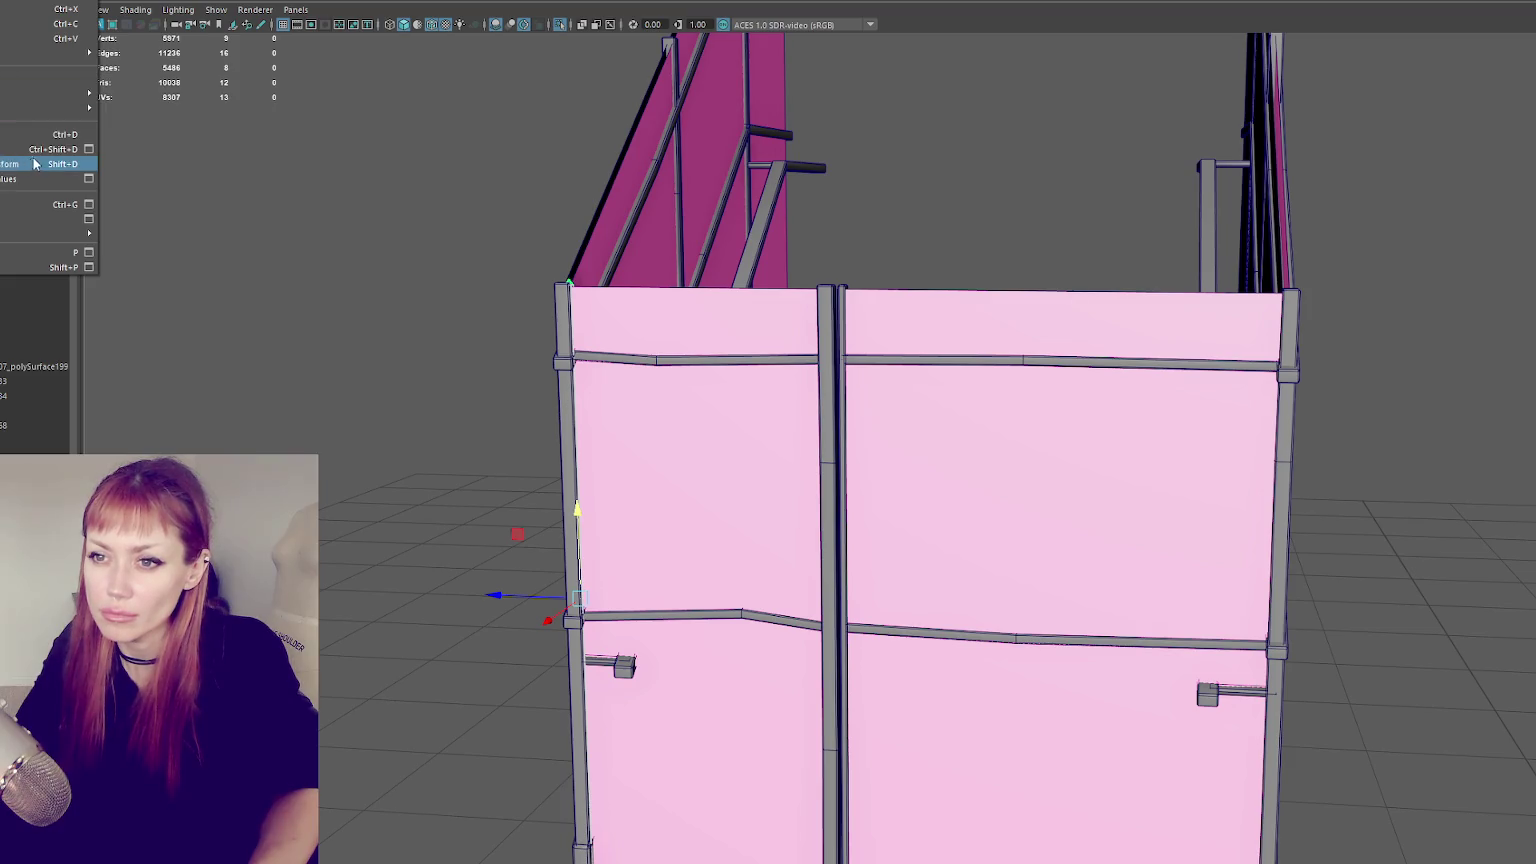
{"action": "left_click", "coordinate": [89, 149]}
{"action": "mouse_move", "coordinate": [743, 356]}
{"action": "left_mouse_down"}
{"action": "mouse_move", "coordinate": [1495, 216]}
{"action": "mouse_move", "coordinate": [1535, 193]}
{"action": "left_mouse_up"}
{"action": "key", "text": "Tab"}
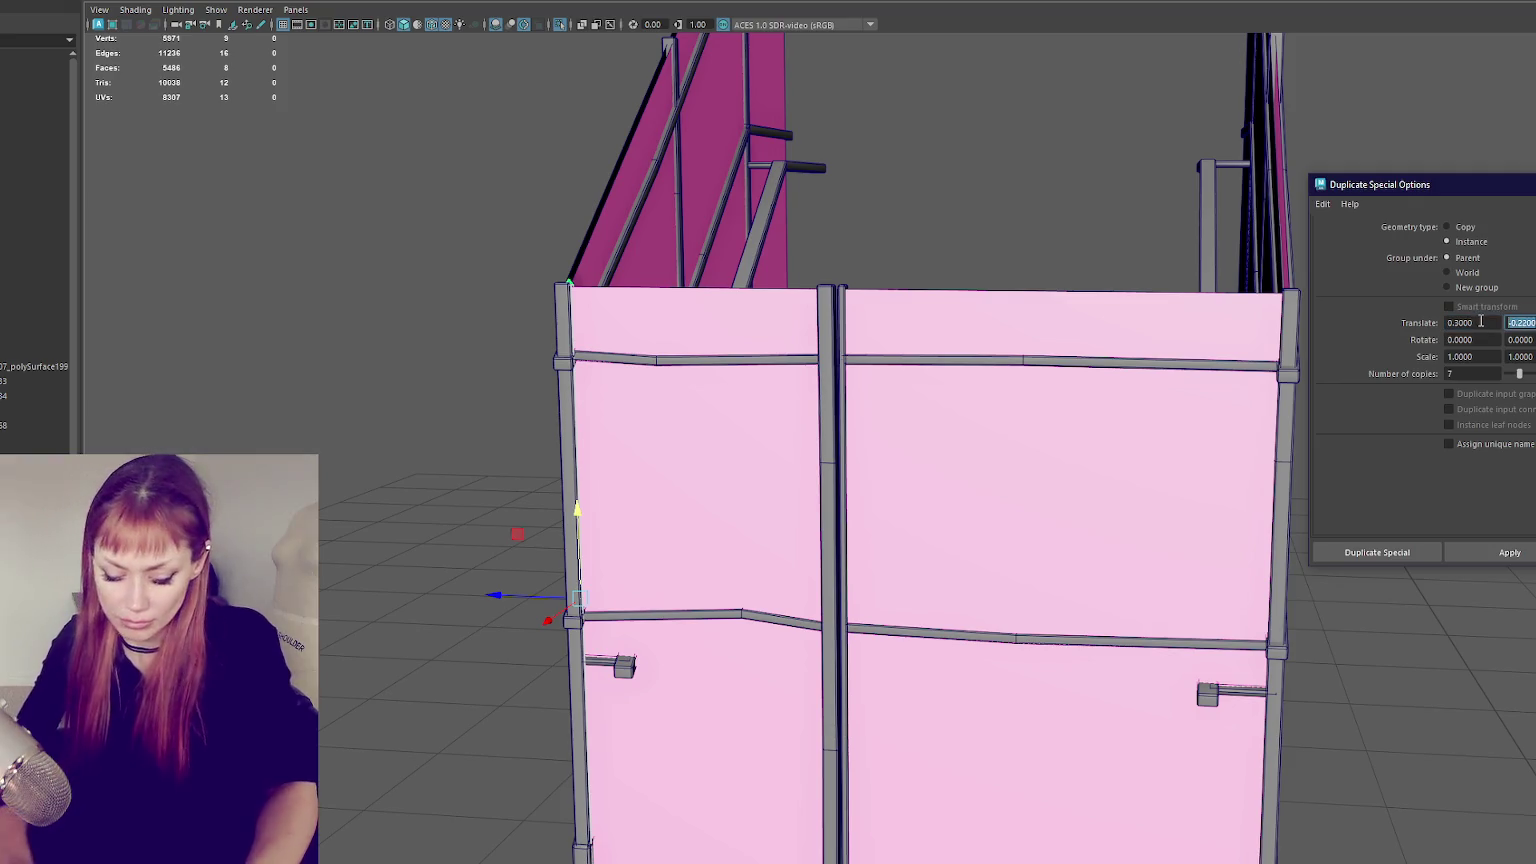
{"action": "type", "text": "00"}
{"action": "key", "text": "Return"}
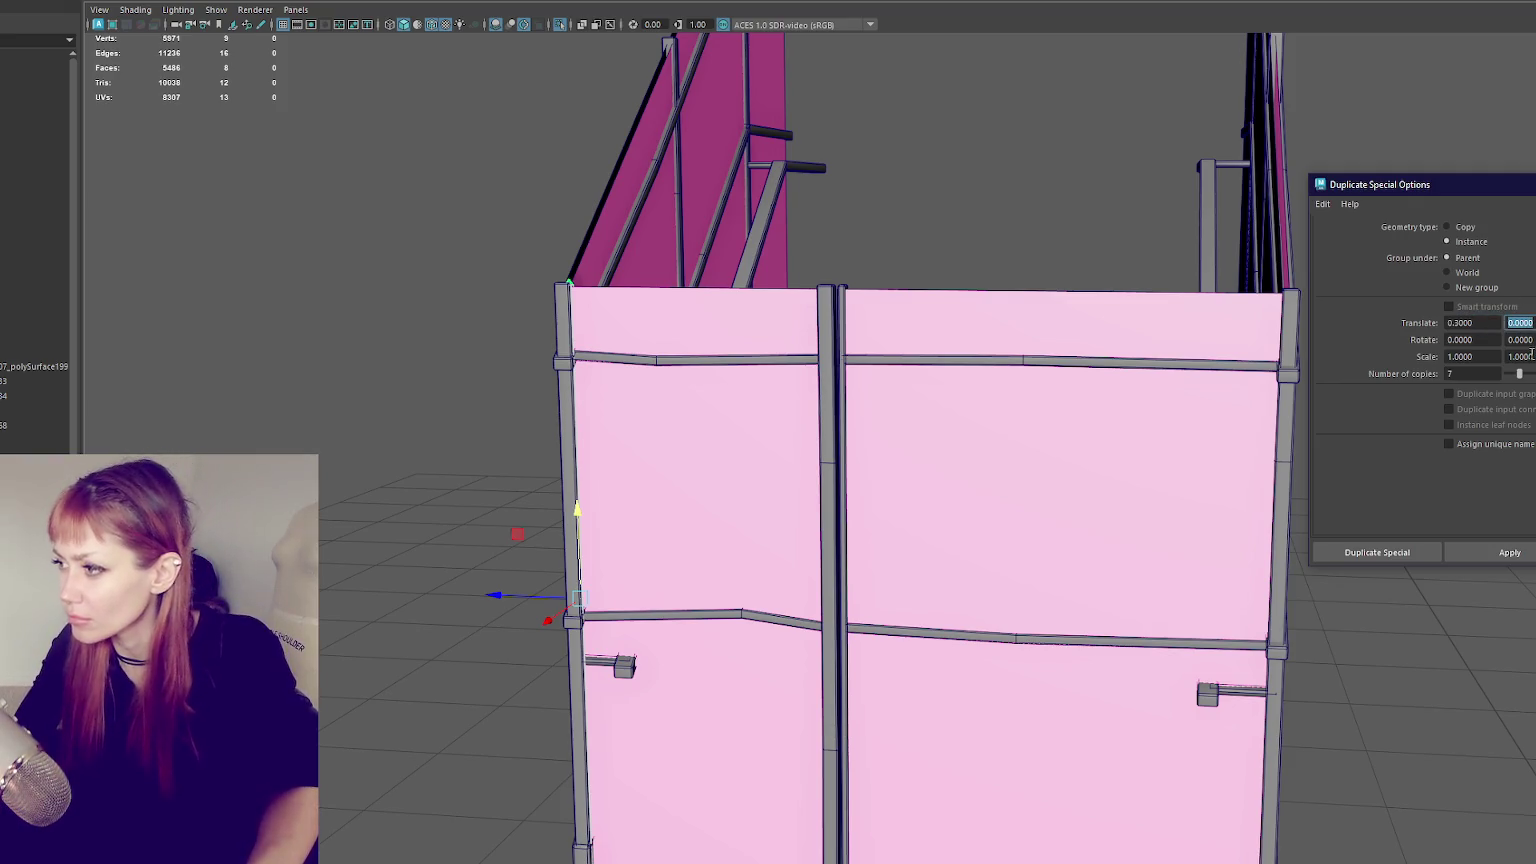
{"action": "double_click", "coordinate": [1471, 372]}
{"action": "type", "text": "5"}
{"action": "left_click", "coordinate": [1505, 552]}
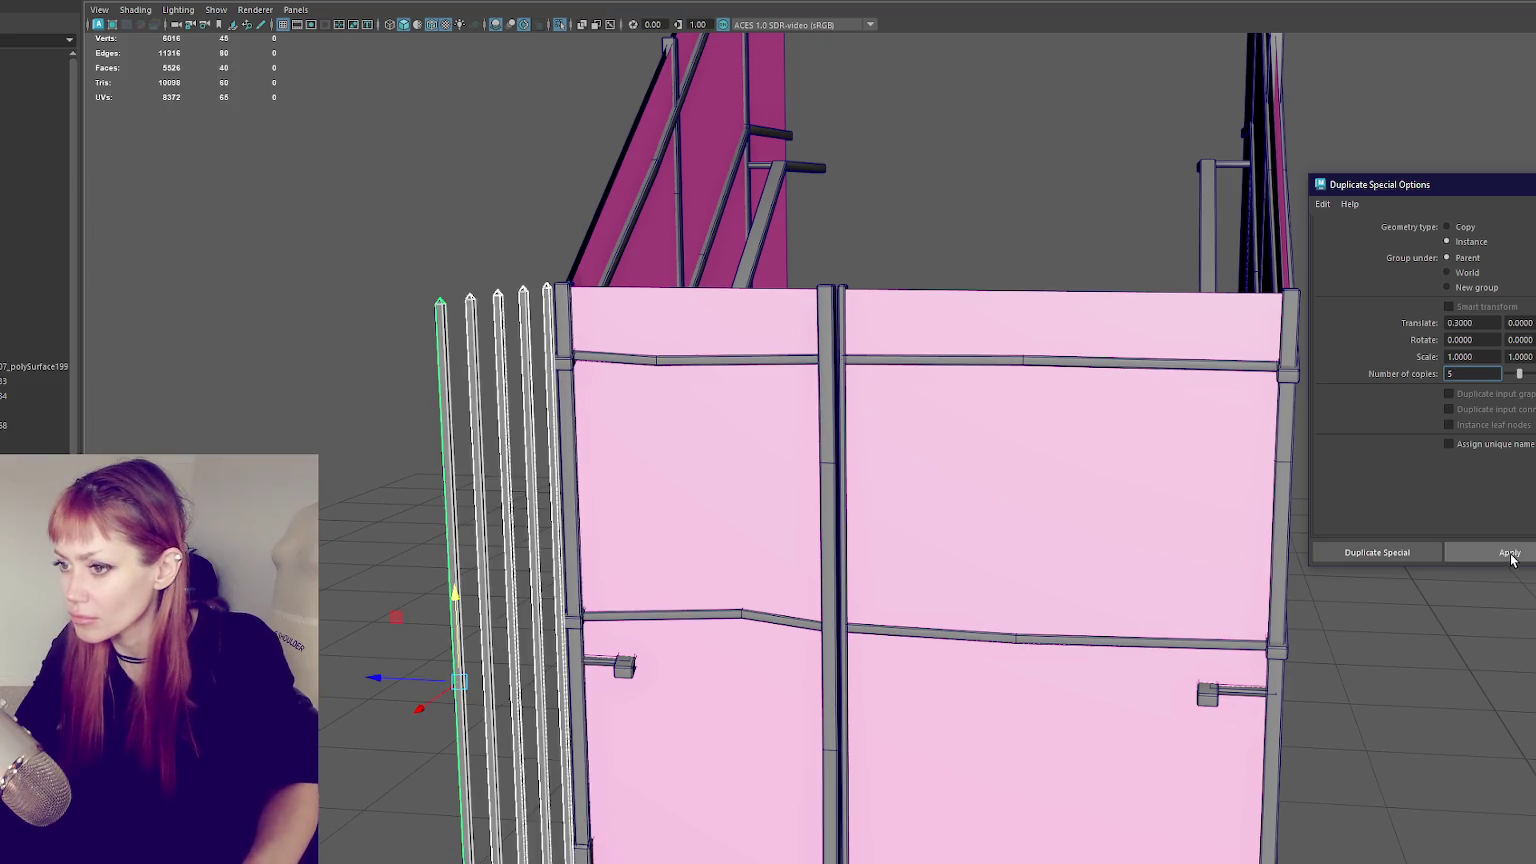
{"action": "key", "text": "ctrl+z"}
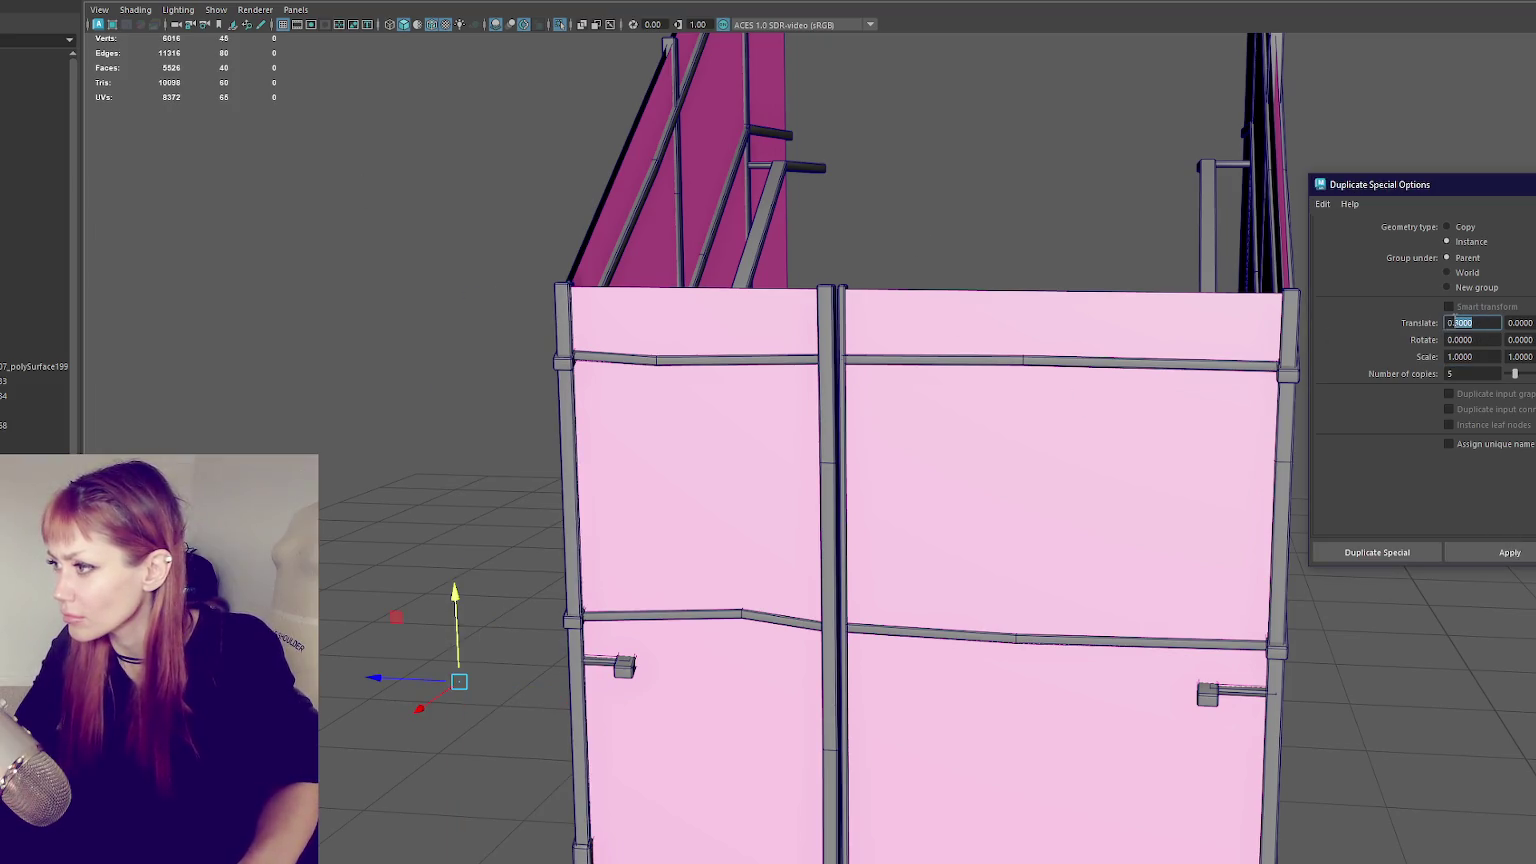
- Zero the first offset and create 20 instanced pickets, then add a second batch
{"action": "type", "text": "0"}
{"action": "key", "text": "Return"}
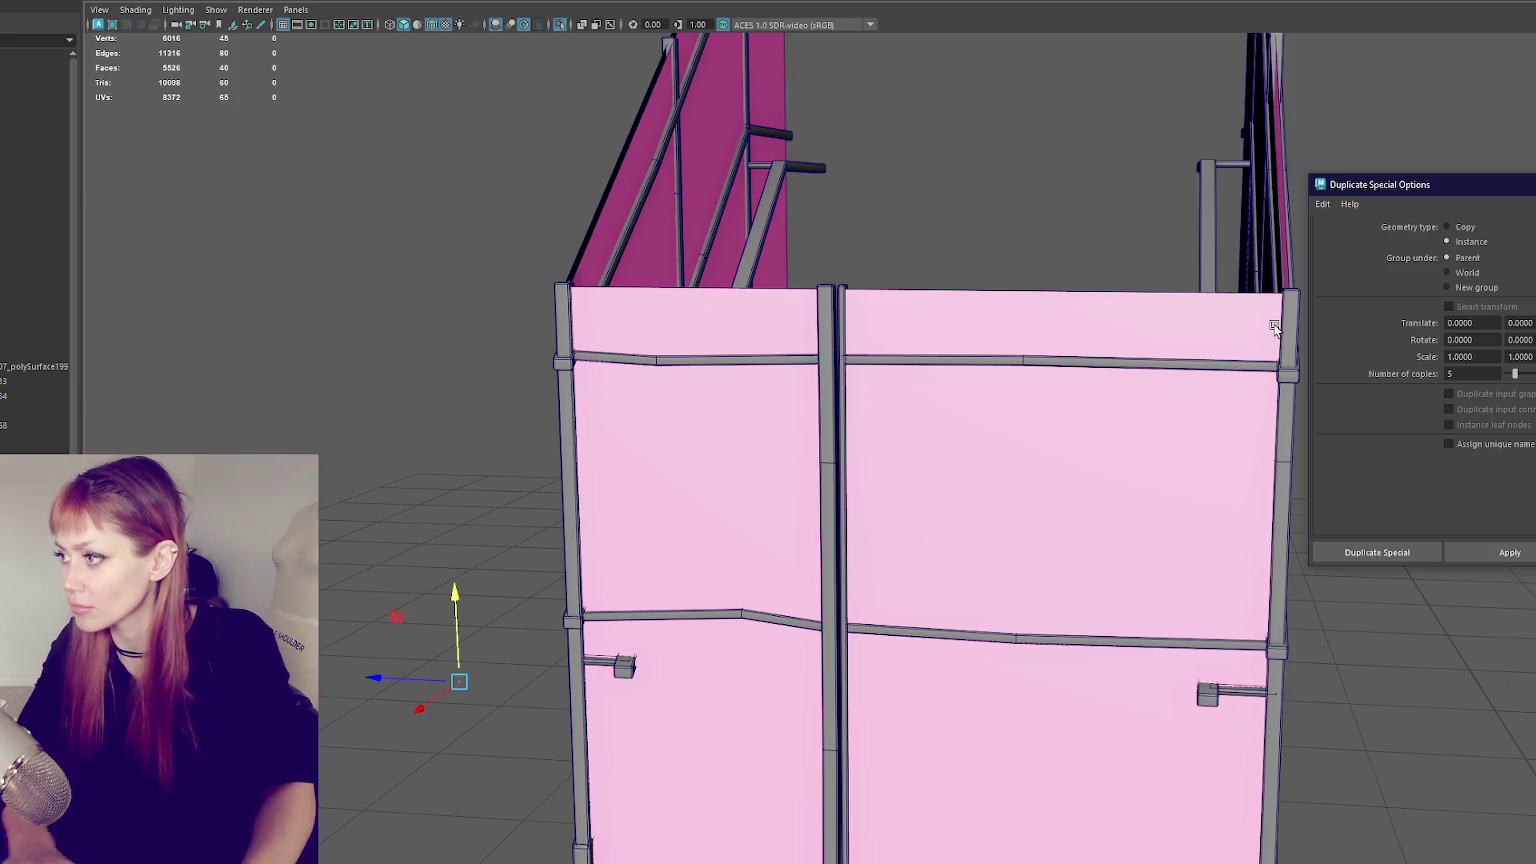
{"action": "double_click", "coordinate": [1450, 374]}
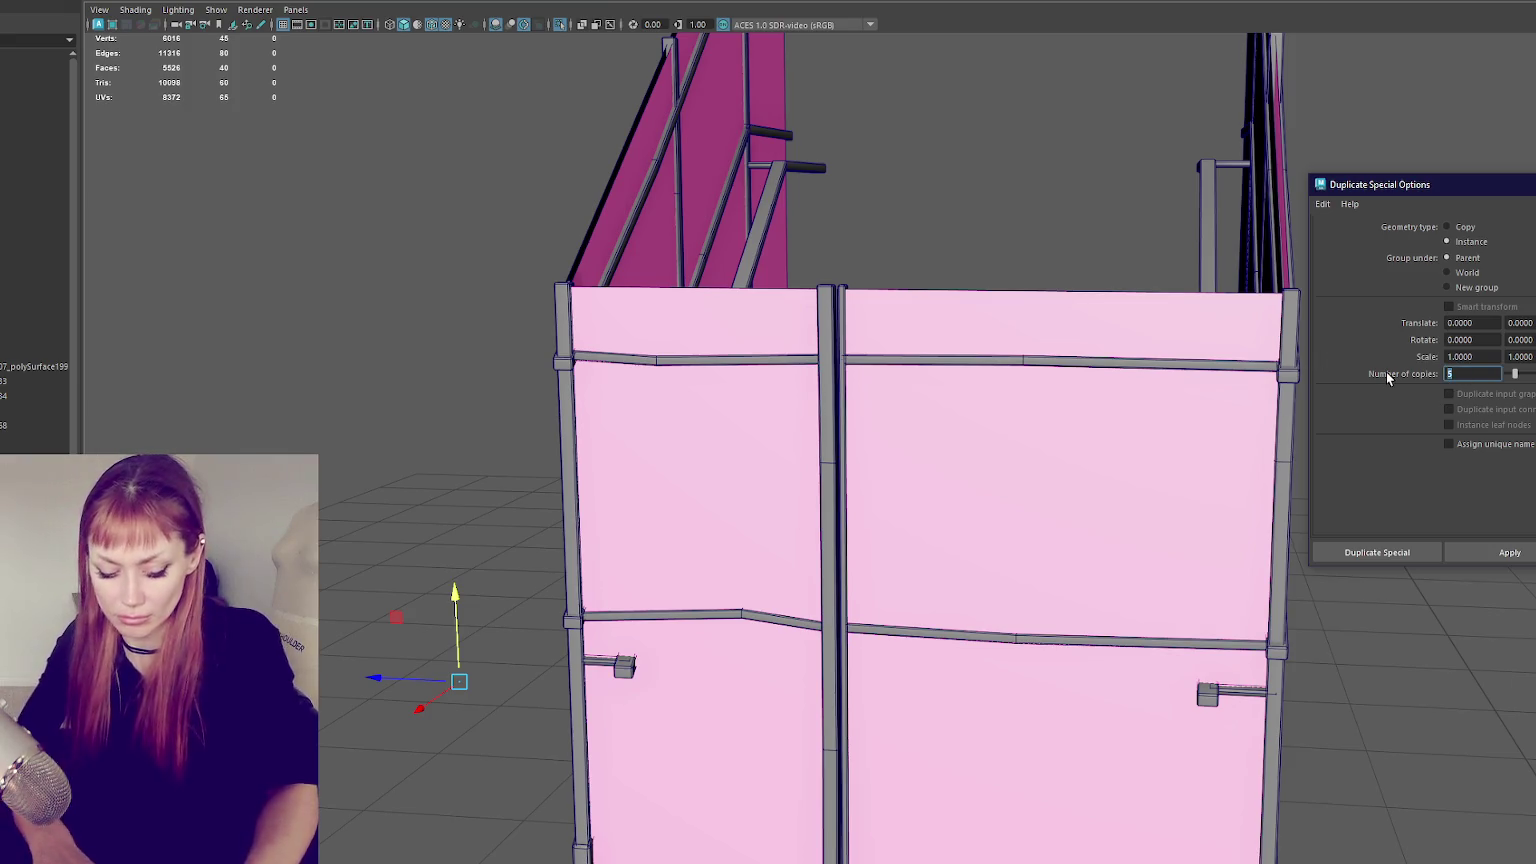
{"action": "type", "text": "20"}
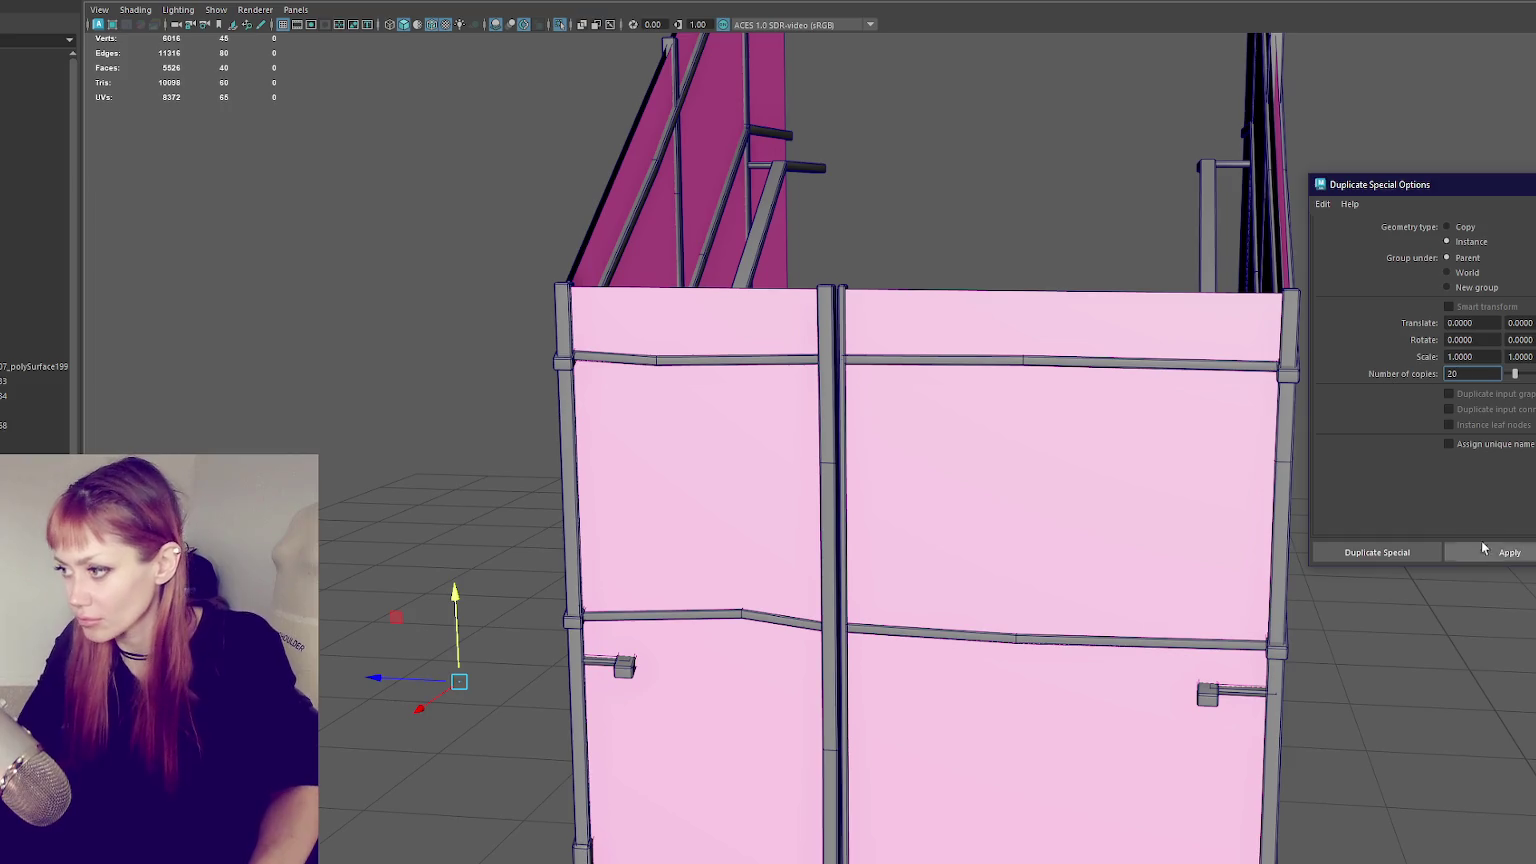
{"action": "left_click", "coordinate": [1488, 556]}
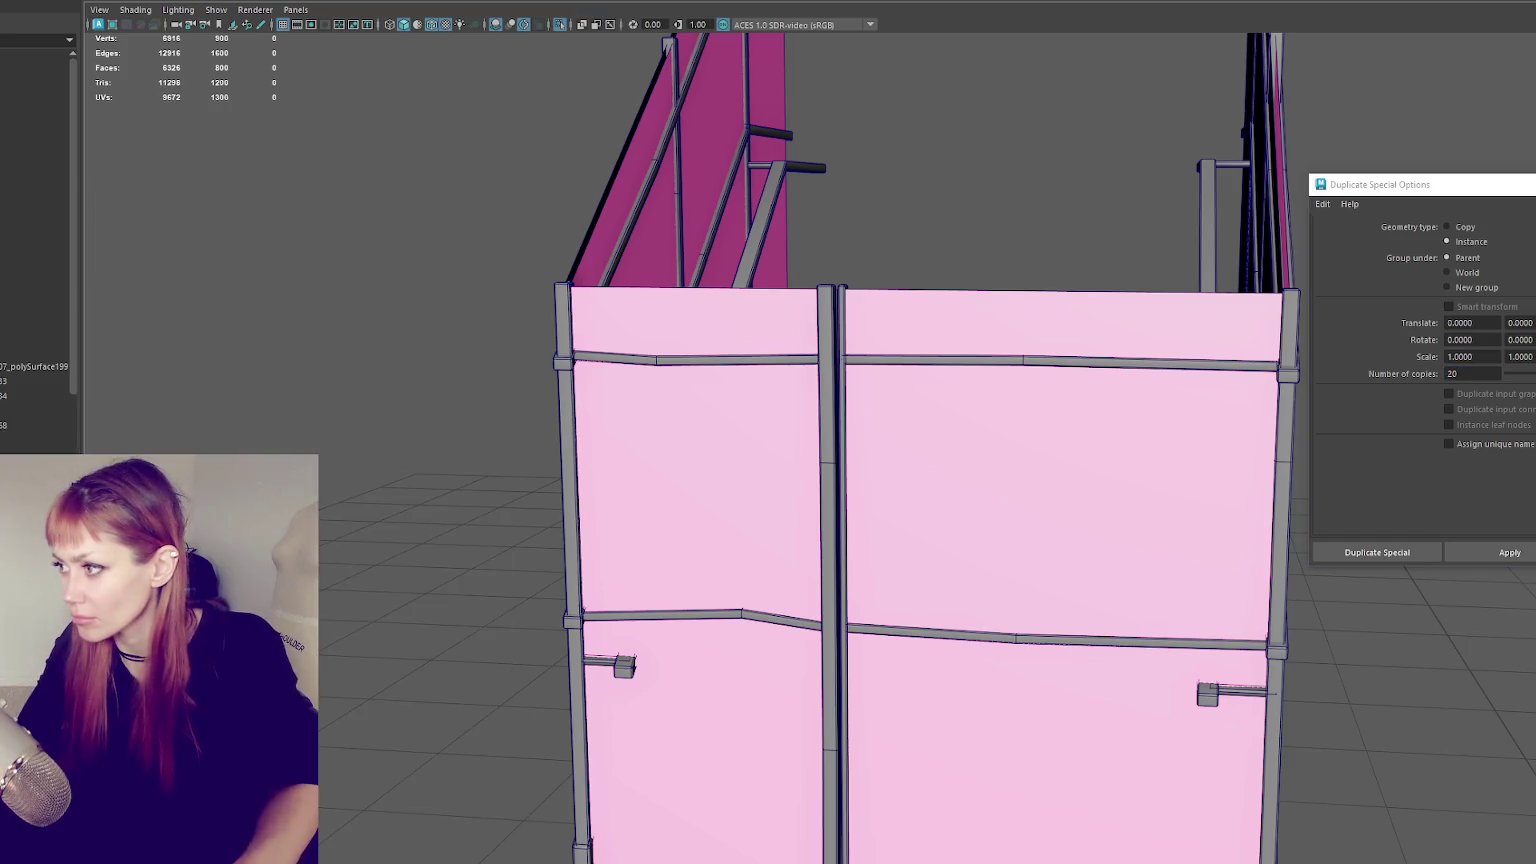
{"action": "left_click", "coordinate": [1487, 547]}
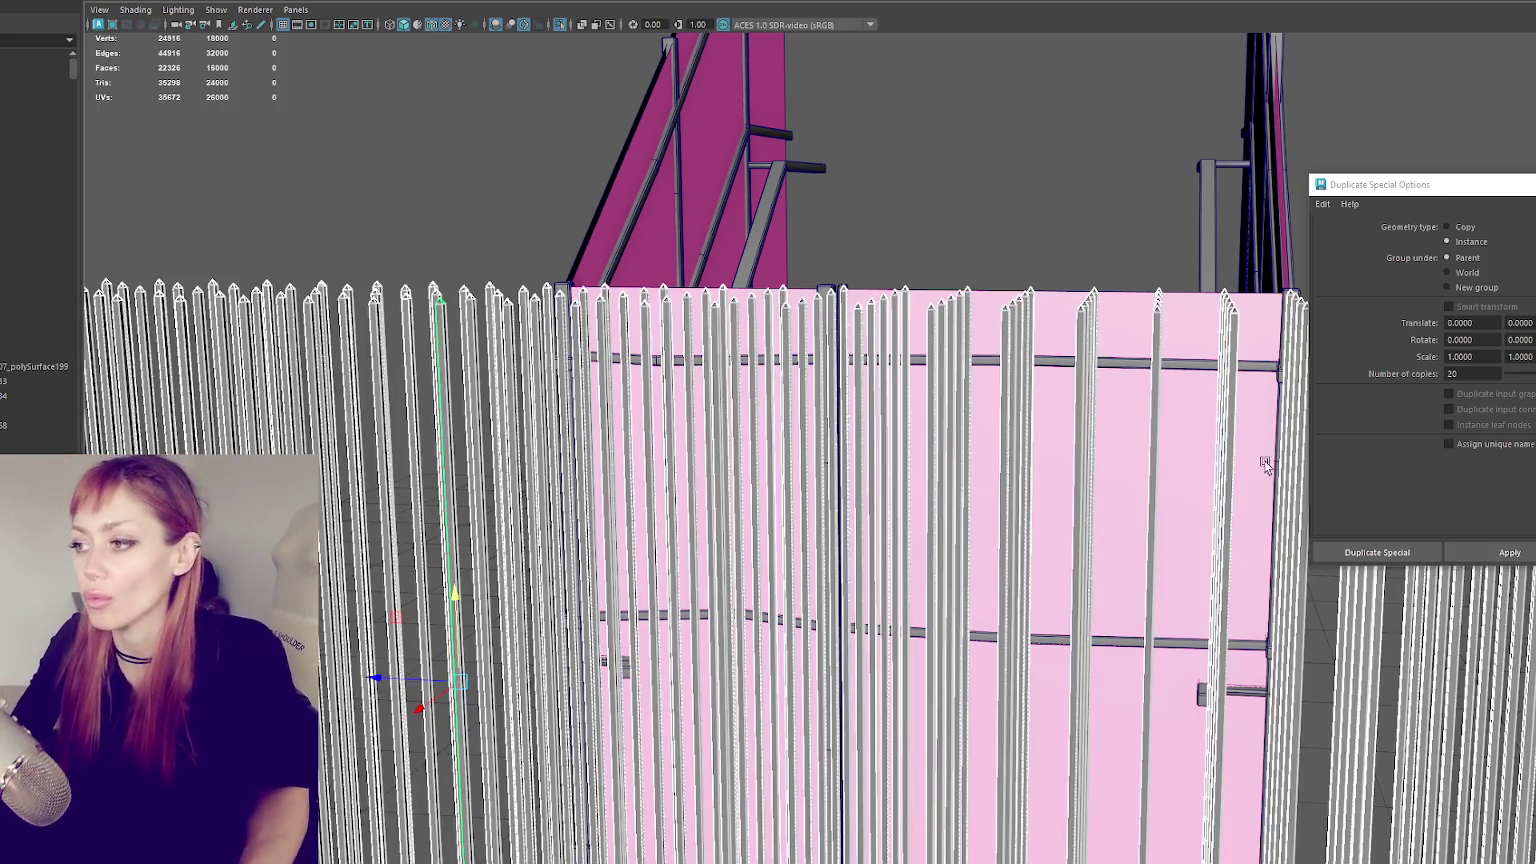
{"action": "scroll", "coordinate": [960, 213], "scroll_direction": "down", "scroll_amount": 3}
{"action": "scroll", "coordinate": [968, 205], "scroll_direction": "down", "scroll_amount": 3}
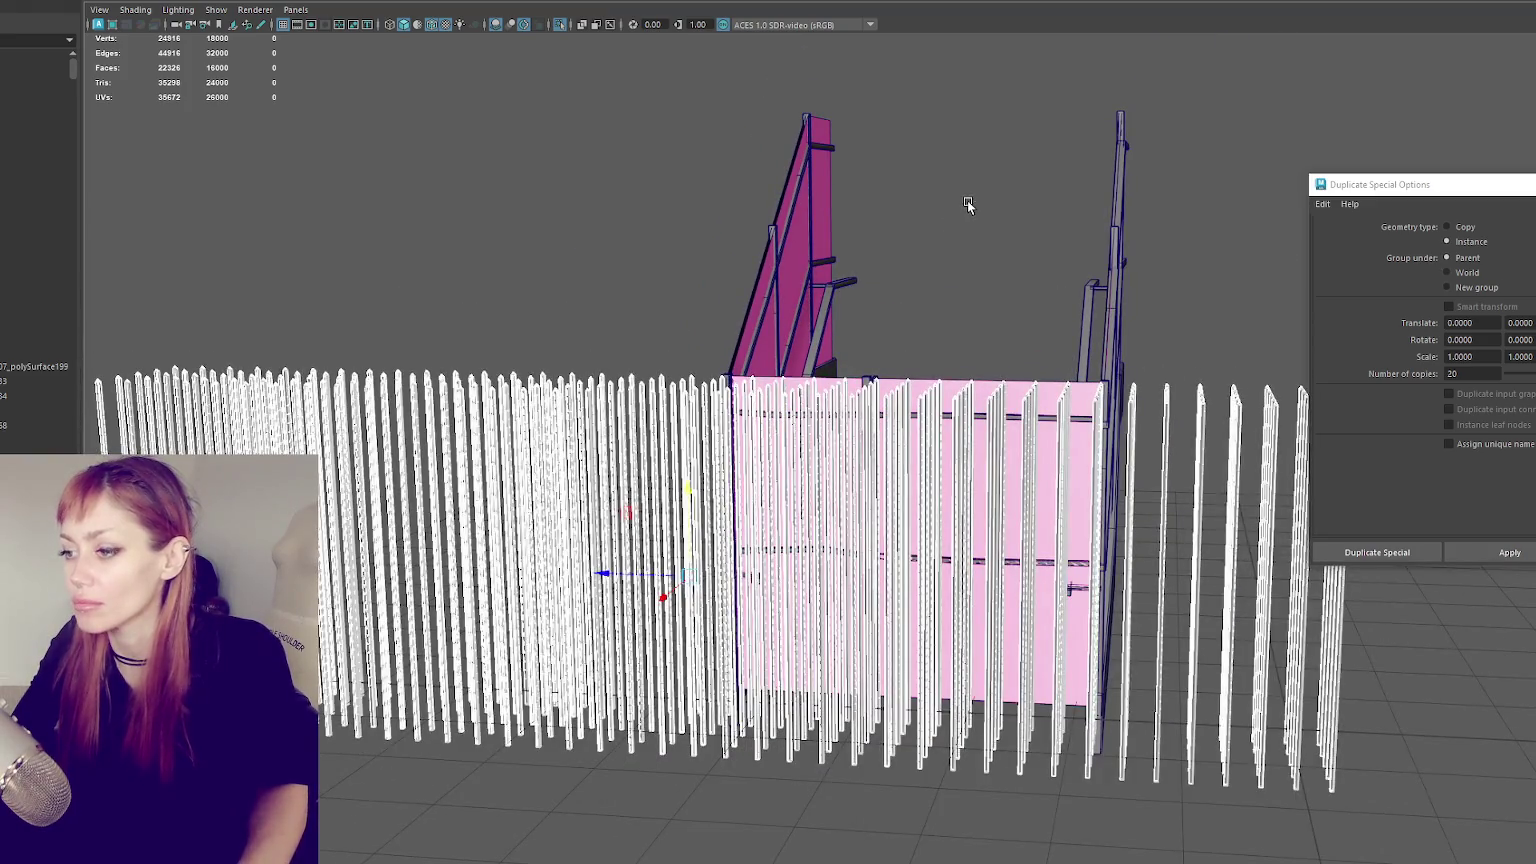
- Undo the instanced pickets and select the wall structure
{"action": "key", "text": "ctrl+z"}
{"action": "key", "text": "ctrl+z"}
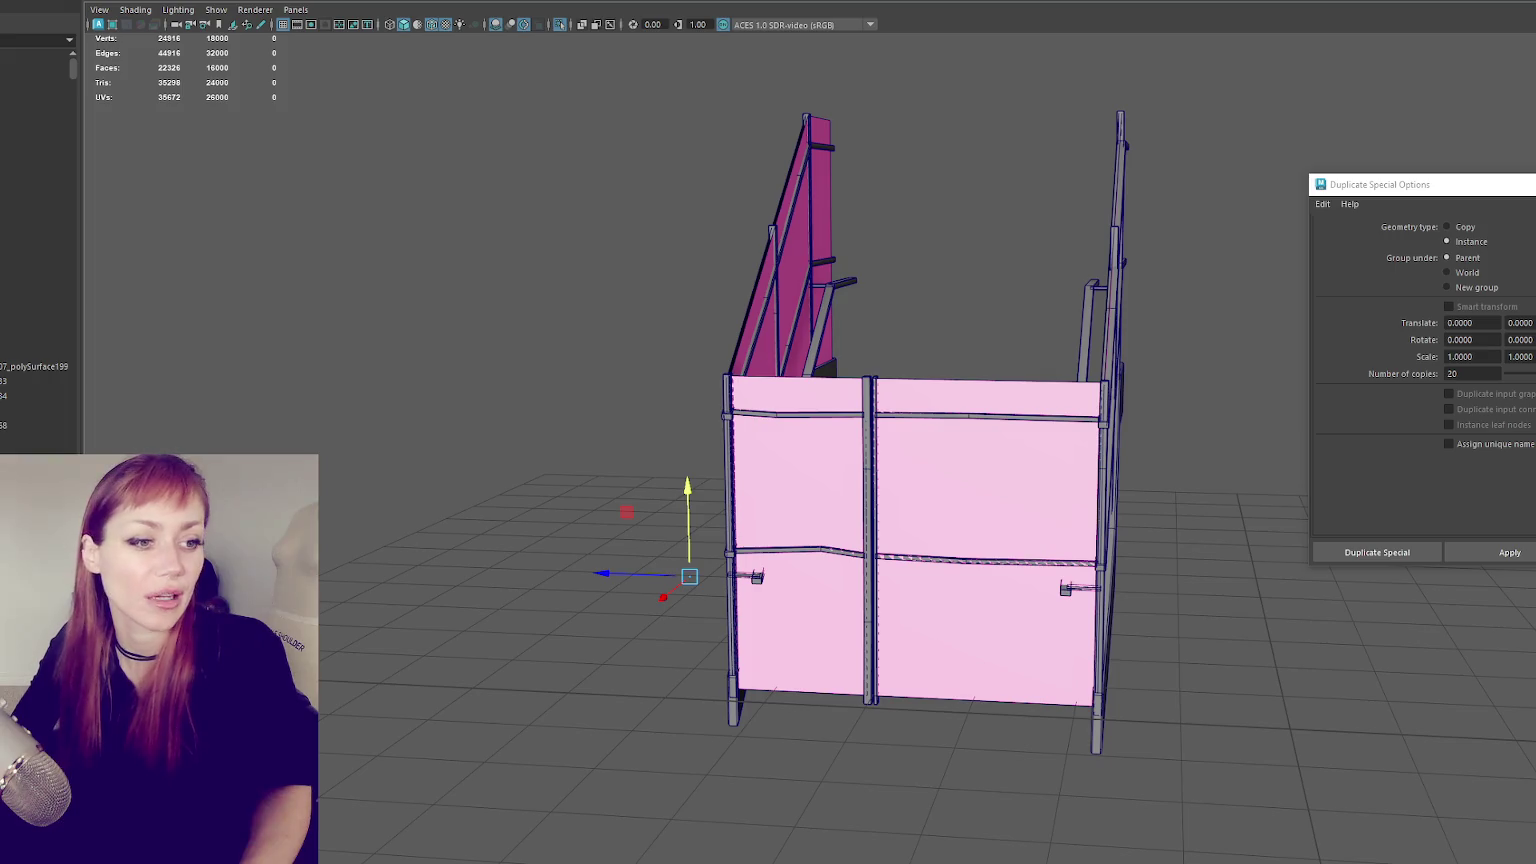
{"action": "scroll", "coordinate": [910, 450], "scroll_direction": "up", "scroll_amount": 3}
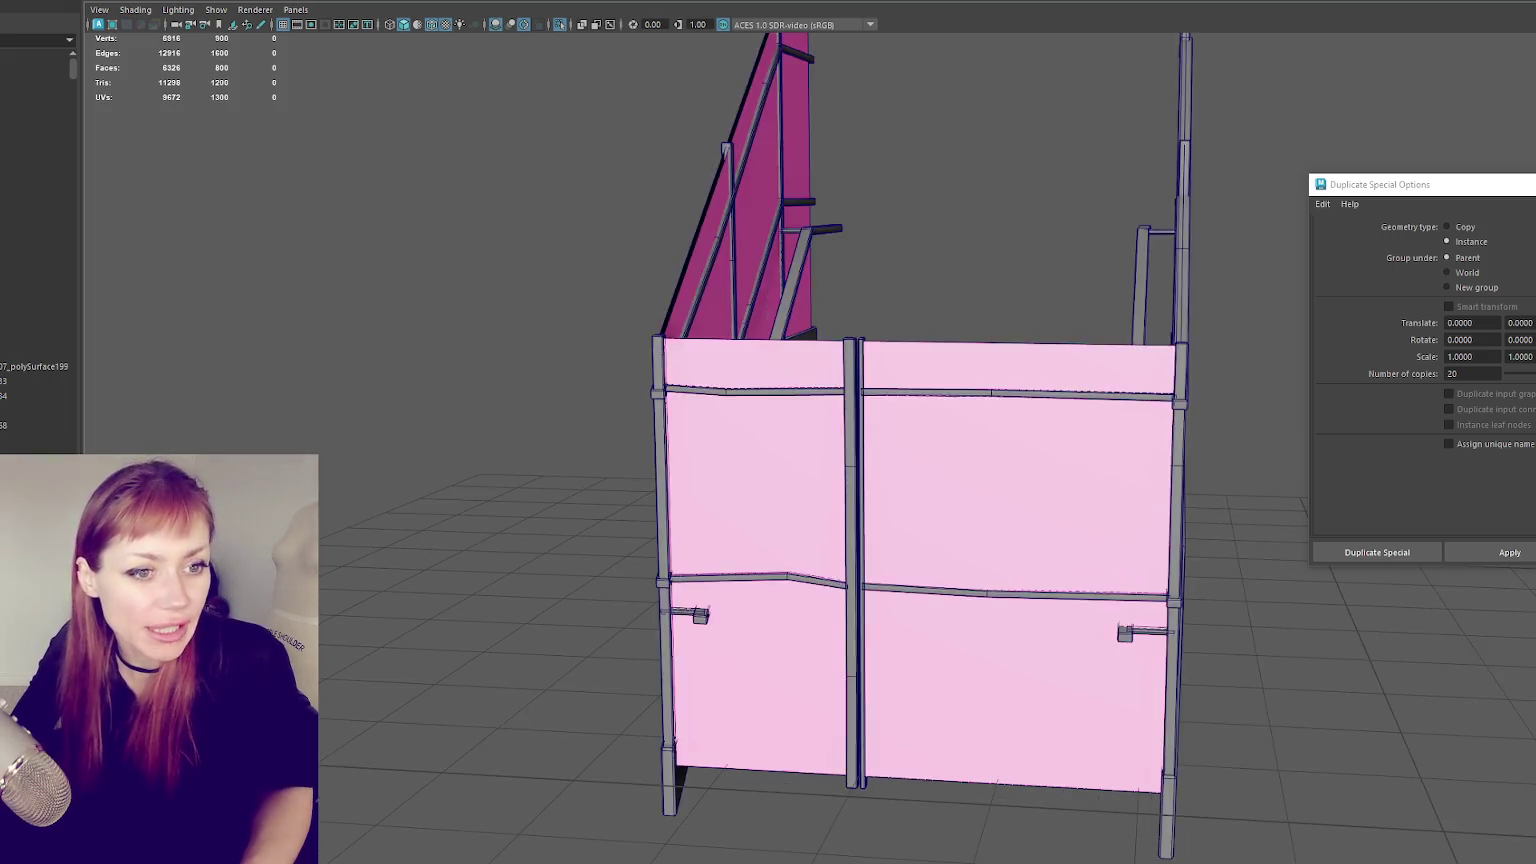
{"action": "left_click", "coordinate": [34, 425]}
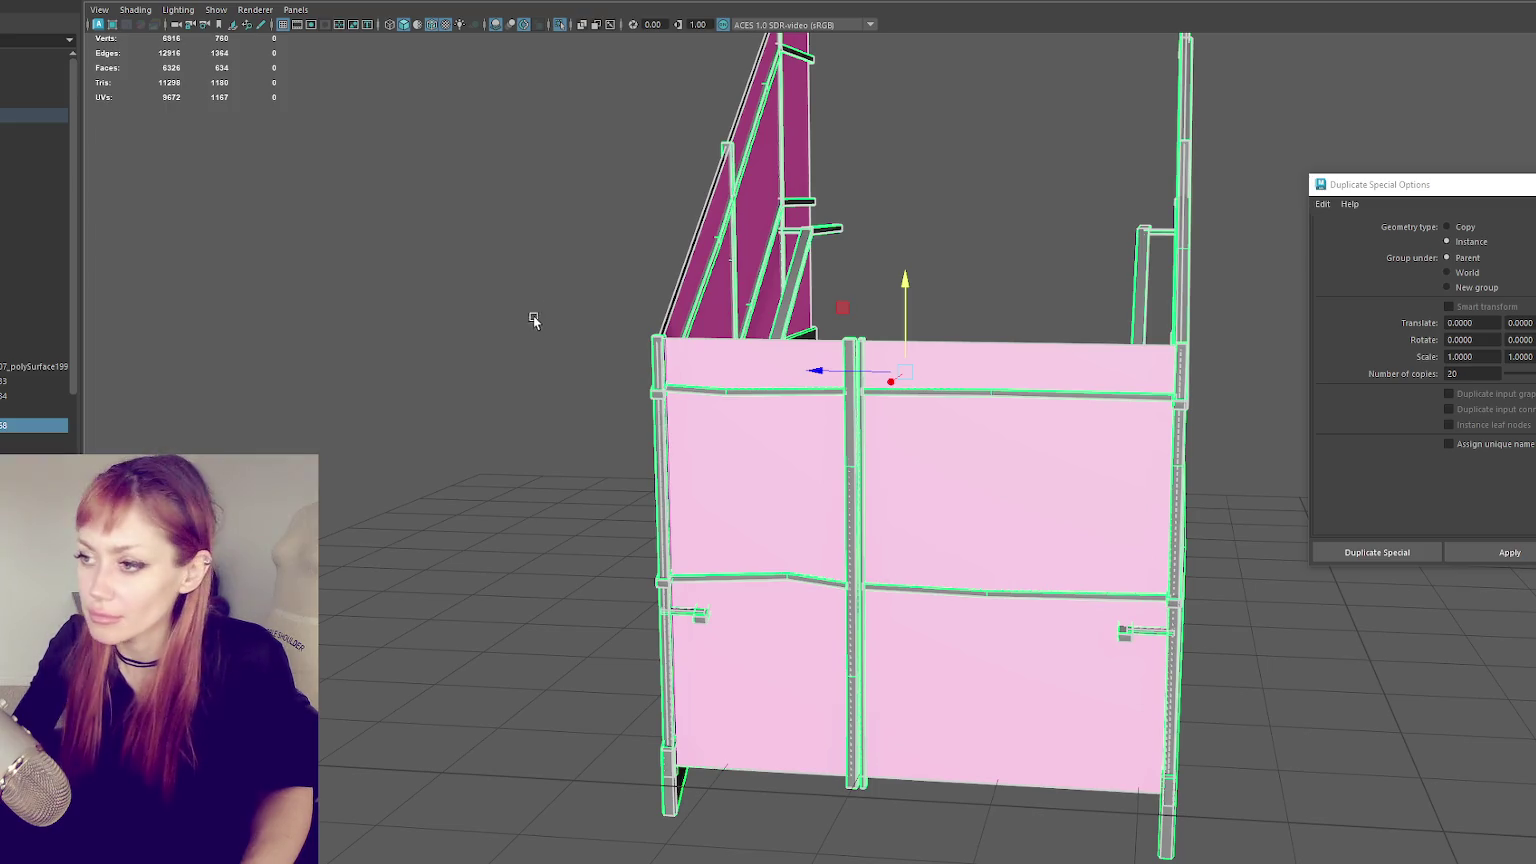
{"action": "left_click_drag", "start_coordinate": [987, 437], "coordinate": [1163, 422]}
- Select a single vertical post and create 15 instanced bars across the wall
{"action": "scroll", "coordinate": [800, 400], "scroll_direction": "up", "scroll_amount": 3}
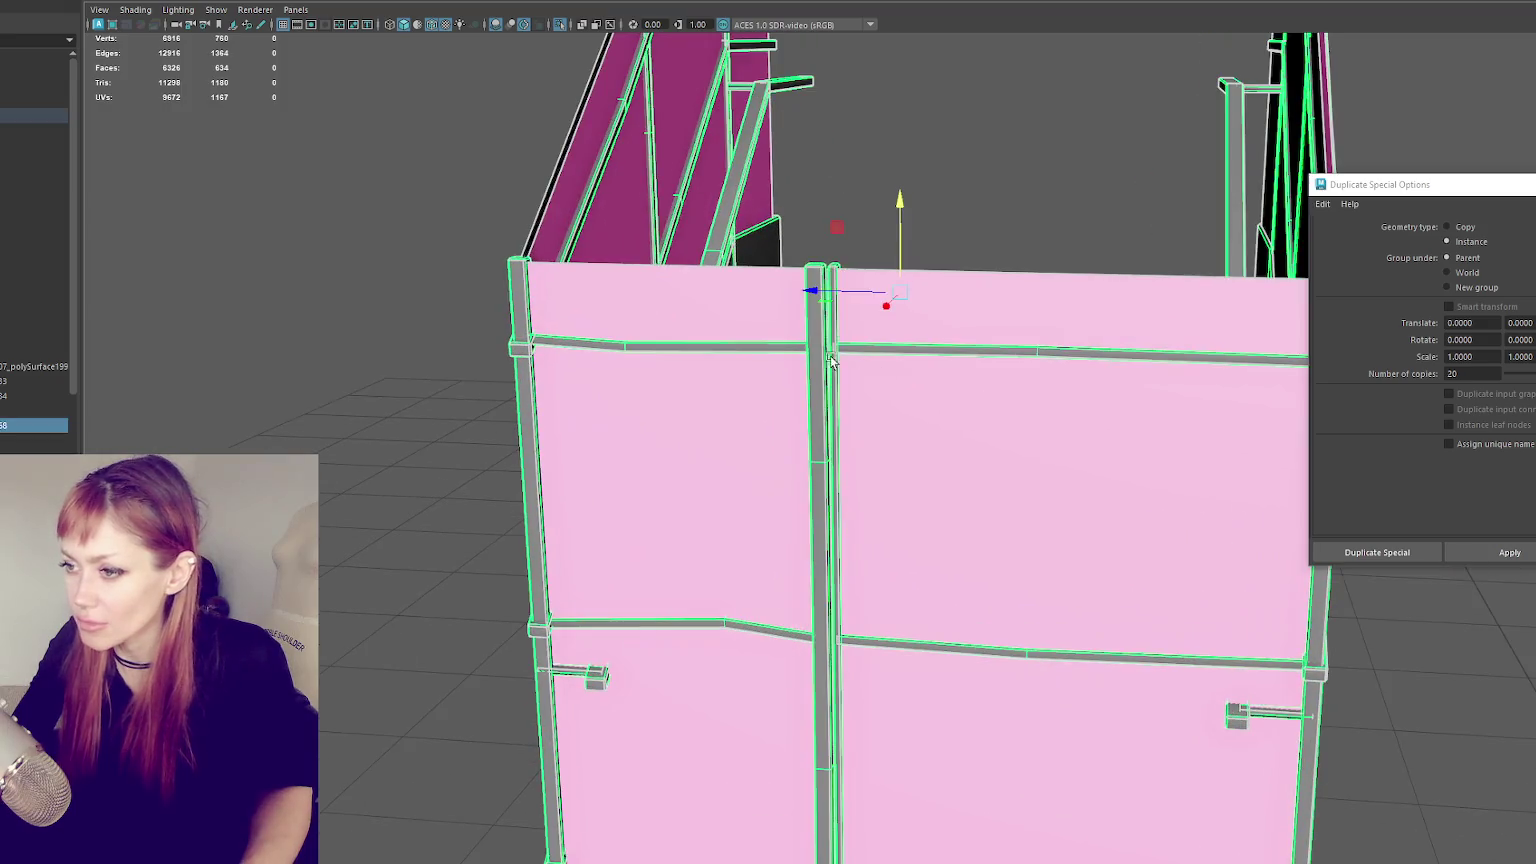
{"action": "left_click", "coordinate": [415, 380]}
{"action": "scroll", "coordinate": [415, 380], "scroll_direction": "up", "scroll_amount": 3}
{"action": "key", "text": "4"}
{"action": "left_click", "coordinate": [350, 332]}
{"action": "key", "text": "5"}
{"action": "key", "text": "f"}
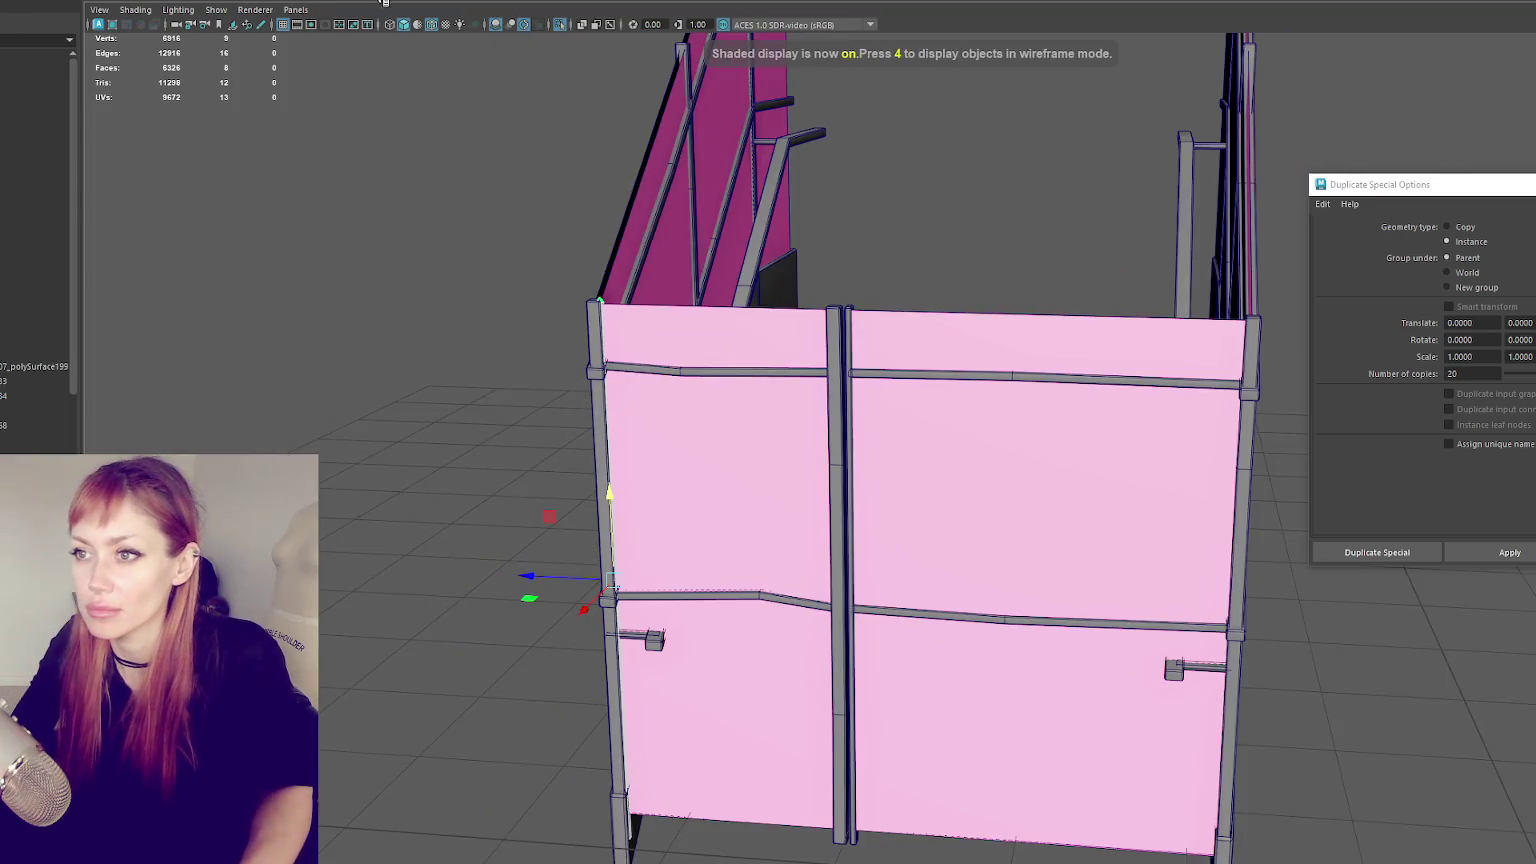
{"action": "left_click", "coordinate": [40, 3]}
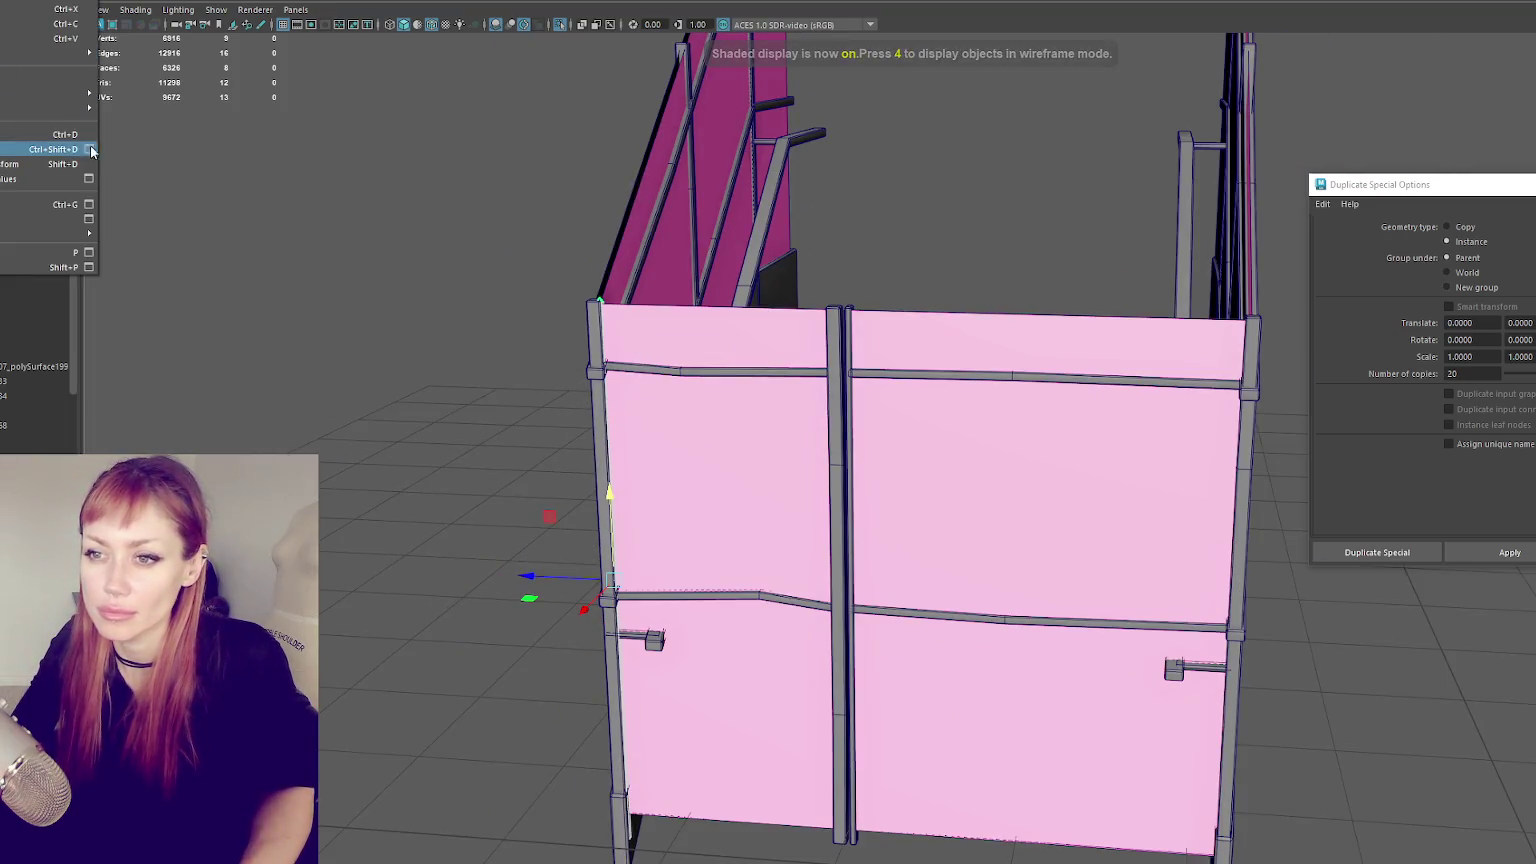
{"action": "left_click", "coordinate": [89, 150]}
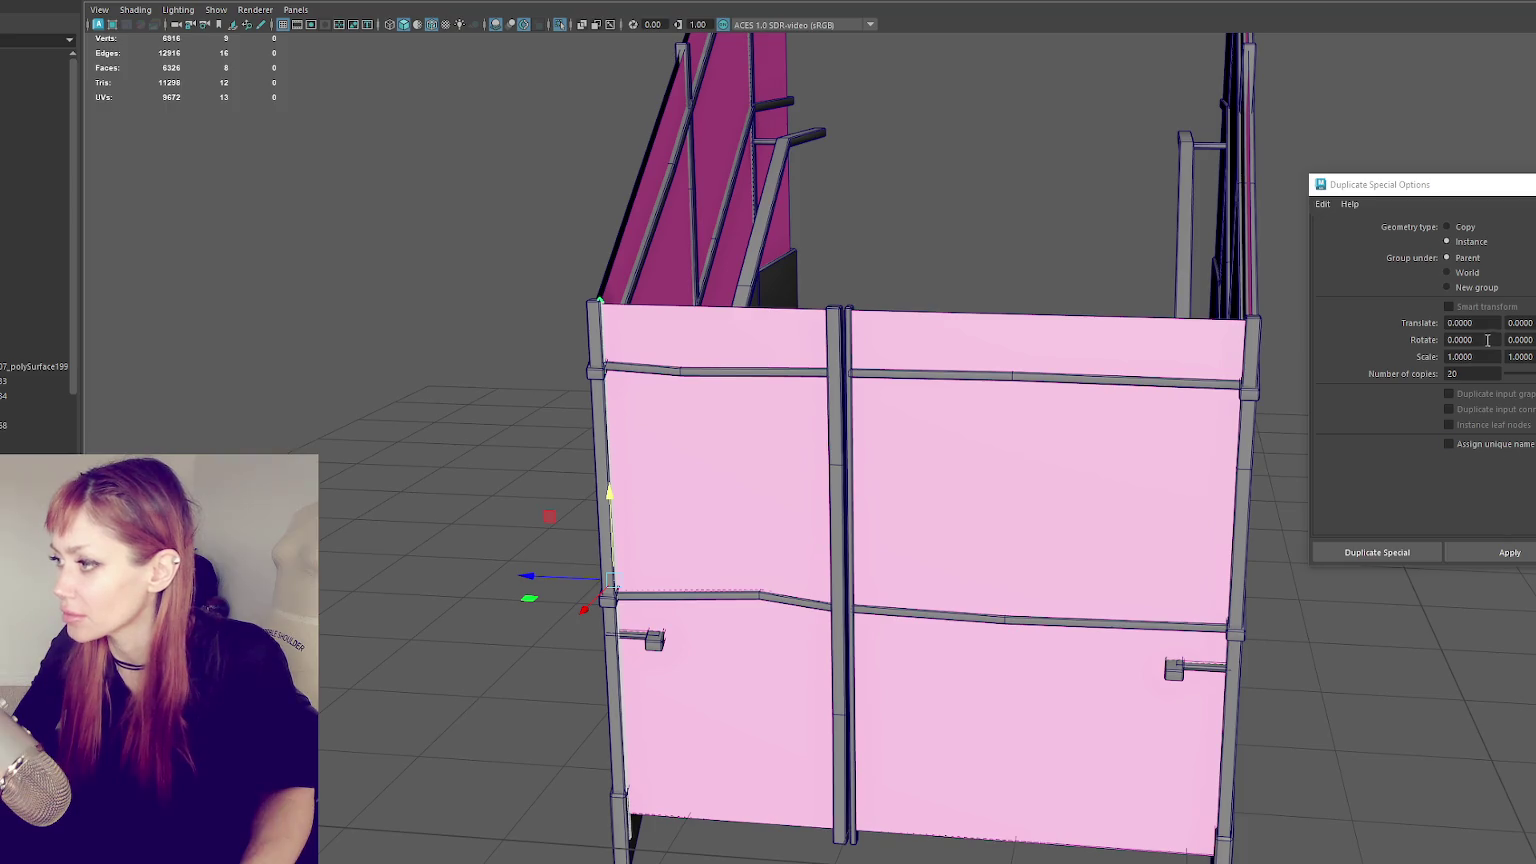
{"action": "double_click", "coordinate": [1462, 373]}
{"action": "type", "text": "15"}
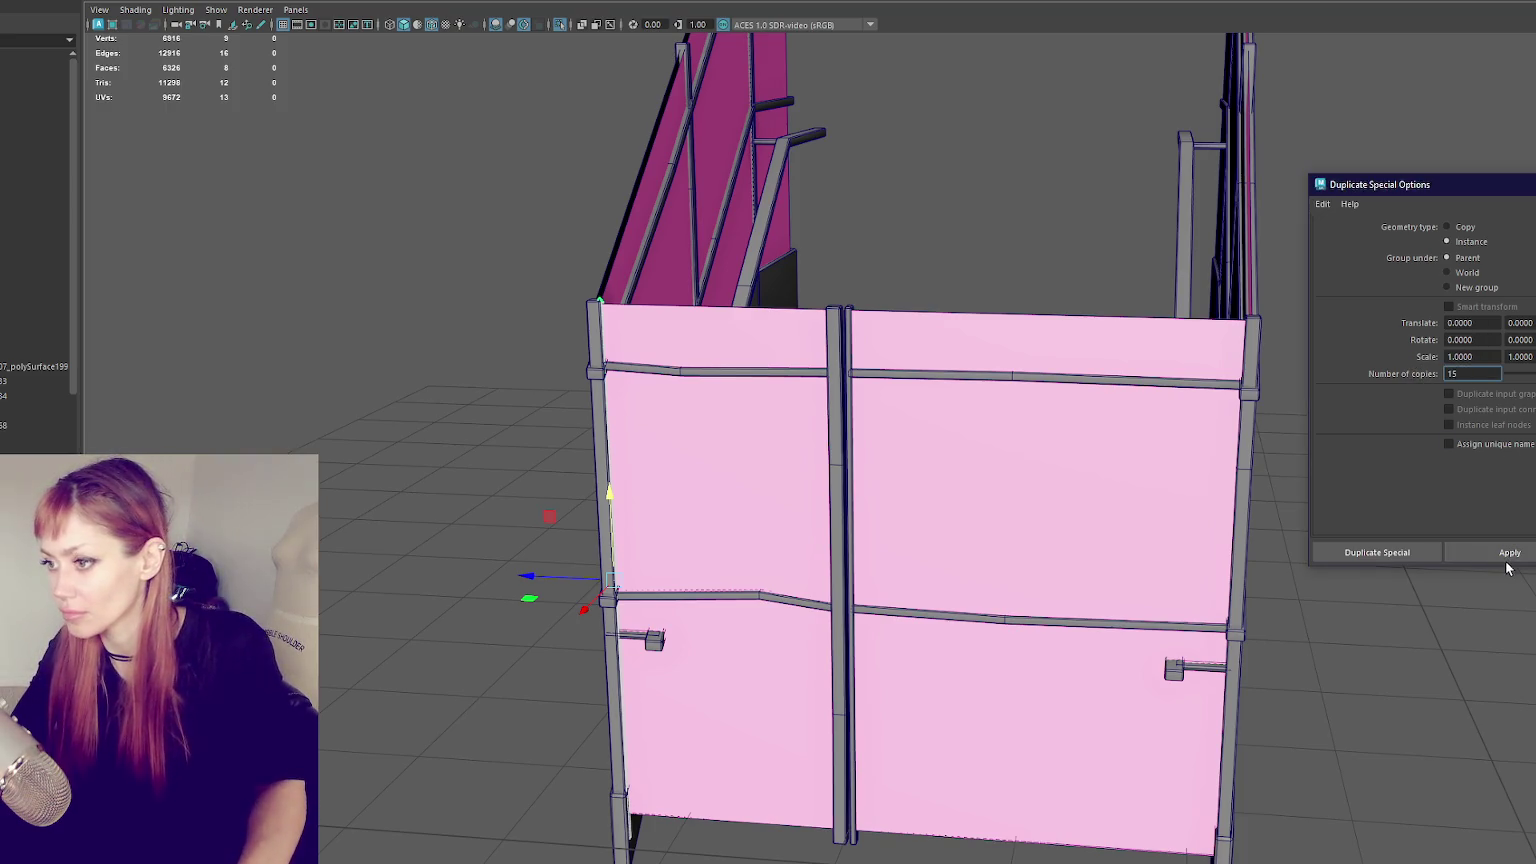
{"action": "left_click_drag", "start_coordinate": [896, 416], "coordinate": [931, 445], "text": "alt"}
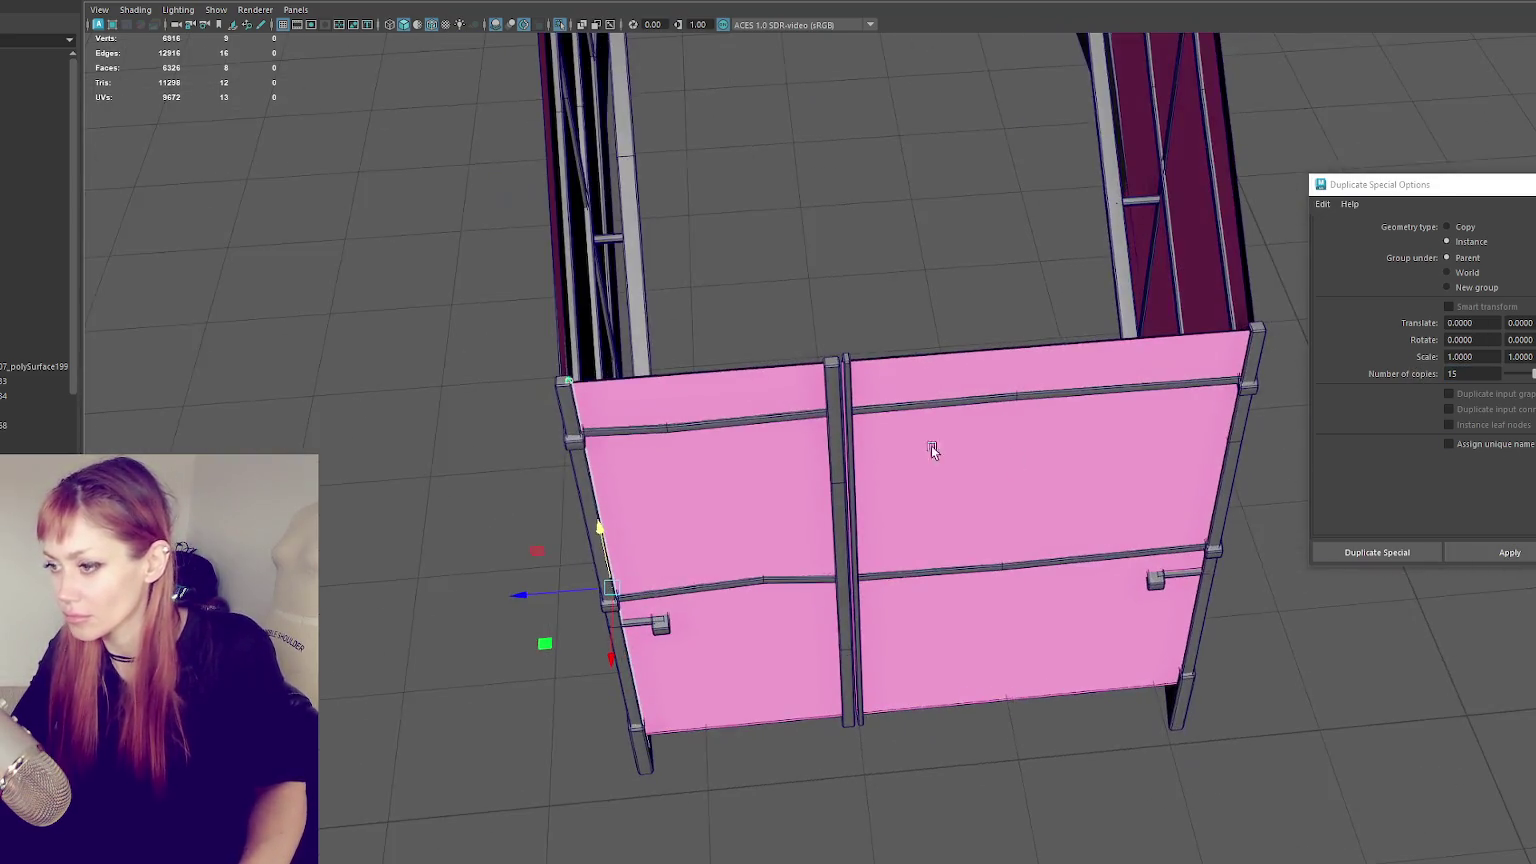
{"action": "left_click", "coordinate": [1486, 550]}
- Inspect the 15 new bars from the front, try another batch, and undo it
{"action": "middle_click_drag", "start_coordinate": [1280, 430], "coordinate": [991, 402], "text": "alt"}
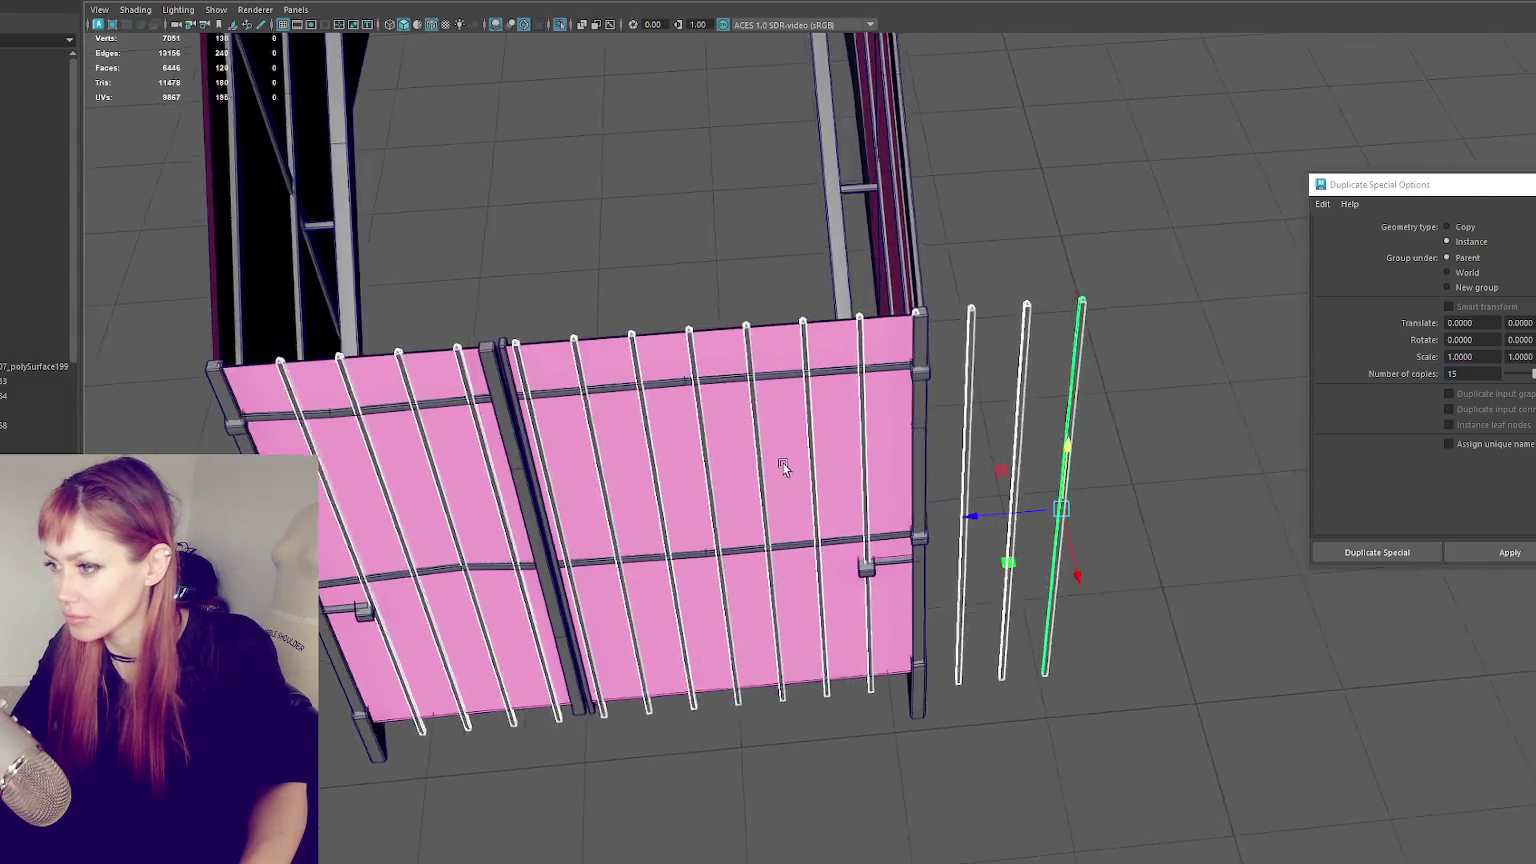
{"action": "left_click", "coordinate": [1150, 346]}
{"action": "left_click_drag", "start_coordinate": [1149, 343], "coordinate": [1090, 315], "text": "alt"}
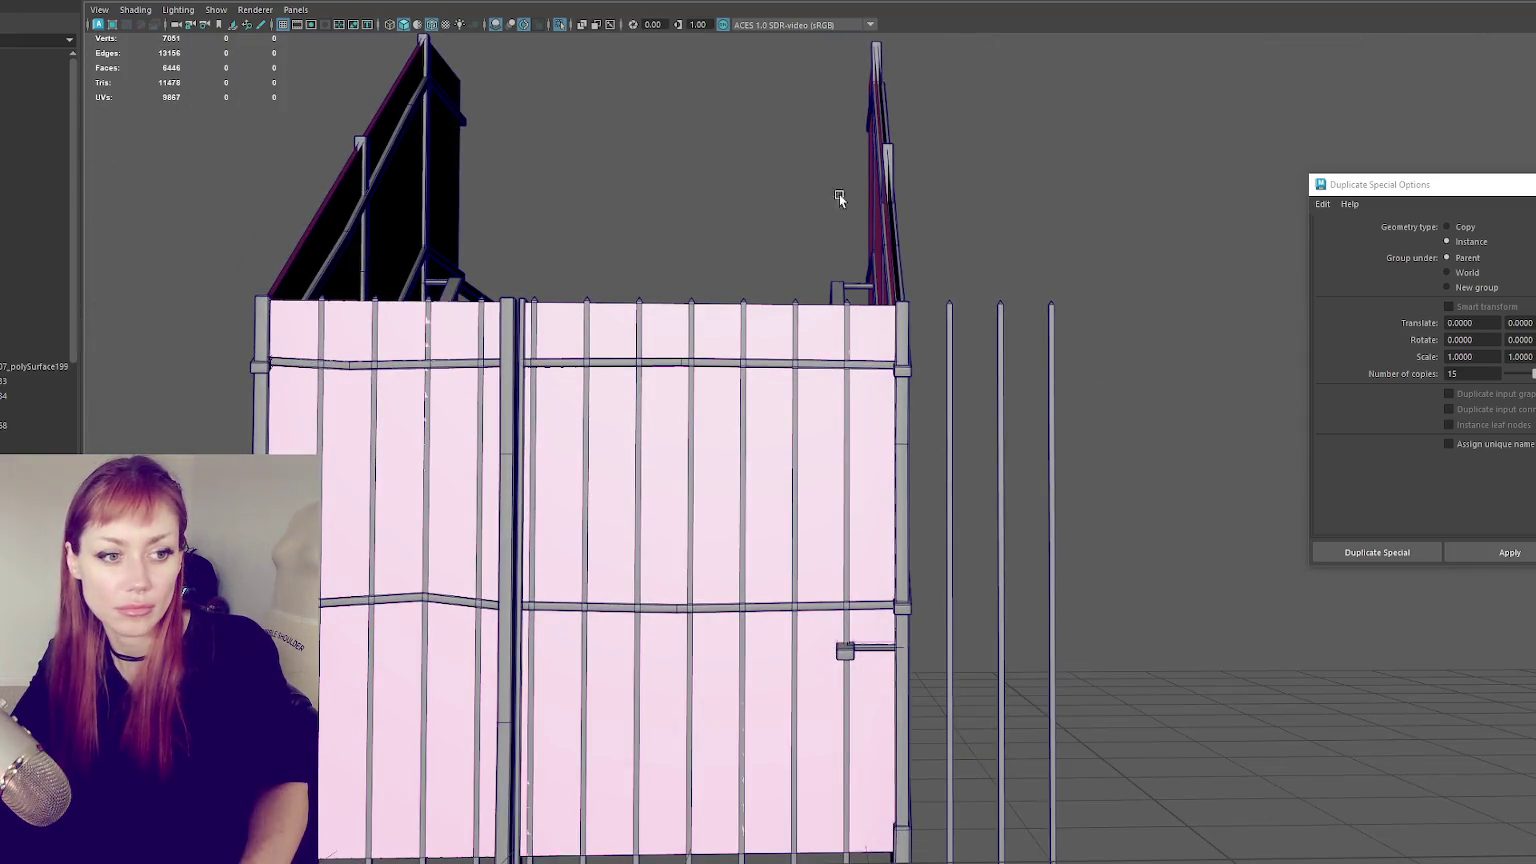
{"action": "left_click", "coordinate": [1050, 590]}
{"action": "key", "text": "ctrl+h"}
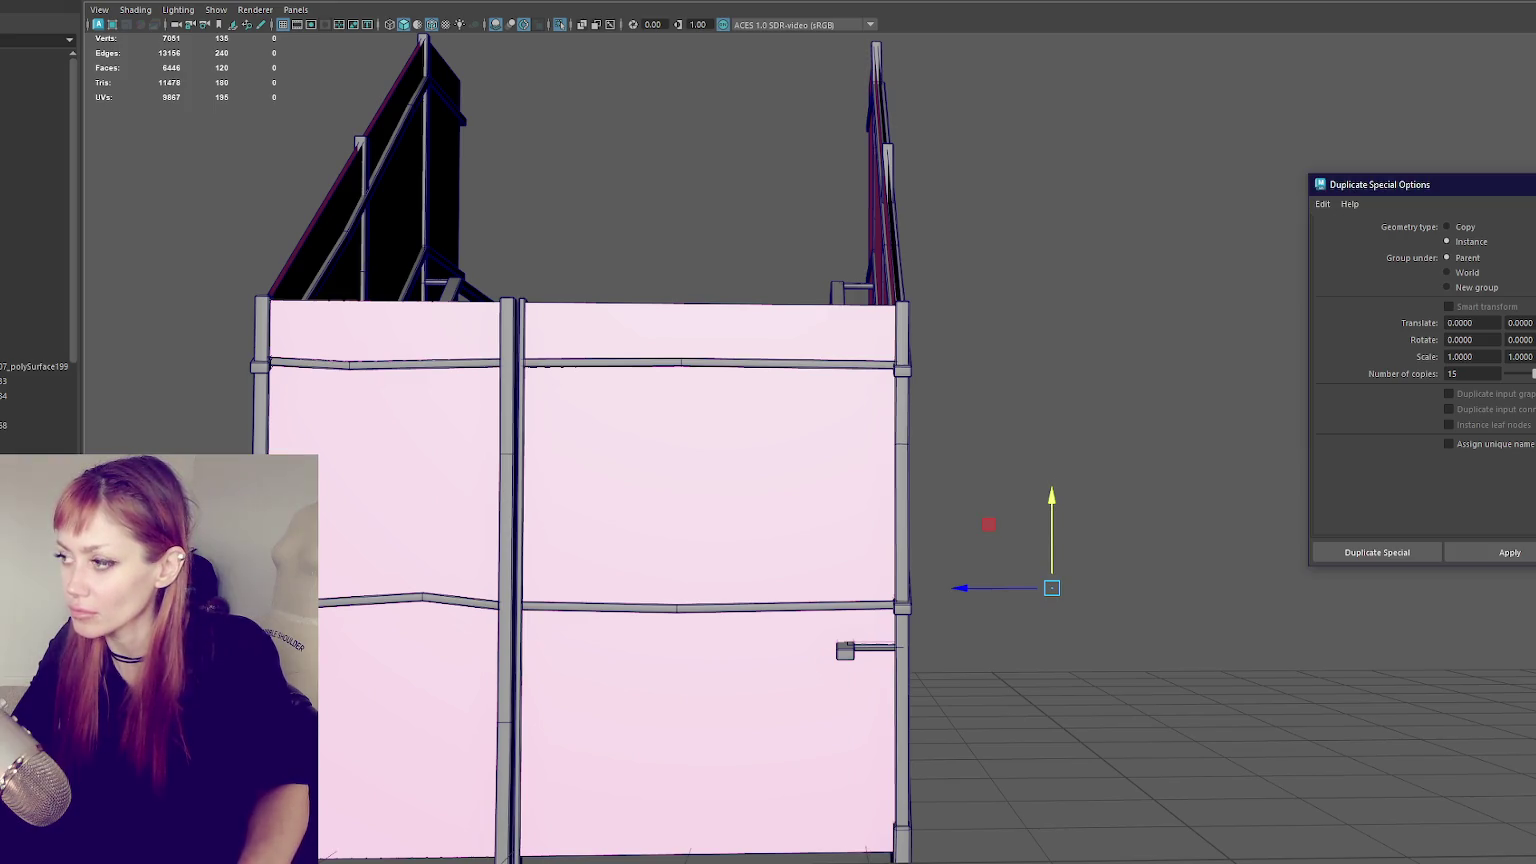
{"action": "left_click", "coordinate": [1500, 553]}
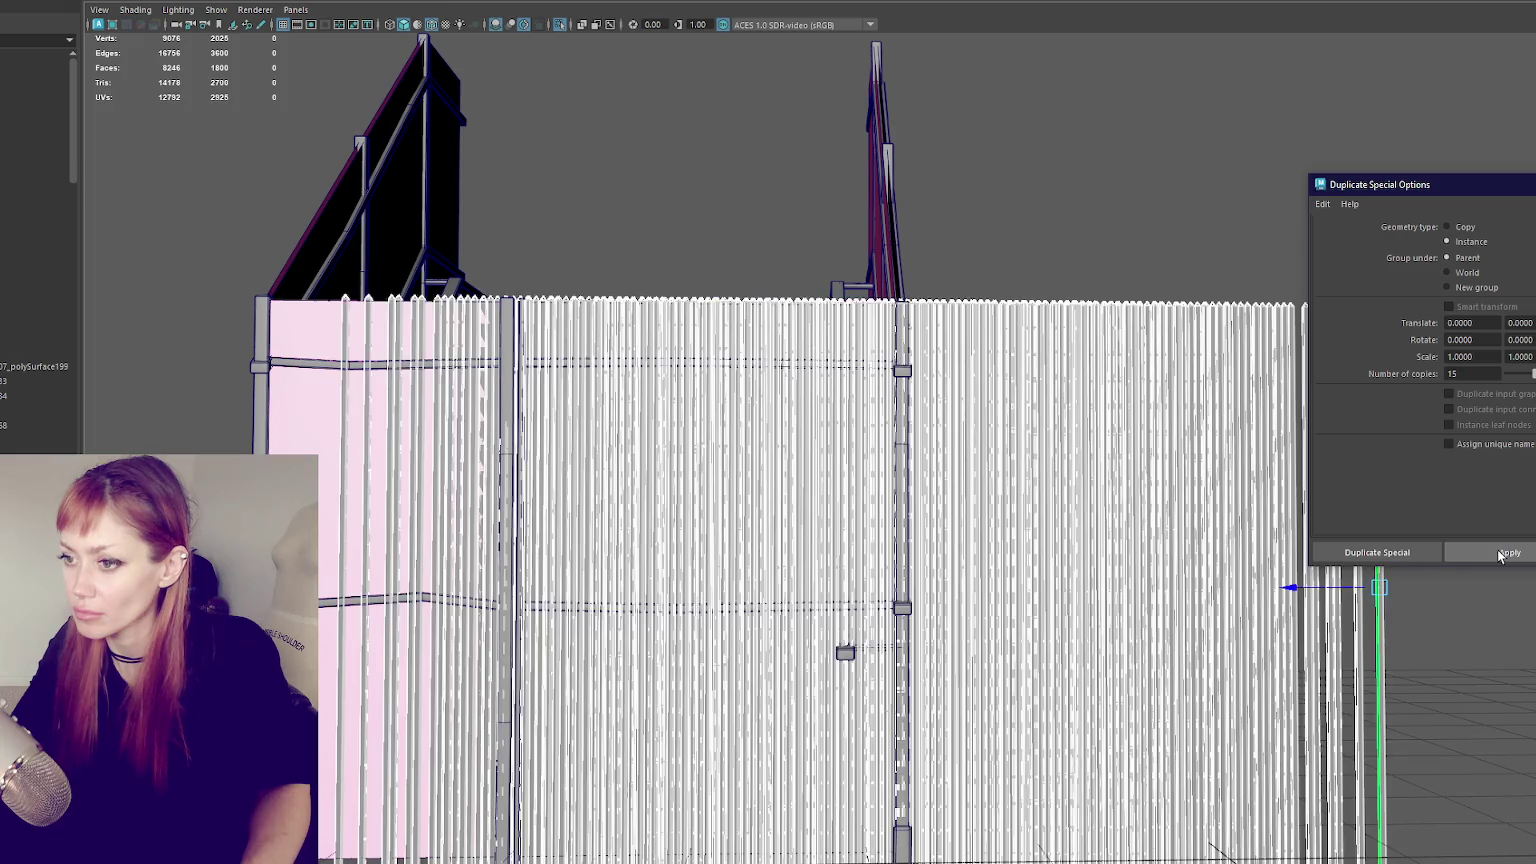
{"action": "left_click_drag", "start_coordinate": [1162, 252], "coordinate": [1114, 330], "text": "alt"}
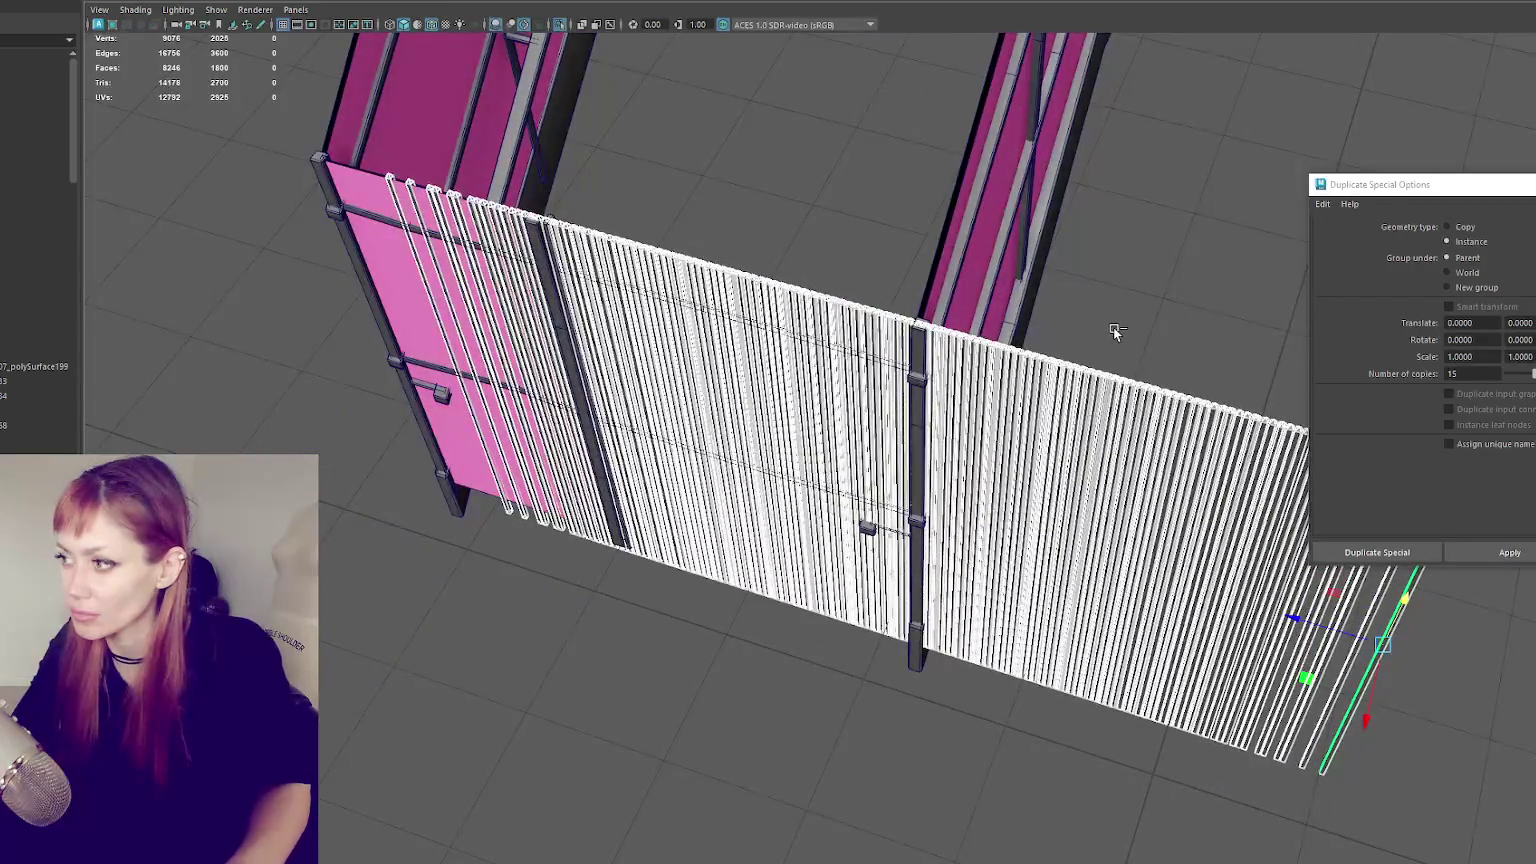
{"action": "key", "text": "ctrl+z"}
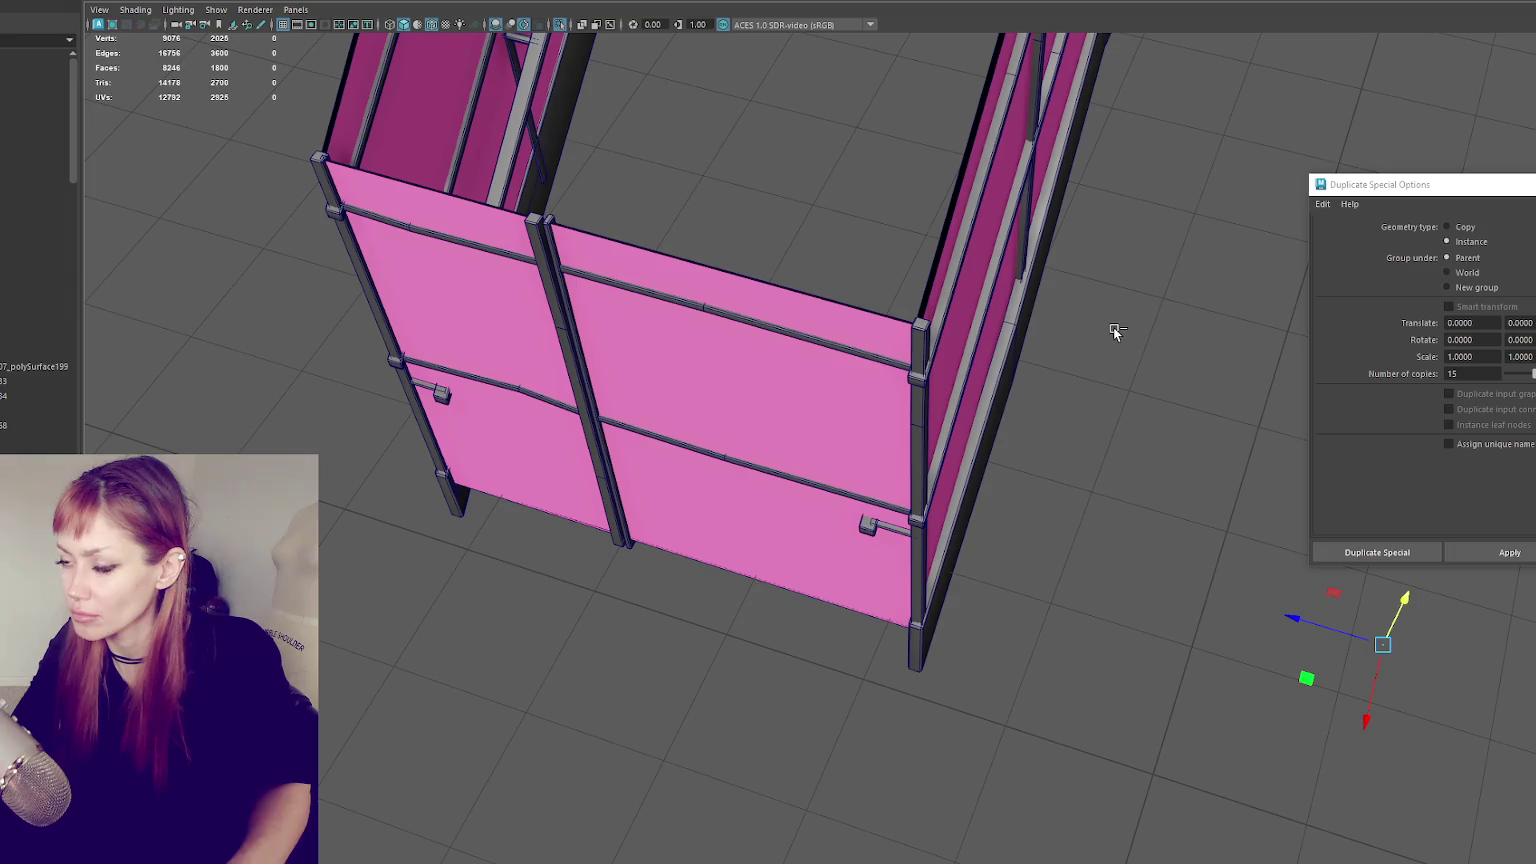
- Select parts of the gate hierarchy and return to the full courtyard view
{"action": "left_click", "coordinate": [201, 275]}
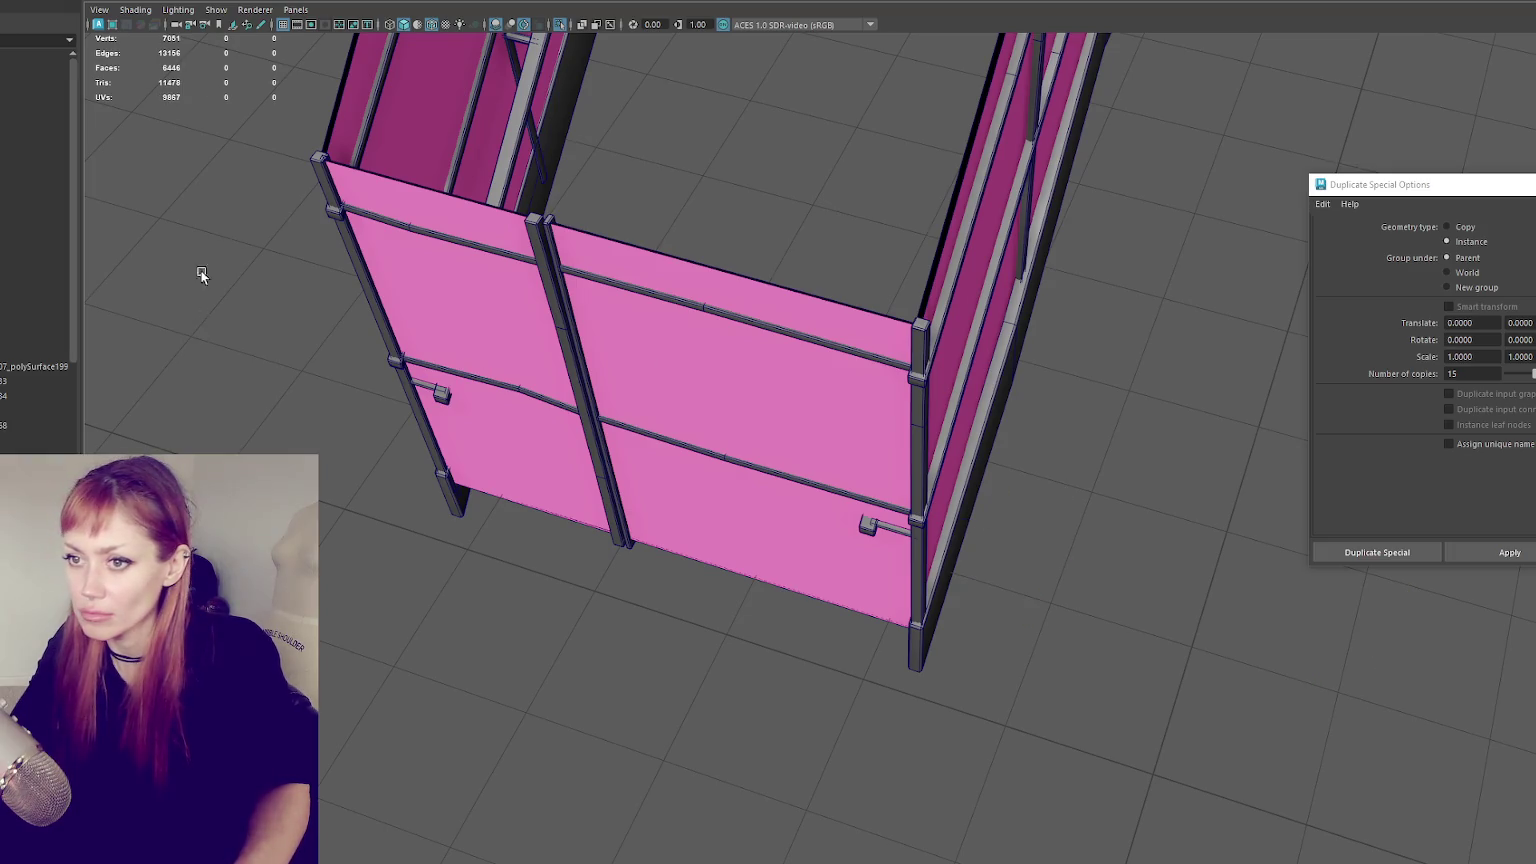
{"action": "left_click", "coordinate": [325, 156]}
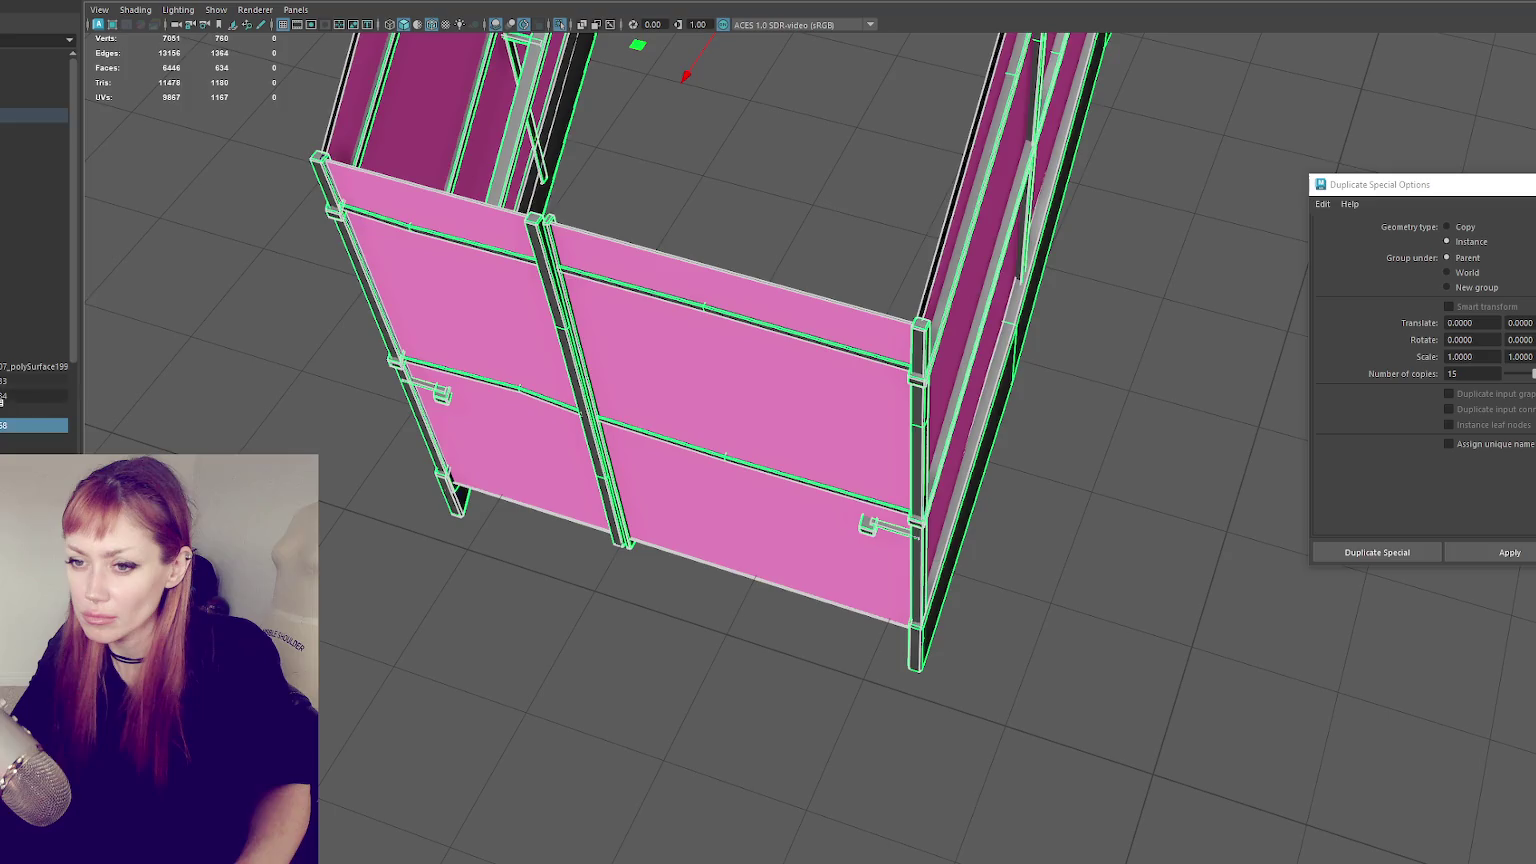
{"action": "key", "text": "Down"}
{"action": "left_click", "coordinate": [319, 158]}
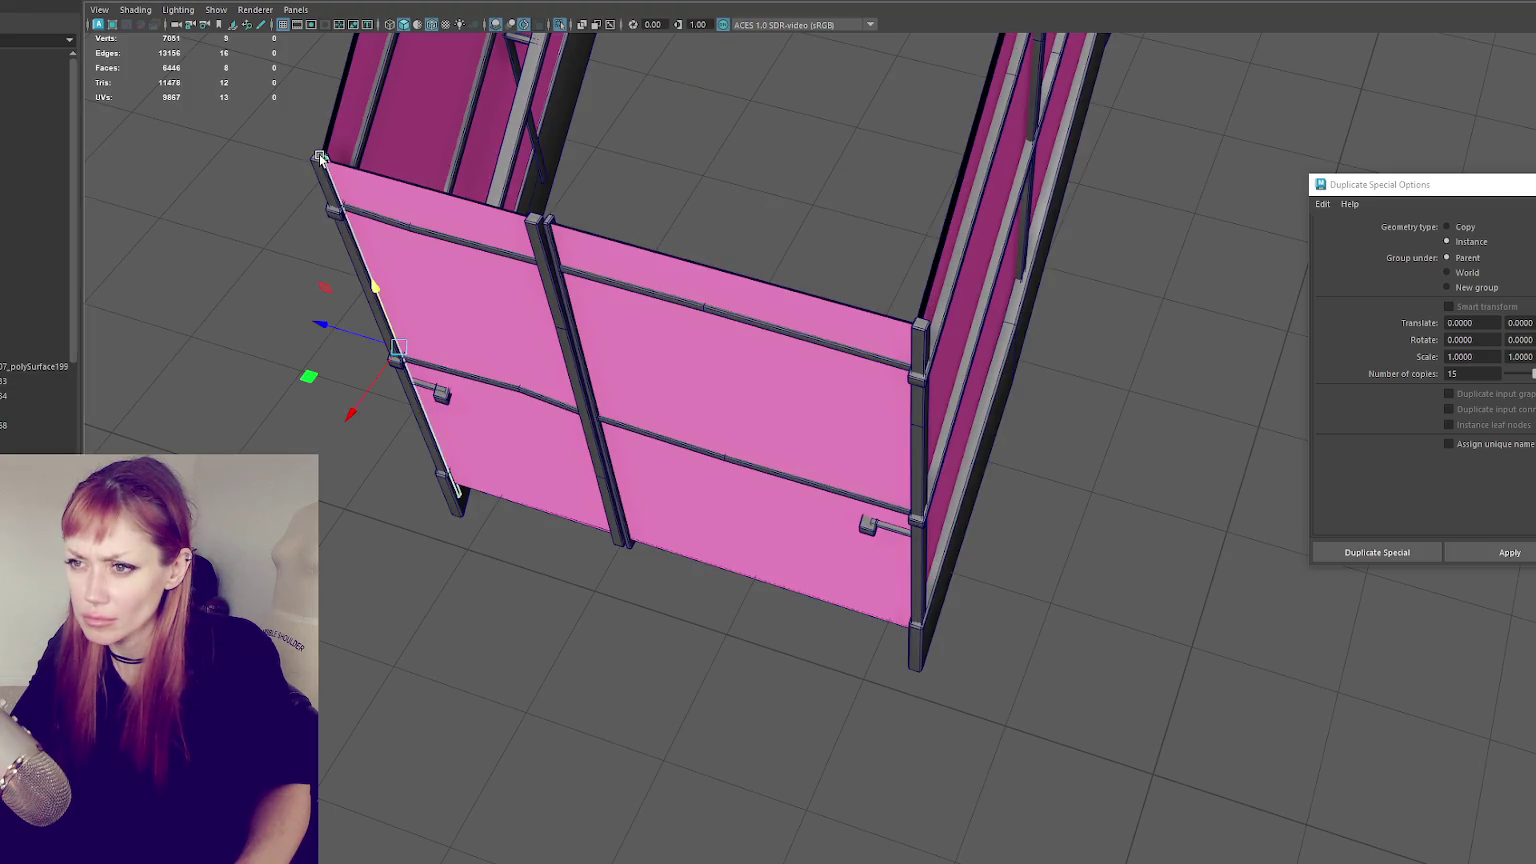
{"action": "scroll", "coordinate": [35, 250], "scroll_direction": "down", "scroll_amount": 5}
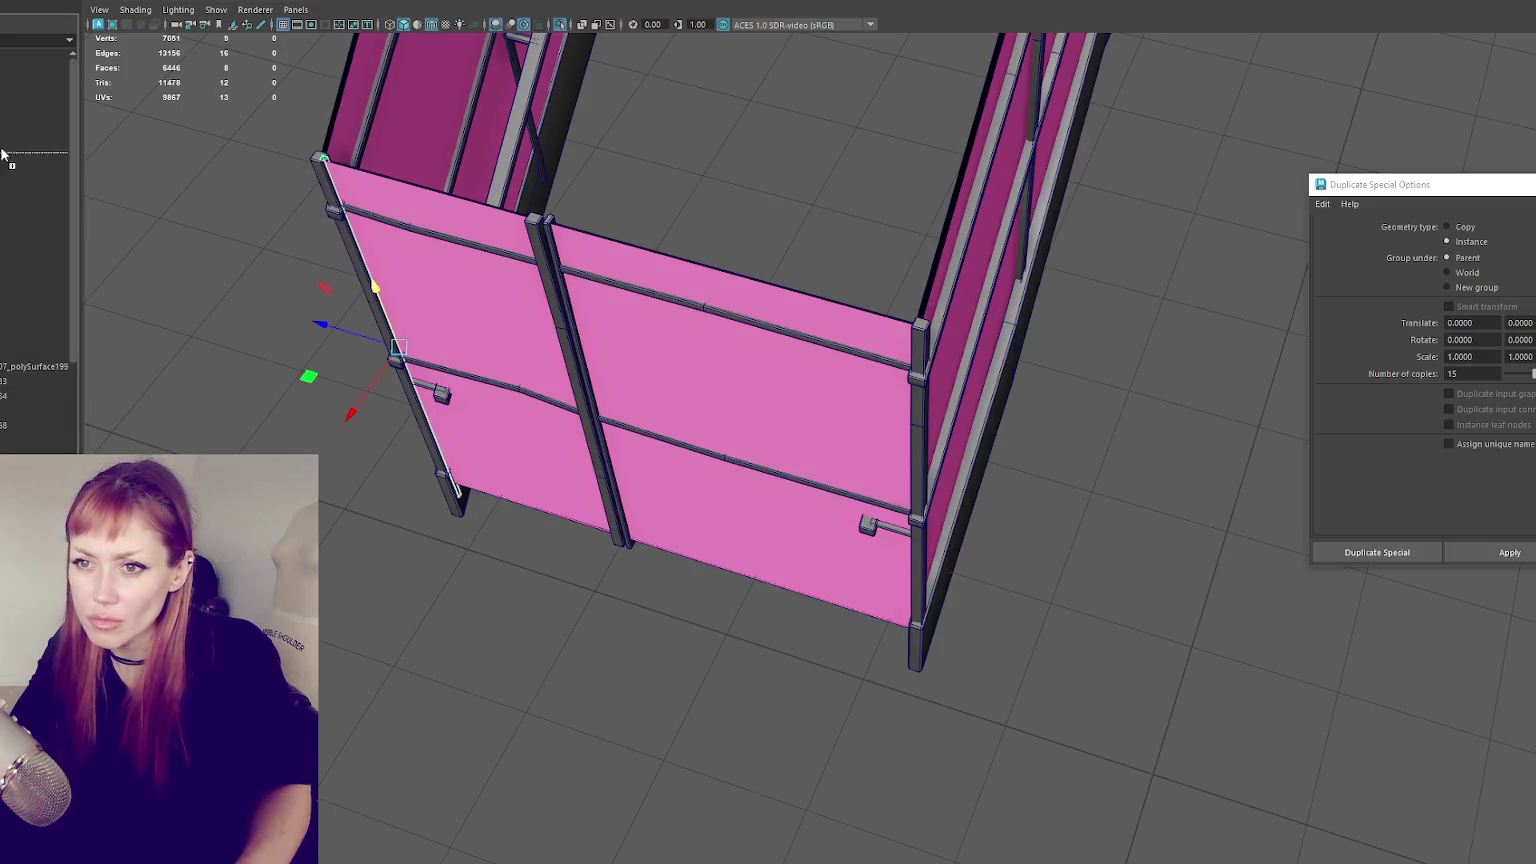
{"action": "left_click", "coordinate": [35, 218]}
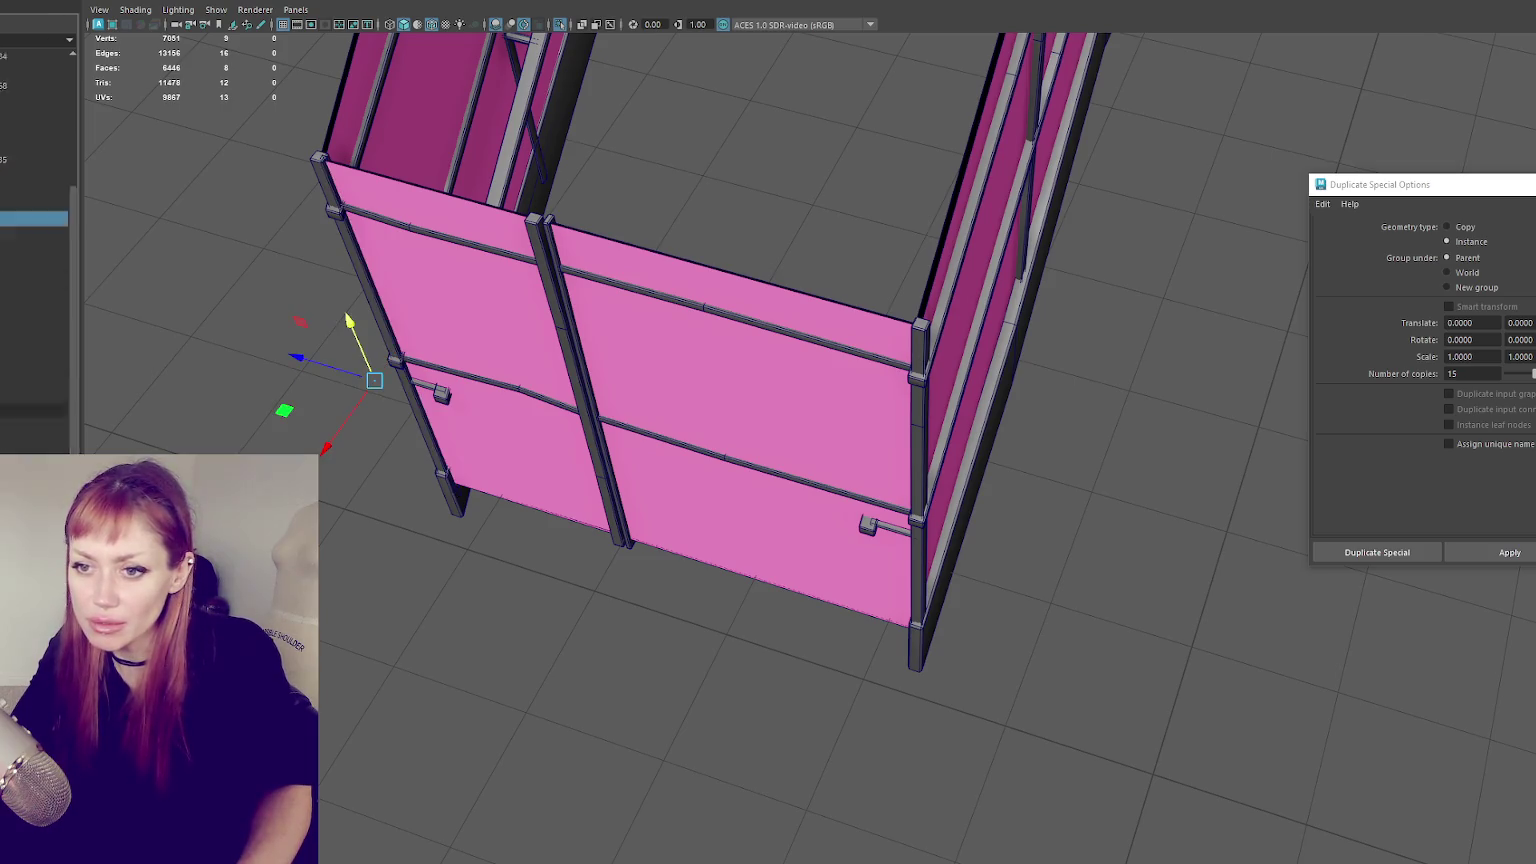
{"action": "key", "text": "ctrl+1"}
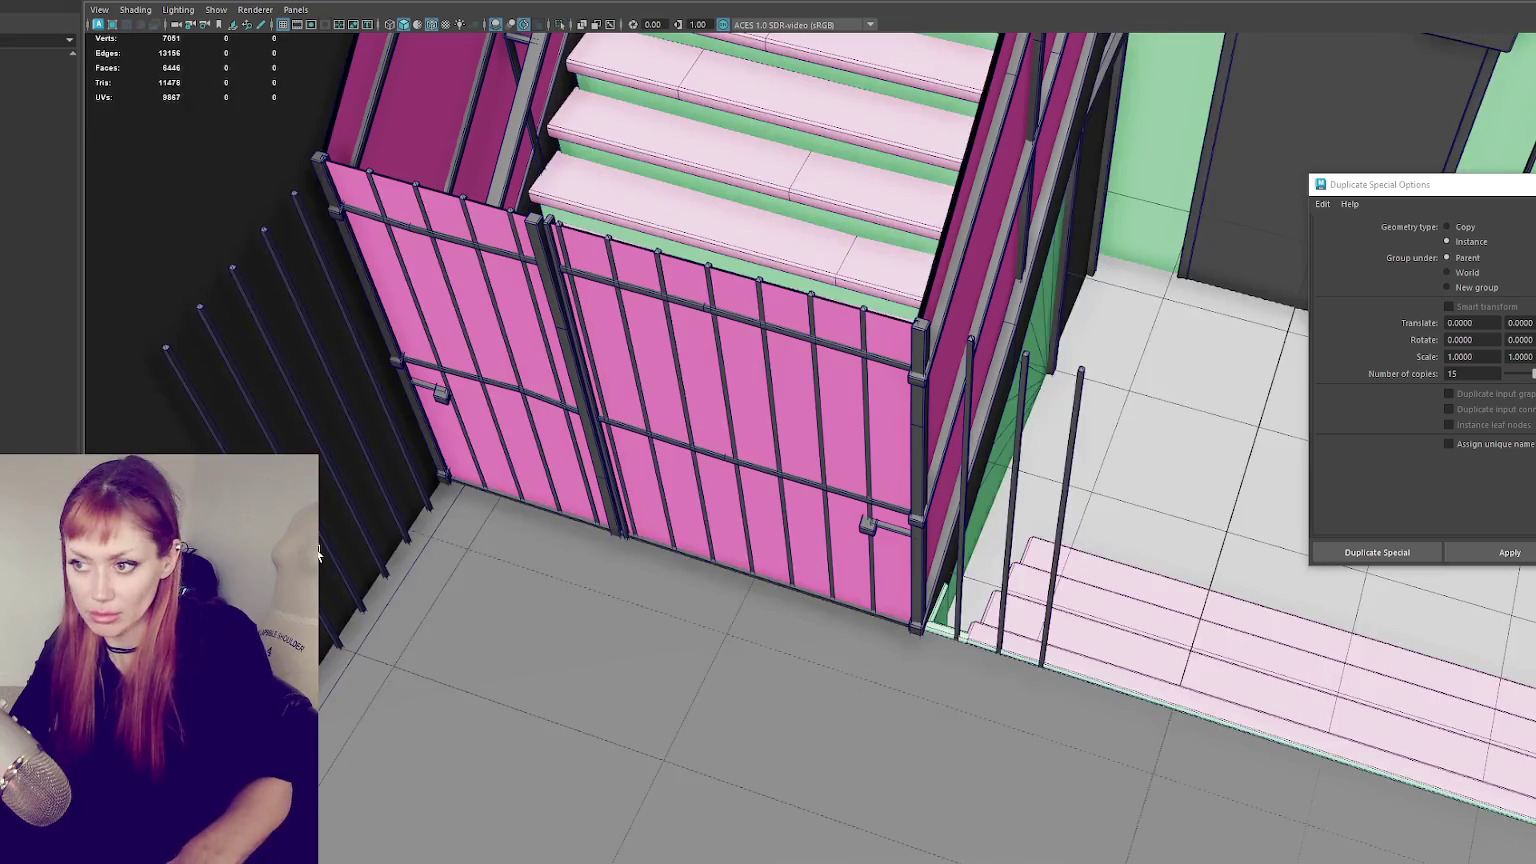
{"action": "key", "text": "bracketleft"}
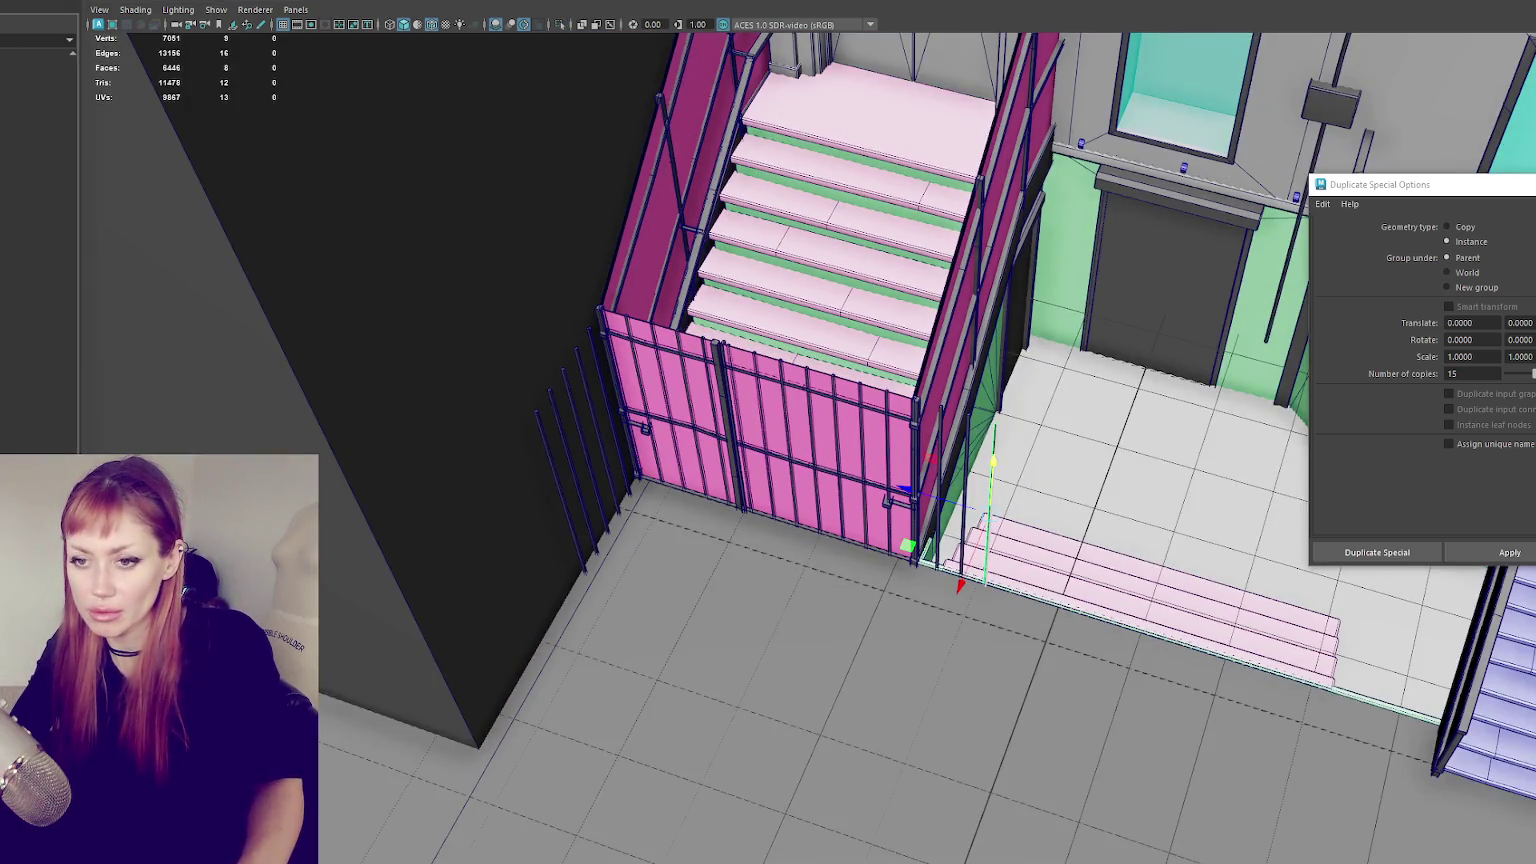
- Delete the existing fence posts and gate bars
{"action": "left_click", "coordinate": [545, 440]}
{"action": "key", "text": "4"}
{"action": "scroll", "coordinate": [560, 455], "scroll_direction": "down", "scroll_amount": 3}
{"action": "key", "text": "Delete"}
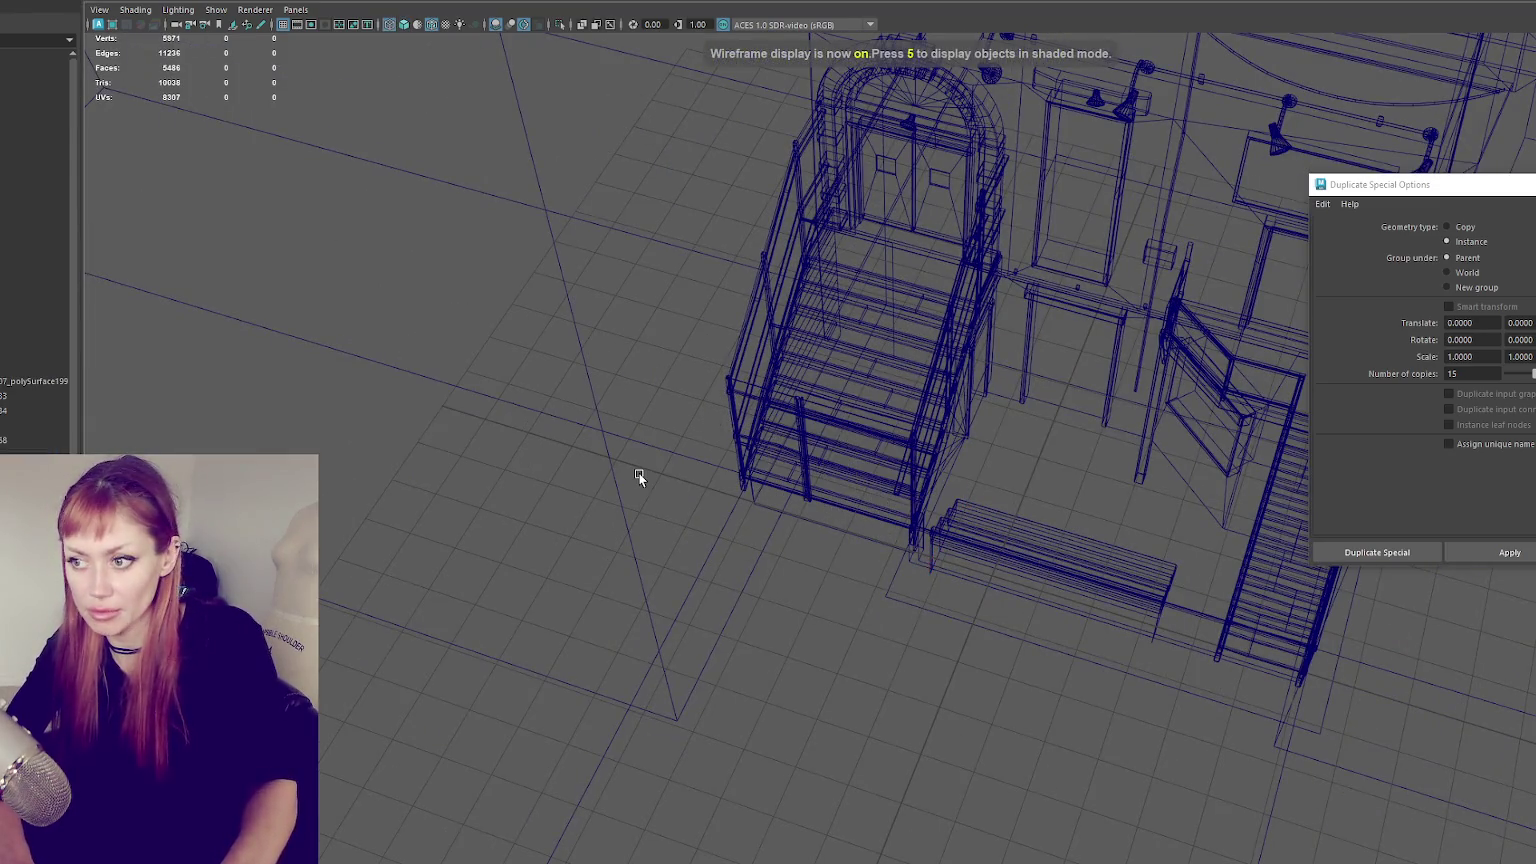
{"action": "key", "text": "5"}
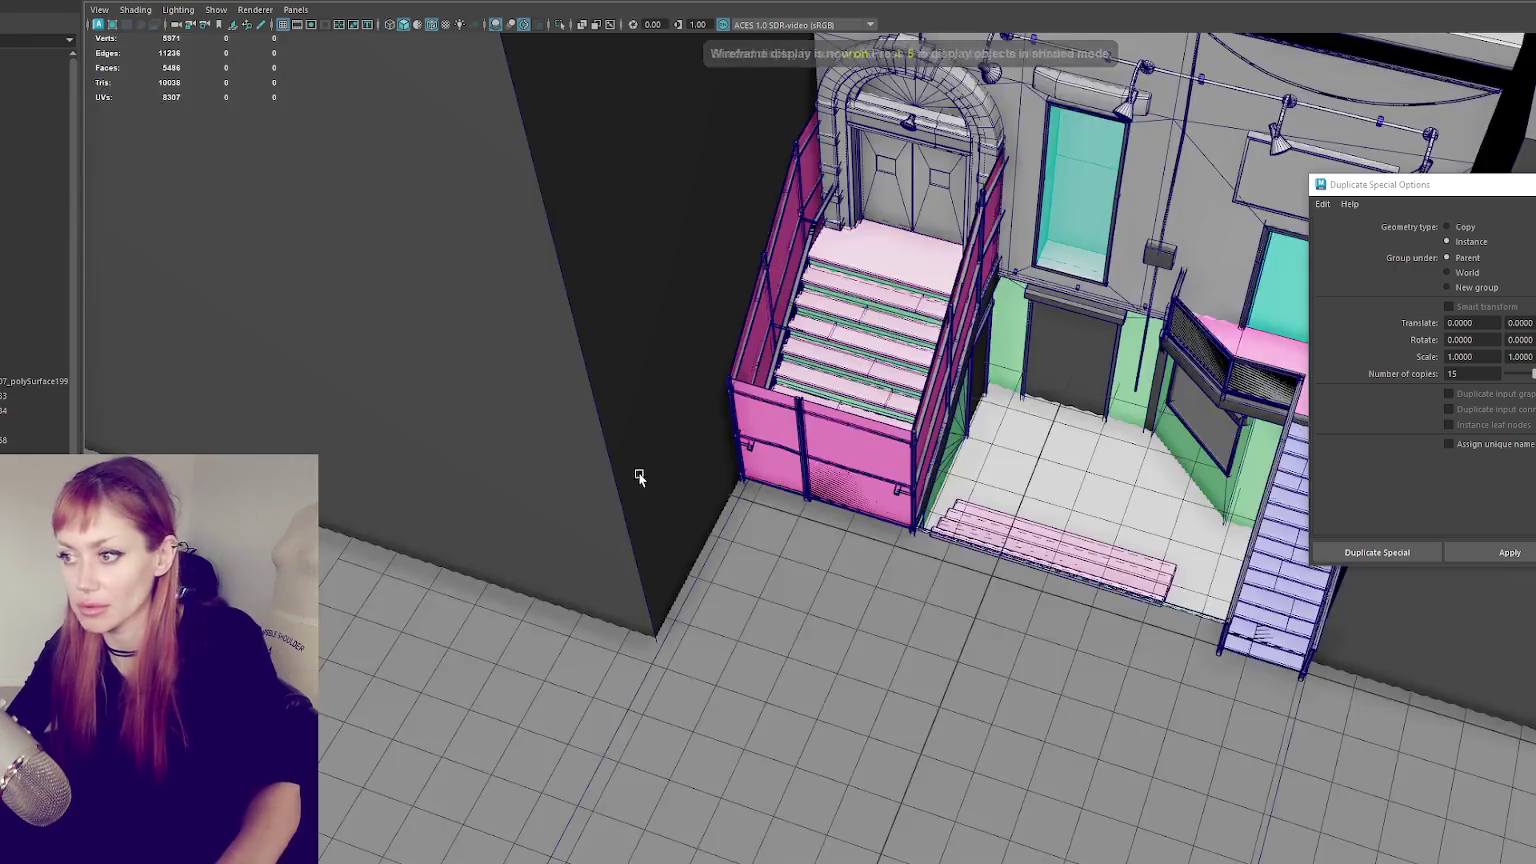
{"action": "scroll", "coordinate": [638, 473], "scroll_direction": "up", "scroll_amount": 5}
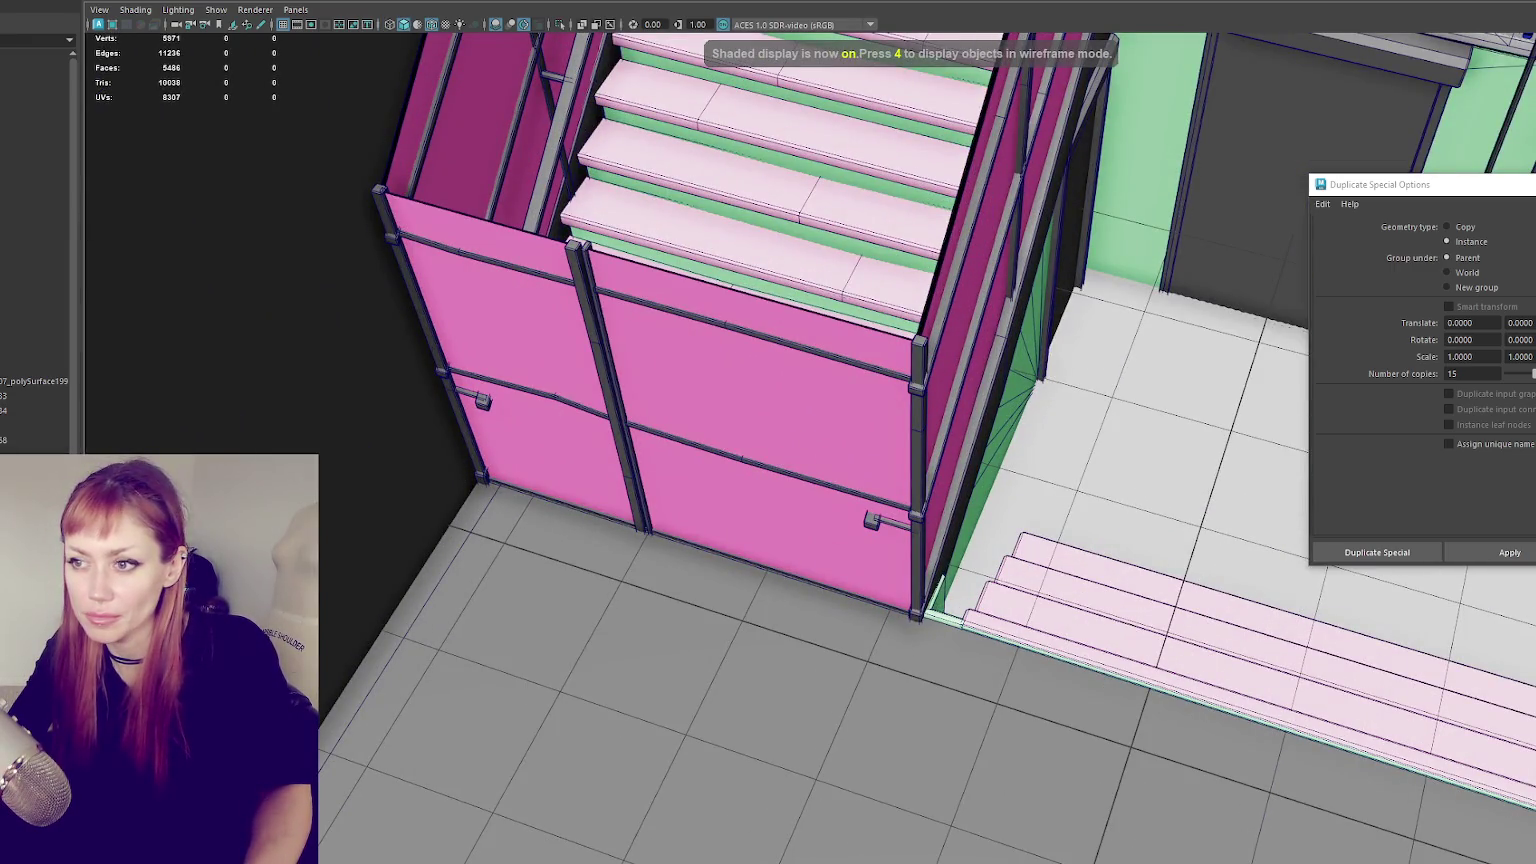
- From the gate's left corner post, try 20 instanced bars, then create 25 across the panel
{"action": "left_click", "coordinate": [390, 200]}
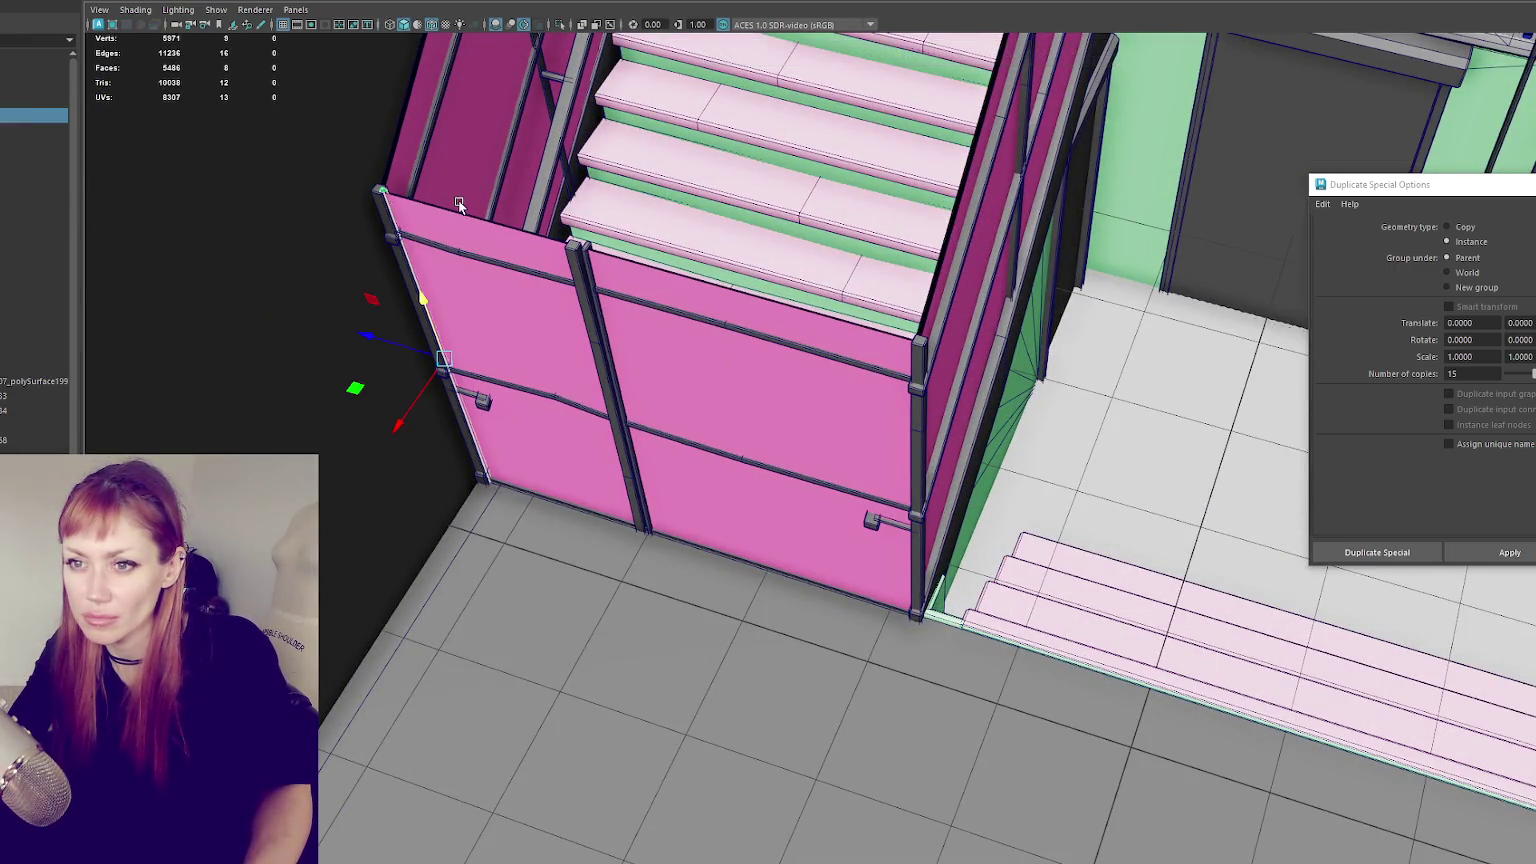
{"action": "left_click", "coordinate": [1505, 552]}
{"action": "left_click_drag", "start_coordinate": [1037, 494], "coordinate": [1075, 426], "text": "alt"}
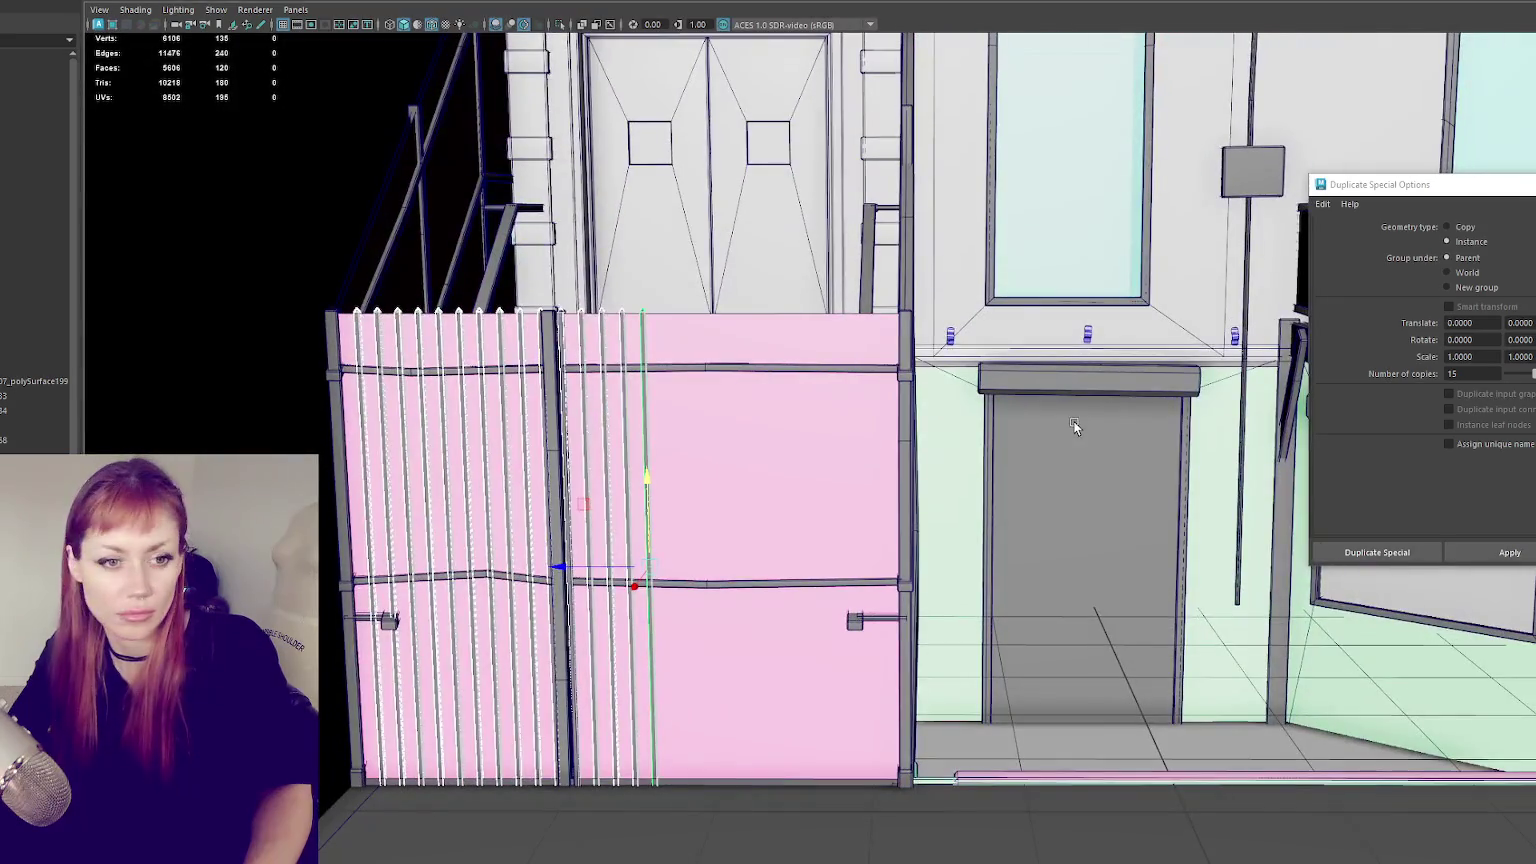
{"action": "key", "text": "ctrl+z"}
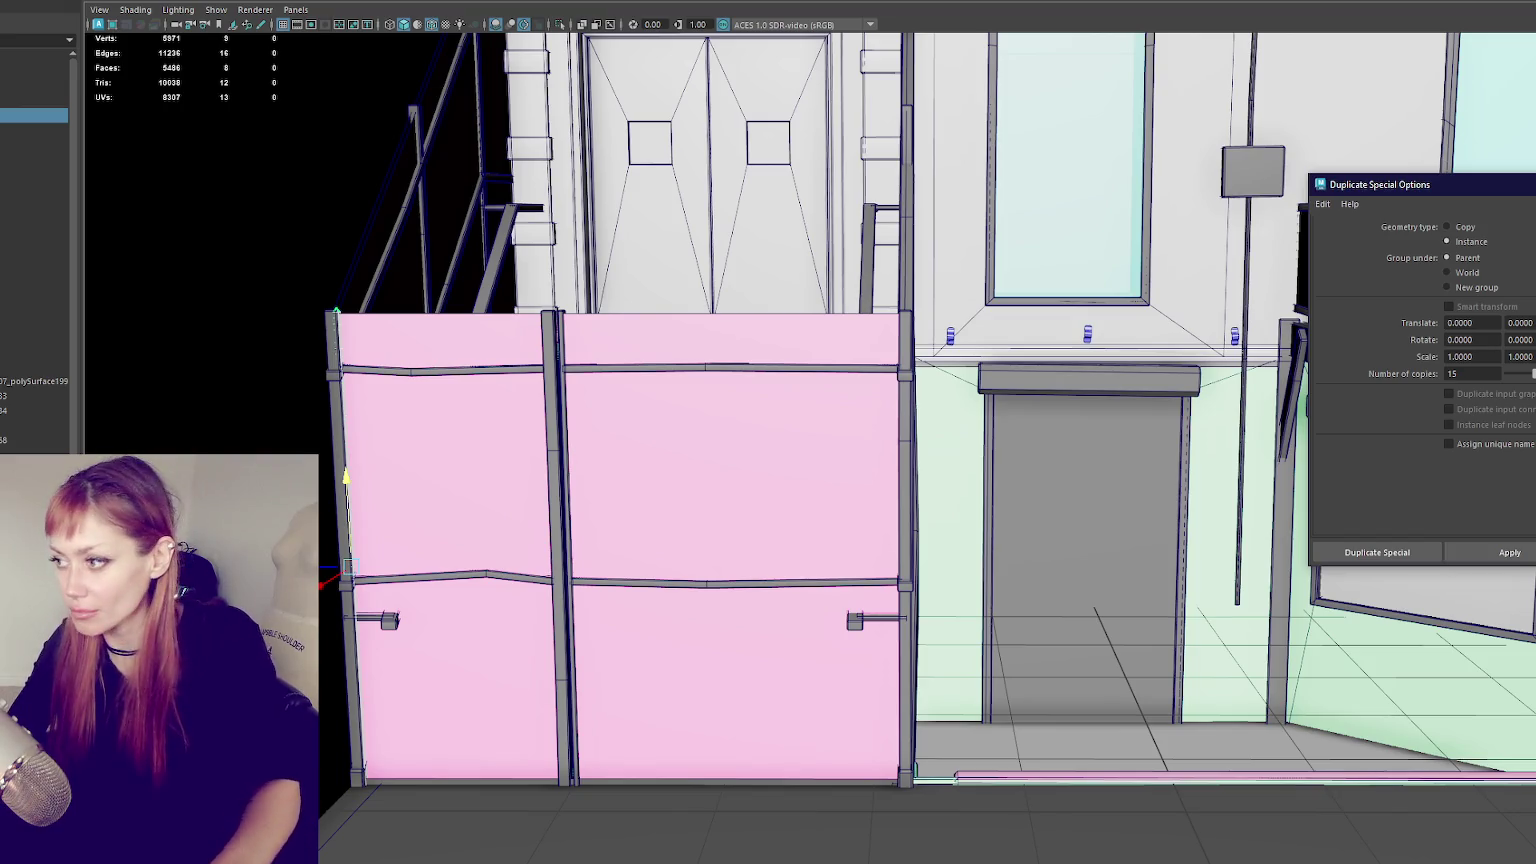
{"action": "double_click", "coordinate": [1466, 372]}
{"action": "type", "text": "20"}
{"action": "left_click", "coordinate": [1506, 556]}
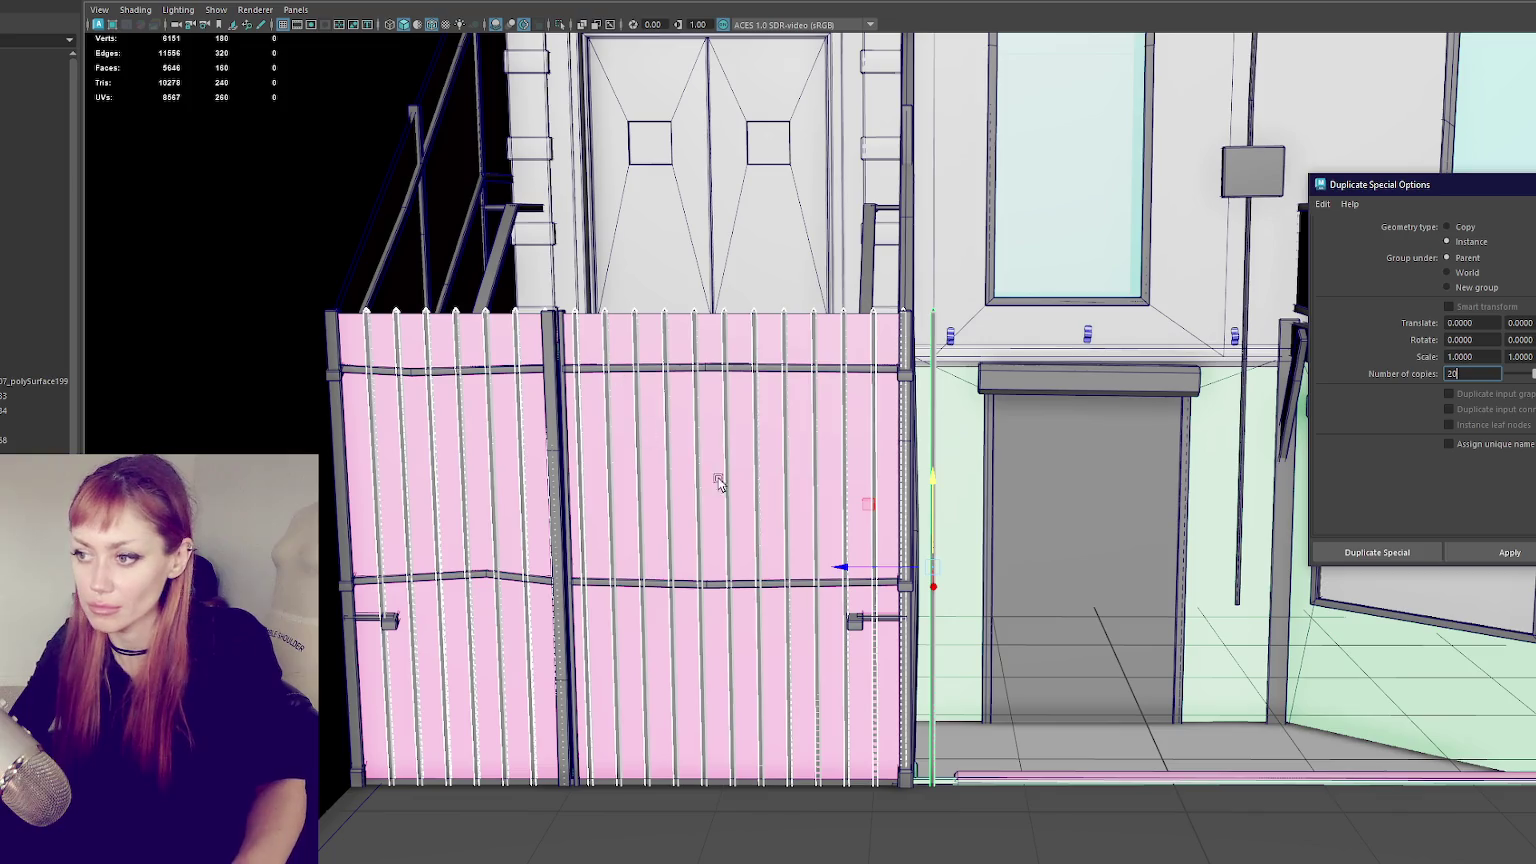
{"action": "key", "text": "ctrl+z"}
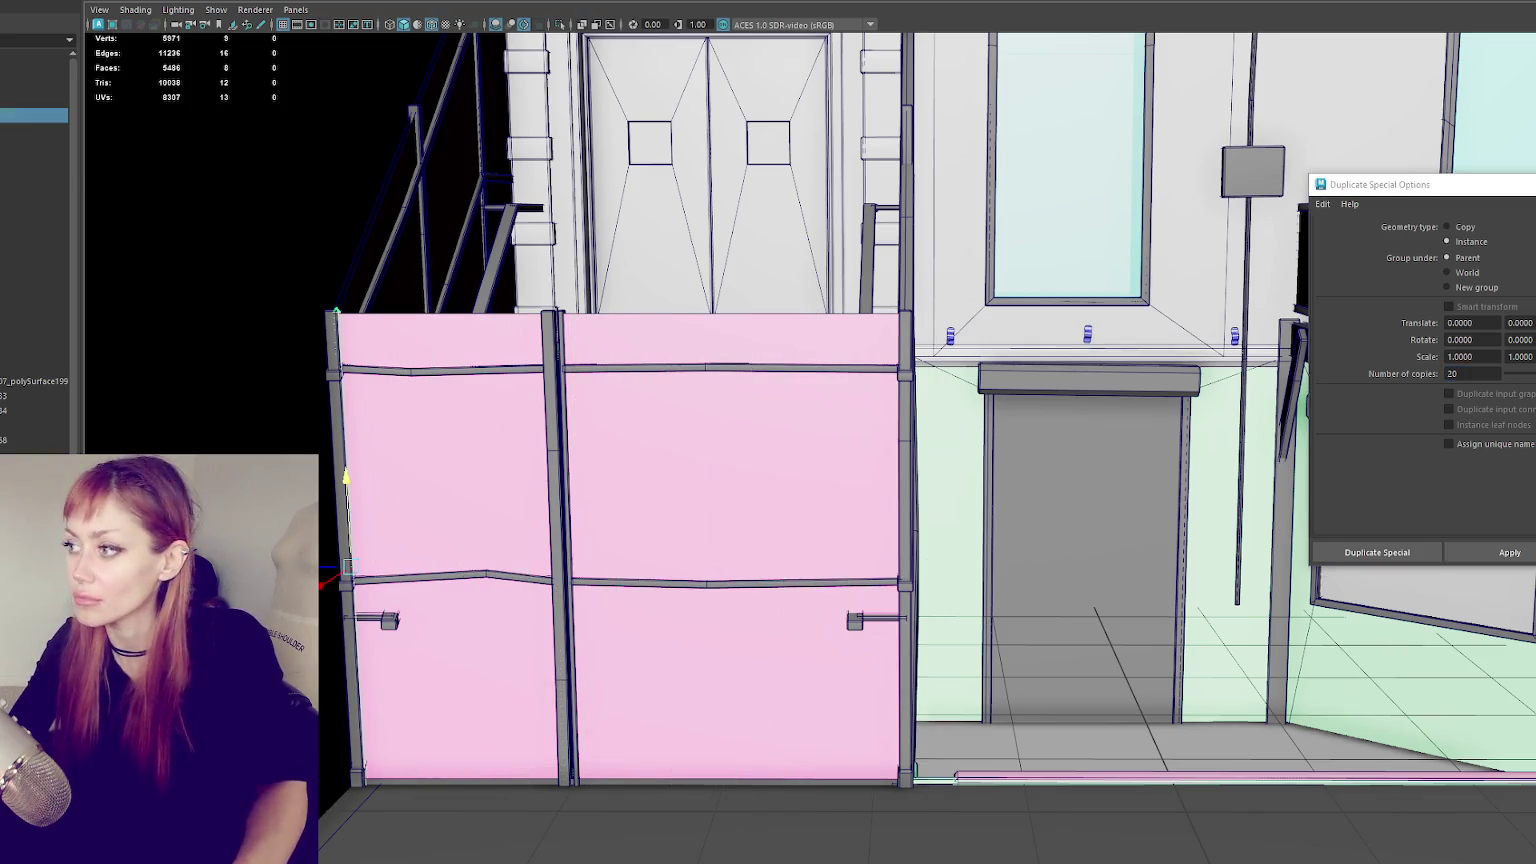
{"action": "left_click", "coordinate": [1510, 555]}
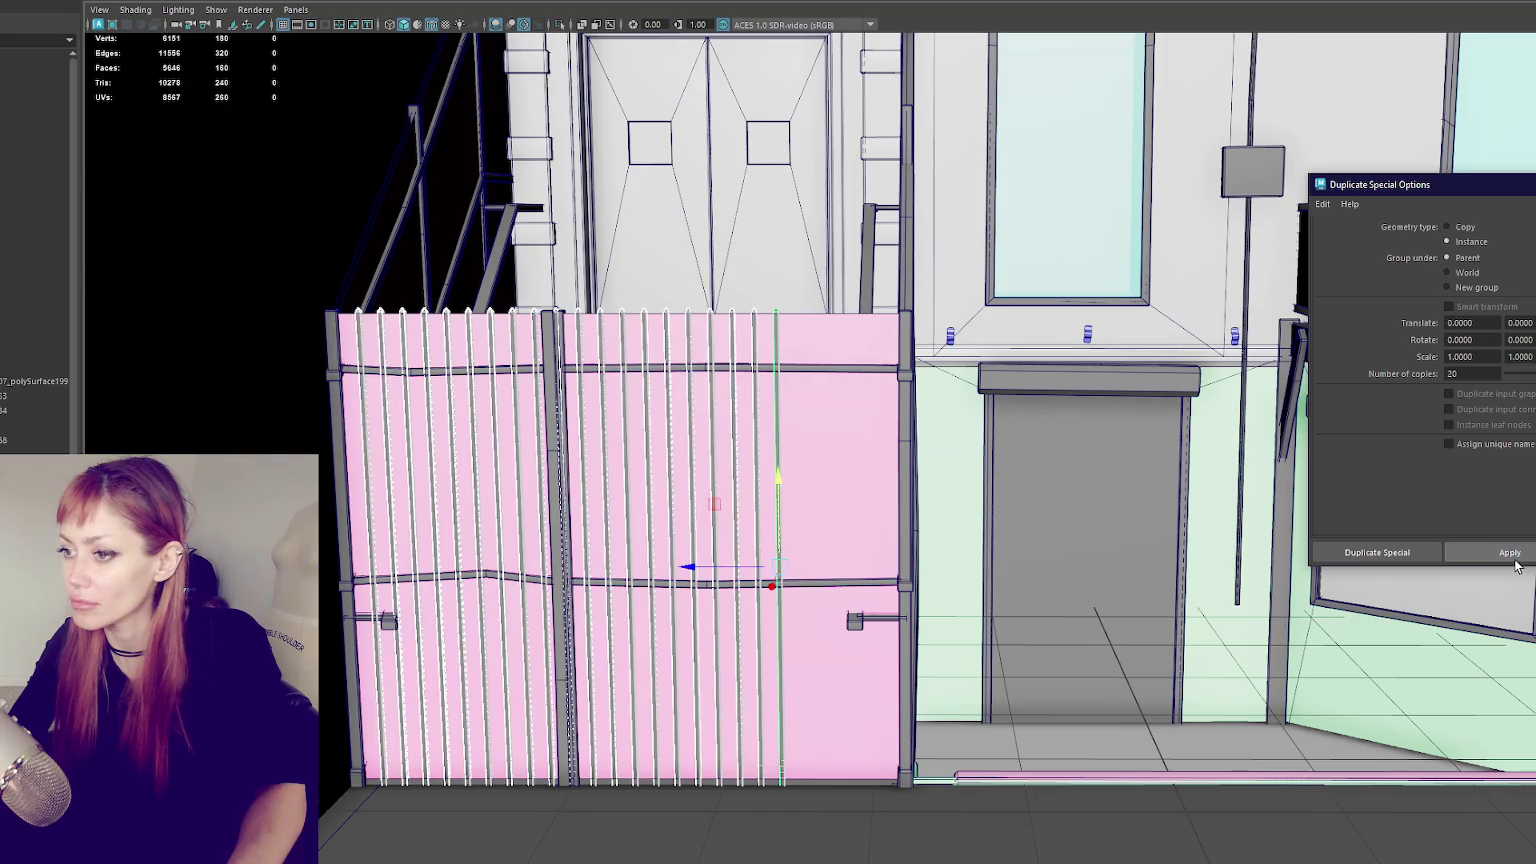
{"action": "key", "text": "ctrl+z"}
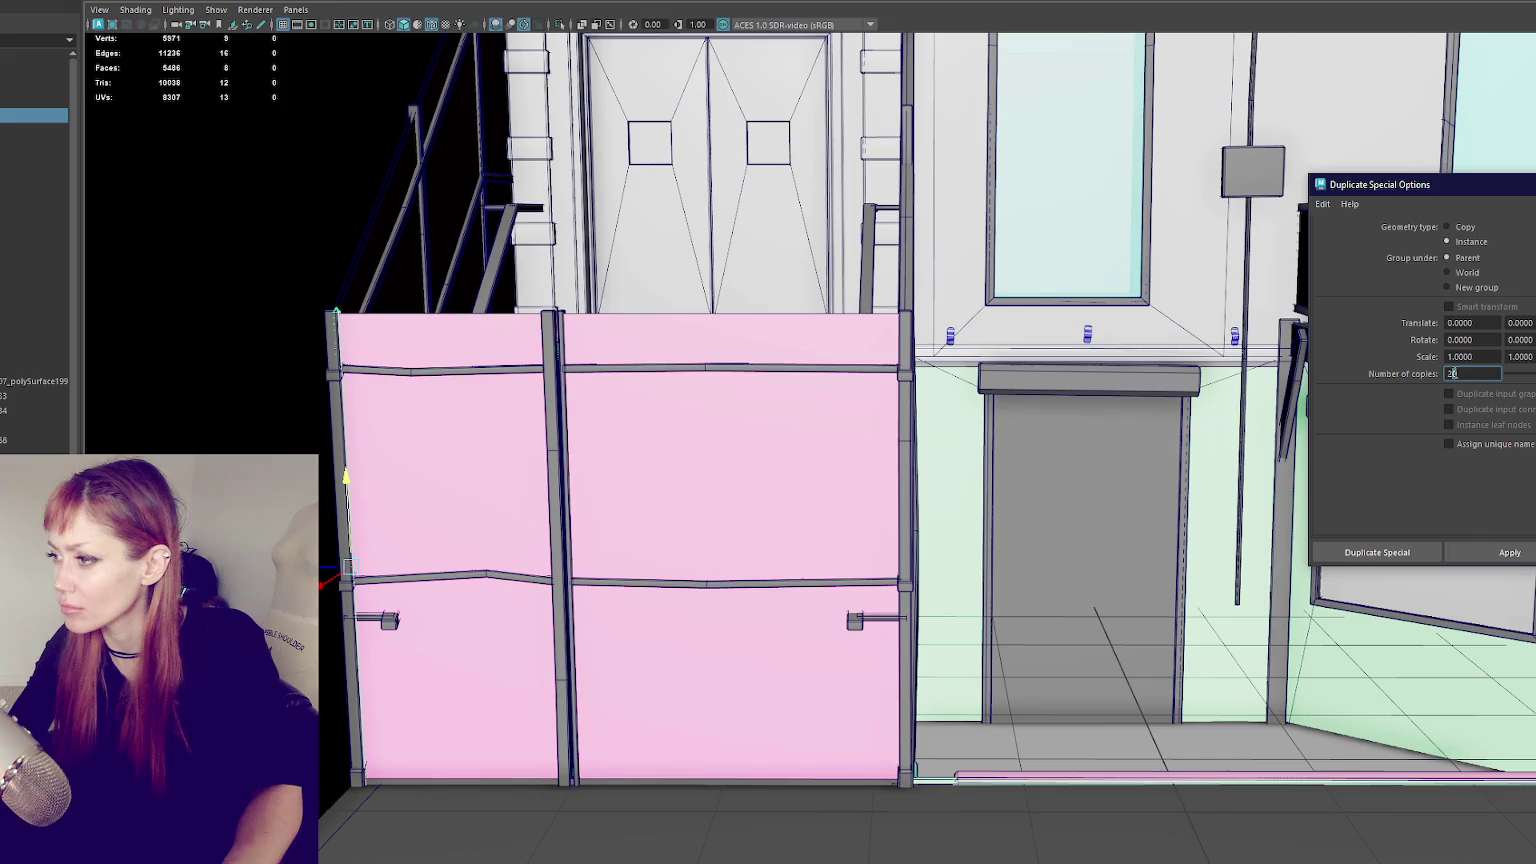
{"action": "type", "text": "25"}
{"action": "left_click", "coordinate": [1487, 551]}
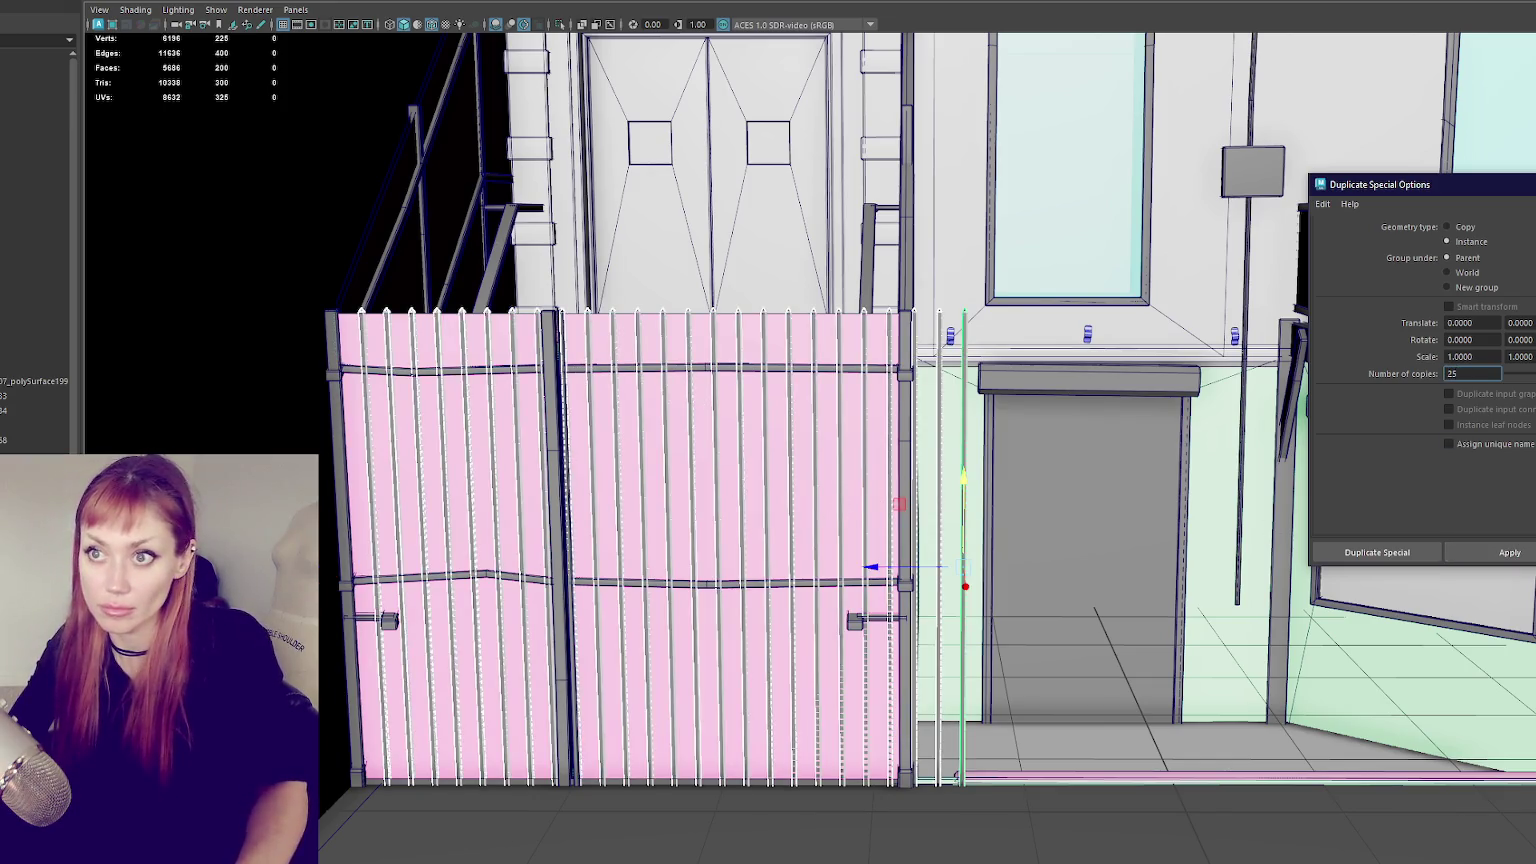
- Select all the picket bars and the gate's rail frame, and isolate them
{"action": "left_click", "coordinate": [135, 9]}
{"action": "left_click", "coordinate": [190, 150]}
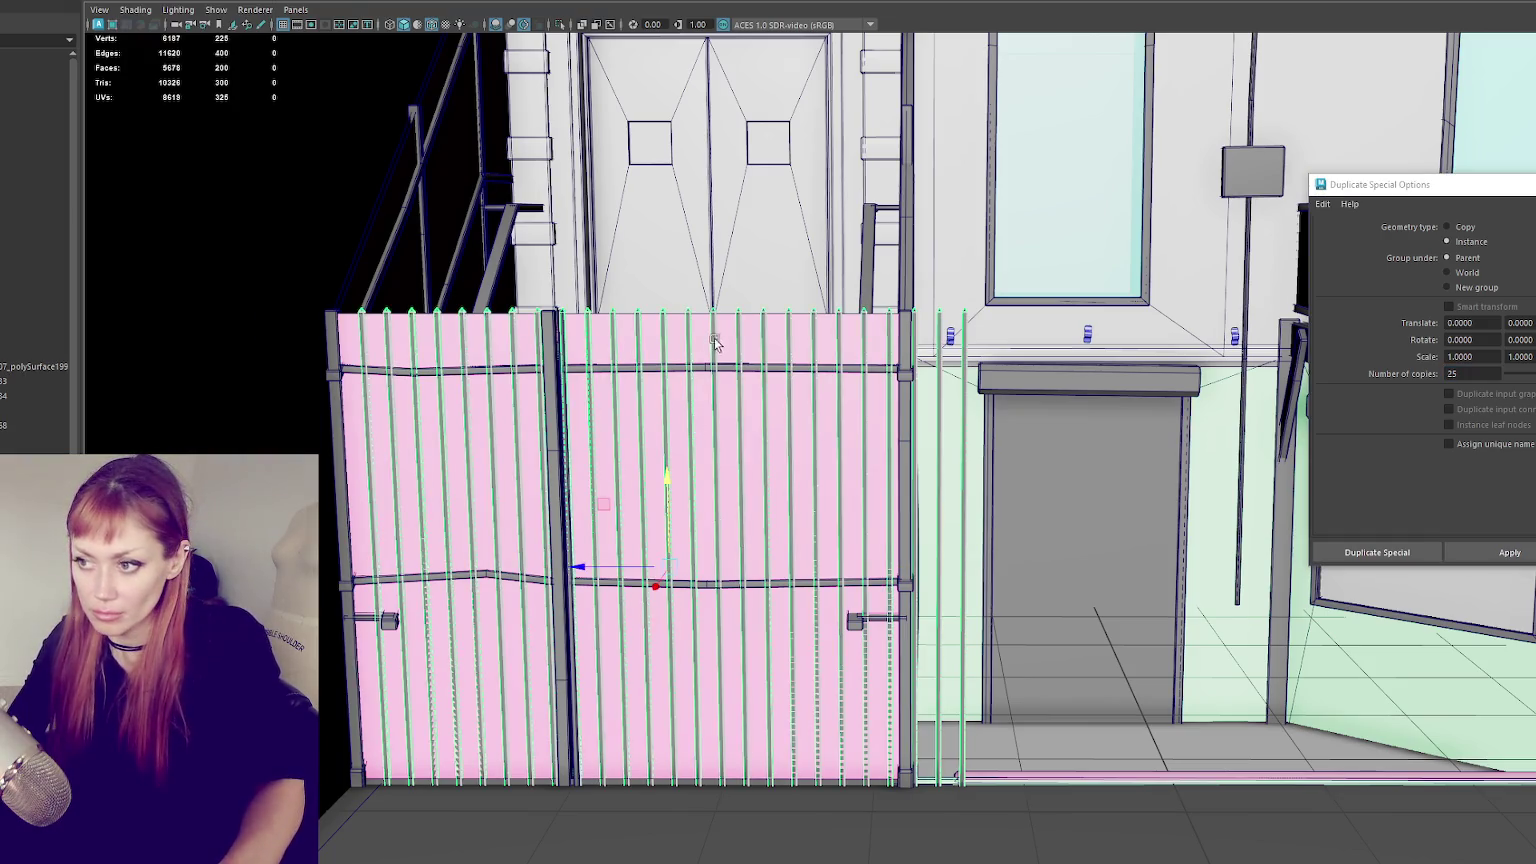
{"action": "left_click", "coordinate": [703, 368]}
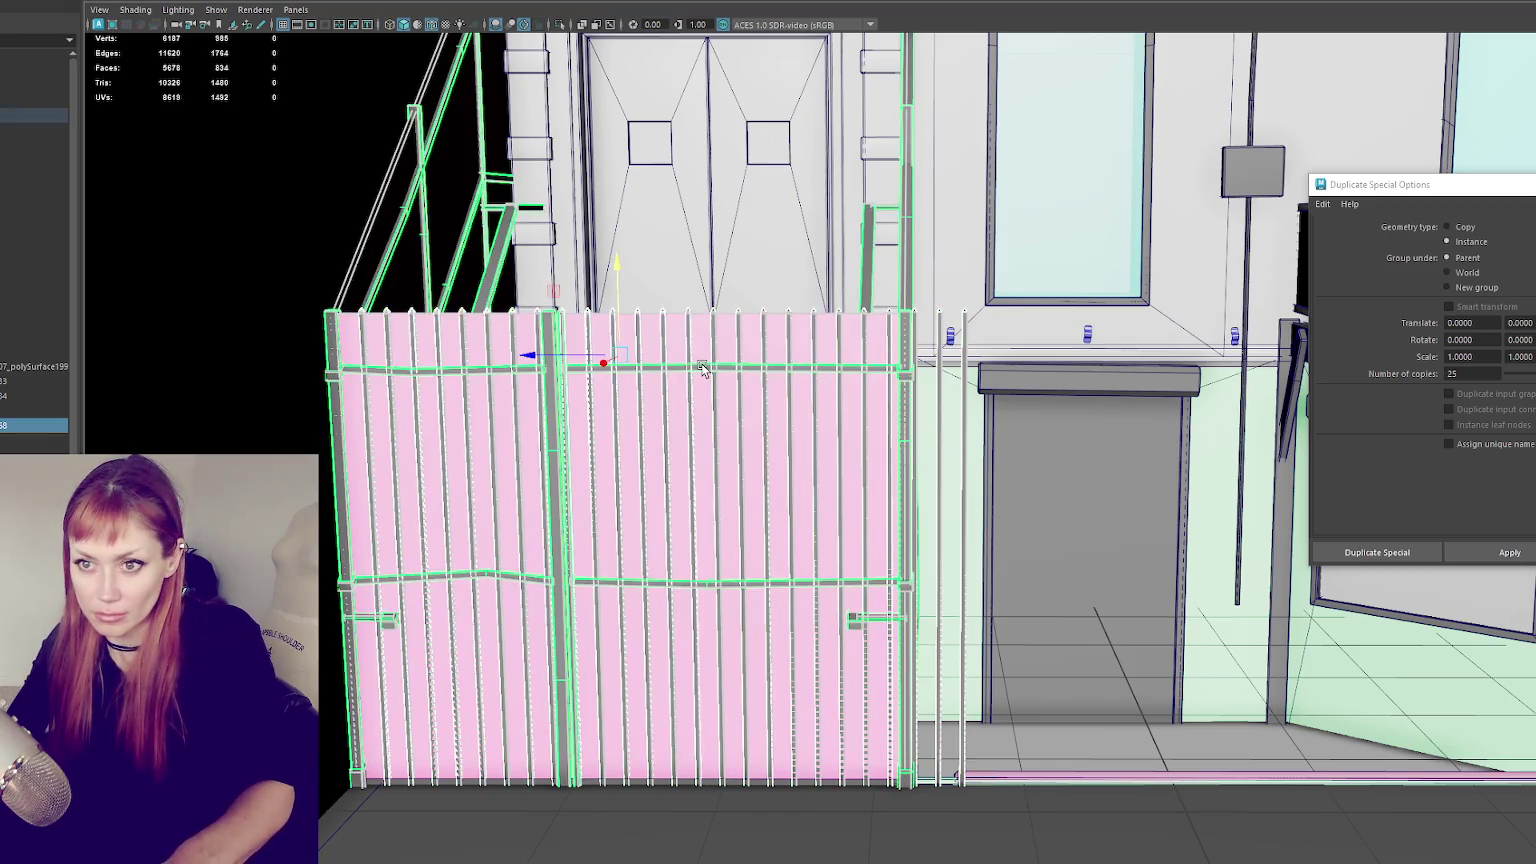
{"action": "key", "text": "ctrl+1"}
- Duplicate the fence bars with Ctrl+D and move the spare copy right of the gate
{"action": "left_click", "coordinate": [1025, 254]}
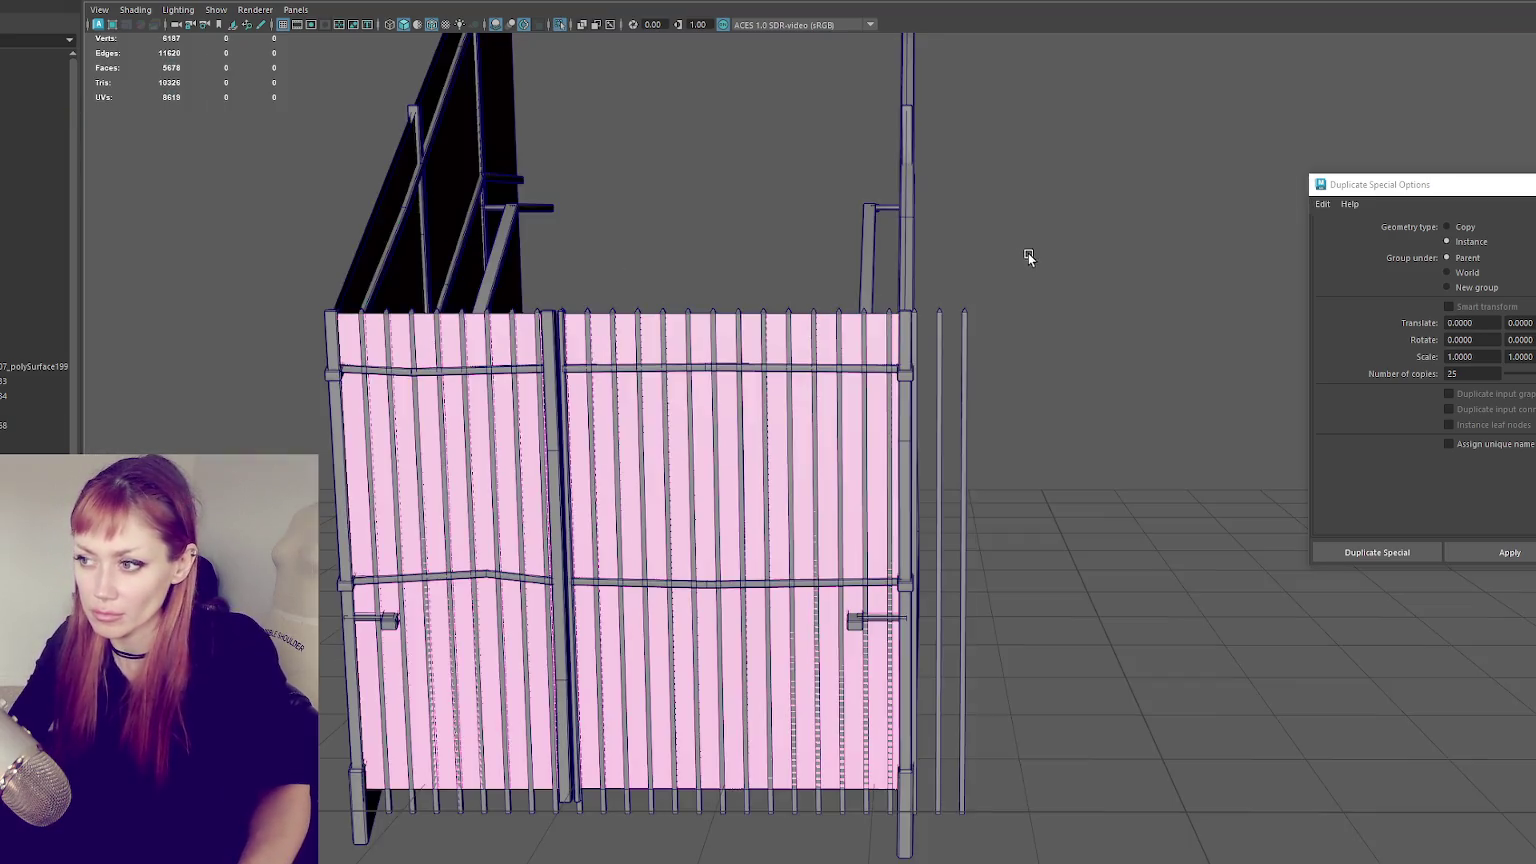
{"action": "left_click", "coordinate": [970, 316]}
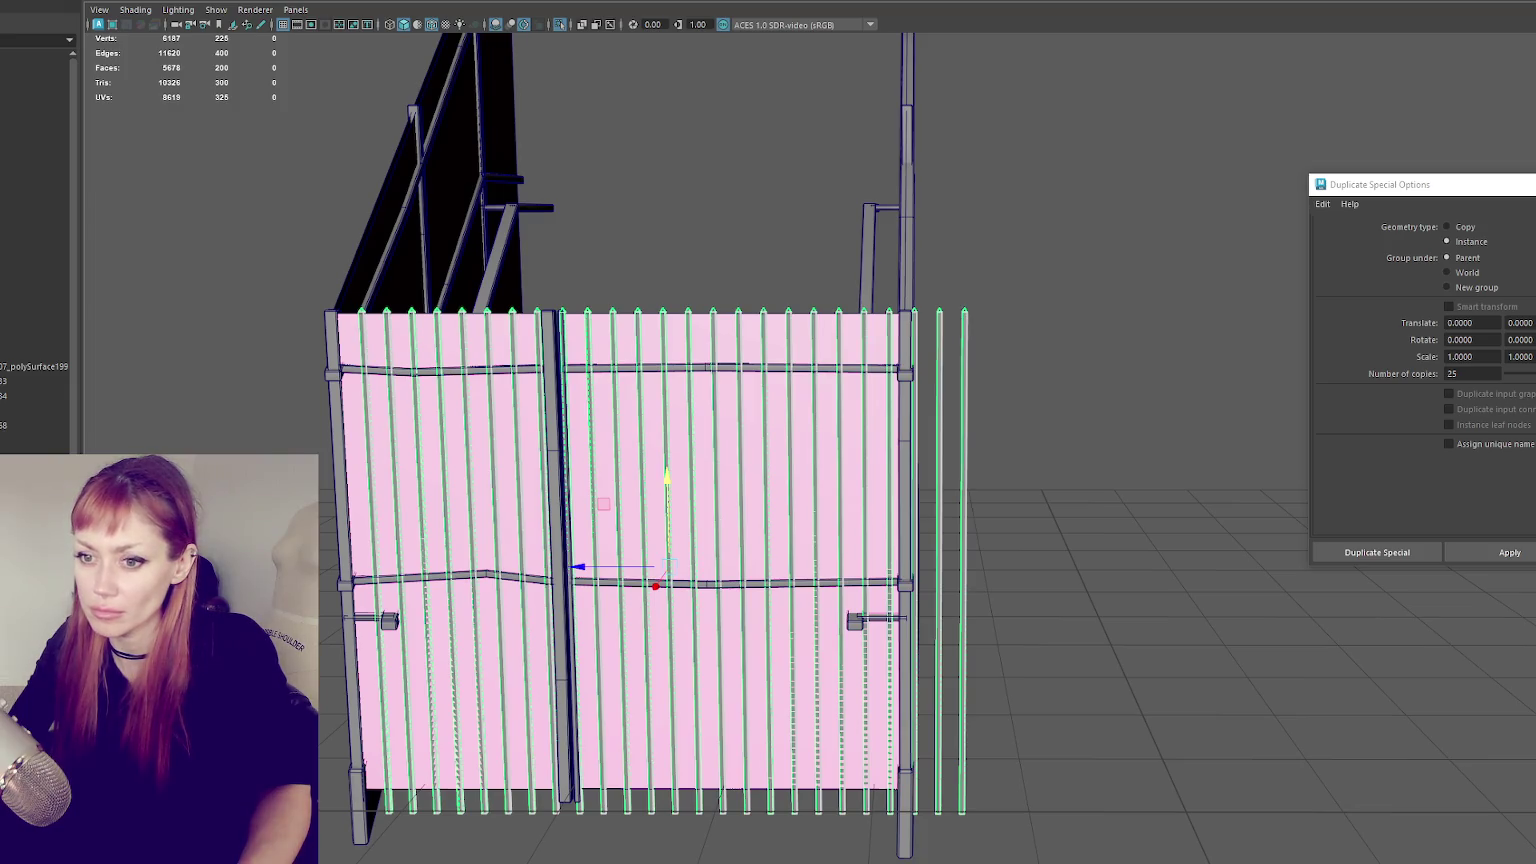
{"action": "key", "text": "Up"}
{"action": "key", "text": "Up"}
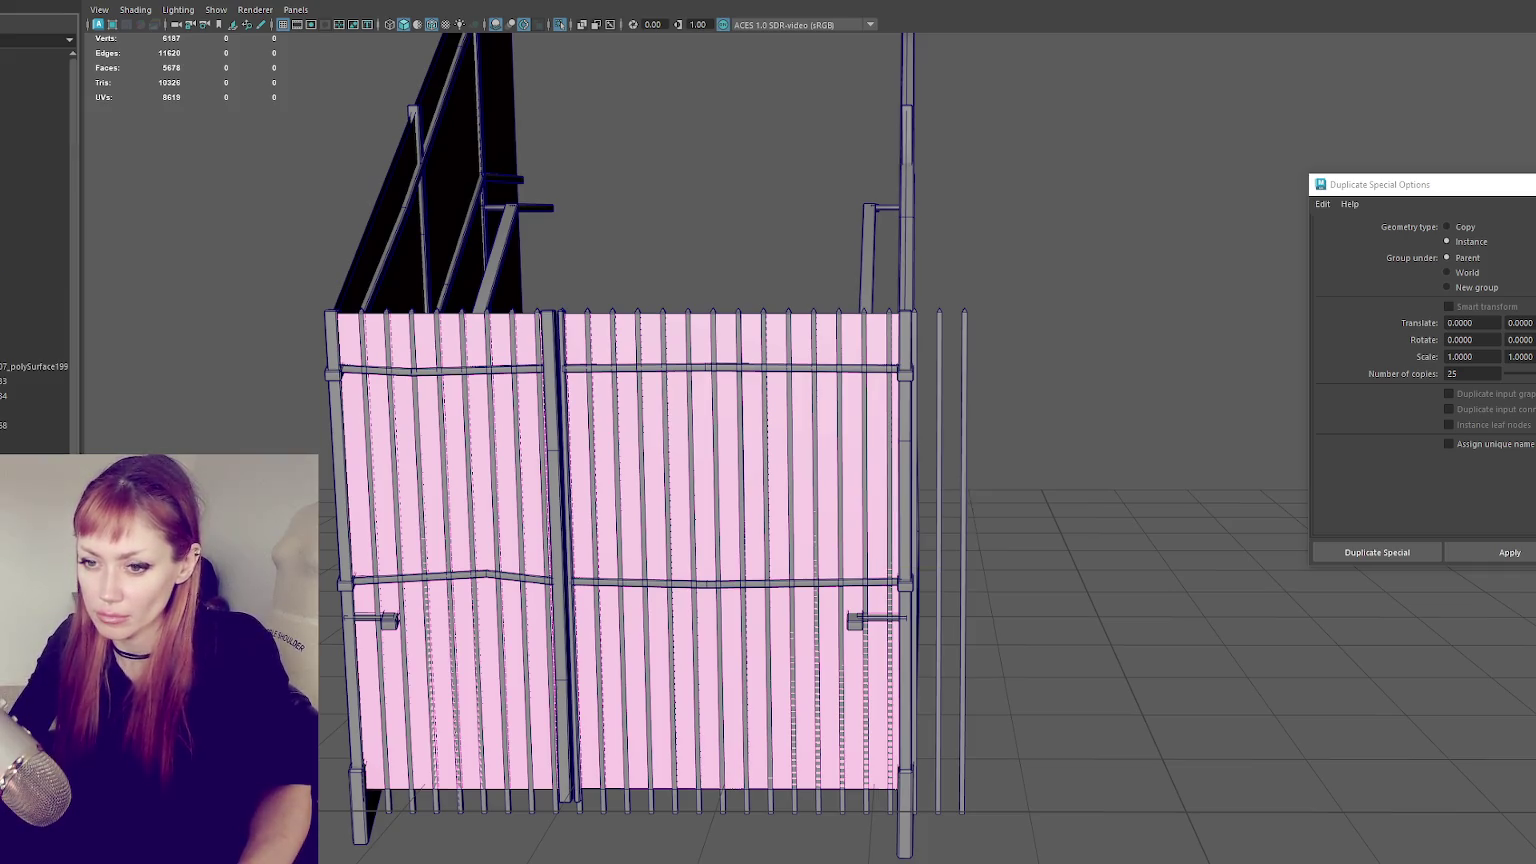
{"action": "key", "text": "ctrl+z"}
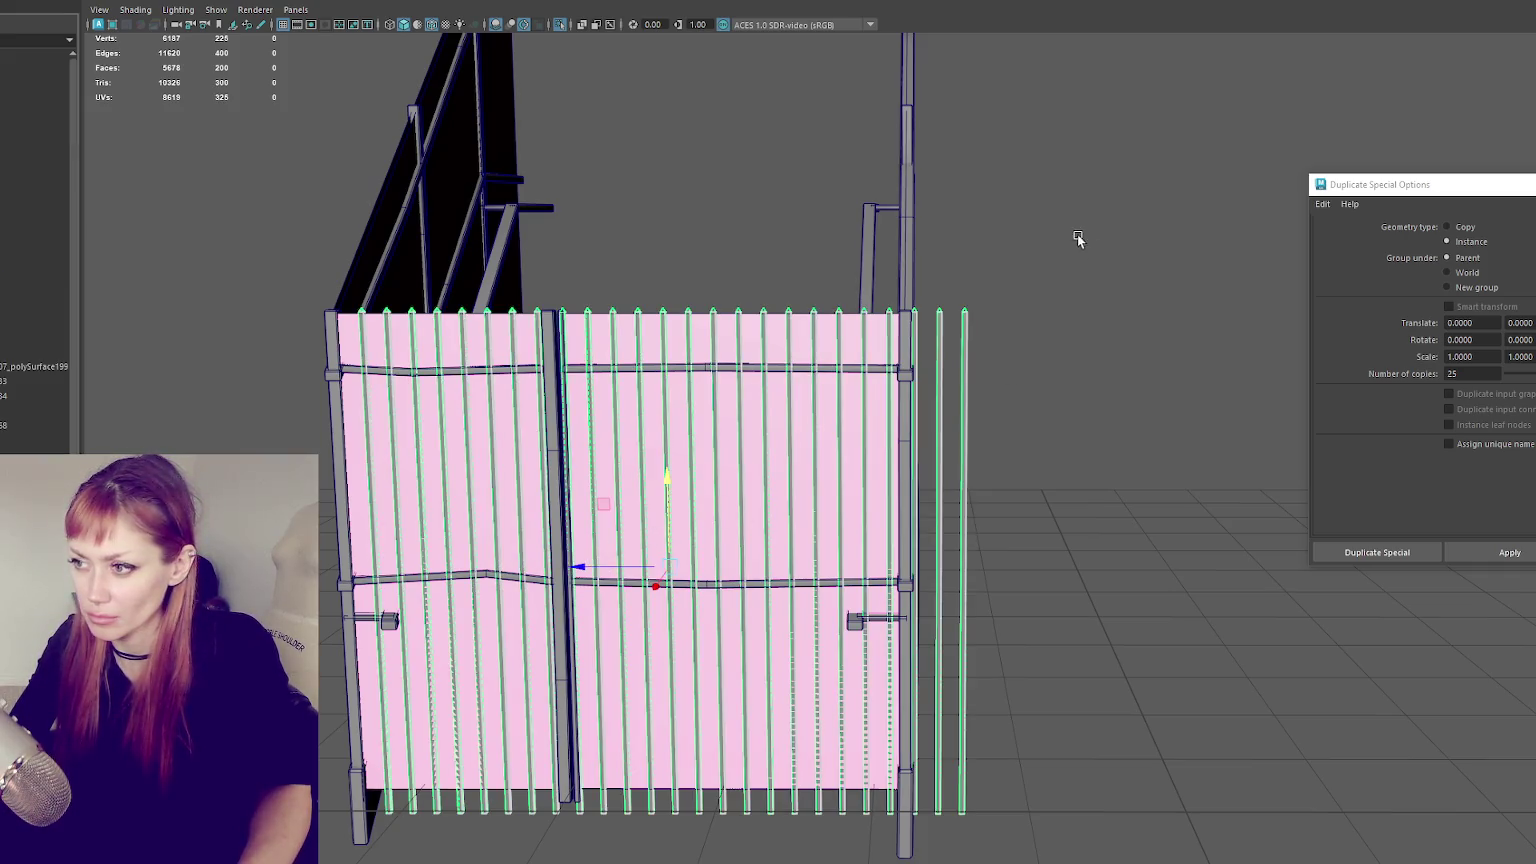
{"action": "key", "text": "ctrl+d"}
{"action": "left_click_drag", "start_coordinate": [677, 551], "coordinate": [1216, 577]}
- Delete the two stray bars past the gate and nudge the remaining bars into place
{"action": "left_click", "coordinate": [941, 424]}
{"action": "right_click", "coordinate": [1001, 284]}
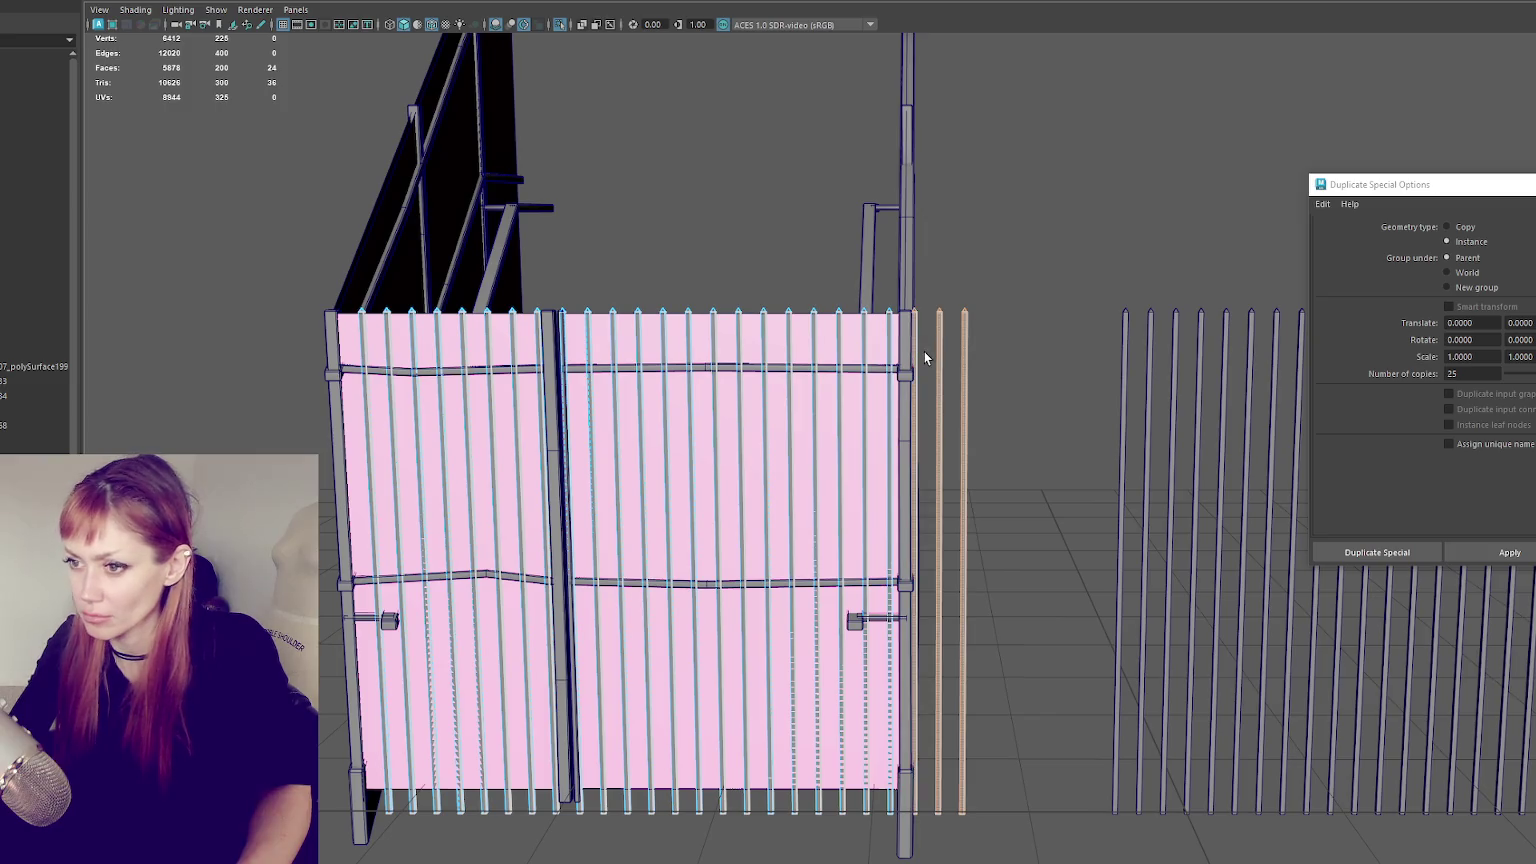
{"action": "key", "text": "Delete"}
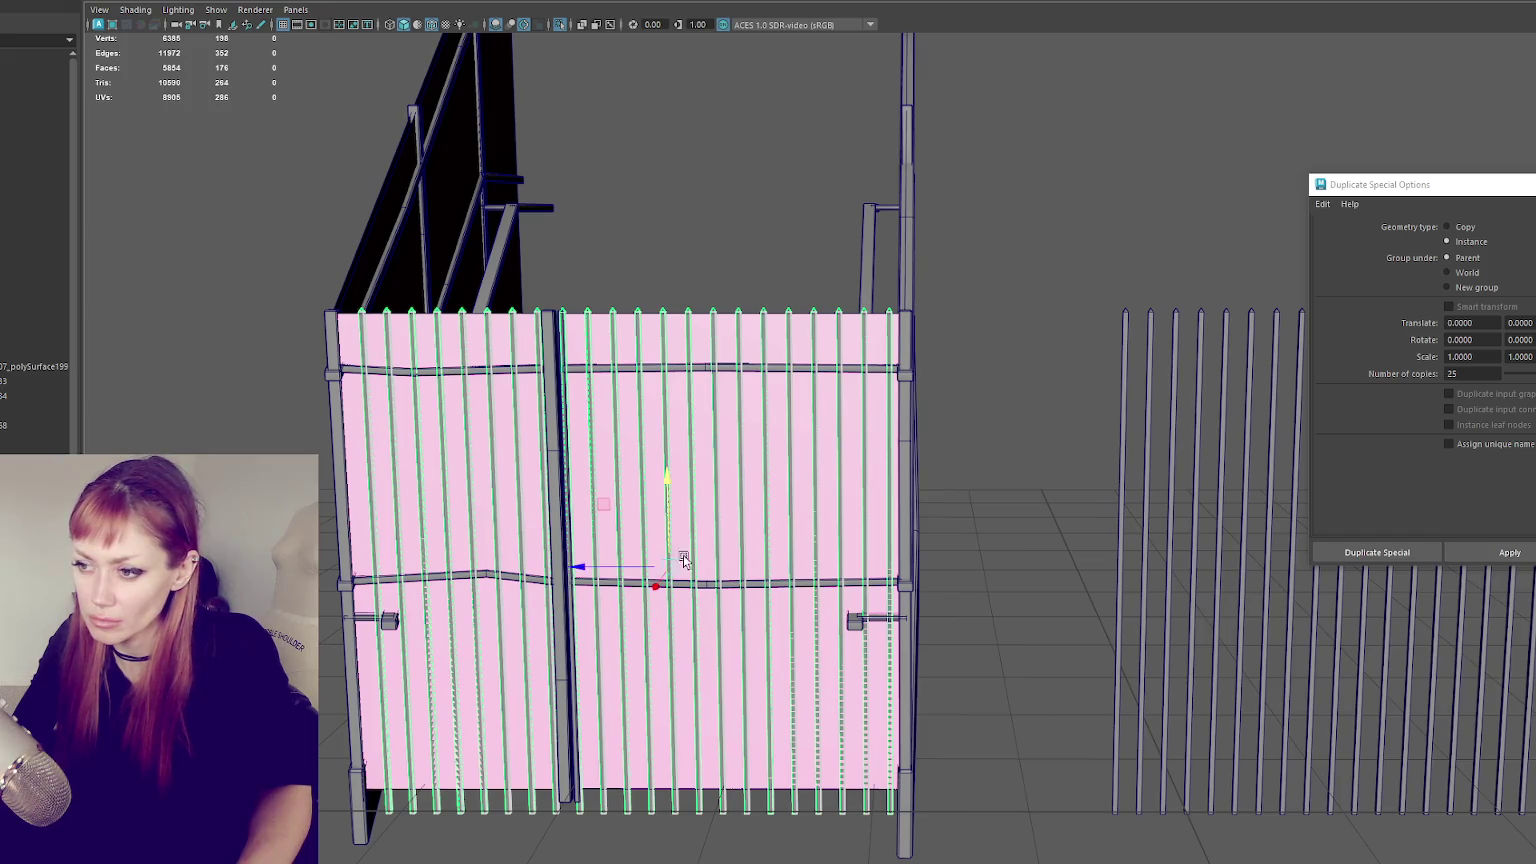
{"action": "left_click_drag", "start_coordinate": [590, 566], "coordinate": [577, 567]}
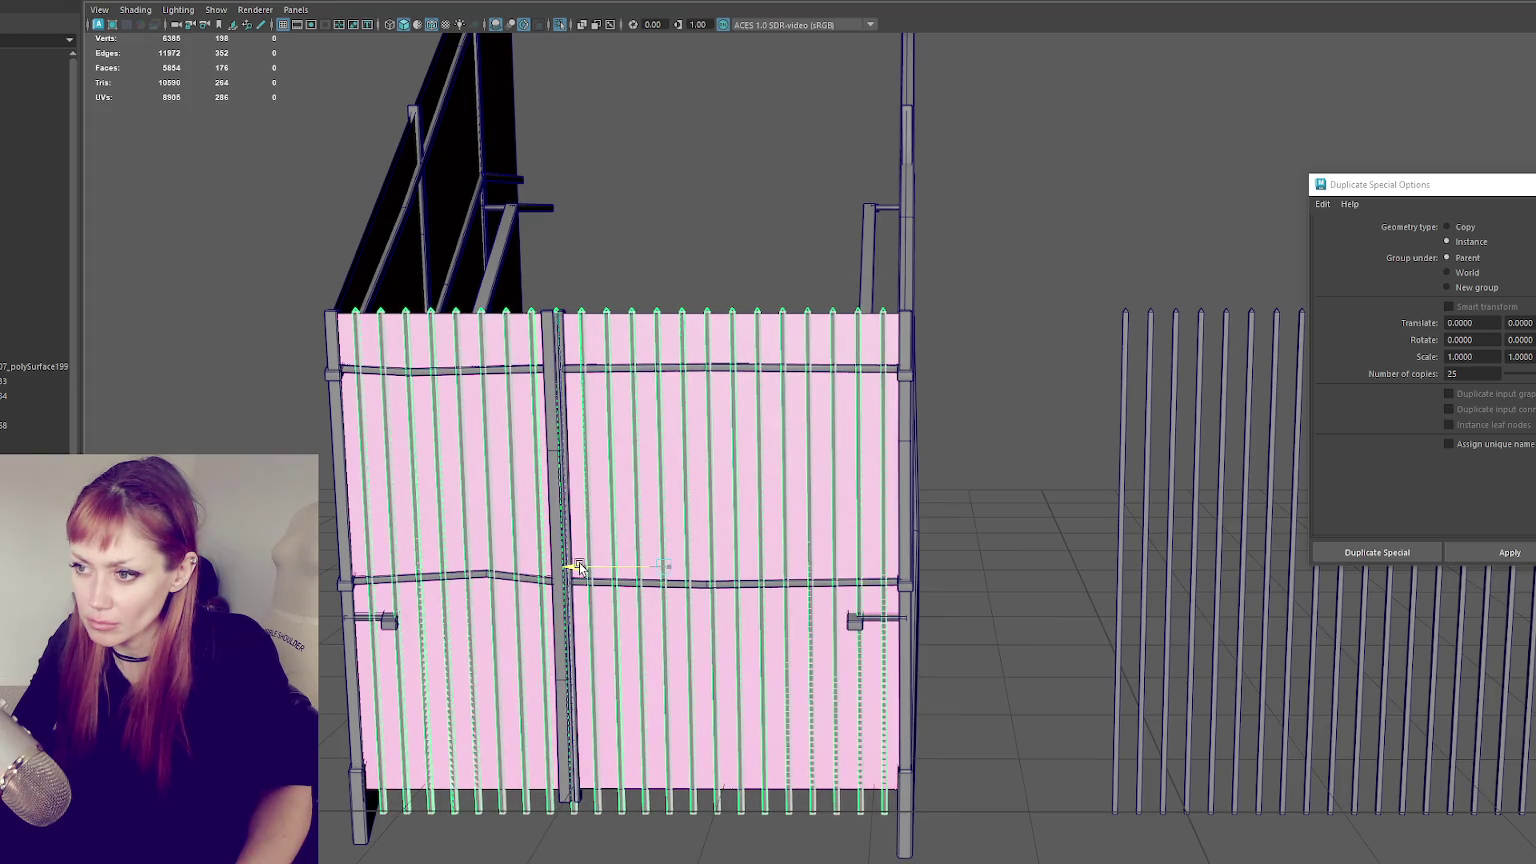
{"action": "left_click", "coordinate": [545, 298]}
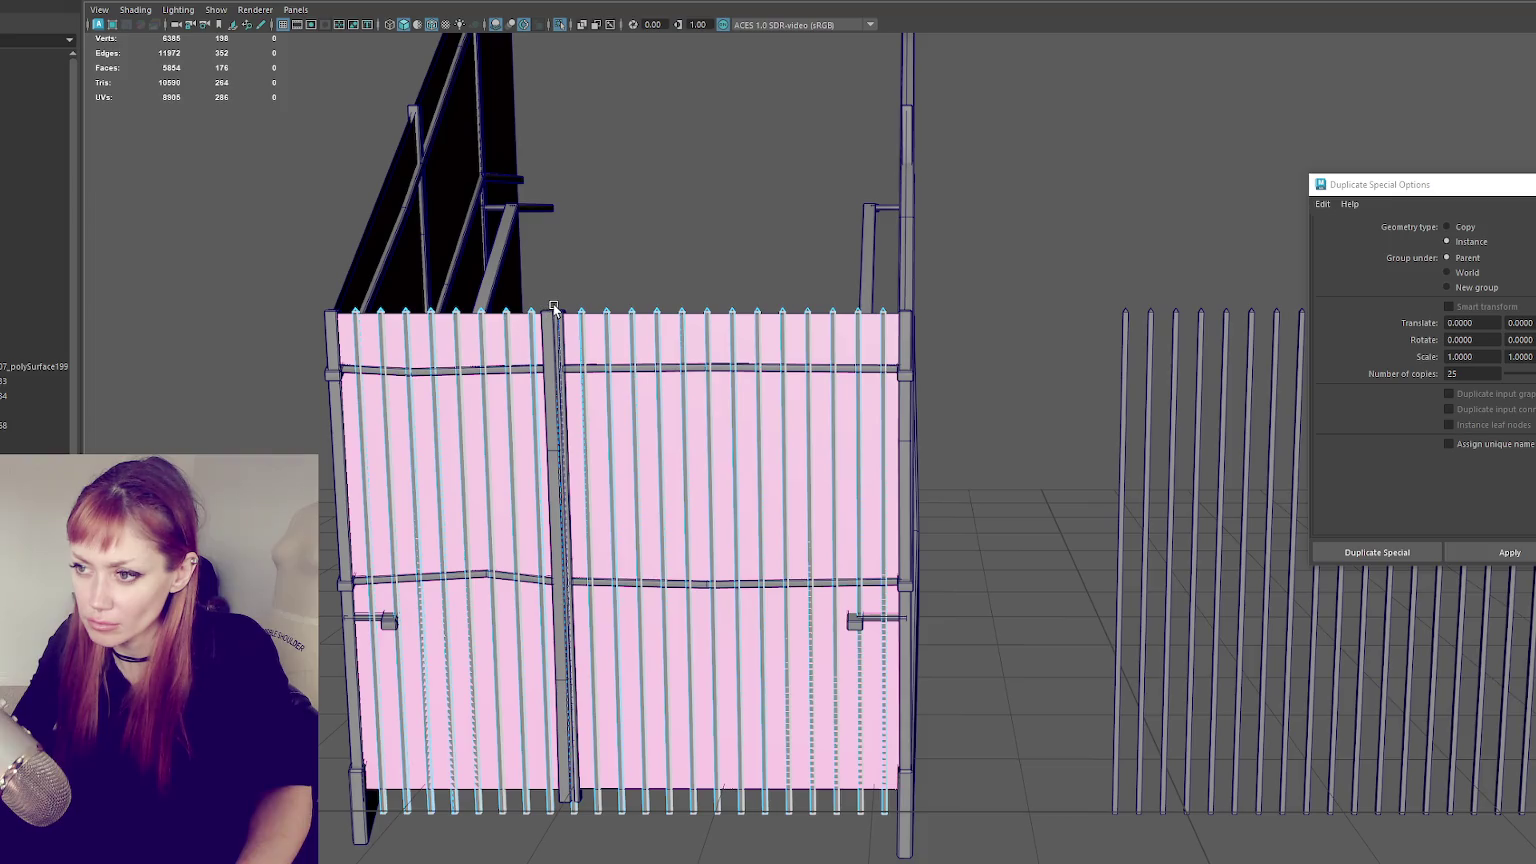
{"action": "left_click", "coordinate": [578, 308], "text": "ctrl"}
{"action": "right_click_drag", "start_coordinate": [604, 288], "coordinate": [686, 226]}
{"action": "left_click_drag", "start_coordinate": [578, 572], "coordinate": [583, 567]}
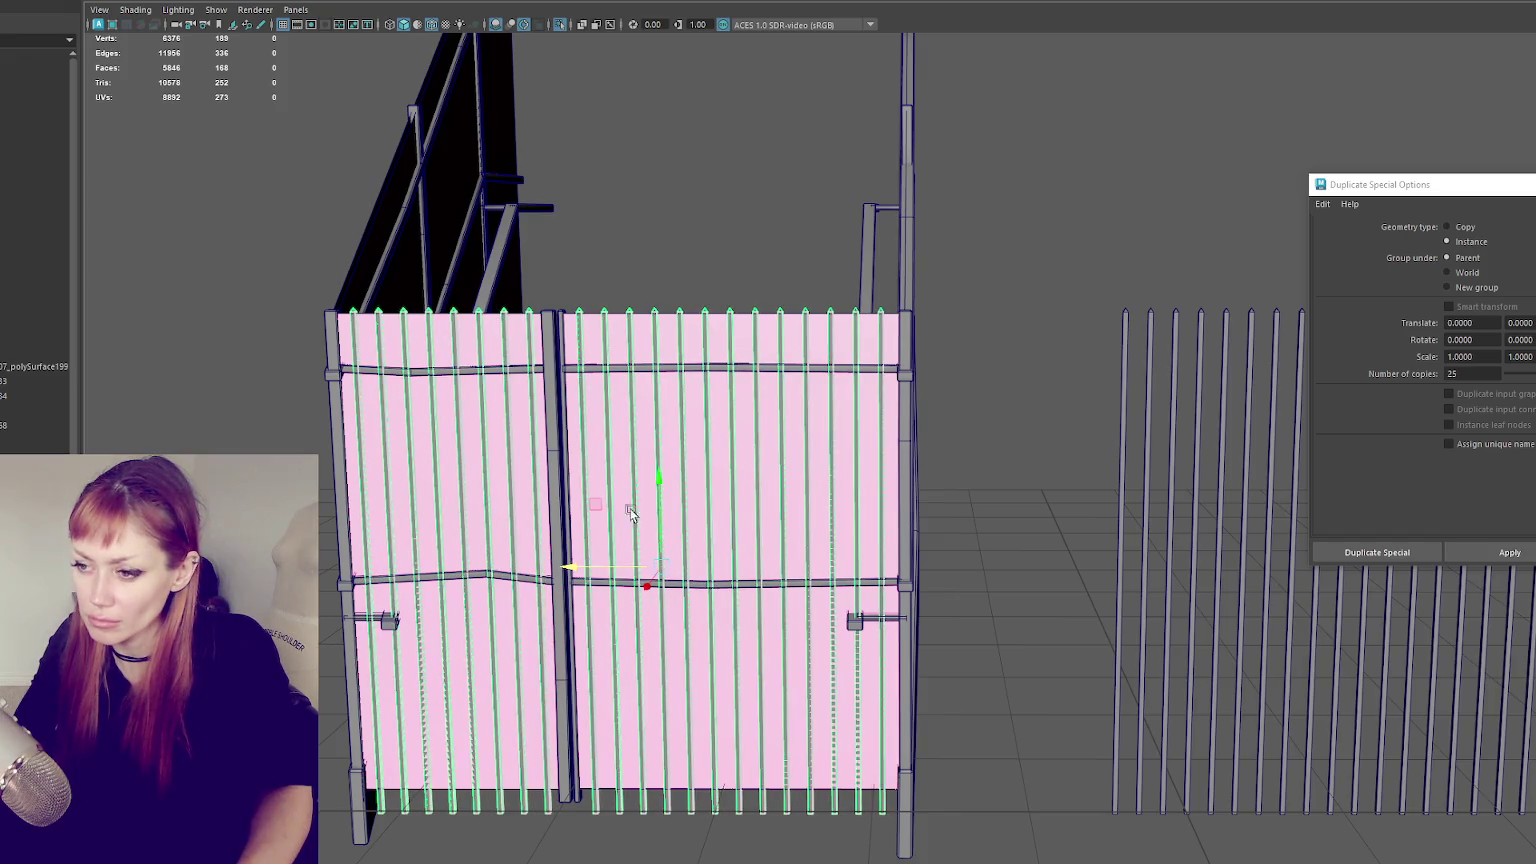
{"action": "left_click", "coordinate": [747, 233]}
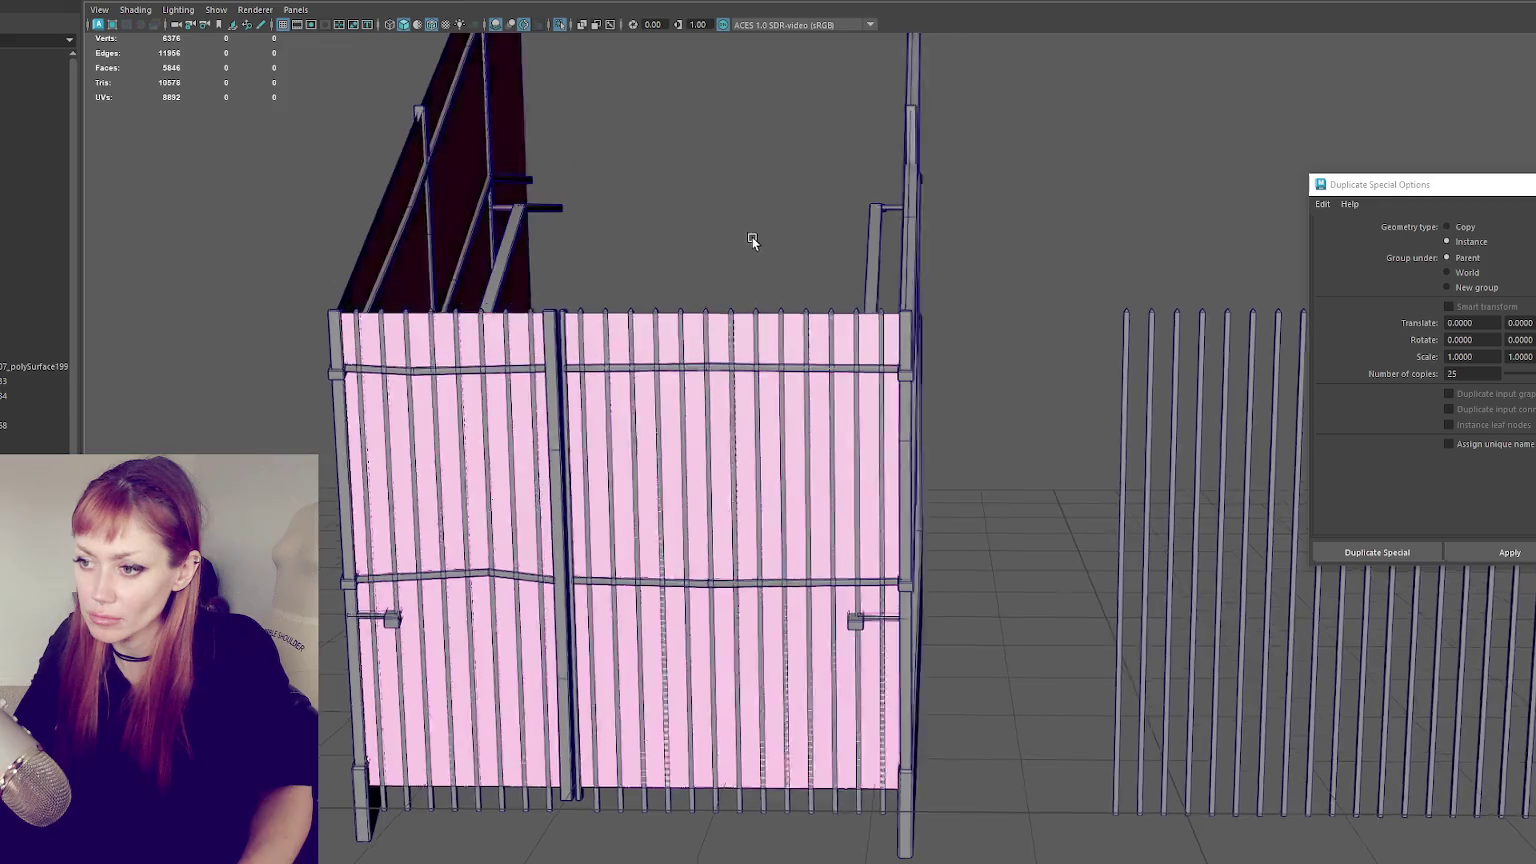
{"action": "left_click_drag", "start_coordinate": [747, 233], "coordinate": [844, 214], "text": "alt"}
- Rotate the spare green pickets and move them onto the stair railing panel
{"action": "scroll", "coordinate": [658, 295], "scroll_direction": "up", "scroll_amount": 3}
{"action": "scroll", "coordinate": [658, 295], "scroll_direction": "down", "scroll_amount": 3}
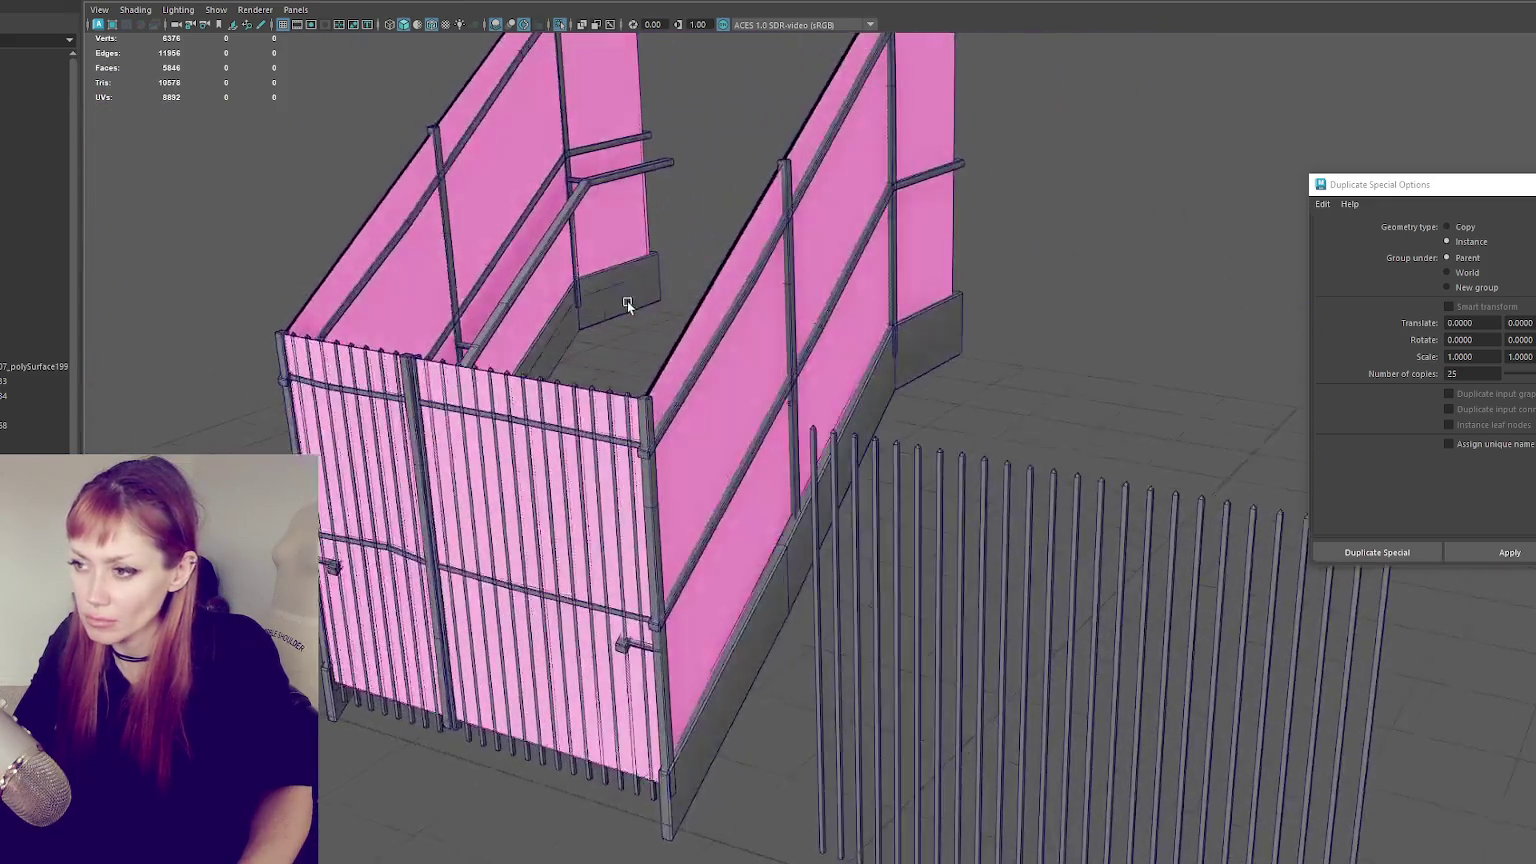
{"action": "left_click", "coordinate": [922, 490]}
{"action": "key", "text": "e"}
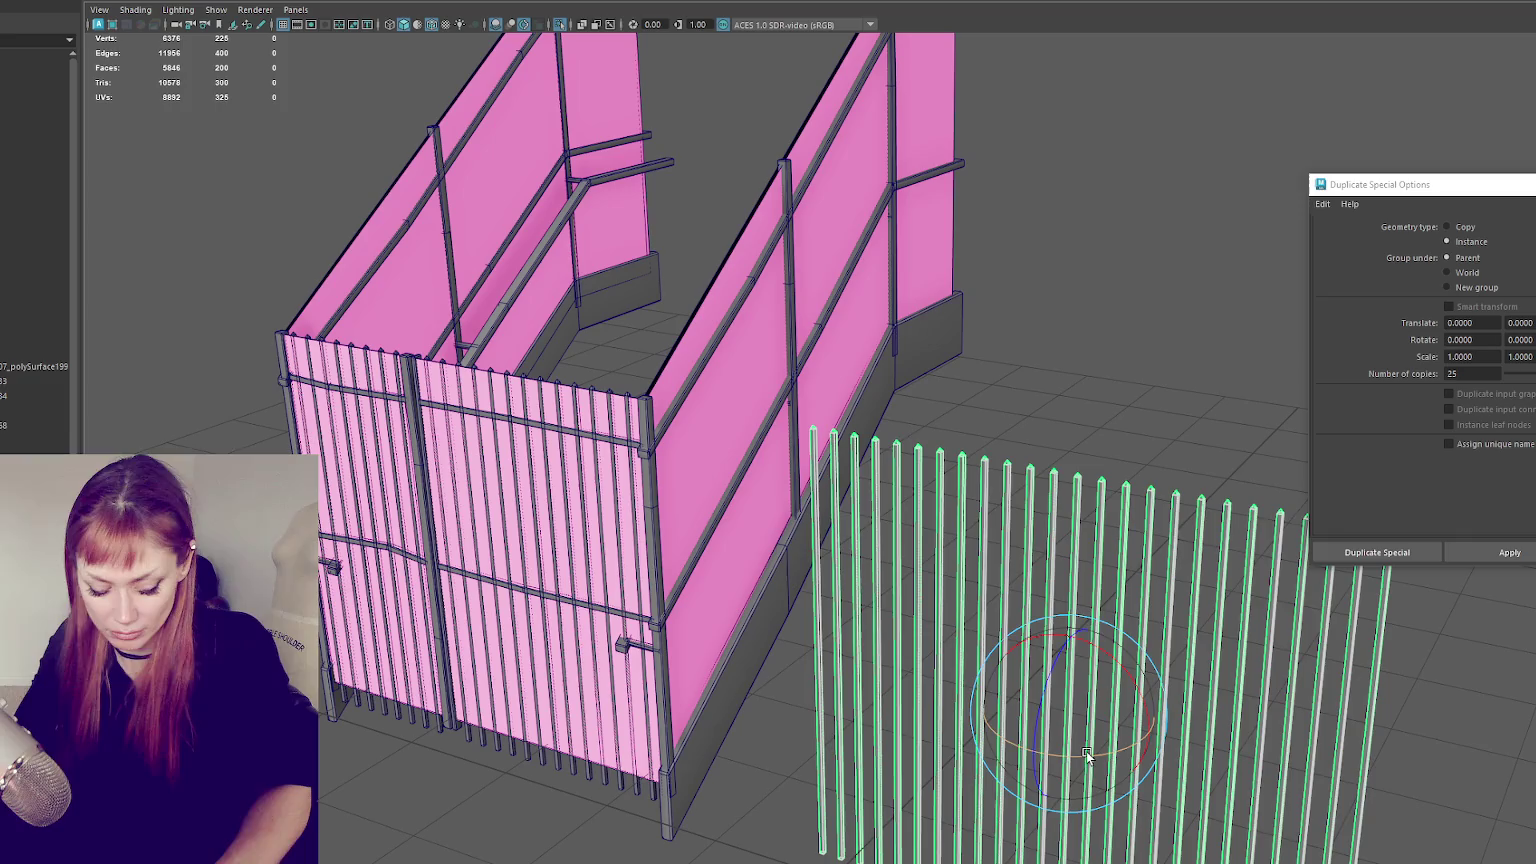
{"action": "left_click_drag", "start_coordinate": [1086, 751], "coordinate": [1180, 736]}
{"action": "key", "text": "w"}
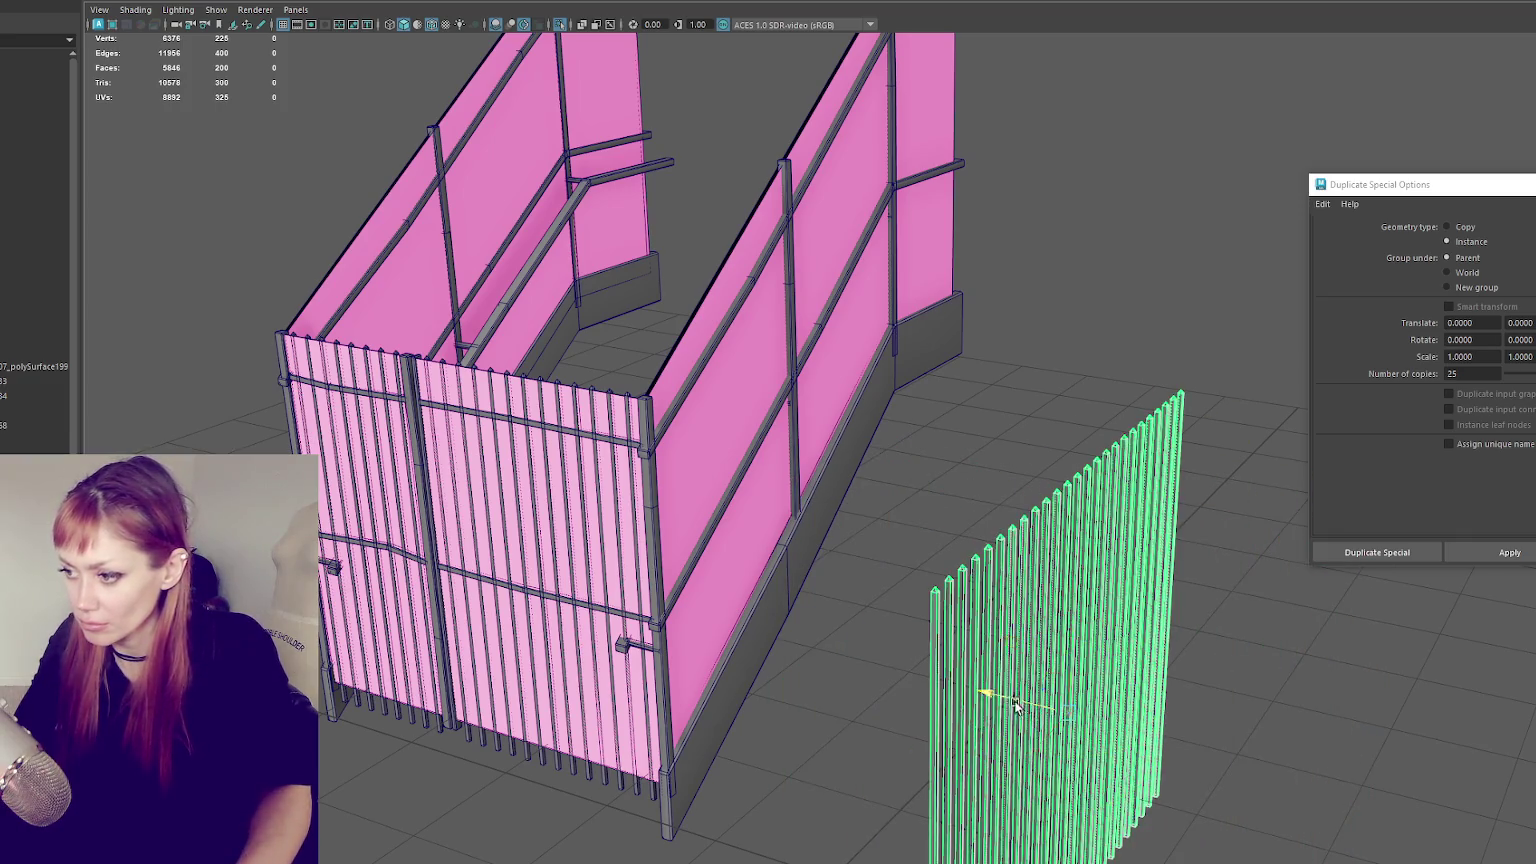
{"action": "left_click_drag", "start_coordinate": [1070, 728], "coordinate": [615, 590]}
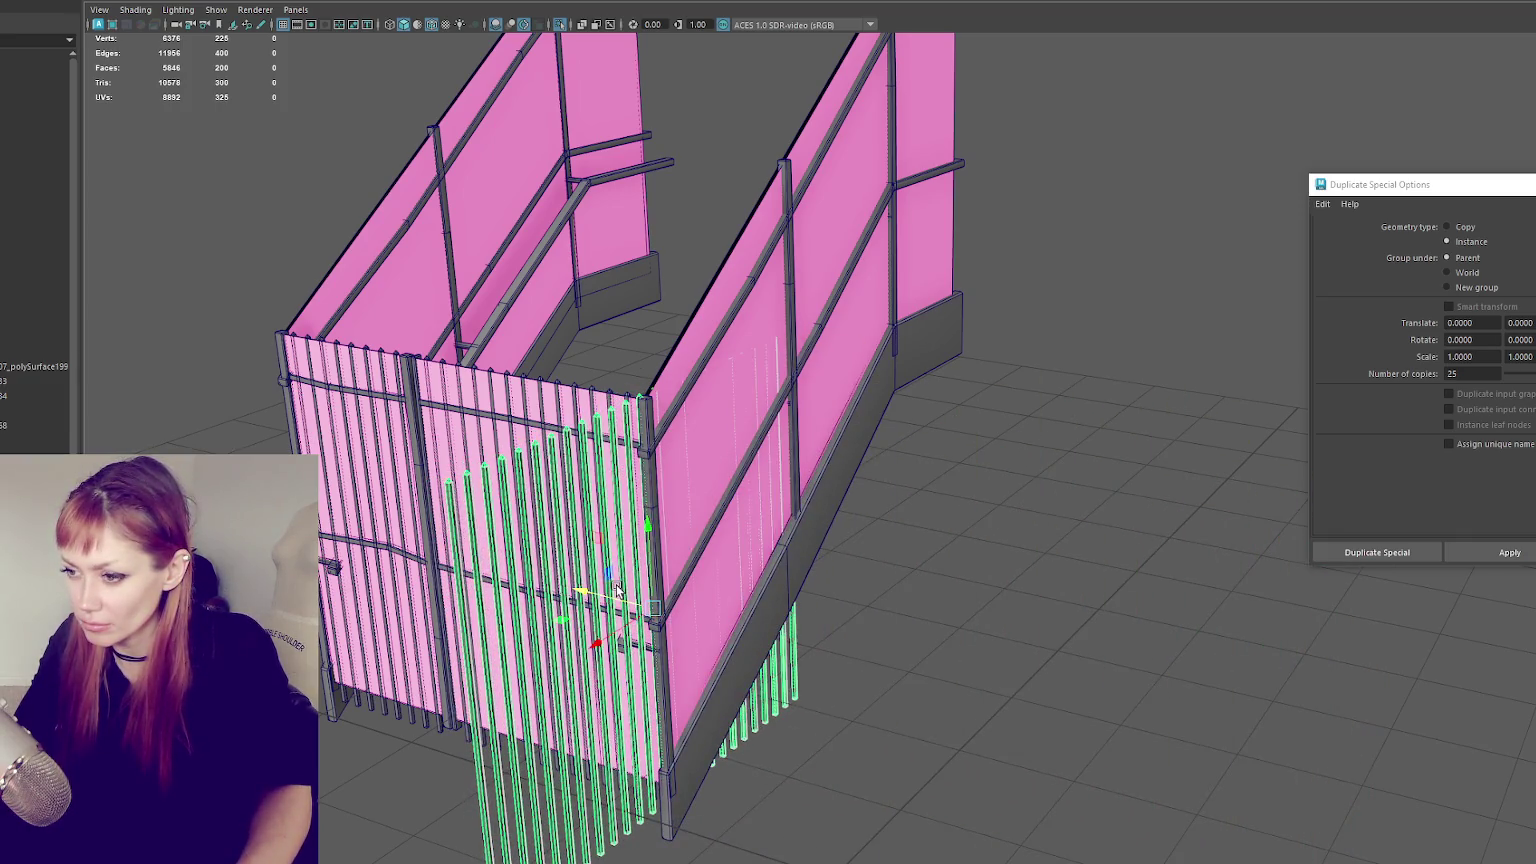
{"action": "mouse_move", "coordinate": [601, 642]}
{"action": "left_mouse_down"}
{"action": "mouse_move", "coordinate": [741, 507]}
{"action": "mouse_move", "coordinate": [679, 496]}
{"action": "left_mouse_up"}
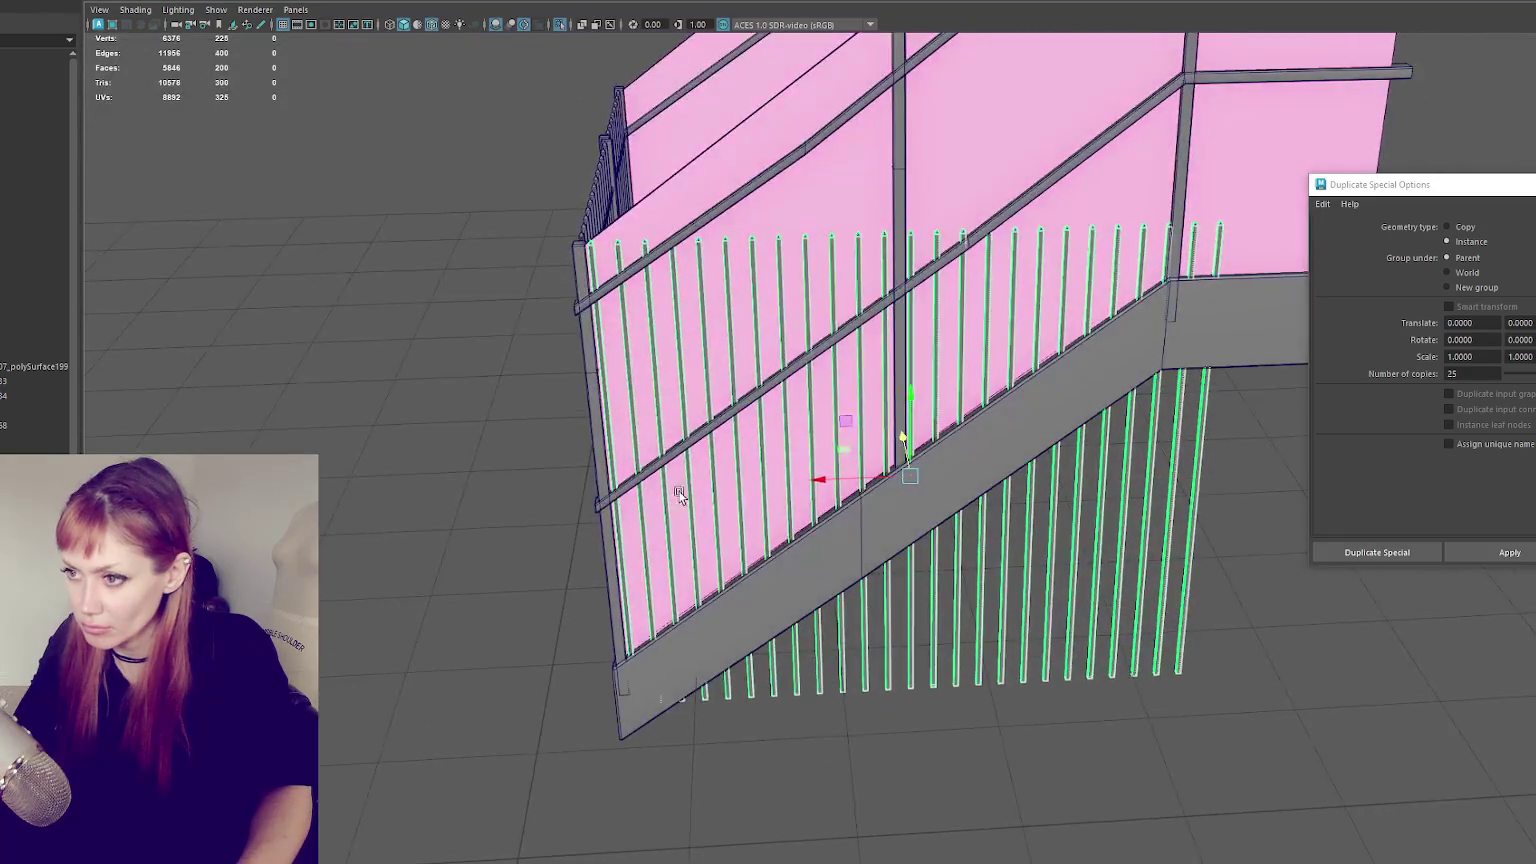
{"action": "left_click_drag", "start_coordinate": [821, 480], "coordinate": [815, 480]}
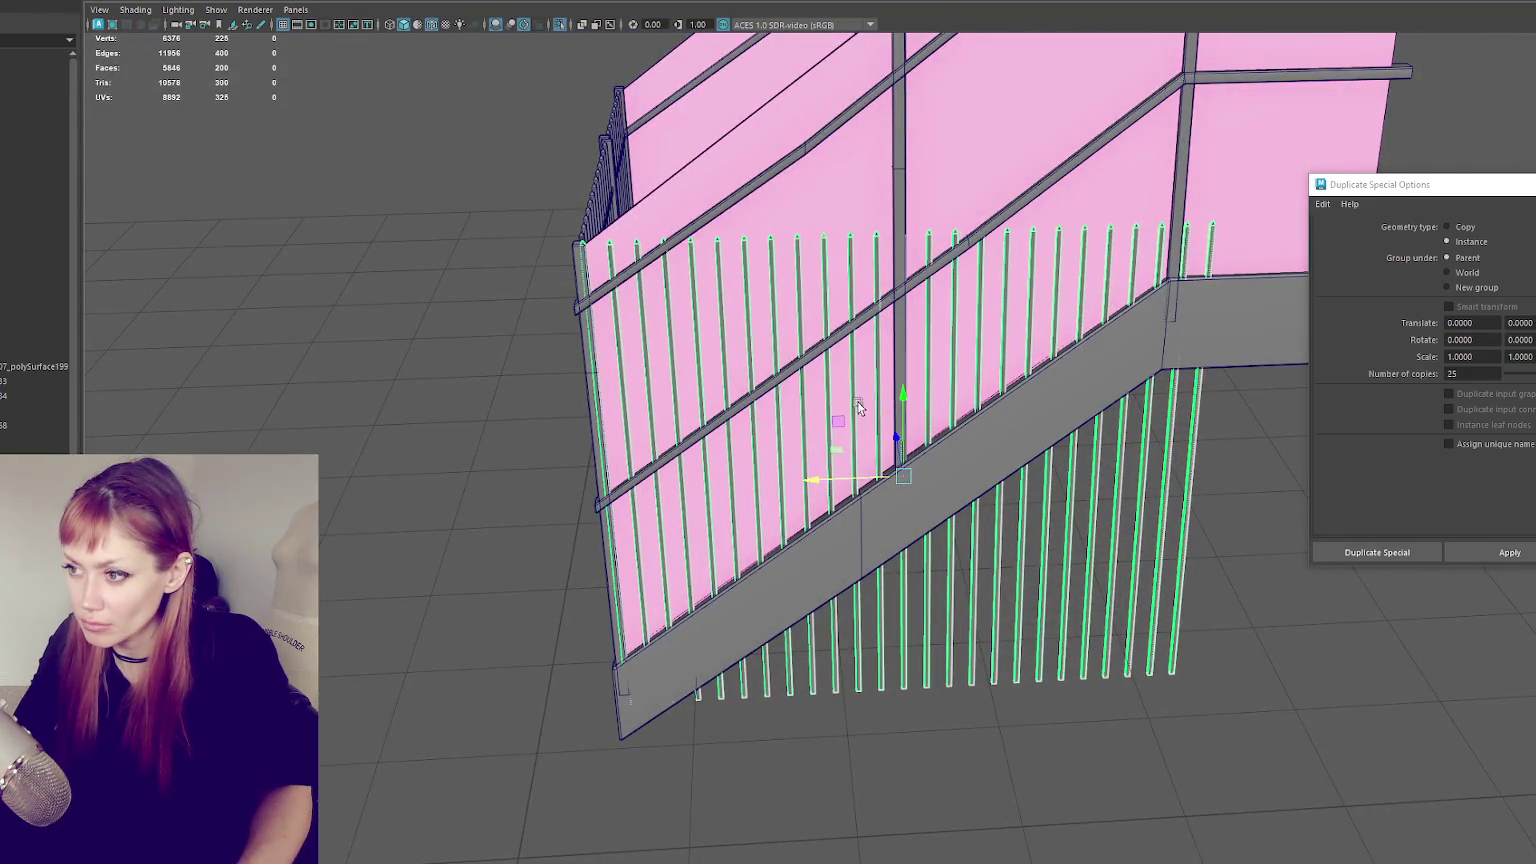
- Isolate the pickets and delete every one except the leftmost
{"action": "mouse_move", "coordinate": [906, 394]}
{"action": "left_mouse_down", "text": "alt"}
{"action": "mouse_move", "coordinate": [844, 391]}
{"action": "mouse_move", "coordinate": [878, 515]}
{"action": "left_mouse_up", "text": "alt"}
{"action": "right_click", "coordinate": [1125, 499]}
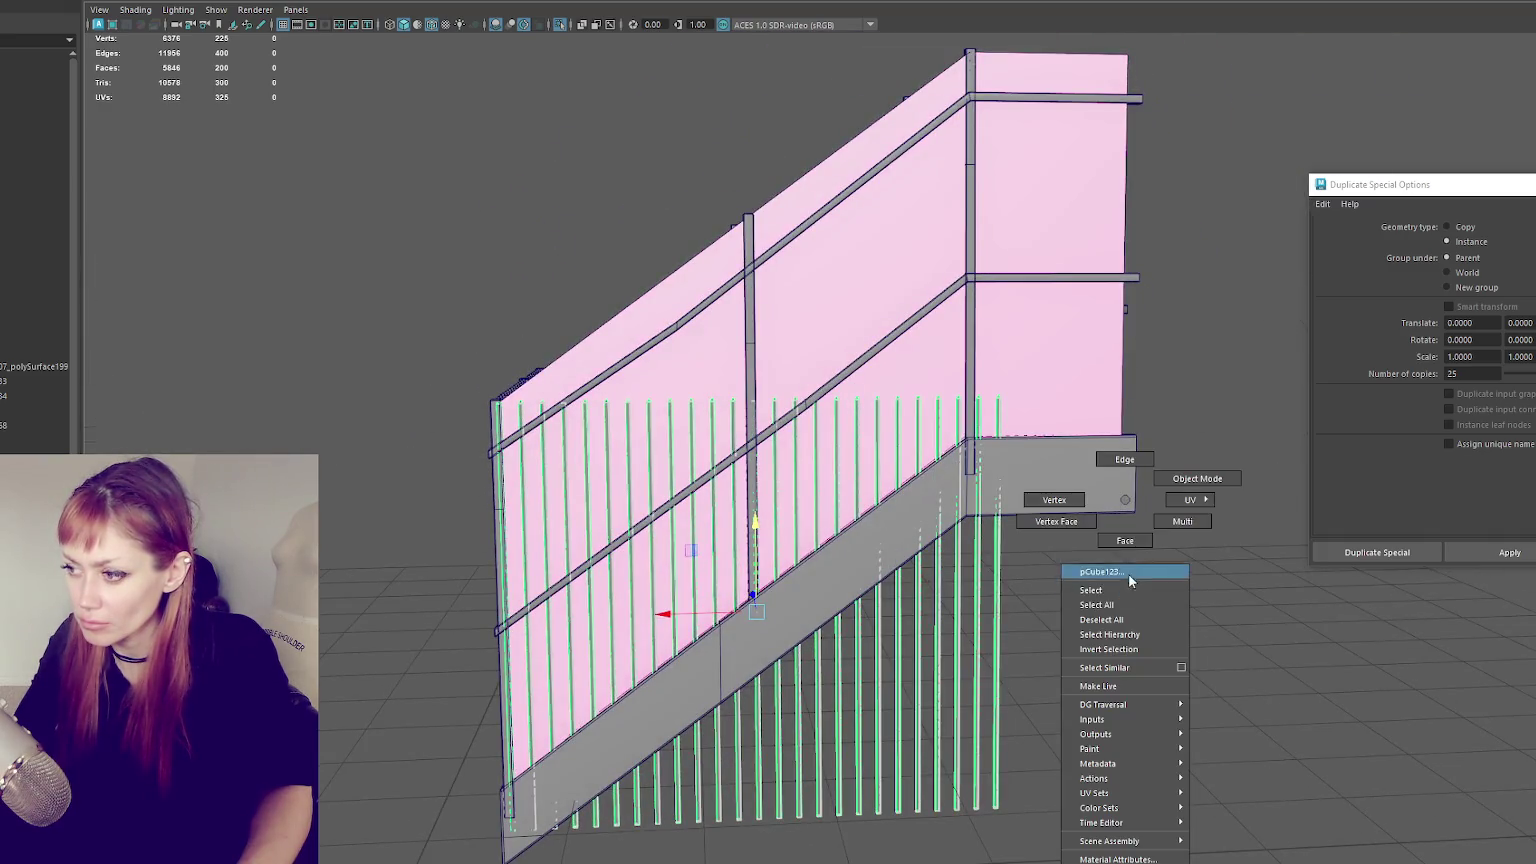
{"action": "left_click", "coordinate": [1197, 478]}
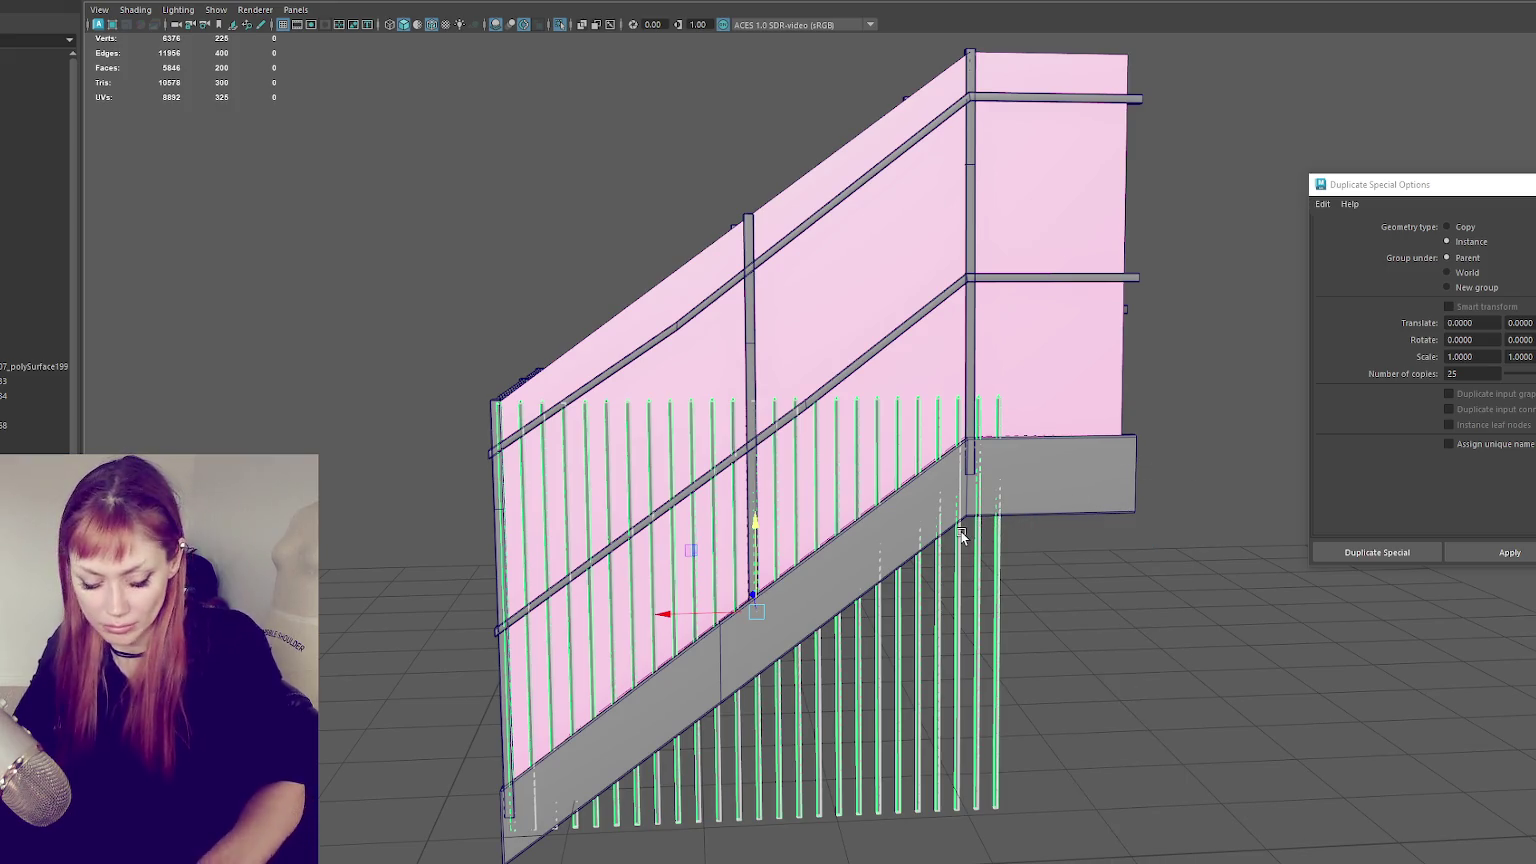
{"action": "key", "text": "ctrl+1"}
{"action": "right_click_drag", "start_coordinate": [600, 250], "coordinate": [1150, 290]}
{"action": "left_click_drag", "start_coordinate": [1147, 293], "coordinate": [519, 858]}
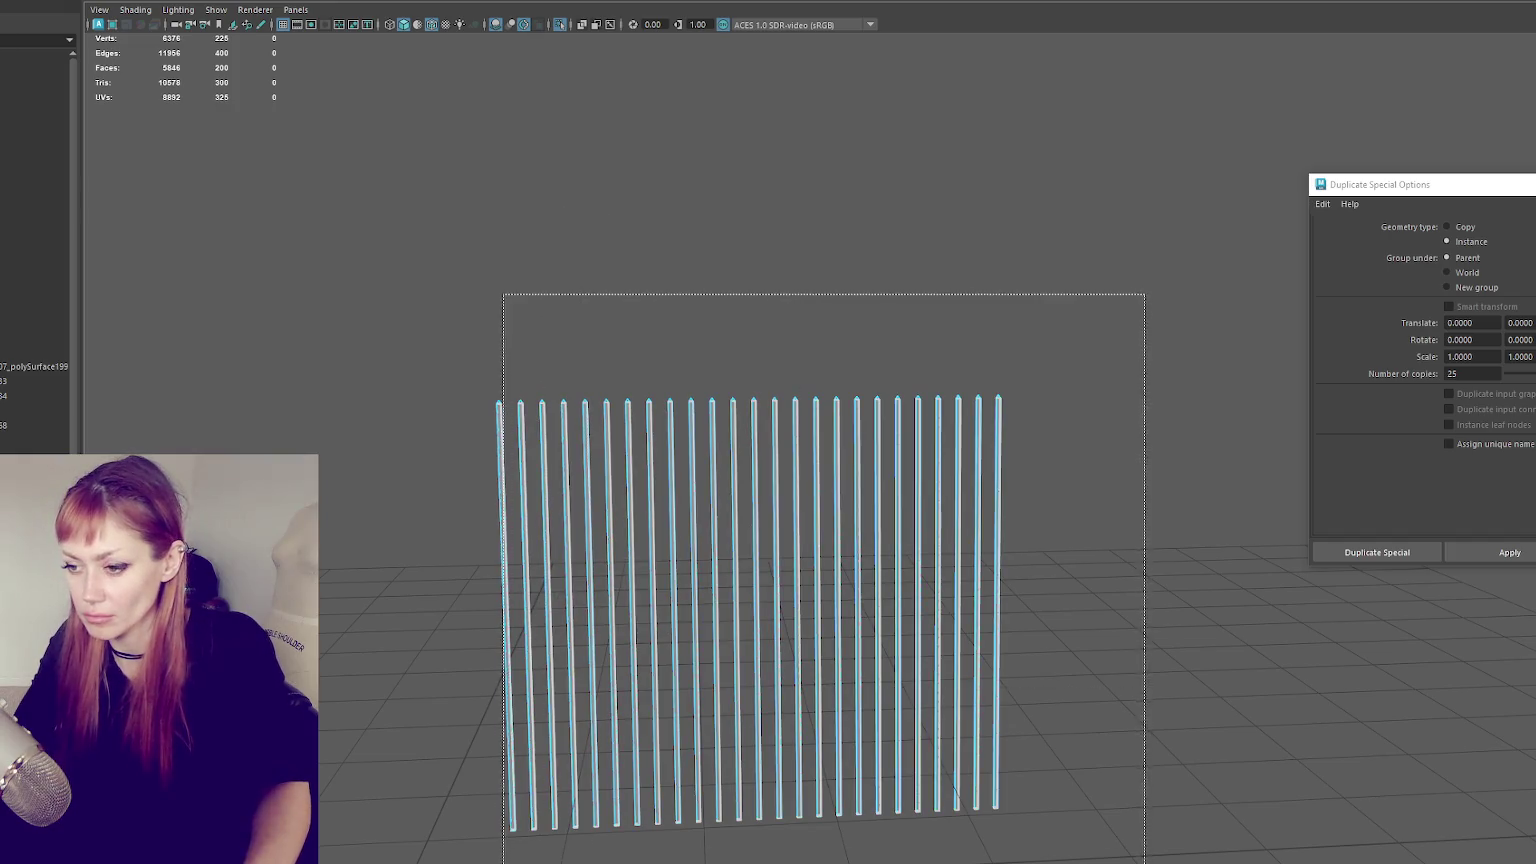
{"action": "key", "text": "Delete"}
{"action": "key", "text": "F8"}
{"action": "left_click", "coordinate": [647, 344]}
{"action": "key", "text": "ctrl+1"}
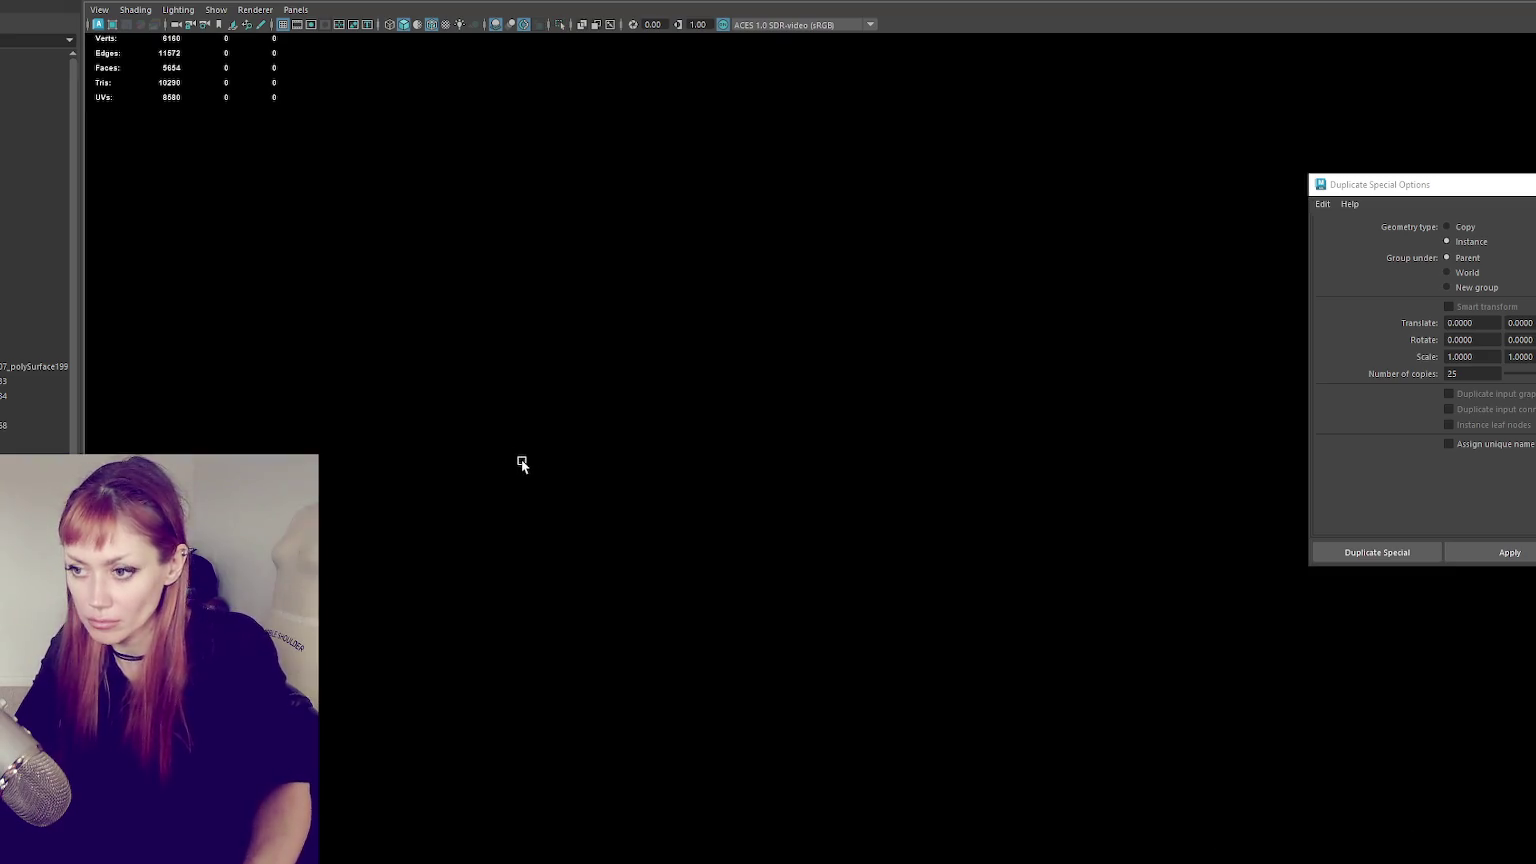
- Select the leftover picket and move it to the railing start by the gate
{"action": "key", "text": "ctrl+1"}
{"action": "key", "text": "4"}
{"action": "left_click_drag", "start_coordinate": [502, 498], "coordinate": [478, 491], "text": "alt"}
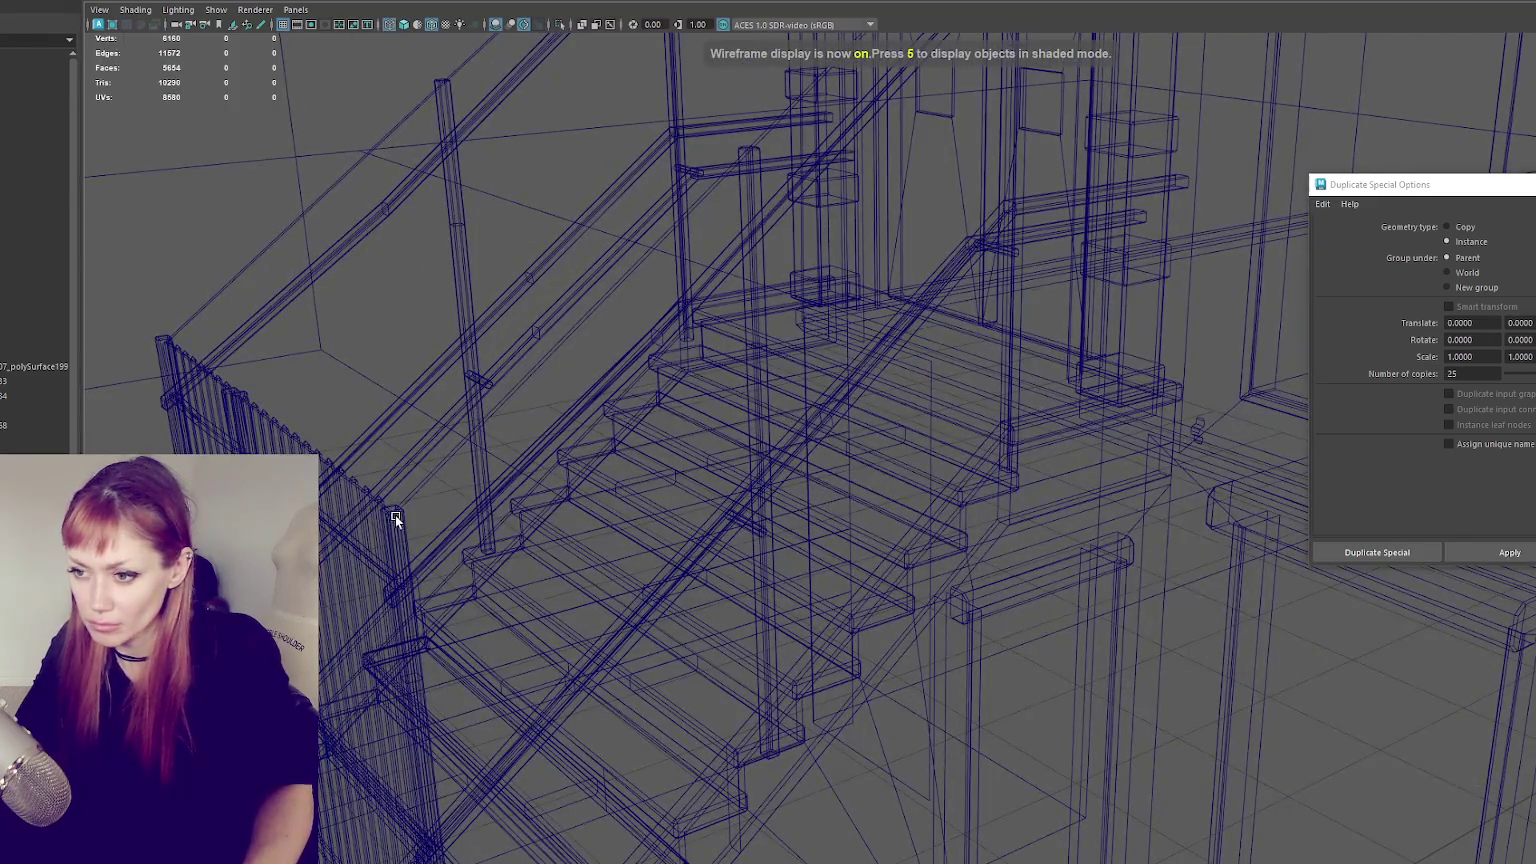
{"action": "left_click", "coordinate": [478, 491]}
{"action": "key", "text": "f"}
{"action": "key", "text": "6"}
{"action": "left_click_drag", "start_coordinate": [735, 672], "coordinate": [508, 747]}
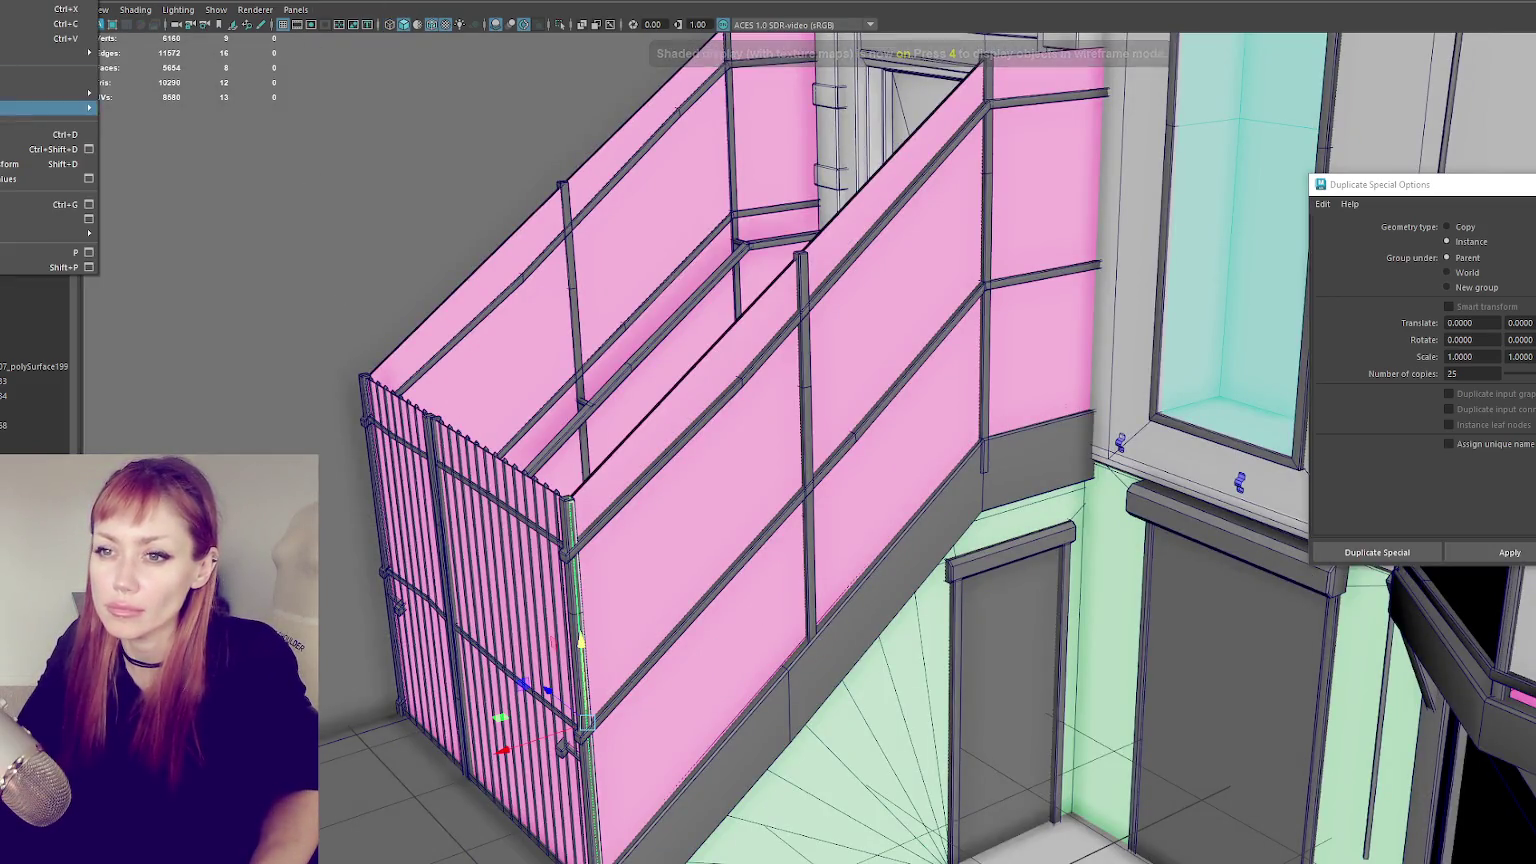
- Set a 0.1 per-copy offset, test rows of 25 instanced pickets, and undo them
{"action": "left_click", "coordinate": [88, 149]}
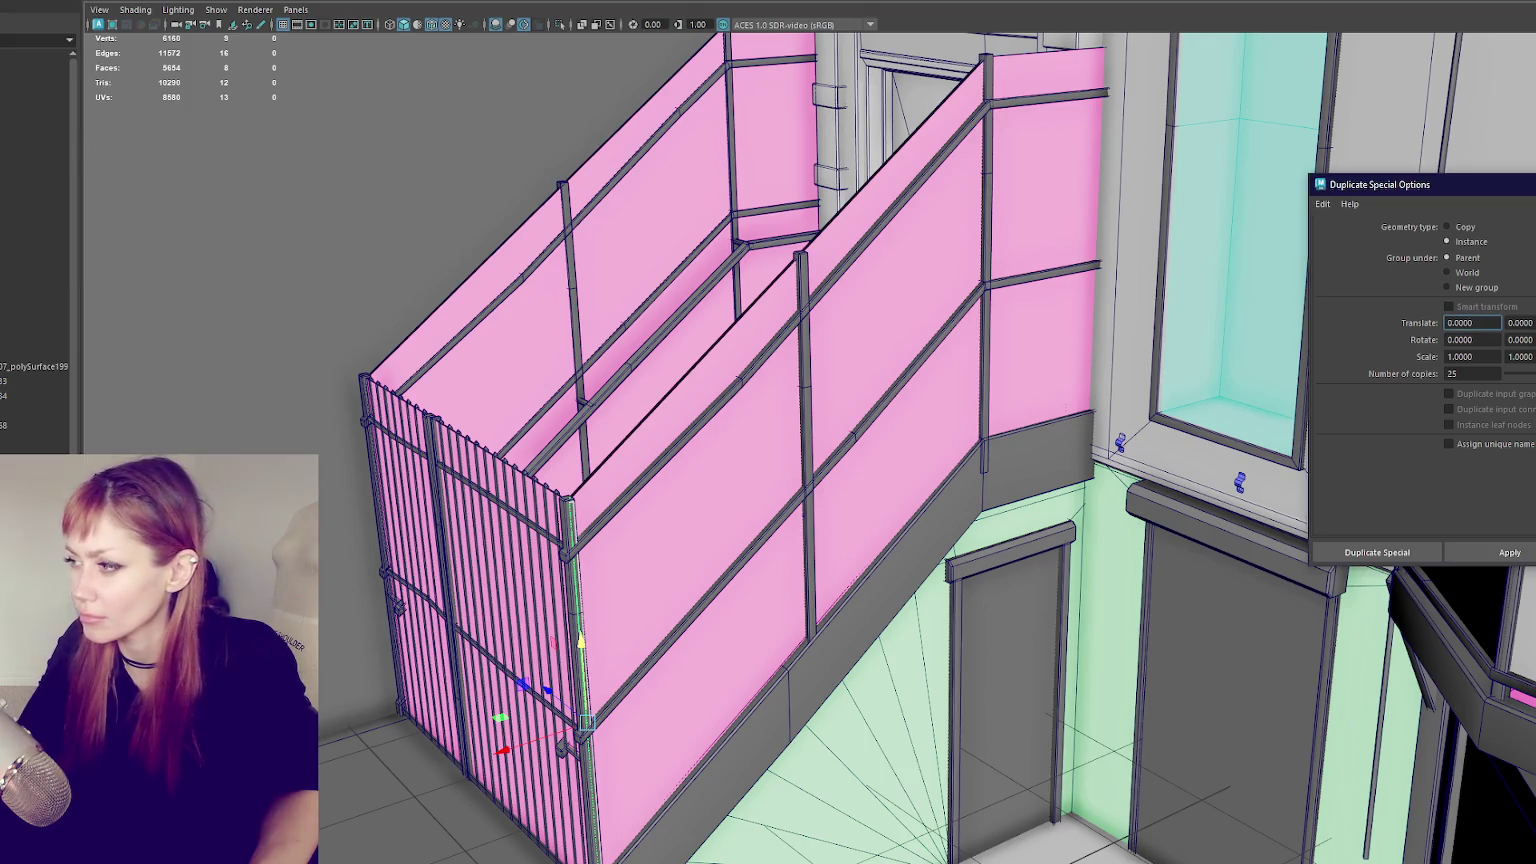
{"action": "type", "text": "0.1"}
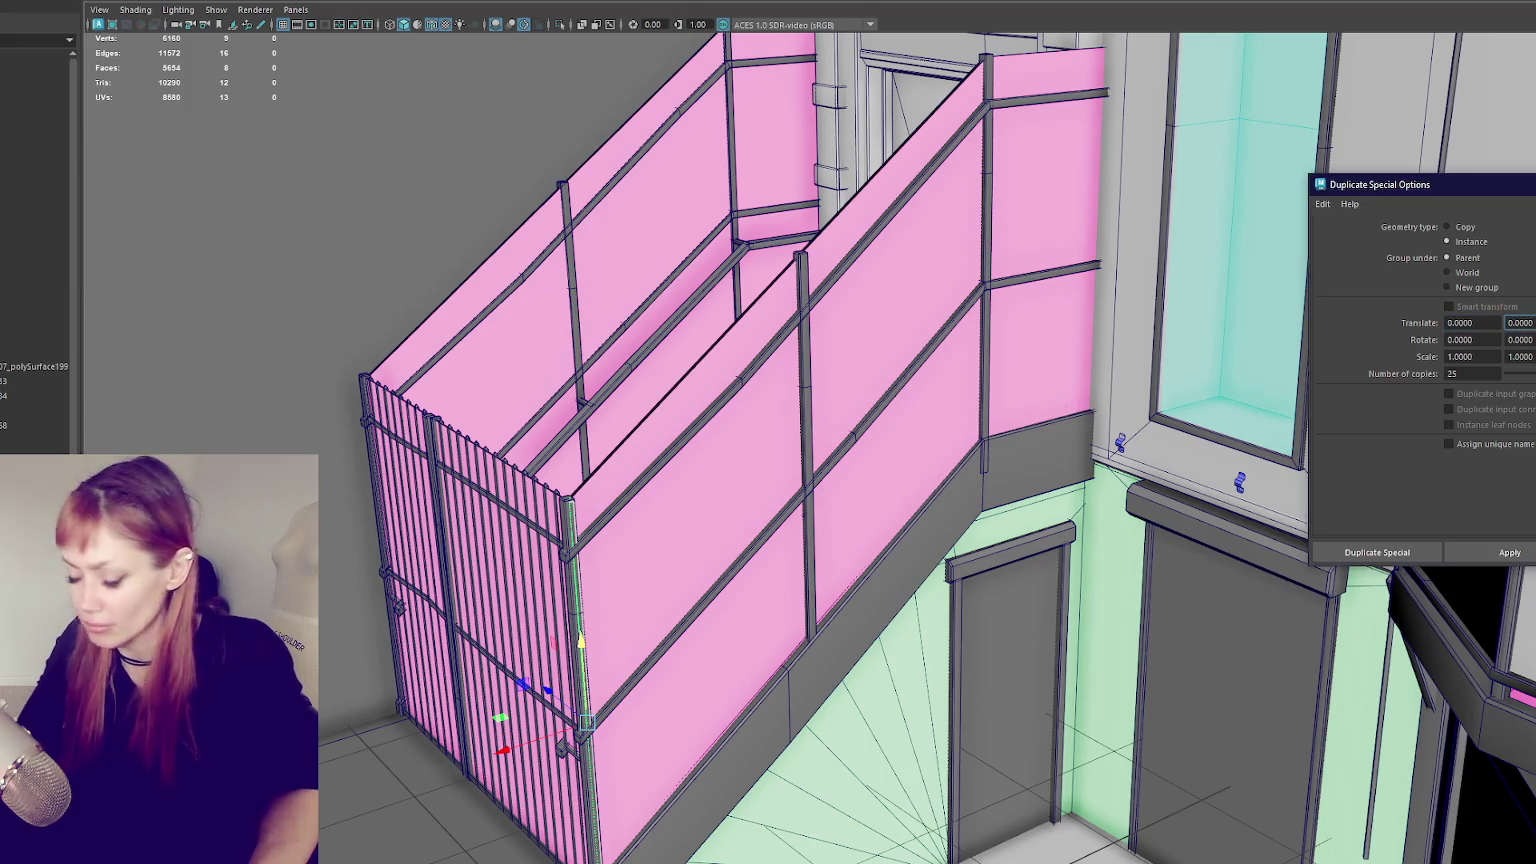
{"action": "left_click", "coordinate": [1487, 551]}
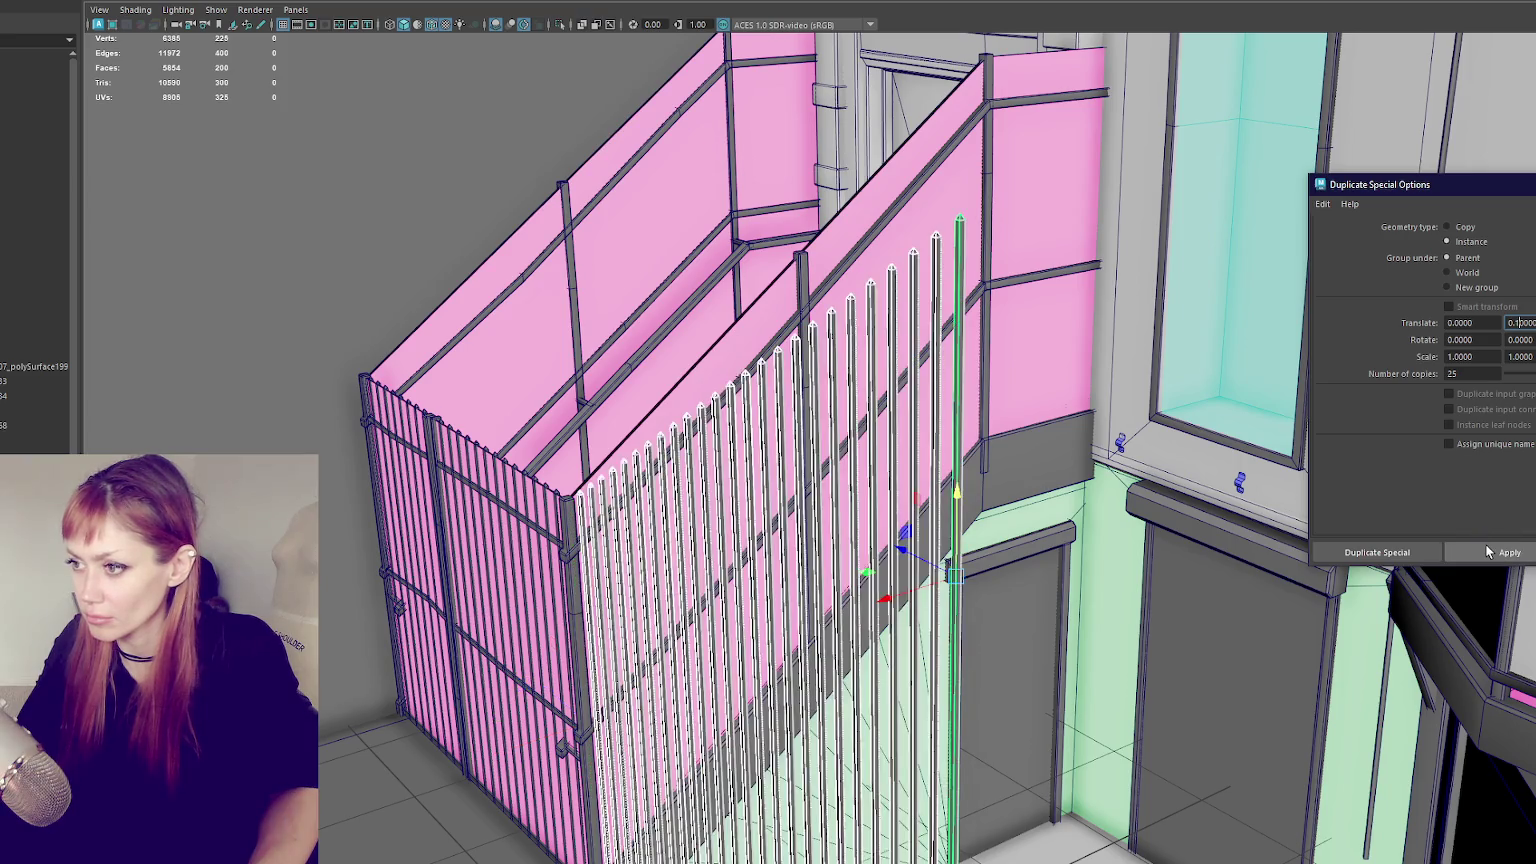
{"action": "left_click_drag", "start_coordinate": [1150, 480], "coordinate": [1018, 530], "text": "alt"}
{"action": "key", "text": "ctrl+z"}
{"action": "type", "text": "-0.1600"}
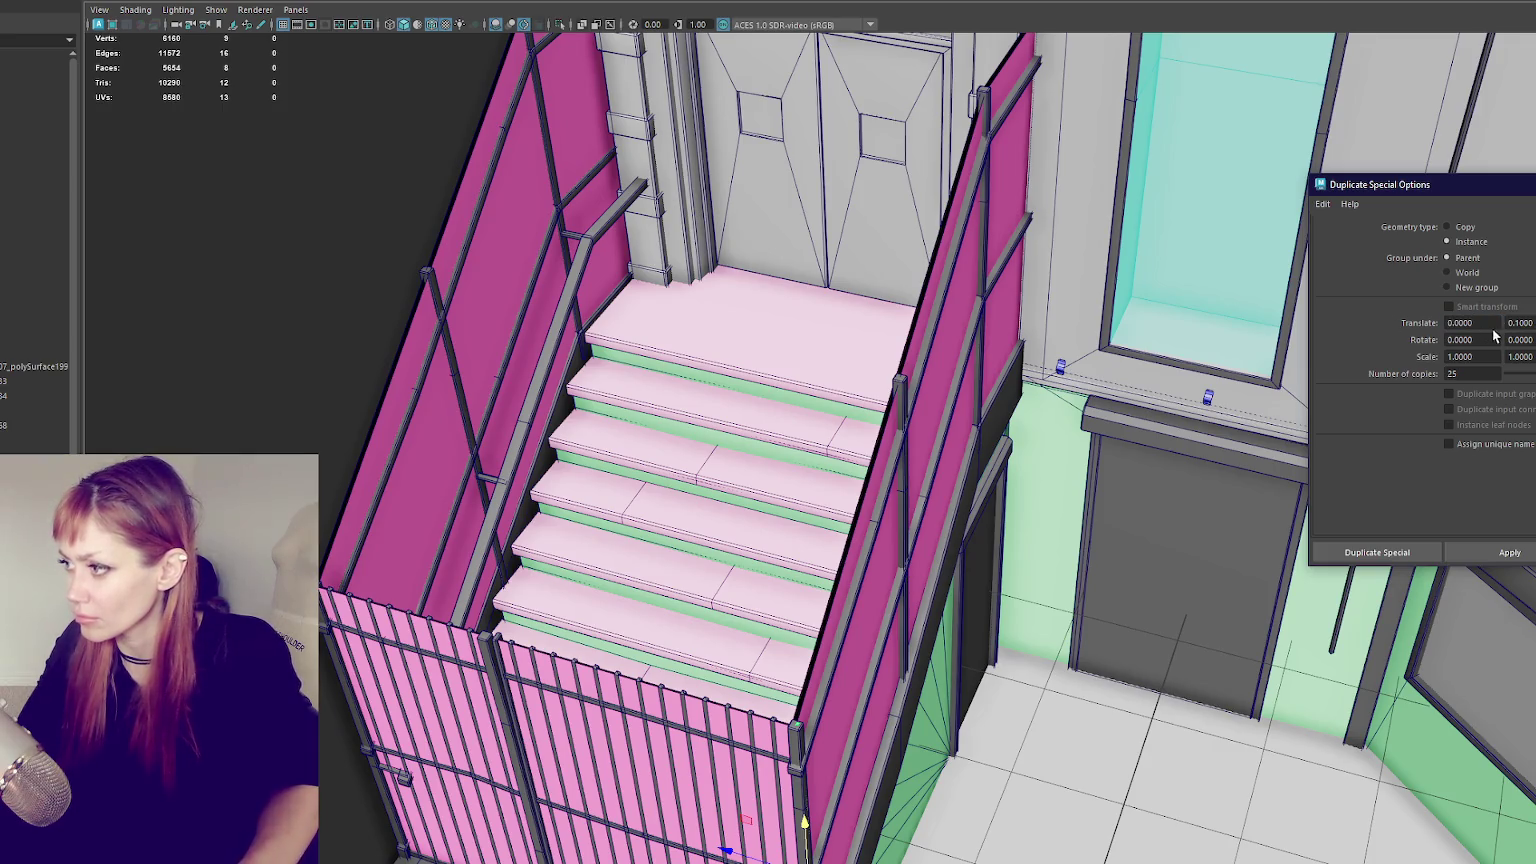
{"action": "left_click", "coordinate": [1487, 551]}
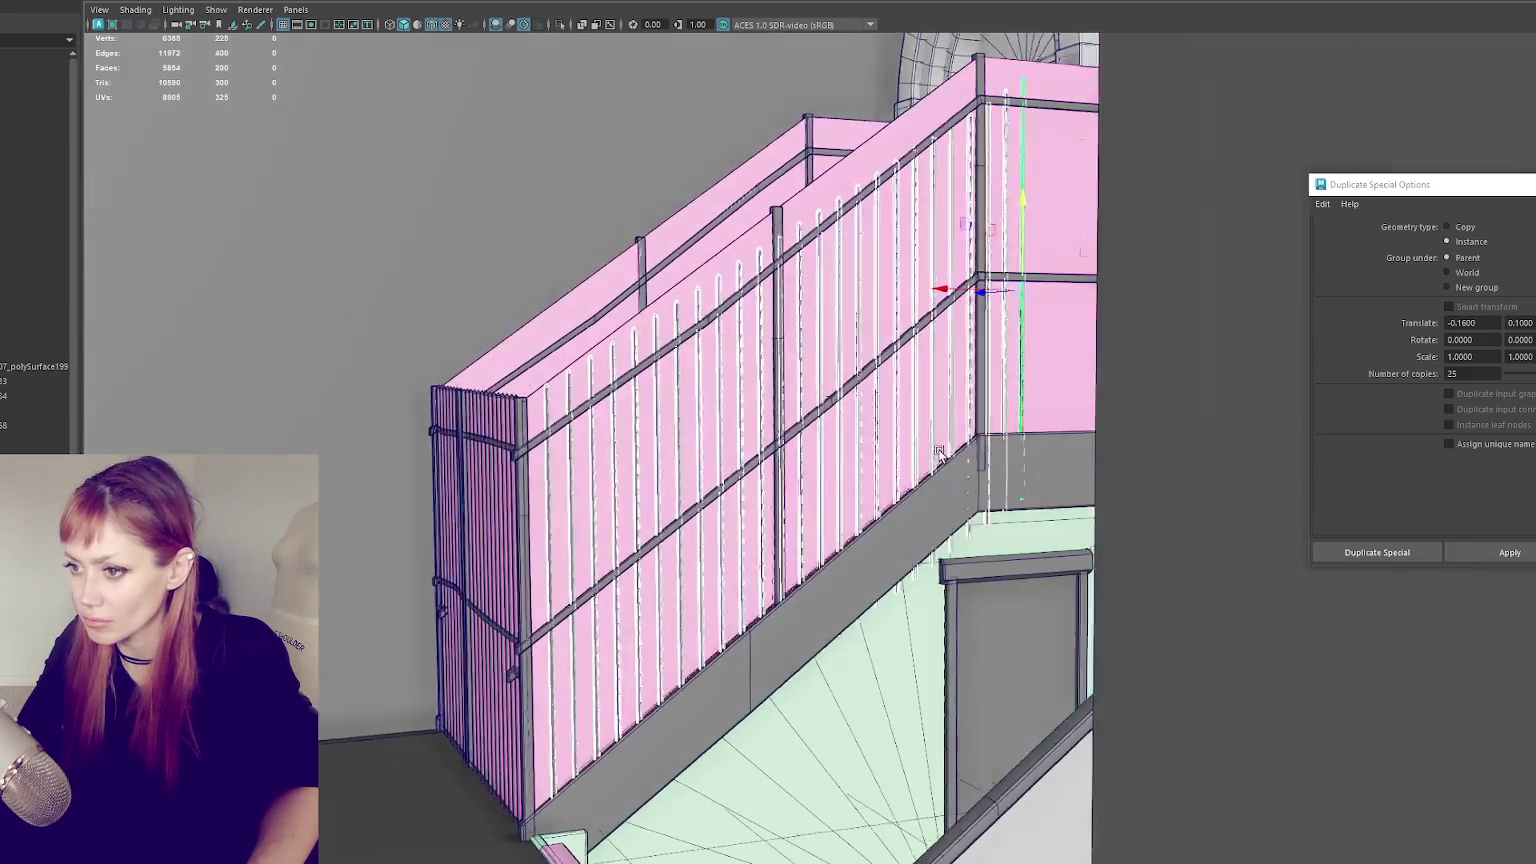
{"action": "left_click_drag", "start_coordinate": [822, 222], "coordinate": [858, 404], "text": "alt"}
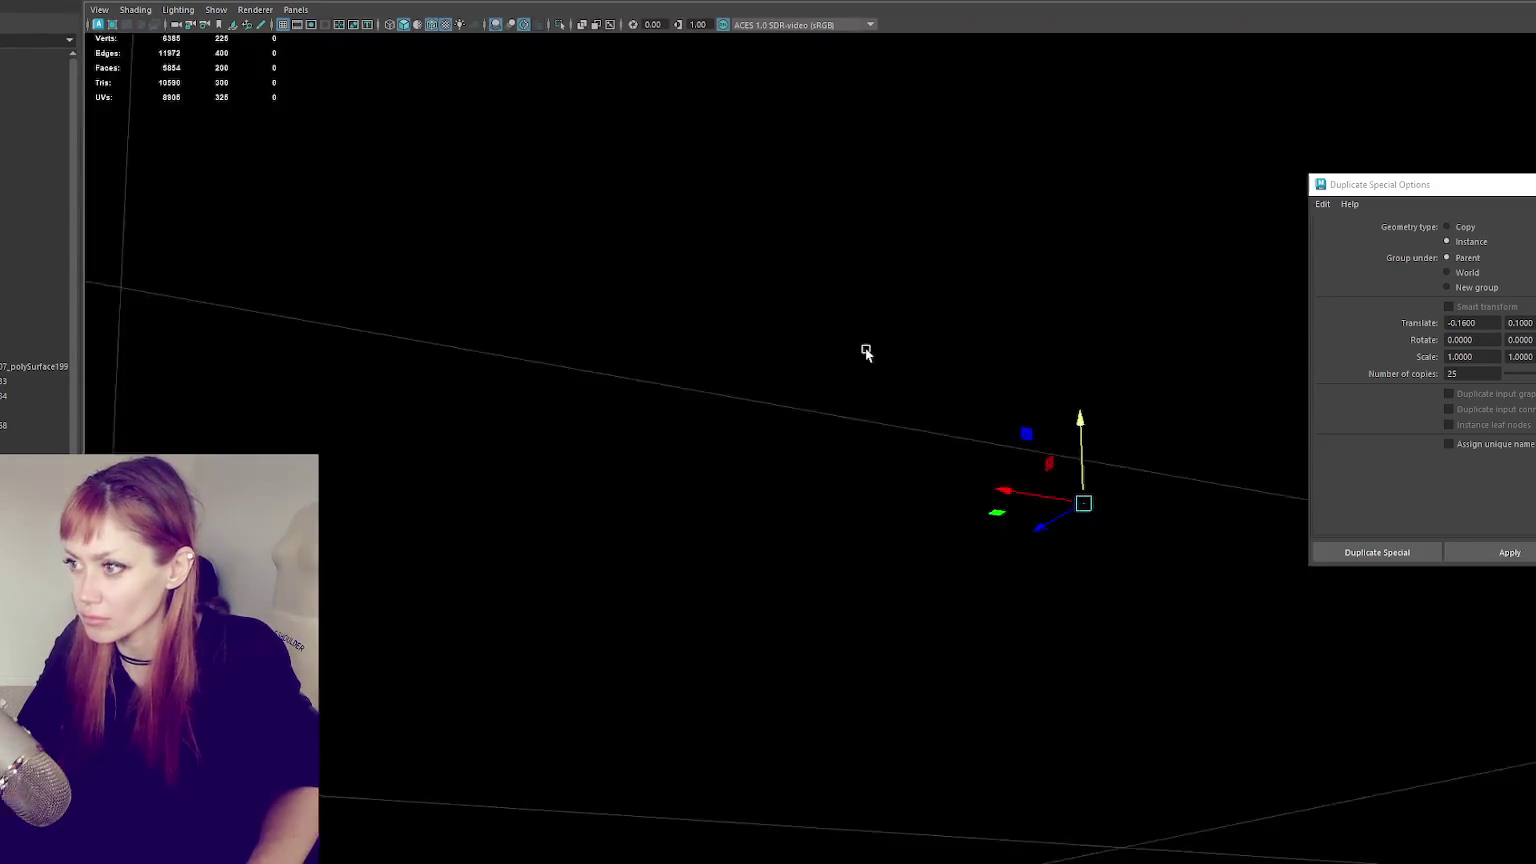
{"action": "key", "text": "ctrl+z"}
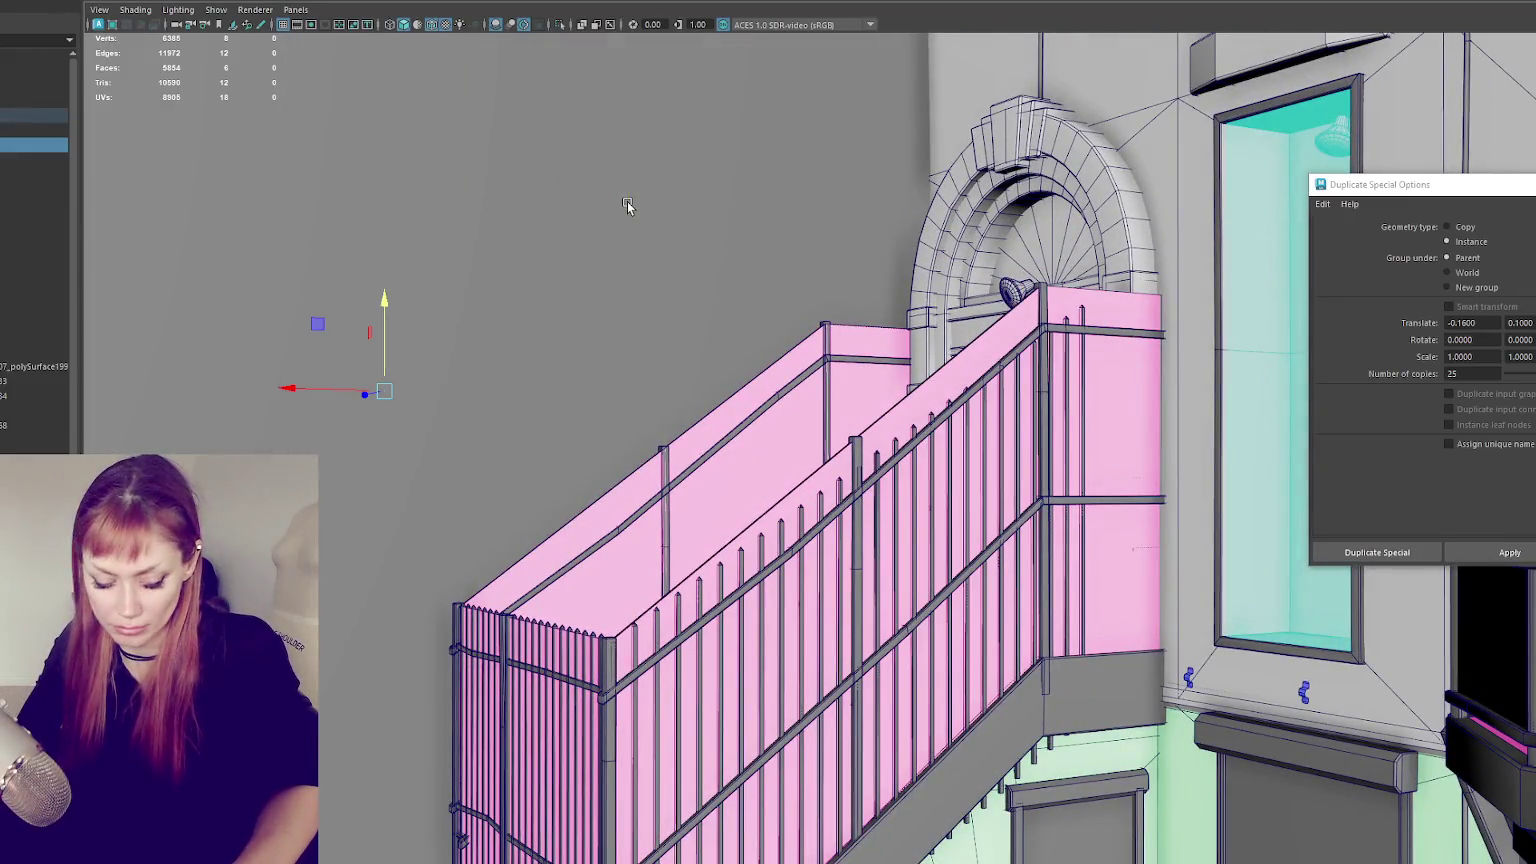
{"action": "key", "text": "ctrl+z"}
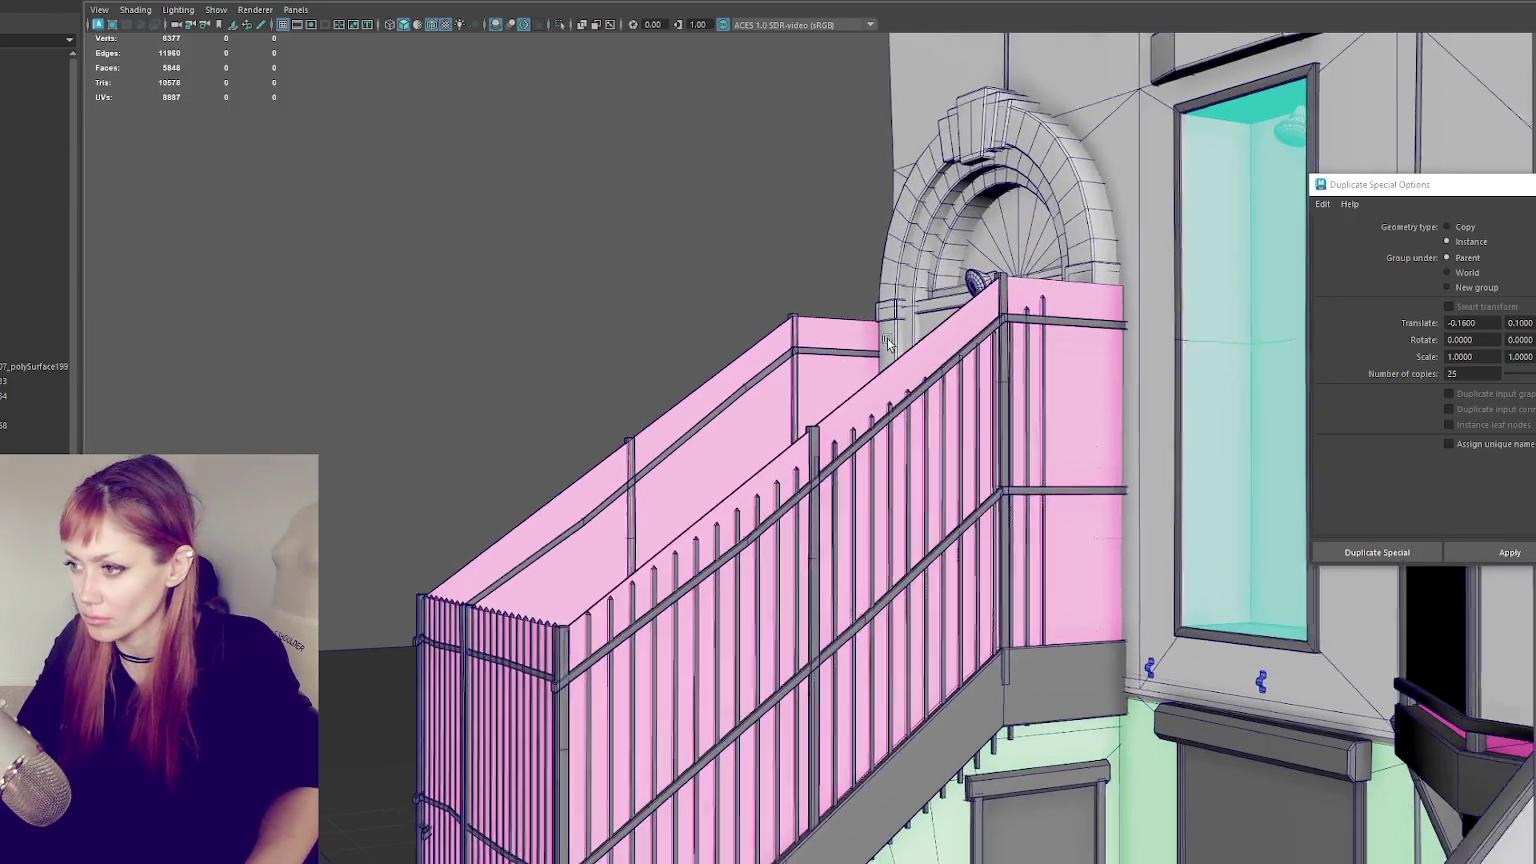
{"action": "key", "text": "ctrl+z"}
{"action": "key", "text": "ctrl+z"}
{"action": "key", "text": "ctrl+z"}
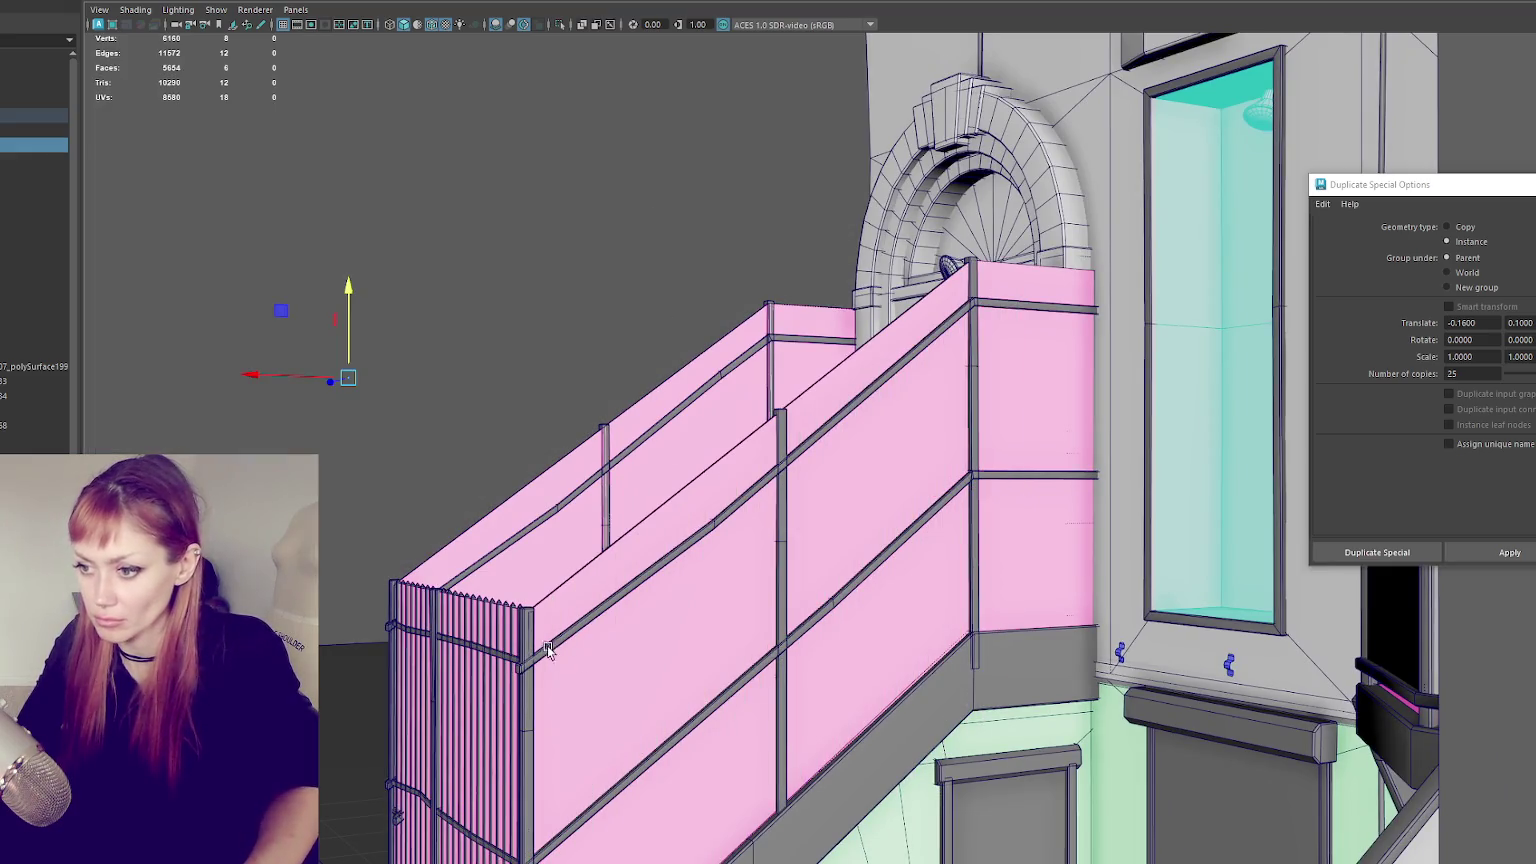
- Select the thin picket at the railing's left end and frame the fence end
{"action": "left_click", "coordinate": [535, 634]}
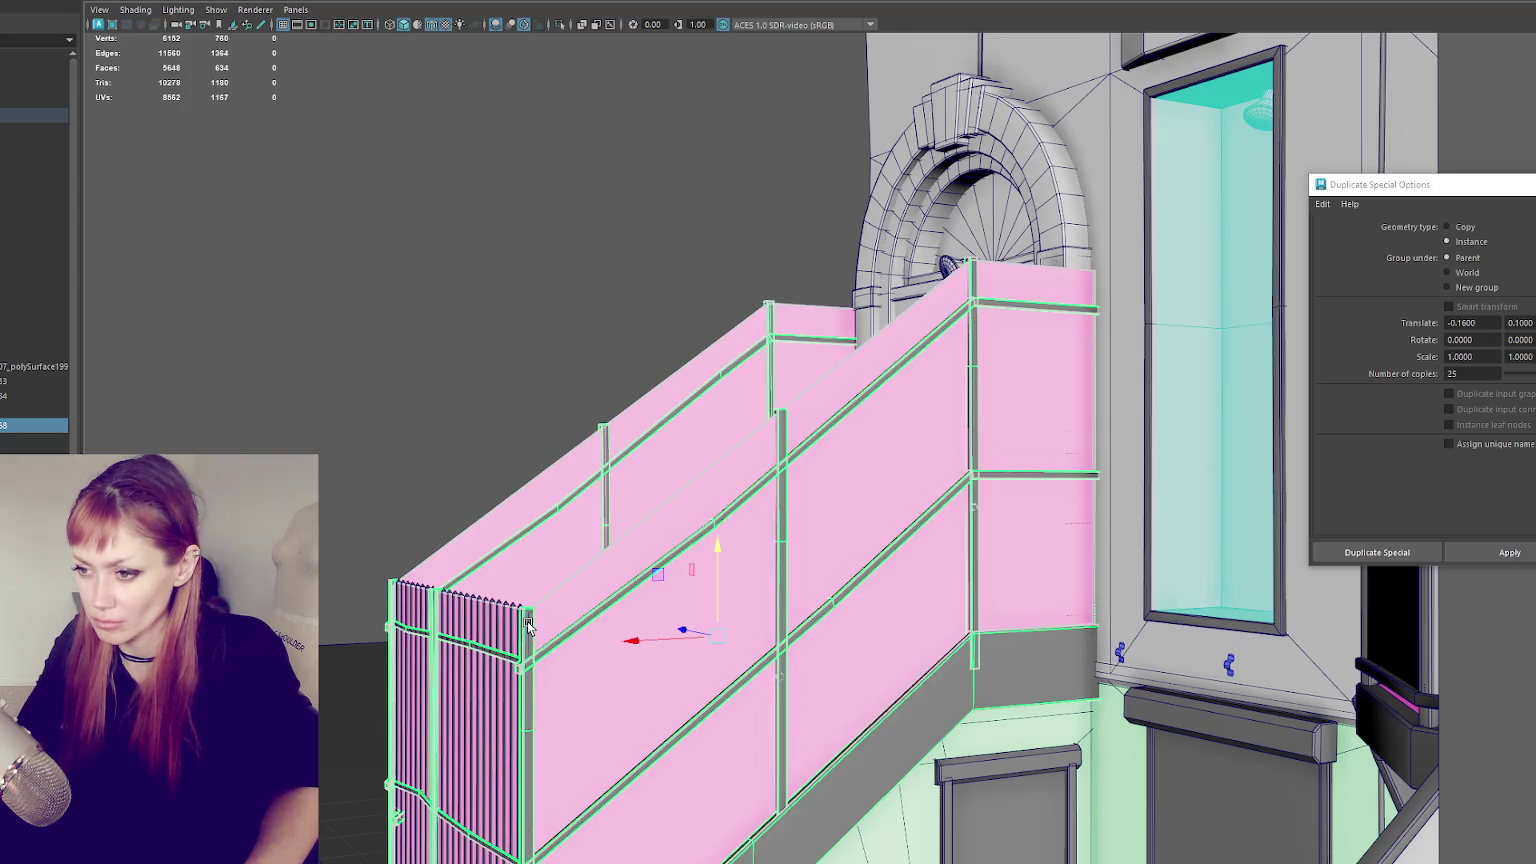
{"action": "left_click", "coordinate": [577, 714]}
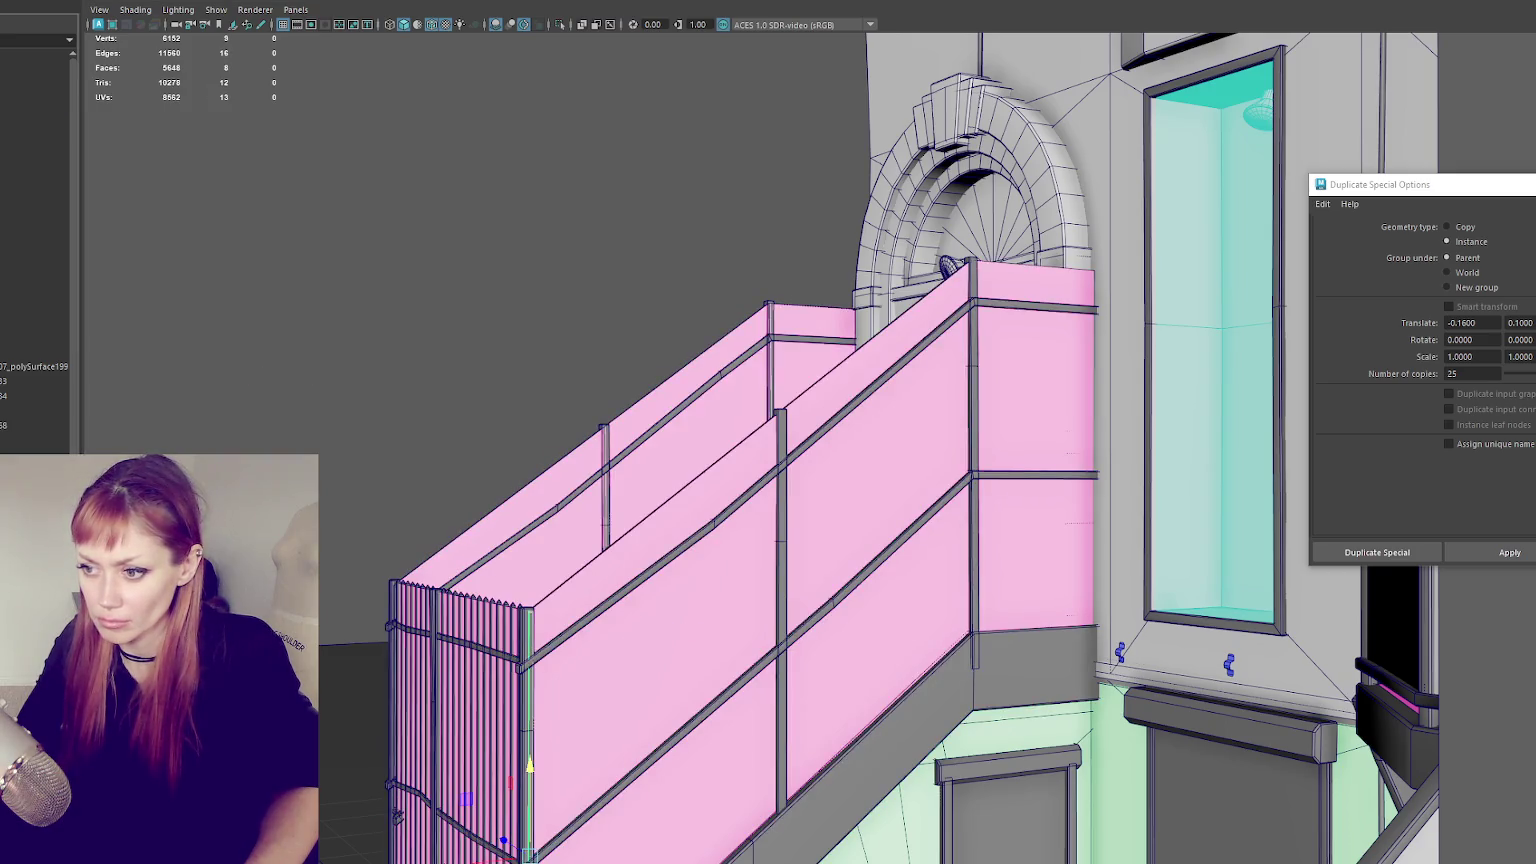
{"action": "key", "text": "f"}
{"action": "mouse_move", "coordinate": [538, 761]}
{"action": "left_mouse_down", "text": "alt"}
{"action": "mouse_move", "coordinate": [770, 505]}
{"action": "mouse_move", "coordinate": [629, 580]}
{"action": "left_mouse_up", "text": "alt"}
{"action": "scroll", "coordinate": [737, 544], "scroll_direction": "up", "scroll_amount": 3}
{"action": "left_click_drag", "start_coordinate": [737, 544], "coordinate": [751, 555], "text": "alt"}
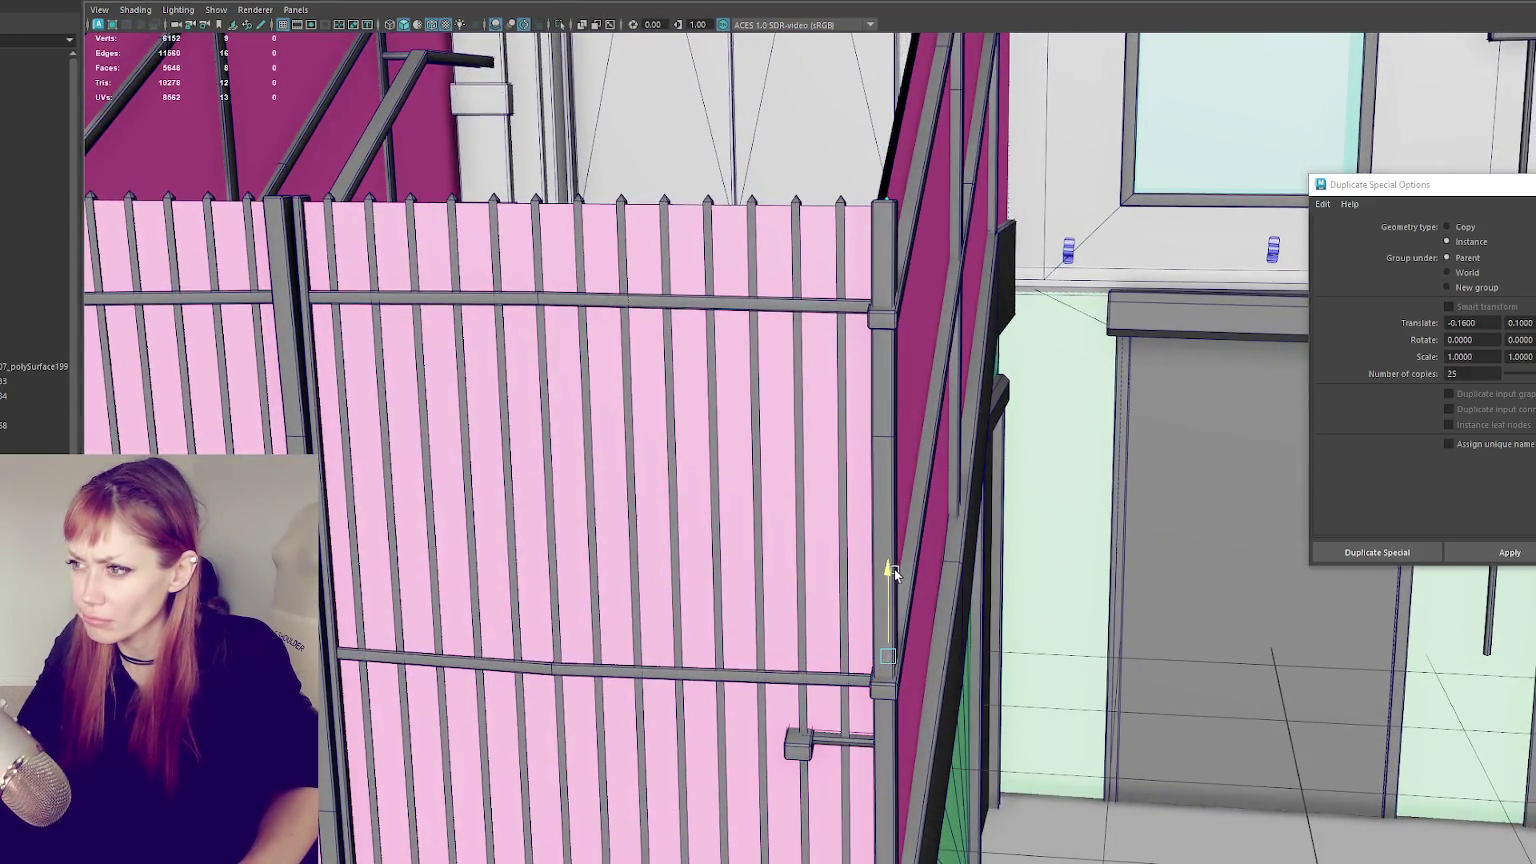
{"action": "scroll", "coordinate": [905, 570], "scroll_direction": "down", "scroll_amount": 3}
{"action": "left_click_drag", "start_coordinate": [907, 550], "coordinate": [1001, 514], "text": "alt"}
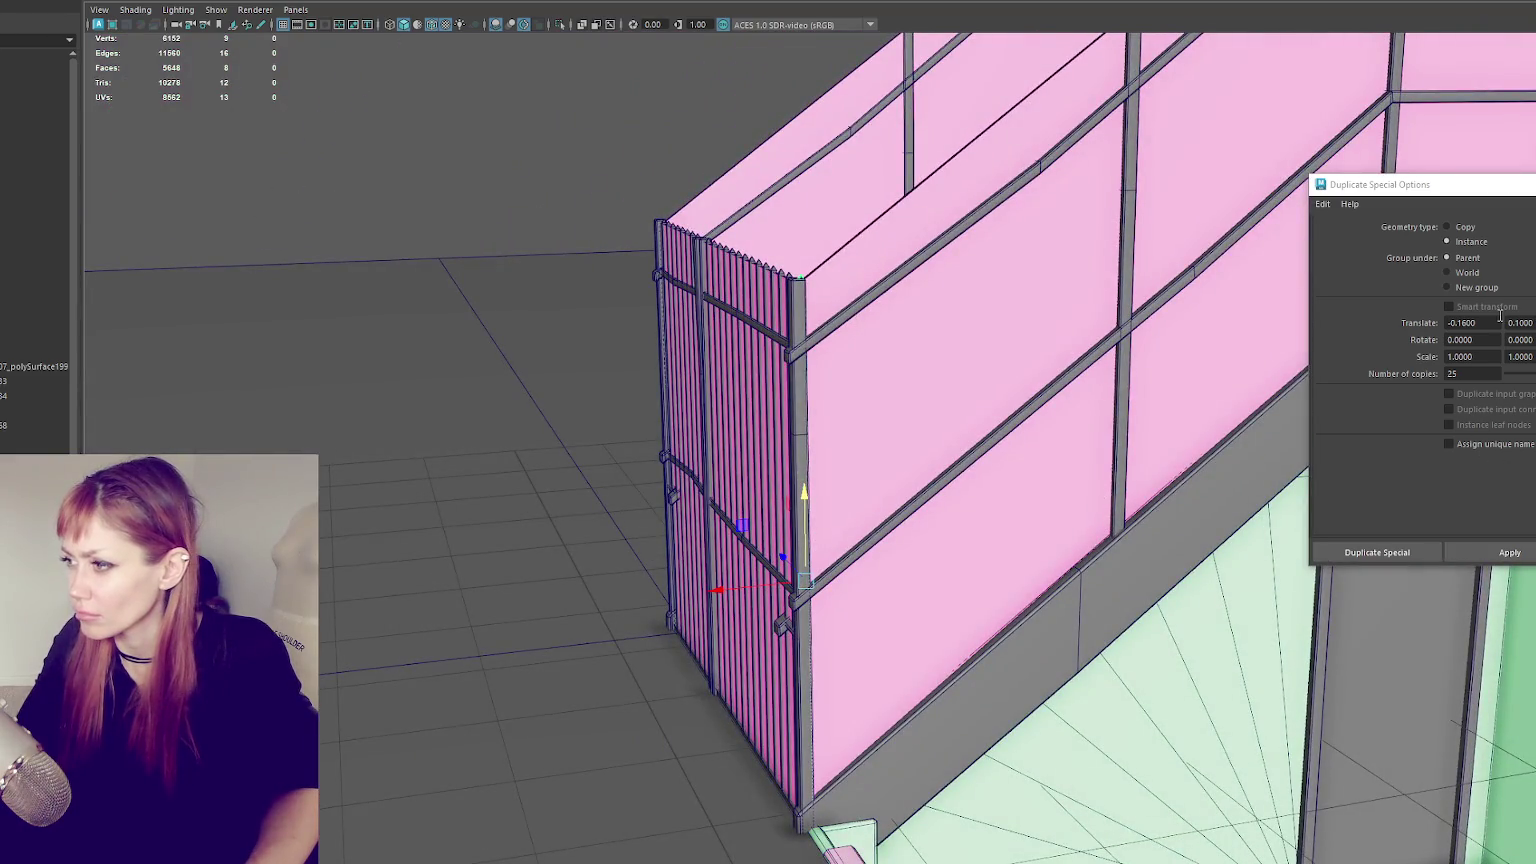
- Try a vertical offset of 1 and several per-copy rotations on trial rows, undoing each
{"action": "left_click", "coordinate": [1520, 322]}
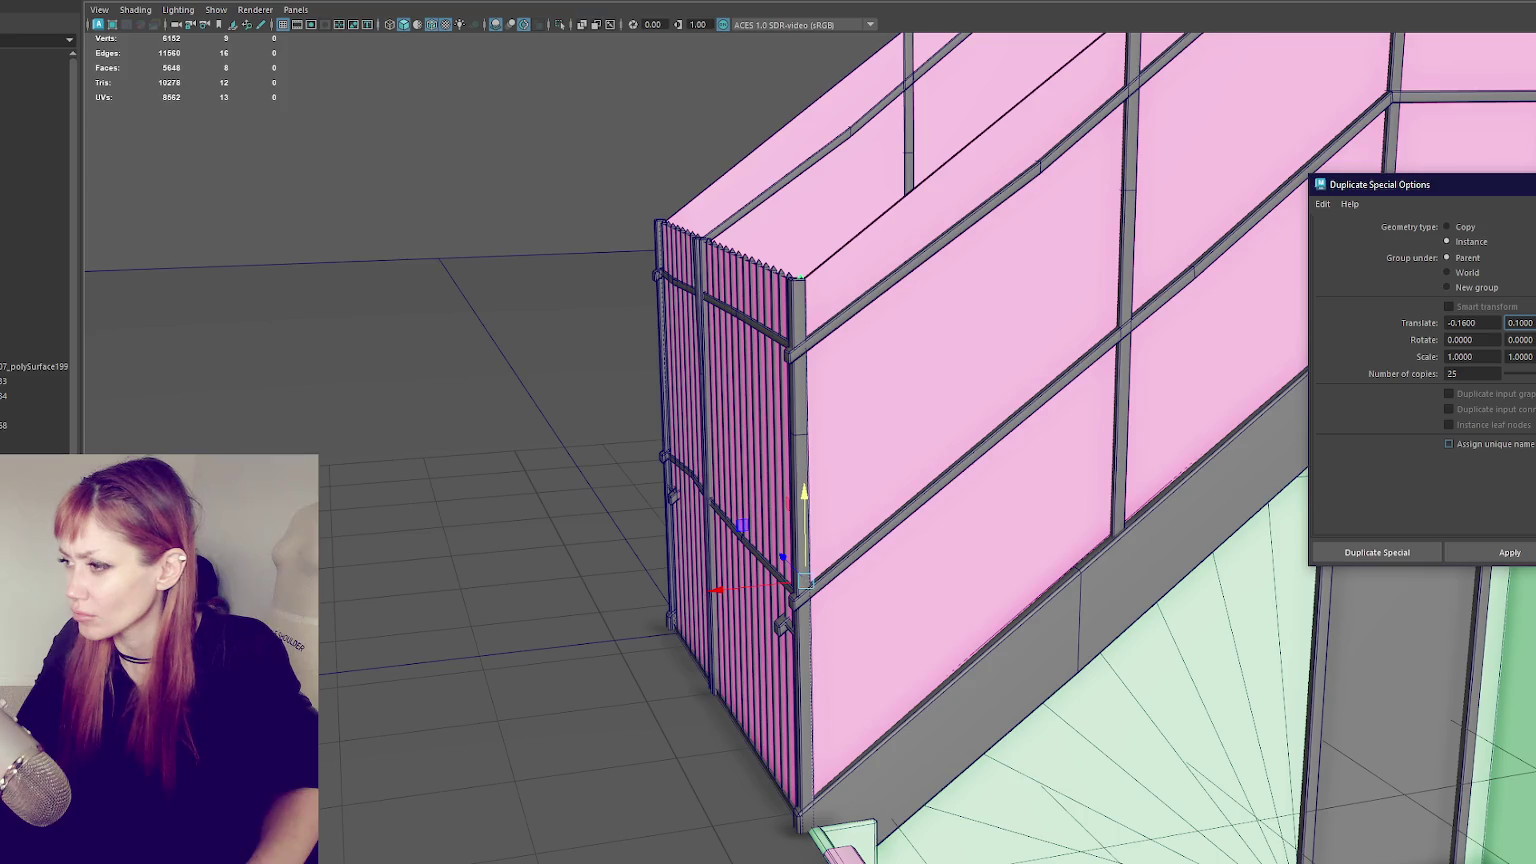
{"action": "type", "text": "1"}
{"action": "key", "text": "Return"}
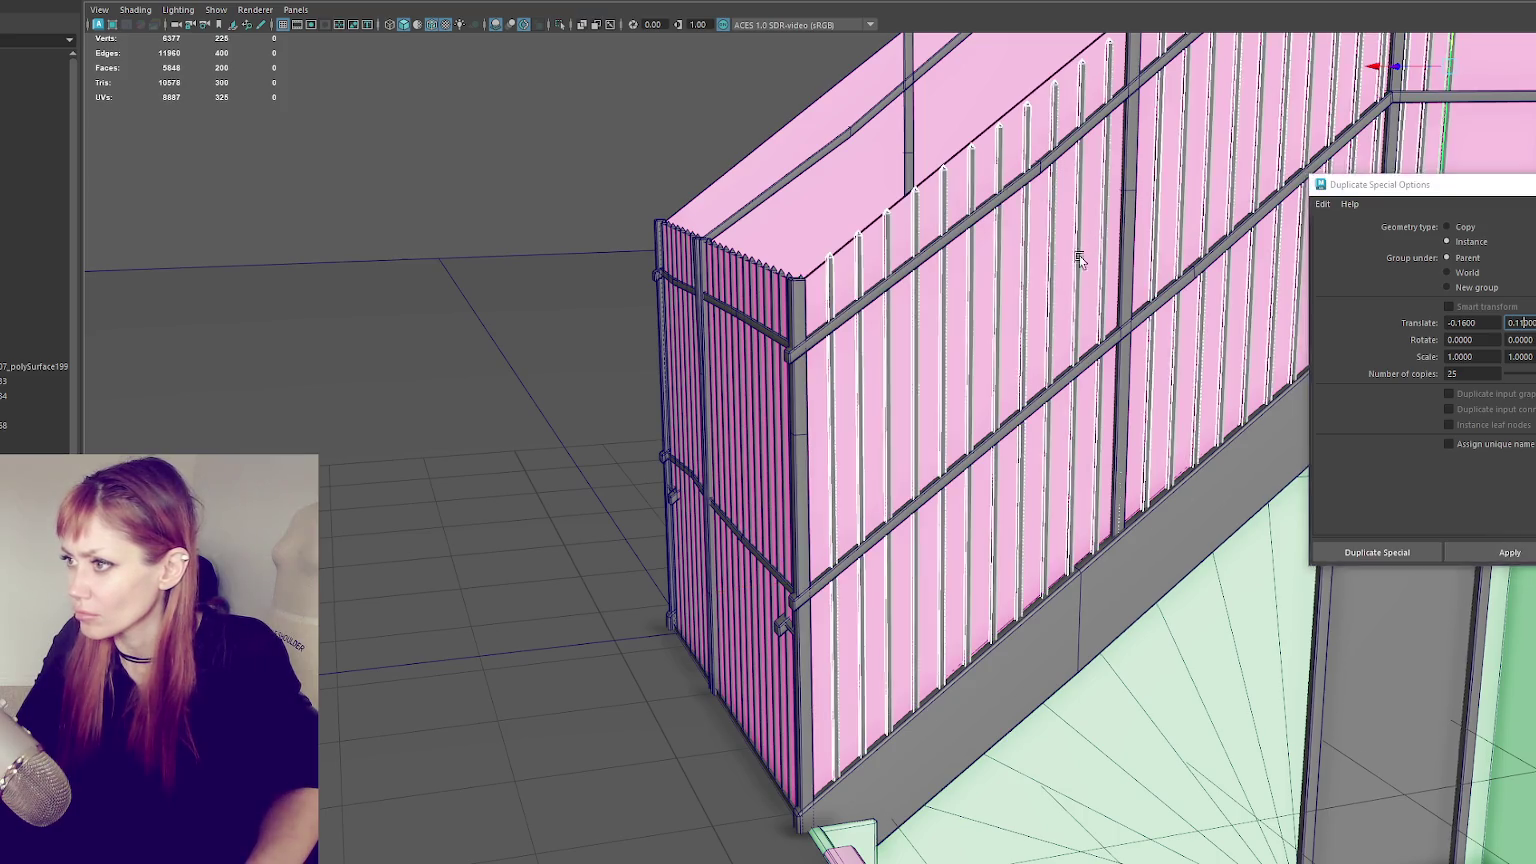
{"action": "left_click_drag", "start_coordinate": [1100, 450], "coordinate": [833, 395], "text": "alt"}
{"action": "key", "text": "ctrl+z"}
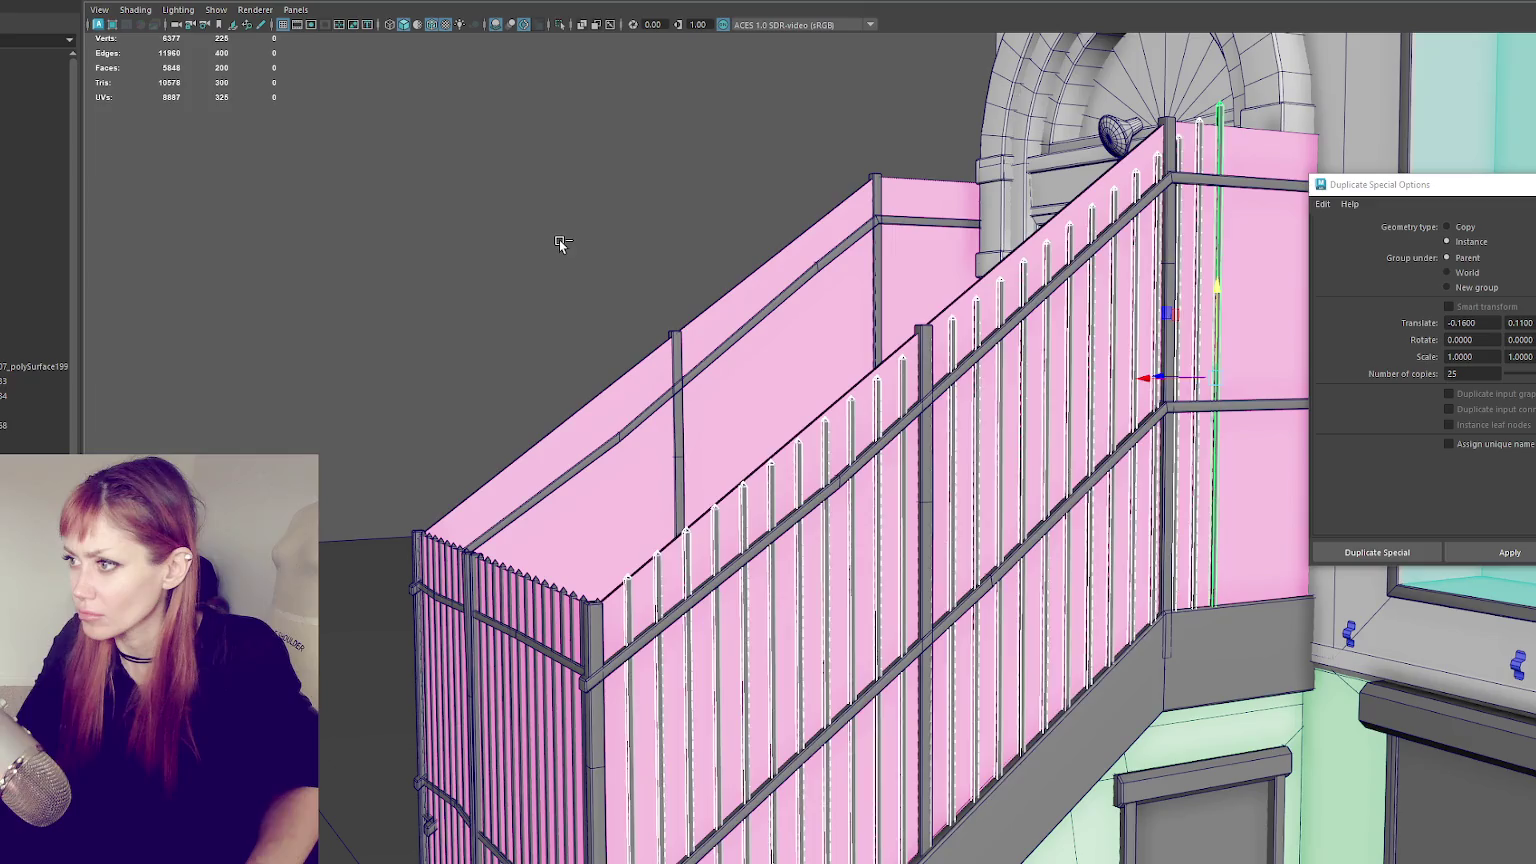
{"action": "left_click", "coordinate": [1516, 340]}
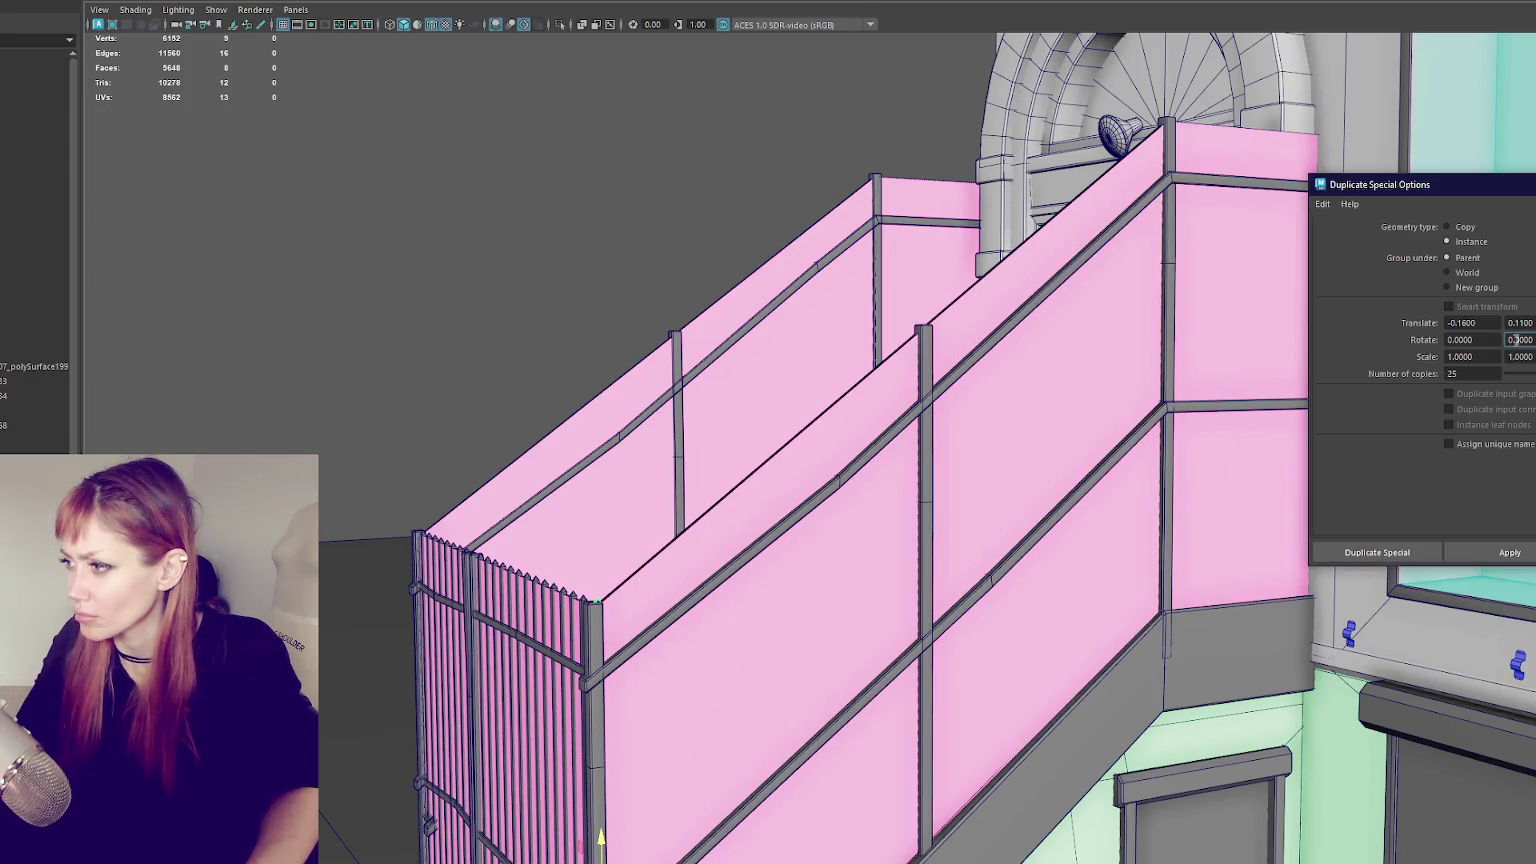
{"action": "type", "text": "0.1100"}
{"action": "left_click", "coordinate": [1508, 552]}
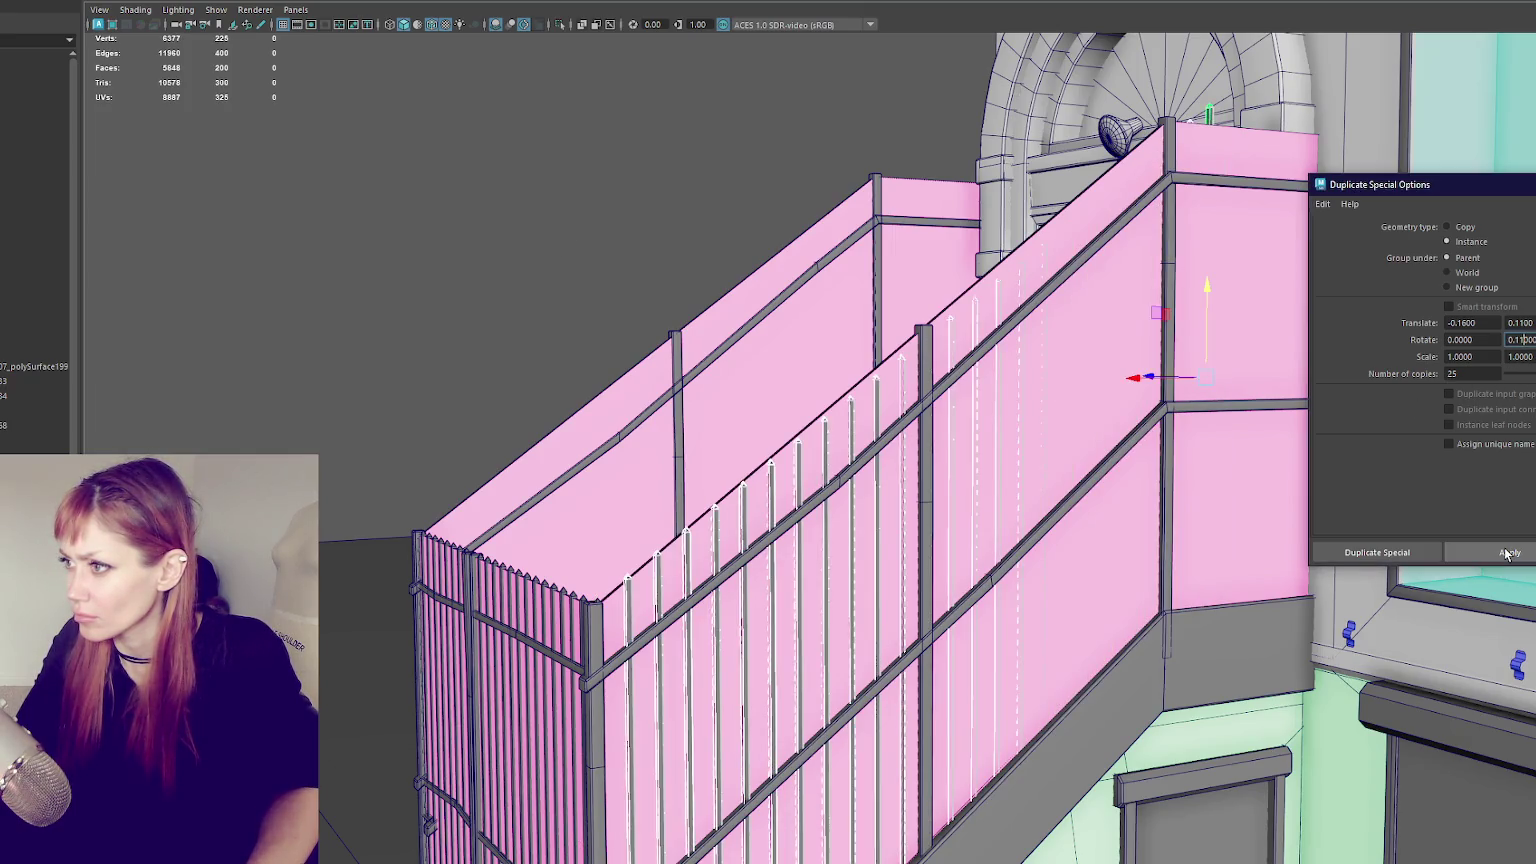
{"action": "key", "text": "ctrl+z"}
{"action": "left_click", "coordinate": [1516, 340]}
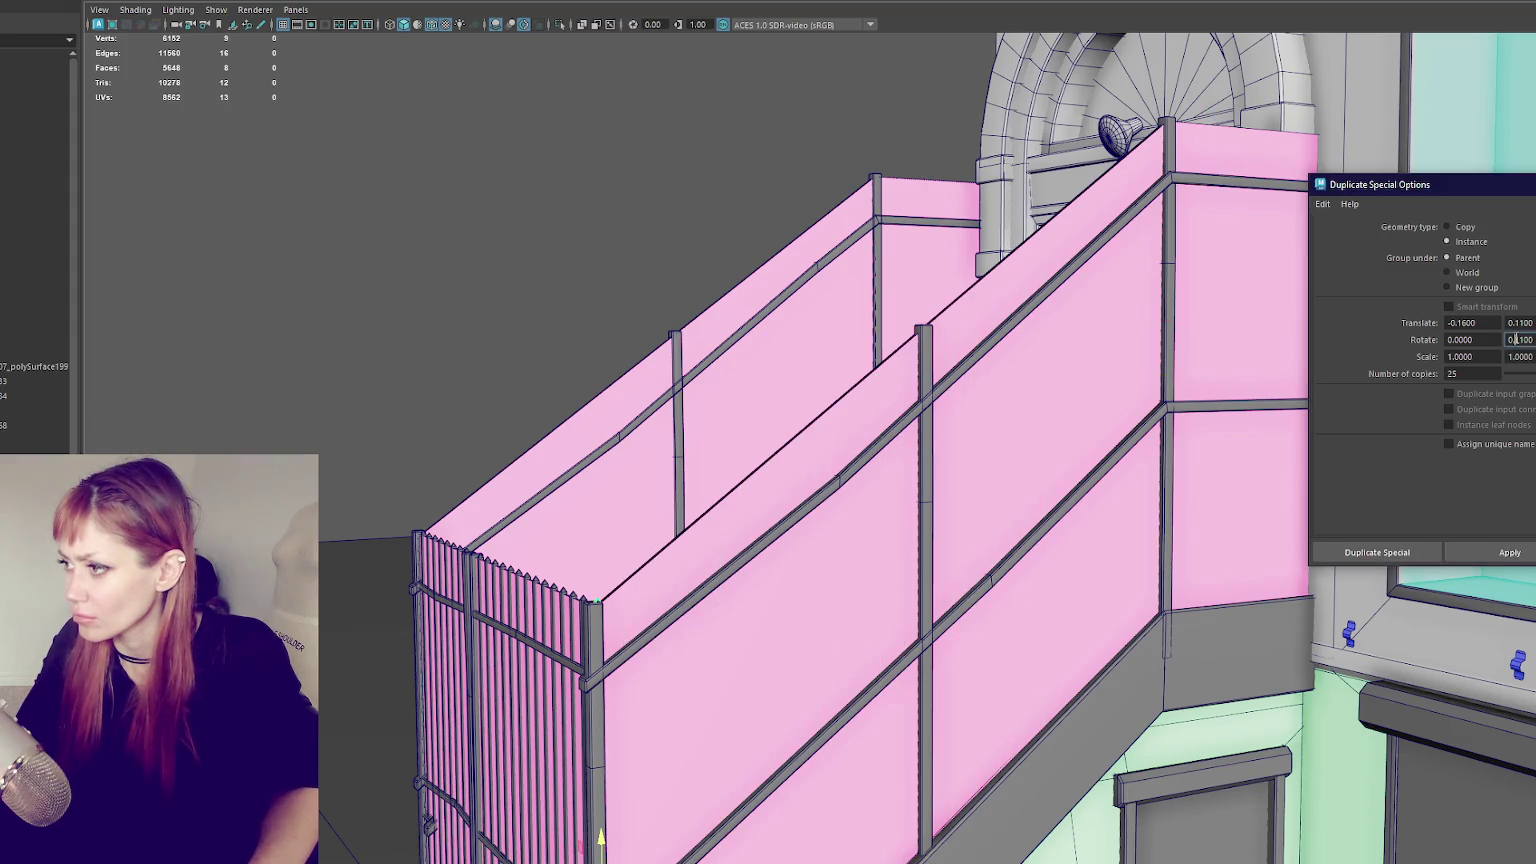
{"action": "left_click", "coordinate": [1506, 552]}
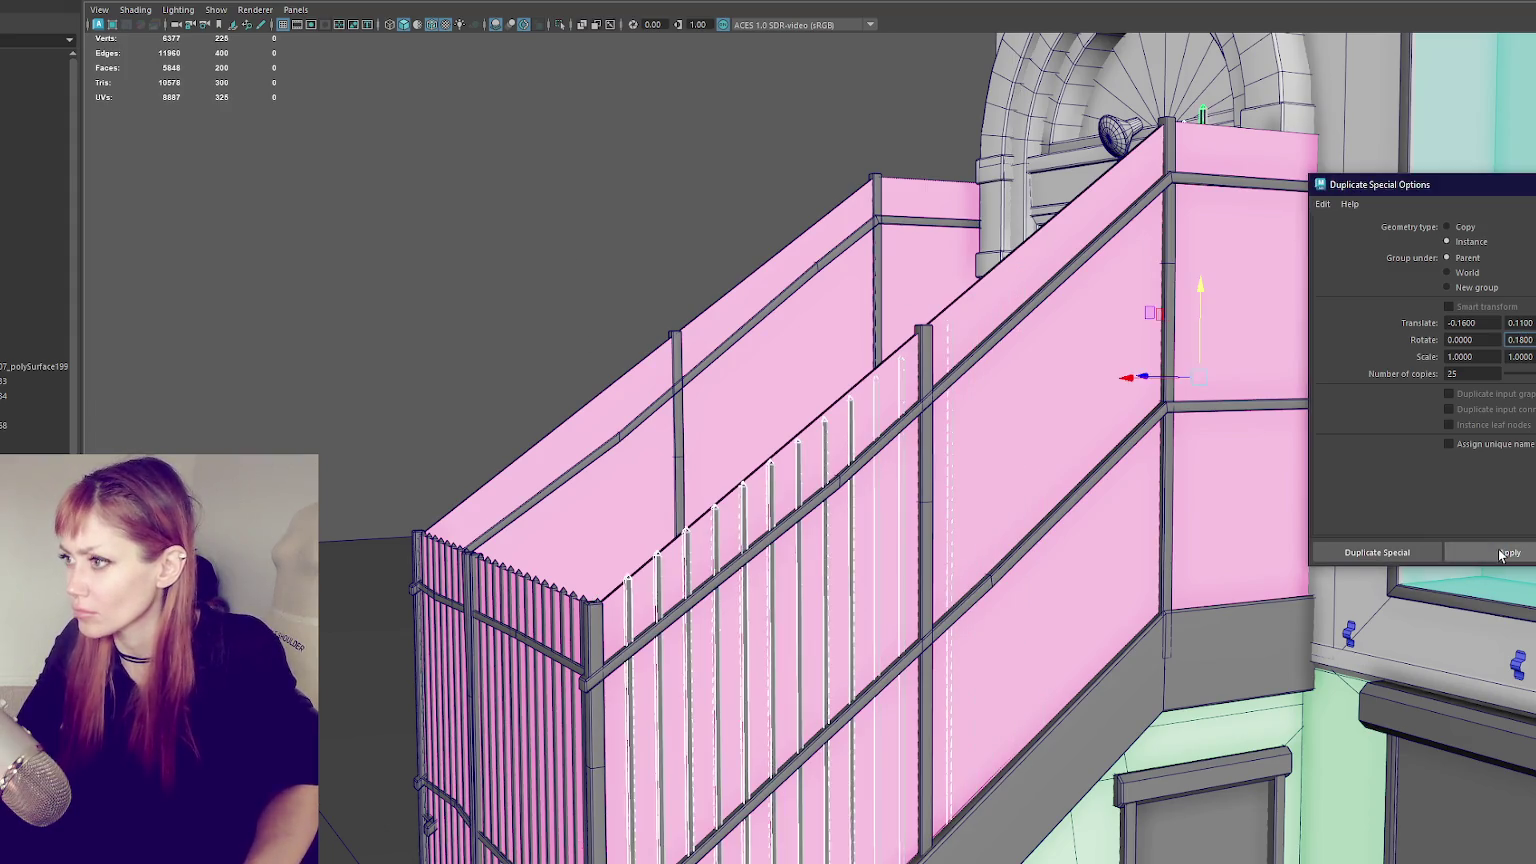
{"action": "key", "text": "ctrl+z"}
- Create the final 25 instanced pickets, offset -0.16 and 0.11, each rotated 0.5
{"action": "left_click", "coordinate": [1516, 340]}
{"action": "key", "text": "BackSpace"}
{"action": "key", "text": "BackSpace"}
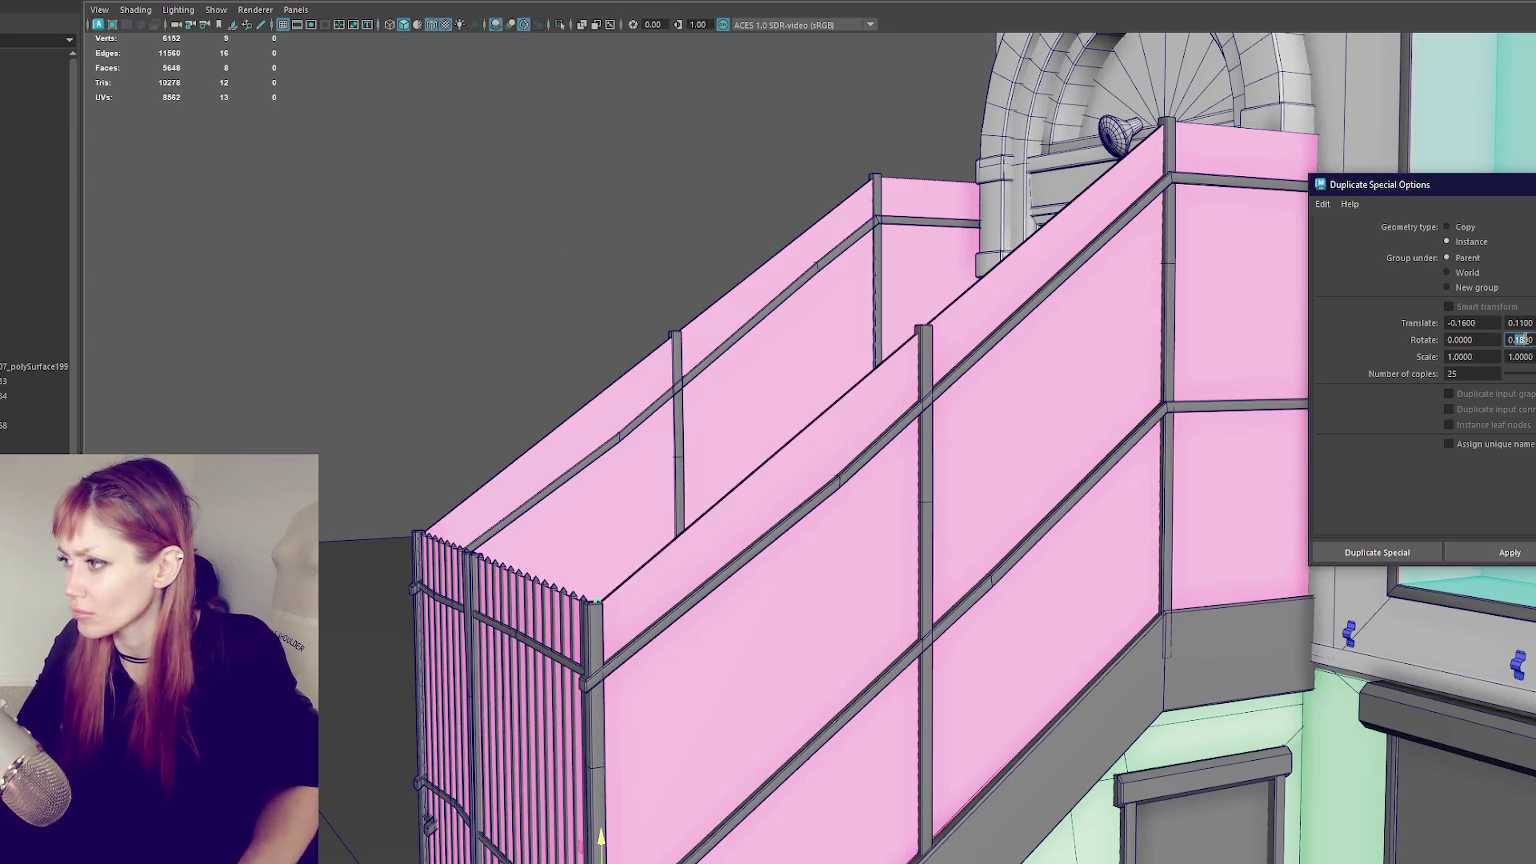
{"action": "type", "text": "2"}
{"action": "left_click", "coordinate": [1506, 552]}
{"action": "key", "text": "ctrl+z"}
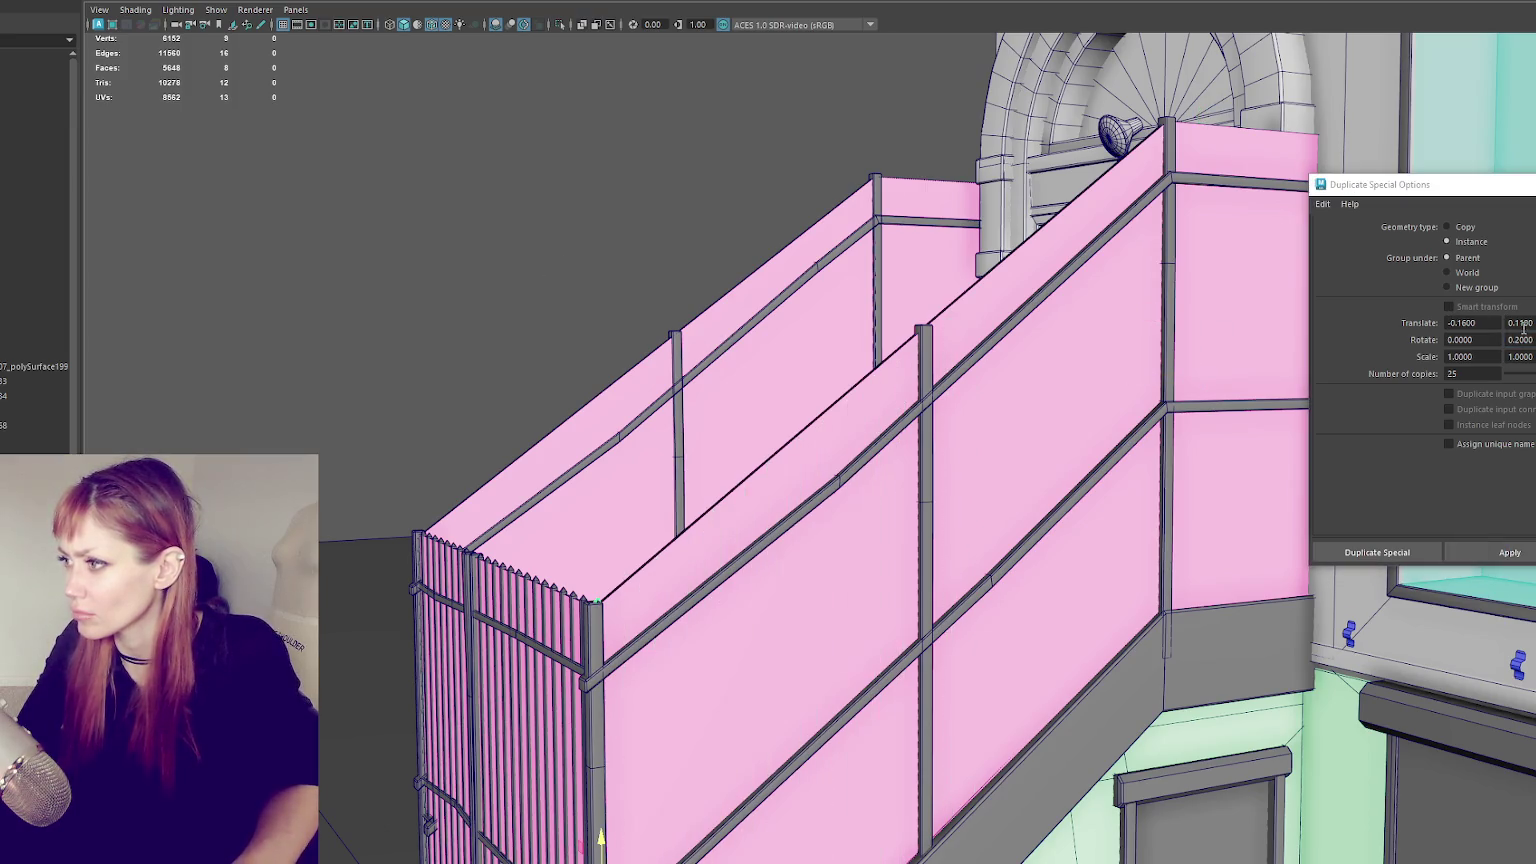
{"action": "left_click", "coordinate": [1520, 340]}
{"action": "left_click", "coordinate": [1469, 550]}
{"action": "key", "text": "ctrl+z"}
{"action": "left_click", "coordinate": [1519, 341]}
{"action": "left_click", "coordinate": [1509, 552]}
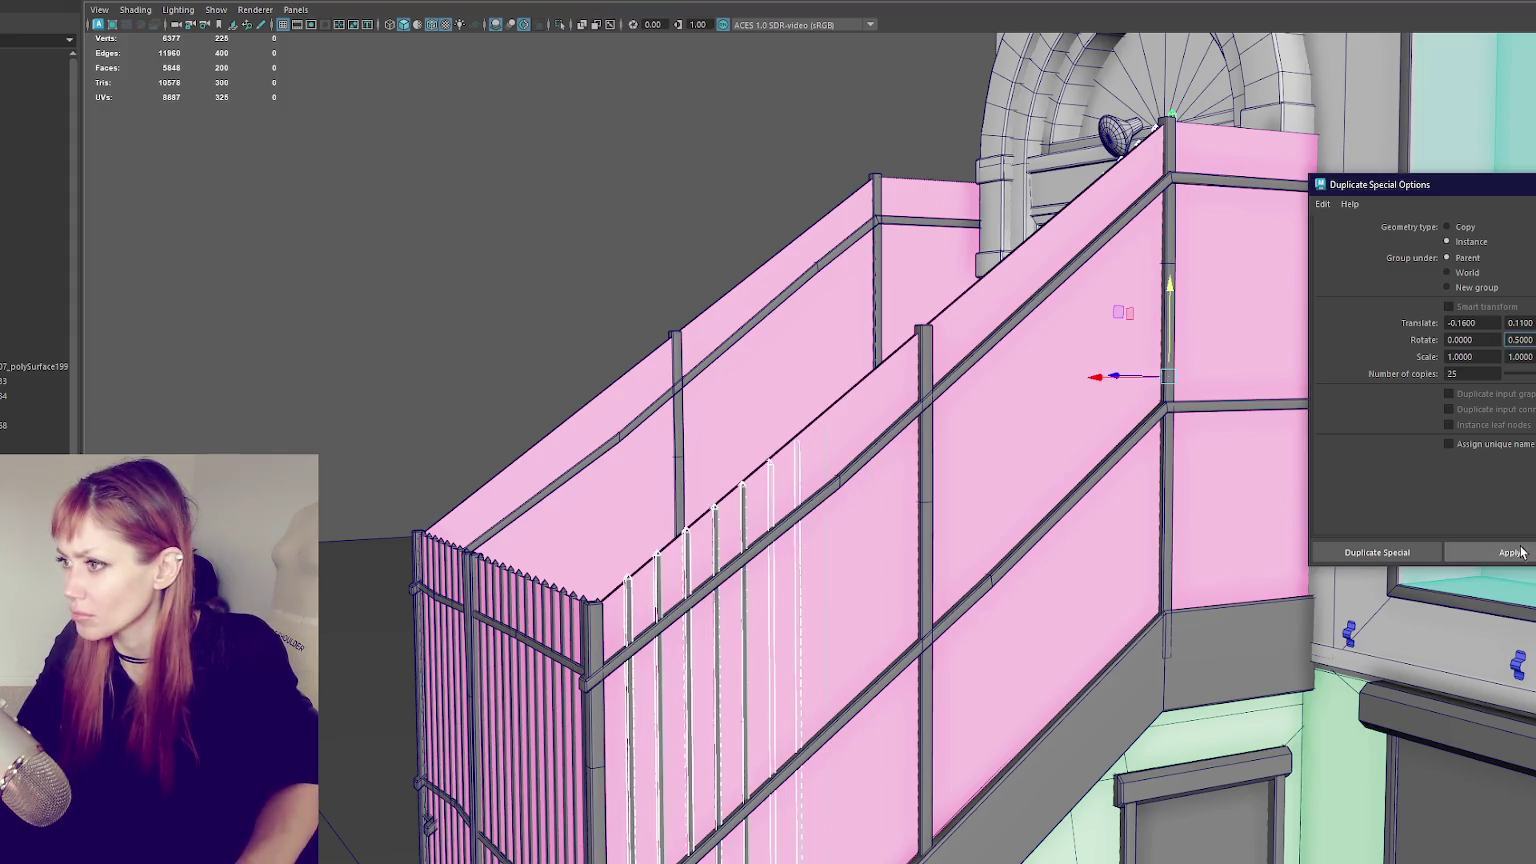
{"action": "mouse_move", "coordinate": [596, 249]}
{"action": "left_mouse_down", "text": "alt"}
{"action": "mouse_move", "coordinate": [1418, 284]}
{"action": "mouse_move", "coordinate": [1447, 360]}
{"action": "left_mouse_up", "text": "alt"}
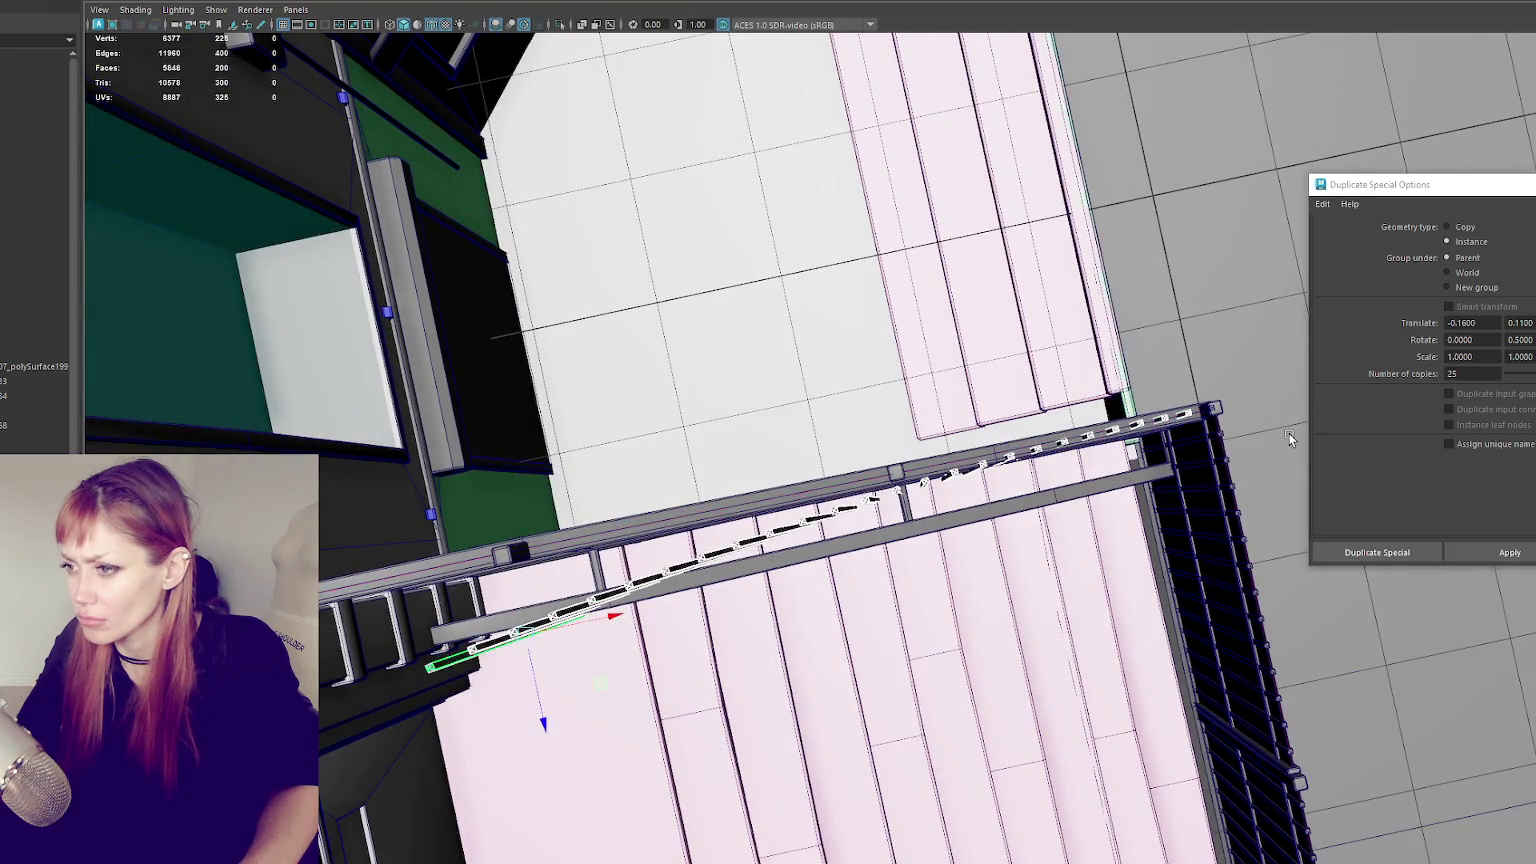
- Set the per-copy rotation to 0 and test a row of unrotated pickets
{"action": "left_click_drag", "start_coordinate": [1289, 433], "coordinate": [1125, 418], "text": "alt"}
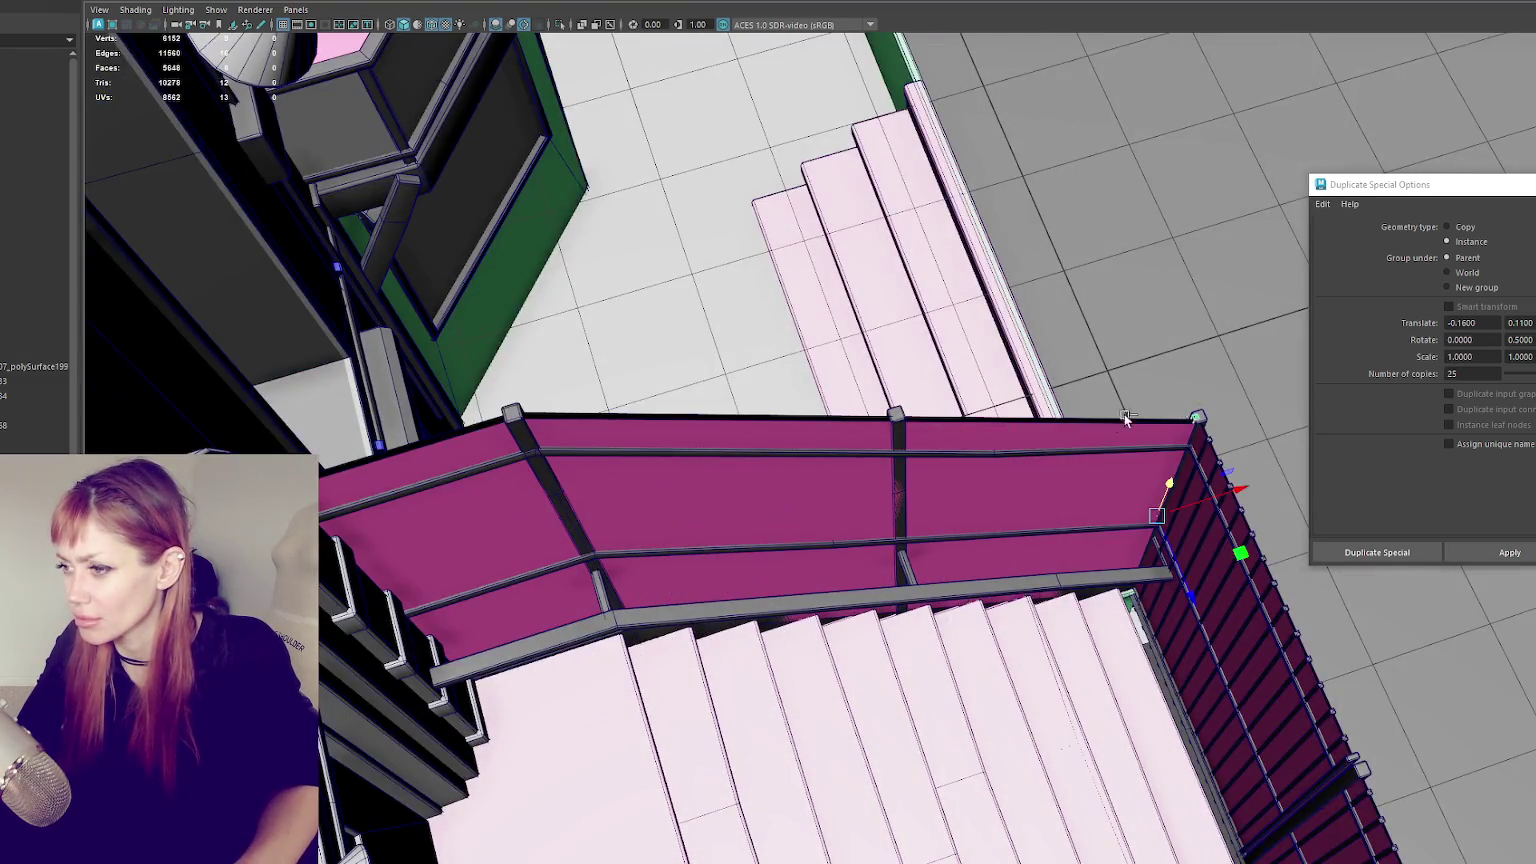
{"action": "double_click", "coordinate": [1519, 340]}
{"action": "type", "text": "0"}
{"action": "key", "text": "Return"}
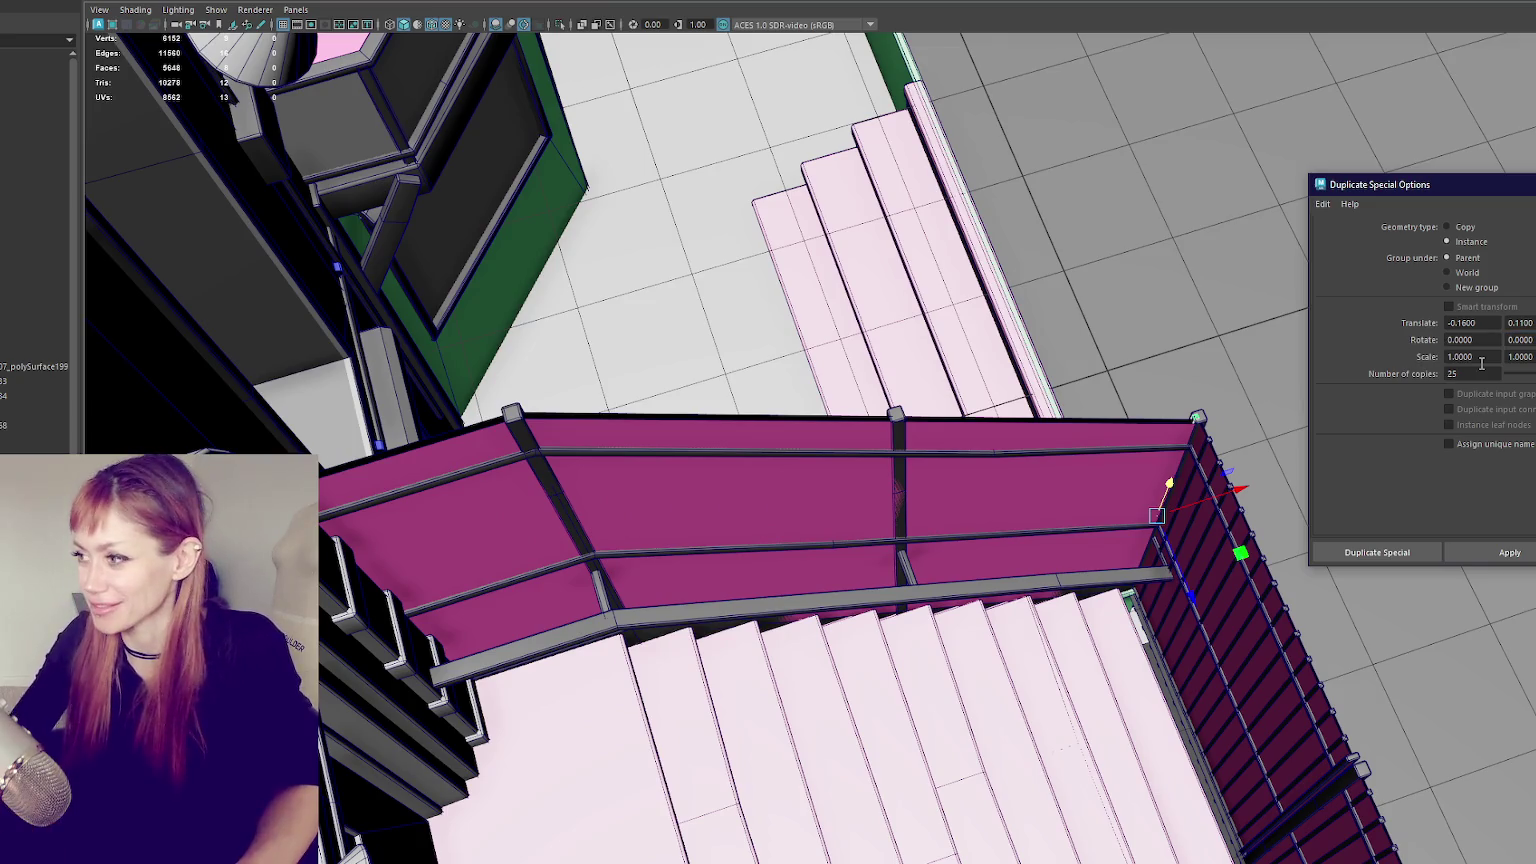
{"action": "left_click", "coordinate": [1507, 552]}
{"action": "left_click_drag", "start_coordinate": [497, 531], "coordinate": [795, 447], "text": "alt"}
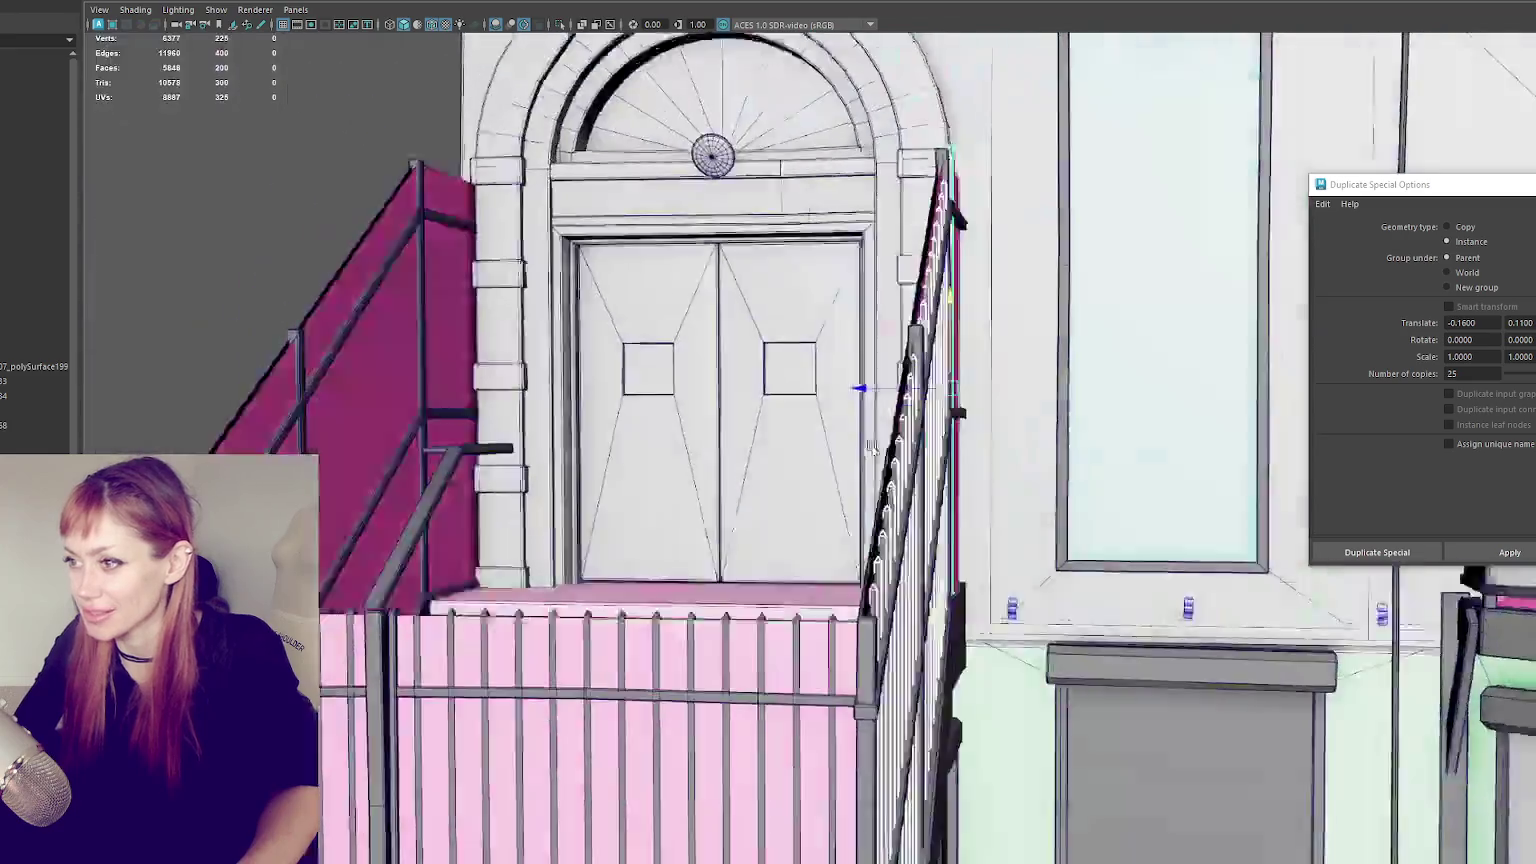
{"action": "key", "text": "ctrl+z"}
{"action": "key", "text": "ctrl+z"}
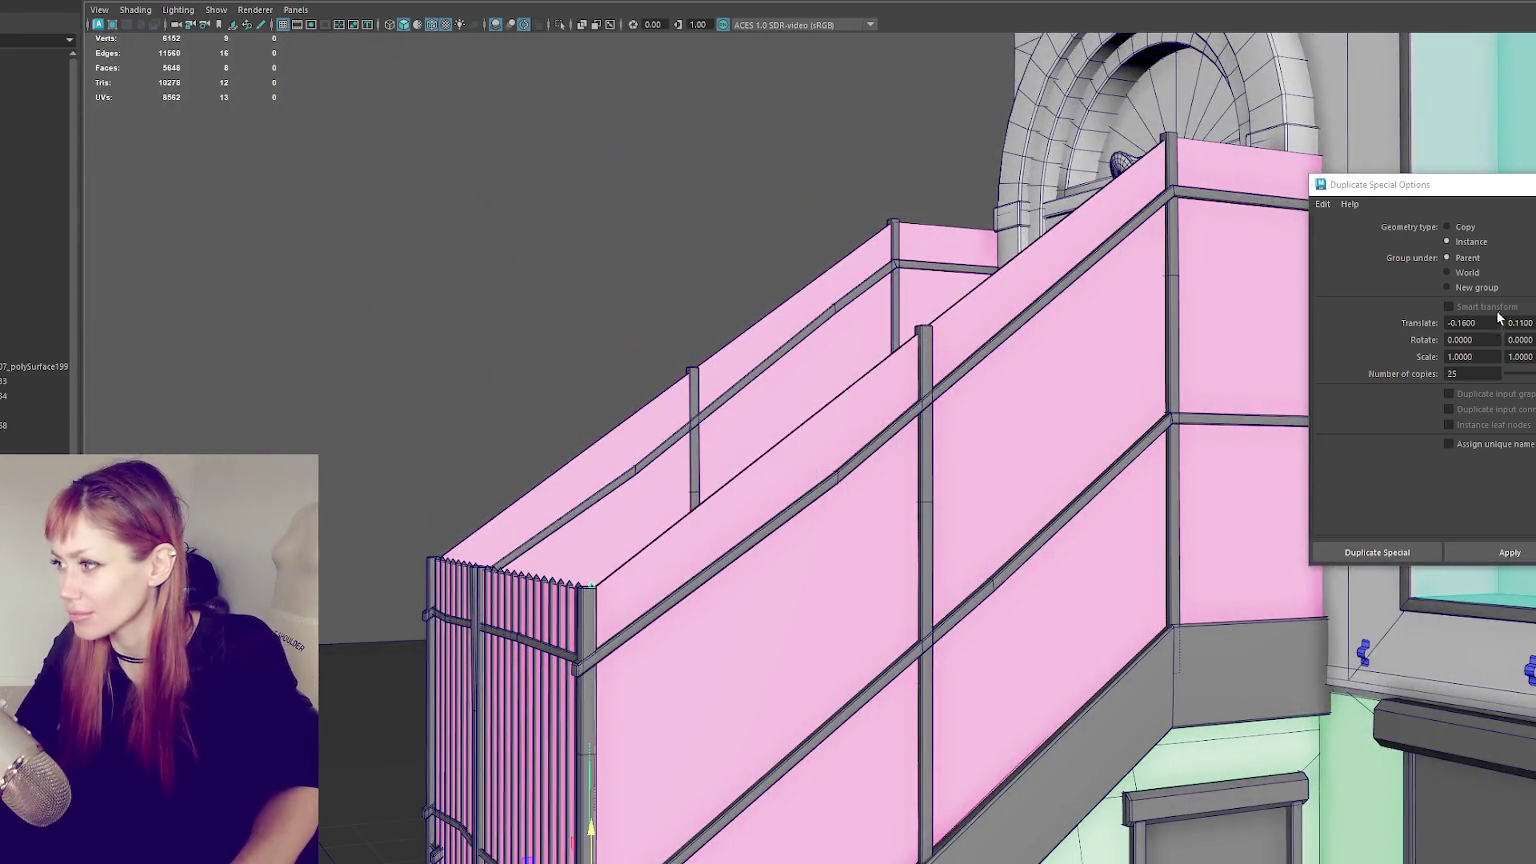
- Try a 0.2 vertical offset on trial picket rows, undoing each
{"action": "left_click", "coordinate": [1522, 322]}
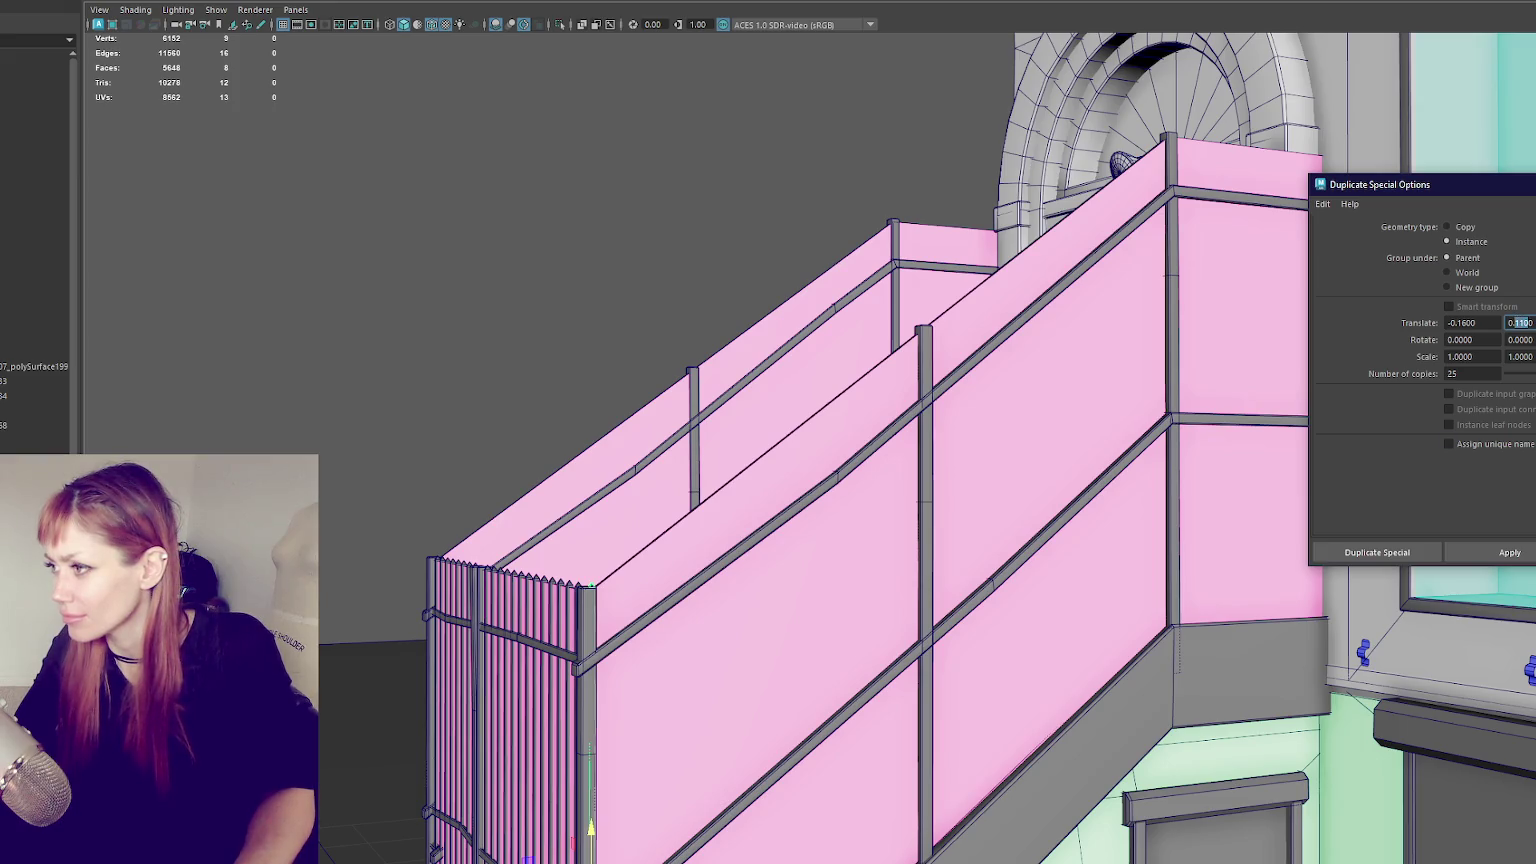
{"action": "type", "text": "0.2"}
{"action": "left_click", "coordinate": [1515, 552]}
{"action": "key", "text": "ctrl+z"}
{"action": "key", "text": "ctrl+z"}
{"action": "left_click", "coordinate": [1518, 322]}
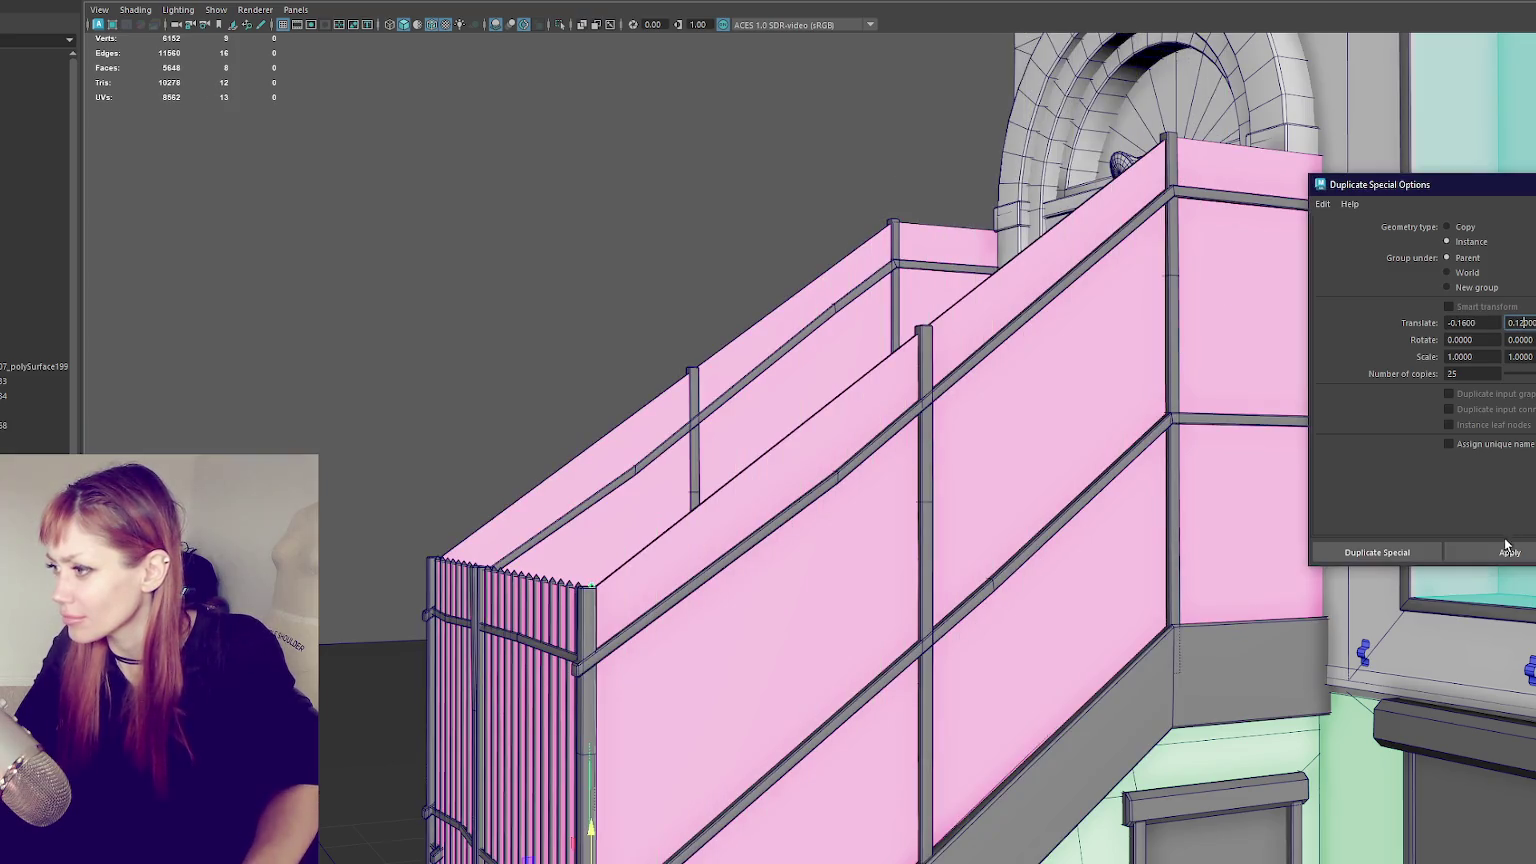
{"action": "left_click", "coordinate": [1507, 548]}
{"action": "key", "text": "ctrl+z"}
{"action": "key", "text": "ctrl+z"}
- Create 25 pickets rising 0.117 each and select the whole instanced row
{"action": "double_click", "coordinate": [1521, 322]}
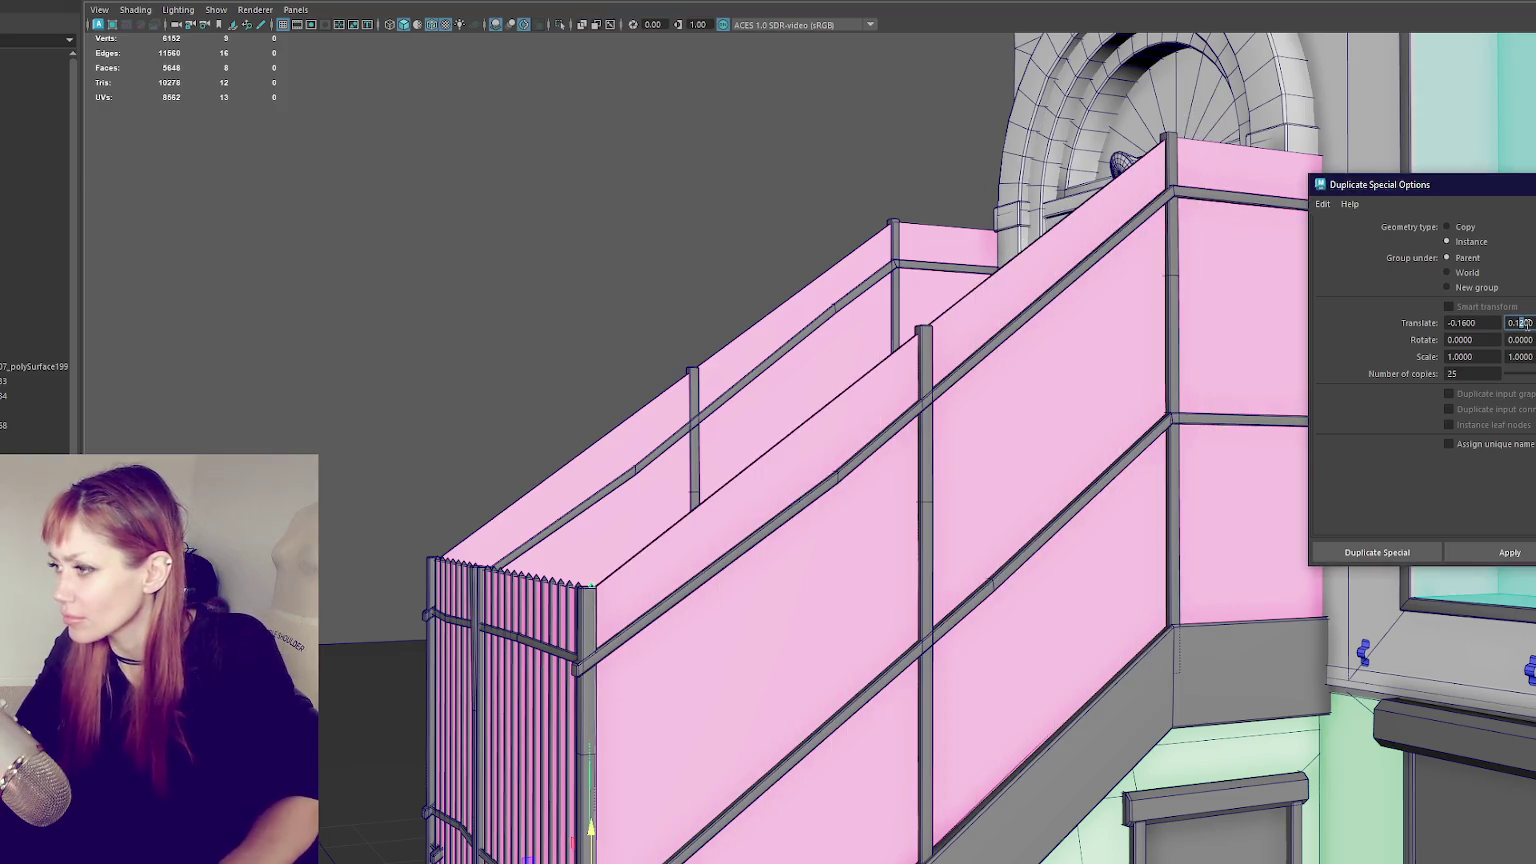
{"action": "type", "text": "0.117"}
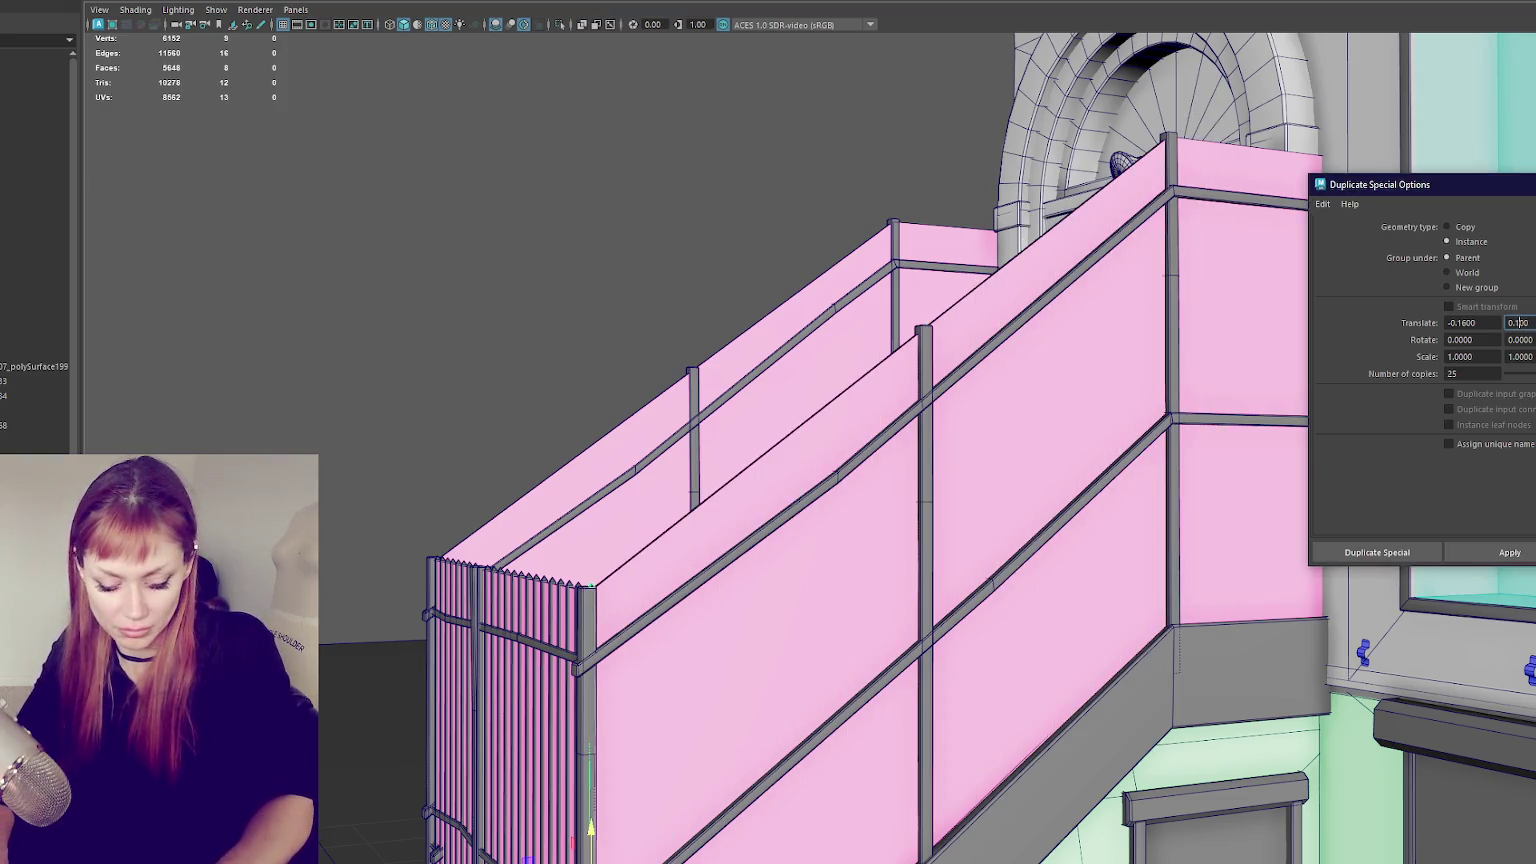
{"action": "left_click", "coordinate": [1510, 553]}
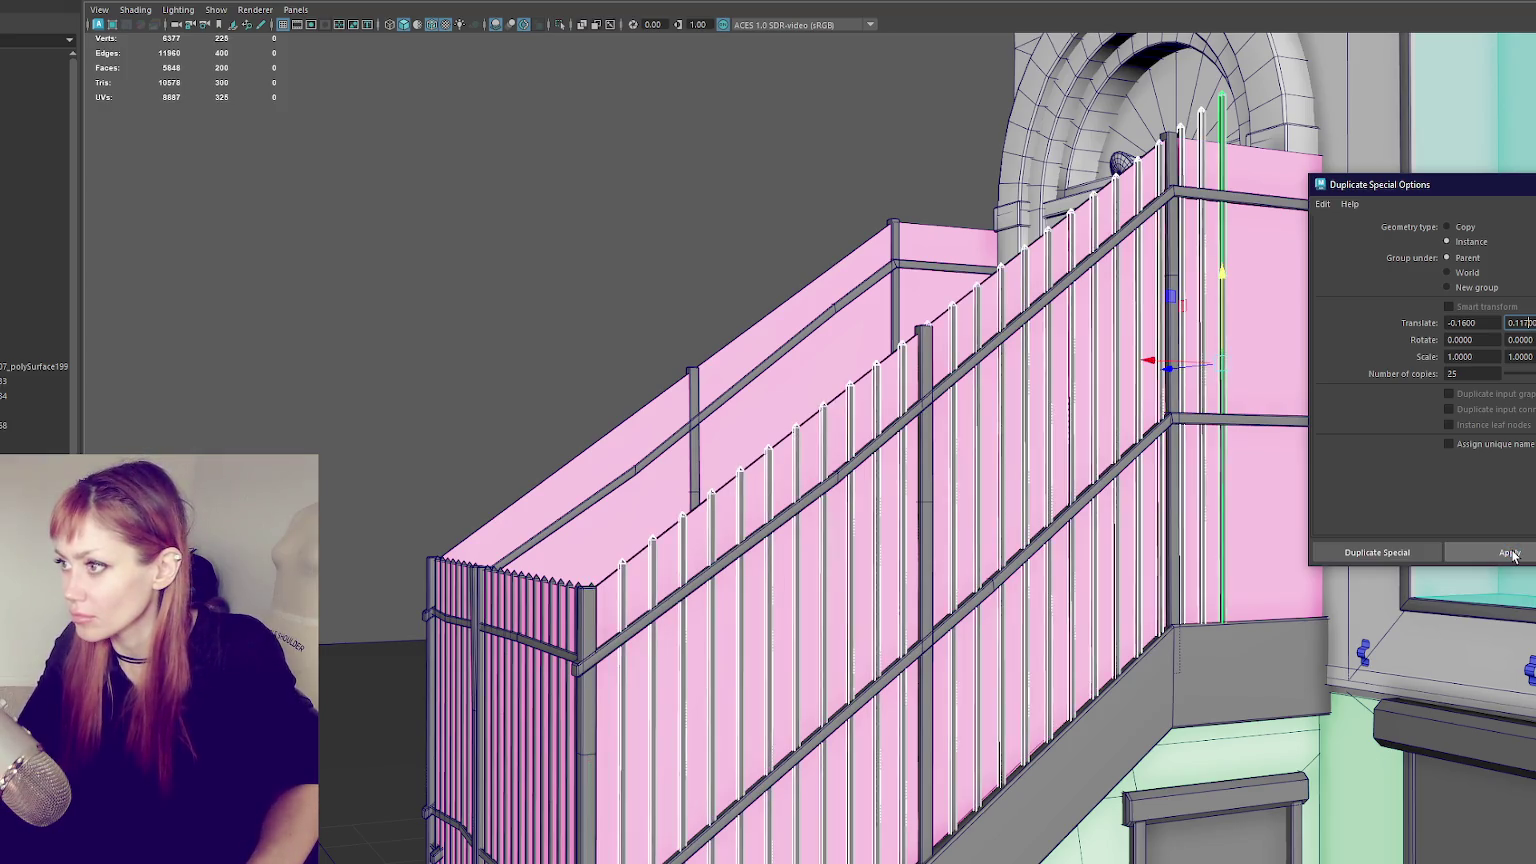
{"action": "left_click_drag", "start_coordinate": [1040, 380], "coordinate": [960, 446], "text": "alt"}
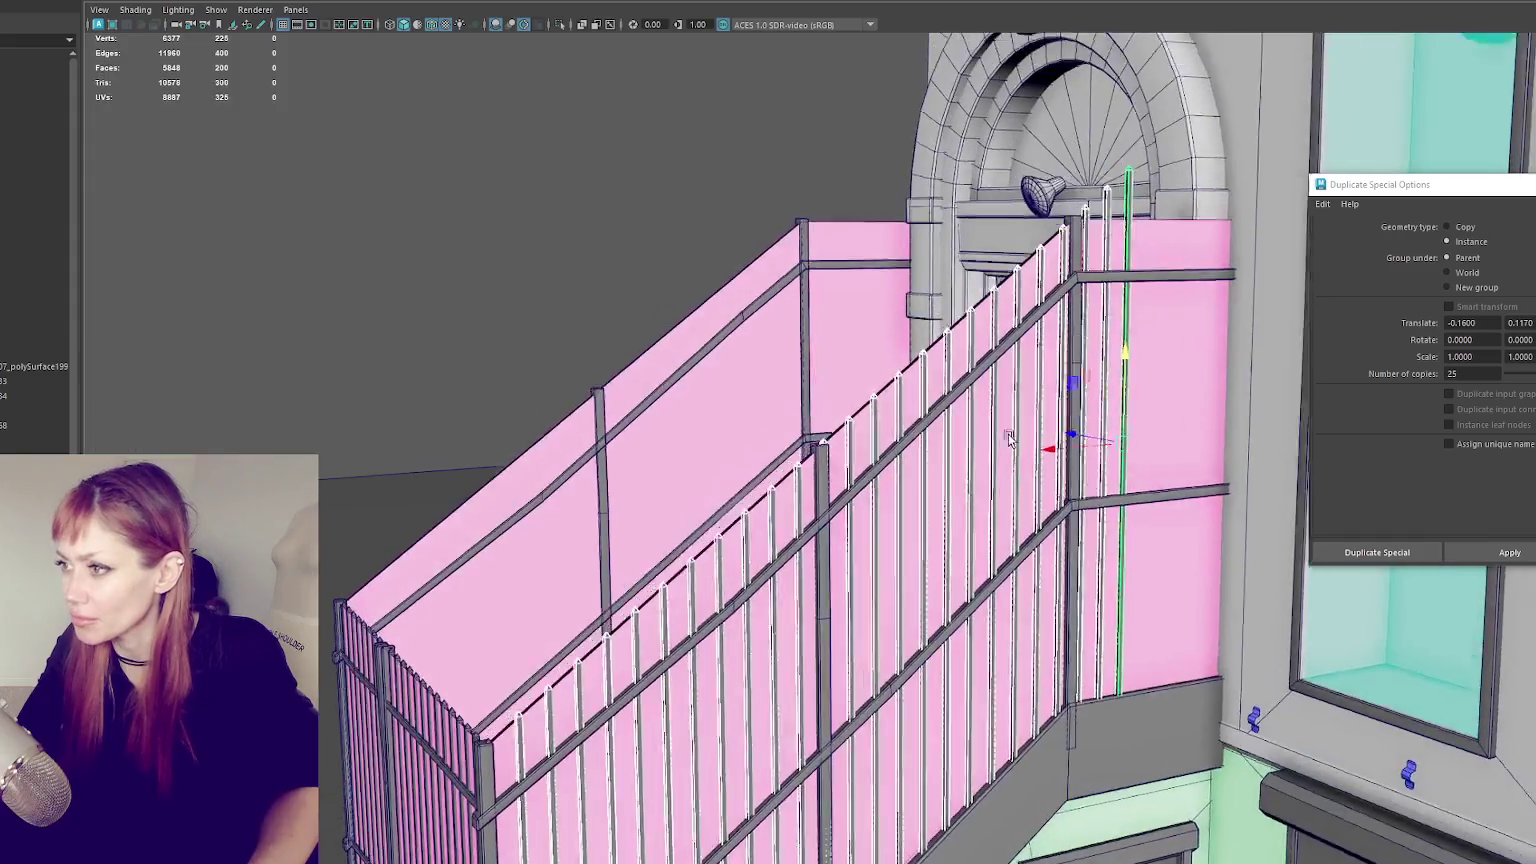
{"action": "scroll", "coordinate": [1060, 368], "scroll_direction": "up", "scroll_amount": 2}
{"action": "left_click", "coordinate": [1043, 334]}
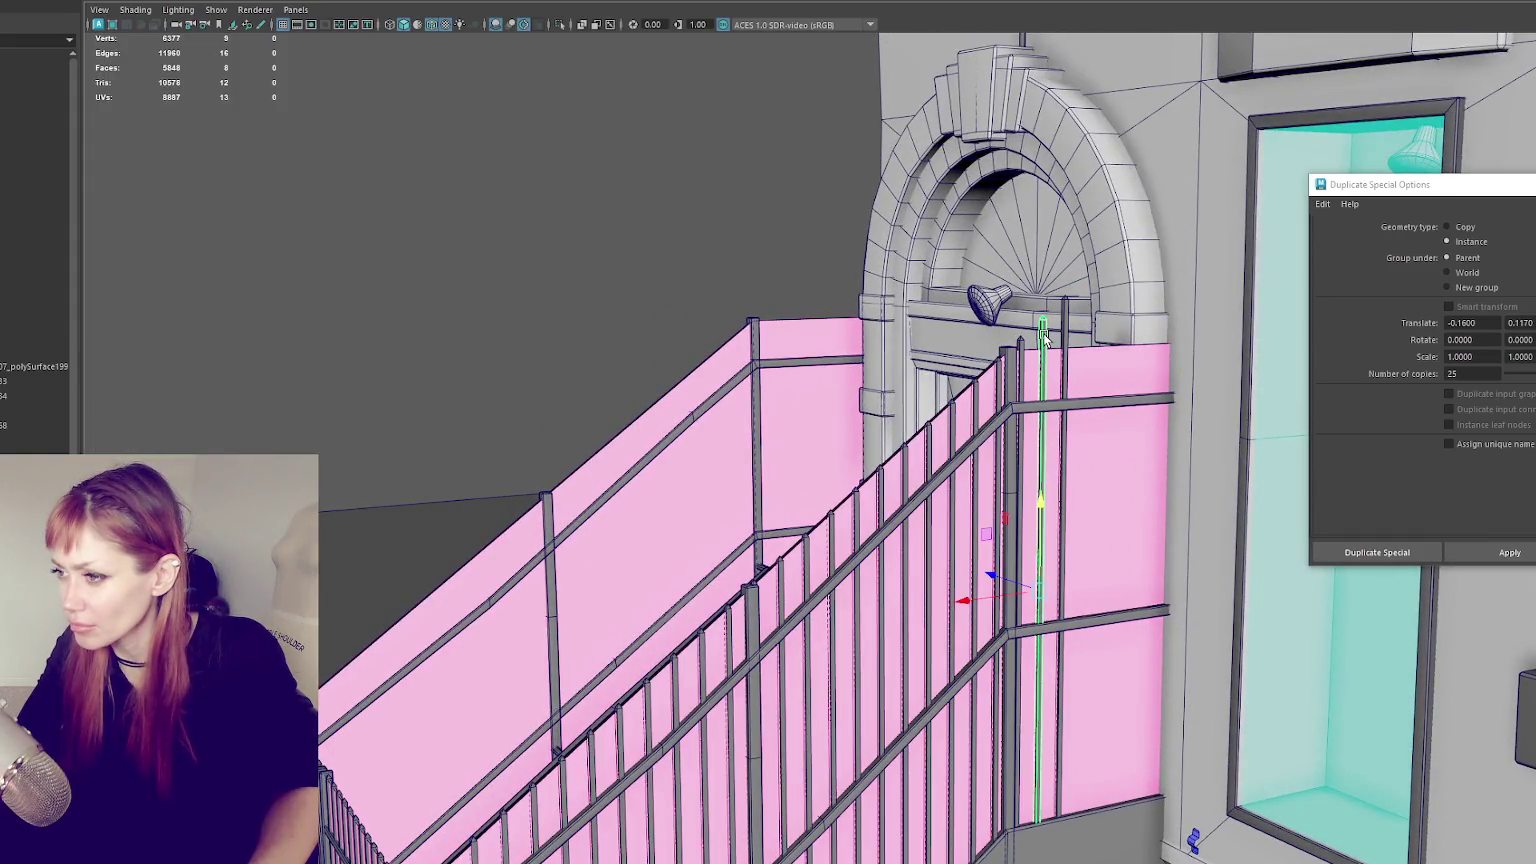
{"action": "key", "text": "ctrl+z"}
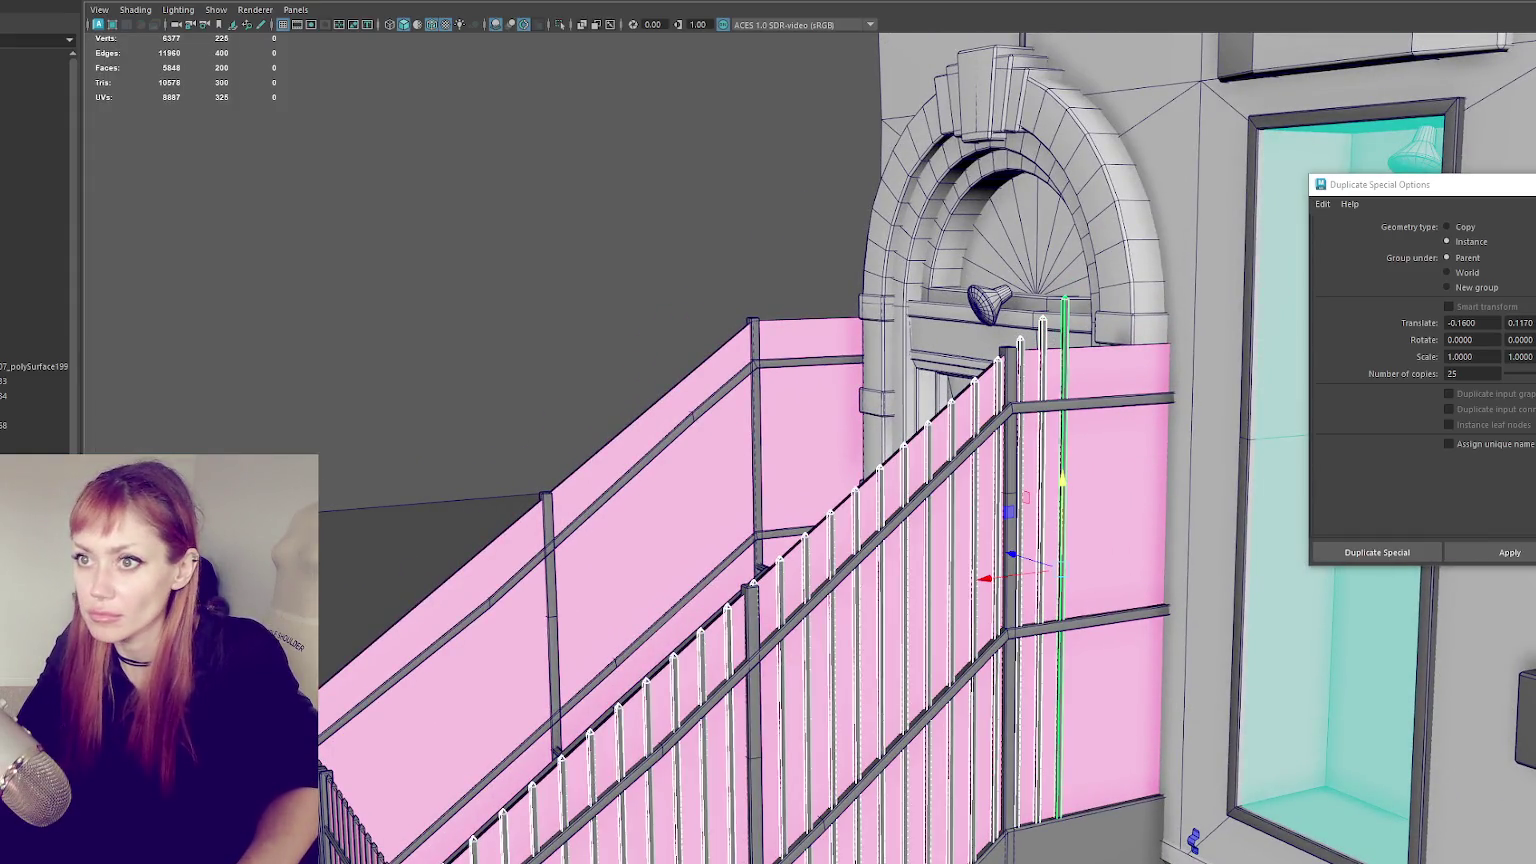
{"action": "left_click", "coordinate": [130, 0]}
{"action": "key", "text": "ctrl+shift+d"}
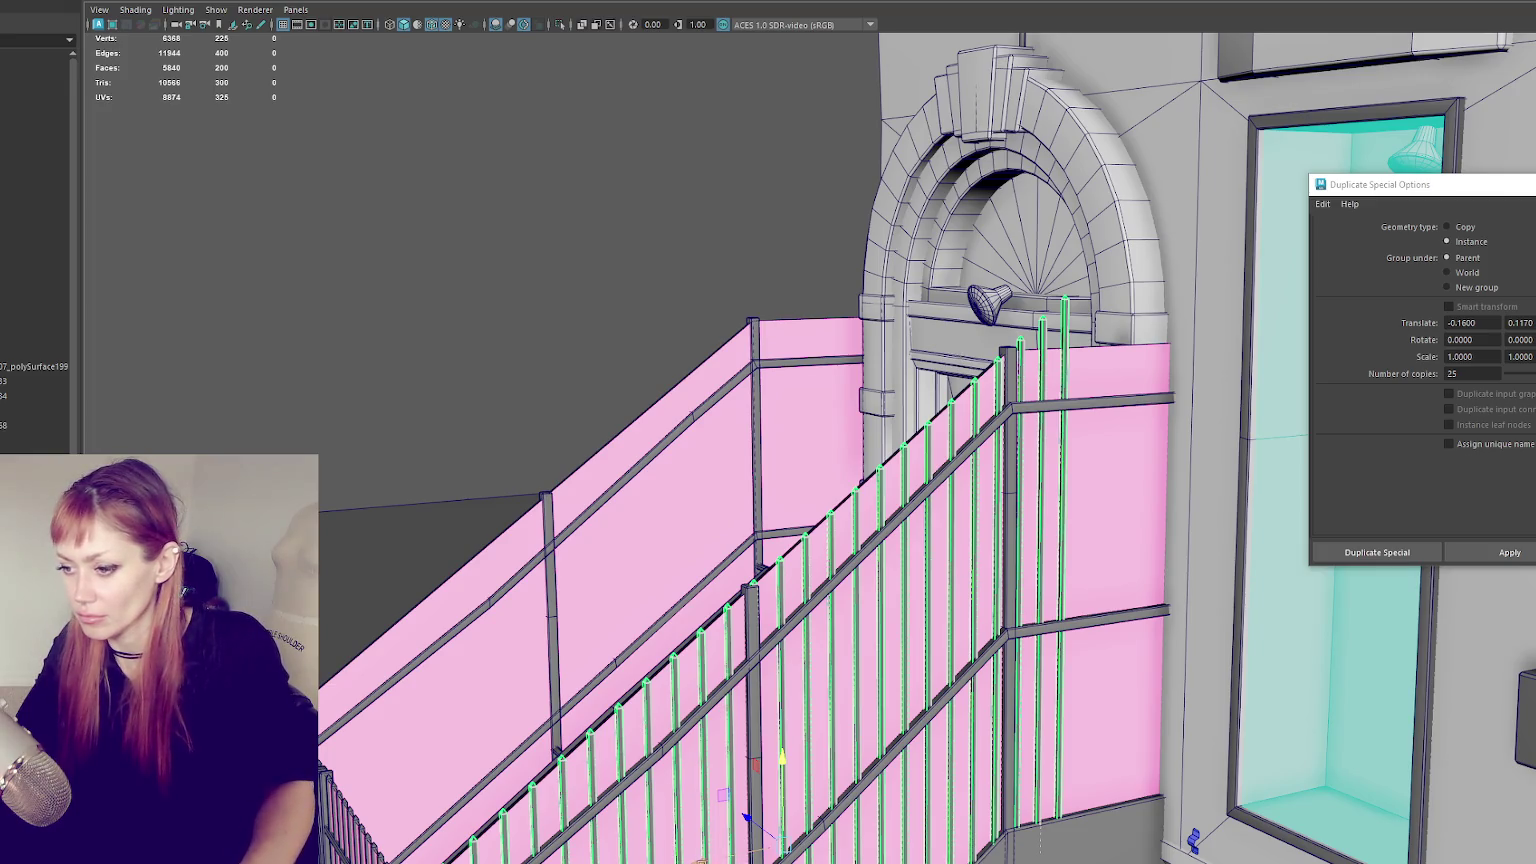
- Slide the picket row along the railing and lower it slightly
{"action": "mouse_move", "coordinate": [703, 860]}
{"action": "left_mouse_down"}
{"action": "mouse_move", "coordinate": [750, 856]}
{"action": "mouse_move", "coordinate": [815, 646]}
{"action": "left_mouse_up"}
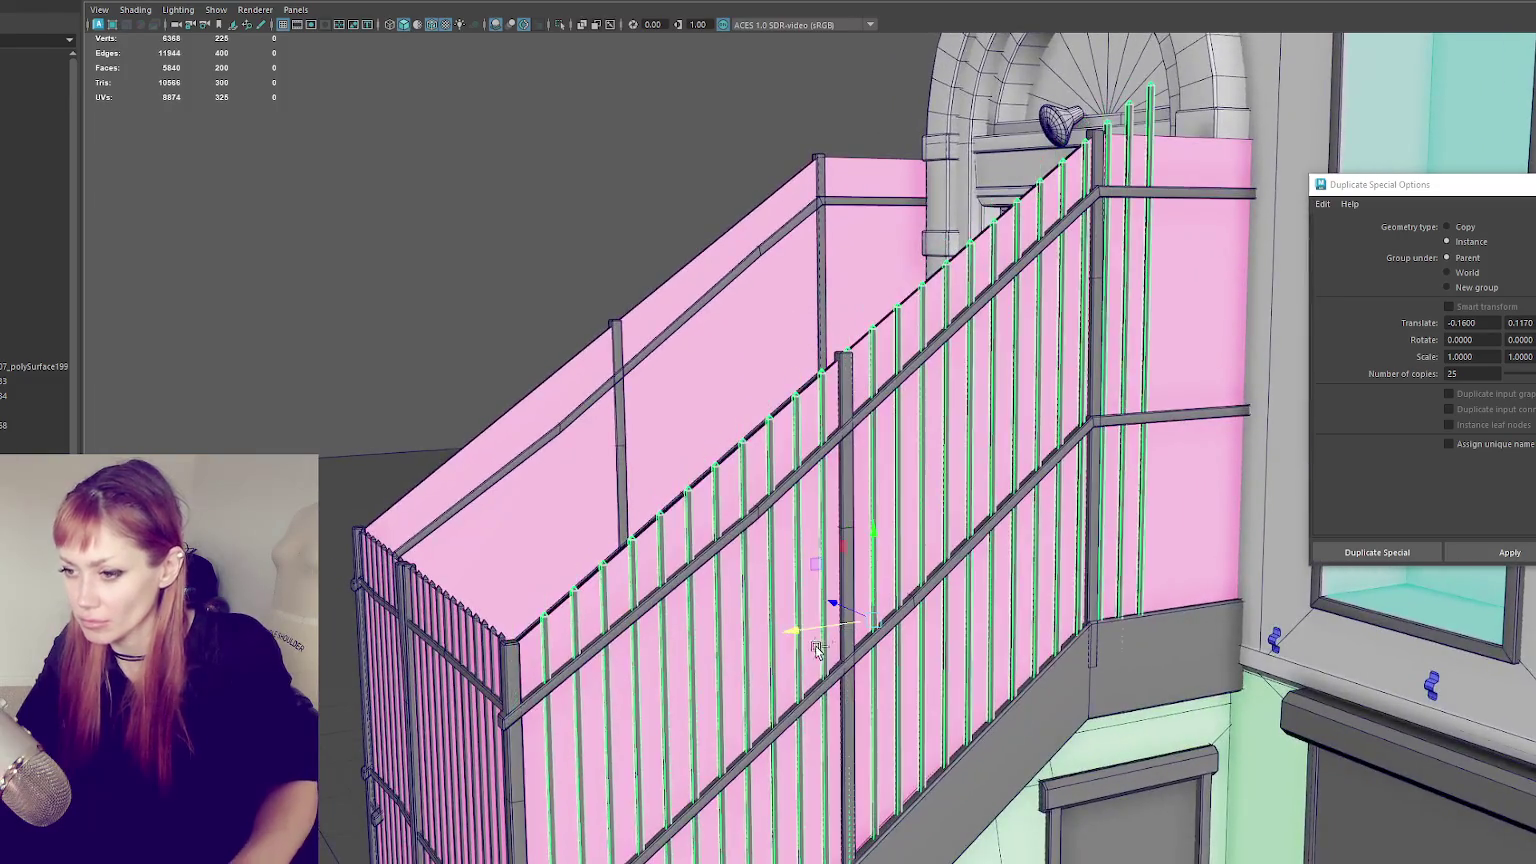
{"action": "scroll", "coordinate": [608, 655], "scroll_direction": "up", "scroll_amount": 3}
{"action": "key", "text": "f"}
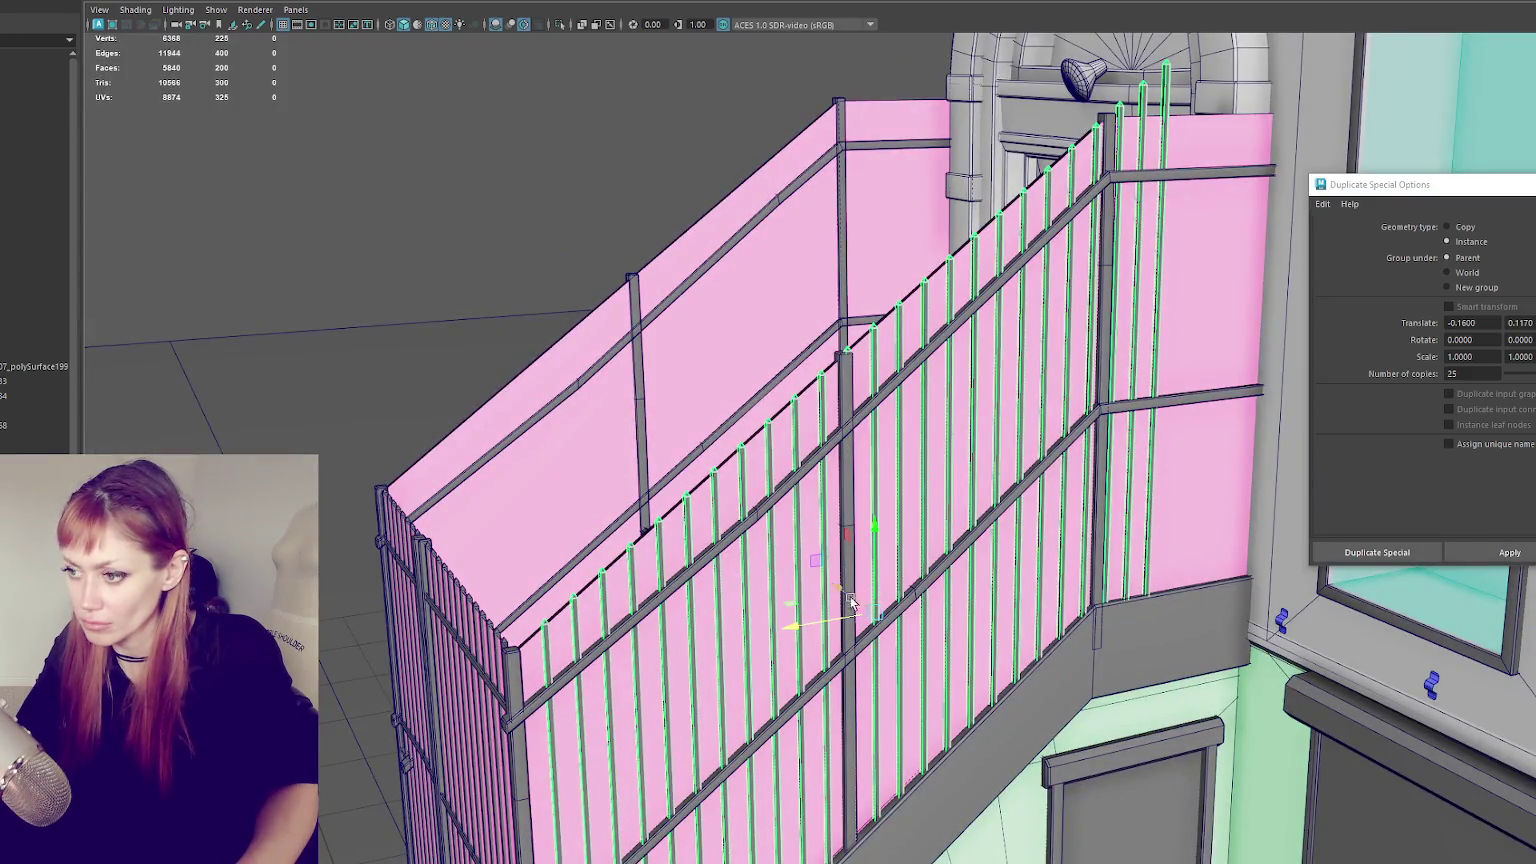
{"action": "left_click_drag", "start_coordinate": [850, 596], "coordinate": [810, 627]}
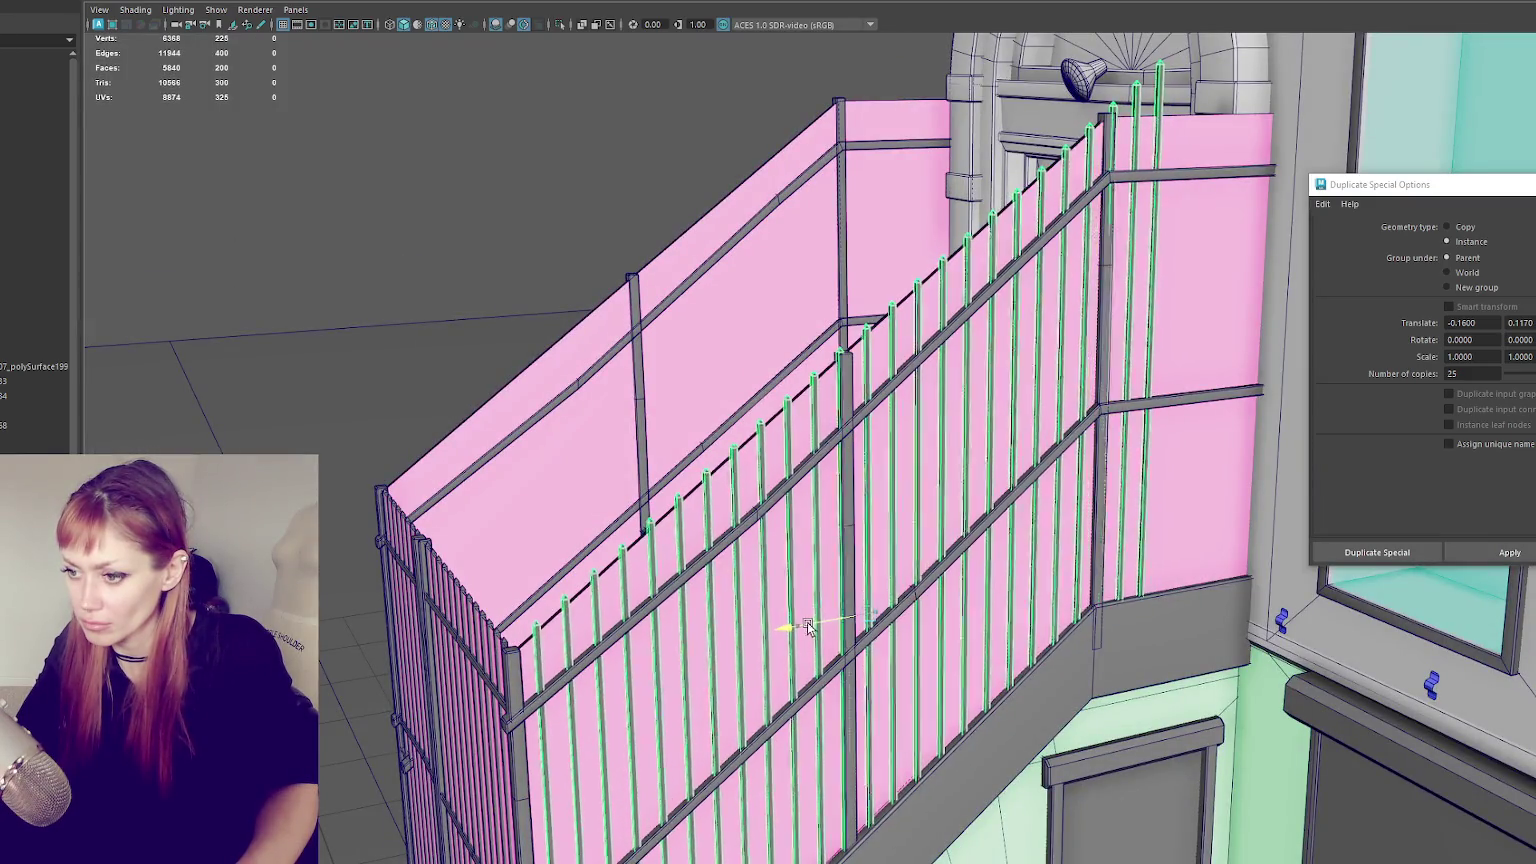
{"action": "left_click_drag", "start_coordinate": [869, 530], "coordinate": [867, 535]}
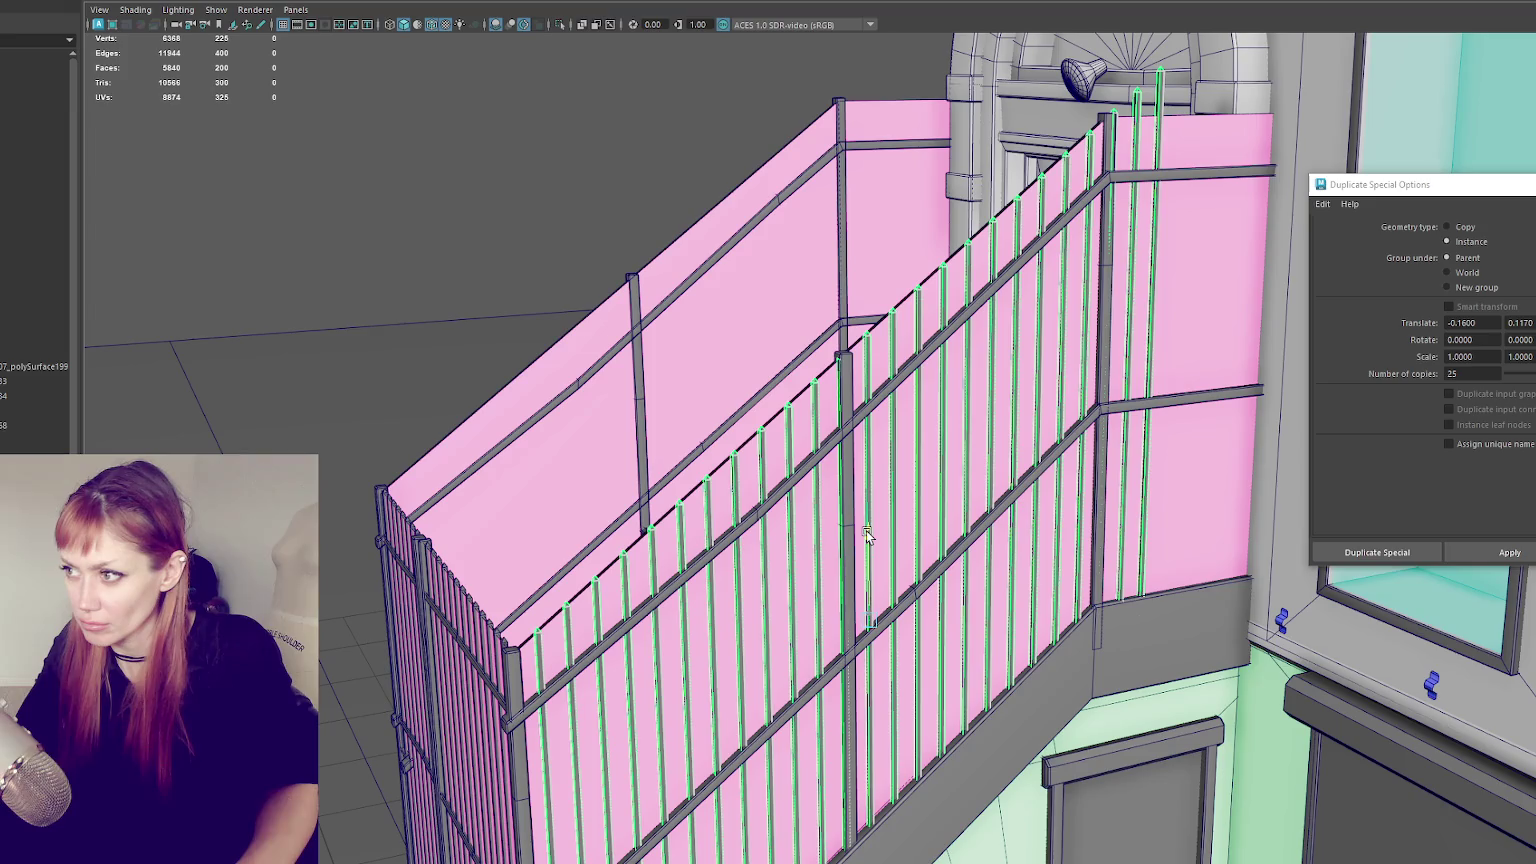
{"action": "left_click_drag", "start_coordinate": [867, 535], "coordinate": [1130, 160], "text": "alt"}
- Delete the extra pickets past the post, reverting a mistaken deletion
{"action": "right_click", "coordinate": [1171, 94]}
{"action": "key", "text": "Delete"}
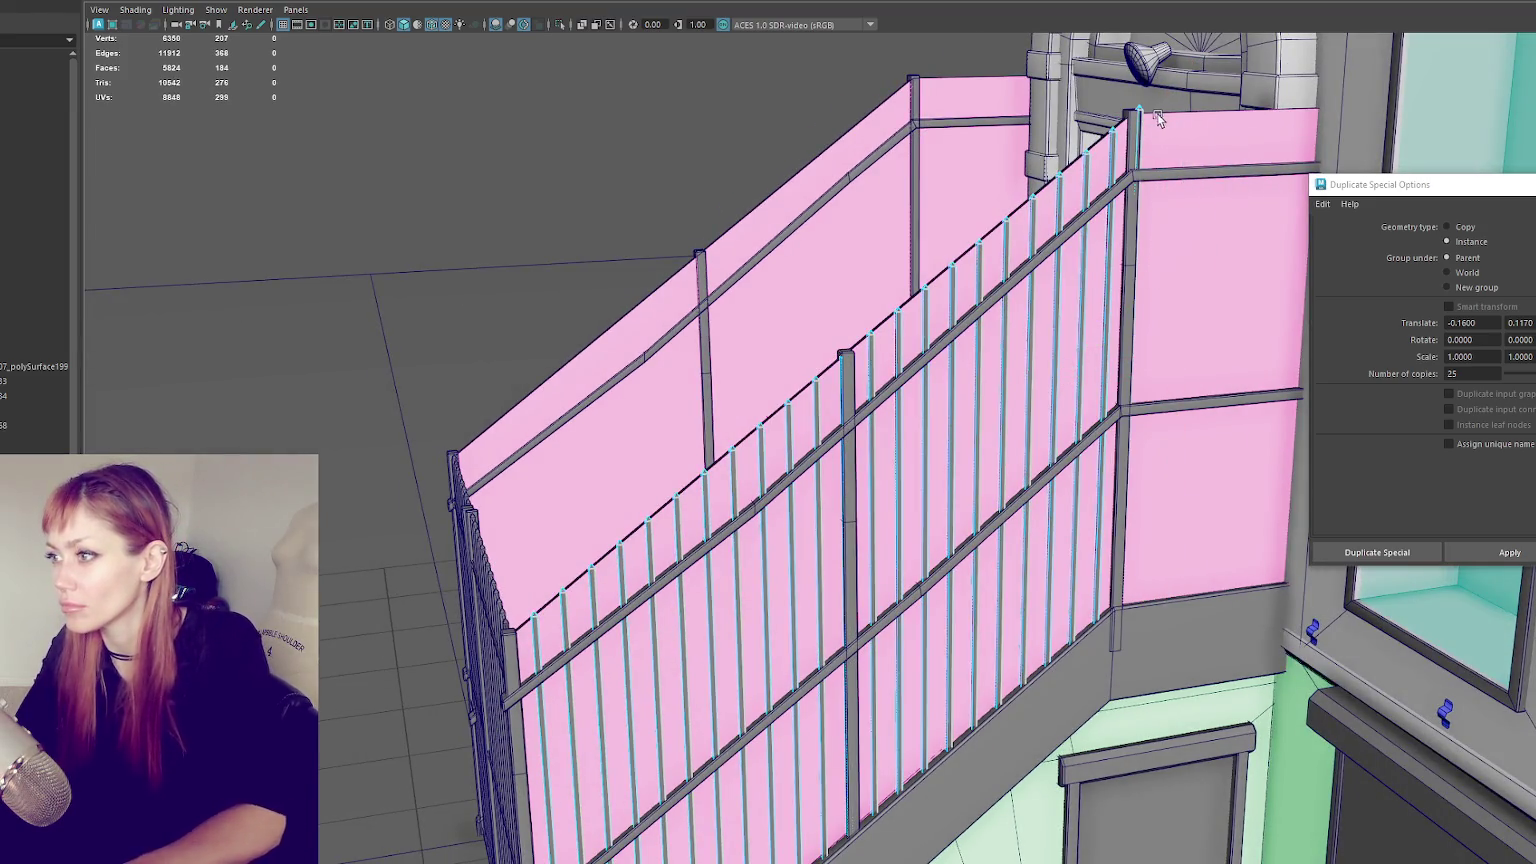
{"action": "left_click", "coordinate": [1131, 308]}
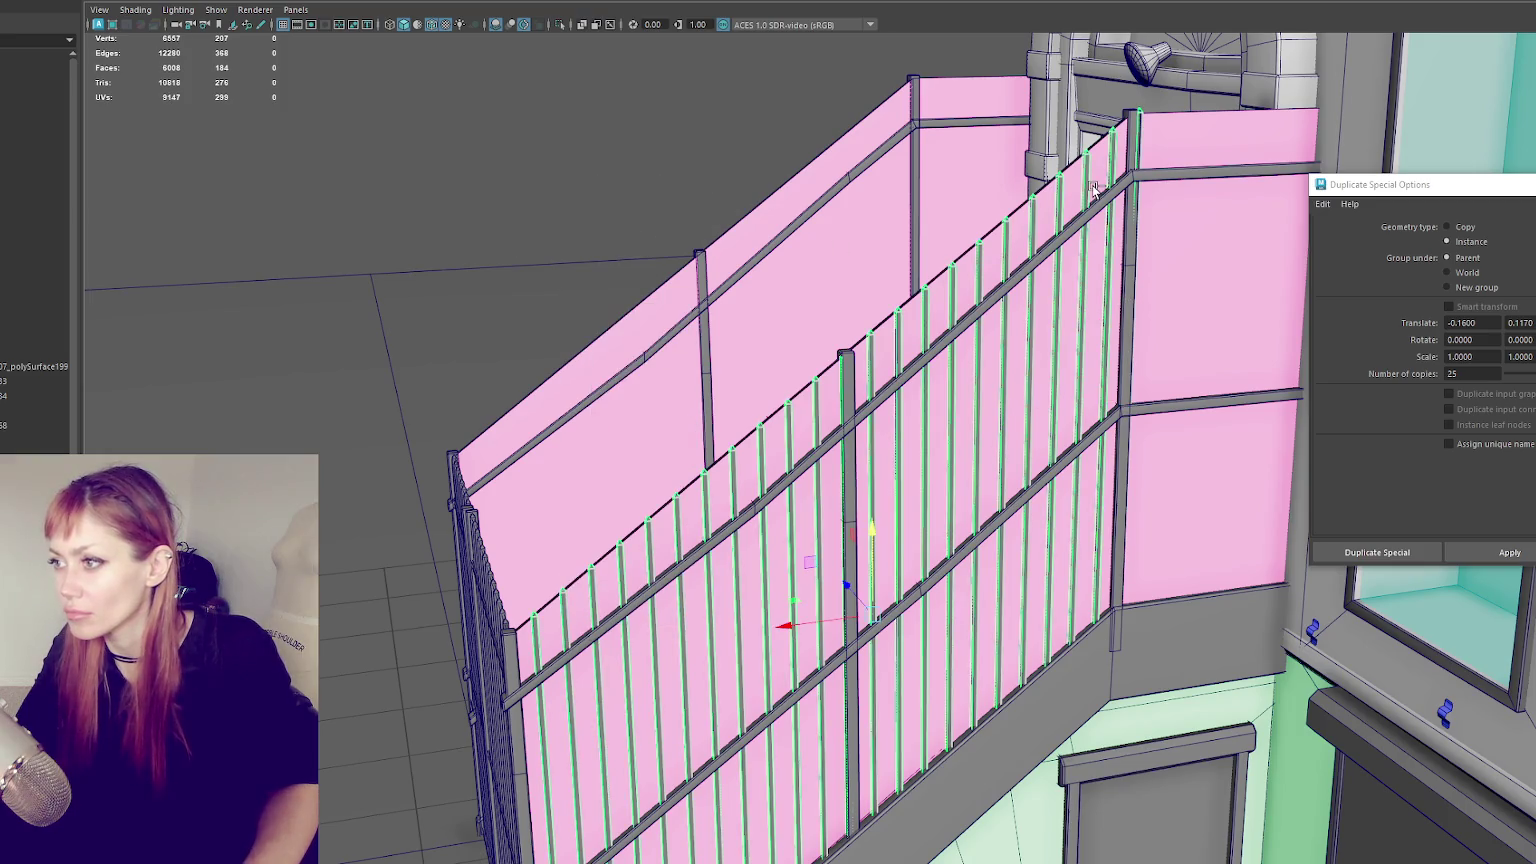
{"action": "key", "text": "ctrl+1"}
{"action": "left_click", "coordinate": [1136, 160]}
{"action": "mouse_move", "coordinate": [1122, 122]}
{"action": "left_mouse_down"}
{"action": "mouse_move", "coordinate": [921, 225]}
{"action": "mouse_move", "coordinate": [968, 290]}
{"action": "left_mouse_up"}
{"action": "key", "text": "Delete"}
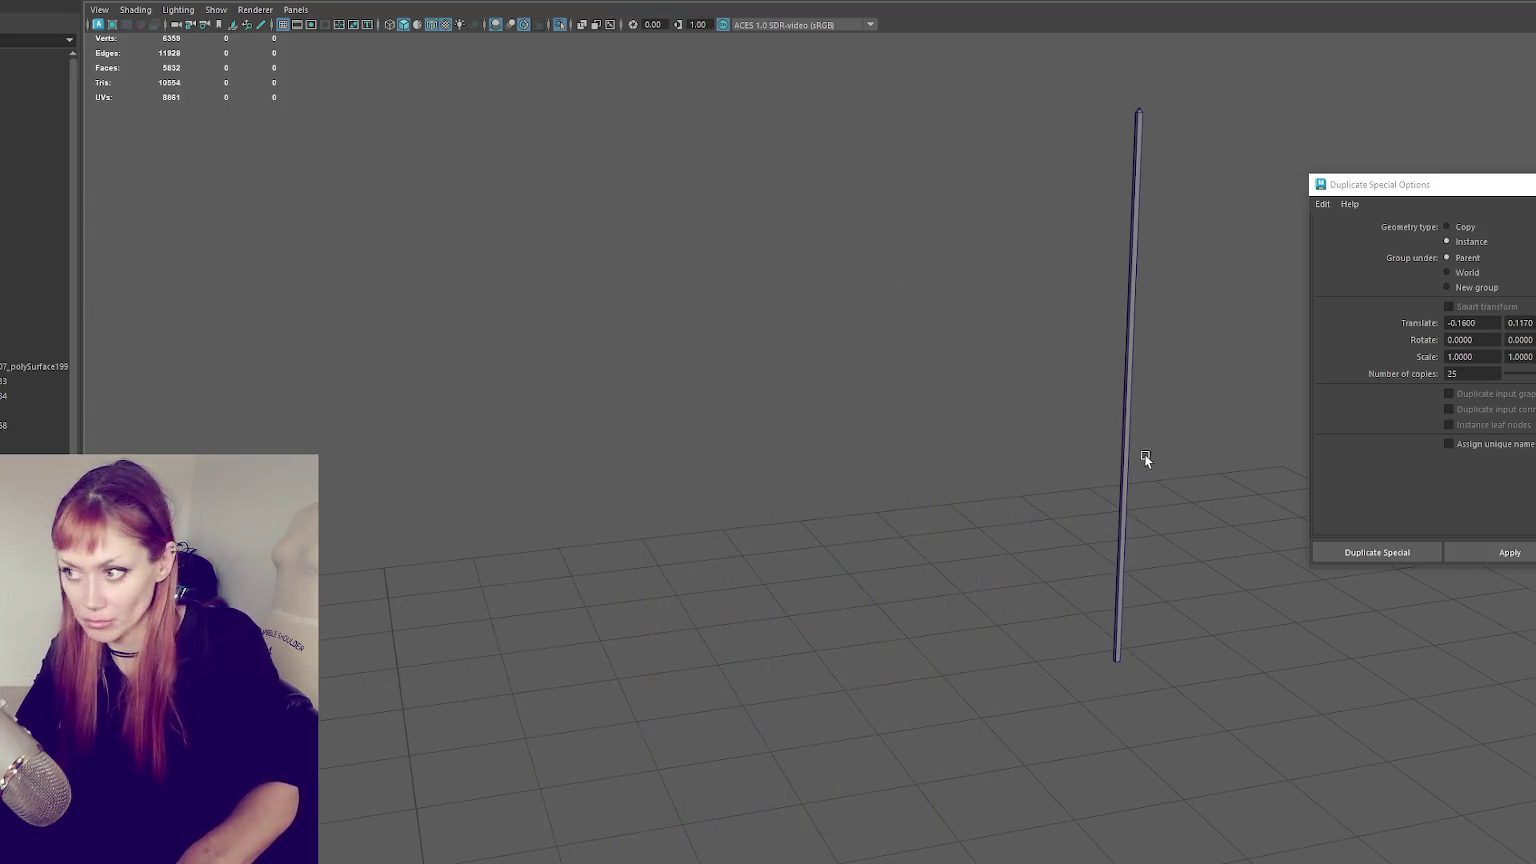
{"action": "key", "text": "ctrl+1"}
{"action": "key", "text": "ctrl+shift+d"}
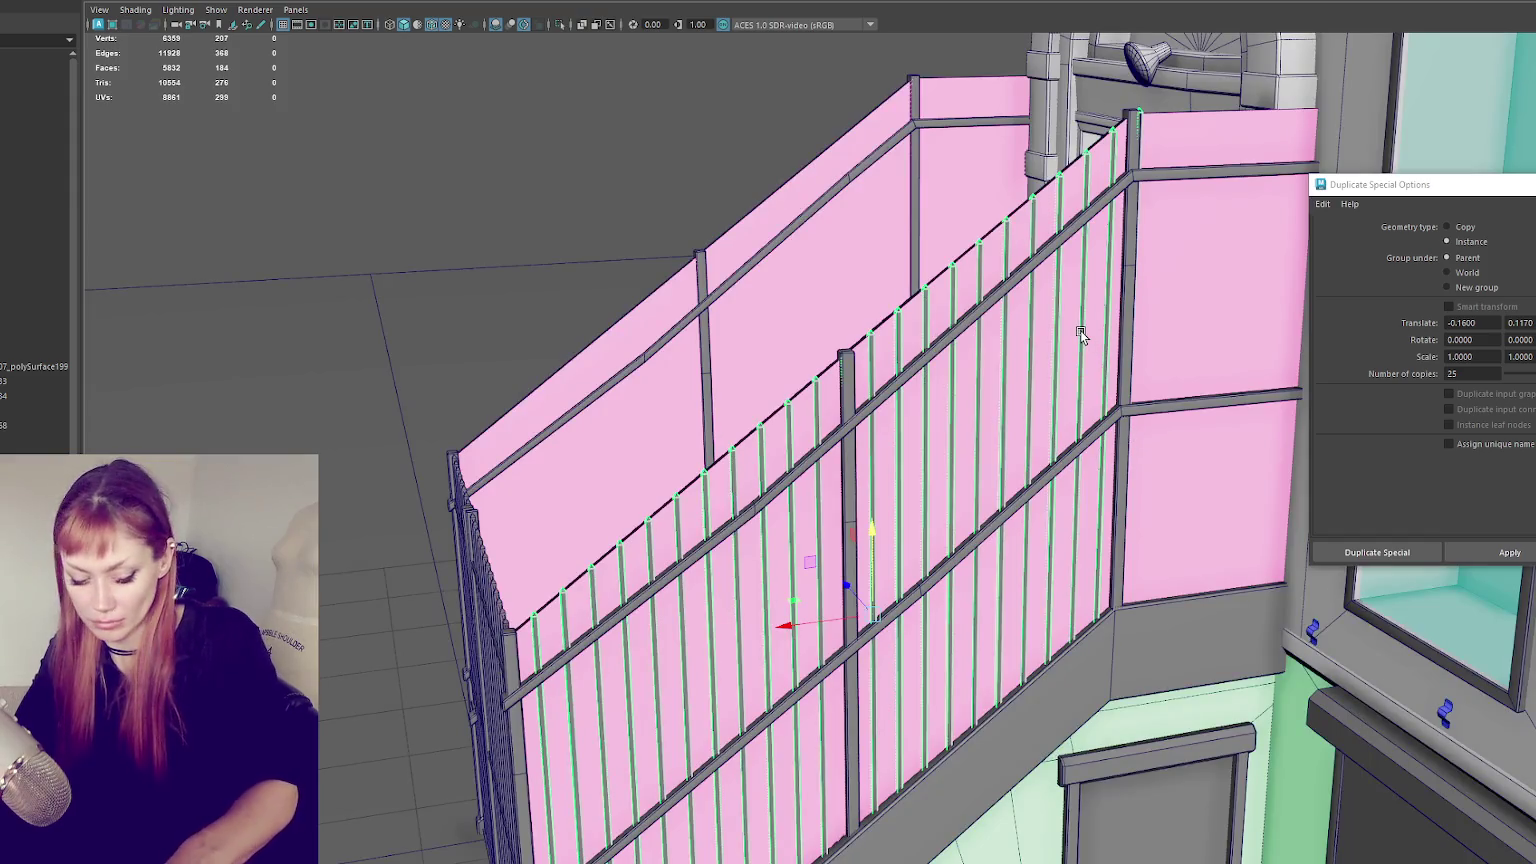
- Isolate the pickets again and delete the last extra picket beyond the top post
{"action": "key", "text": "ctrl+1"}
{"action": "left_click_drag", "start_coordinate": [1186, 151], "coordinate": [1138, 86]}
{"action": "key", "text": "Delete"}
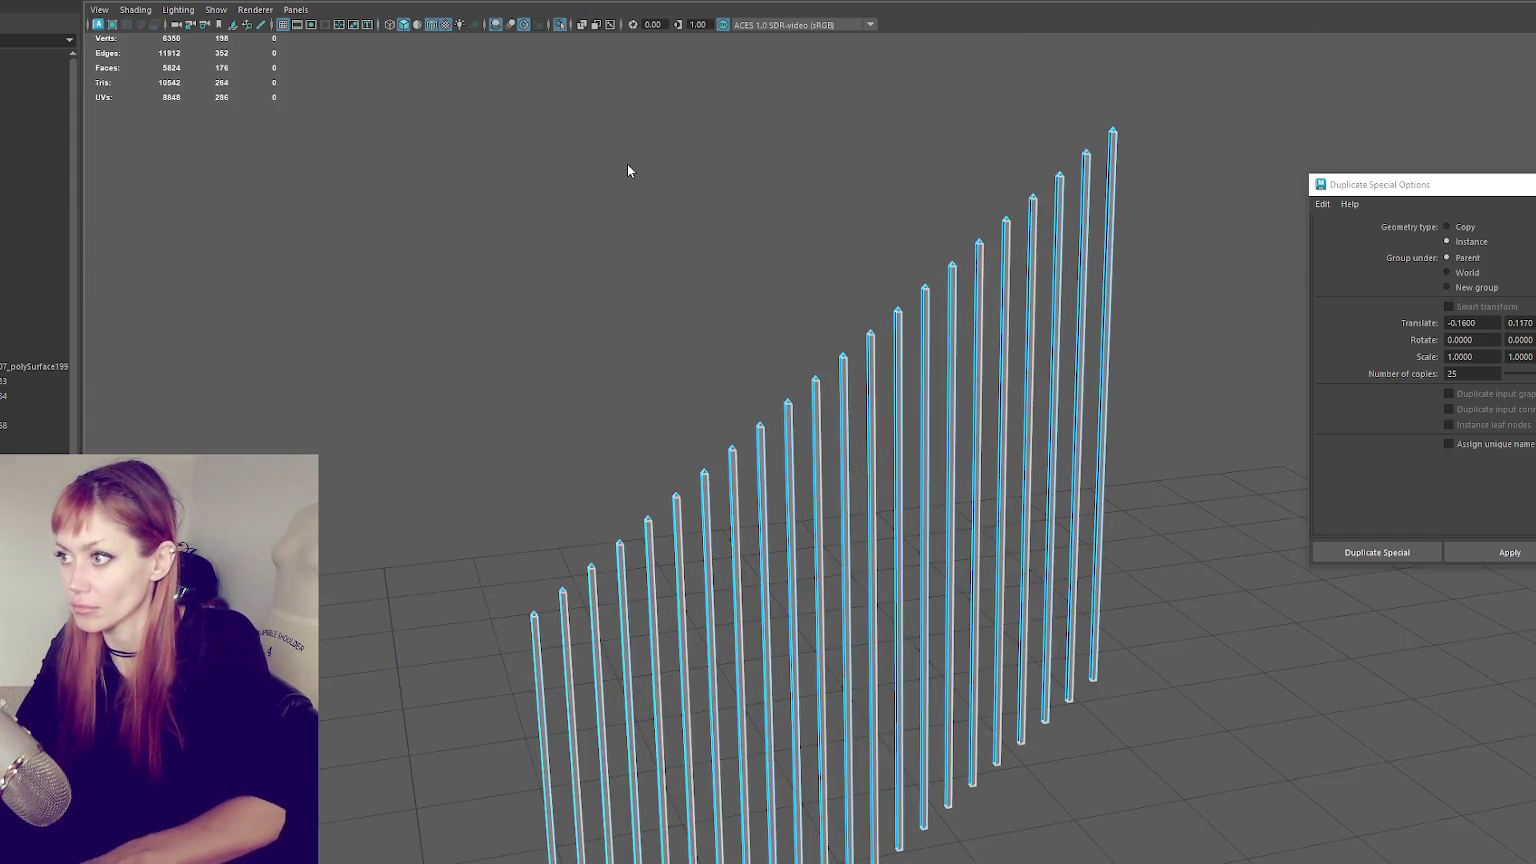
{"action": "key", "text": "ctrl+1"}
{"action": "left_click", "coordinate": [1138, 120]}
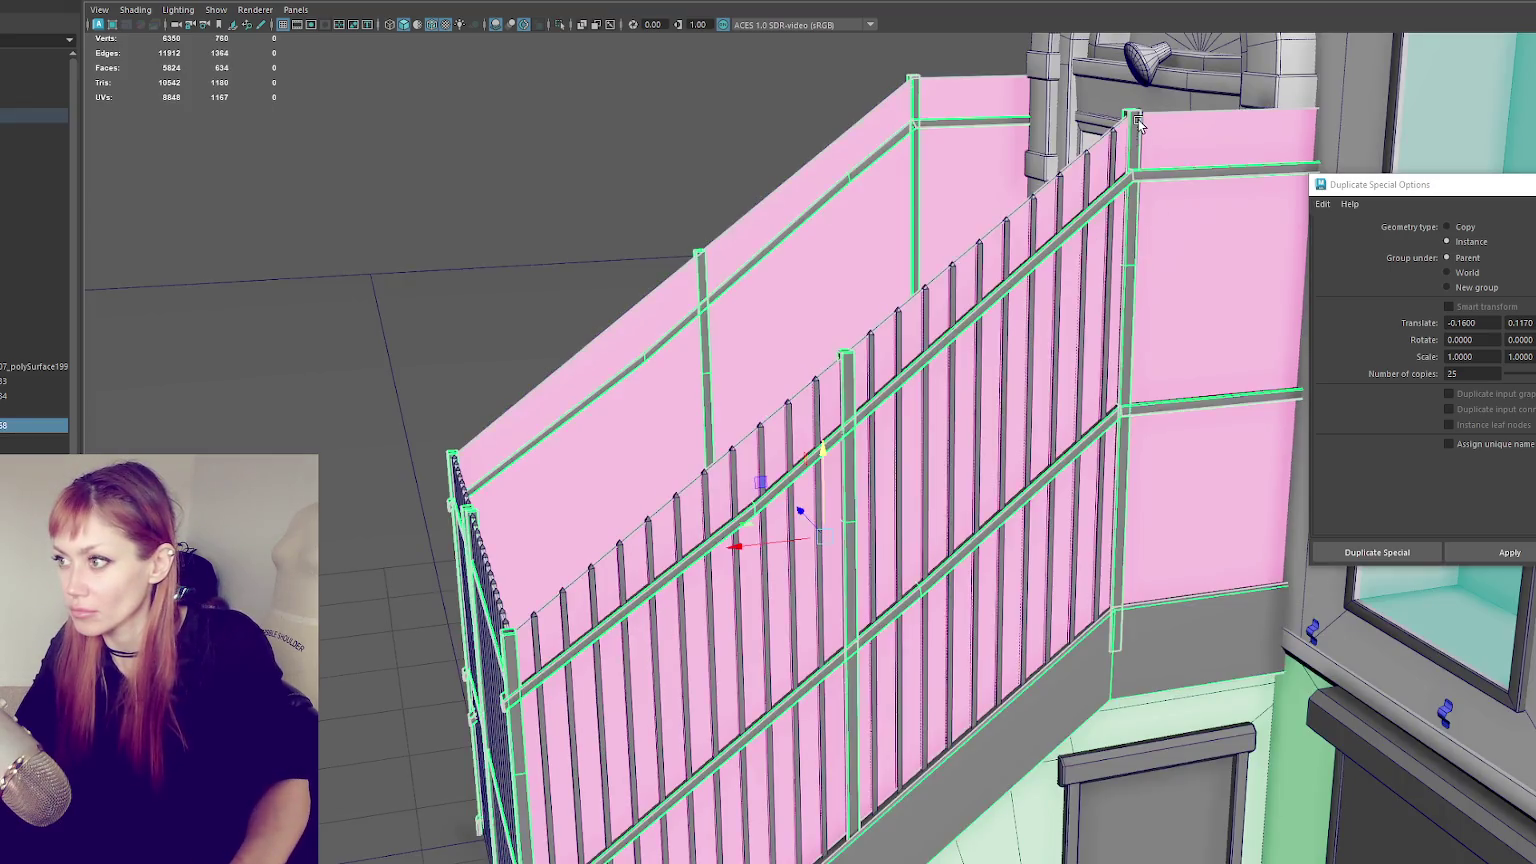
{"action": "scroll", "coordinate": [1141, 122], "scroll_direction": "up", "scroll_amount": 5}
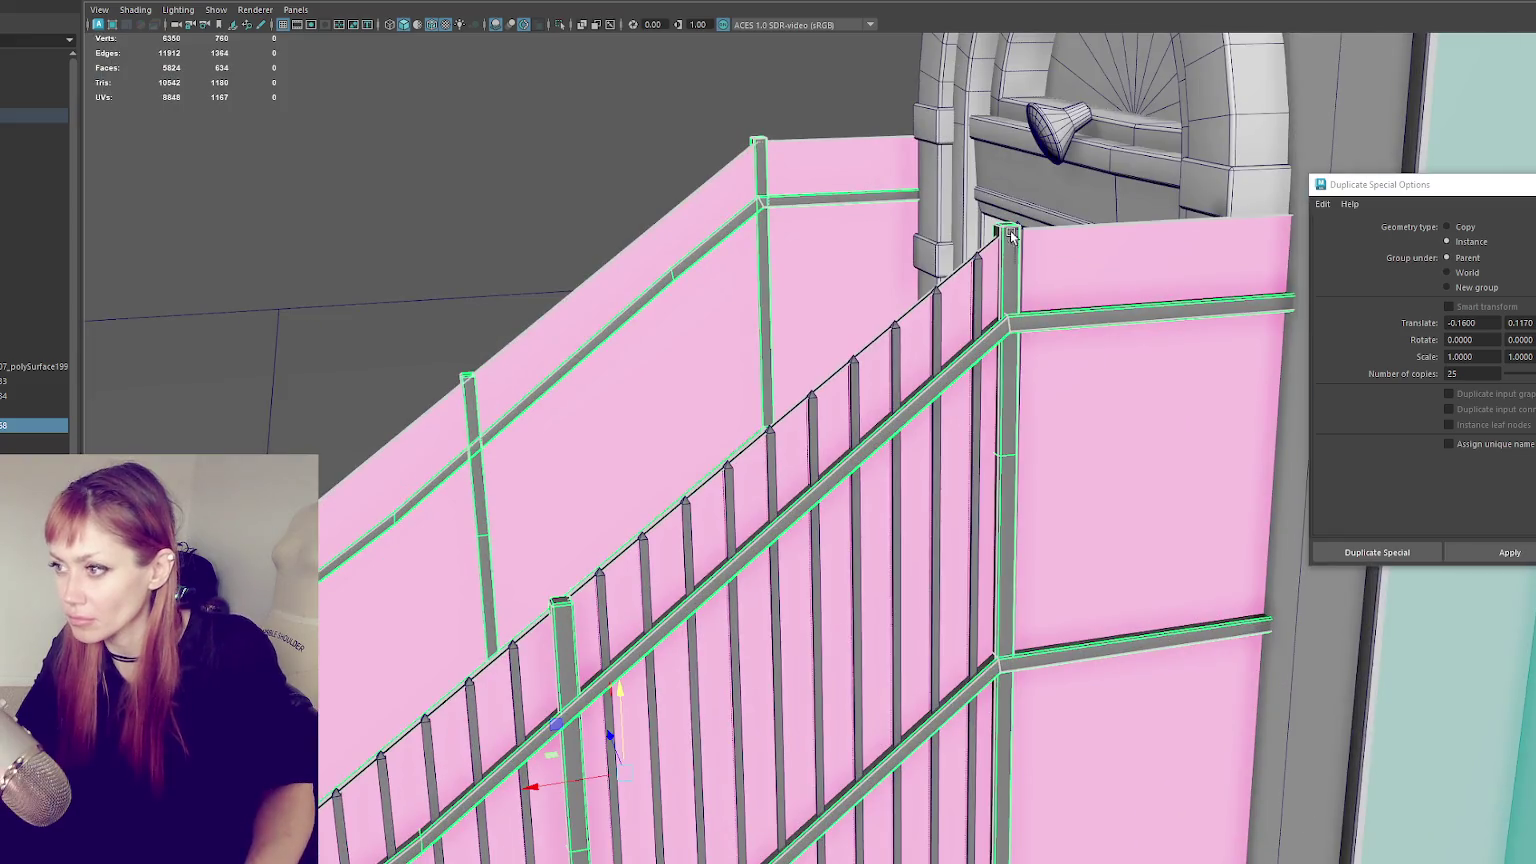
{"action": "left_click", "coordinate": [1022, 229]}
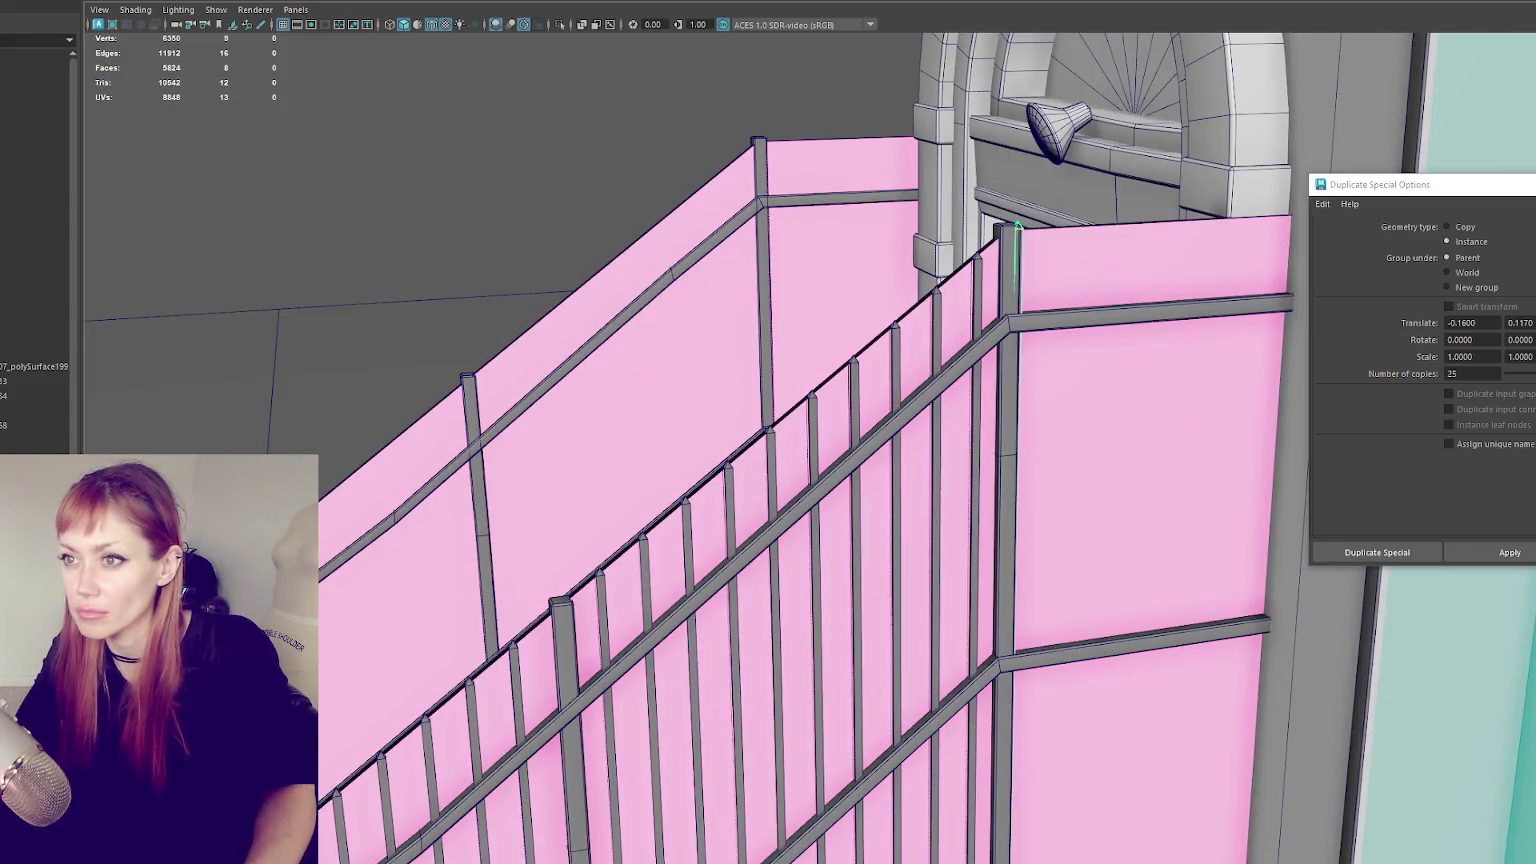
- Make nine level instanced pickets on the upper landing rail with vertical offset 0
{"action": "left_click_drag", "start_coordinate": [881, 247], "coordinate": [1409, 282], "text": "alt"}
{"action": "double_click", "coordinate": [1520, 322]}
{"action": "type", "text": "0"}
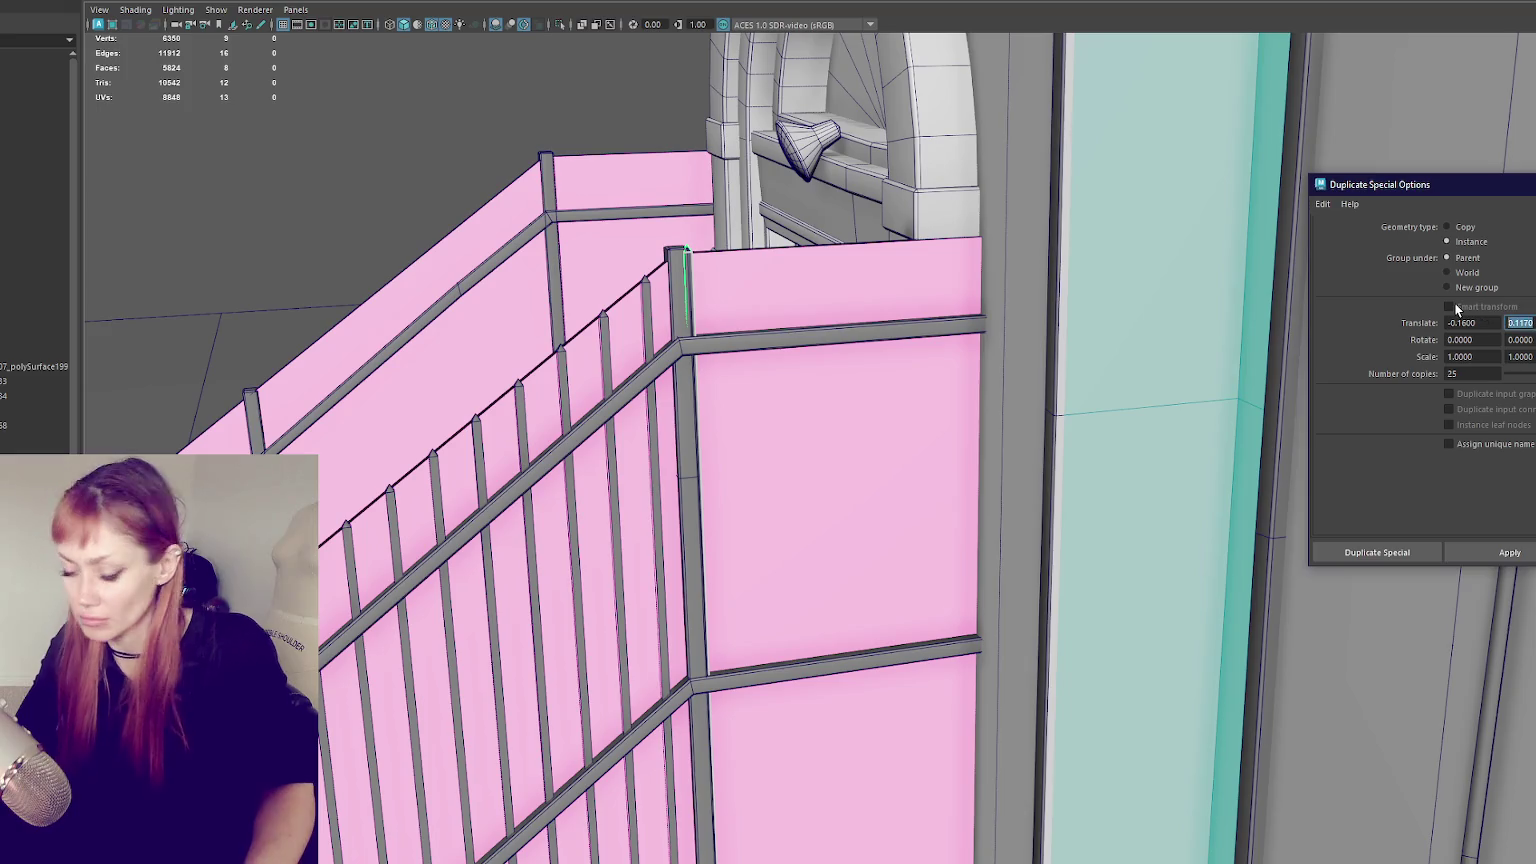
{"action": "left_click", "coordinate": [1509, 552]}
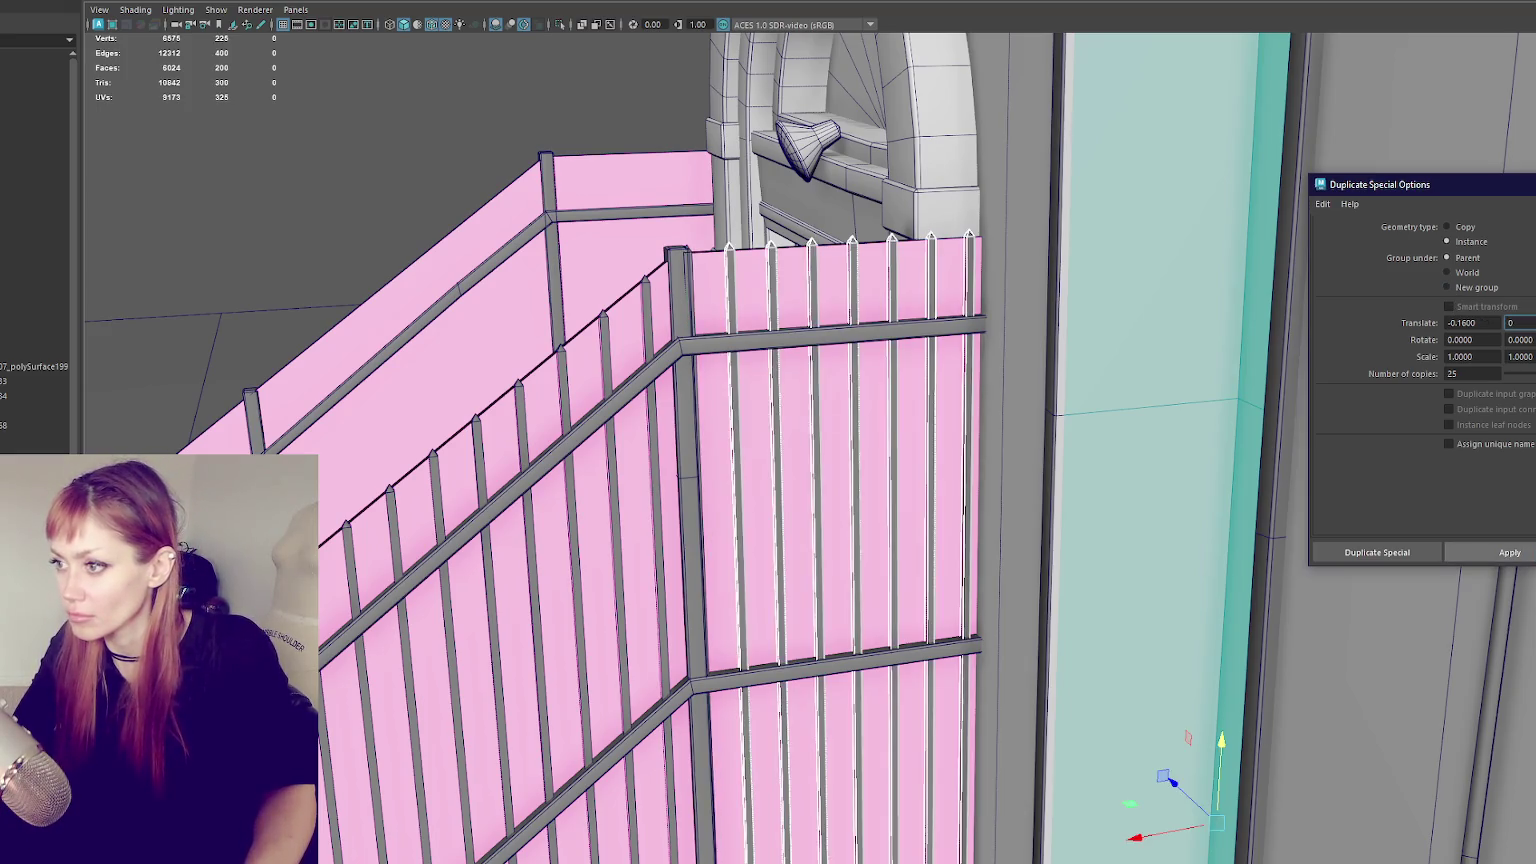
{"action": "key", "text": "ctrl+z"}
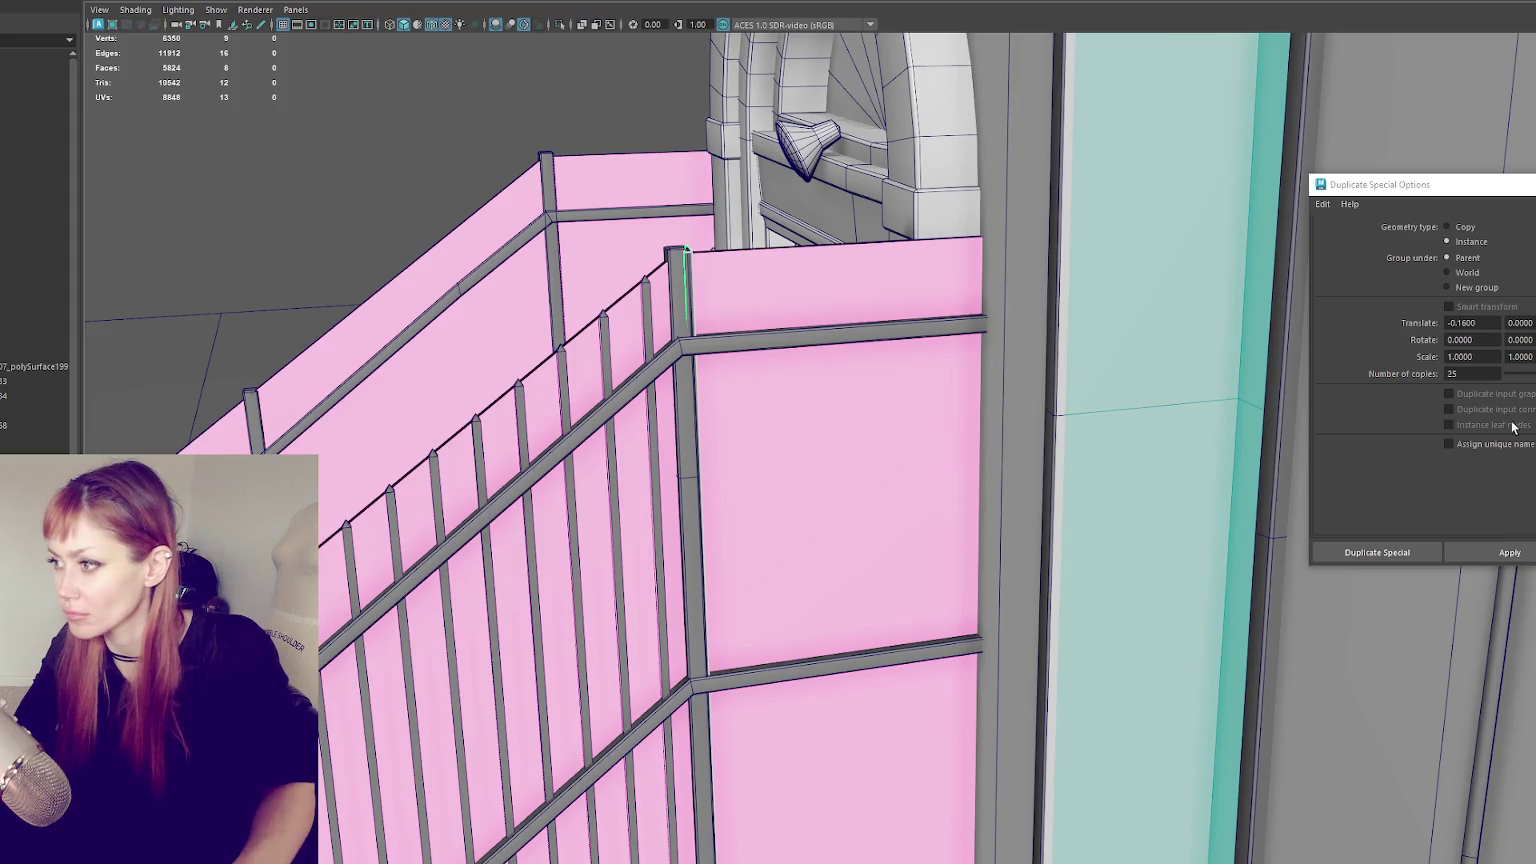
{"action": "double_click", "coordinate": [1472, 373]}
{"action": "type", "text": "9"}
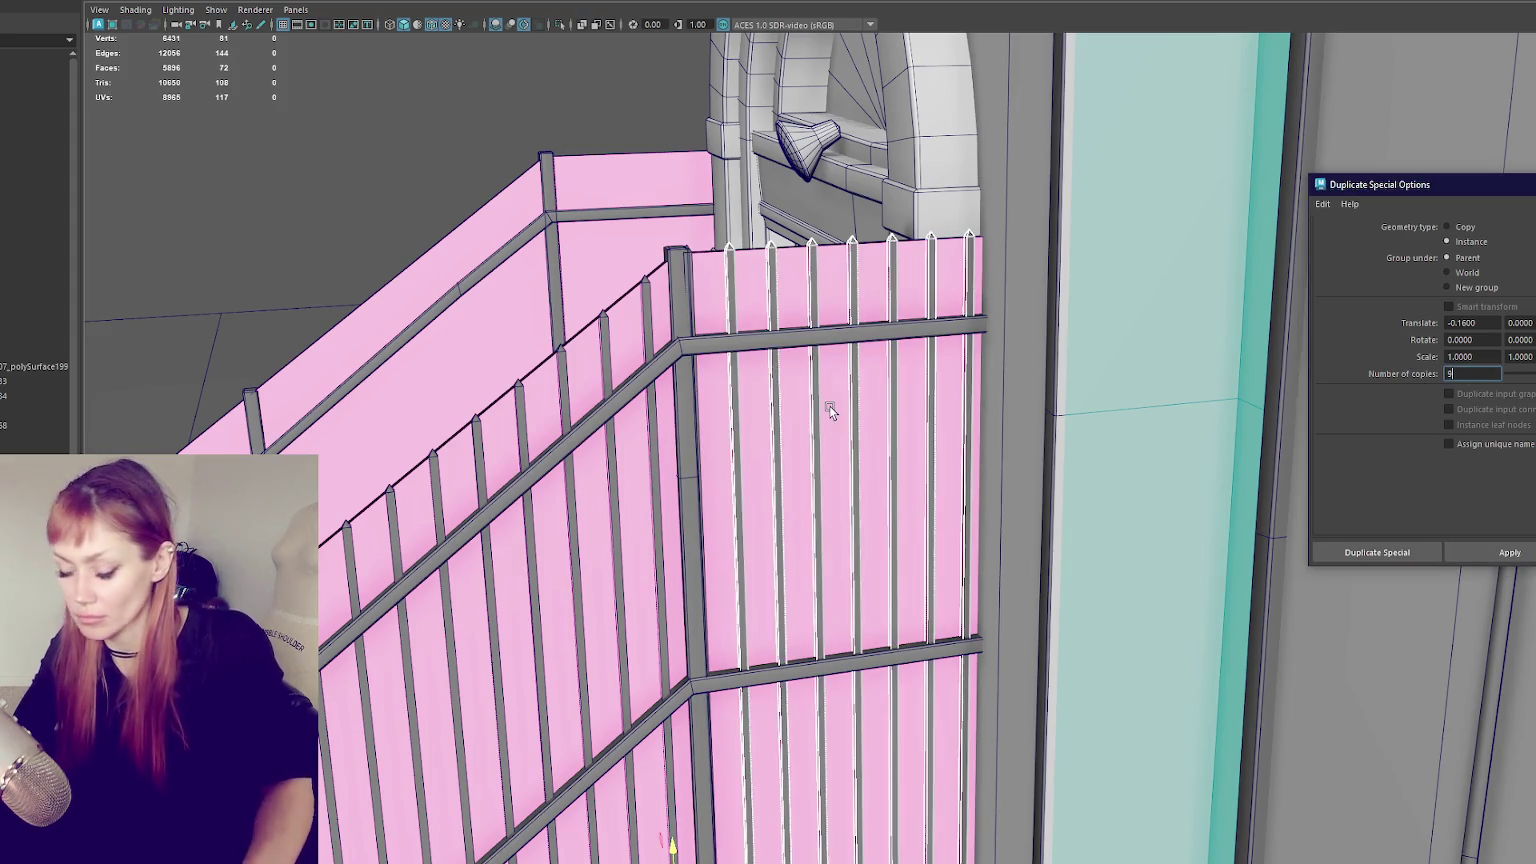
{"action": "left_click", "coordinate": [135, 9]}
{"action": "left_click", "coordinate": [340, 40]}
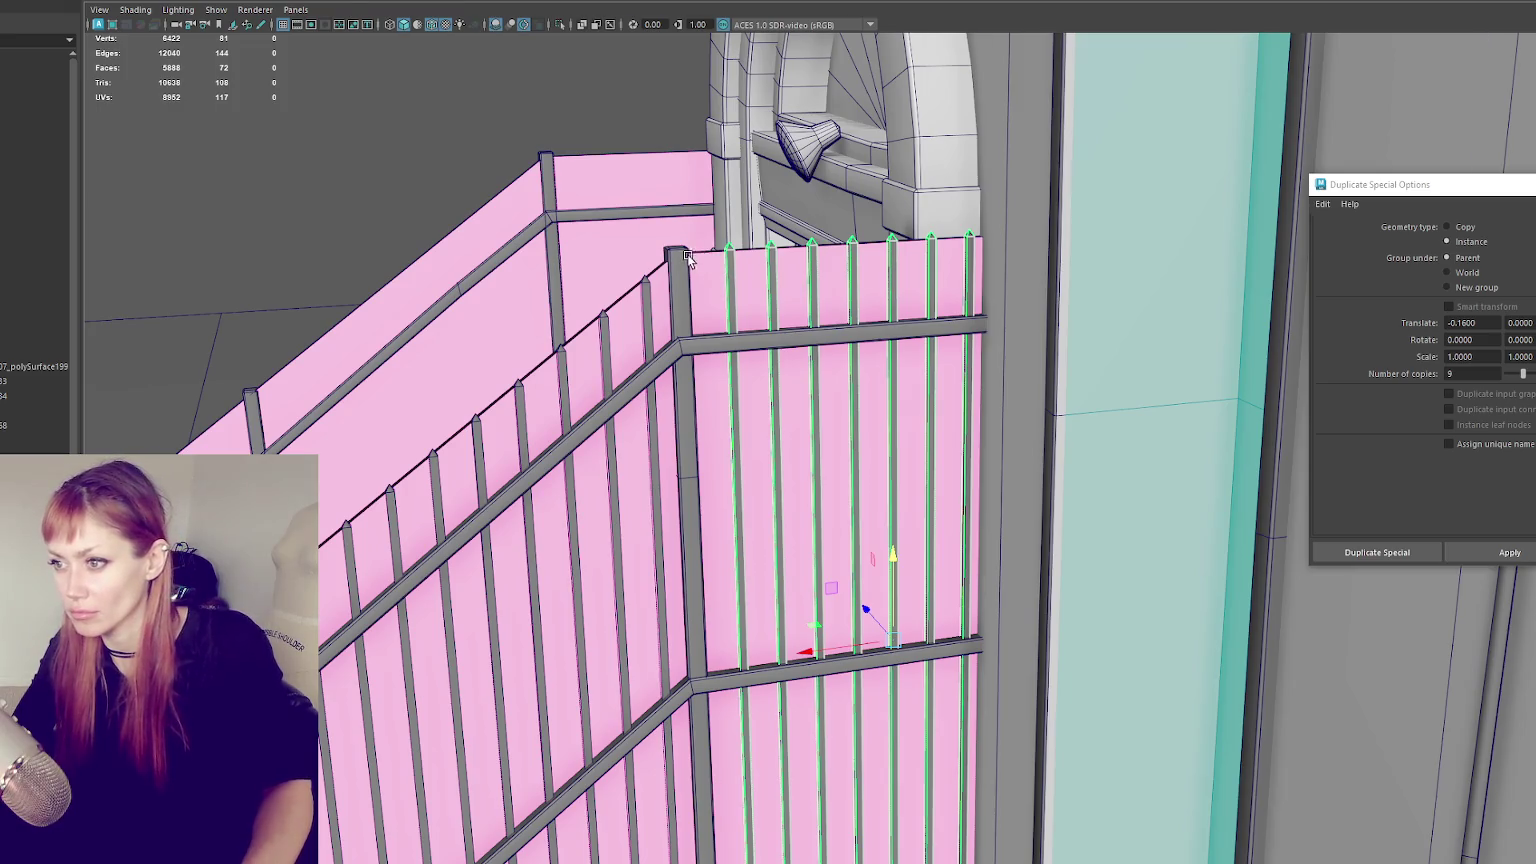
- Shift the nine pickets left along the rail and delete the two leftover bars
{"action": "key", "text": "4"}
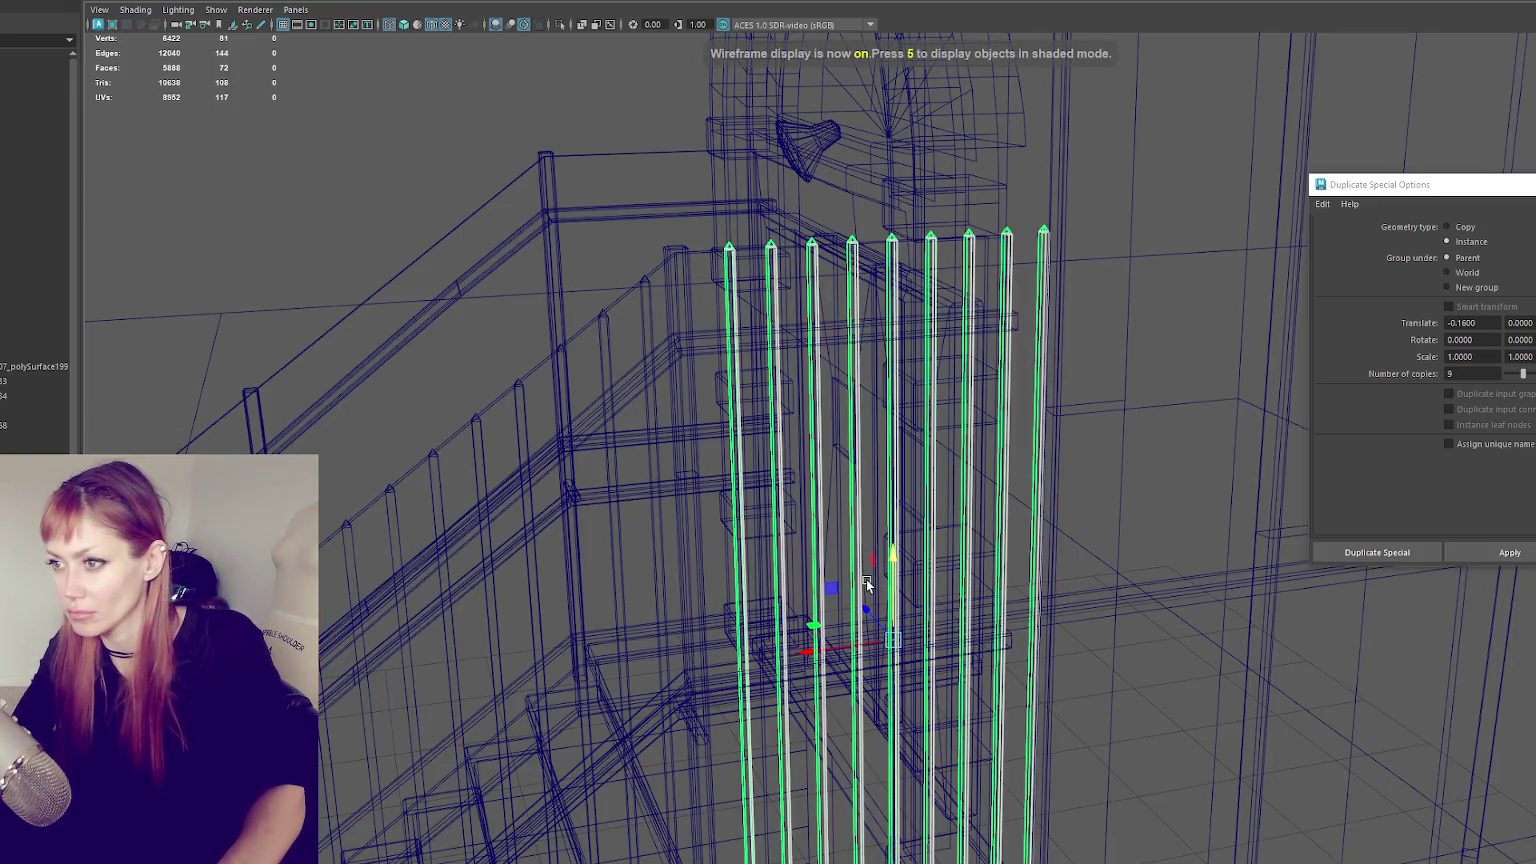
{"action": "key", "text": "6"}
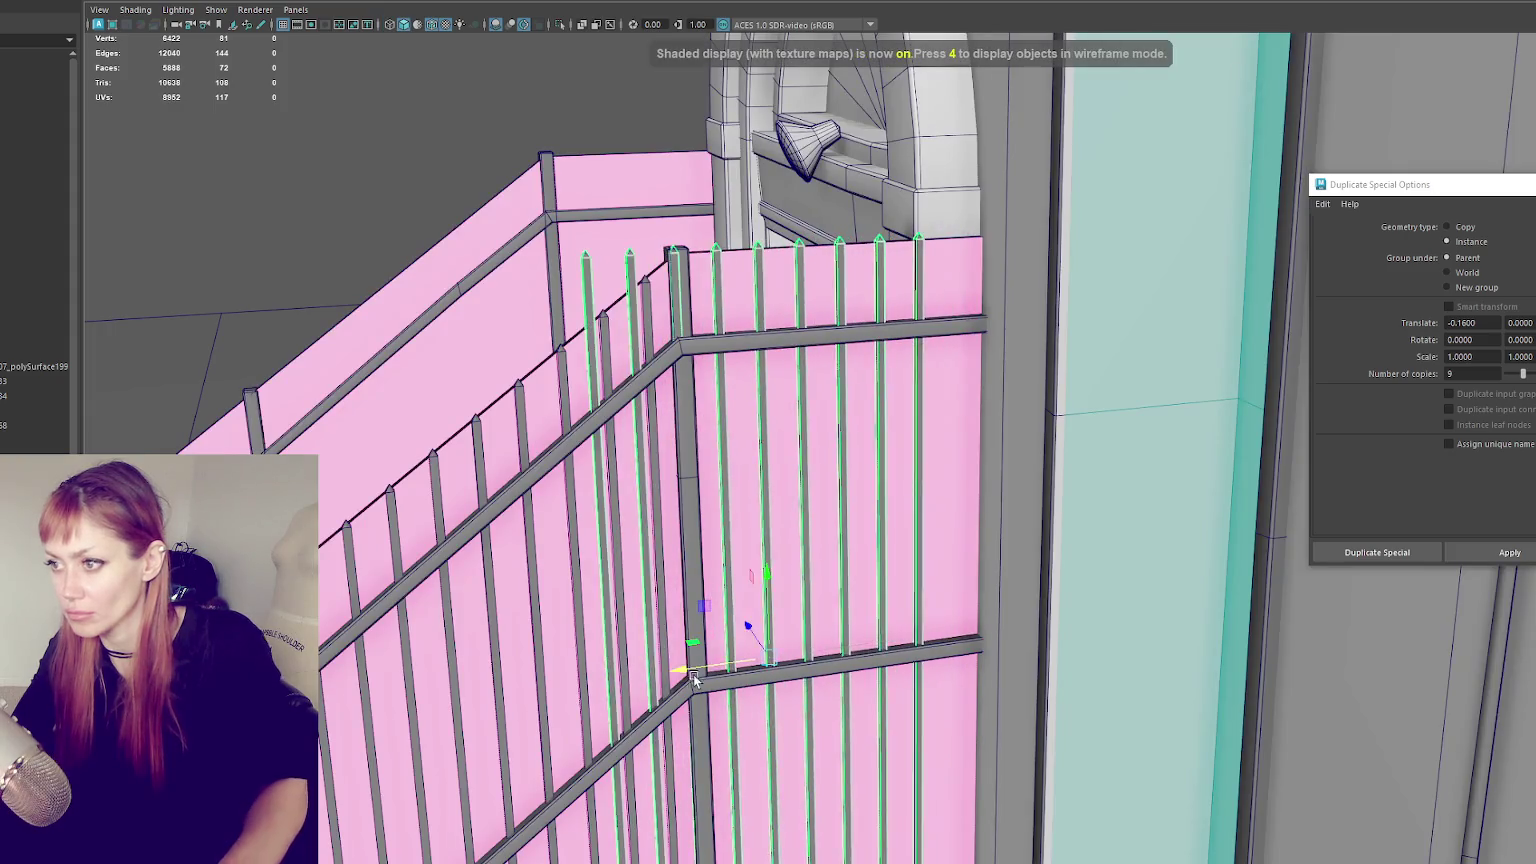
{"action": "left_click_drag", "start_coordinate": [827, 656], "coordinate": [804, 658]}
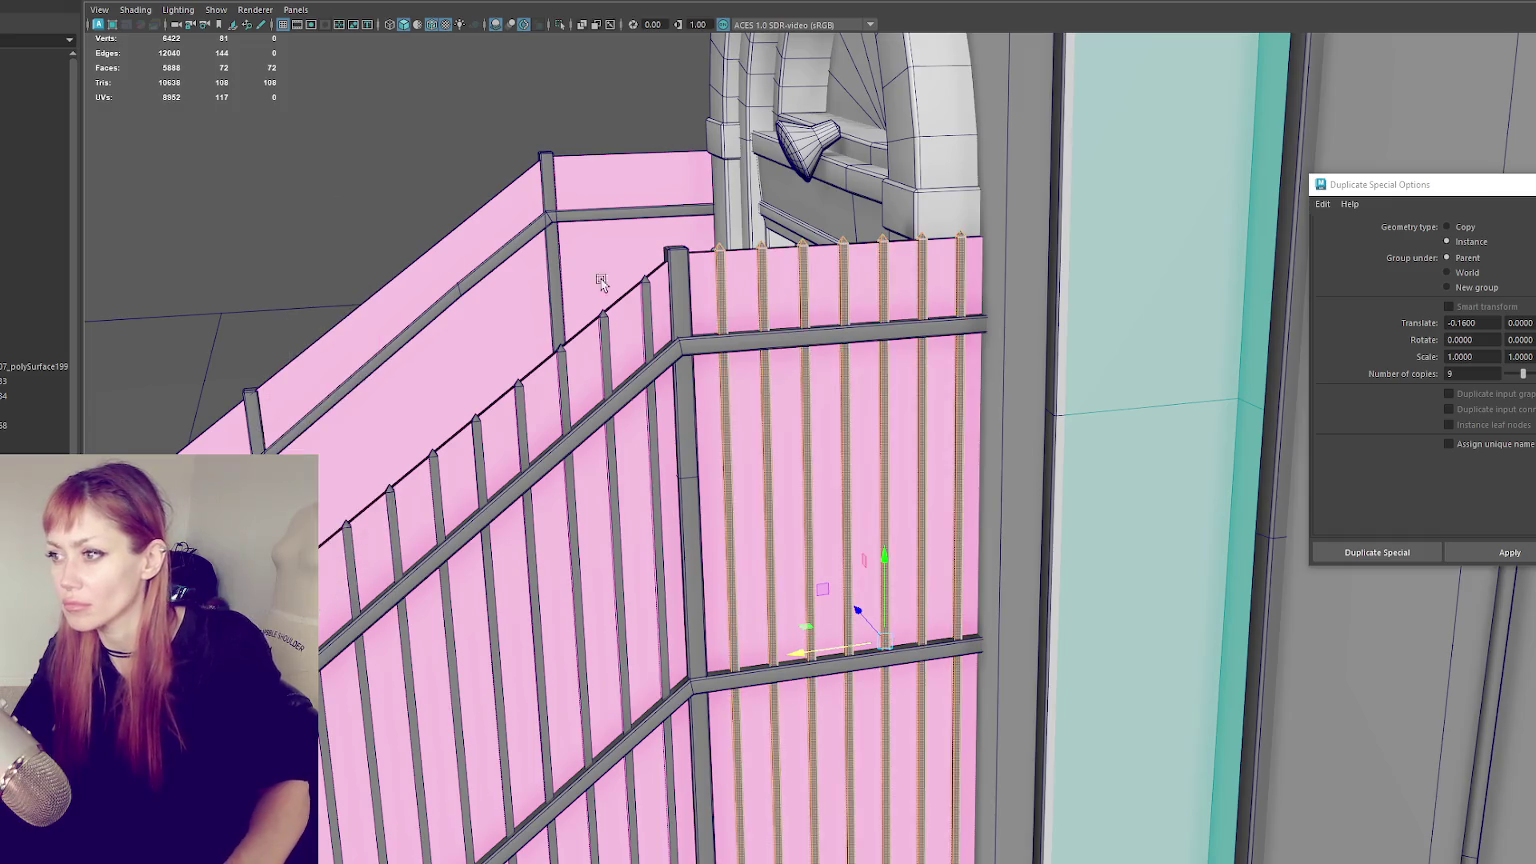
{"action": "key", "text": "4"}
{"action": "key", "text": "Delete"}
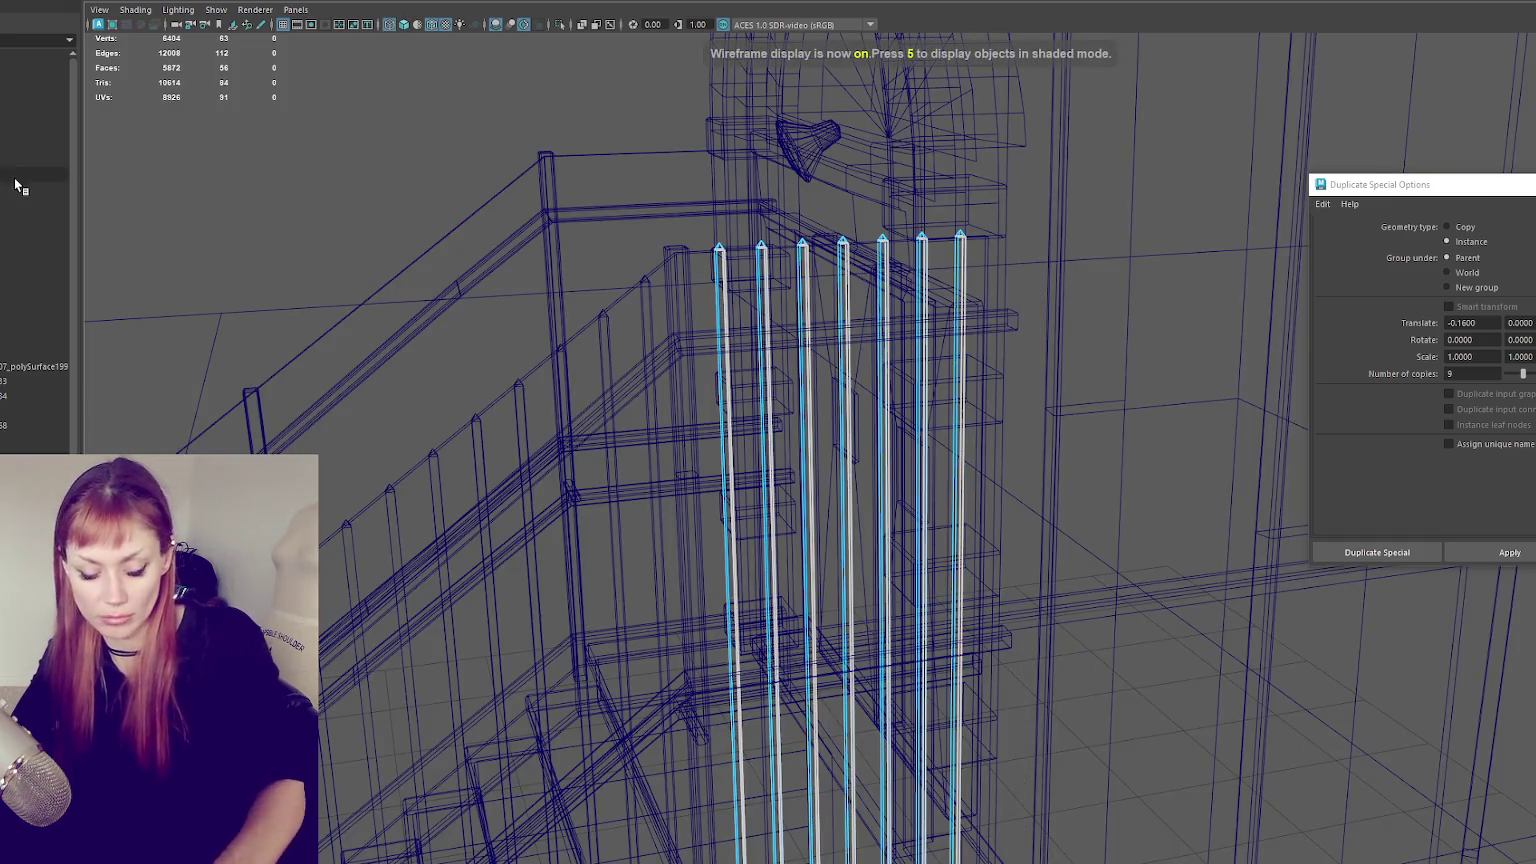
{"action": "key", "text": "5"}
{"action": "key", "text": "6"}
- Select the left and right stair railings, then the whole building model
{"action": "left_click_drag", "start_coordinate": [990, 360], "coordinate": [755, 428], "text": "alt"}
{"action": "left_click", "coordinate": [755, 428]}
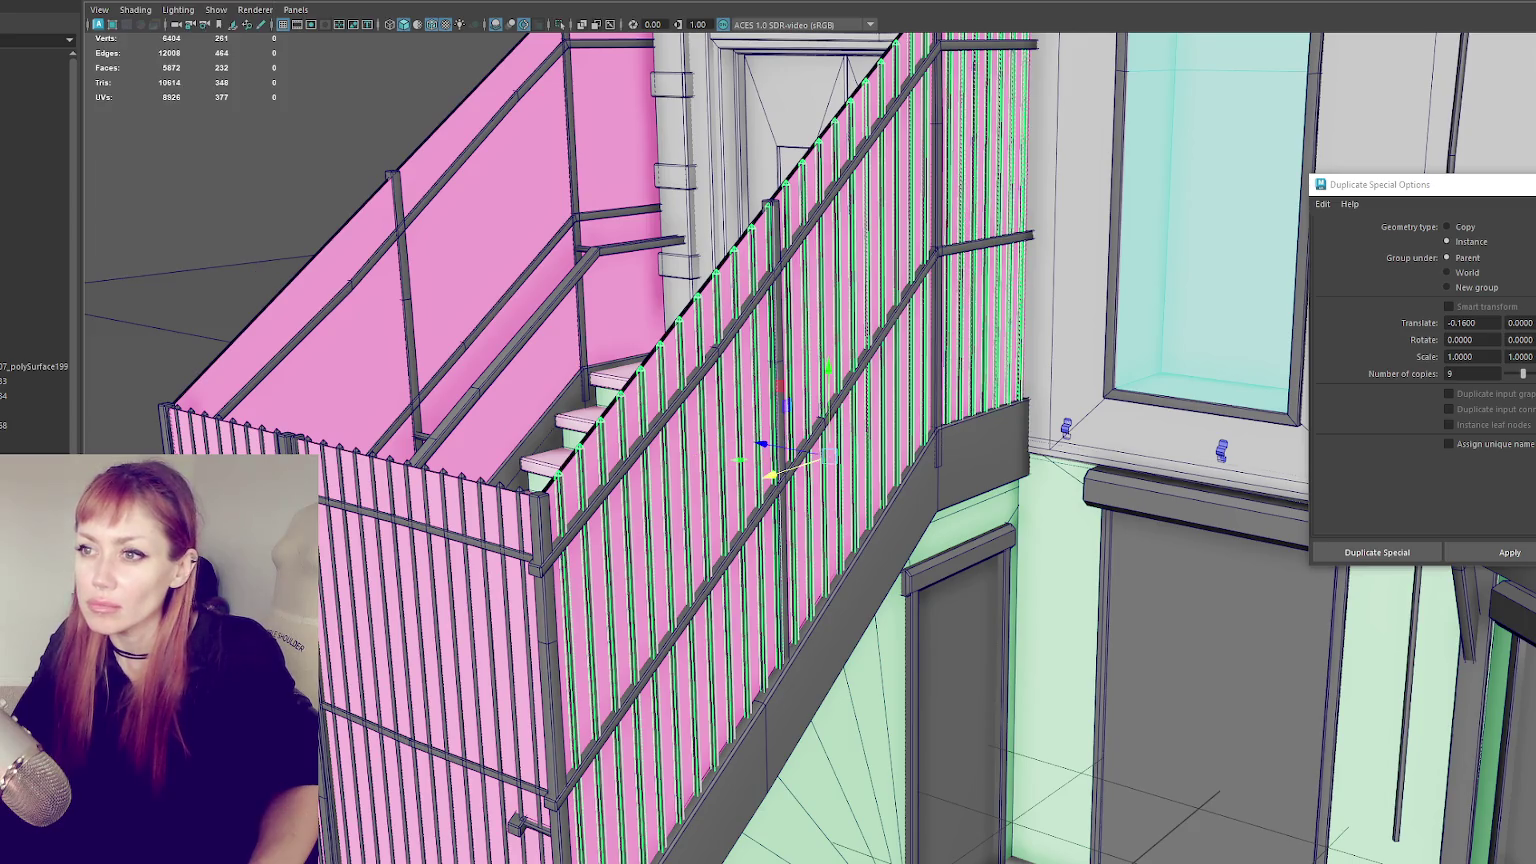
{"action": "left_click", "coordinate": [420, 403]}
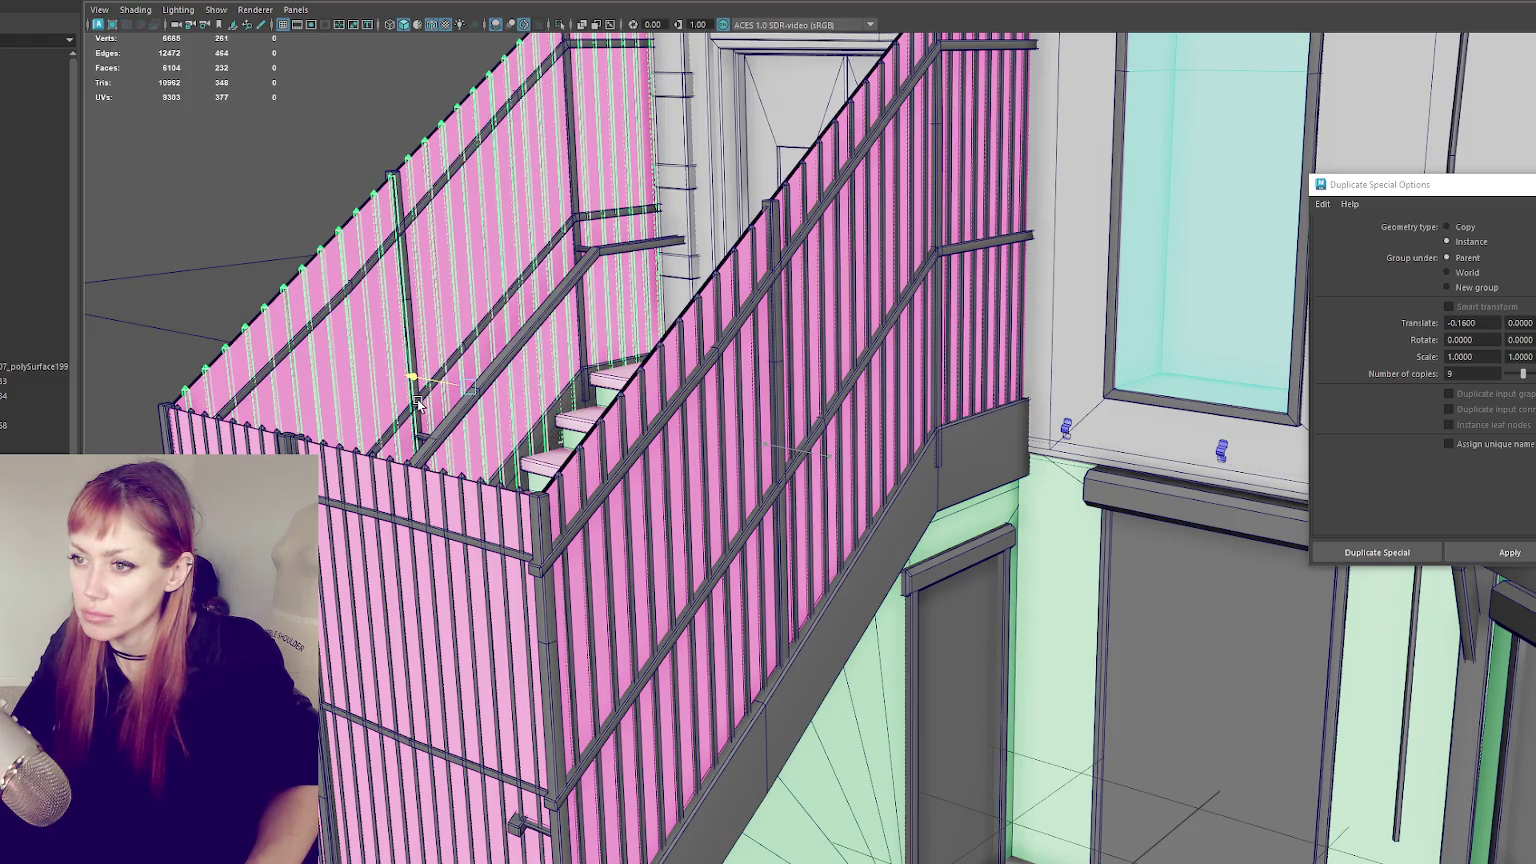
{"action": "left_click_drag", "start_coordinate": [420, 403], "coordinate": [165, 340], "text": "alt"}
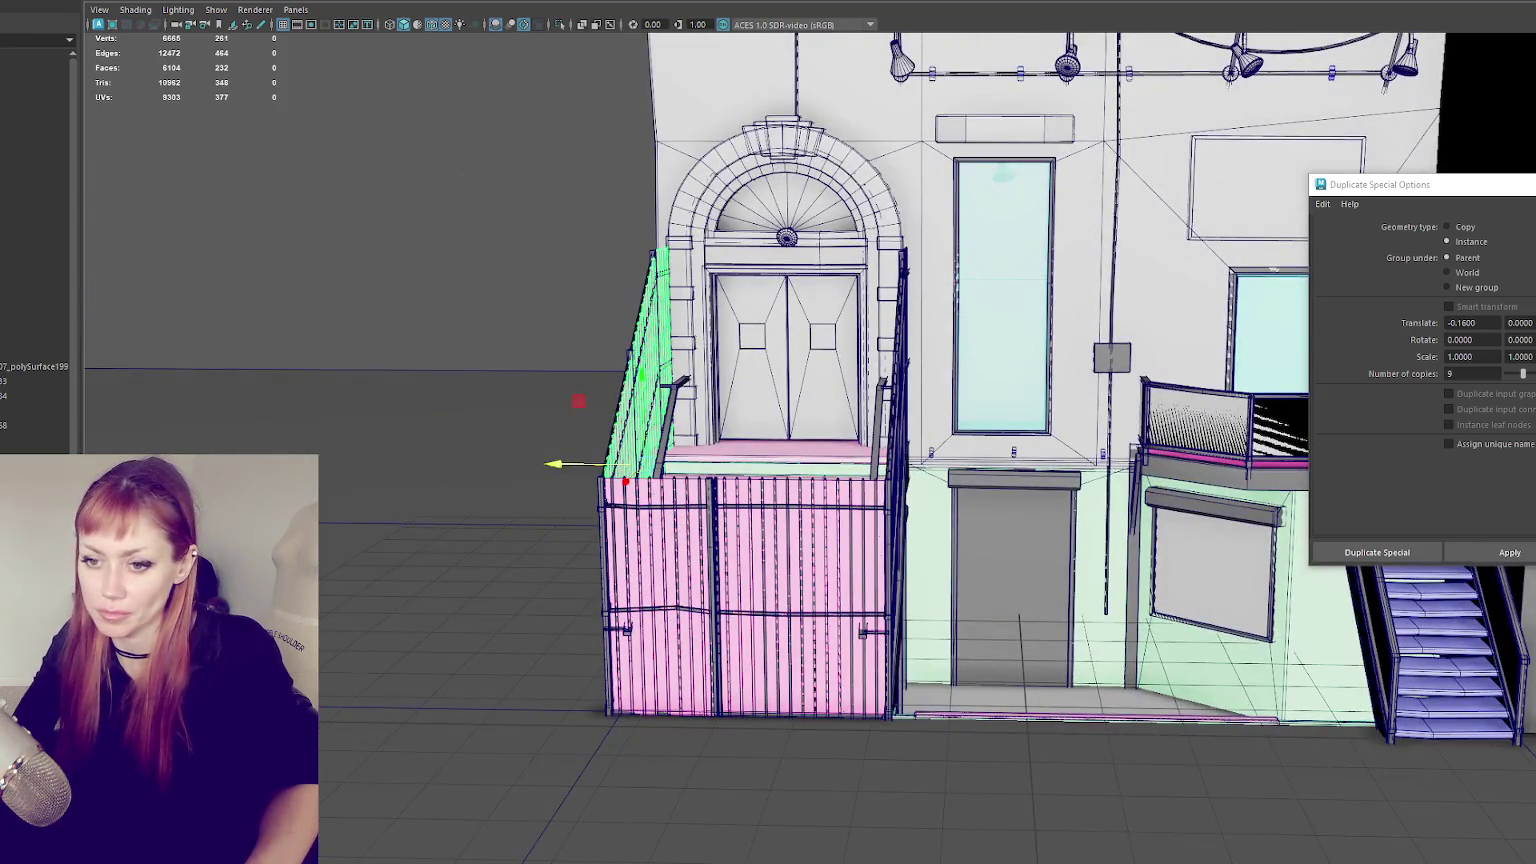
{"action": "left_click", "coordinate": [165, 340]}
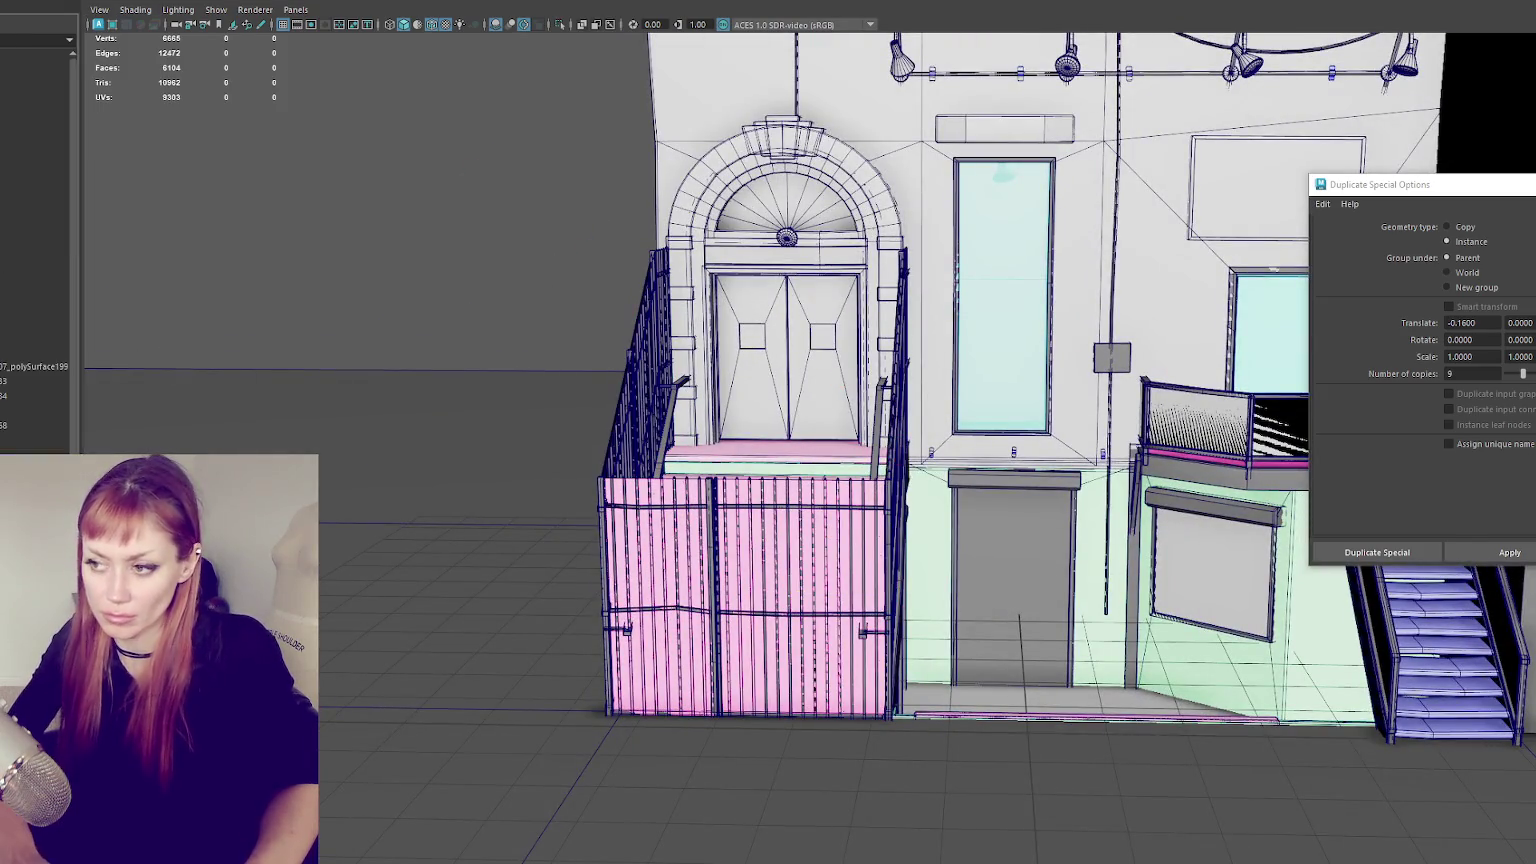
{"action": "left_click", "coordinate": [648, 370]}
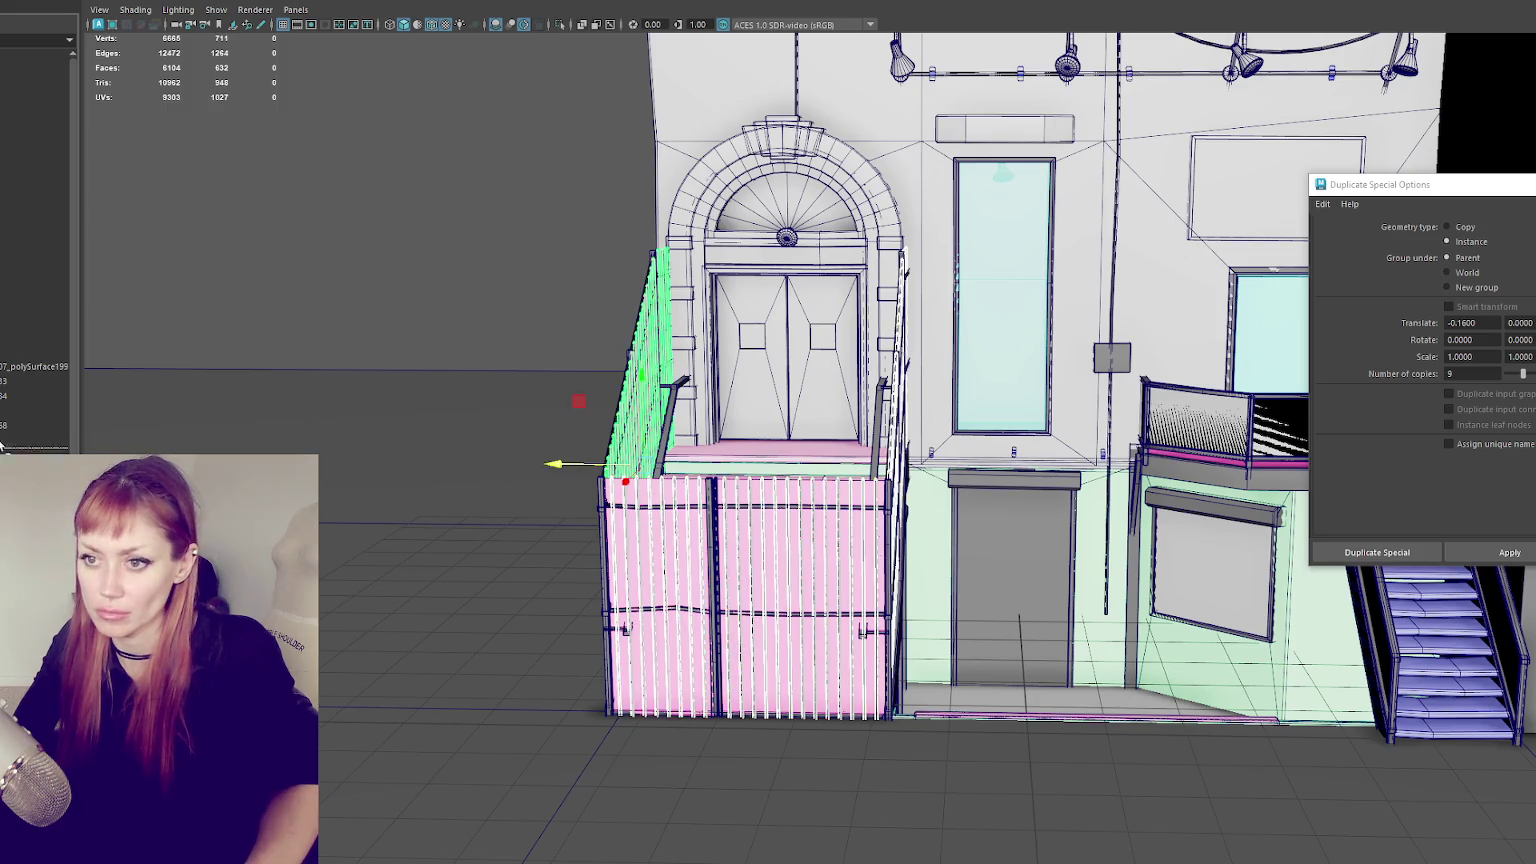
{"action": "left_click", "coordinate": [30, 115]}
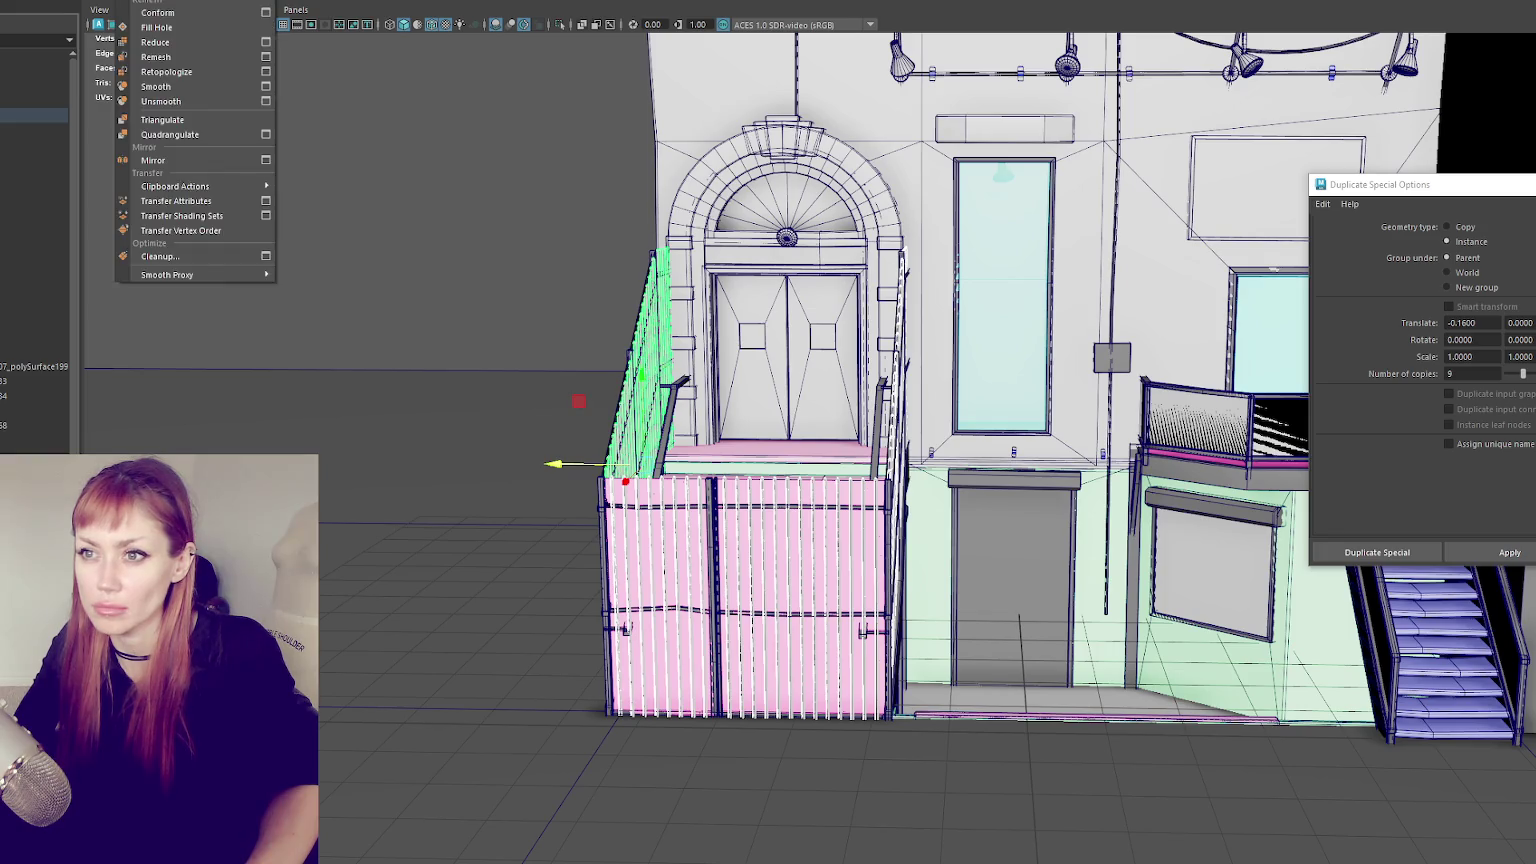
{"action": "left_click", "coordinate": [170, 60]}
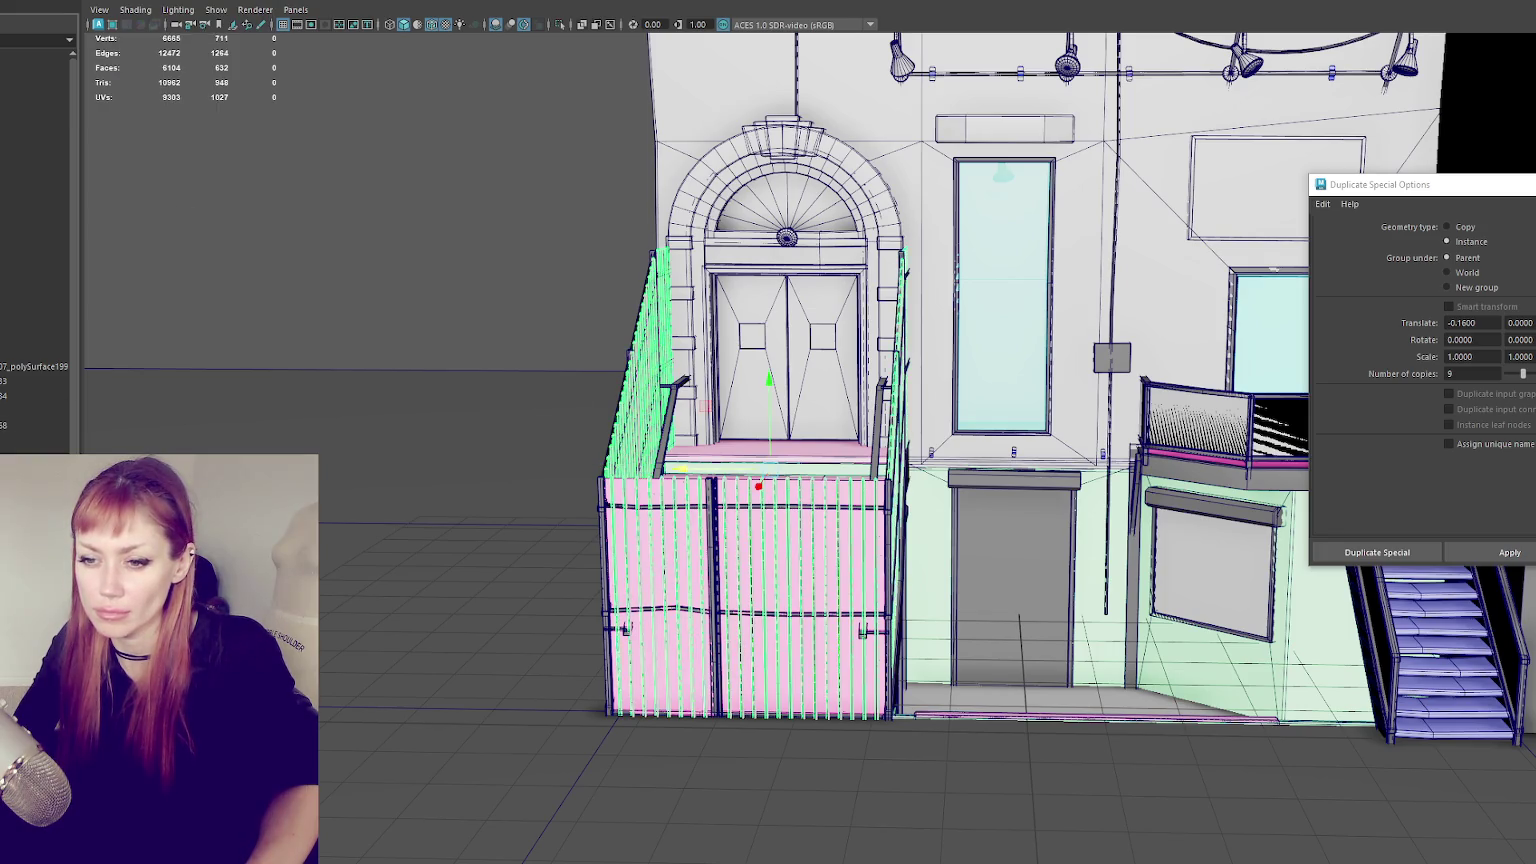
{"action": "left_click", "coordinate": [60, 113]}
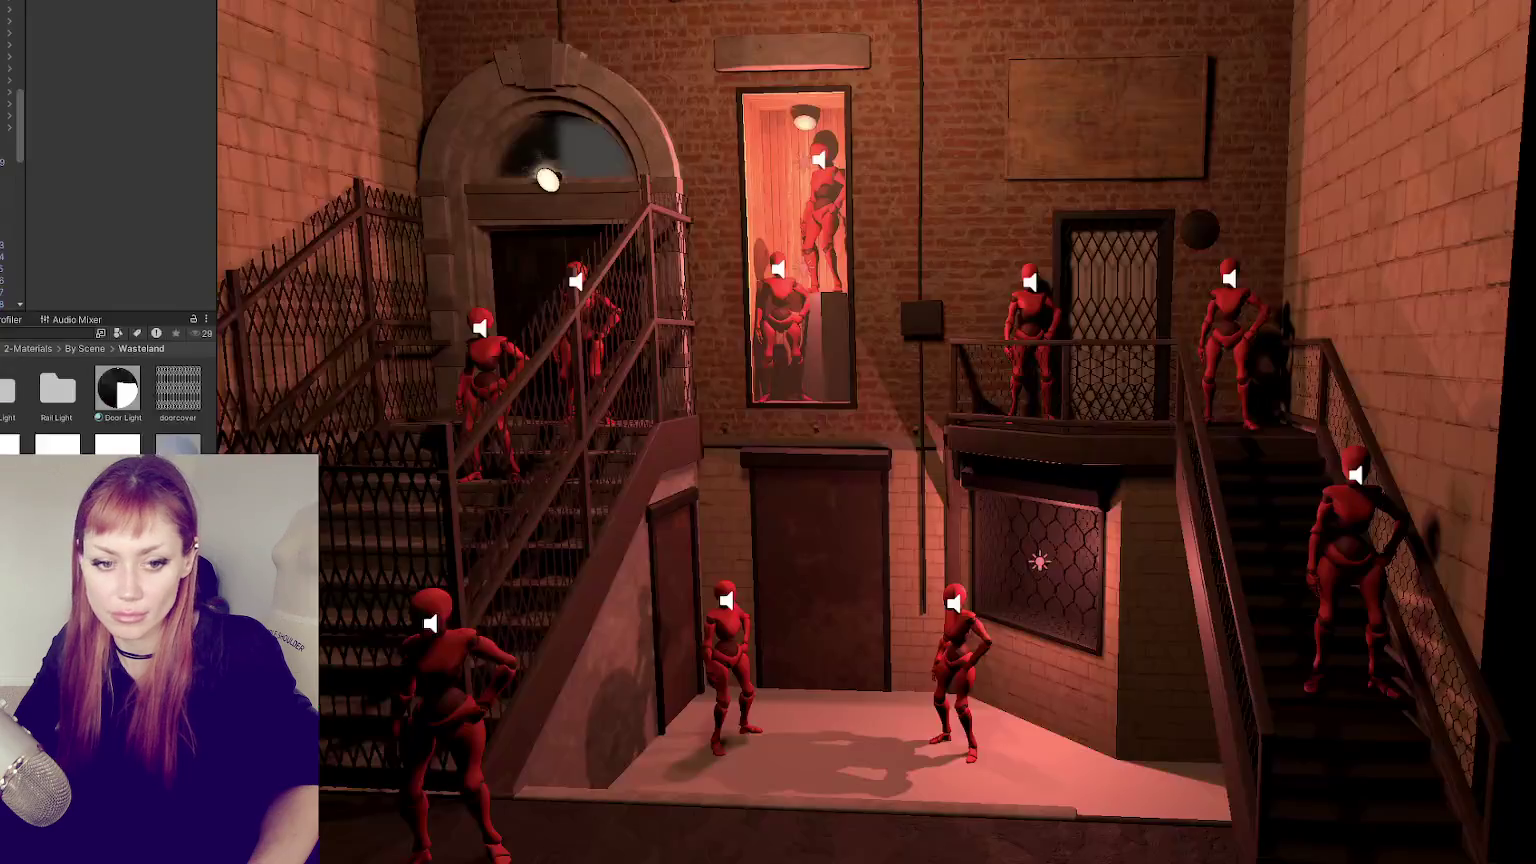
- Orbit around the stairwell and select the balcony and stair mesh
{"action": "left_click_drag", "start_coordinate": [870, 500], "coordinate": [1225, 370], "text": "alt"}
{"action": "left_click", "coordinate": [1226, 368]}
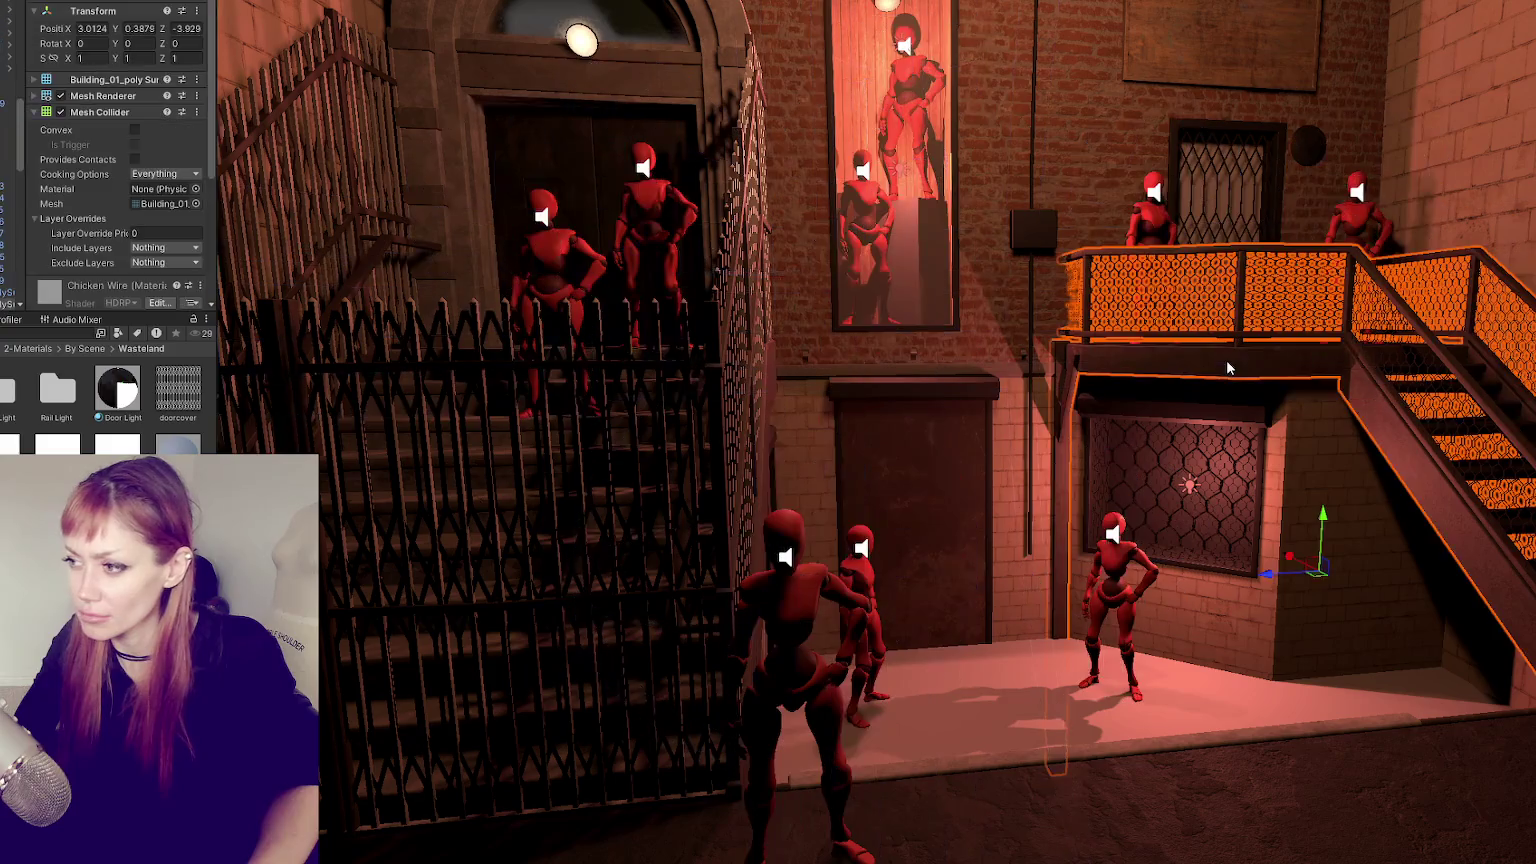
{"action": "scroll", "coordinate": [100, 220], "scroll_direction": "down", "scroll_amount": 5}
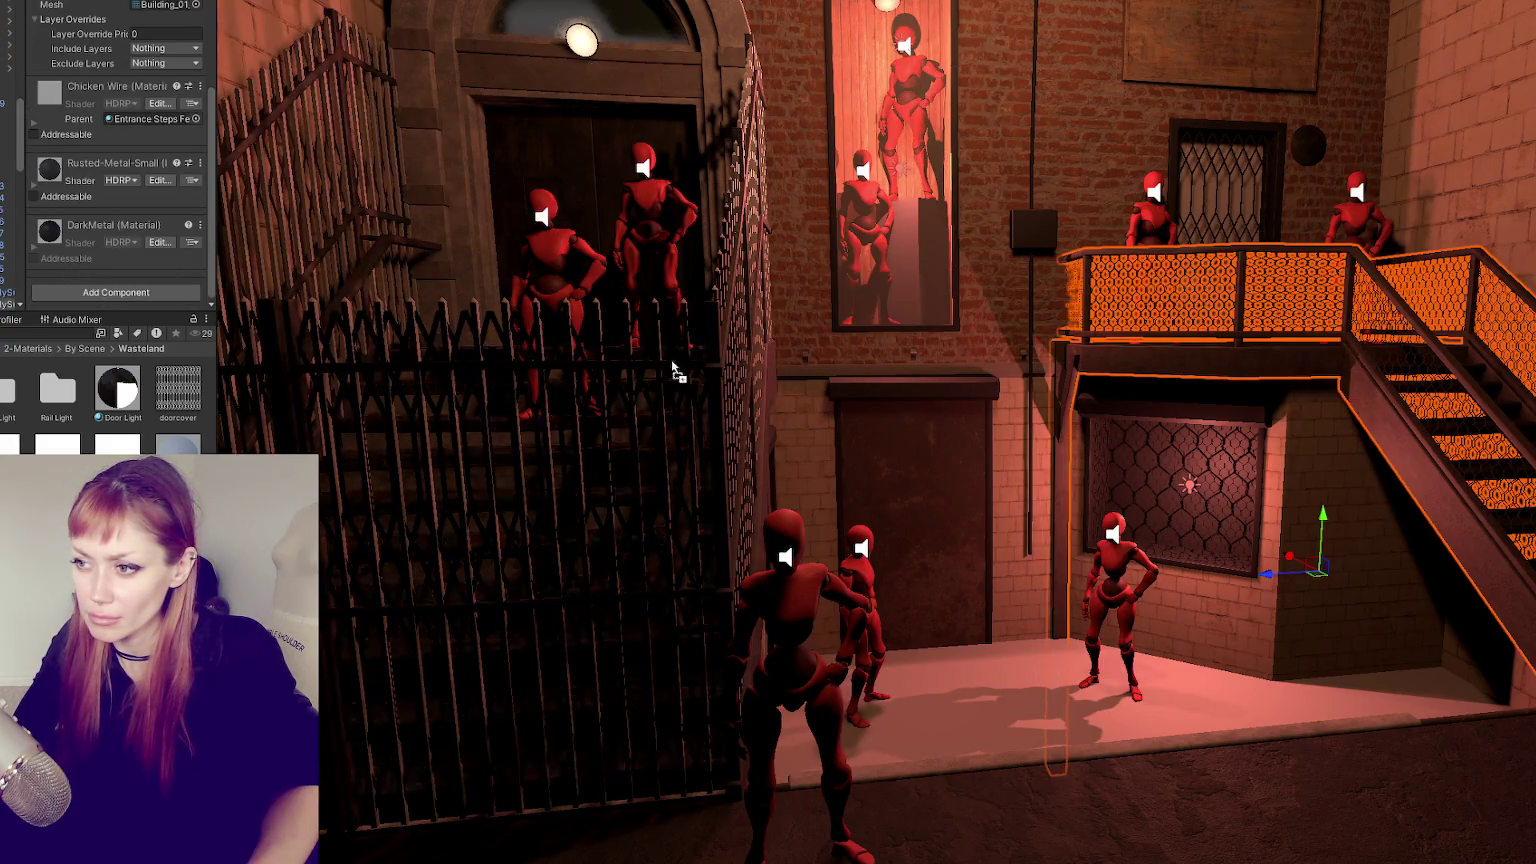
{"action": "left_click_drag", "start_coordinate": [714, 298], "coordinate": [723, 340], "text": "alt"}
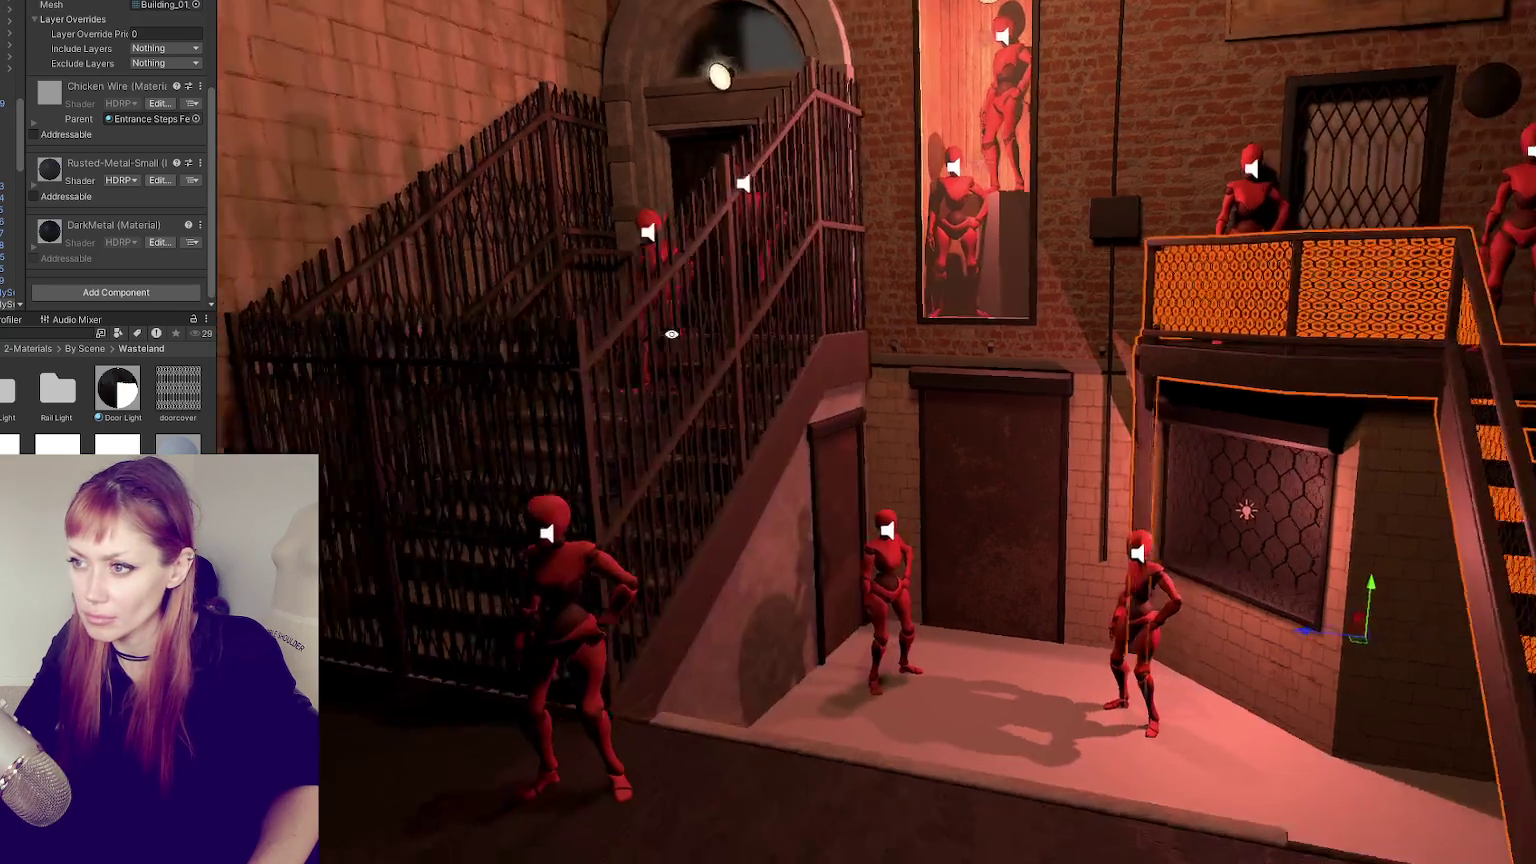
{"action": "scroll", "coordinate": [723, 340], "scroll_direction": "down", "scroll_amount": 5}
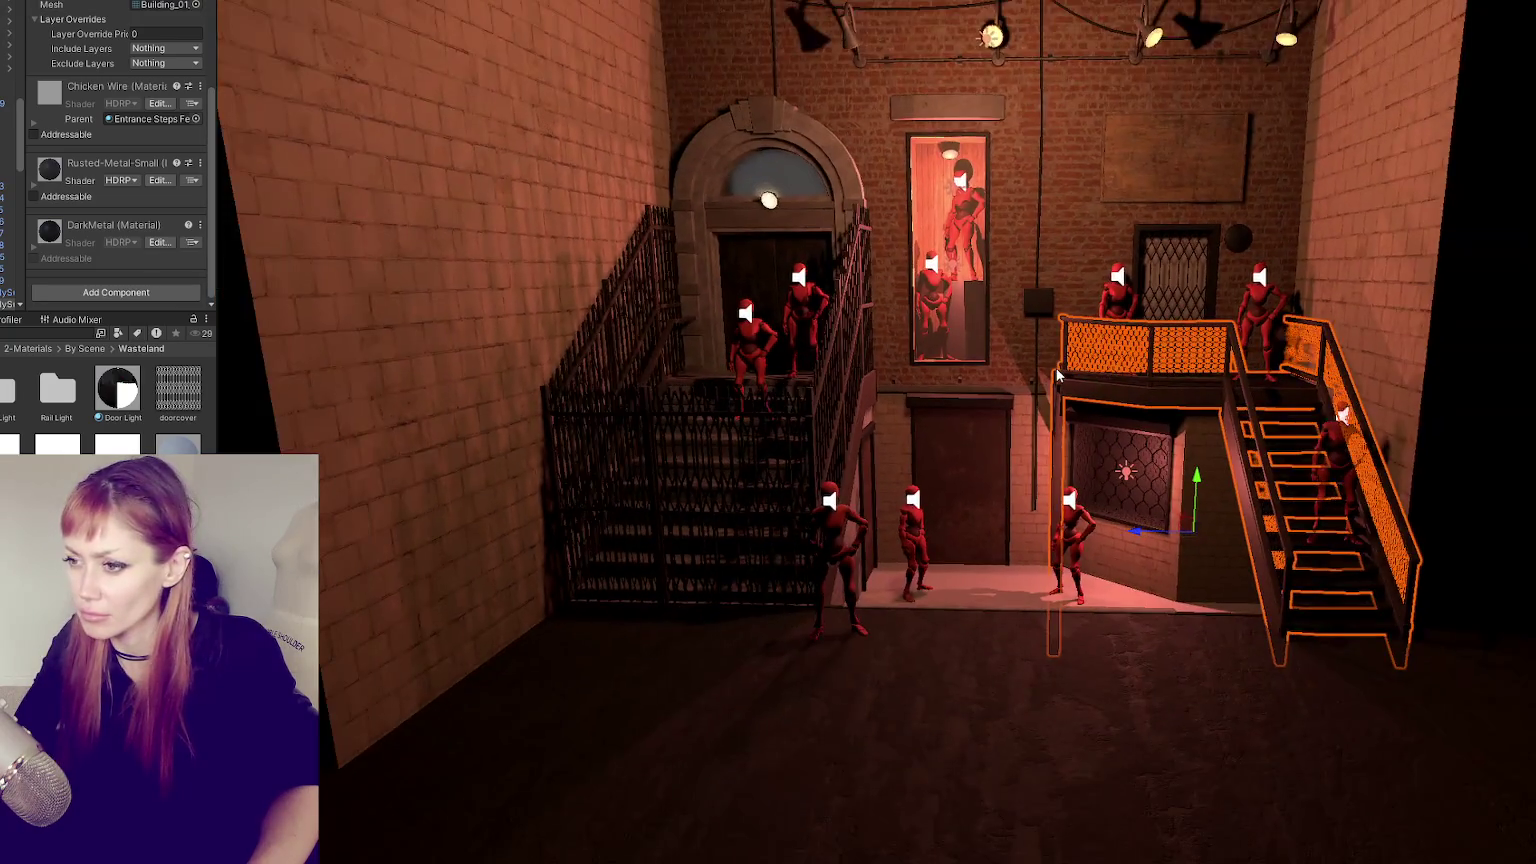
{"action": "scroll", "coordinate": [1036, 275], "scroll_direction": "up", "scroll_amount": 3}
{"action": "scroll", "coordinate": [461, 525], "scroll_direction": "up", "scroll_amount": 3}
- Select Entrance Steps Fence, inspect its material, then fly the view toward the stairs
{"action": "left_click", "coordinate": [465, 525]}
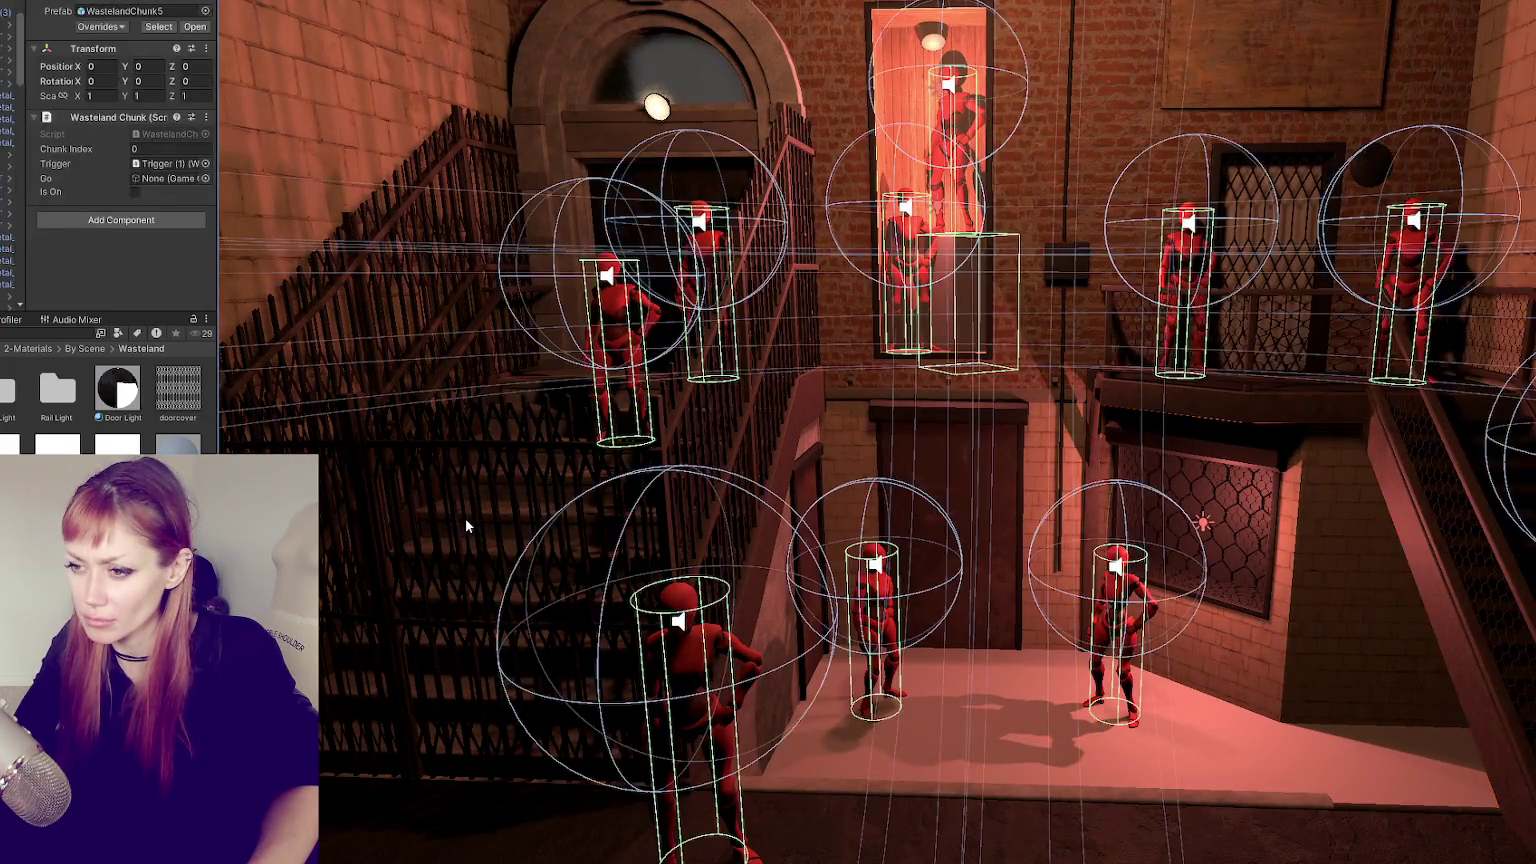
{"action": "left_click", "coordinate": [56, 174]}
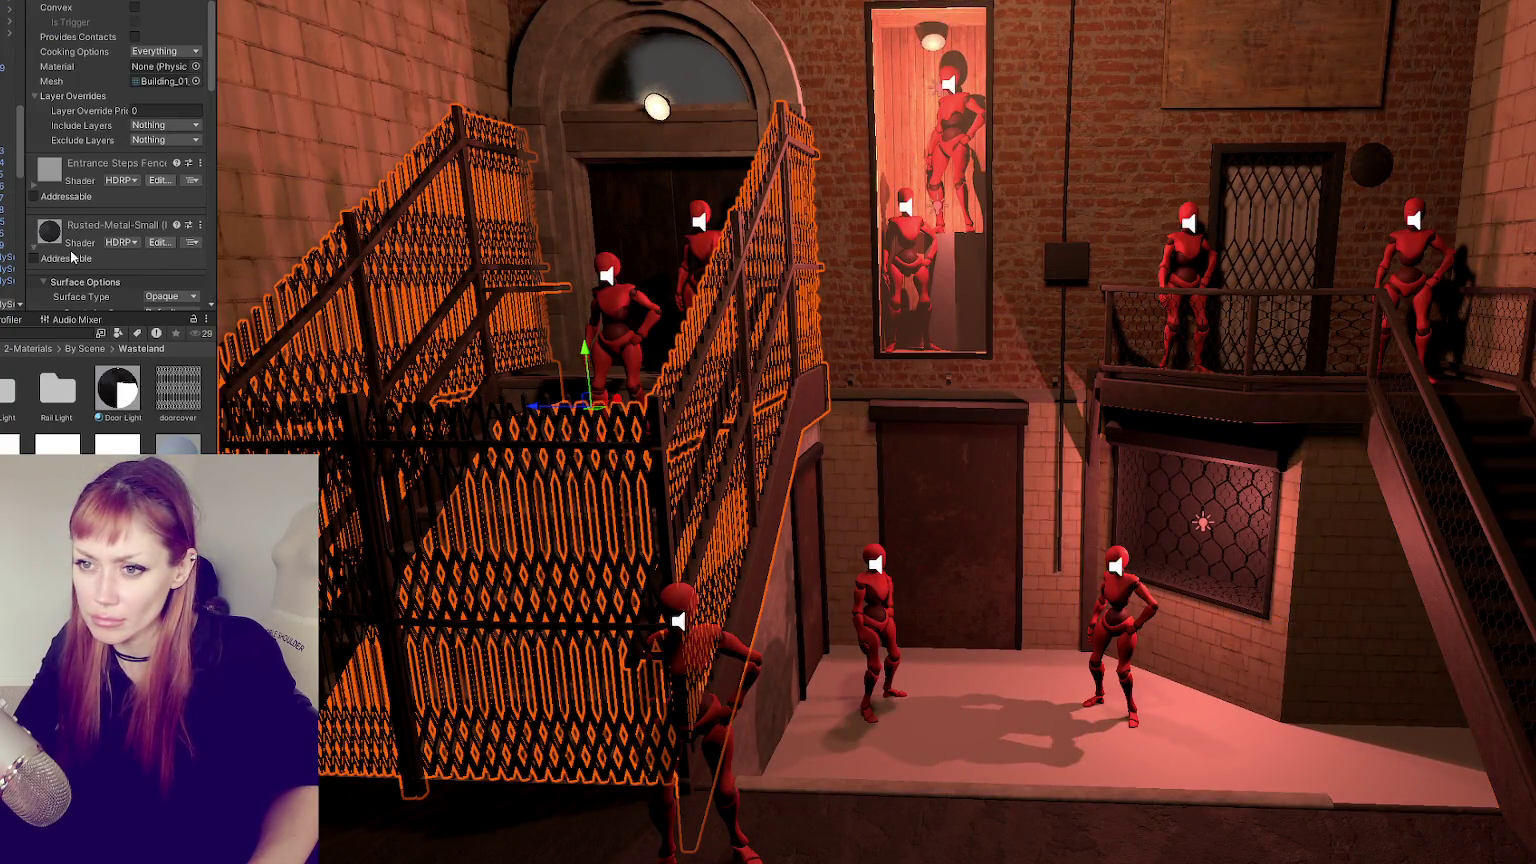
{"action": "scroll", "coordinate": [62, 270], "scroll_direction": "down", "scroll_amount": 3}
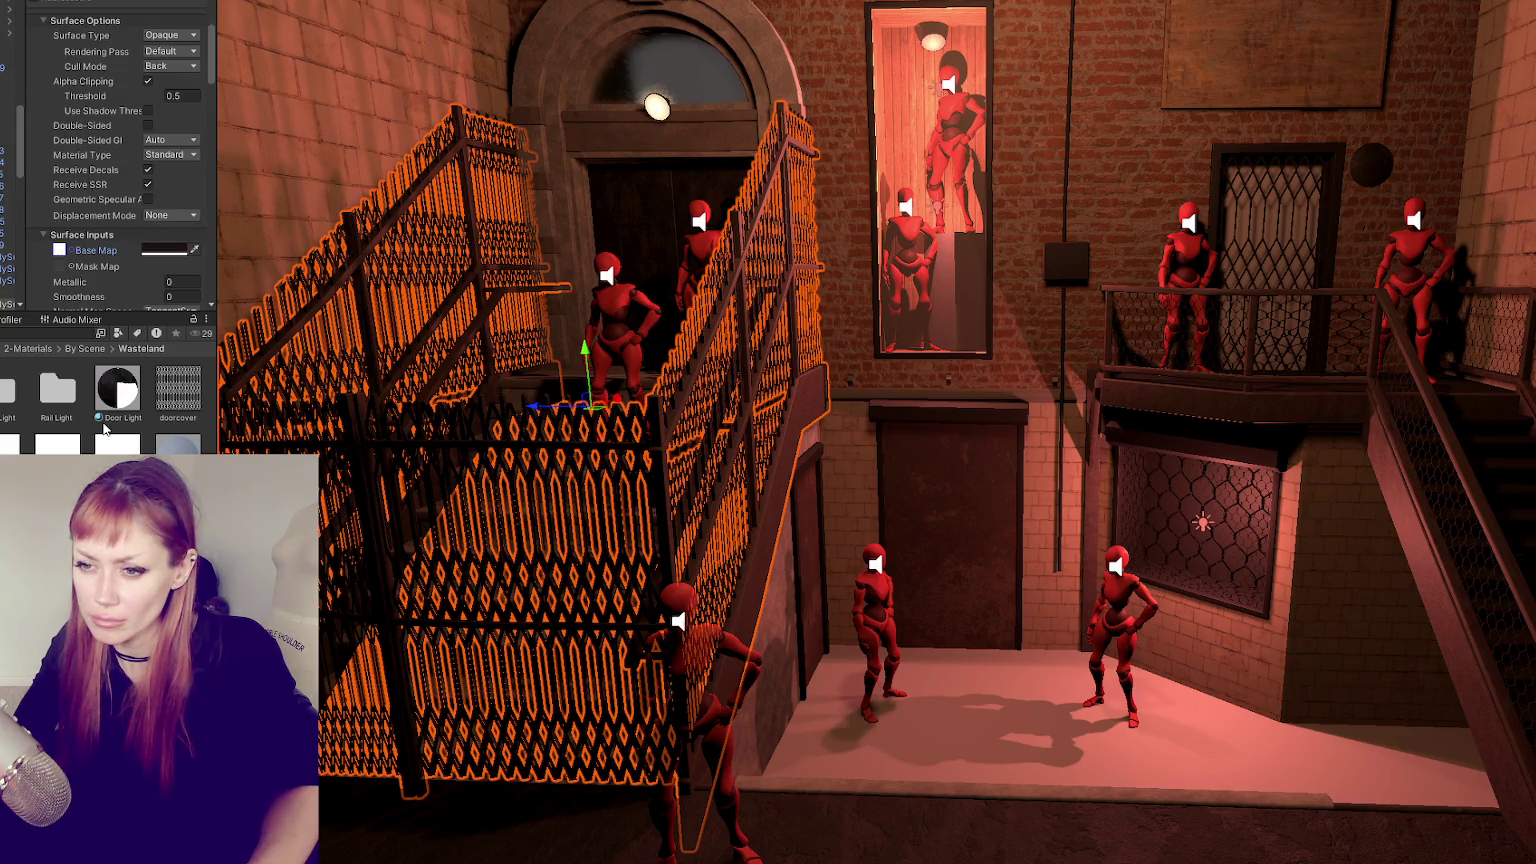
{"action": "scroll", "coordinate": [66, 220], "scroll_direction": "down", "scroll_amount": 1}
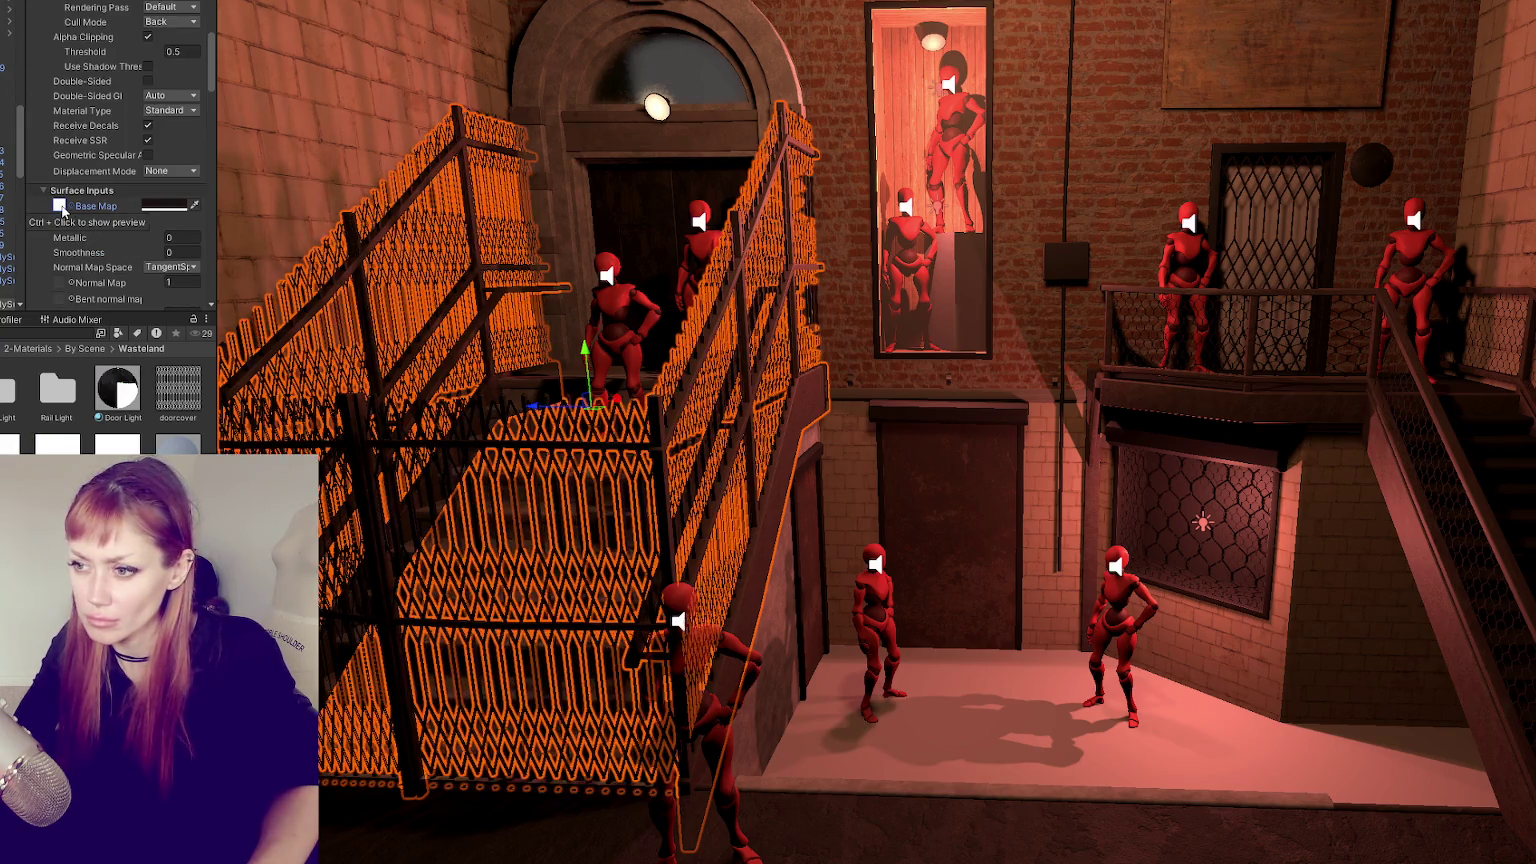
{"action": "left_click", "coordinate": [449, 585]}
{"action": "mouse_move", "coordinate": [449, 585]}
{"action": "right_mouse_down"}
{"action": "mouse_move", "coordinate": [853, 602]}
{"action": "mouse_move", "coordinate": [795, 442]}
{"action": "right_mouse_up"}
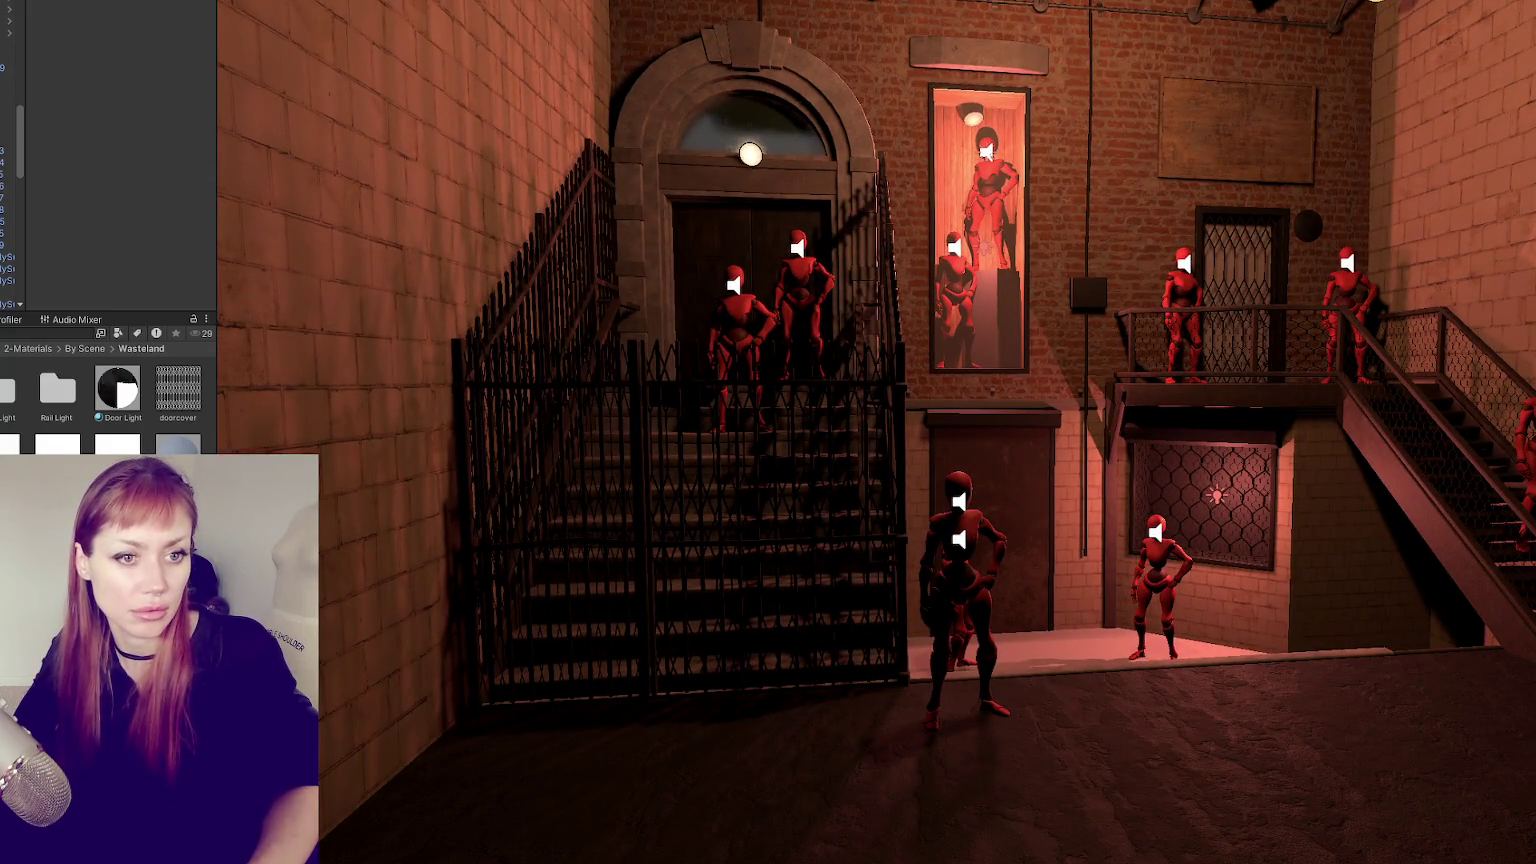
{"action": "key", "text": "alt+Tab"}
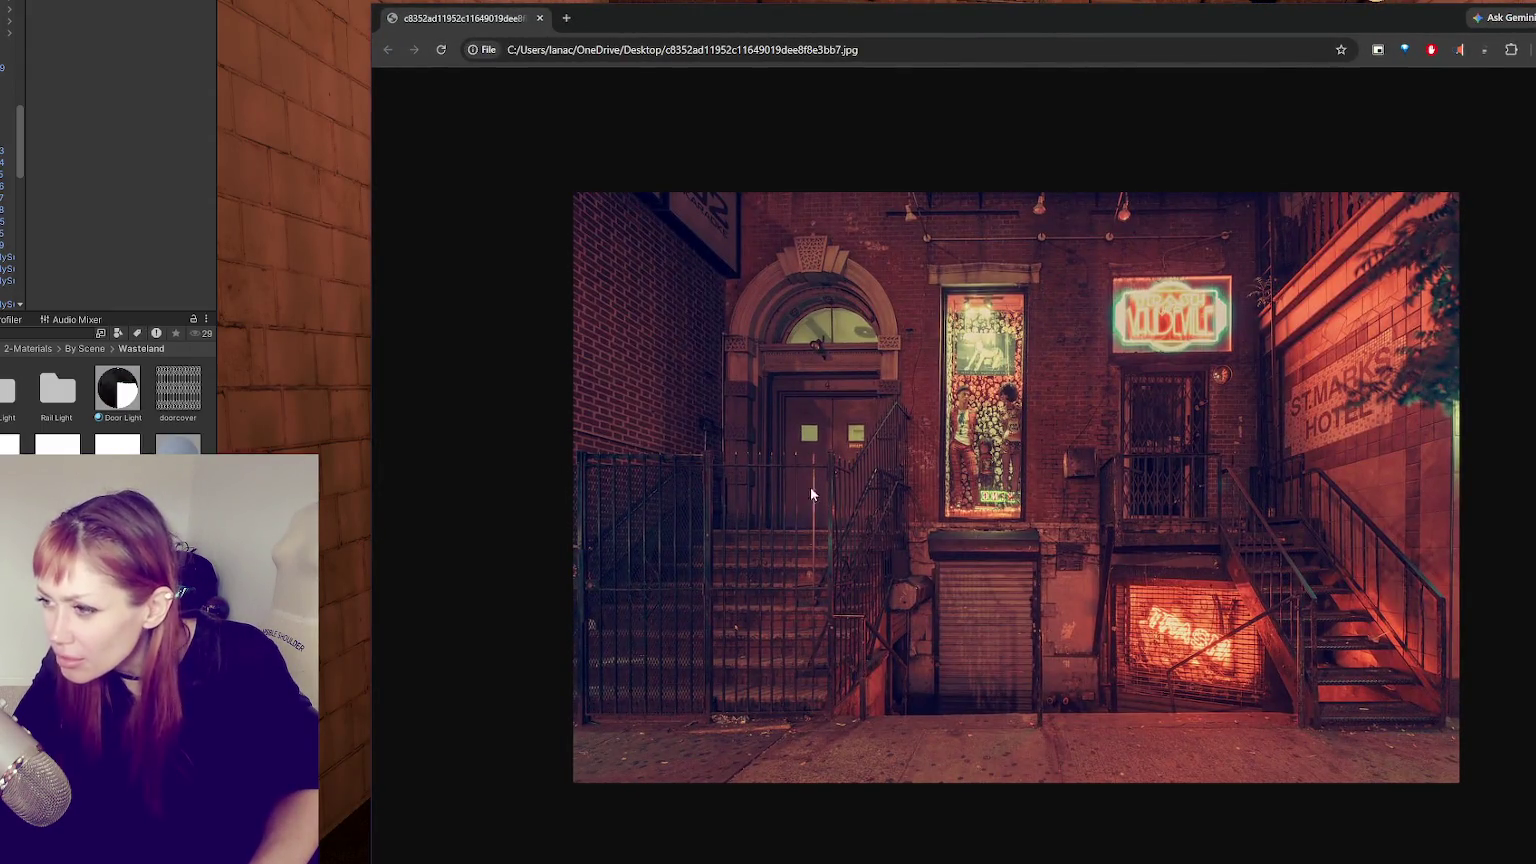
{"action": "key", "text": "alt+Tab"}
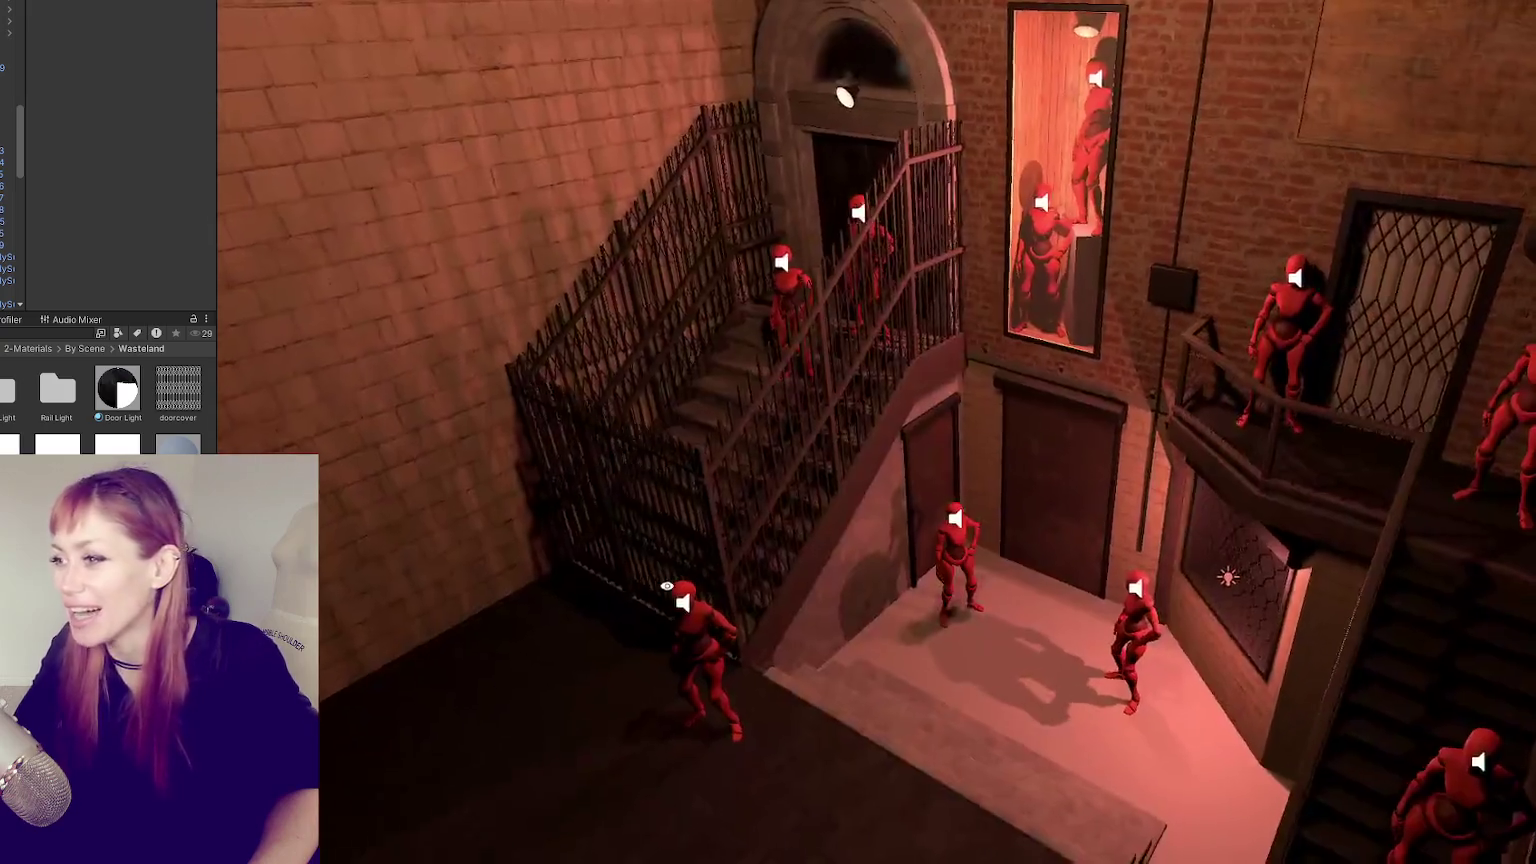
- Fly the Scene view camera to a new angle on the stairs
{"action": "mouse_move", "coordinate": [667, 586]}
{"action": "right_mouse_down"}
{"action": "mouse_move", "coordinate": [428, 564]}
{"action": "mouse_move", "coordinate": [647, 576]}
{"action": "right_mouse_up"}
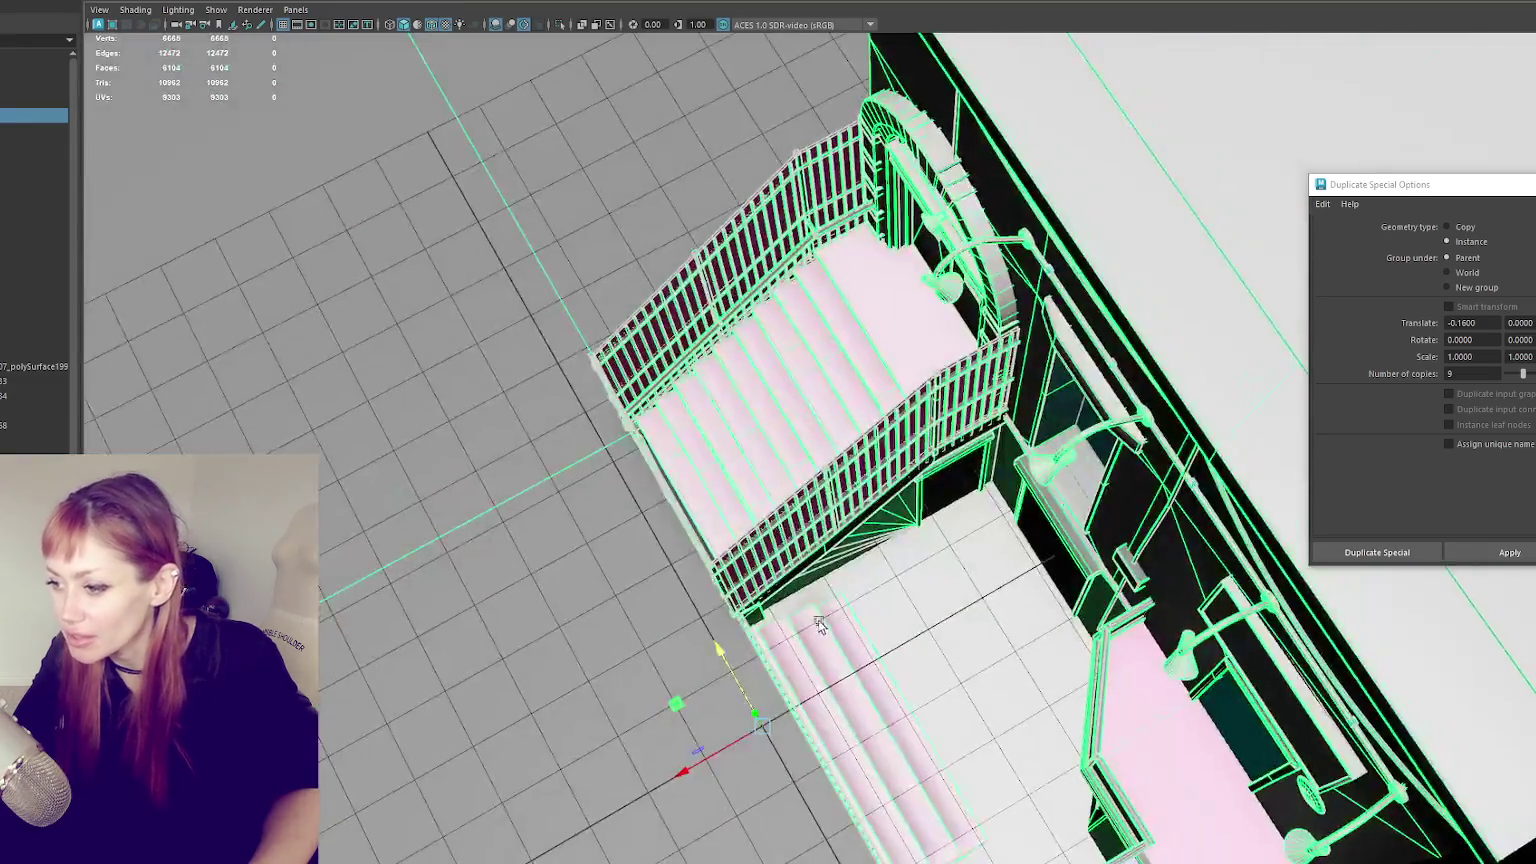
- Select the small step piece beside the stairs and isolate it in the view
{"action": "left_click", "coordinate": [761, 624]}
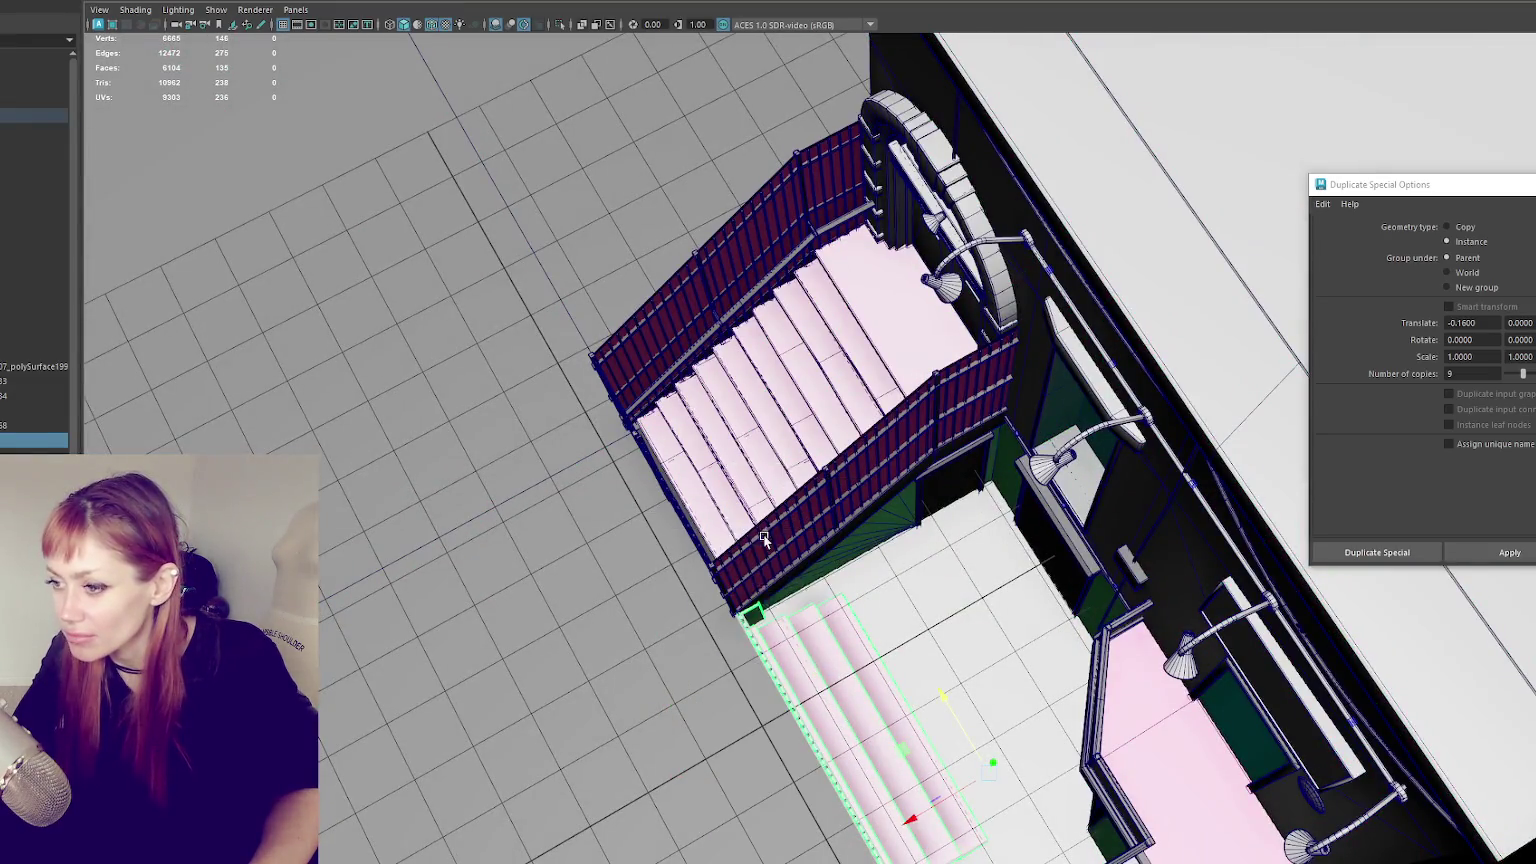
{"action": "left_click", "coordinate": [756, 623]}
{"action": "left_click", "coordinate": [758, 627]}
{"action": "right_click", "coordinate": [758, 515]}
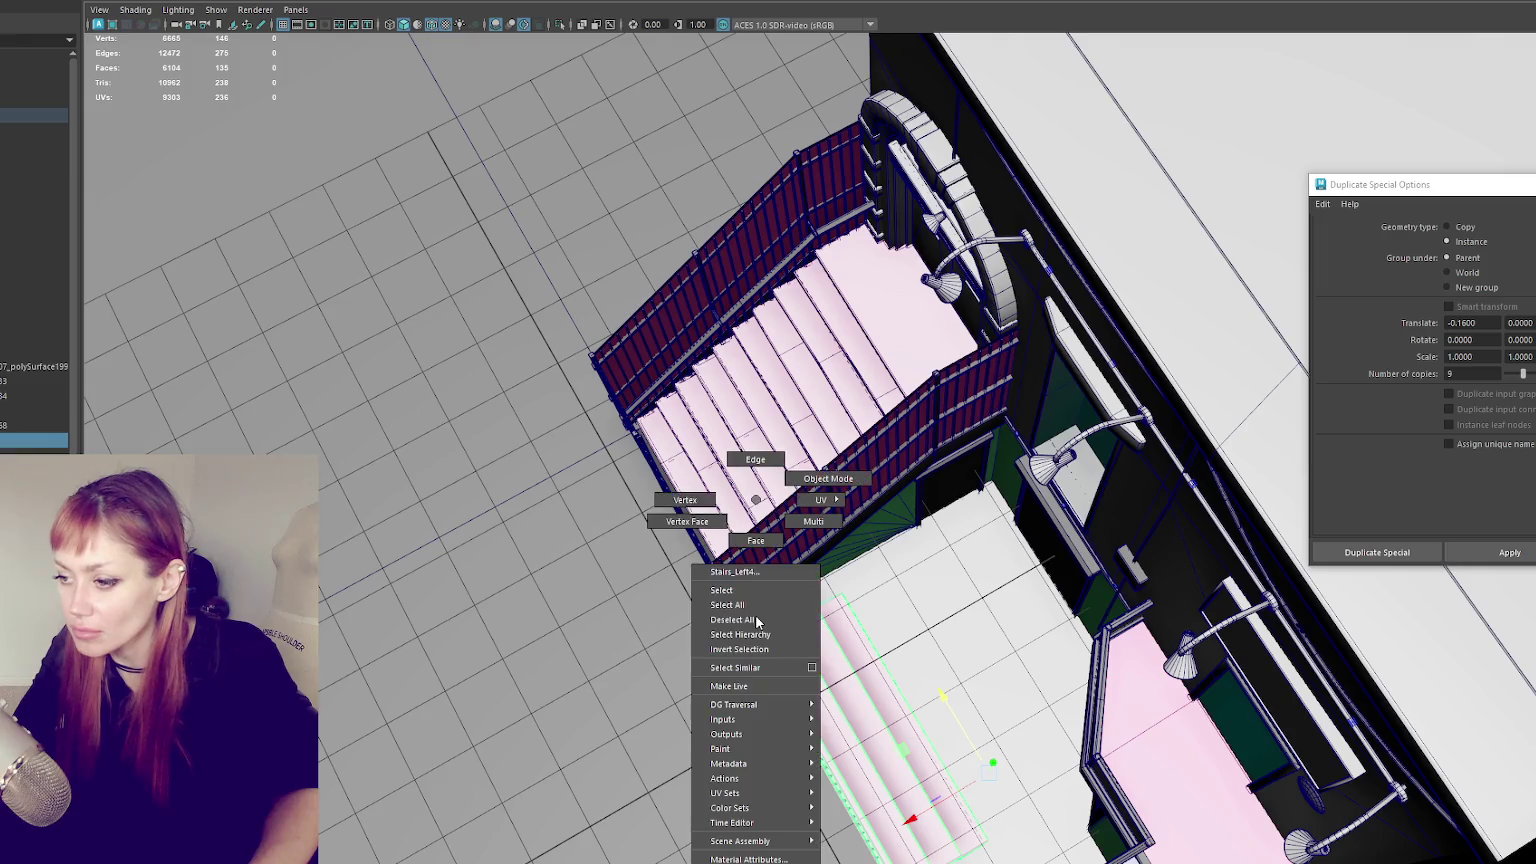
{"action": "left_click", "coordinate": [756, 612]}
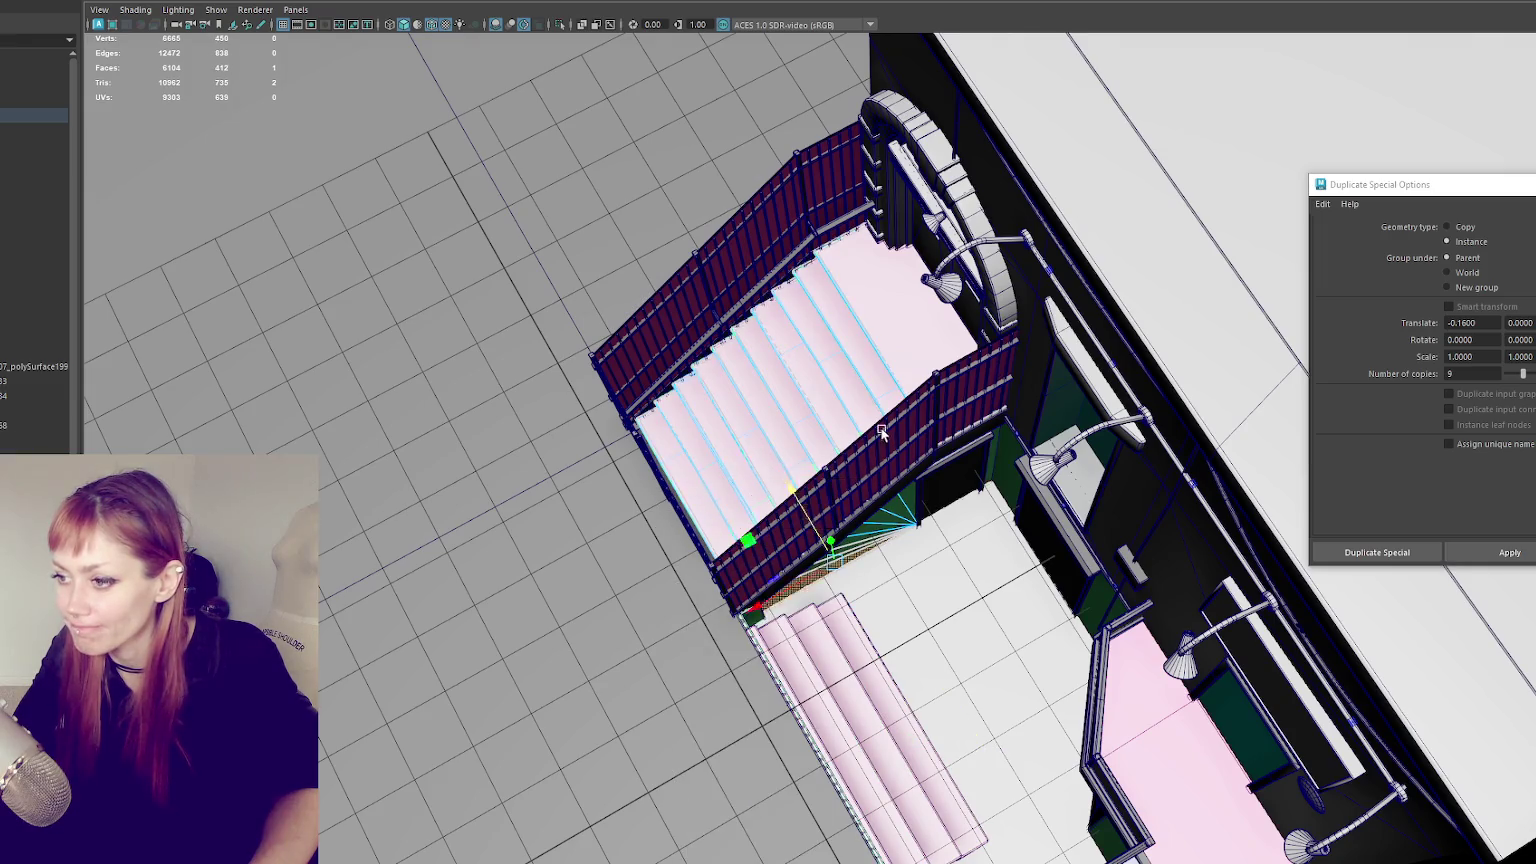
{"action": "left_click", "coordinate": [770, 625]}
{"action": "key", "text": "ctrl+1"}
{"action": "key", "text": "ctrl+1"}
- Switch to Face mode and delete the hidden faces of the end post
{"action": "right_click", "coordinate": [800, 345]}
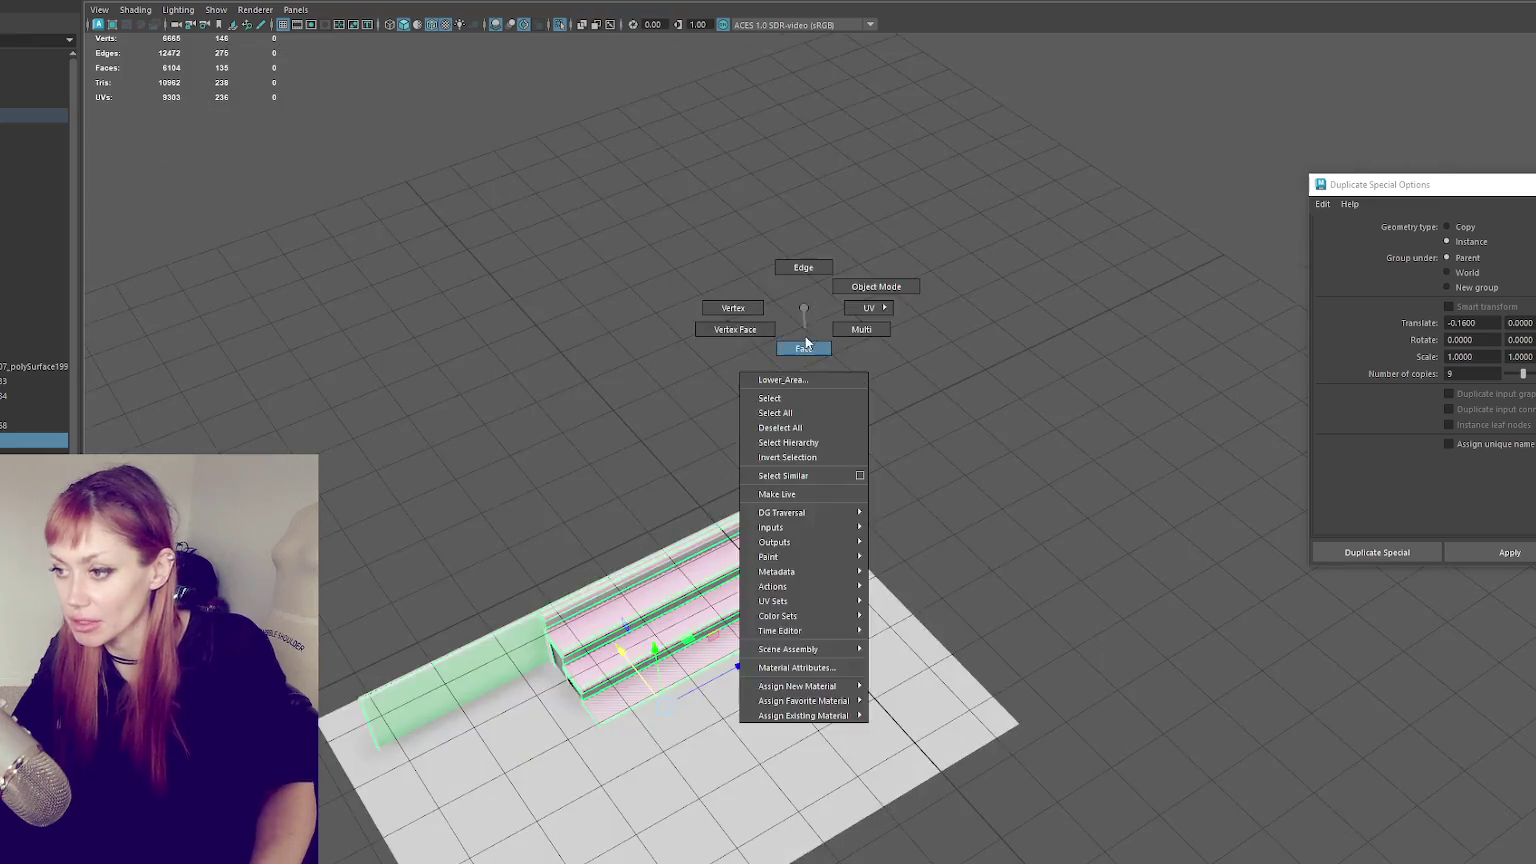
{"action": "left_click", "coordinate": [811, 498]}
{"action": "key", "text": "Escape"}
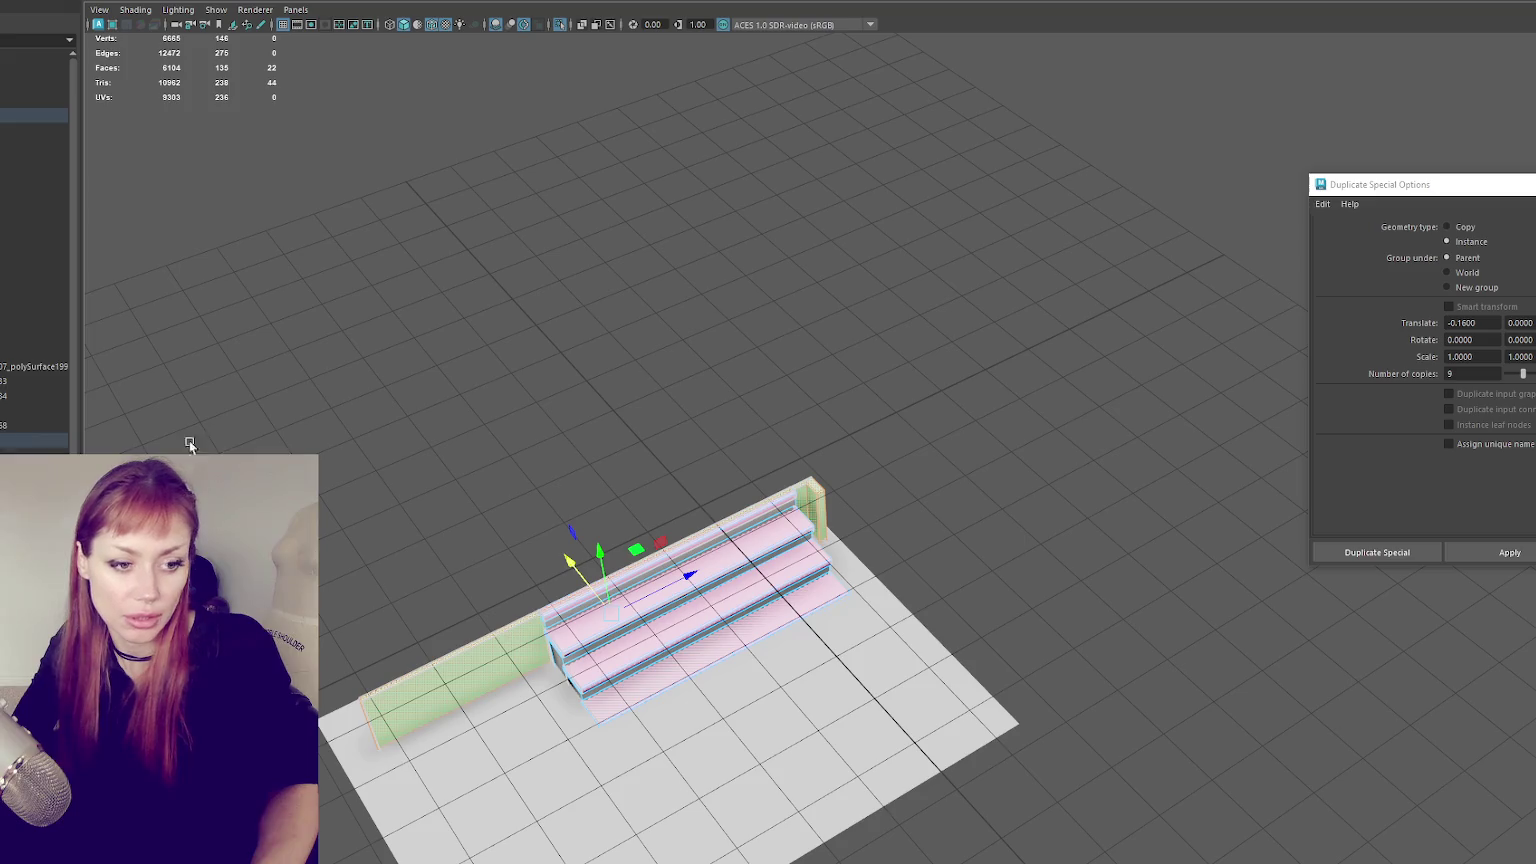
{"action": "right_click", "coordinate": [521, 357]}
{"action": "mouse_move", "coordinate": [521, 357]}
{"action": "left_mouse_down", "text": "alt"}
{"action": "mouse_move", "coordinate": [843, 459]}
{"action": "mouse_move", "coordinate": [783, 530]}
{"action": "mouse_move", "coordinate": [629, 454]}
{"action": "left_mouse_up", "text": "alt"}
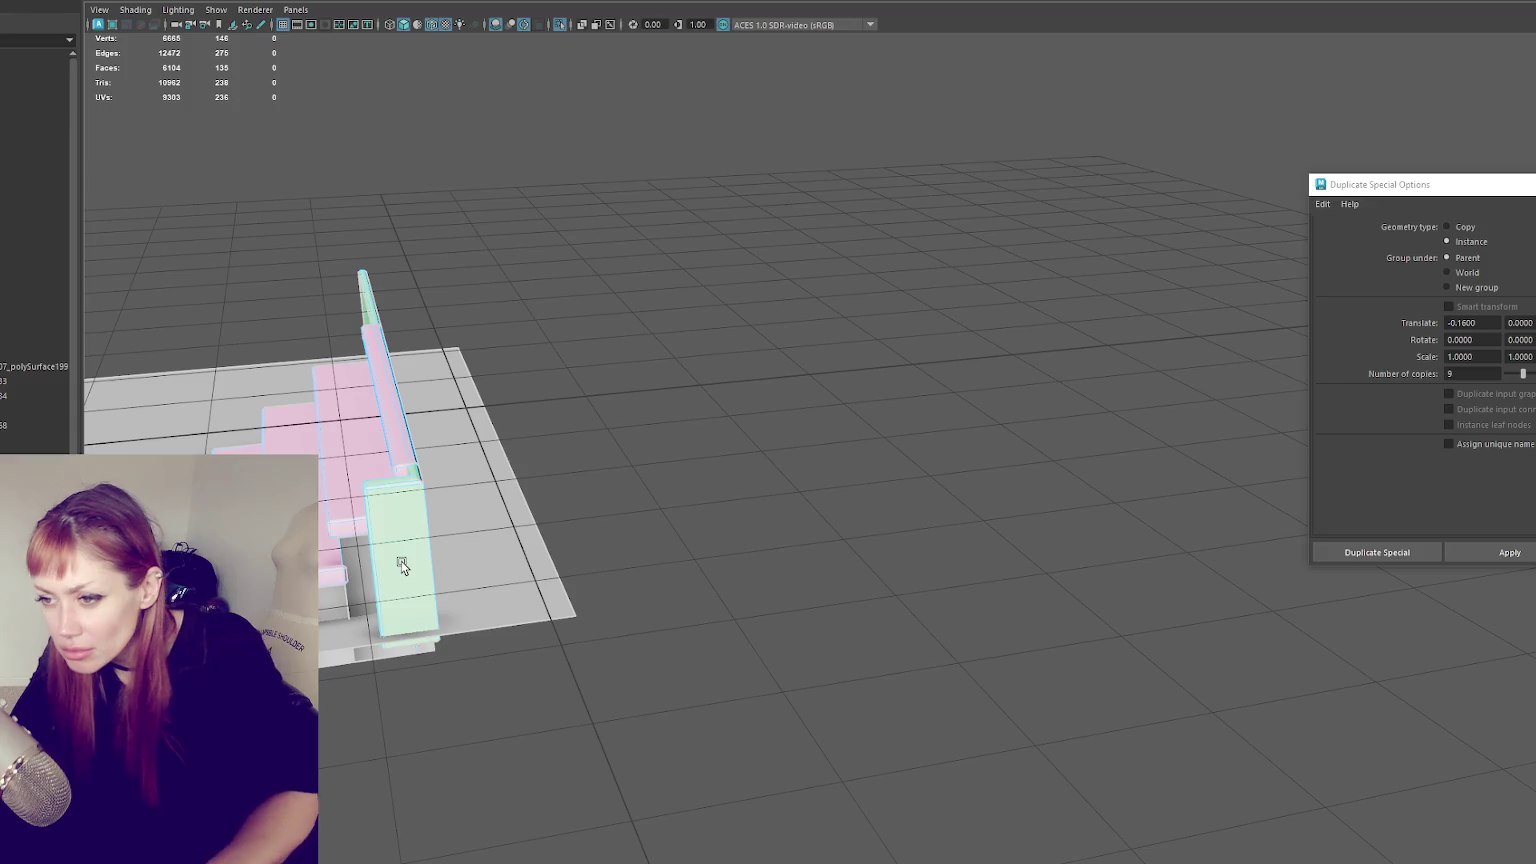
{"action": "key", "text": "Delete"}
- Delete the green wall's faces and its small end face
{"action": "left_click_drag", "start_coordinate": [718, 492], "coordinate": [696, 461], "text": "alt"}
{"action": "left_click", "coordinate": [704, 454]}
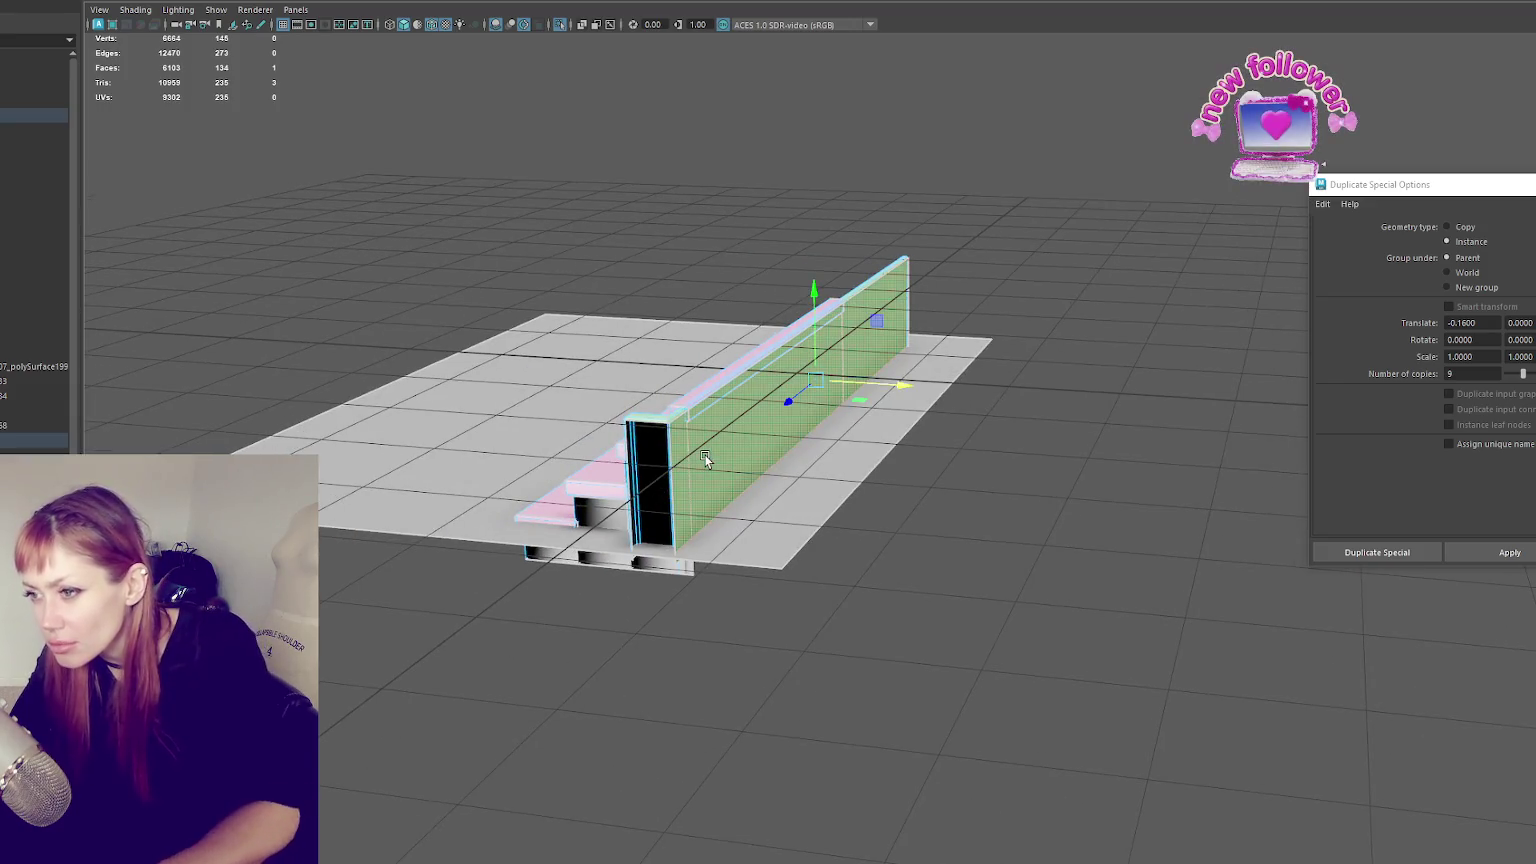
{"action": "key", "text": "Delete"}
{"action": "left_click", "coordinate": [907, 297]}
{"action": "key", "text": "Delete"}
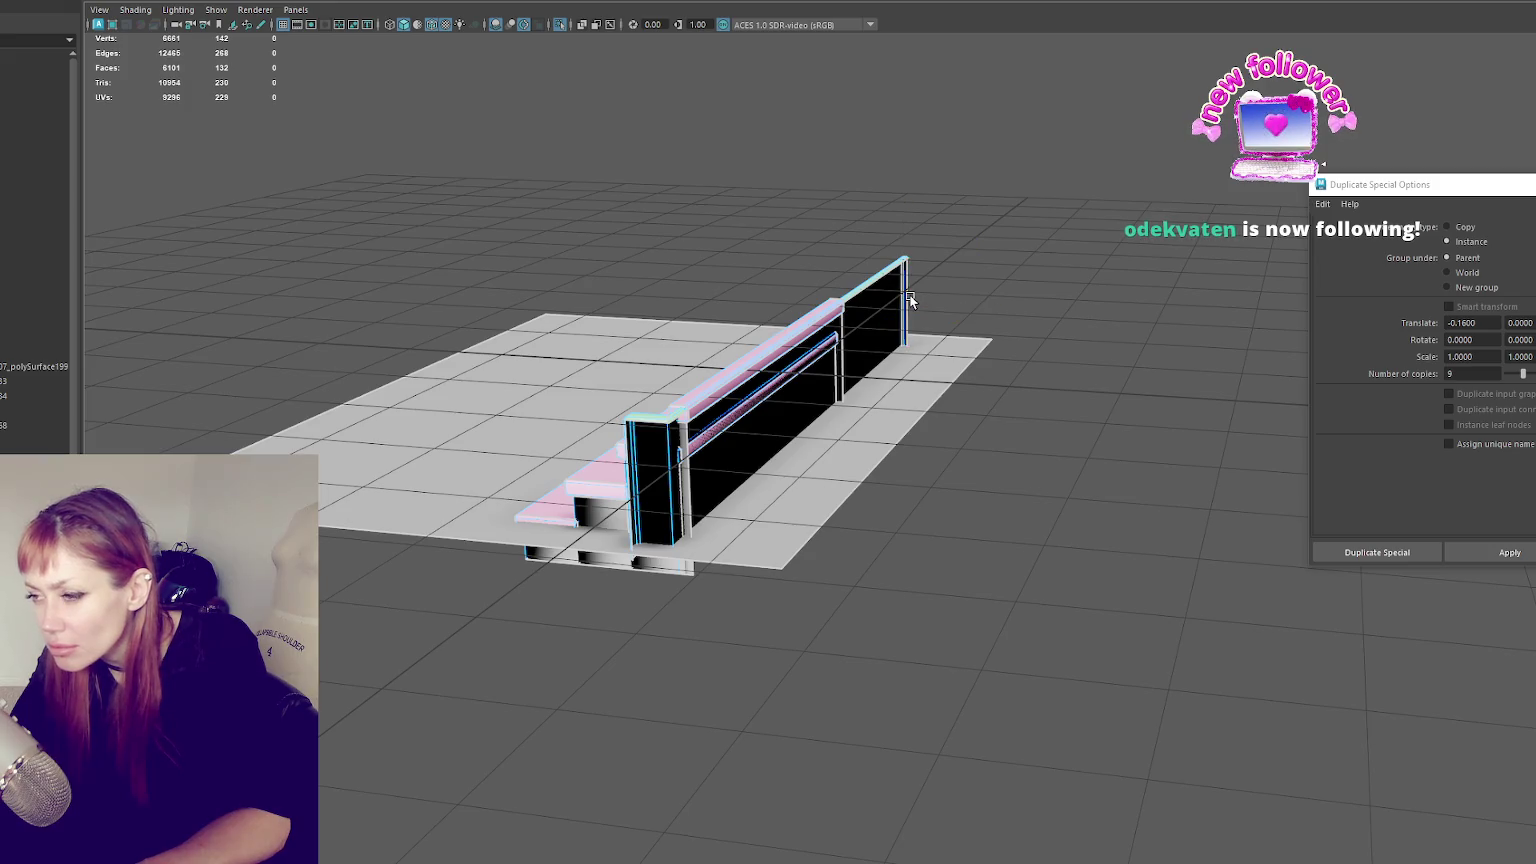
{"action": "double_click", "coordinate": [905, 298]}
{"action": "right_click_drag", "start_coordinate": [905, 298], "coordinate": [982, 334], "text": "shift"}
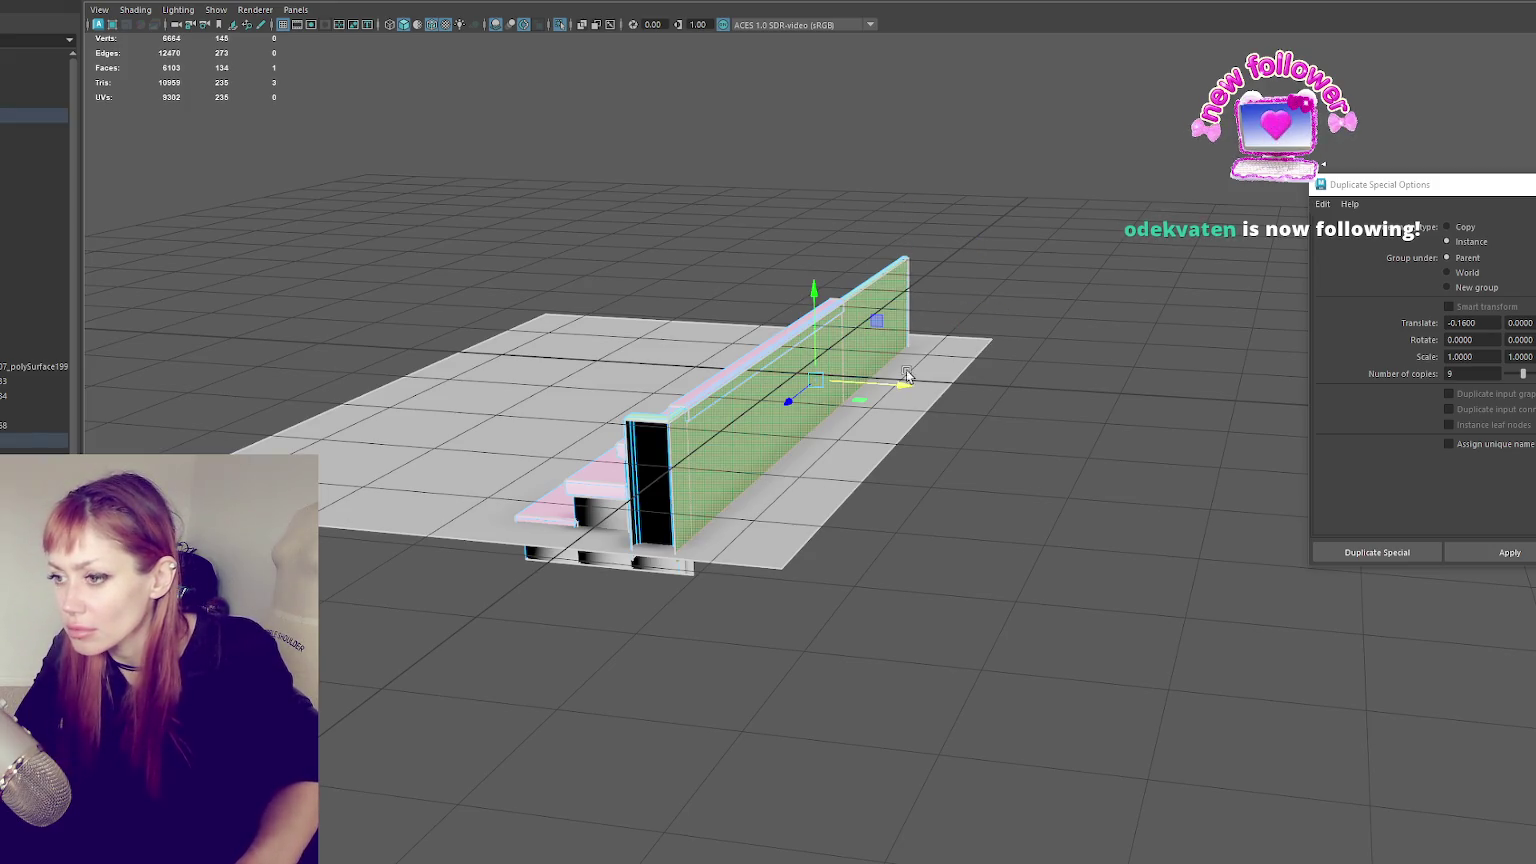
{"action": "key", "text": "Delete"}
{"action": "left_click_drag", "start_coordinate": [961, 199], "coordinate": [918, 375], "text": "alt"}
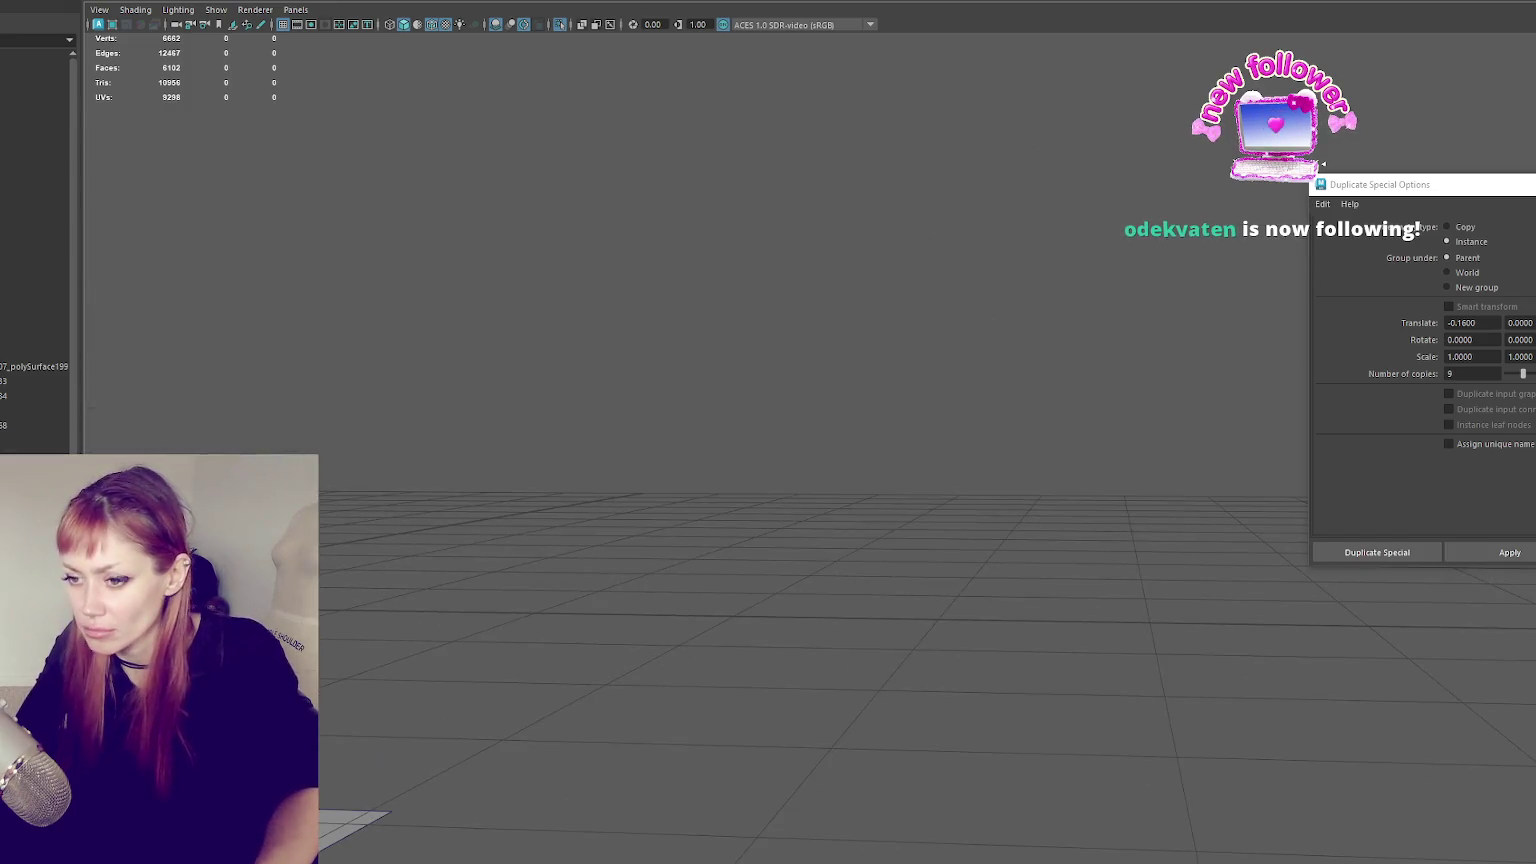
- Frame the pink bench and inspect it, ending on a low front view of the steps
{"action": "left_click", "coordinate": [34, 440]}
{"action": "key", "text": "f"}
{"action": "left_click_drag", "start_coordinate": [1250, 815], "coordinate": [1186, 540]}
{"action": "mouse_move", "coordinate": [1147, 462]}
{"action": "left_mouse_down", "text": "alt"}
{"action": "mouse_move", "coordinate": [761, 401]}
{"action": "mouse_move", "coordinate": [297, 216]}
{"action": "mouse_move", "coordinate": [937, 581]}
{"action": "left_mouse_up", "text": "alt"}
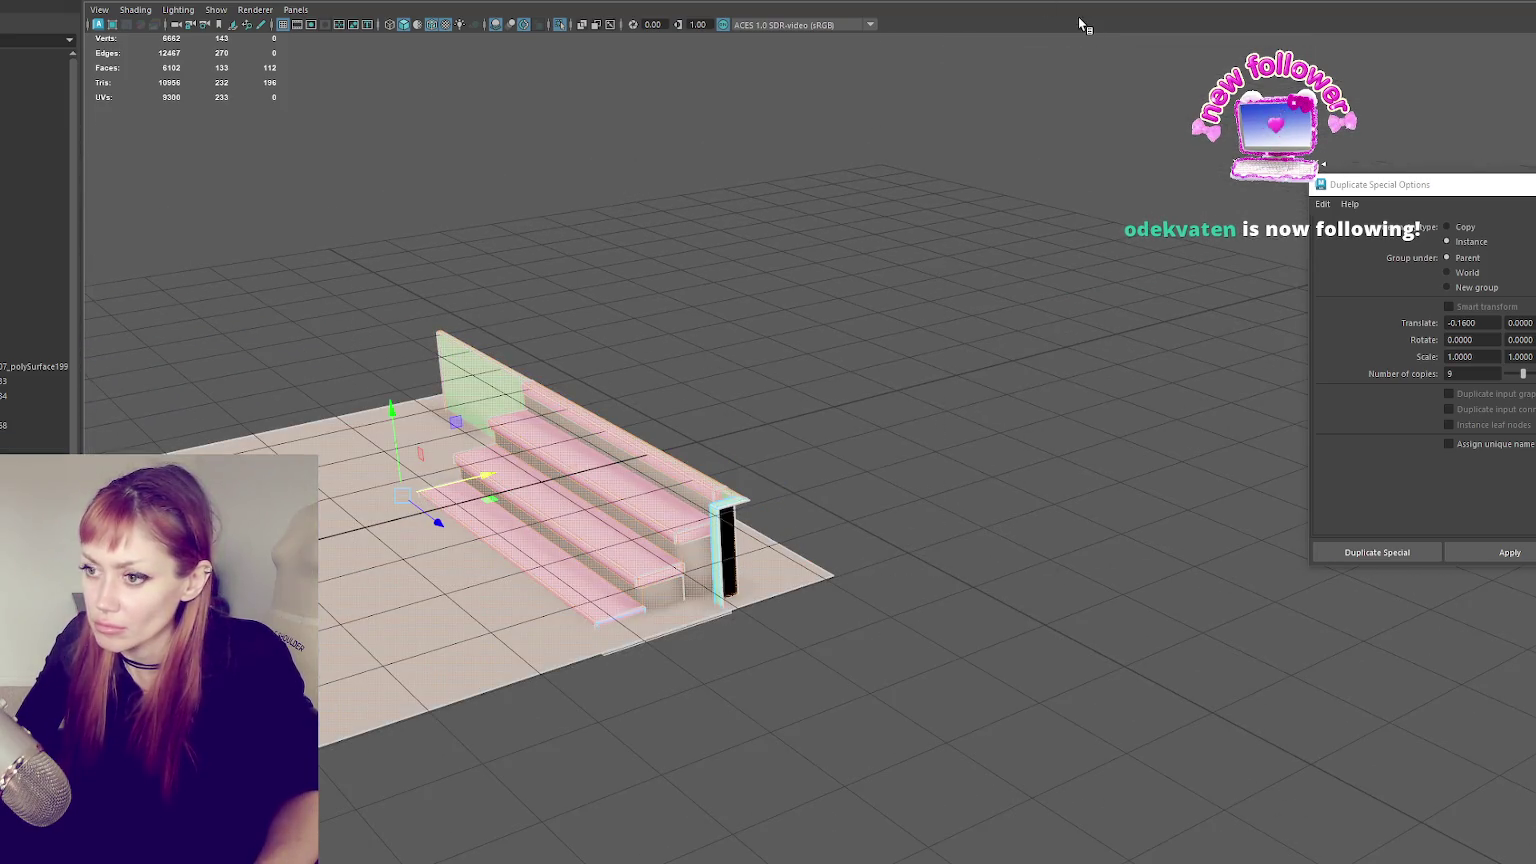
{"action": "left_click_drag", "start_coordinate": [1079, 18], "coordinate": [929, 250], "text": "alt"}
{"action": "key", "text": "ctrl+z"}
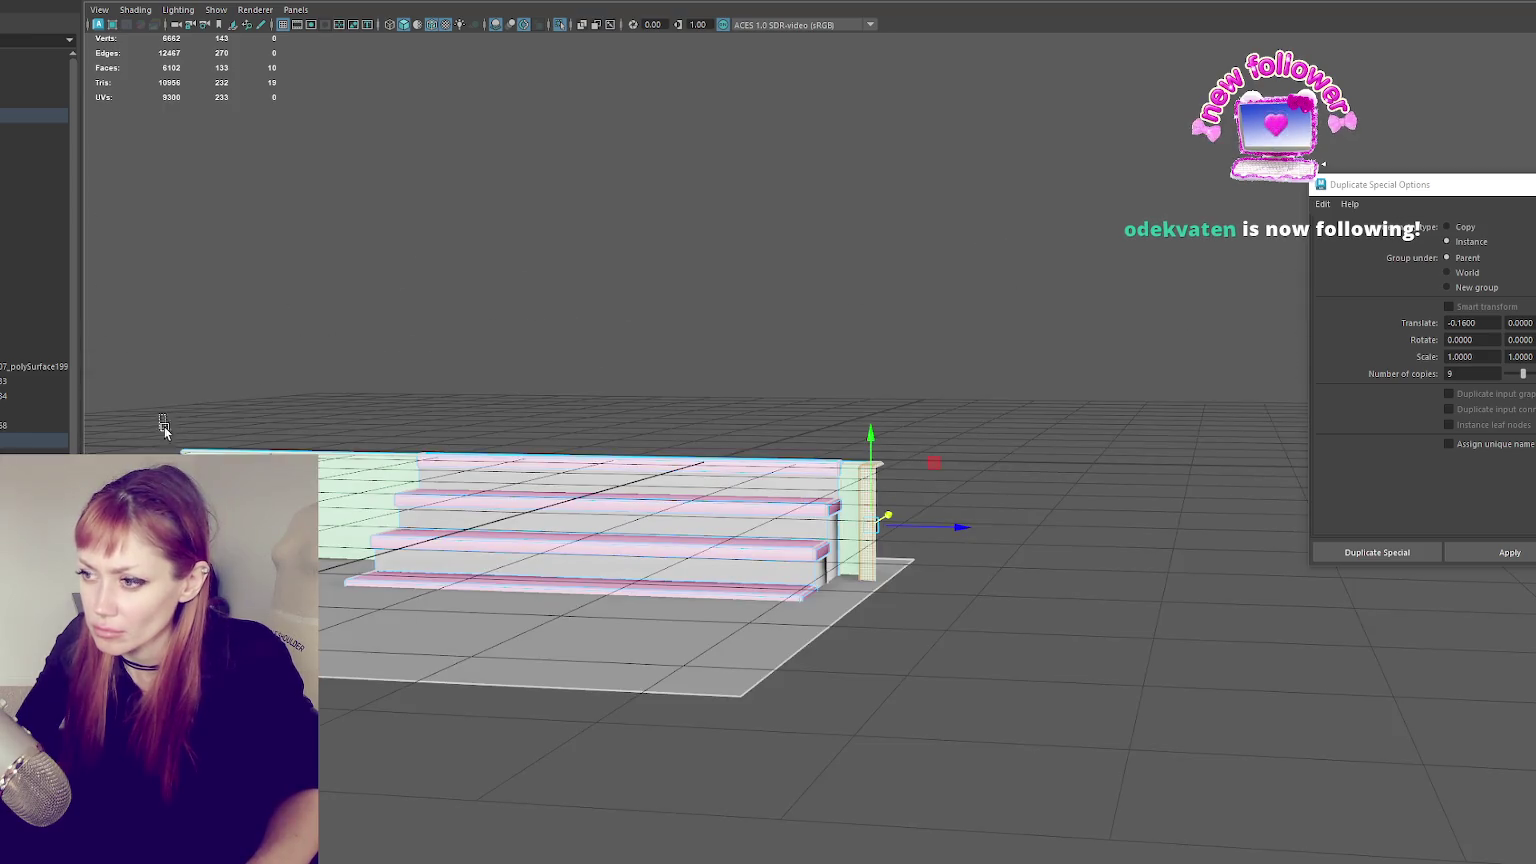
{"action": "mouse_move", "coordinate": [763, 461]}
{"action": "left_mouse_down", "text": "alt"}
{"action": "mouse_move", "coordinate": [760, 515]}
{"action": "mouse_move", "coordinate": [805, 437]}
{"action": "left_mouse_up", "text": "alt"}
{"action": "mouse_move", "coordinate": [977, 467]}
{"action": "left_mouse_down"}
{"action": "mouse_move", "coordinate": [907, 550]}
{"action": "mouse_move", "coordinate": [790, 440]}
{"action": "mouse_move", "coordinate": [1002, 158]}
{"action": "left_mouse_up"}
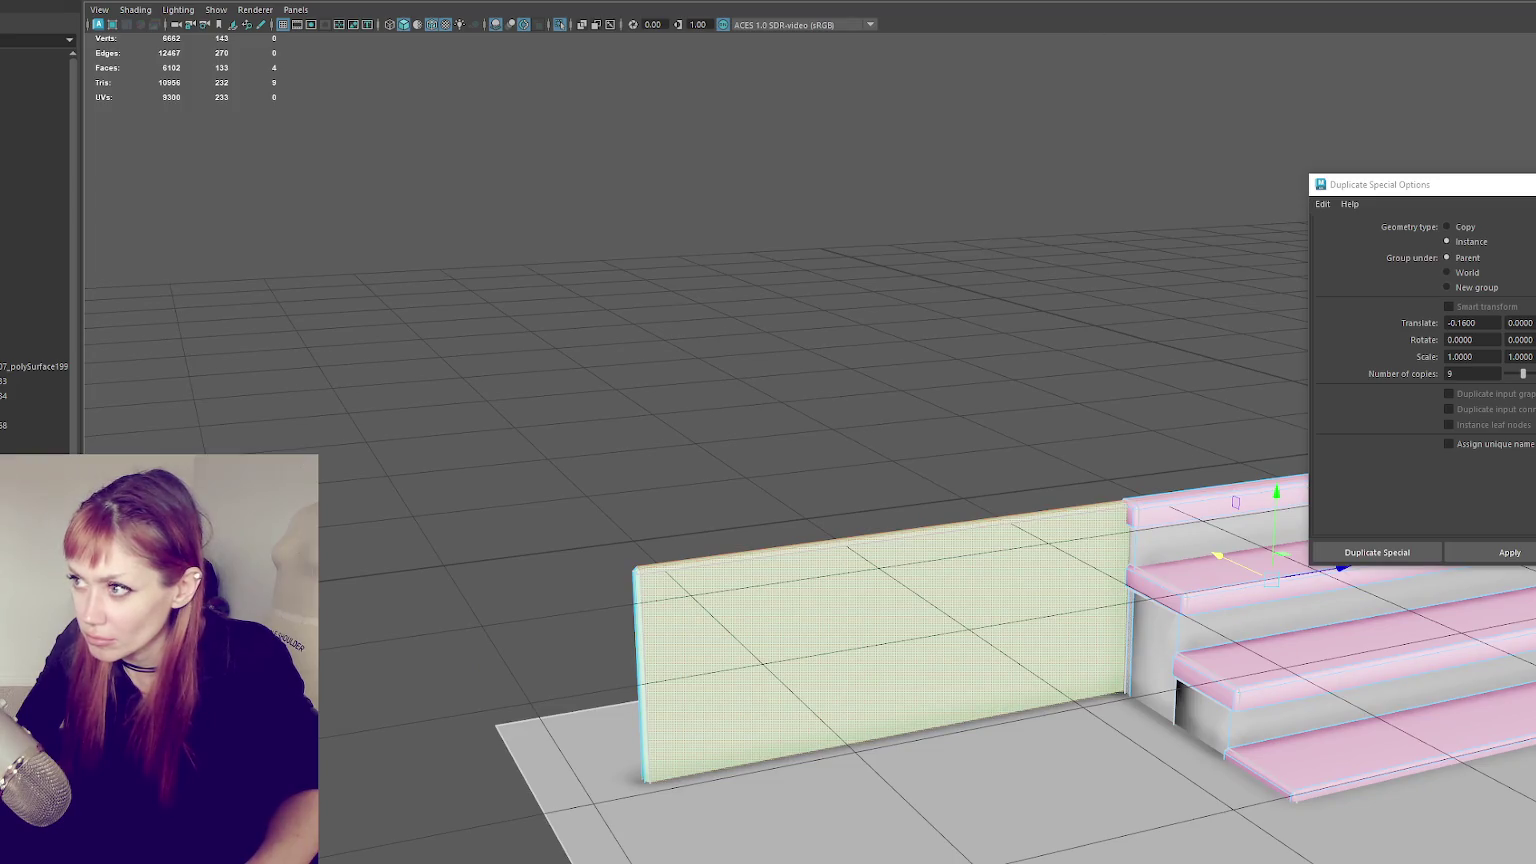
- Select the wall panel and steps as whole objects with F8 and choose Export Selection
{"action": "left_click_drag", "start_coordinate": [600, 468], "coordinate": [678, 584]}
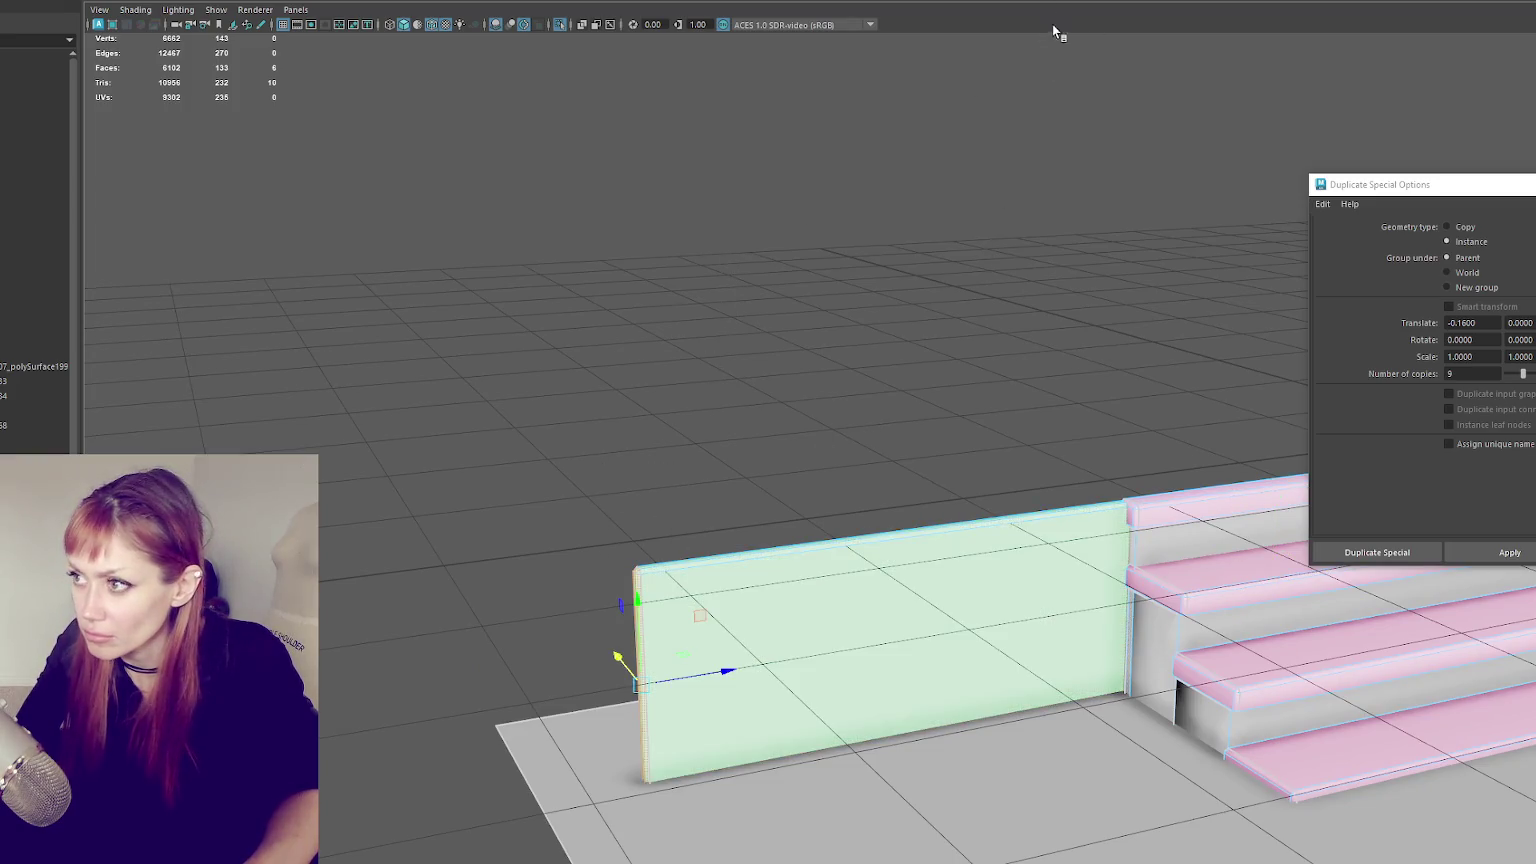
{"action": "left_click", "coordinate": [1220, 510]}
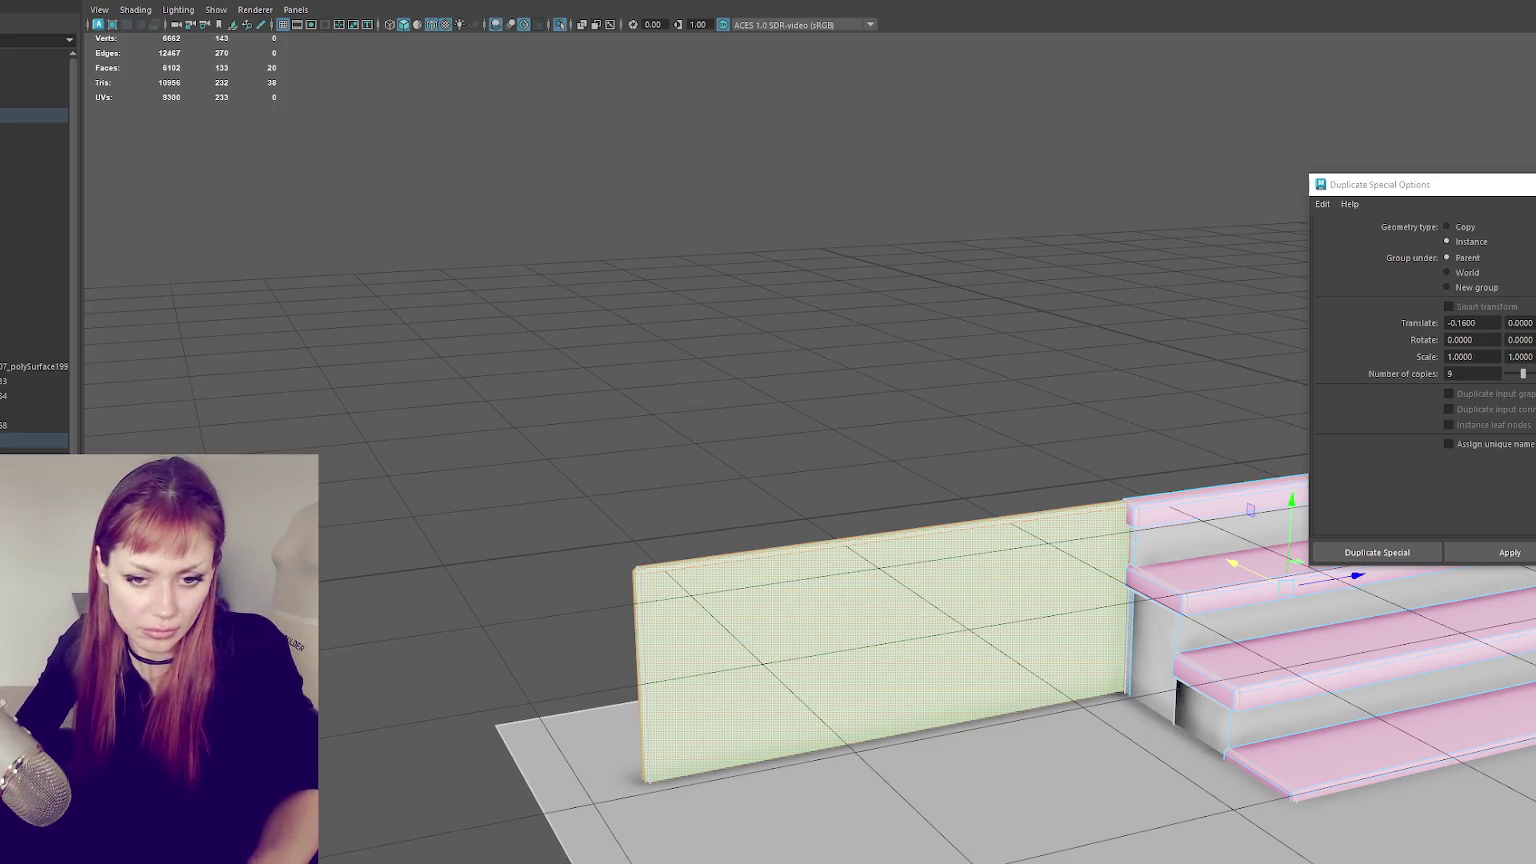
{"action": "key", "text": "Caps_Lock"}
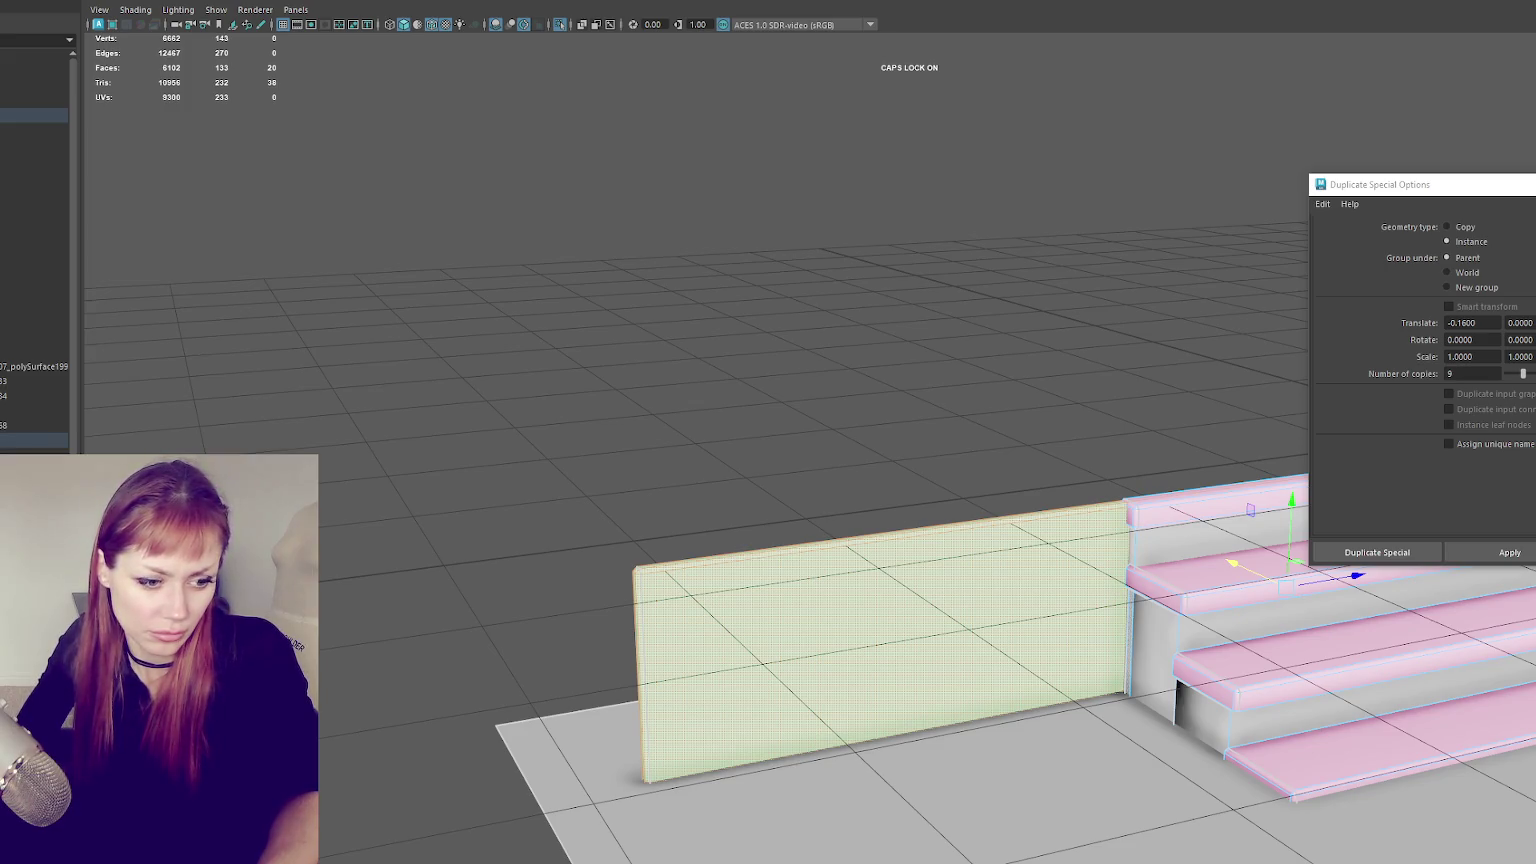
{"action": "right_click_drag", "start_coordinate": [439, 322], "coordinate": [400, 336]}
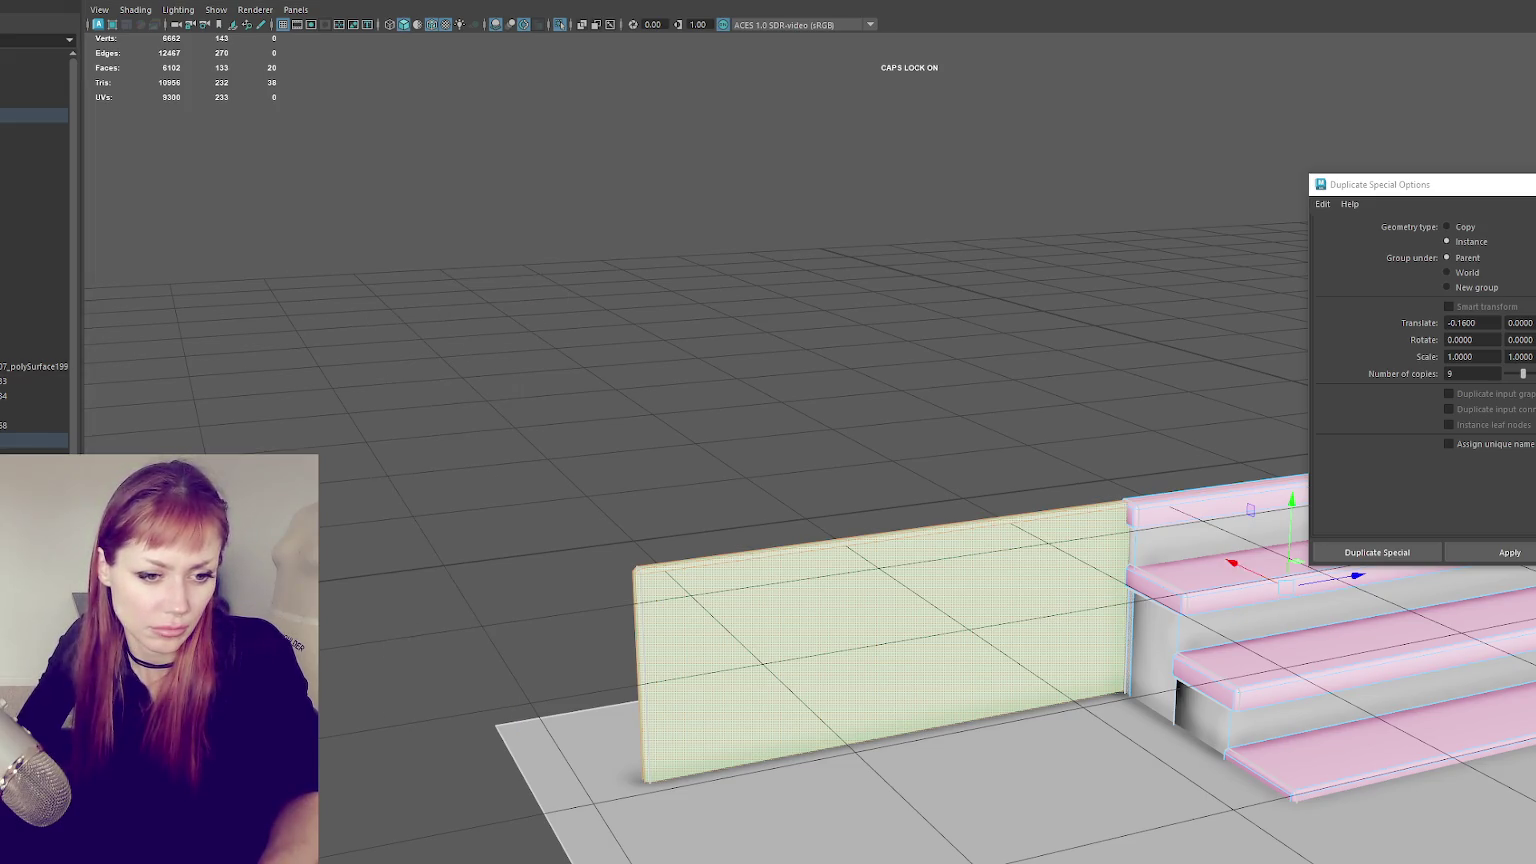
{"action": "left_click", "coordinate": [880, 650]}
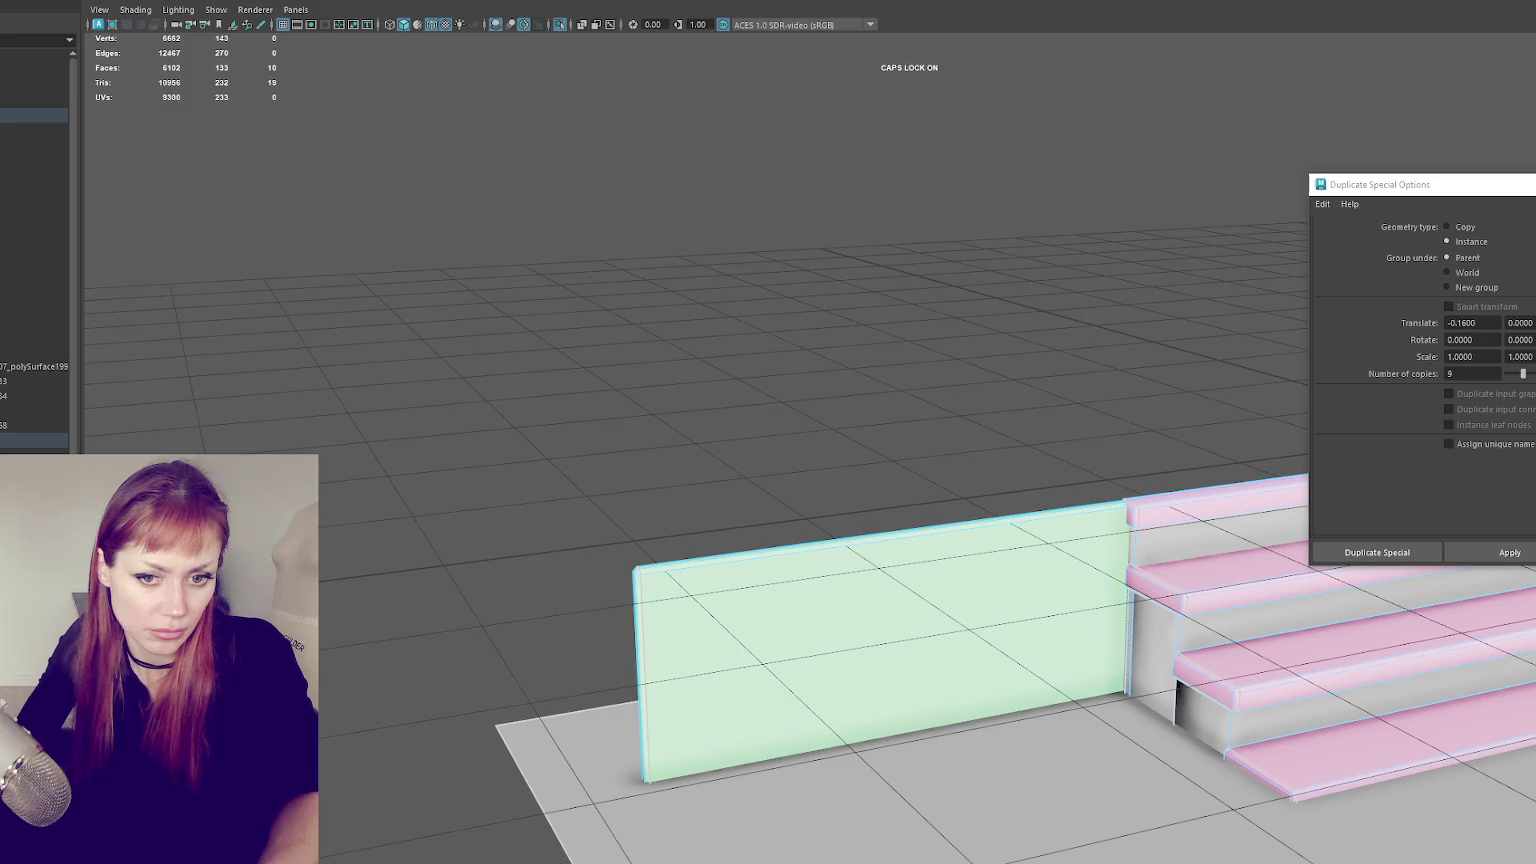
{"action": "key", "text": "F8"}
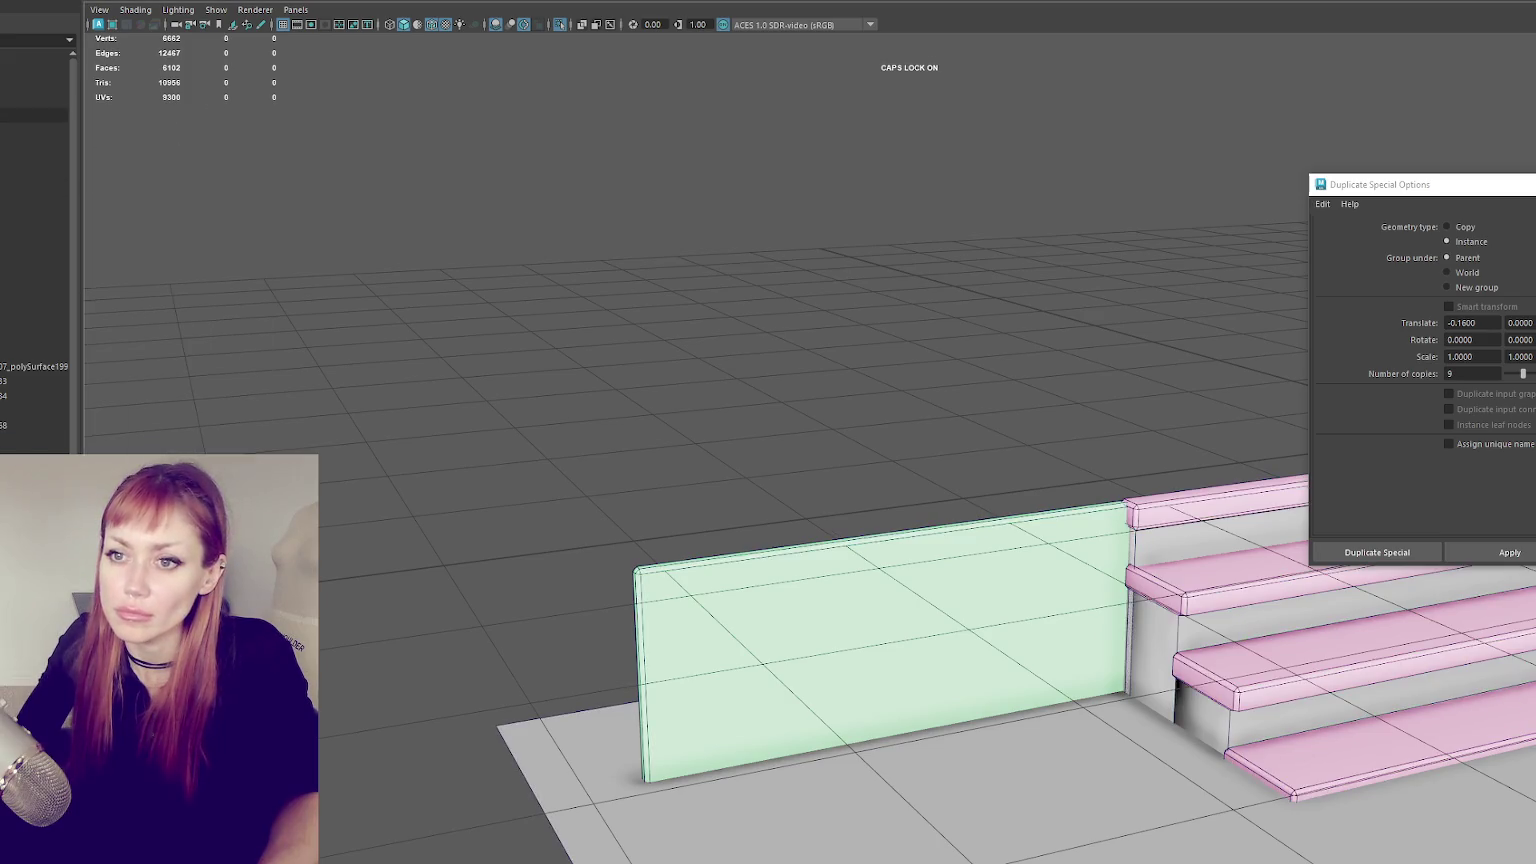
{"action": "left_click", "coordinate": [30, 111]}
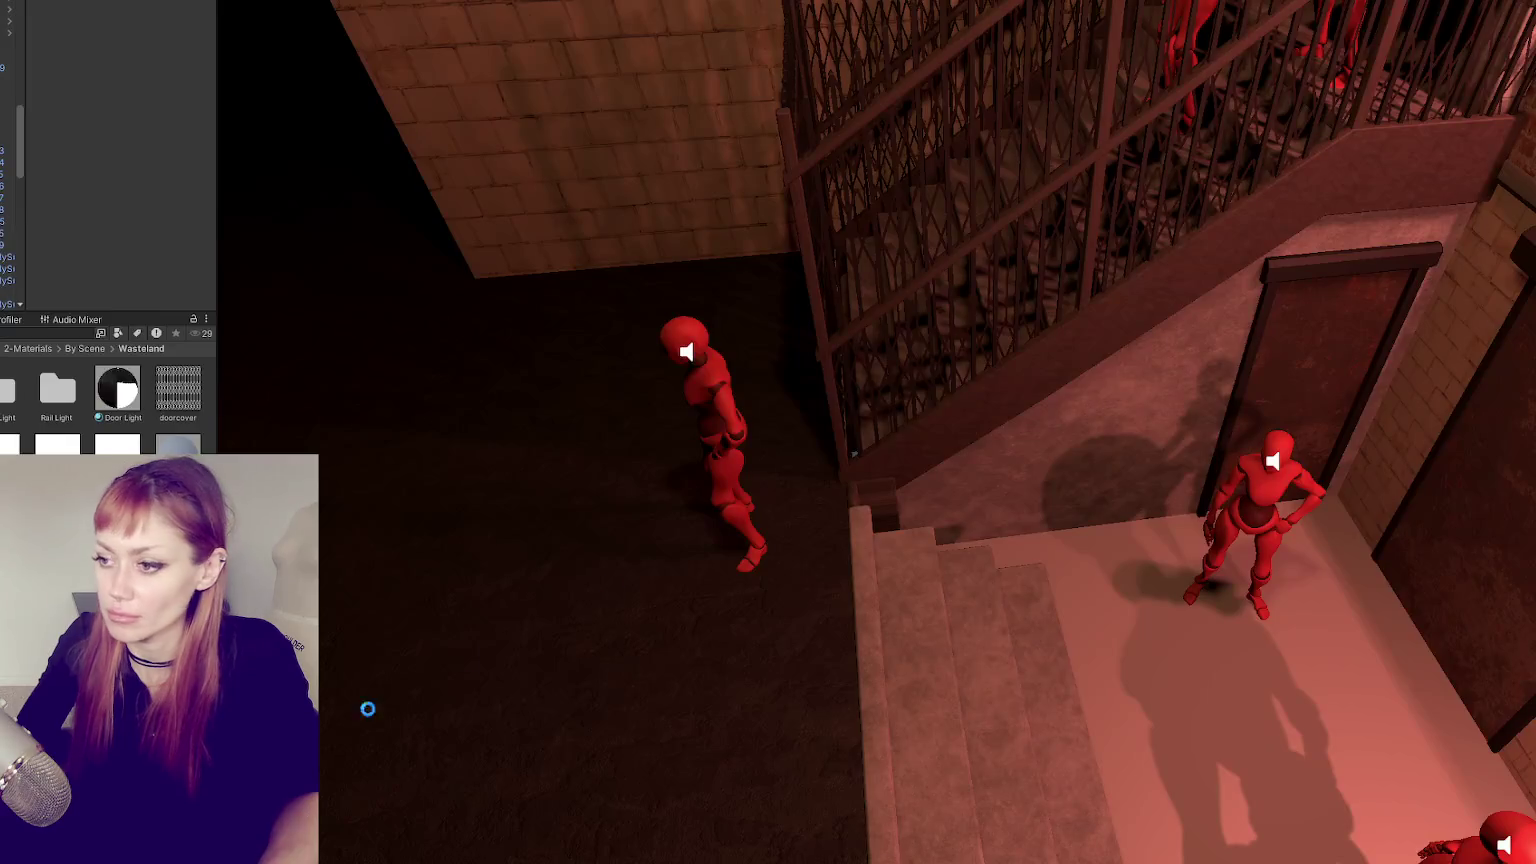
- Select the entrance-steps fence and uncheck Addressable on its Rusted-Metal-Small material
{"action": "right_click_drag", "start_coordinate": [679, 565], "coordinate": [600, 560]}
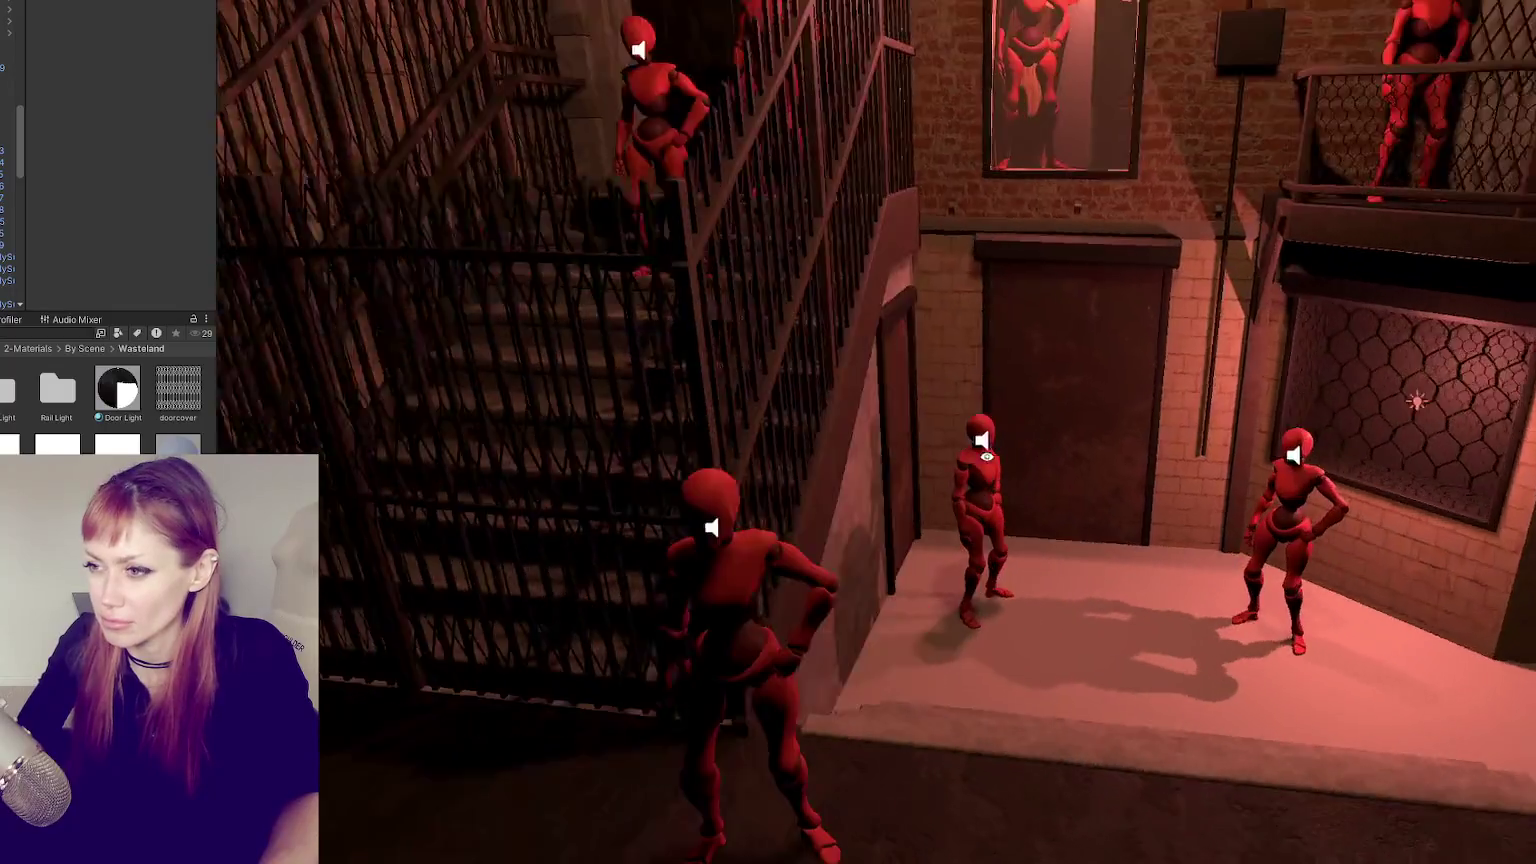
{"action": "mouse_move", "coordinate": [987, 457]}
{"action": "right_mouse_down"}
{"action": "mouse_move", "coordinate": [772, 446]}
{"action": "mouse_move", "coordinate": [425, 549]}
{"action": "mouse_move", "coordinate": [511, 551]}
{"action": "mouse_move", "coordinate": [1177, 418]}
{"action": "right_mouse_up"}
{"action": "left_click", "coordinate": [1177, 418]}
{"action": "left_click", "coordinate": [1177, 418]}
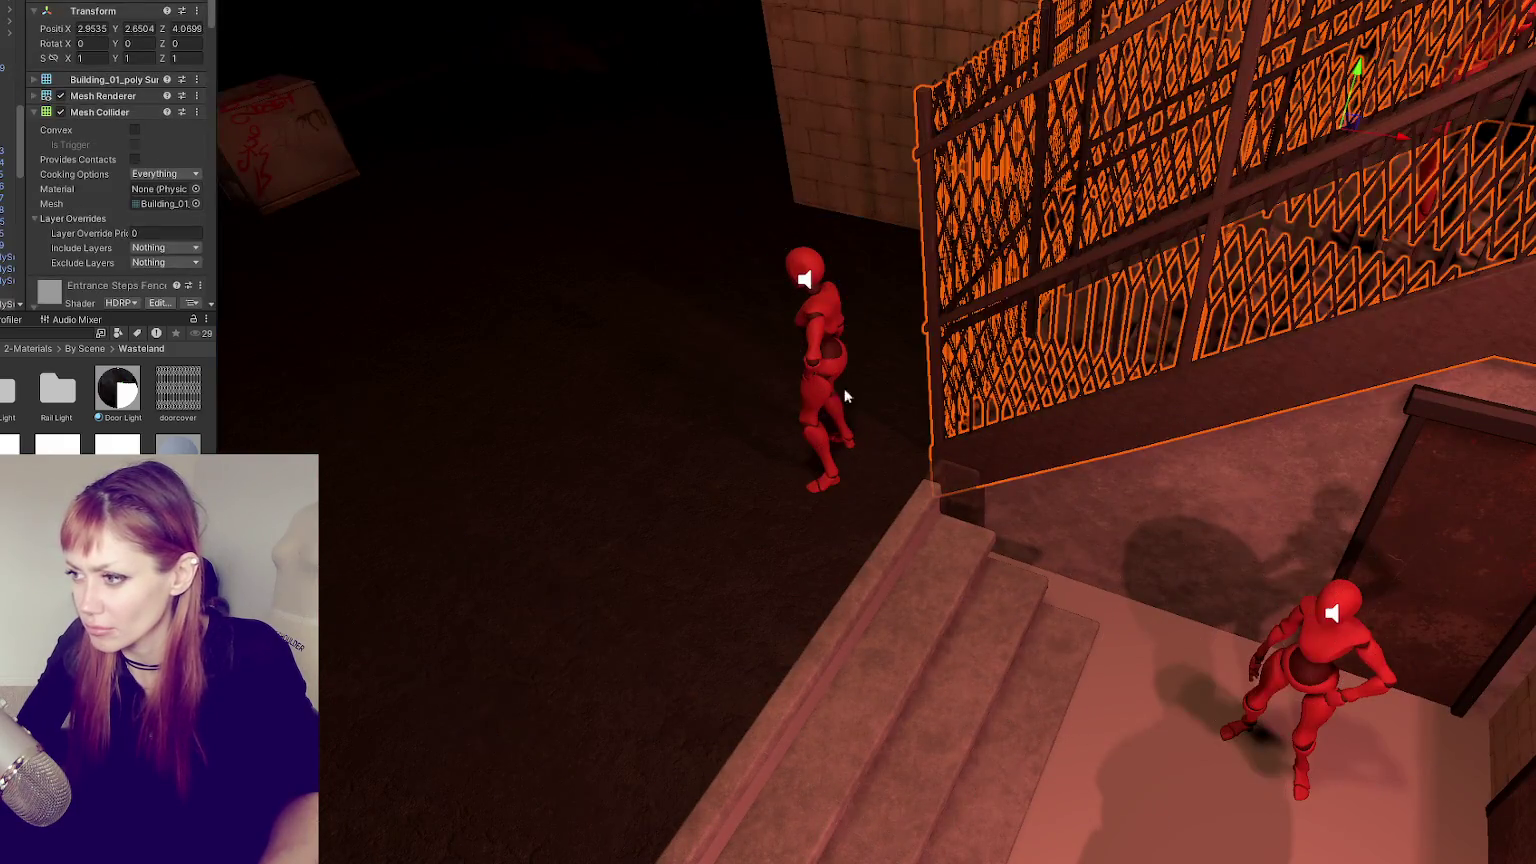
{"action": "scroll", "coordinate": [111, 293], "scroll_direction": "down", "scroll_amount": 5}
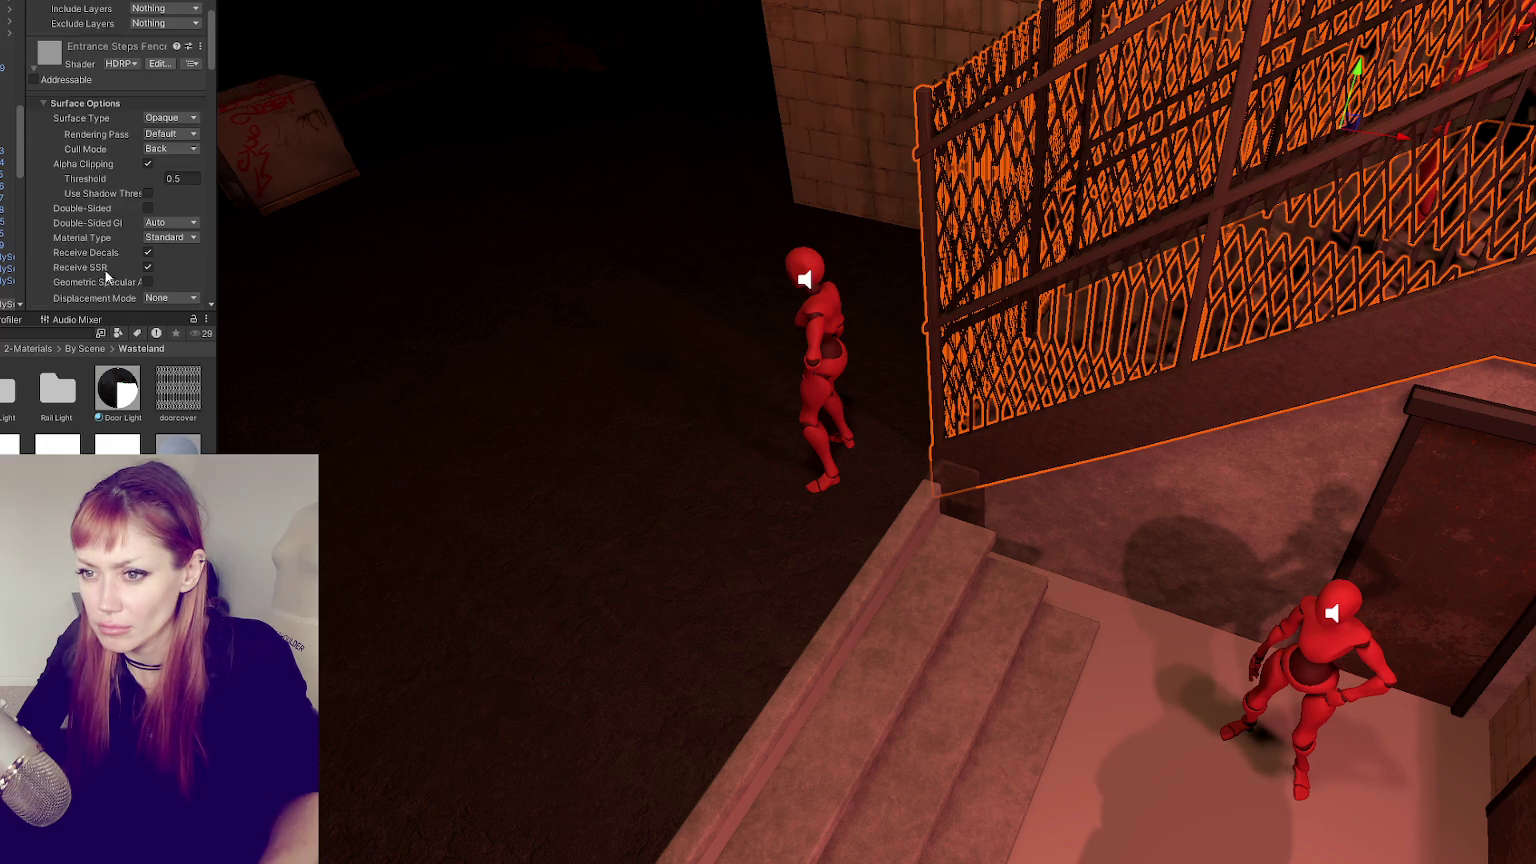
{"action": "left_click", "coordinate": [84, 66]}
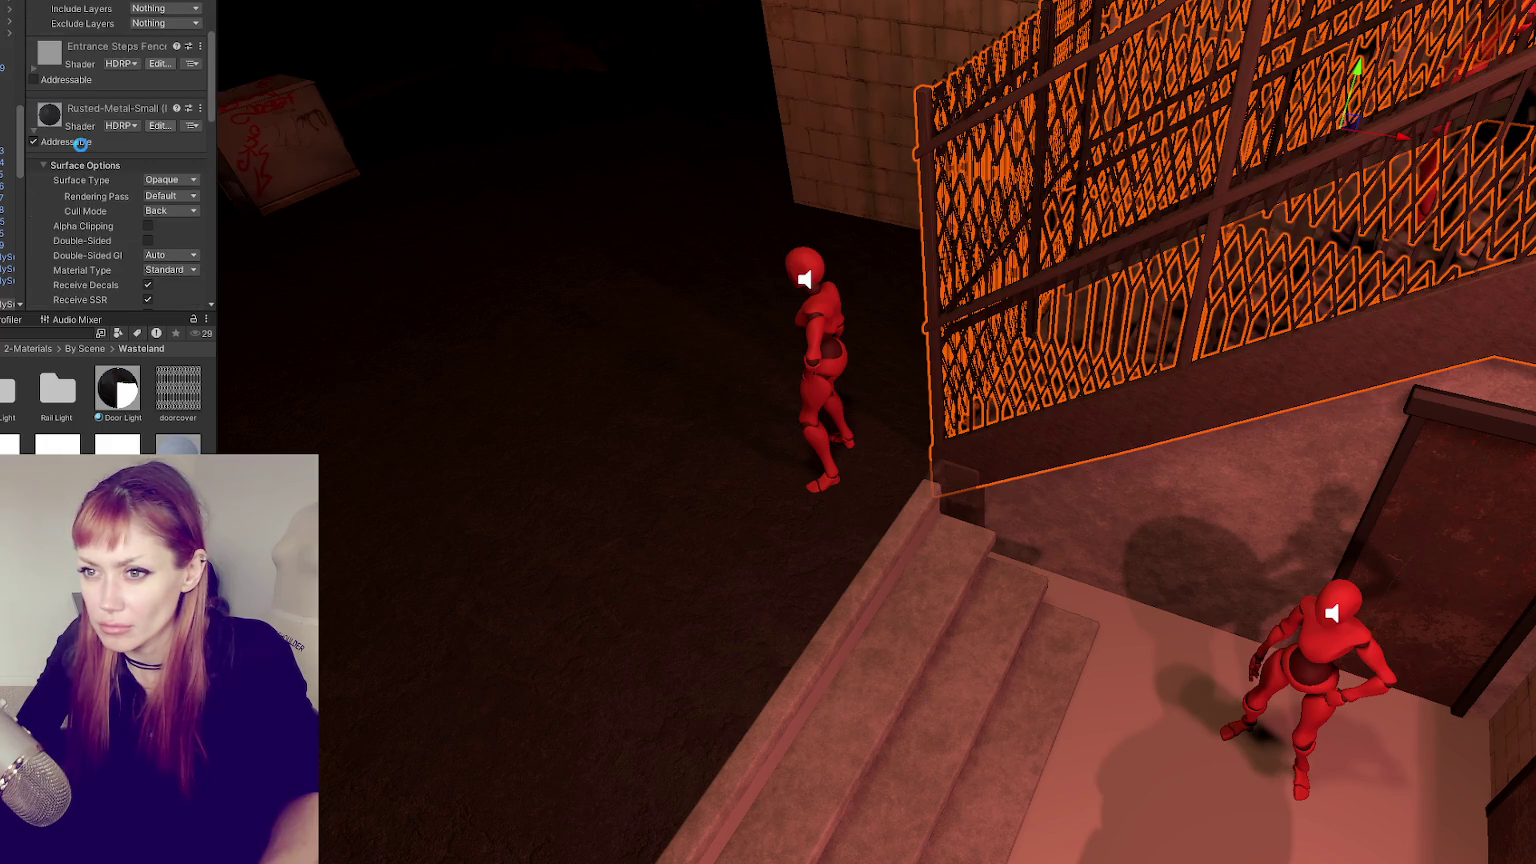
{"action": "left_click", "coordinate": [33, 141]}
{"action": "left_click", "coordinate": [100, 108]}
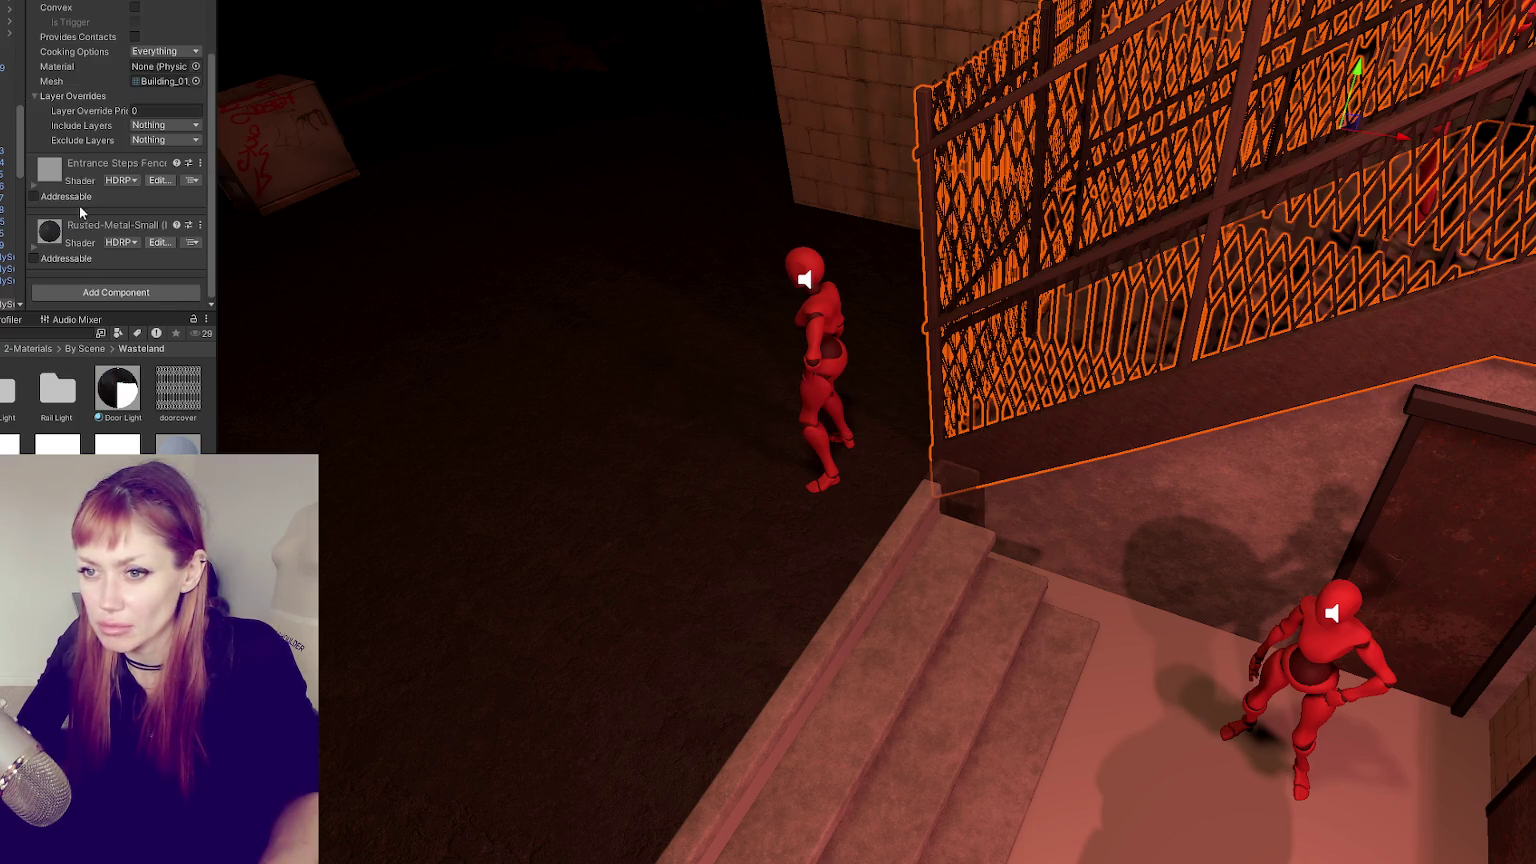
- Select the stair railing and orbit out to review the courtyard stairs
{"action": "middle_click_drag", "start_coordinate": [1177, 365], "coordinate": [1162, 517]}
{"action": "left_click", "coordinate": [1163, 519]}
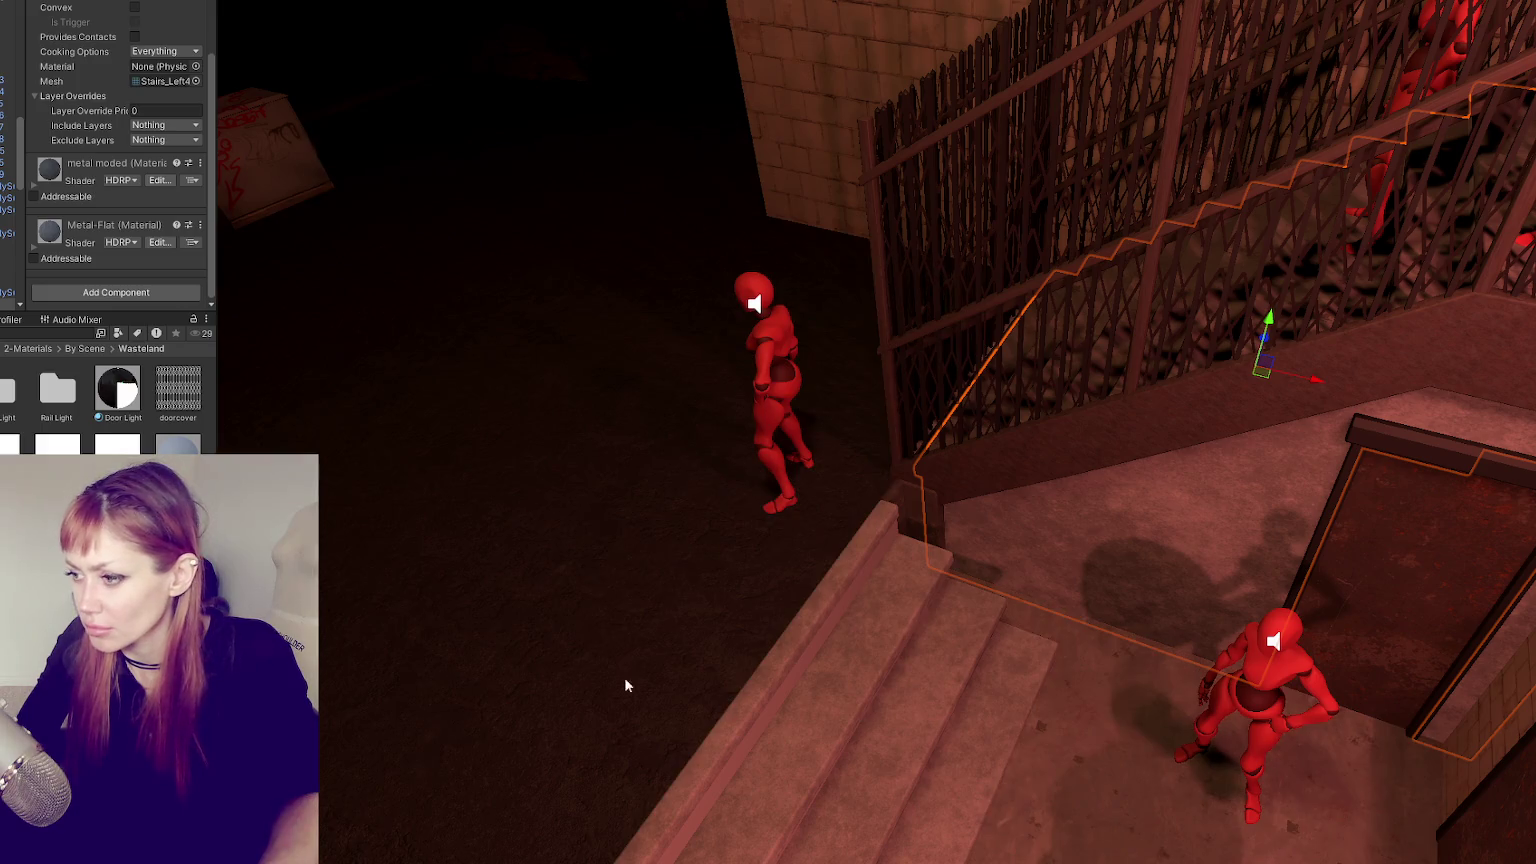
{"action": "mouse_move", "coordinate": [627, 686]}
{"action": "left_mouse_down", "text": "alt"}
{"action": "mouse_move", "coordinate": [1036, 710]}
{"action": "mouse_move", "coordinate": [1138, 656]}
{"action": "mouse_move", "coordinate": [946, 393]}
{"action": "left_mouse_up", "text": "alt"}
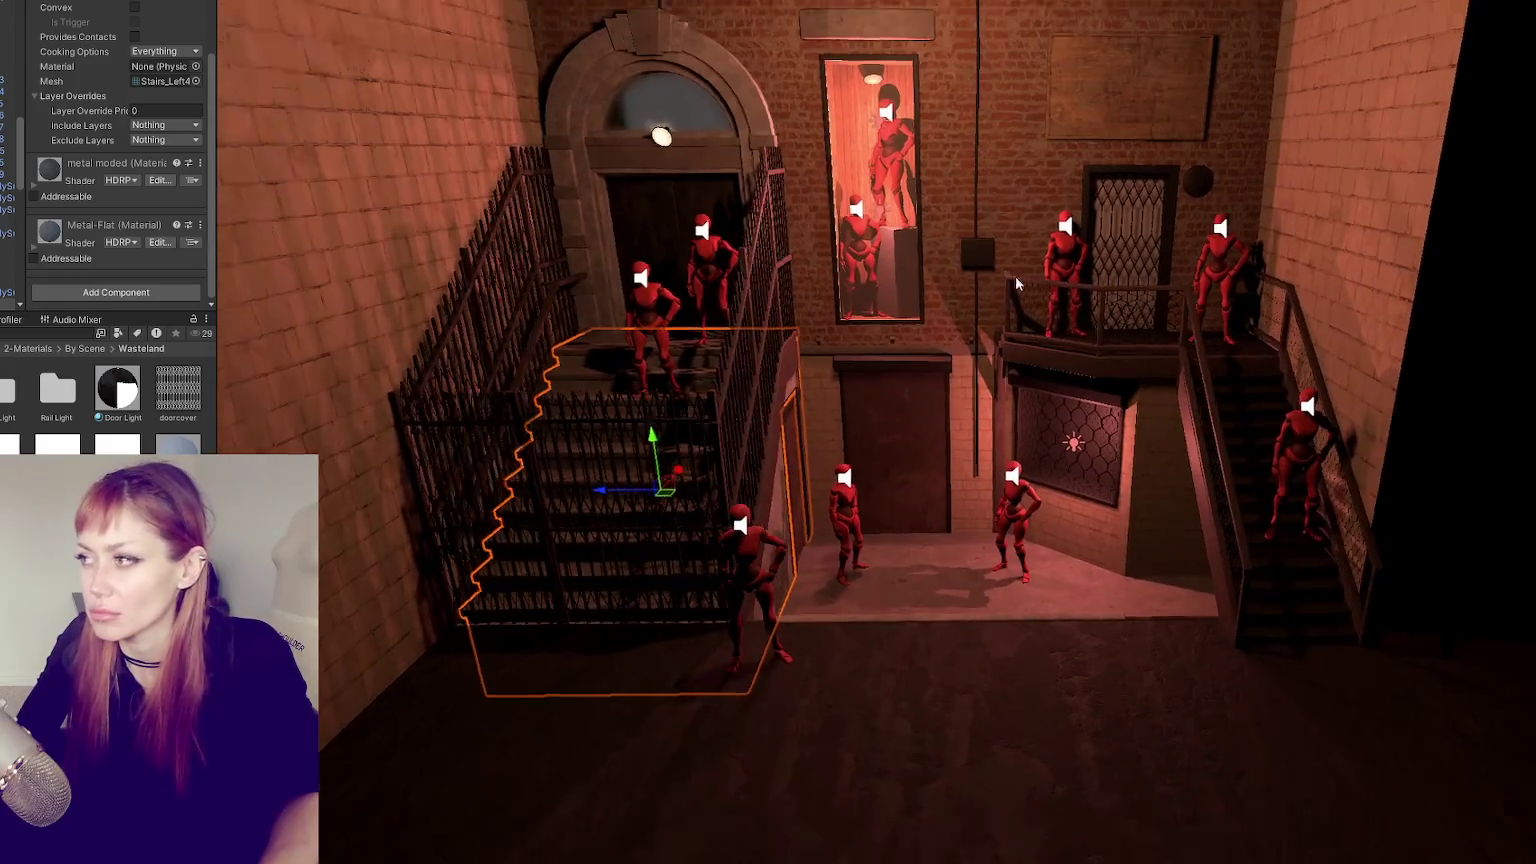
{"action": "middle_click_drag", "start_coordinate": [946, 393], "coordinate": [996, 274]}
{"action": "scroll", "coordinate": [876, 432], "scroll_direction": "up", "scroll_amount": 2}
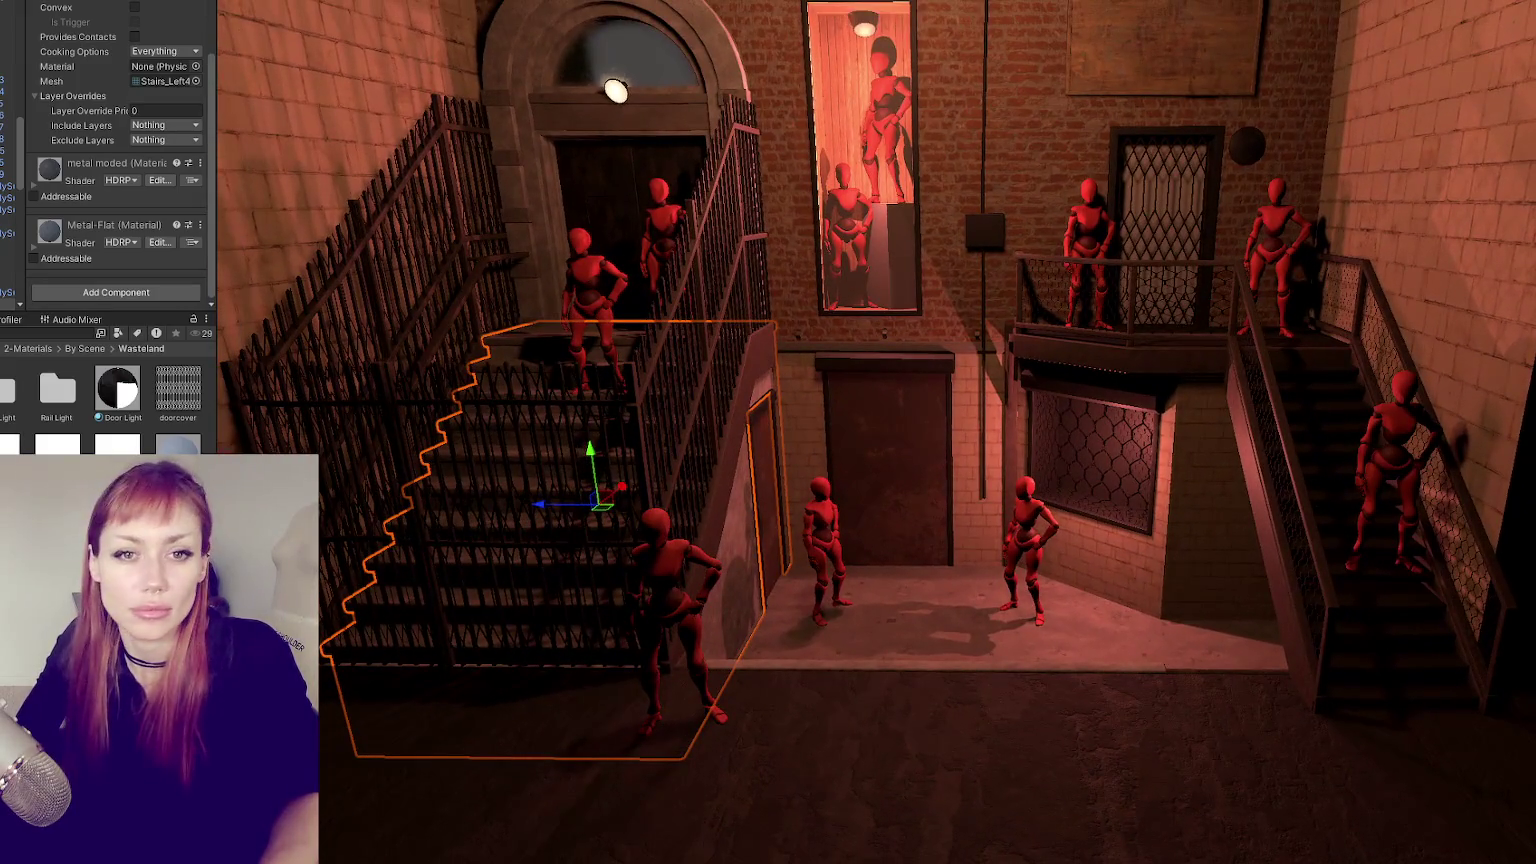
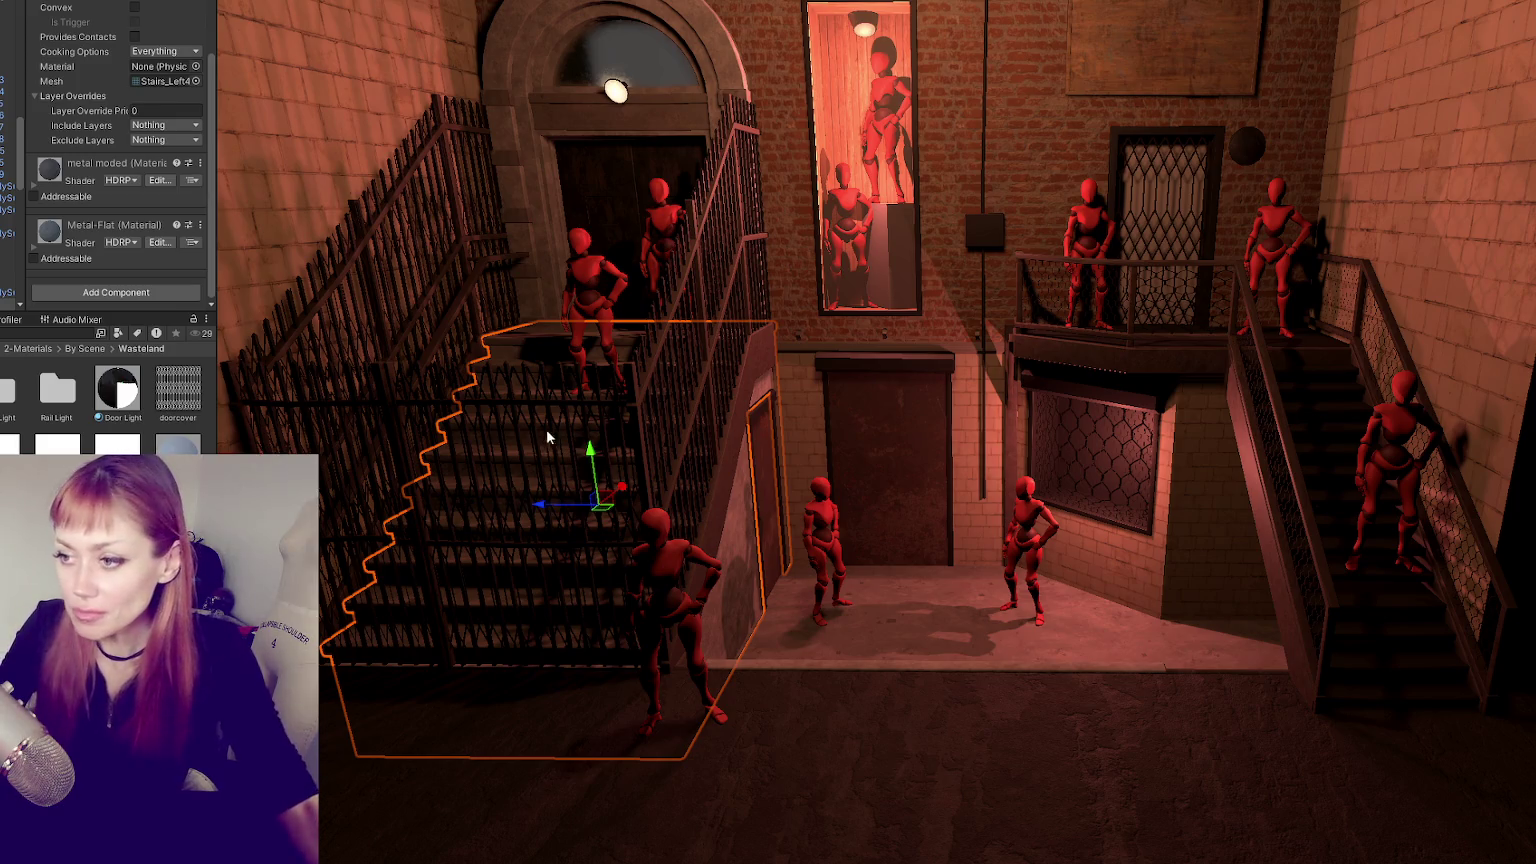
- Fly around the alley stairs in Unity, then tumble Maya's view onto the stair enclosure and select it
{"action": "mouse_move", "coordinate": [853, 492]}
{"action": "right_mouse_down"}
{"action": "mouse_move", "coordinate": [700, 480]}
{"action": "mouse_move", "coordinate": [1021, 479]}
{"action": "right_mouse_up"}
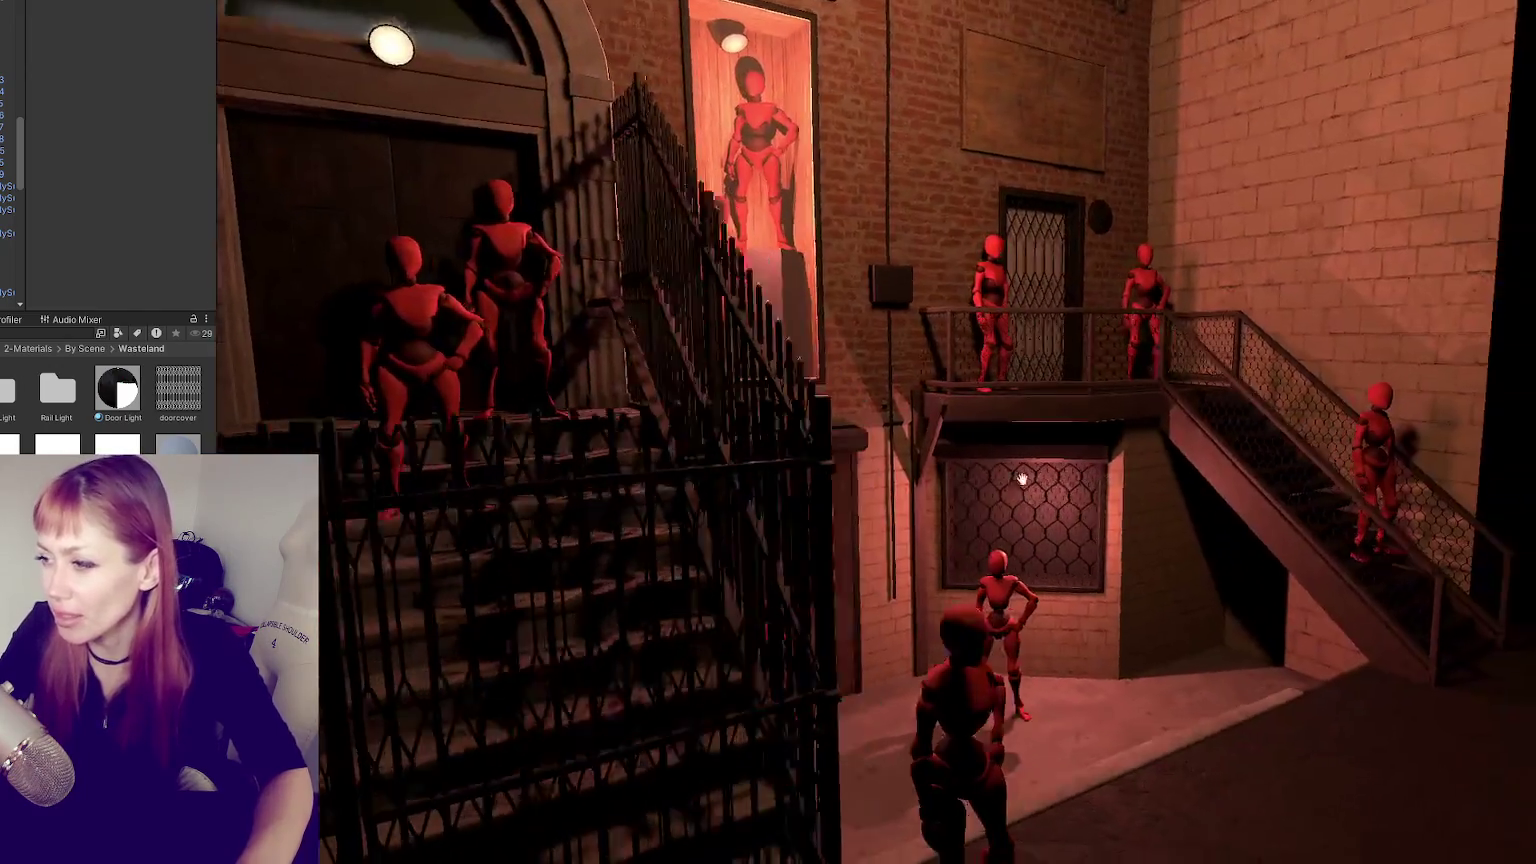
{"action": "middle_click_drag", "start_coordinate": [1021, 479], "coordinate": [488, 808]}
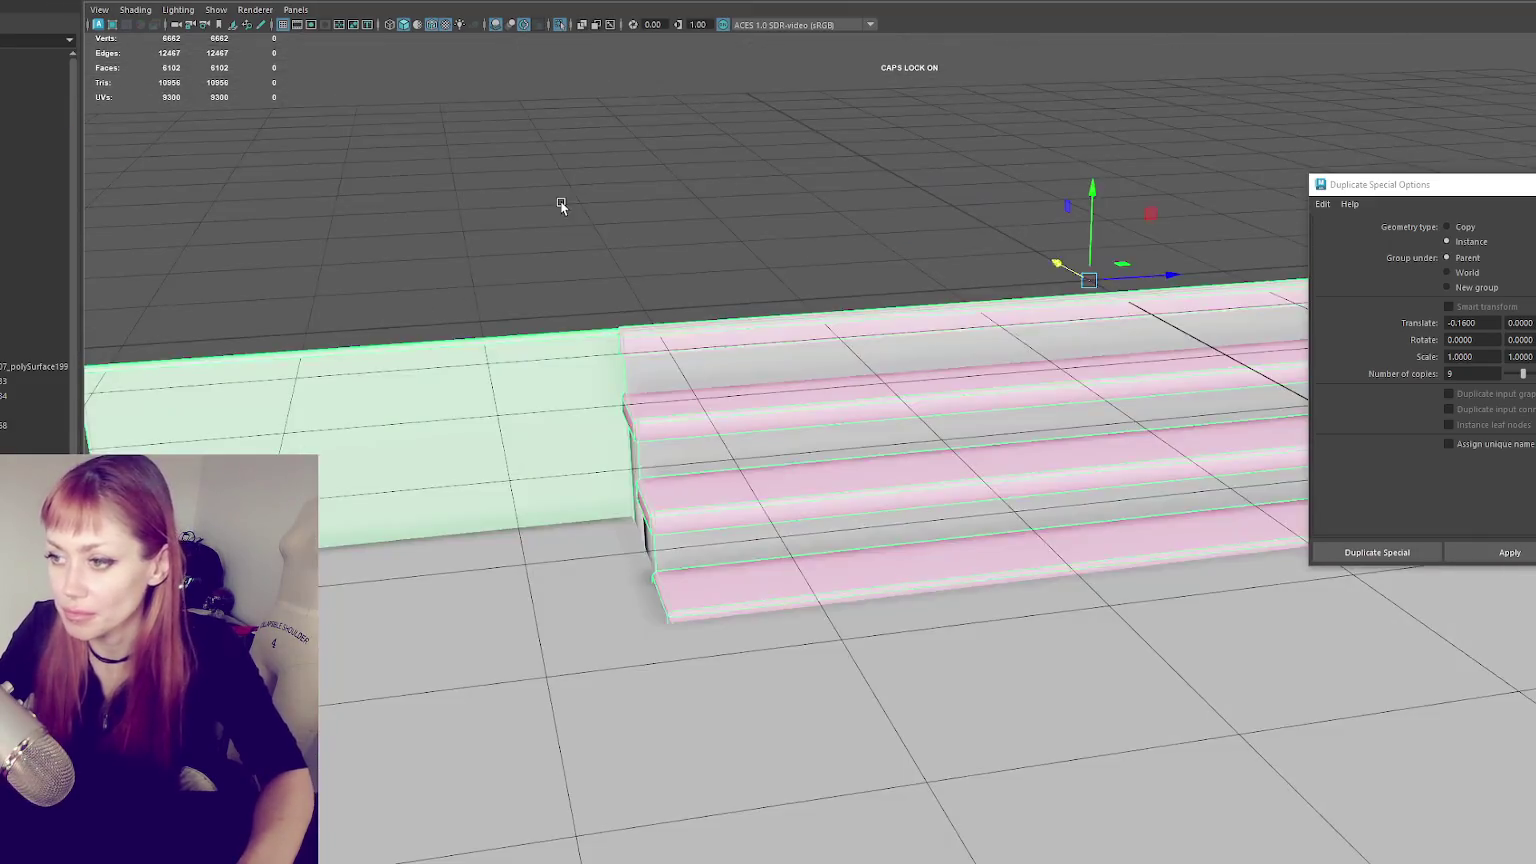
{"action": "mouse_move", "coordinate": [560, 202]}
{"action": "left_mouse_down", "text": "alt"}
{"action": "mouse_move", "coordinate": [569, 226]}
{"action": "mouse_move", "coordinate": [1036, 411]}
{"action": "mouse_move", "coordinate": [696, 559]}
{"action": "mouse_move", "coordinate": [430, 436]}
{"action": "mouse_move", "coordinate": [900, 500]}
{"action": "mouse_move", "coordinate": [980, 560]}
{"action": "left_mouse_up", "text": "alt"}
{"action": "left_click", "coordinate": [985, 560]}
{"action": "scroll", "coordinate": [851, 539], "scroll_direction": "up", "scroll_amount": 3}
- Isolate the staircase with Ctrl+1 and frame the whole stair run in view
{"action": "left_click", "coordinate": [833, 527]}
{"action": "key", "text": "ctrl+1"}
{"action": "scroll", "coordinate": [682, 485], "scroll_direction": "up", "scroll_amount": 3}
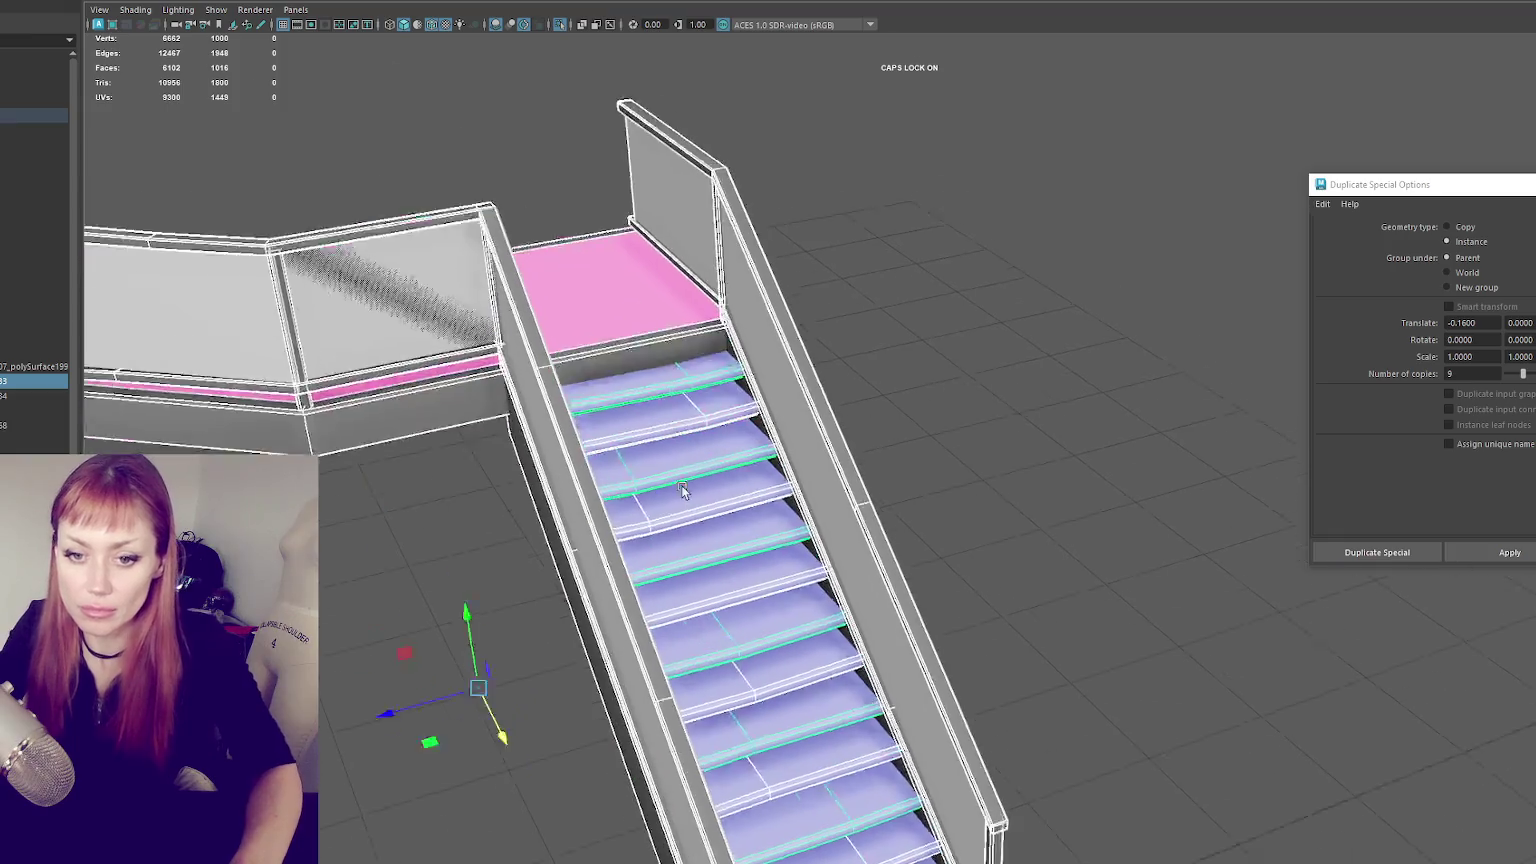
{"action": "key", "text": "f"}
{"action": "left_click", "coordinate": [433, 268]}
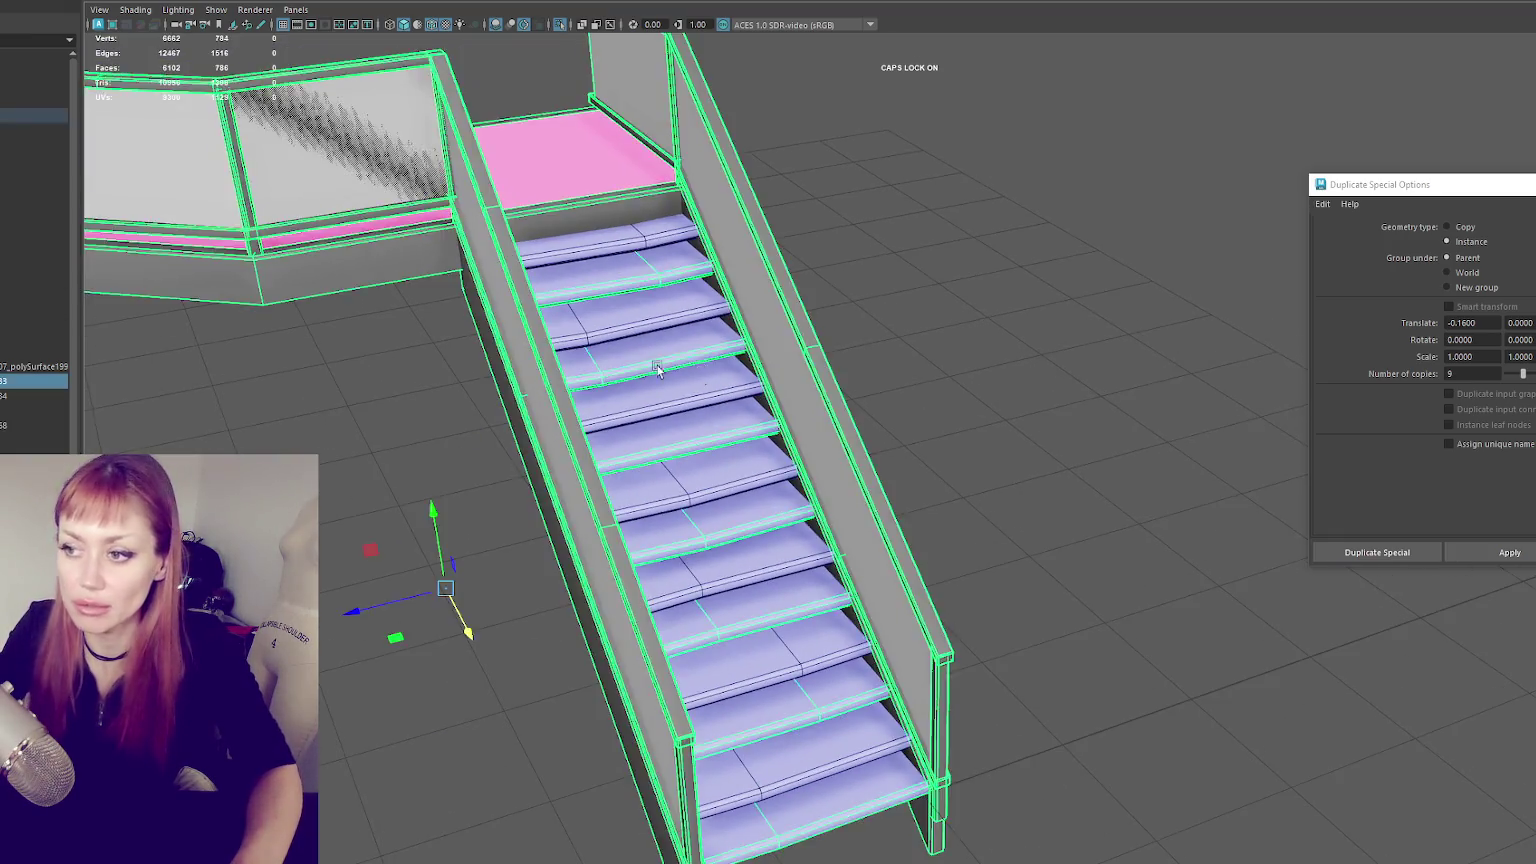
{"action": "left_click_drag", "start_coordinate": [433, 268], "coordinate": [791, 377], "text": "alt"}
{"action": "scroll", "coordinate": [749, 370], "scroll_direction": "down", "scroll_amount": 3}
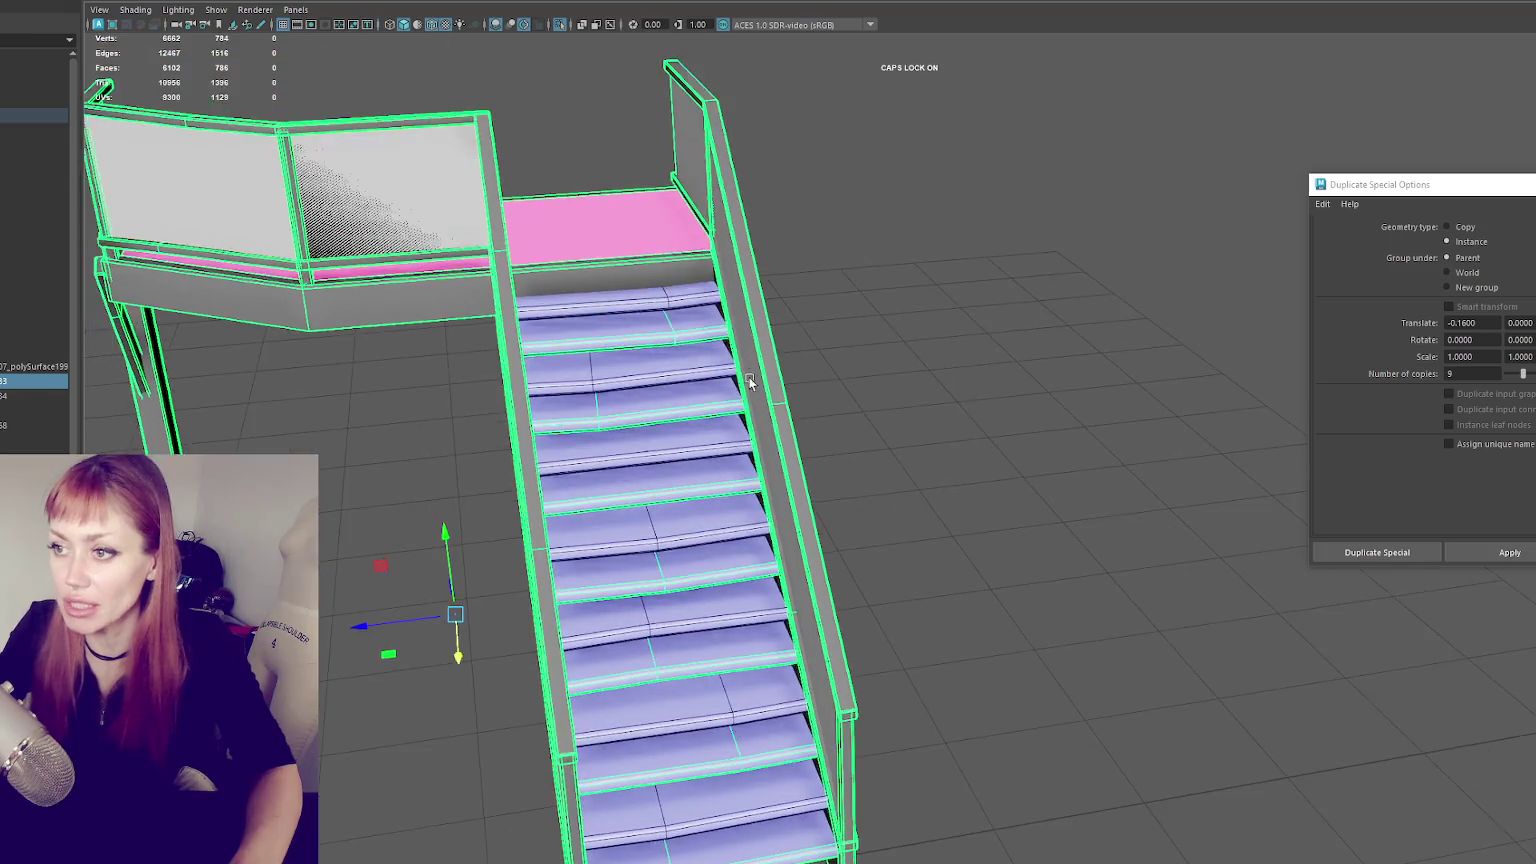
{"action": "scroll", "coordinate": [812, 380], "scroll_direction": "up", "scroll_amount": 3}
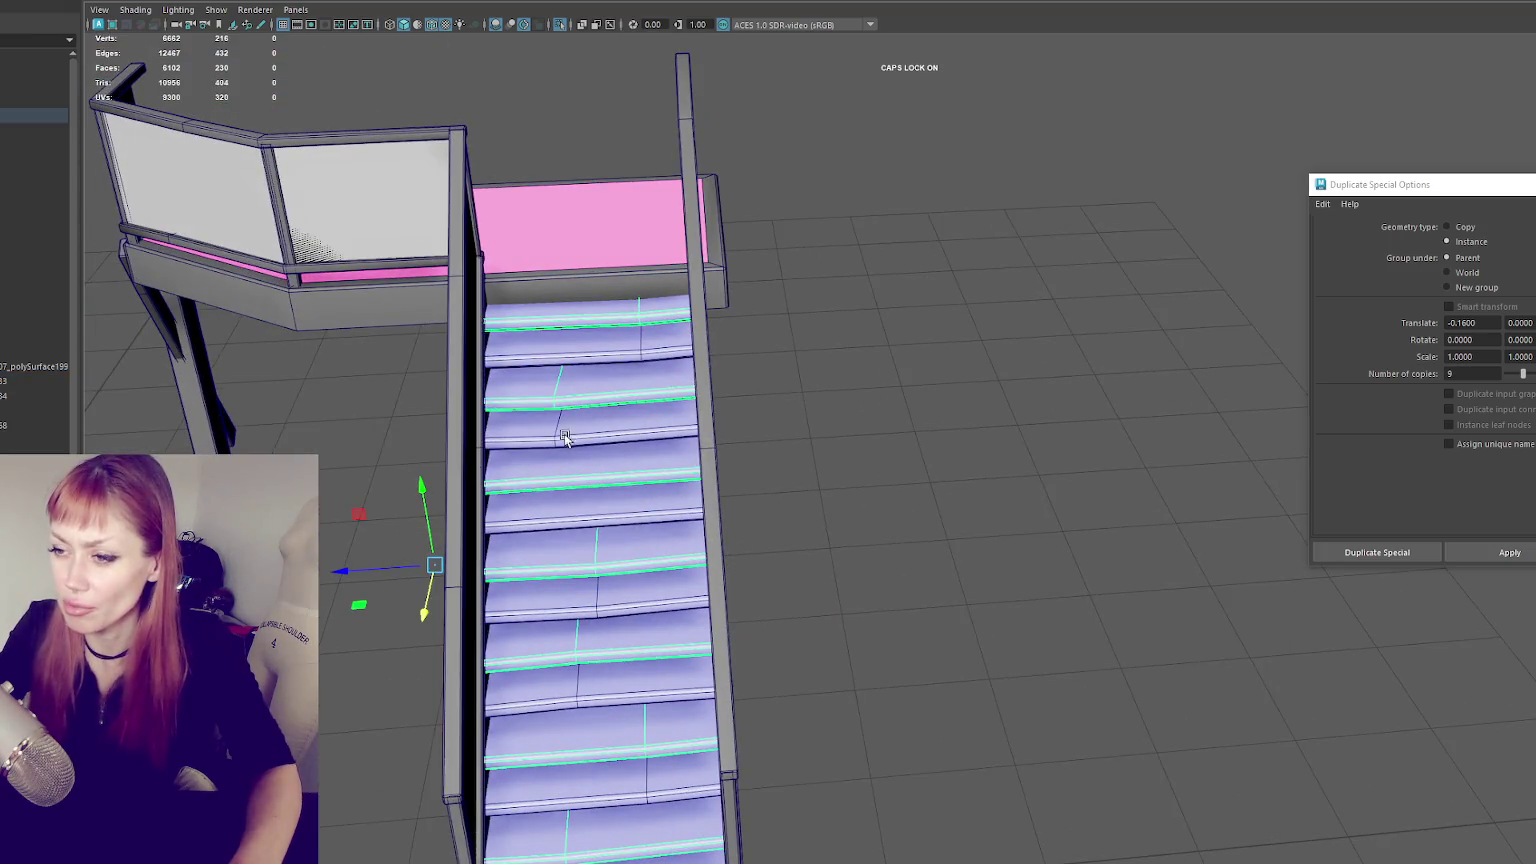
- Marquee-select only the step treads, leaving out the railings
{"action": "left_click", "coordinate": [565, 438]}
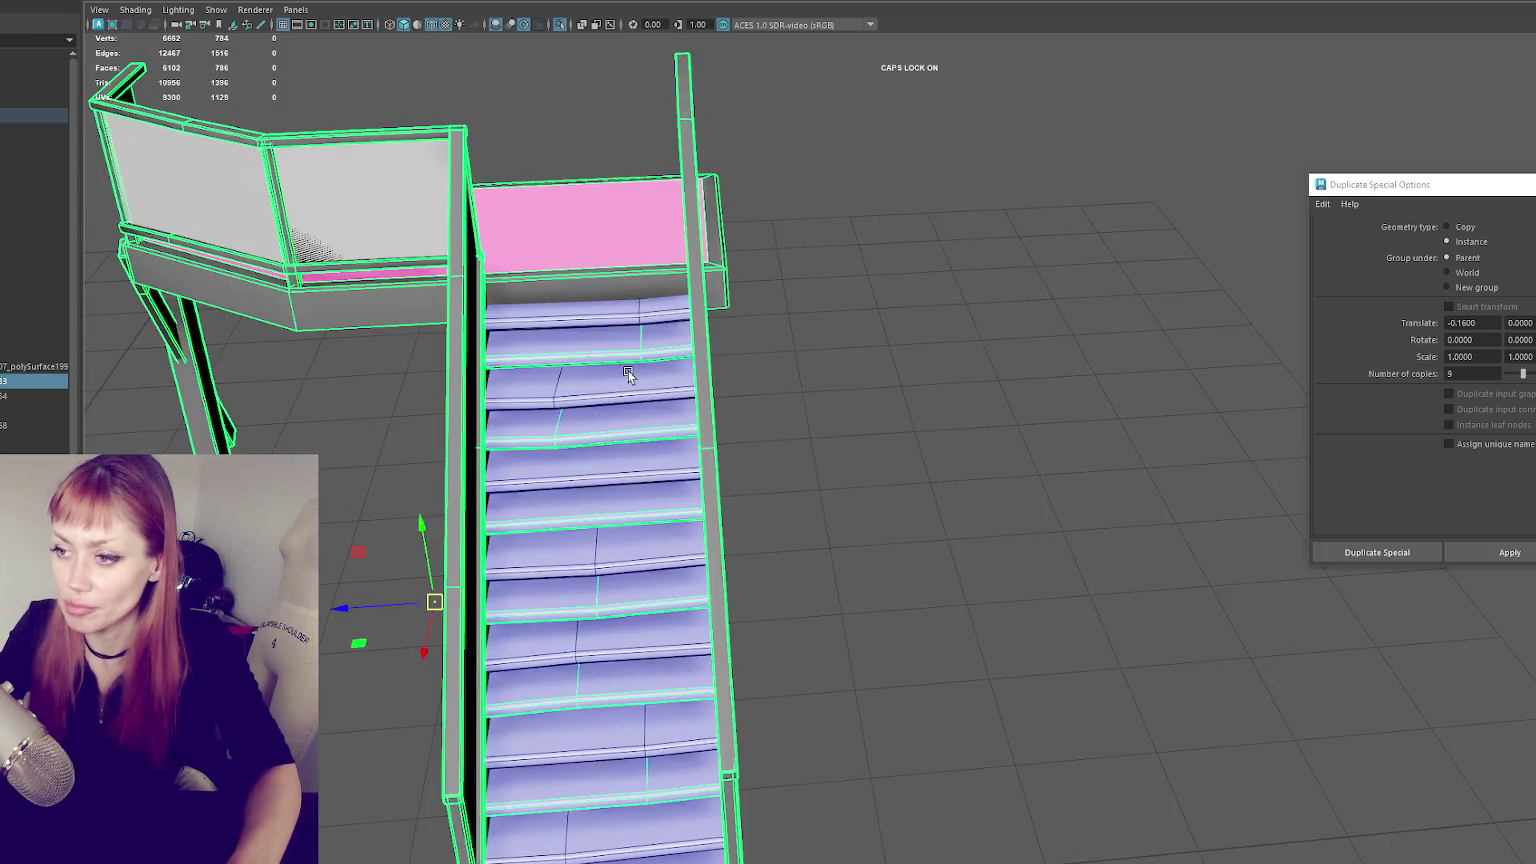
{"action": "left_click", "coordinate": [559, 388]}
{"action": "left_click", "coordinate": [603, 428]}
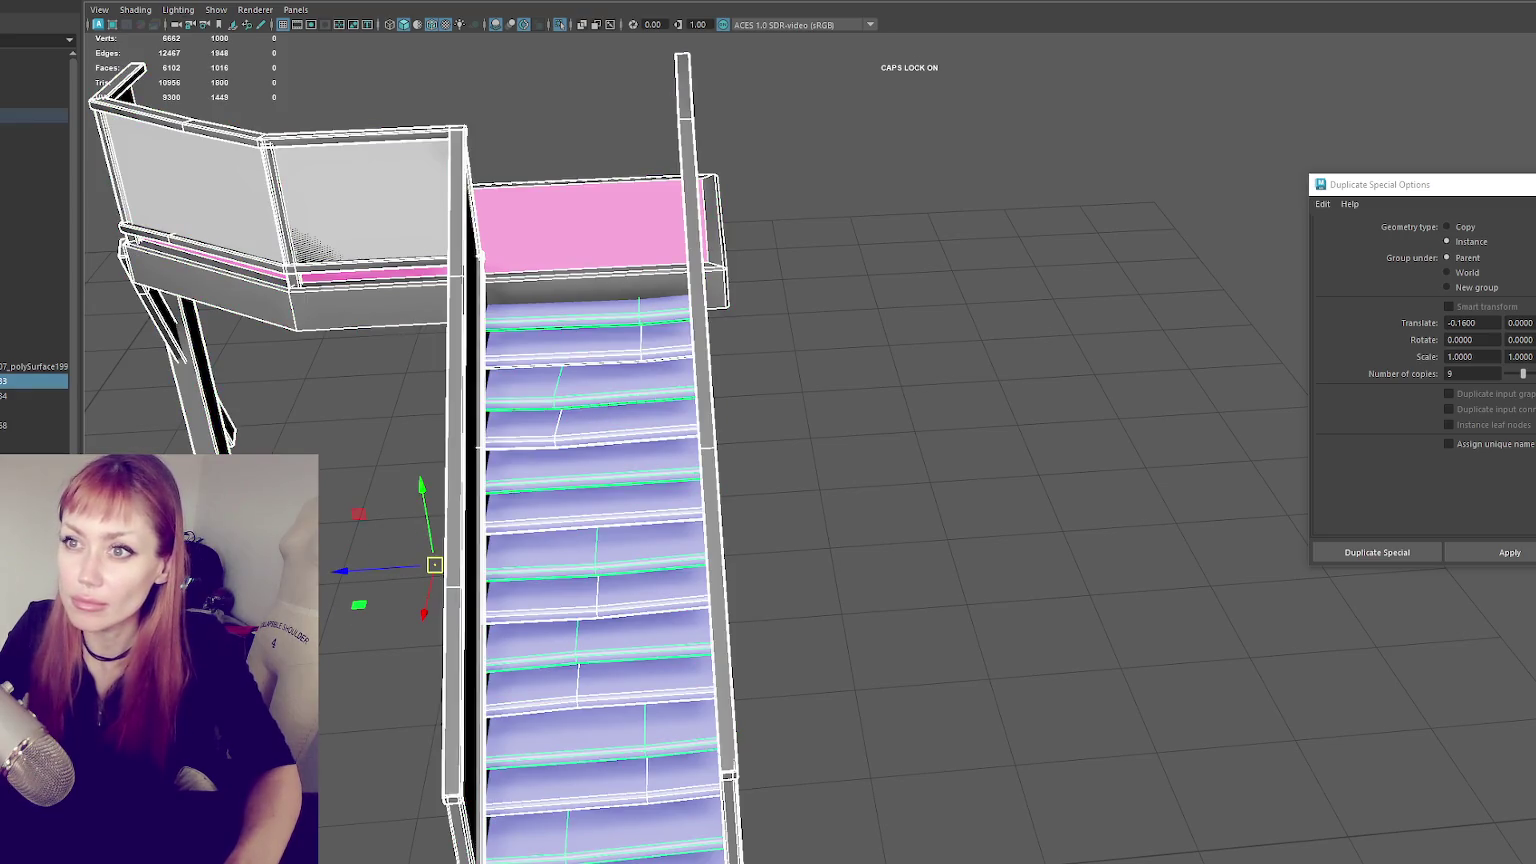
{"action": "left_click", "coordinate": [190, 150]}
{"action": "mouse_move", "coordinate": [590, 335]}
{"action": "left_mouse_down"}
{"action": "mouse_move", "coordinate": [650, 445]}
{"action": "mouse_move", "coordinate": [676, 812]}
{"action": "mouse_move", "coordinate": [778, 696]}
{"action": "left_mouse_up"}
{"action": "middle_click_drag", "start_coordinate": [778, 696], "coordinate": [863, 536], "text": "alt"}
- Move the selected treads along X out past the right railing
{"action": "key", "text": "w"}
{"action": "mouse_move", "coordinate": [800, 400]}
{"action": "left_mouse_down", "text": "alt"}
{"action": "mouse_move", "coordinate": [743, 248]}
{"action": "mouse_move", "coordinate": [880, 274]}
{"action": "mouse_move", "coordinate": [886, 292]}
{"action": "mouse_move", "coordinate": [835, 310]}
{"action": "left_mouse_up", "text": "alt"}
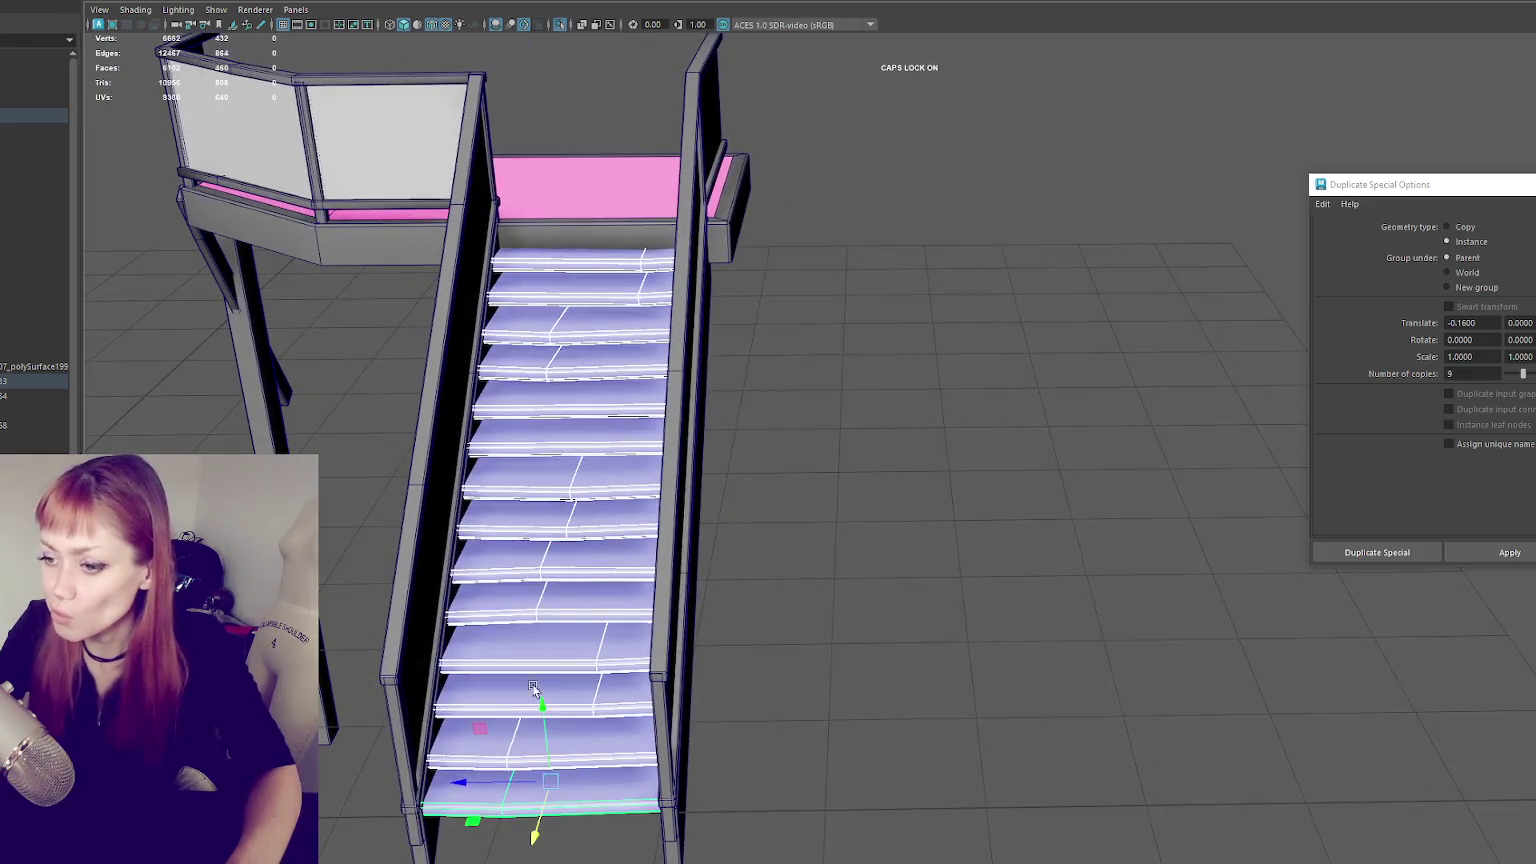
{"action": "left_click_drag", "start_coordinate": [466, 778], "coordinate": [713, 785]}
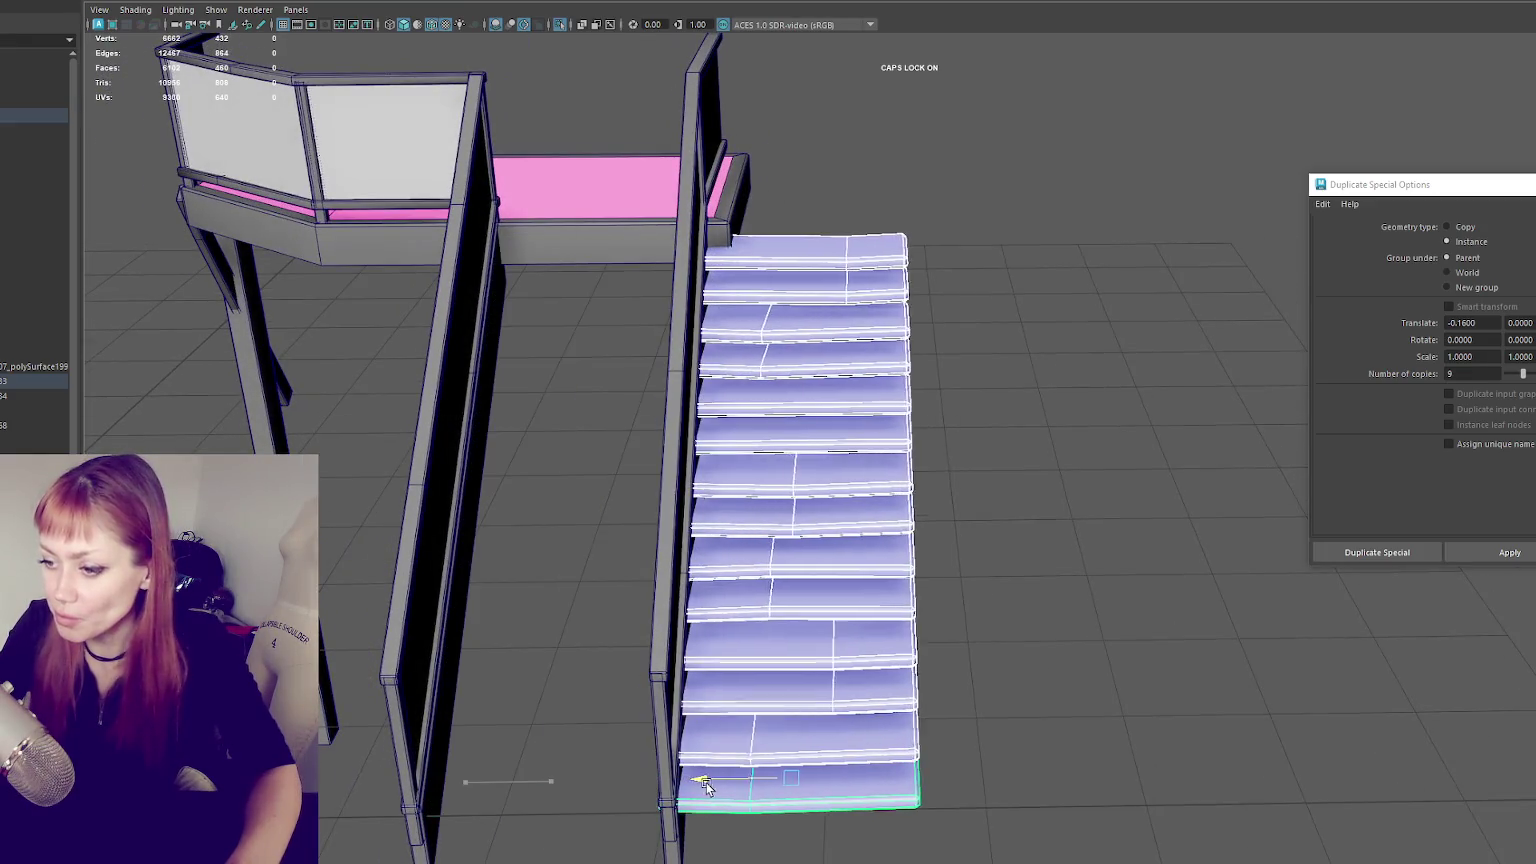
- Move the top tread left under the pink landing and align it along X
{"action": "left_click", "coordinate": [903, 259]}
{"action": "left_click_drag", "start_coordinate": [712, 252], "coordinate": [513, 251]}
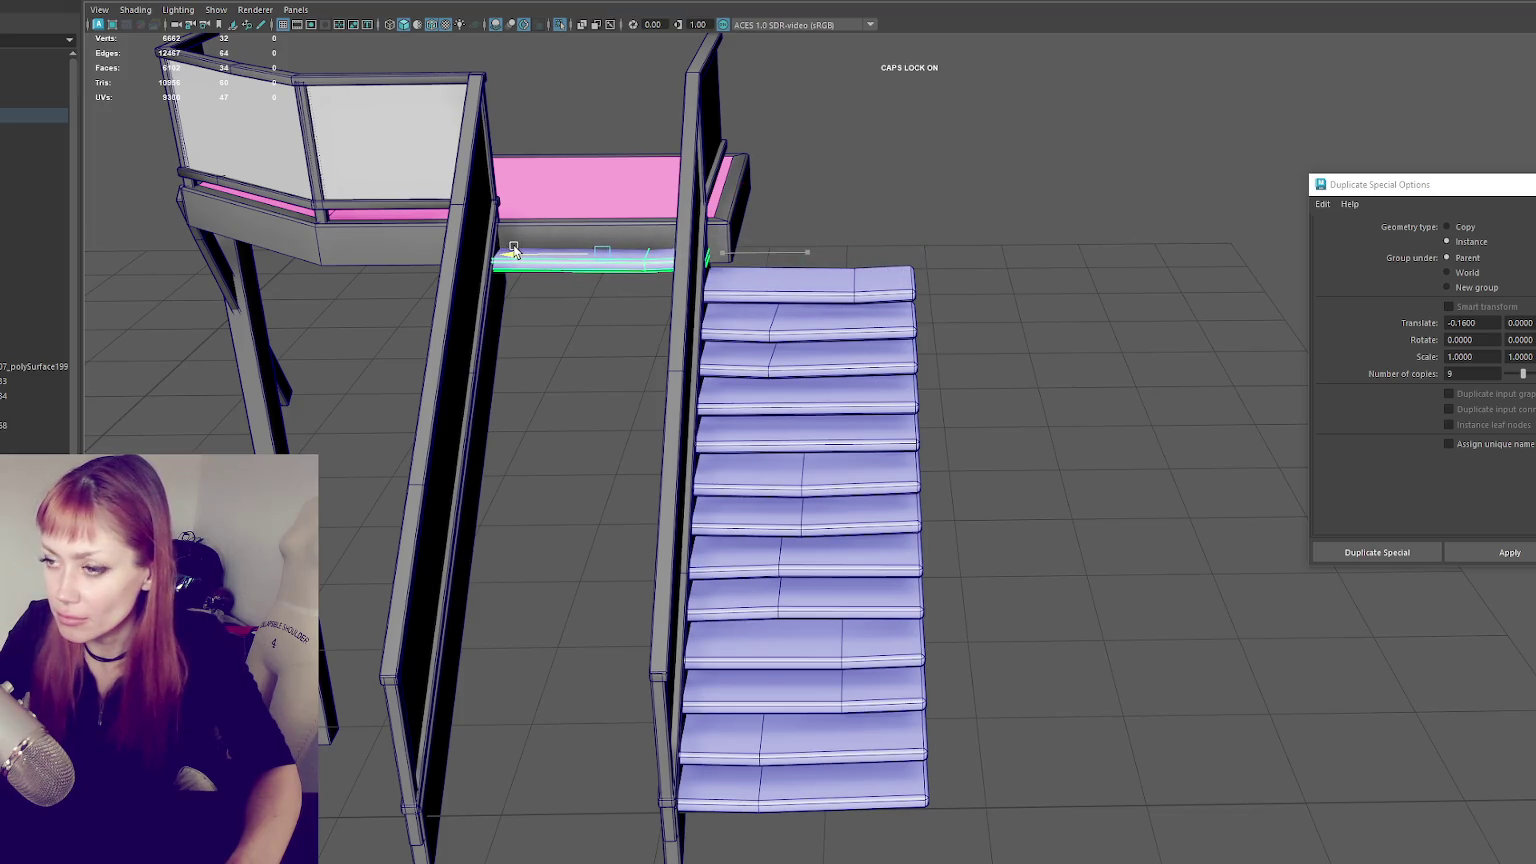
{"action": "left_click_drag", "start_coordinate": [509, 251], "coordinate": [591, 245], "text": "alt"}
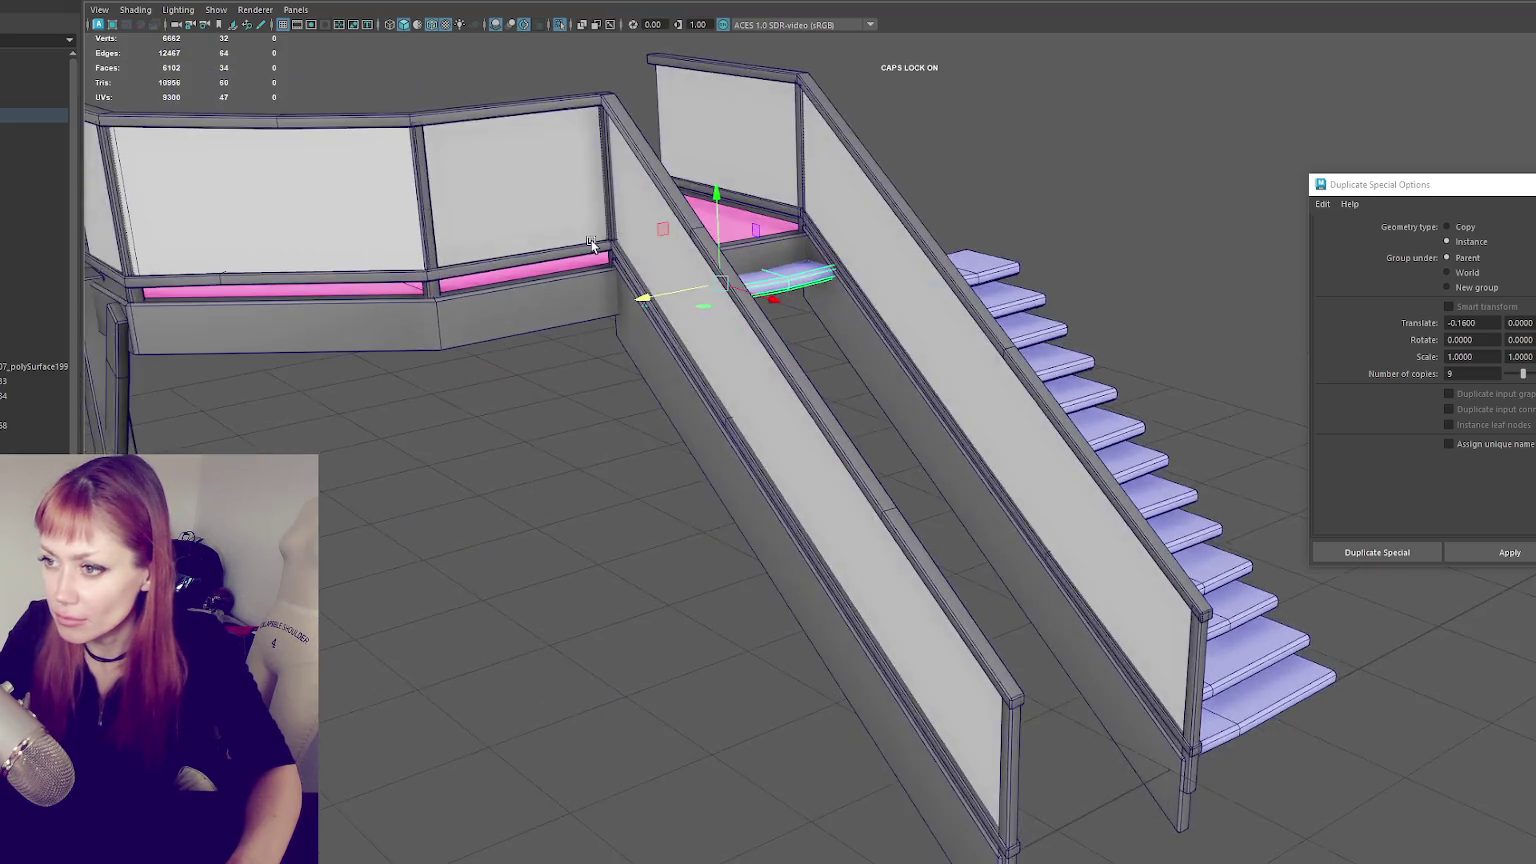
{"action": "mouse_move", "coordinate": [646, 297]}
{"action": "left_mouse_down"}
{"action": "mouse_move", "coordinate": [532, 294]}
{"action": "mouse_move", "coordinate": [630, 302]}
{"action": "left_mouse_up"}
{"action": "scroll", "coordinate": [630, 302], "scroll_direction": "up", "scroll_amount": 3}
{"action": "right_click_drag", "start_coordinate": [905, 135], "coordinate": [860, 130]}
{"action": "left_click_drag", "start_coordinate": [700, 285], "coordinate": [526, 442]}
- Raise the tread slightly so it sits just below the landing
{"action": "mouse_move", "coordinate": [601, 291]}
{"action": "left_mouse_down", "text": "alt"}
{"action": "mouse_move", "coordinate": [860, 91]}
{"action": "mouse_move", "coordinate": [610, 137]}
{"action": "mouse_move", "coordinate": [626, 252]}
{"action": "left_mouse_up", "text": "alt"}
{"action": "left_click", "coordinate": [860, 91]}
{"action": "scroll", "coordinate": [641, 183], "scroll_direction": "up", "scroll_amount": 2}
{"action": "left_click", "coordinate": [626, 252]}
{"action": "scroll", "coordinate": [500, 162], "scroll_direction": "up", "scroll_amount": 2}
{"action": "left_click_drag", "start_coordinate": [530, 146], "coordinate": [533, 143]}
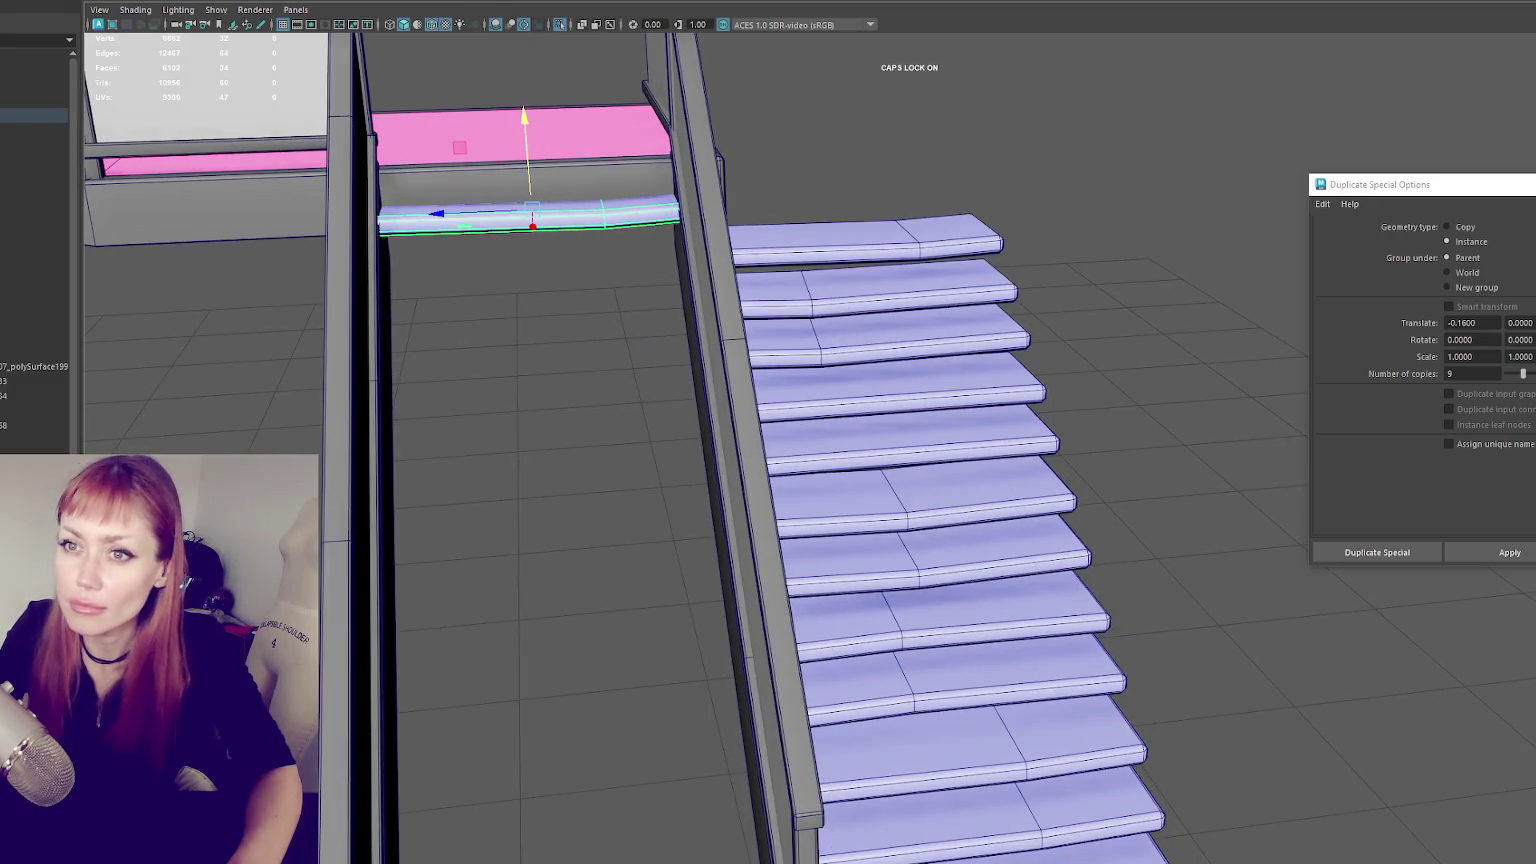
{"action": "left_click", "coordinate": [30, 1]}
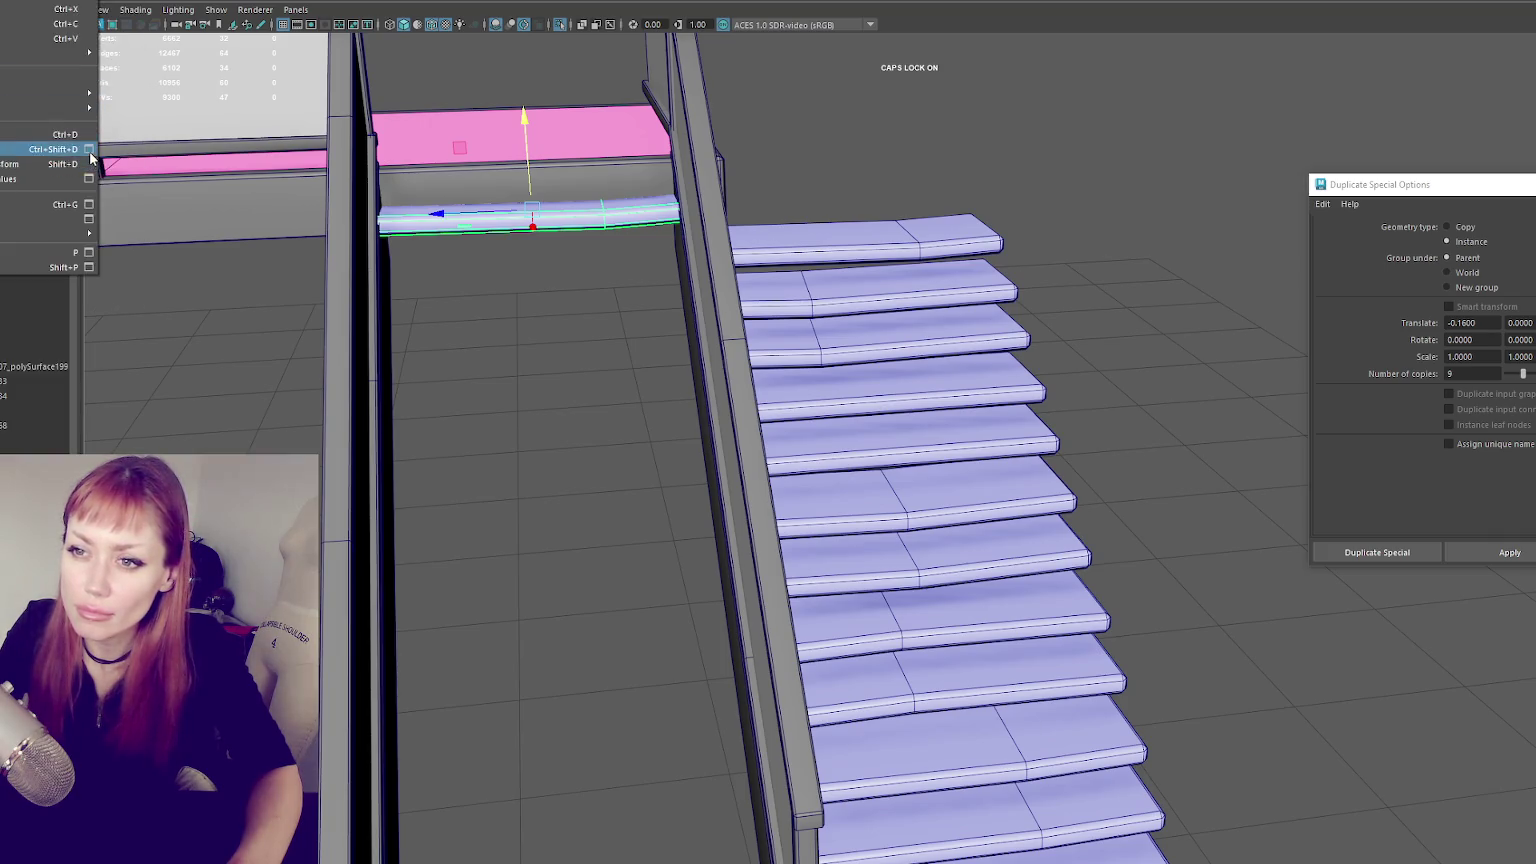
- Try Duplicate Special with a negative Y offset, then undo the stacked copies
{"action": "left_click", "coordinate": [88, 149]}
{"action": "left_click", "coordinate": [1495, 325]}
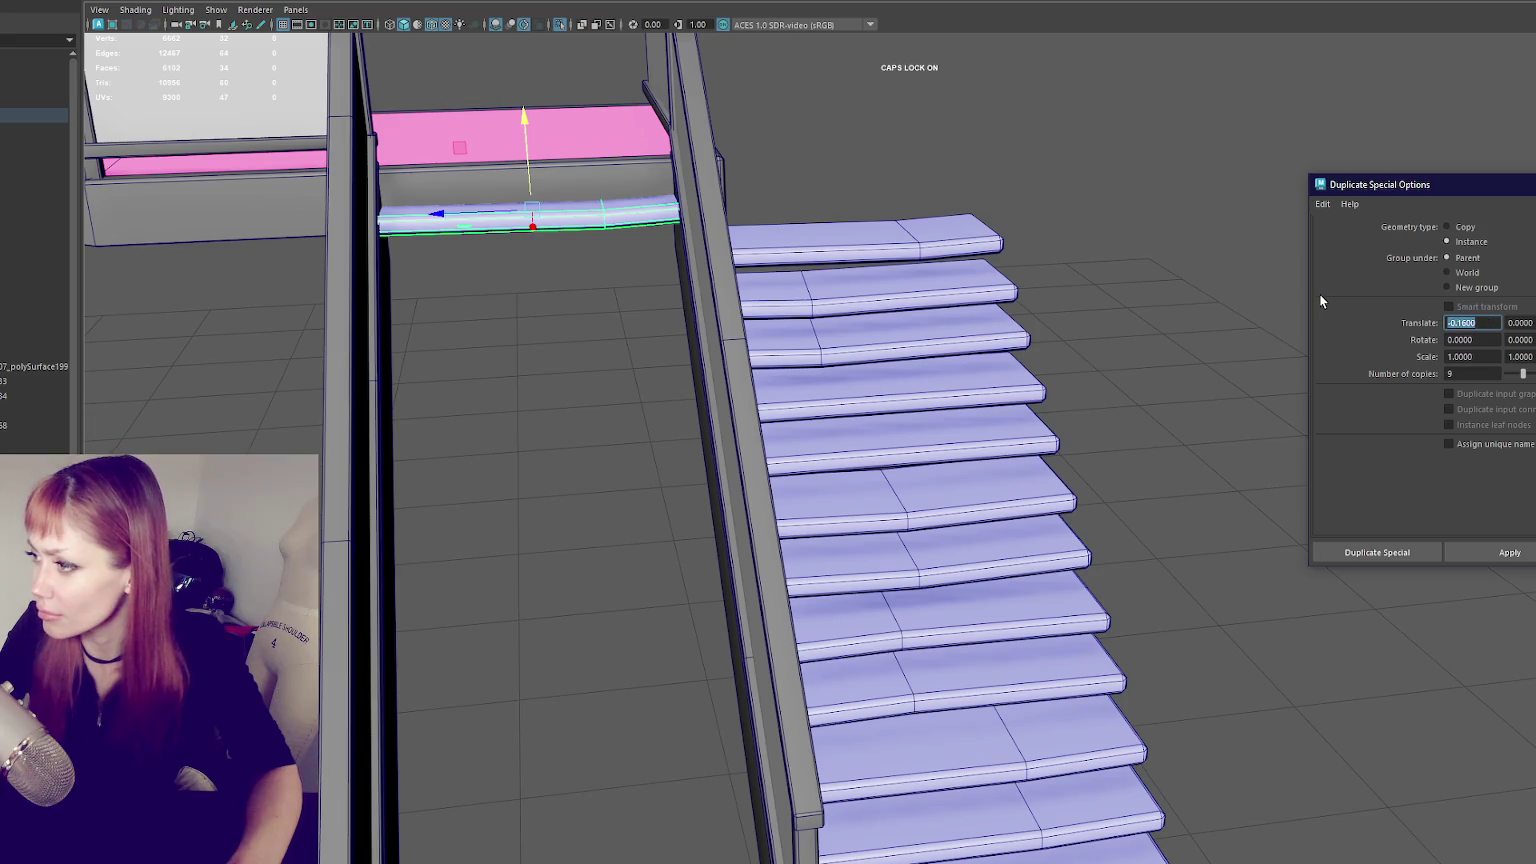
{"action": "key", "text": "Tab"}
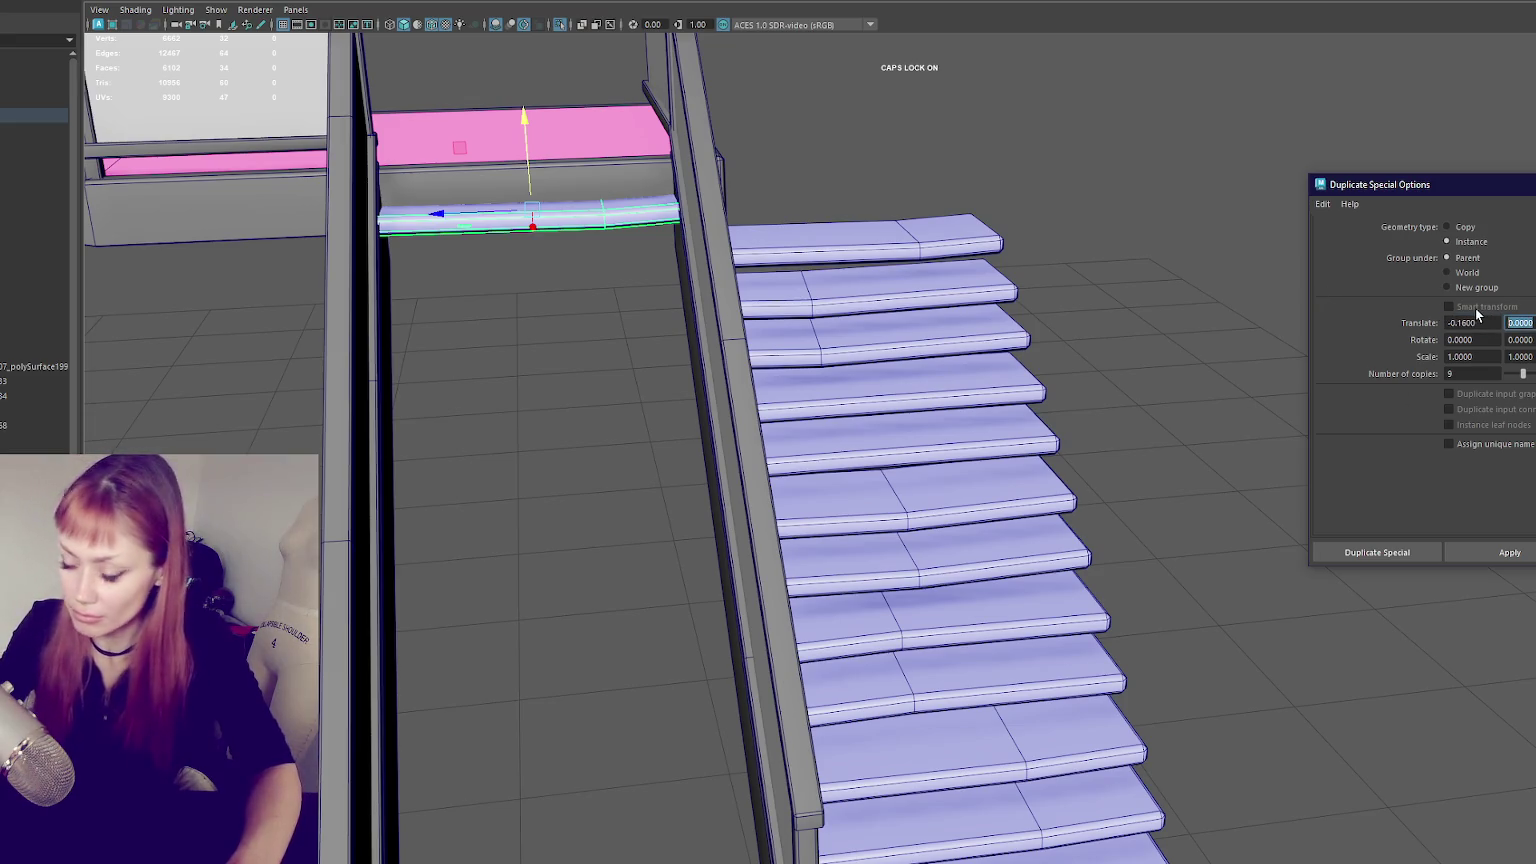
{"action": "type", "text": "-.12"}
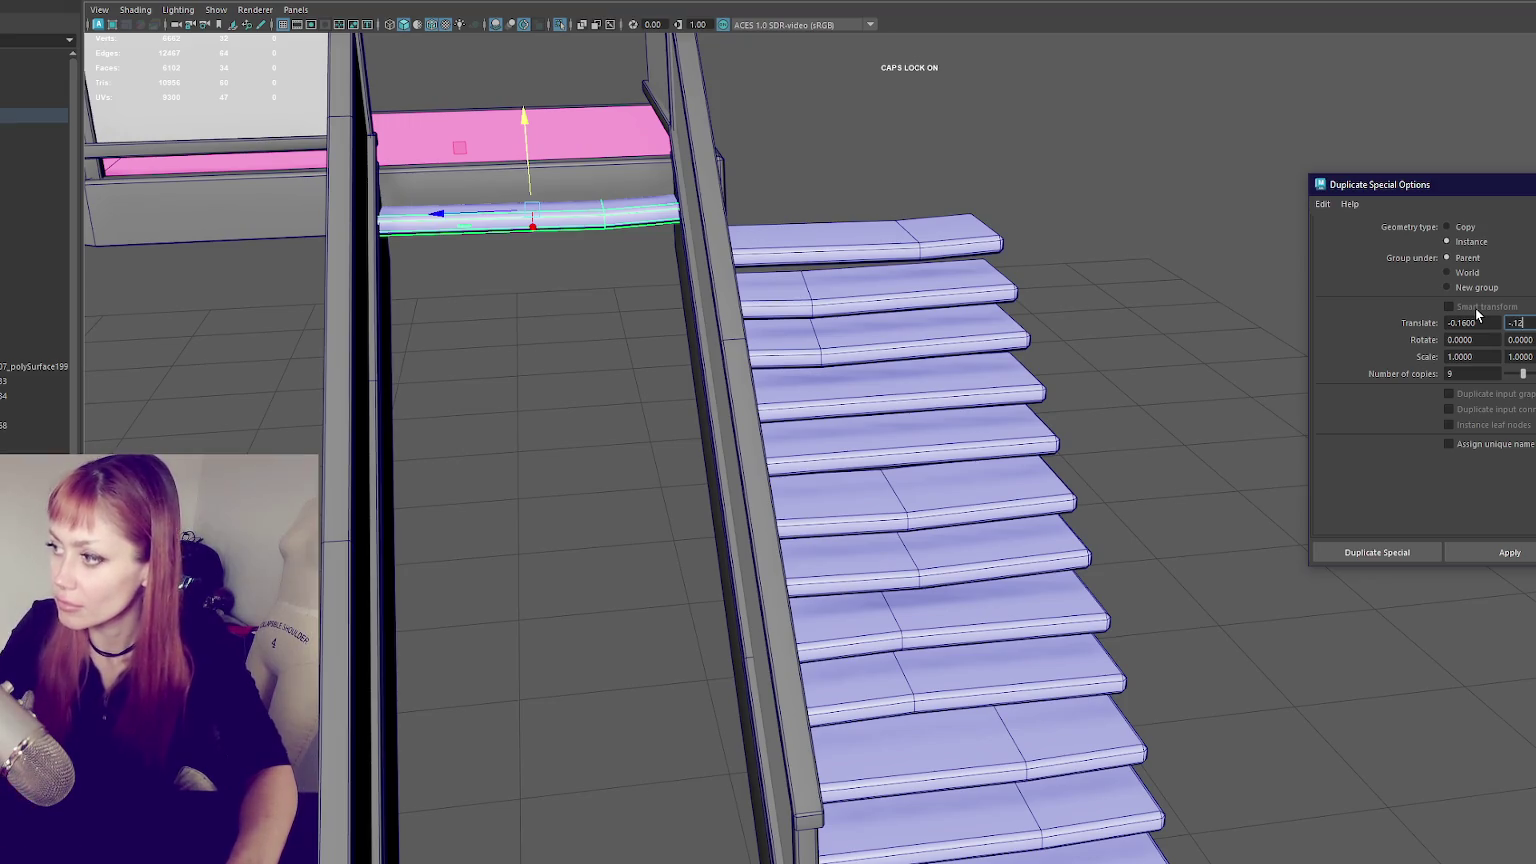
{"action": "left_click", "coordinate": [1494, 556]}
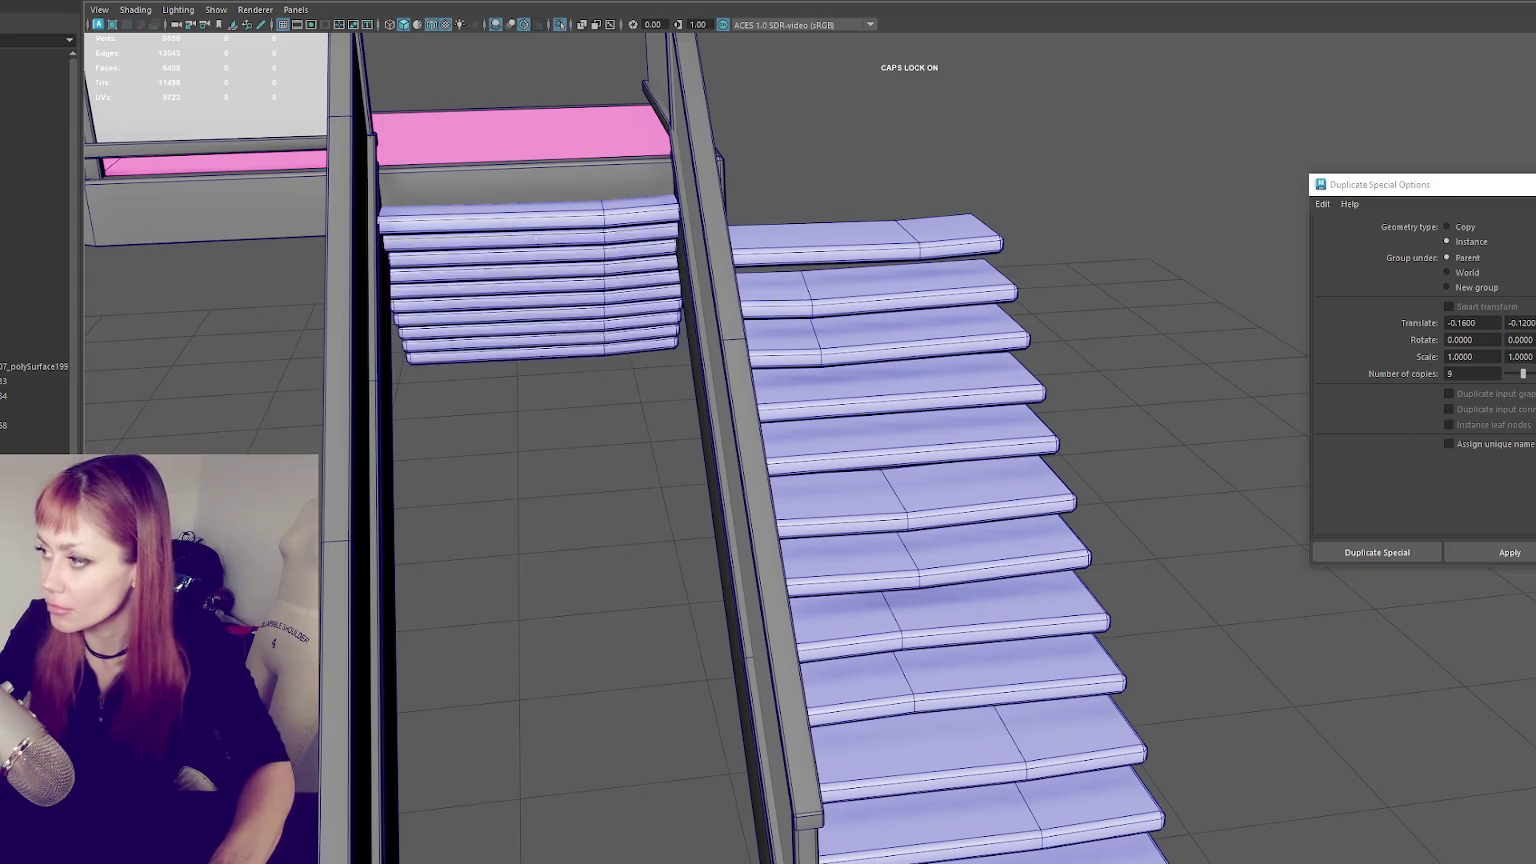
{"action": "key", "text": "ctrl+z"}
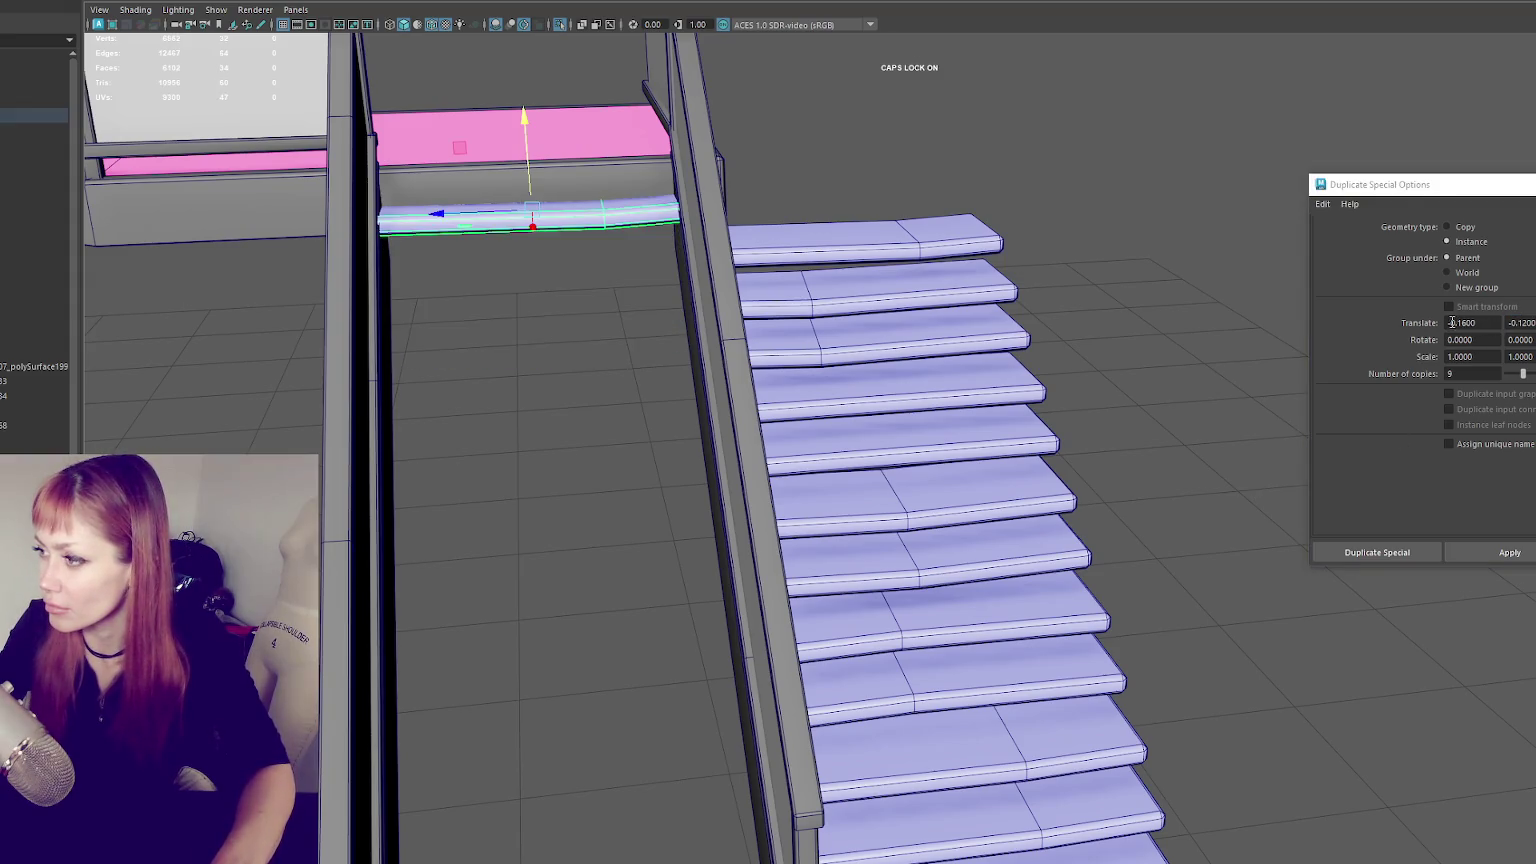
- Retry the tread duplication with Translate X 0.2, inspect it, then undo
{"action": "left_click", "coordinate": [1457, 323]}
{"action": "key", "text": "BackSpace"}
{"action": "type", "text": "0.2"}
{"action": "key", "text": "Tab"}
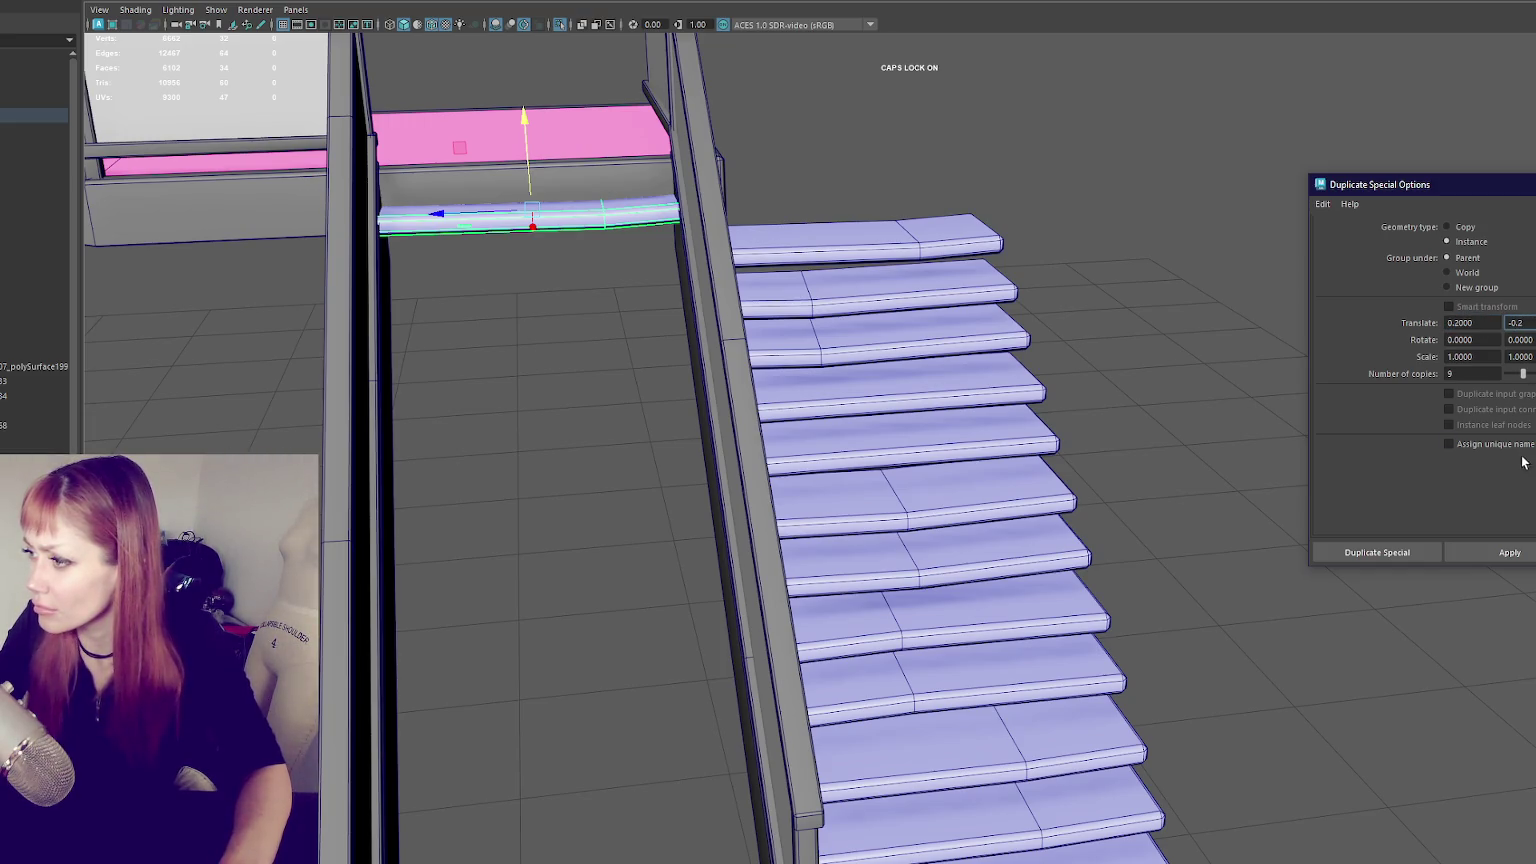
{"action": "left_click", "coordinate": [1508, 552]}
{"action": "left_click_drag", "start_coordinate": [1180, 460], "coordinate": [1097, 406], "text": "alt"}
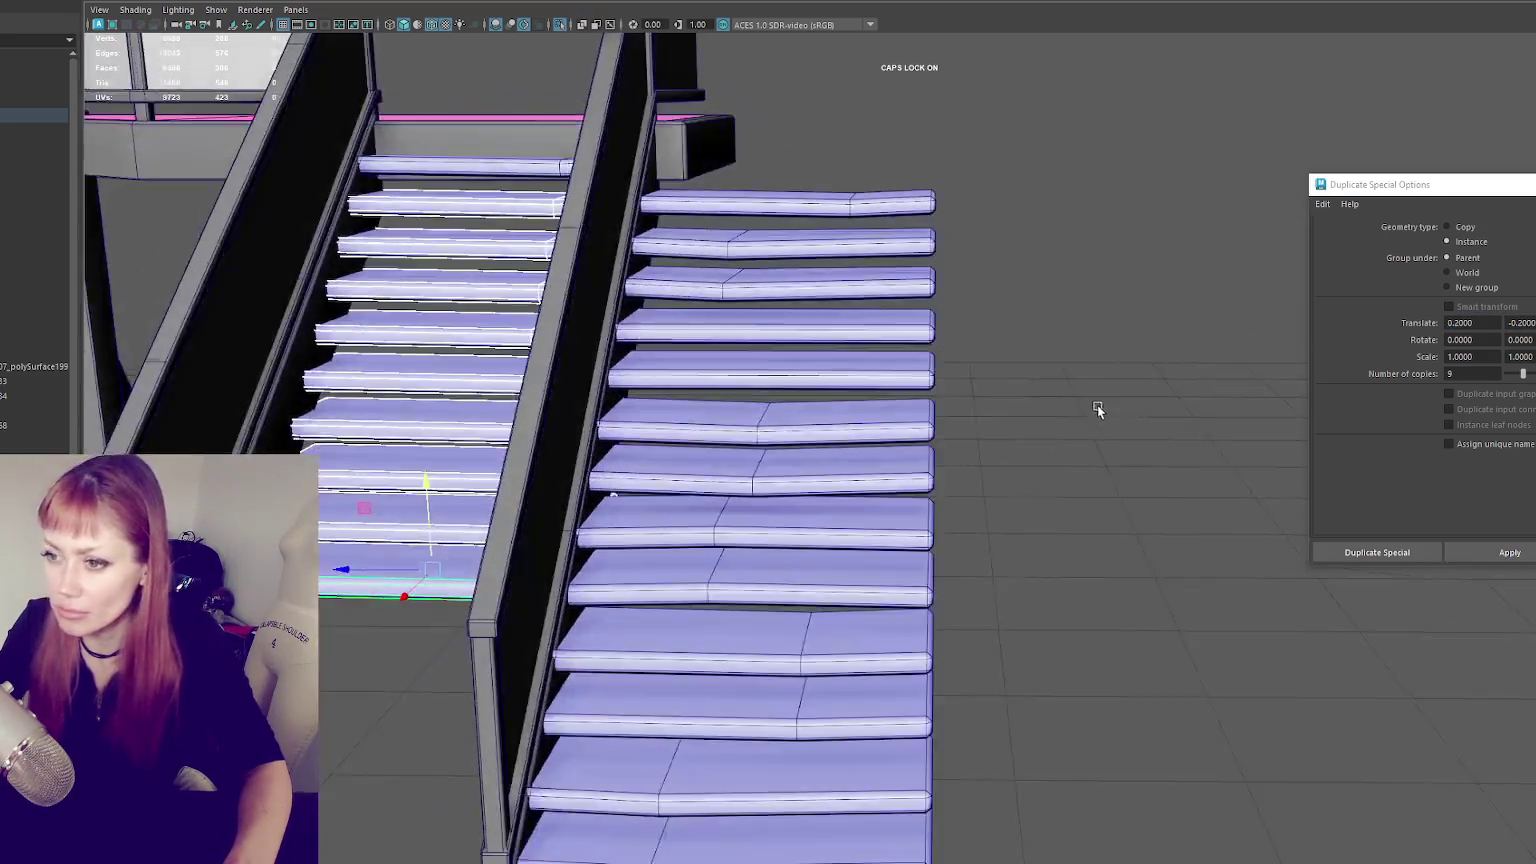
{"action": "scroll", "coordinate": [1097, 406], "scroll_direction": "down", "scroll_amount": 5}
{"action": "key", "text": "Delete"}
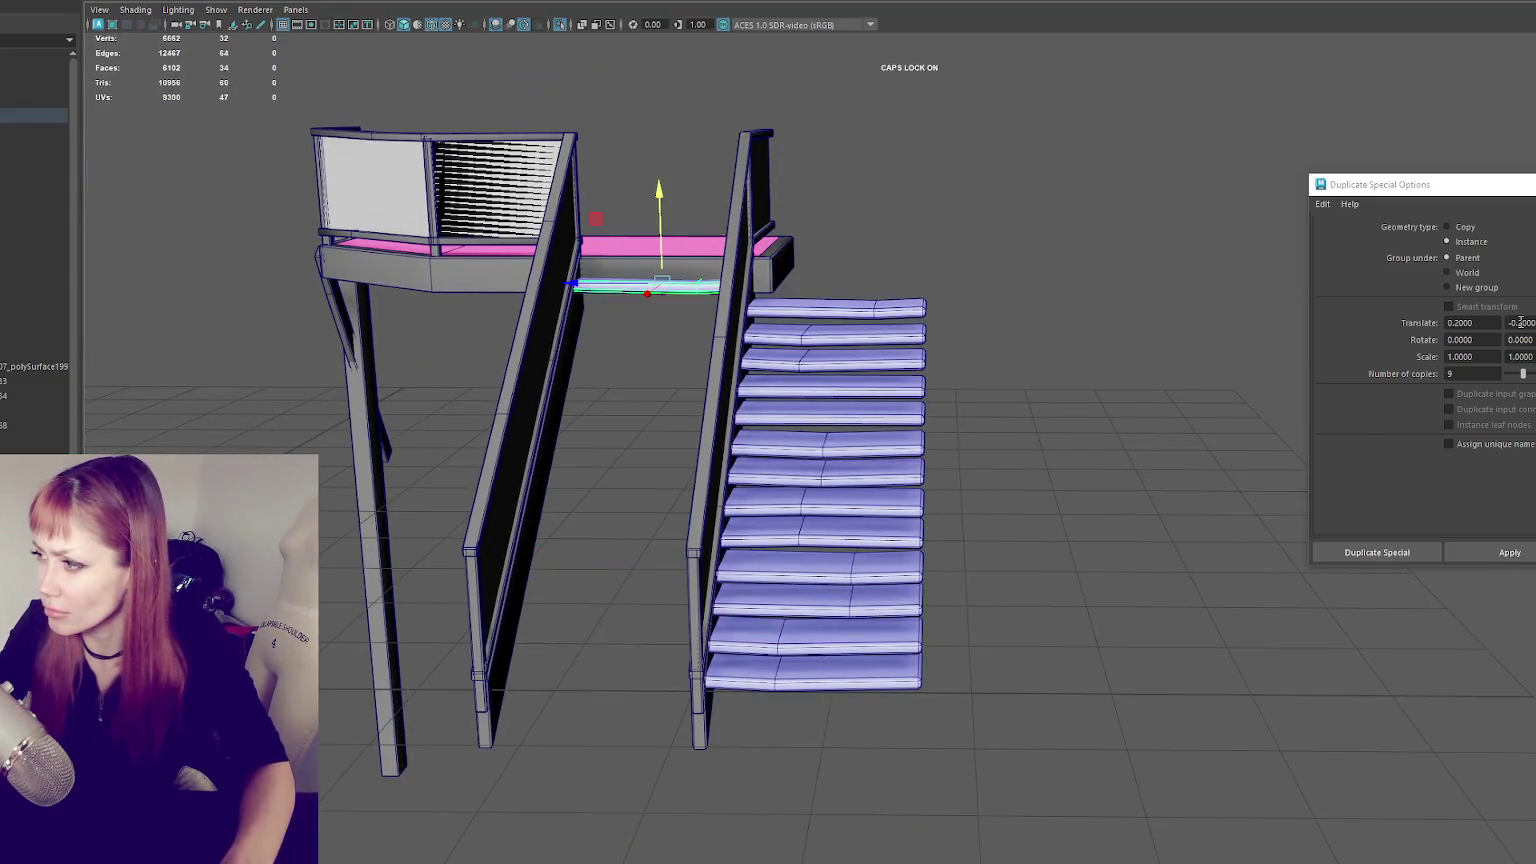
{"action": "left_click", "coordinate": [1508, 552]}
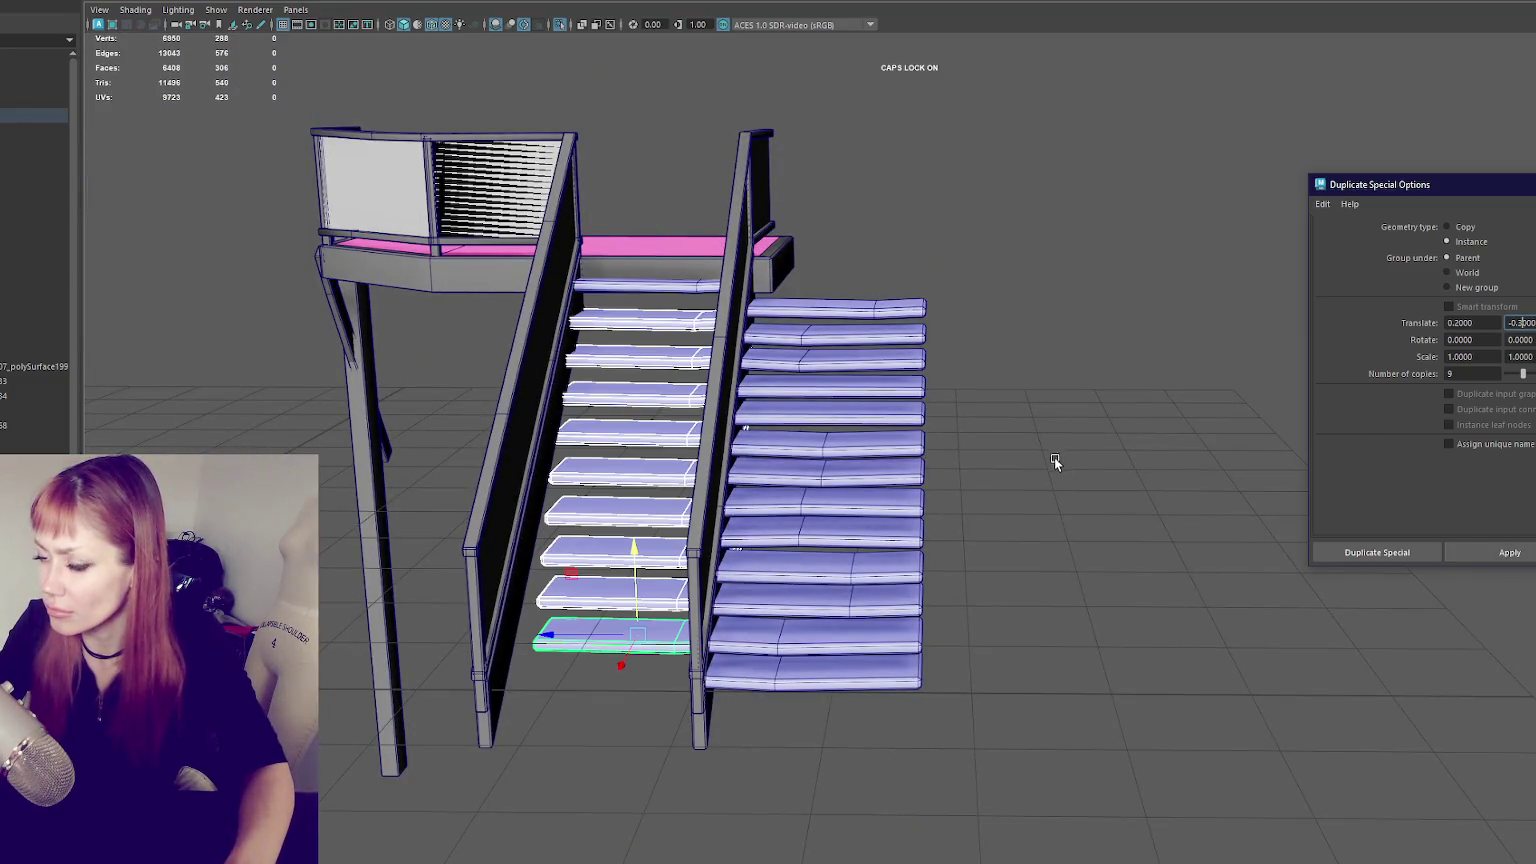
{"action": "left_click_drag", "start_coordinate": [1096, 446], "coordinate": [1244, 444], "text": "alt"}
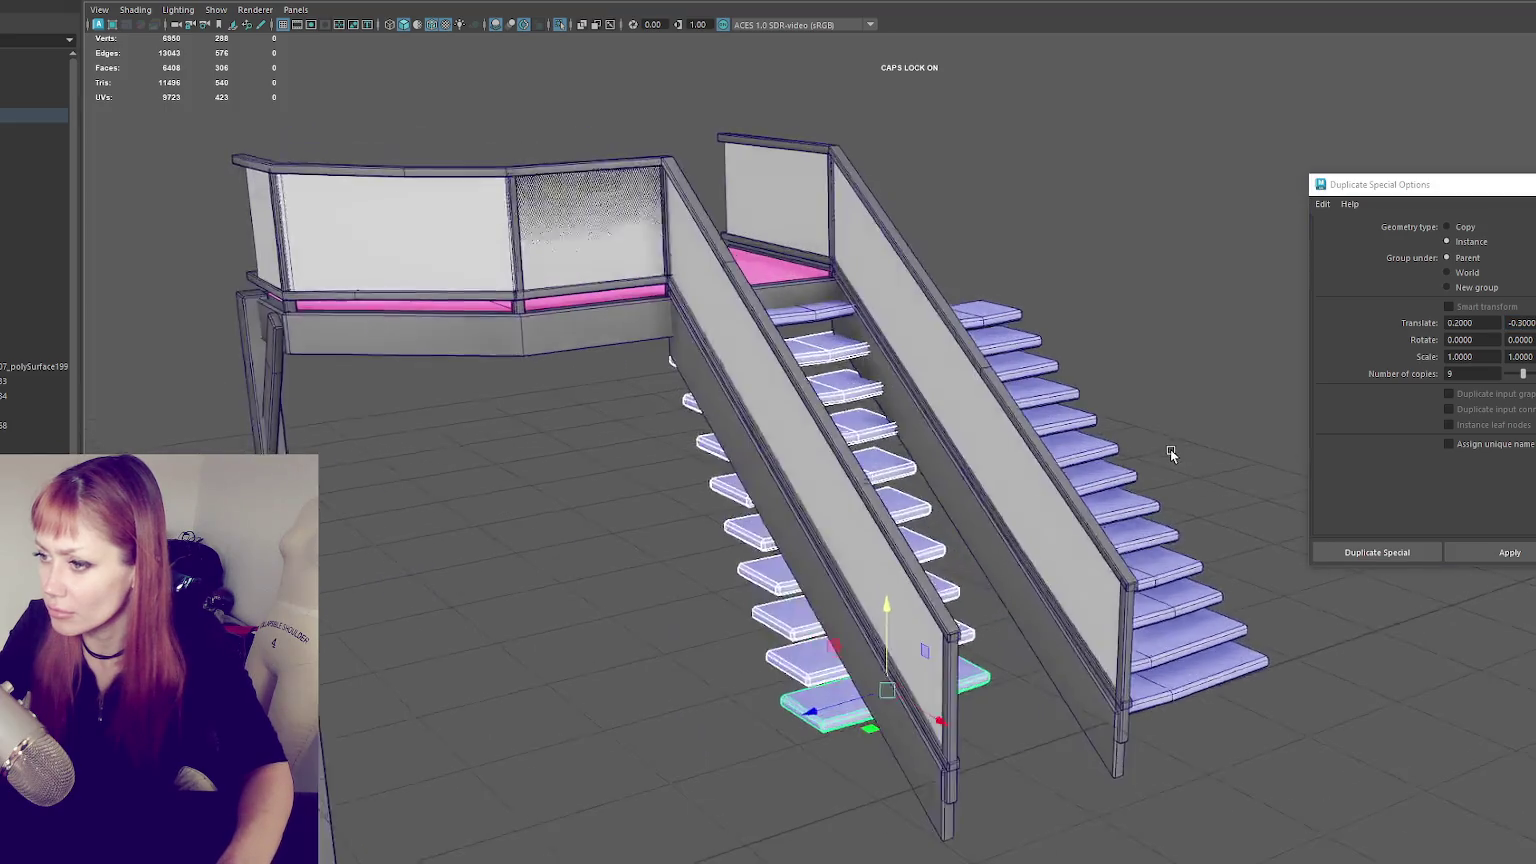
{"action": "key", "text": "ctrl+z"}
- Adjust the offsets and instance nine treads spaced 0.4 by -0.22 down the flight
{"action": "left_click", "coordinate": [1460, 322]}
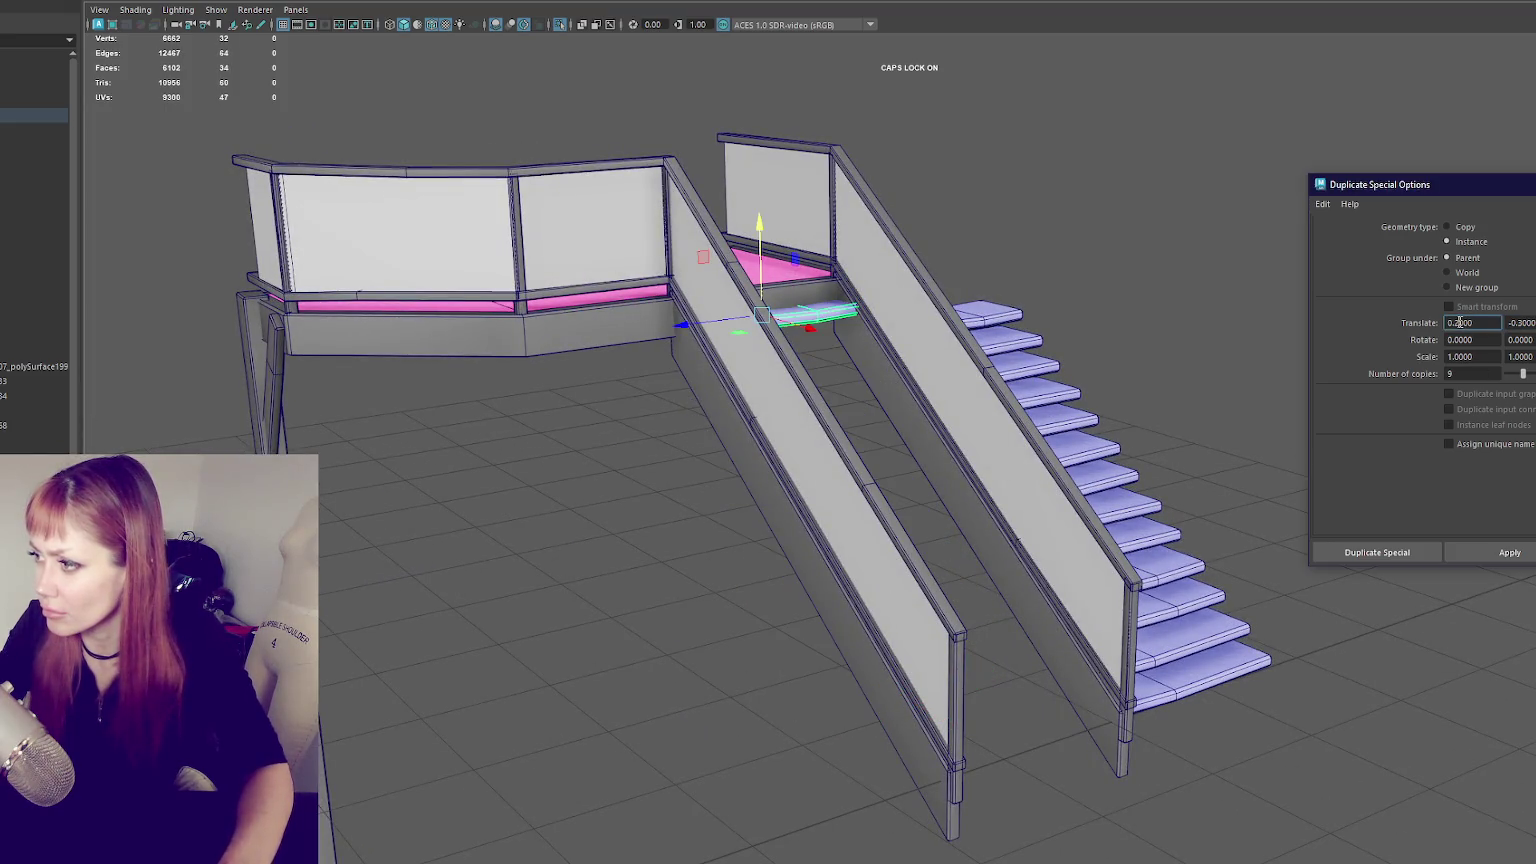
{"action": "left_click", "coordinate": [1486, 550]}
{"action": "left_click_drag", "start_coordinate": [1150, 440], "coordinate": [997, 406], "text": "alt"}
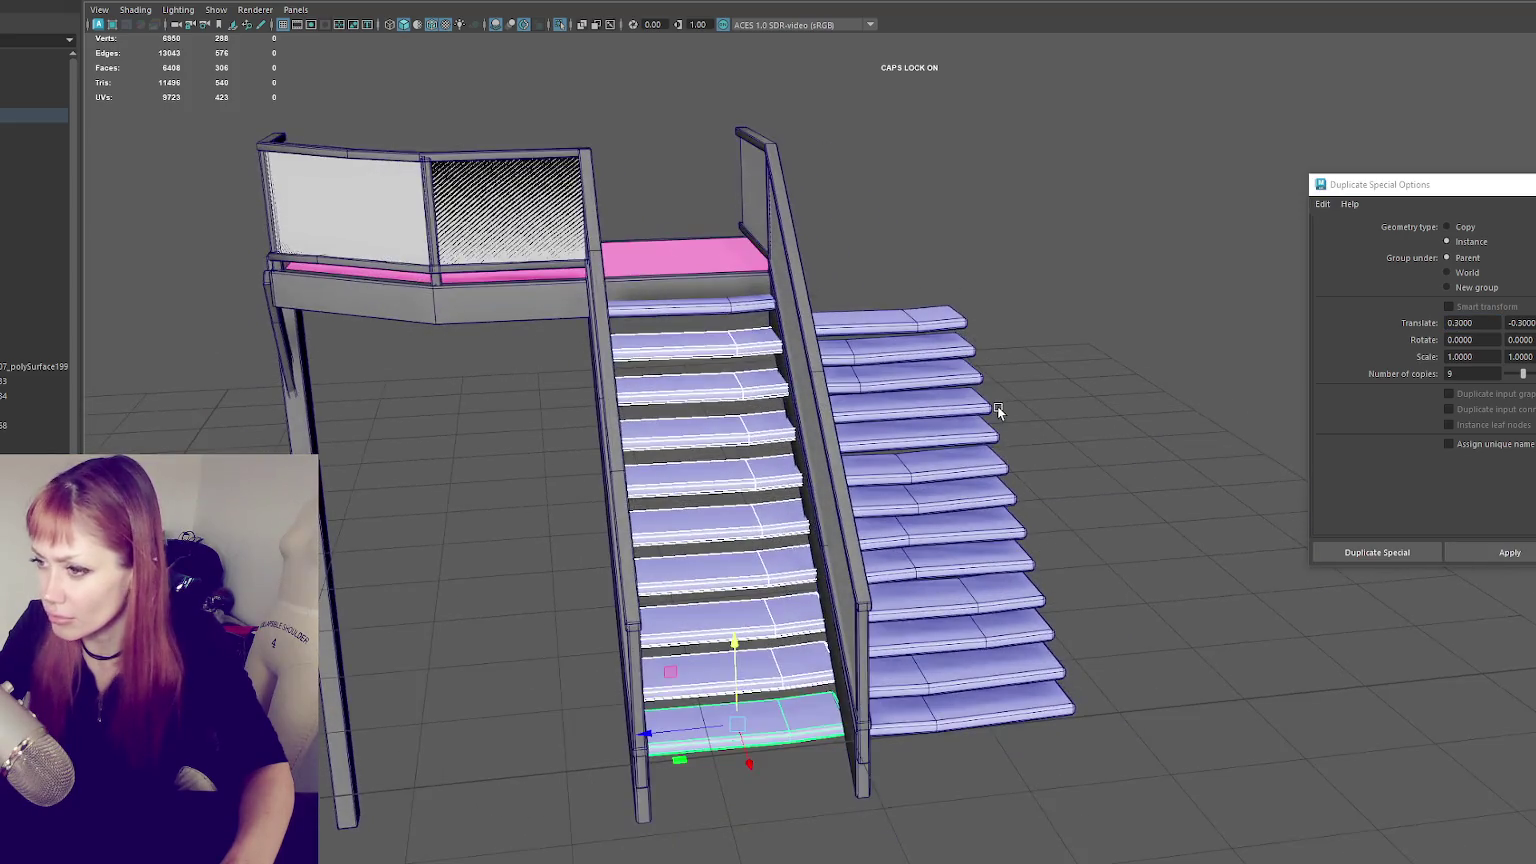
{"action": "scroll", "coordinate": [997, 403], "scroll_direction": "up", "scroll_amount": 2}
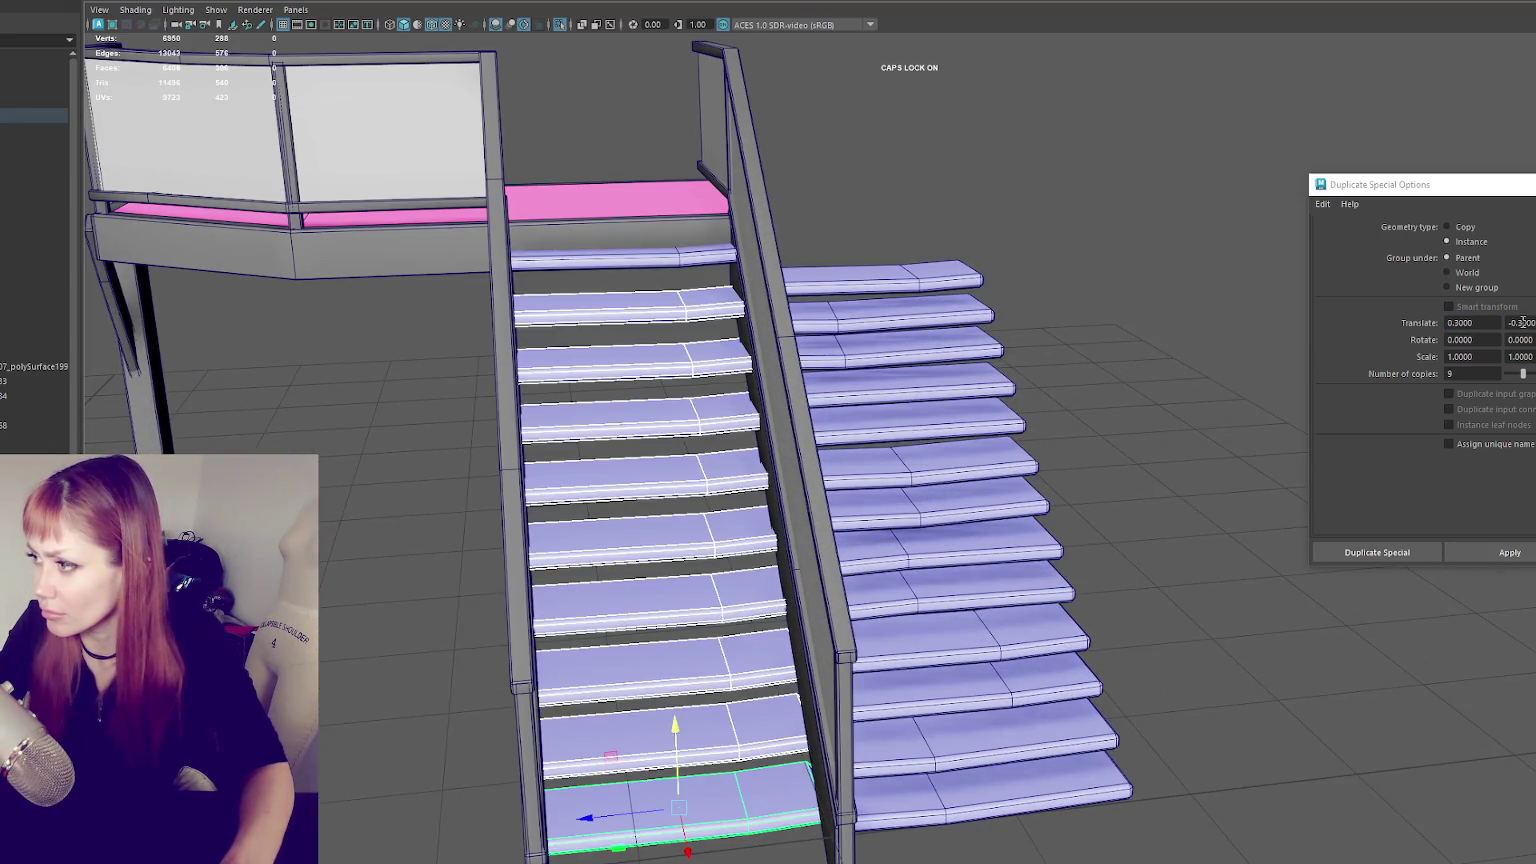
{"action": "key", "text": "ctrl+z"}
{"action": "left_click", "coordinate": [1520, 322]}
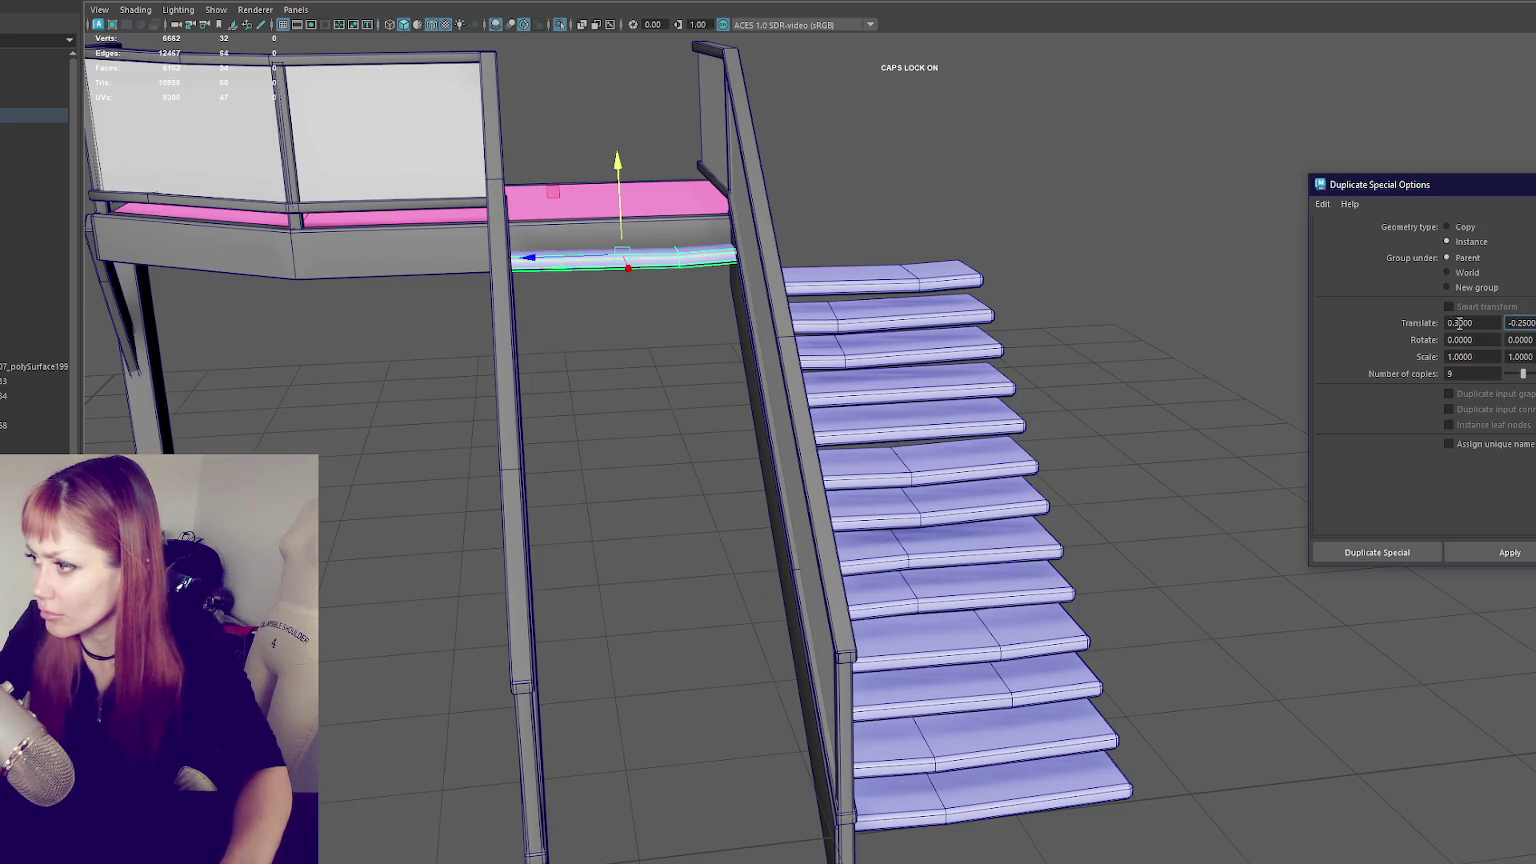
{"action": "left_click", "coordinate": [1507, 552]}
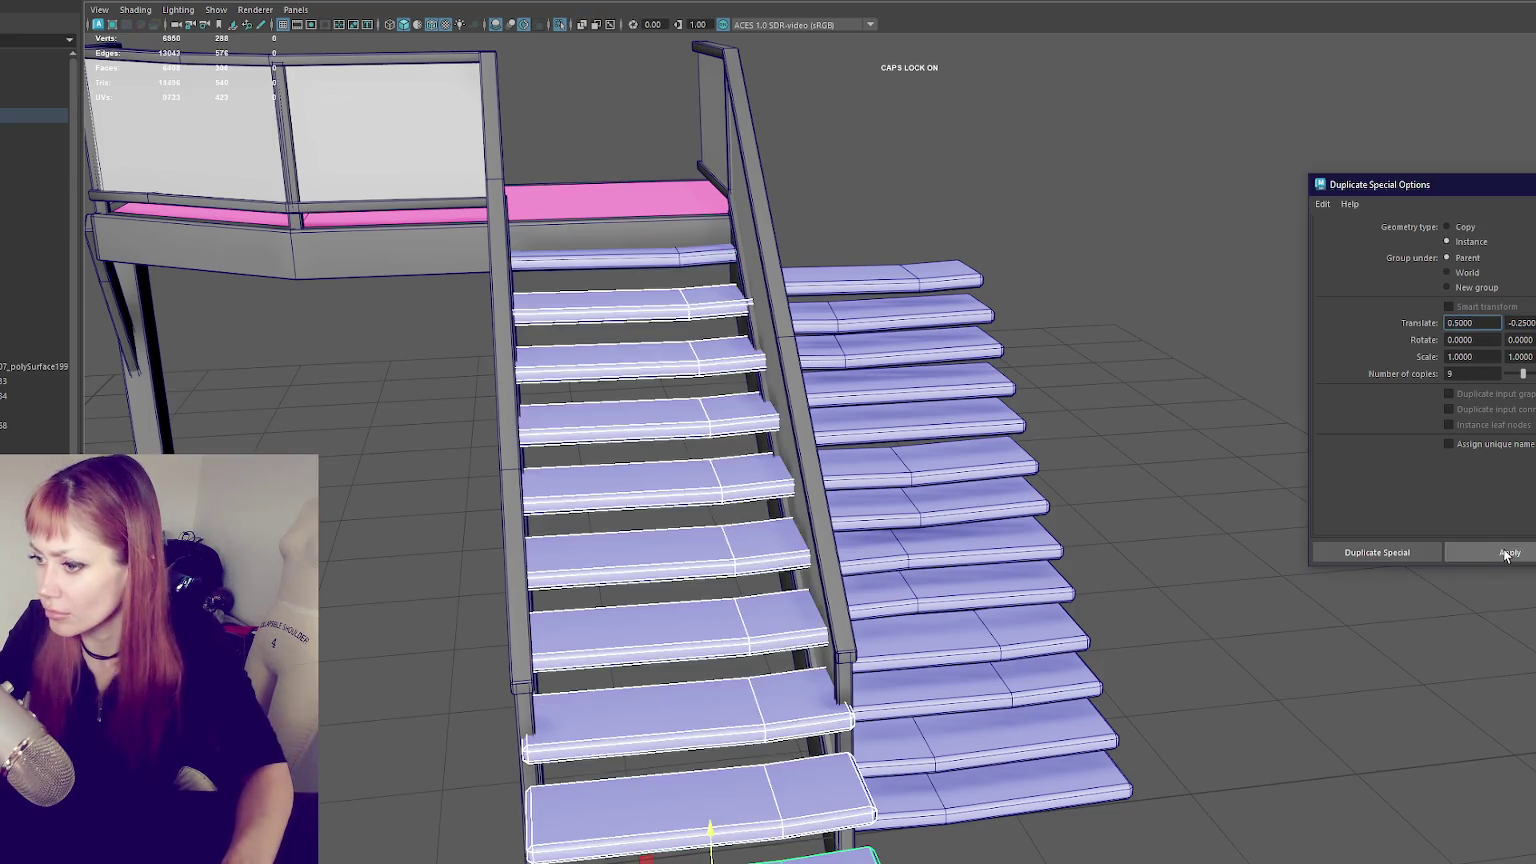
{"action": "left_click", "coordinate": [1135, 513]}
{"action": "key", "text": "ctrl+z"}
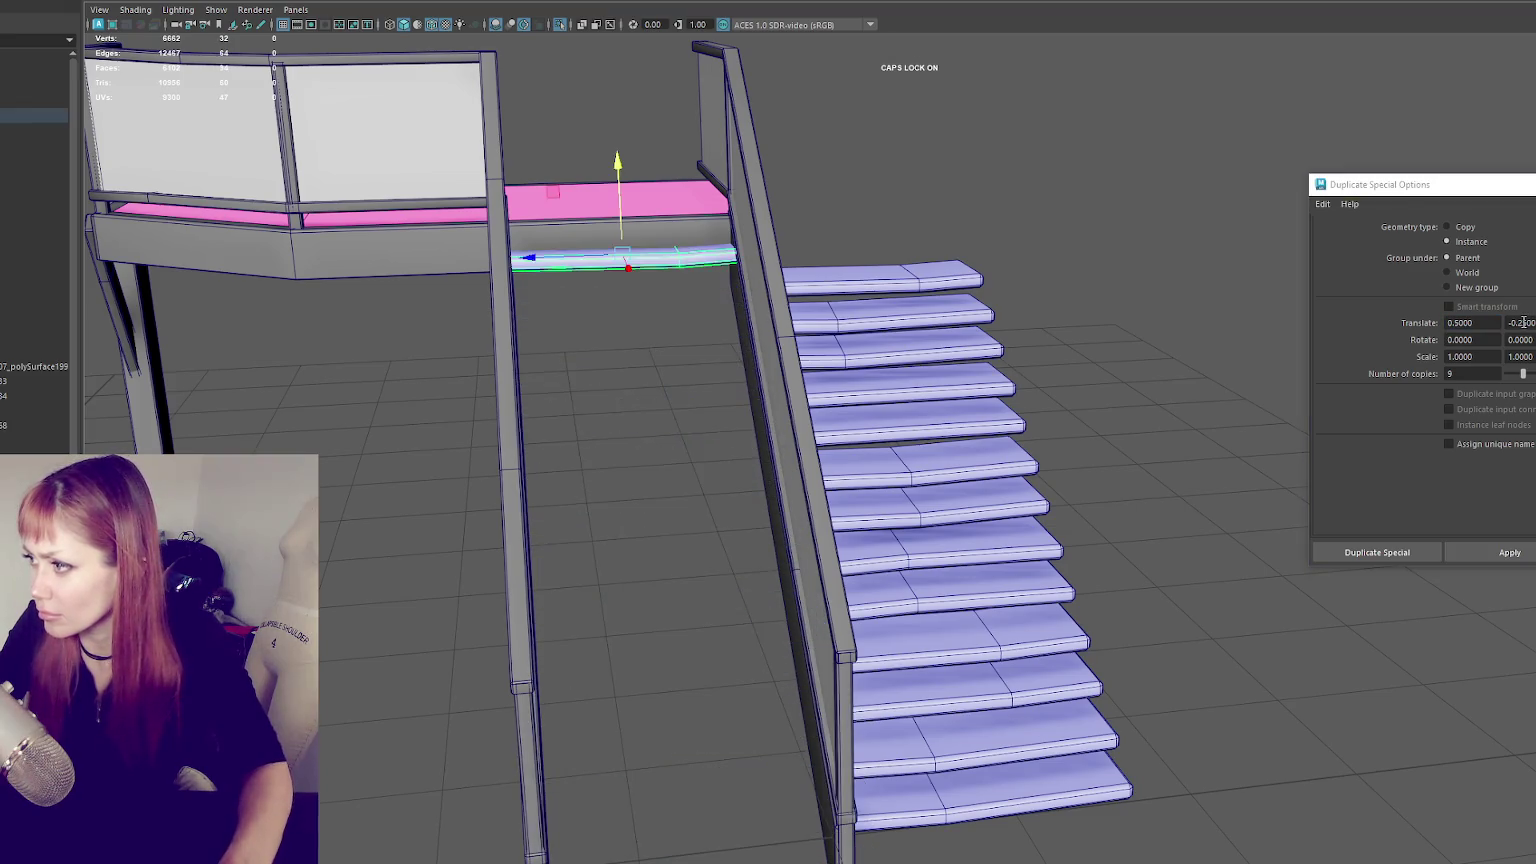
{"action": "left_click", "coordinate": [1520, 322]}
{"action": "left_click", "coordinate": [1475, 322]}
{"action": "type", "text": "4"}
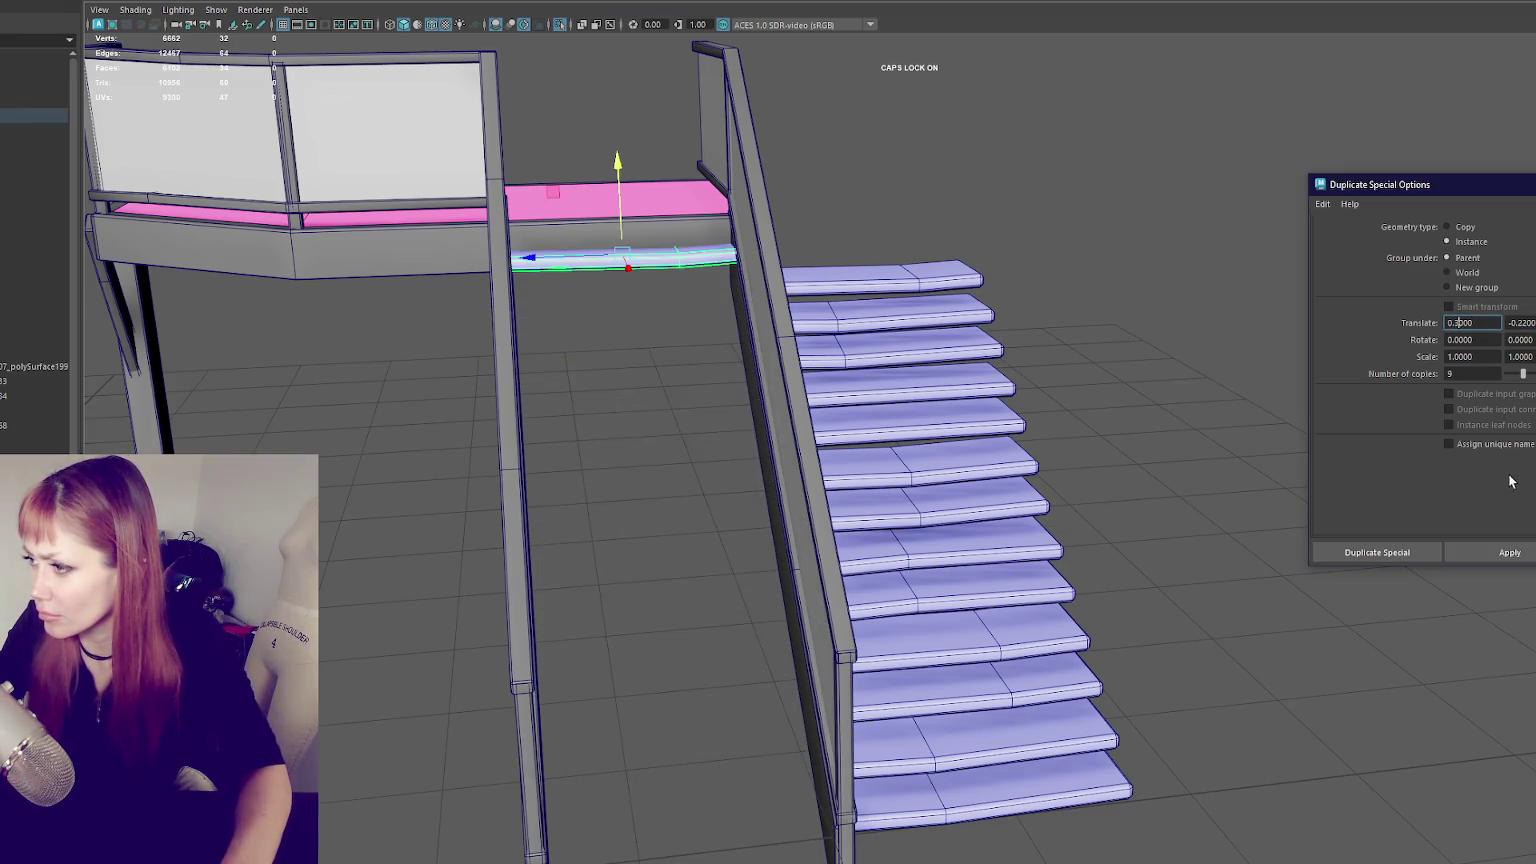
{"action": "left_click", "coordinate": [1495, 552]}
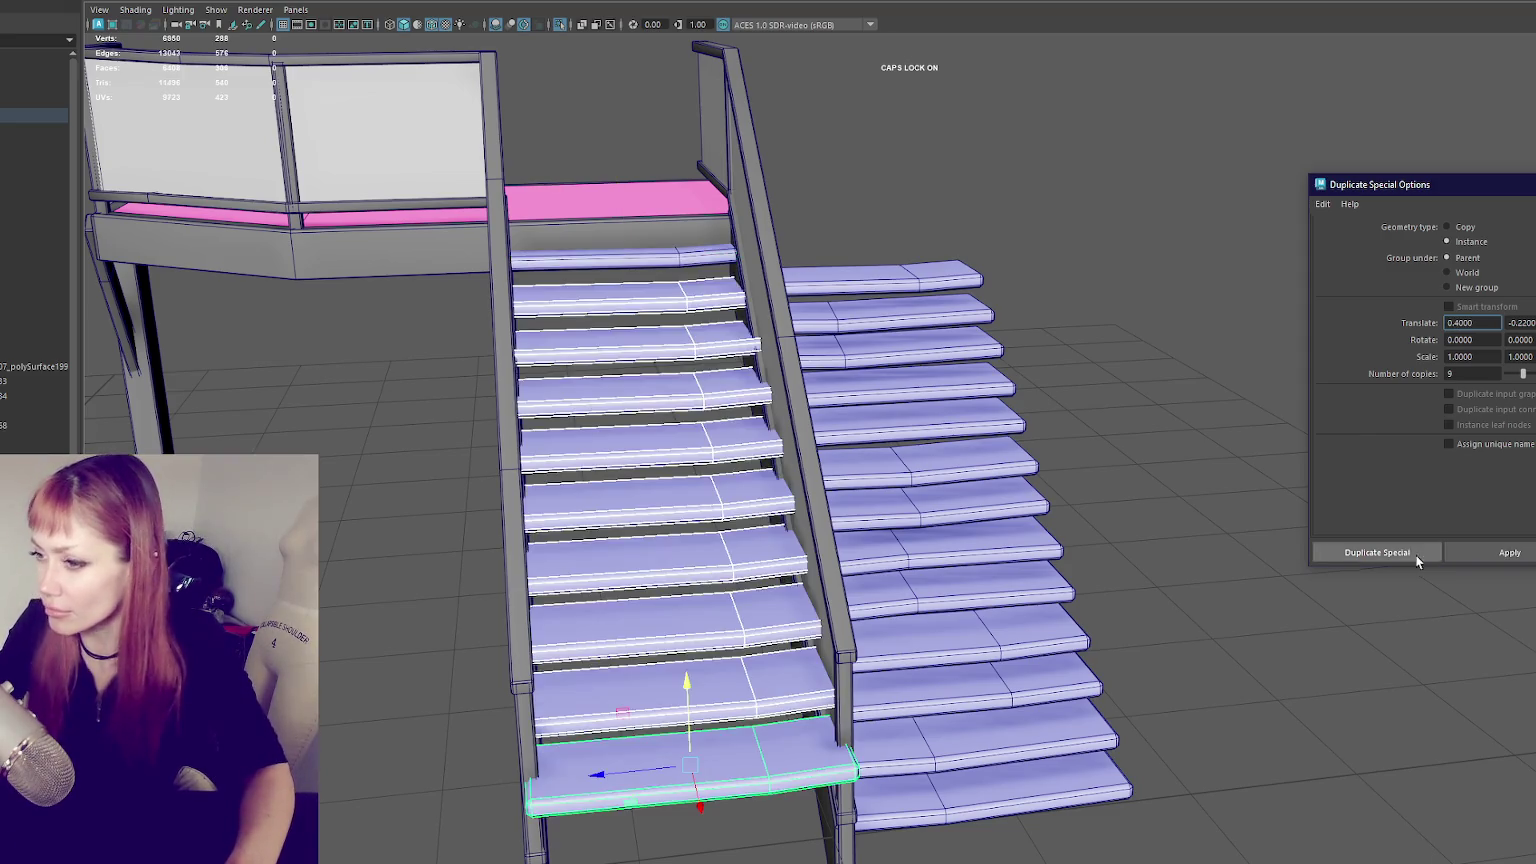
- Re-duplicate the treads with Translate X at 0.35, then at 0.3
{"action": "mouse_move", "coordinate": [1100, 466]}
{"action": "left_mouse_down", "text": "alt"}
{"action": "mouse_move", "coordinate": [1133, 436]}
{"action": "mouse_move", "coordinate": [1000, 383]}
{"action": "mouse_move", "coordinate": [1060, 340]}
{"action": "left_mouse_up", "text": "alt"}
{"action": "scroll", "coordinate": [1000, 383], "scroll_direction": "up", "scroll_amount": 3}
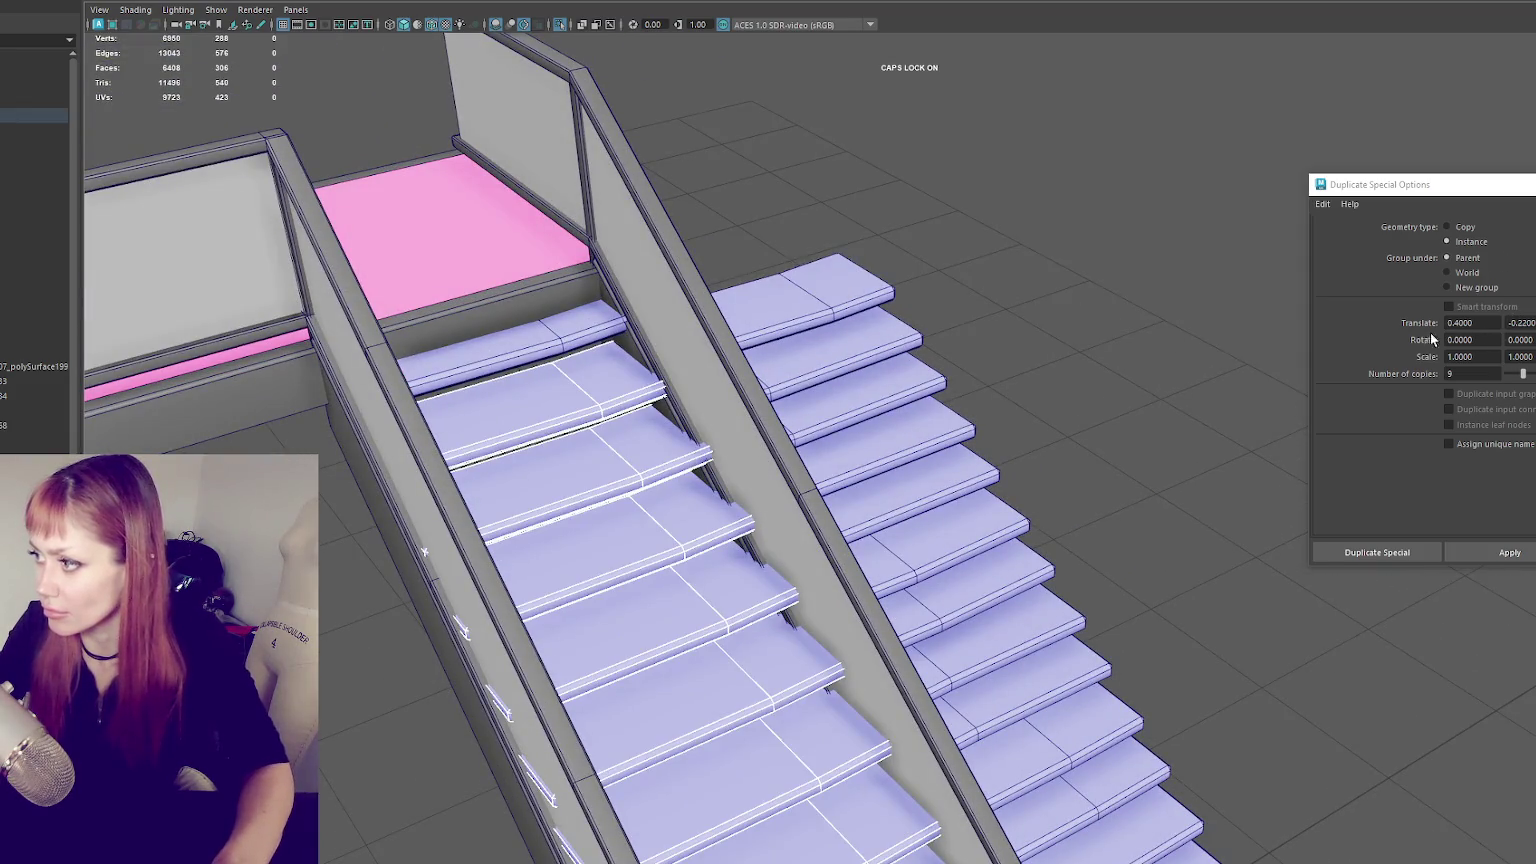
{"action": "key", "text": "ctrl+z"}
{"action": "mouse_move", "coordinate": [899, 343]}
{"action": "left_mouse_down", "text": "alt"}
{"action": "mouse_move", "coordinate": [813, 315]}
{"action": "mouse_move", "coordinate": [672, 312]}
{"action": "mouse_move", "coordinate": [880, 329]}
{"action": "mouse_move", "coordinate": [909, 309]}
{"action": "mouse_move", "coordinate": [948, 340]}
{"action": "left_mouse_up", "text": "alt"}
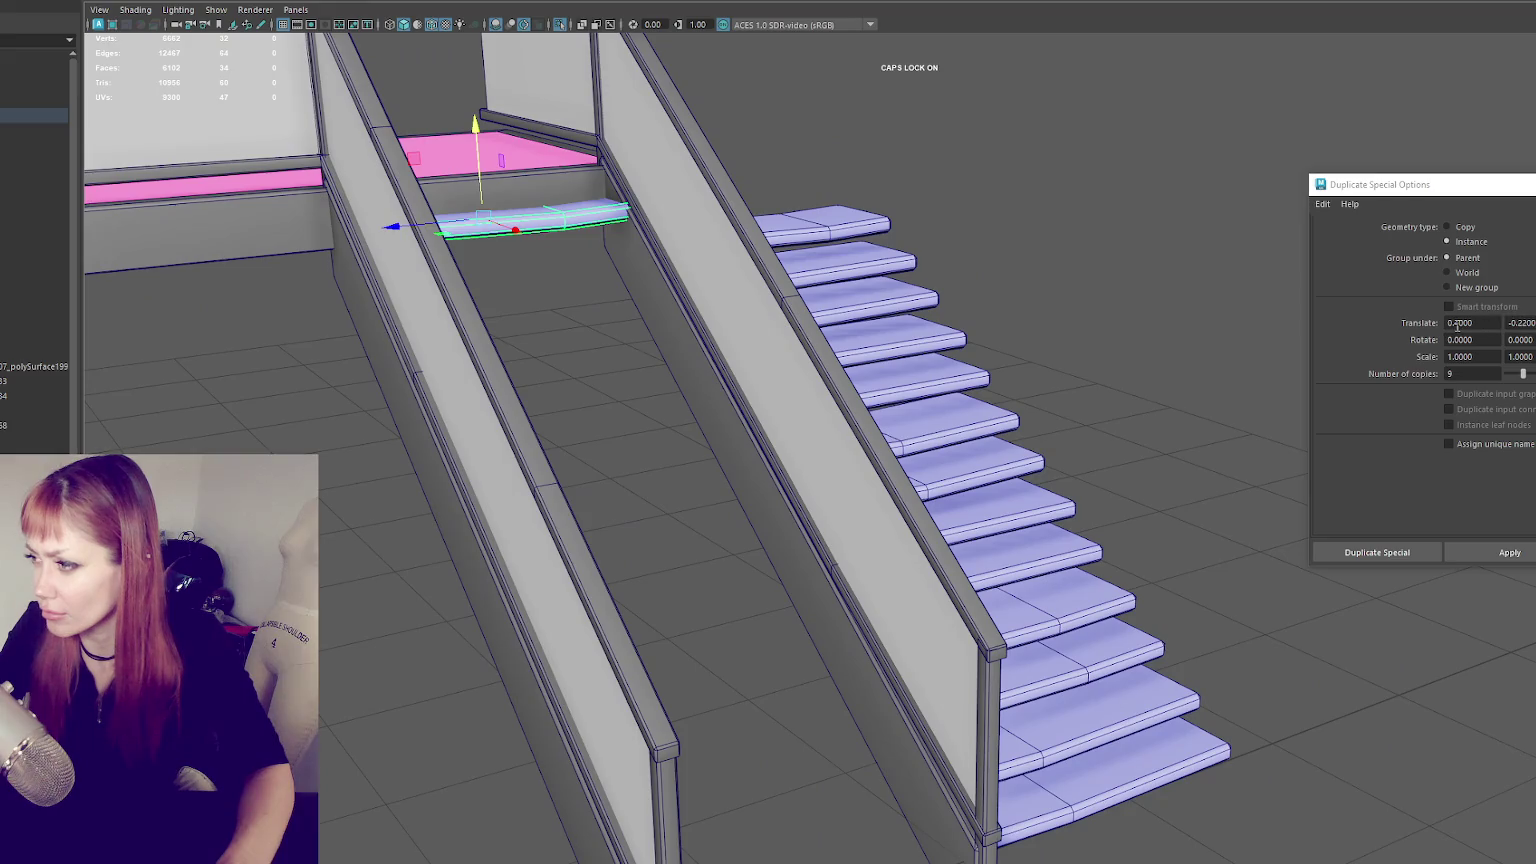
{"action": "left_click_drag", "start_coordinate": [1457, 323], "coordinate": [1462, 323]}
{"action": "type", "text": "35"}
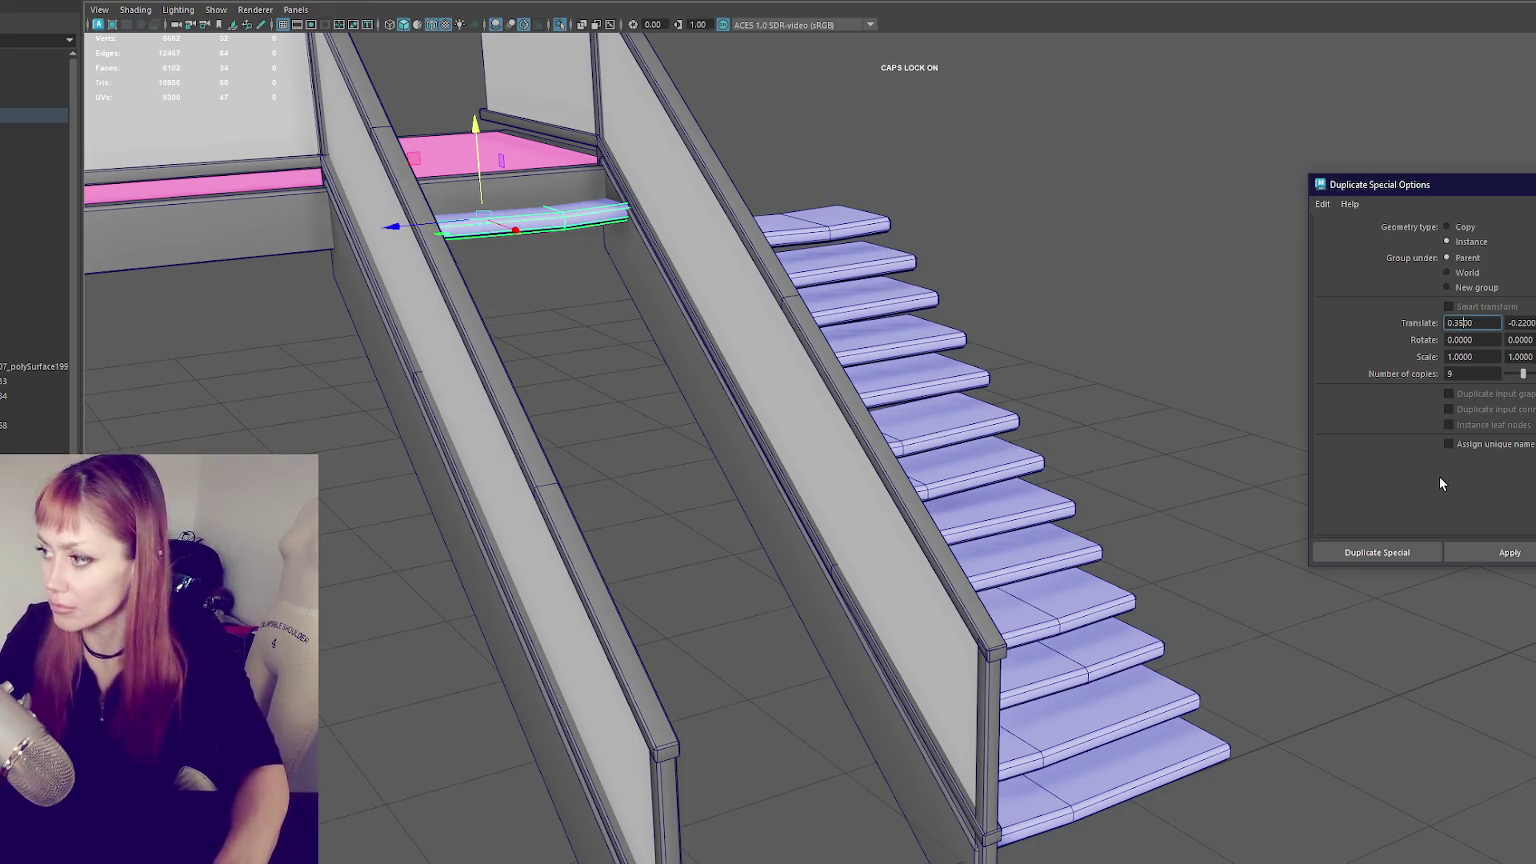
{"action": "left_click", "coordinate": [1505, 552]}
{"action": "mouse_move", "coordinate": [1339, 538]}
{"action": "left_mouse_down", "text": "alt"}
{"action": "mouse_move", "coordinate": [1149, 473]}
{"action": "mouse_move", "coordinate": [1194, 460]}
{"action": "mouse_move", "coordinate": [1004, 486]}
{"action": "mouse_move", "coordinate": [1149, 456]}
{"action": "mouse_move", "coordinate": [1108, 449]}
{"action": "left_mouse_up", "text": "alt"}
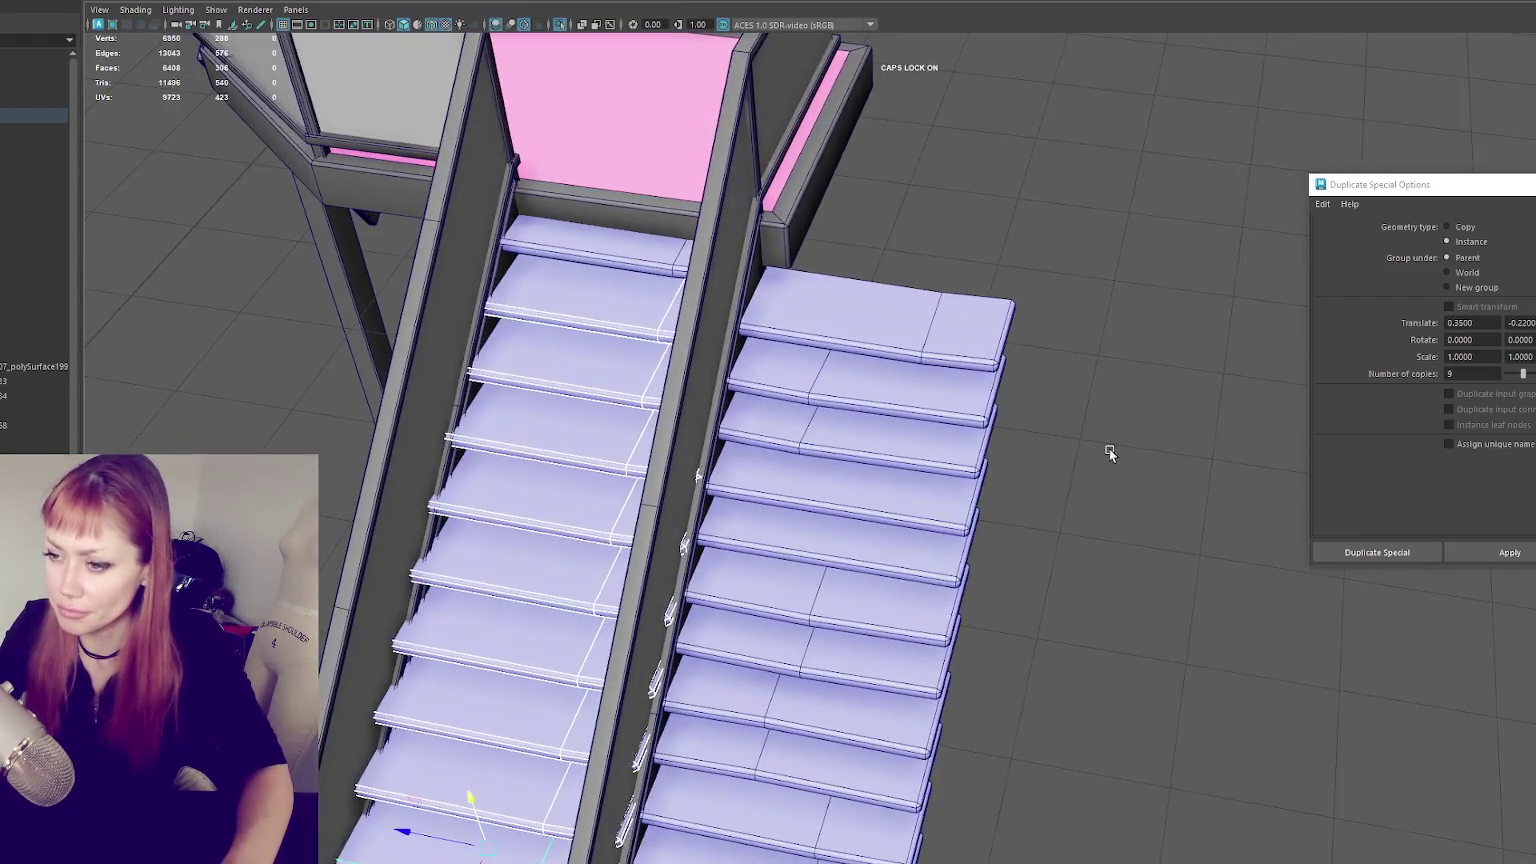
{"action": "key", "text": "ctrl+z"}
{"action": "left_click", "coordinate": [1461, 322]}
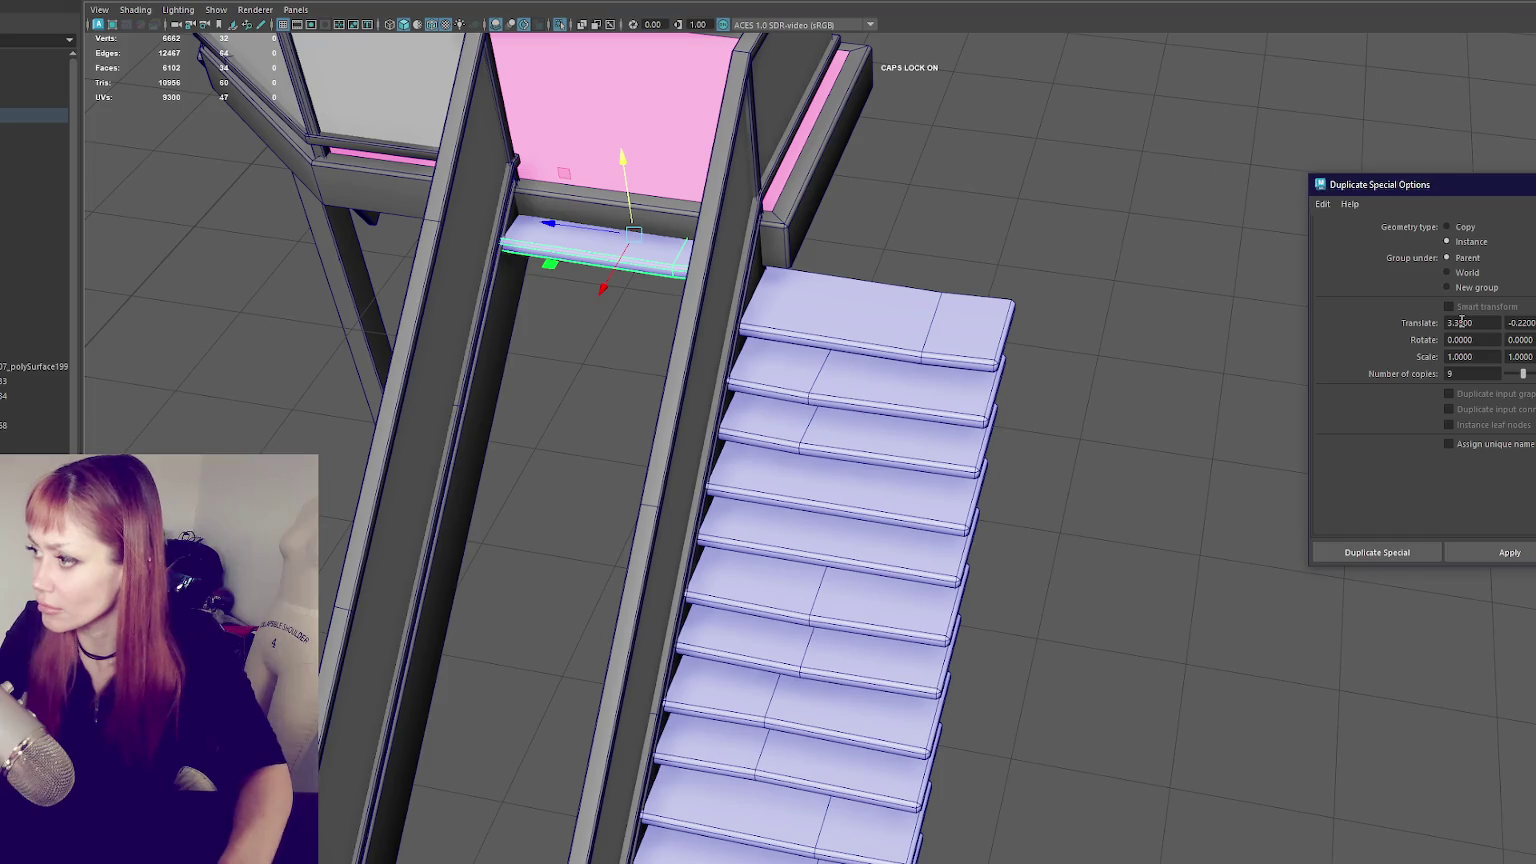
{"action": "double_click", "coordinate": [1461, 322]}
{"action": "type", "text": ".300"}
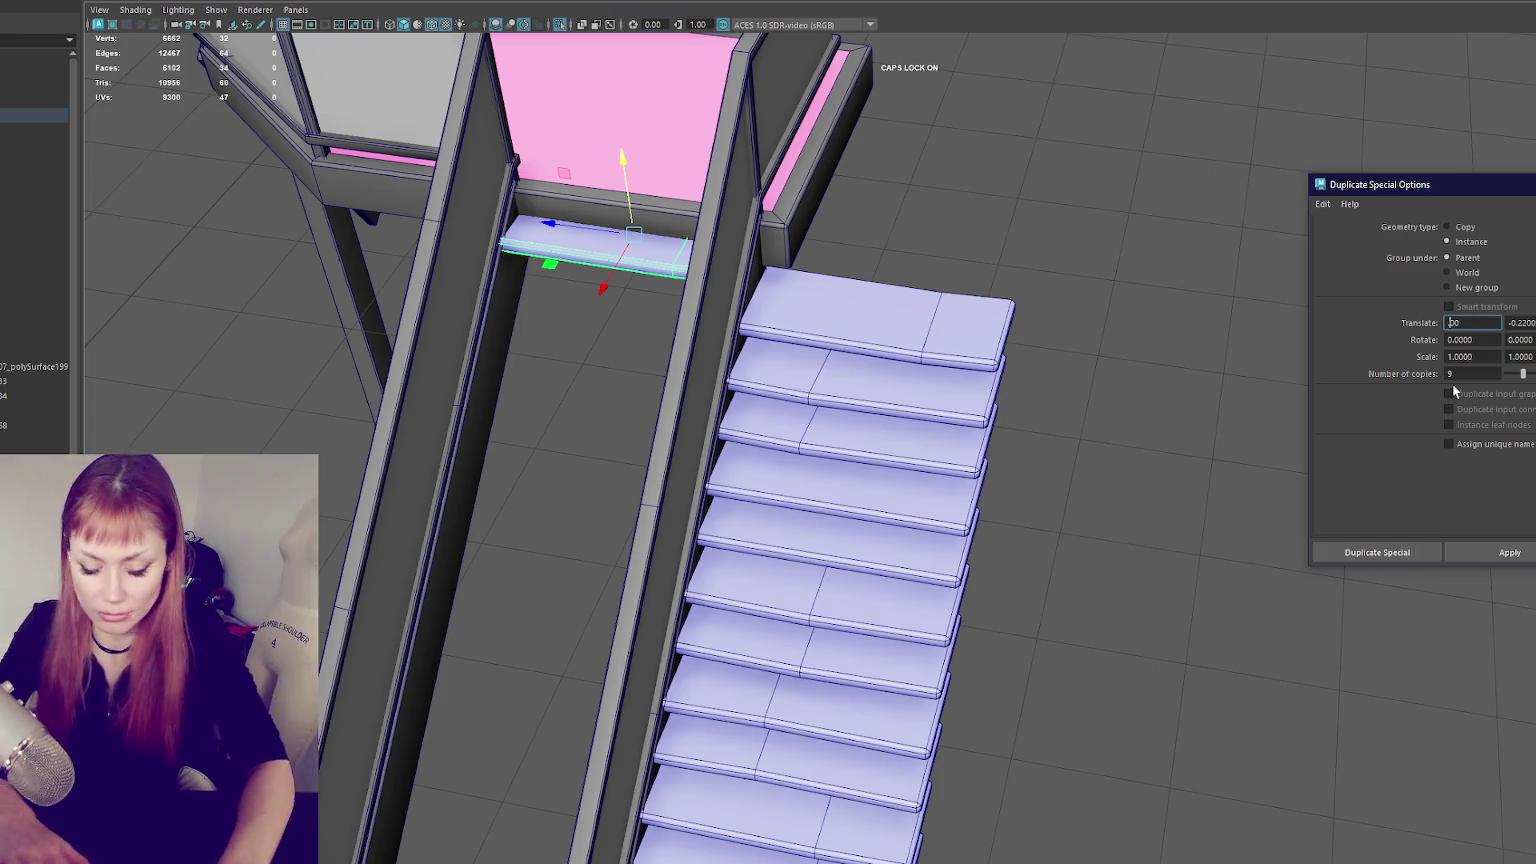
{"action": "left_click", "coordinate": [1509, 553]}
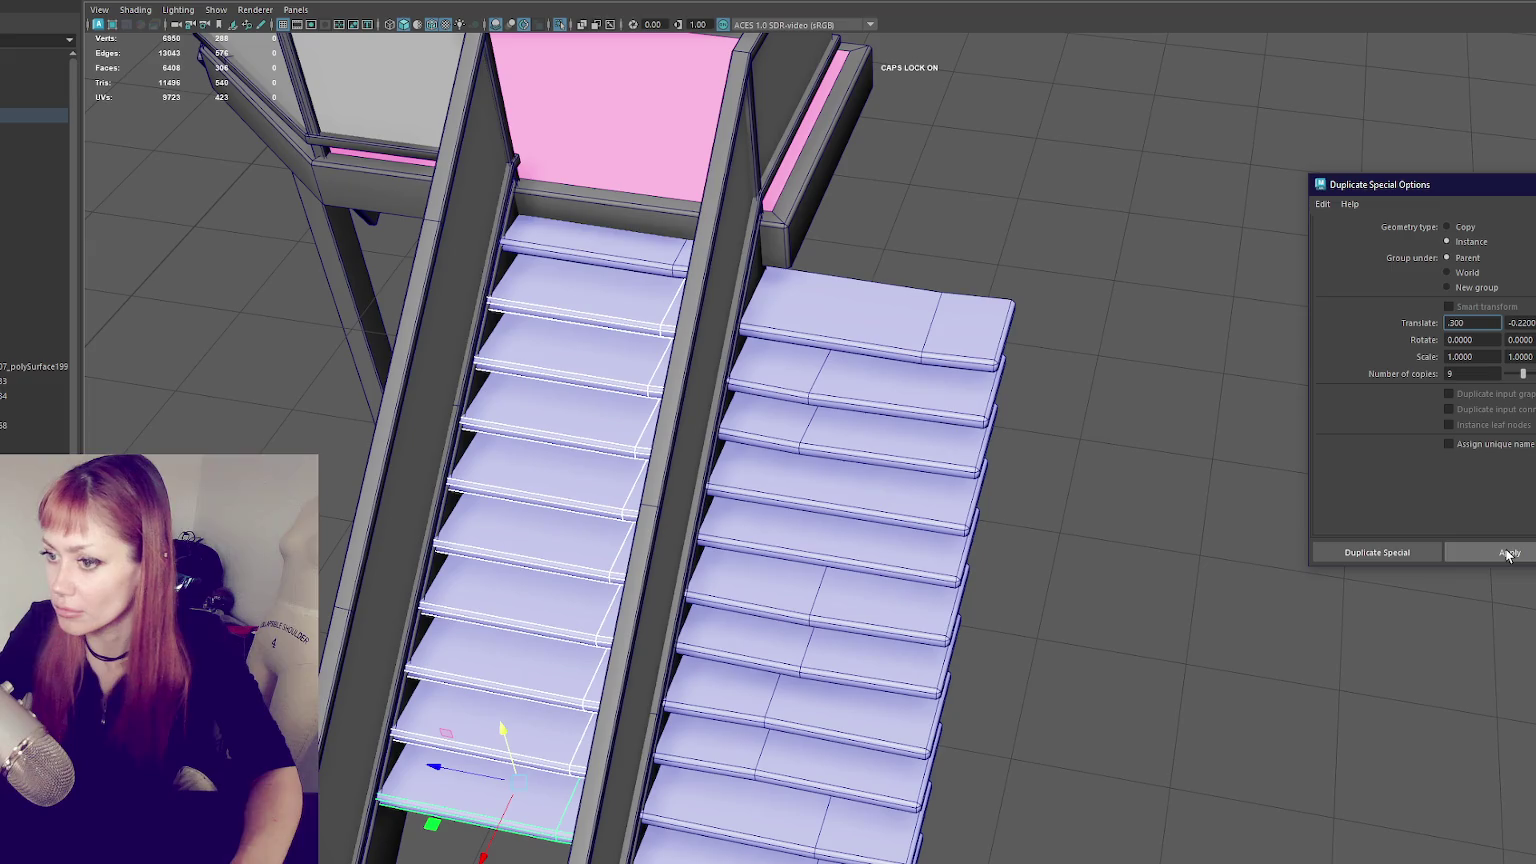
- Check the 0.3 spacing, then retry the duplication with a -0.21 vertical drop
{"action": "left_click_drag", "start_coordinate": [886, 260], "coordinate": [1009, 230], "text": "alt"}
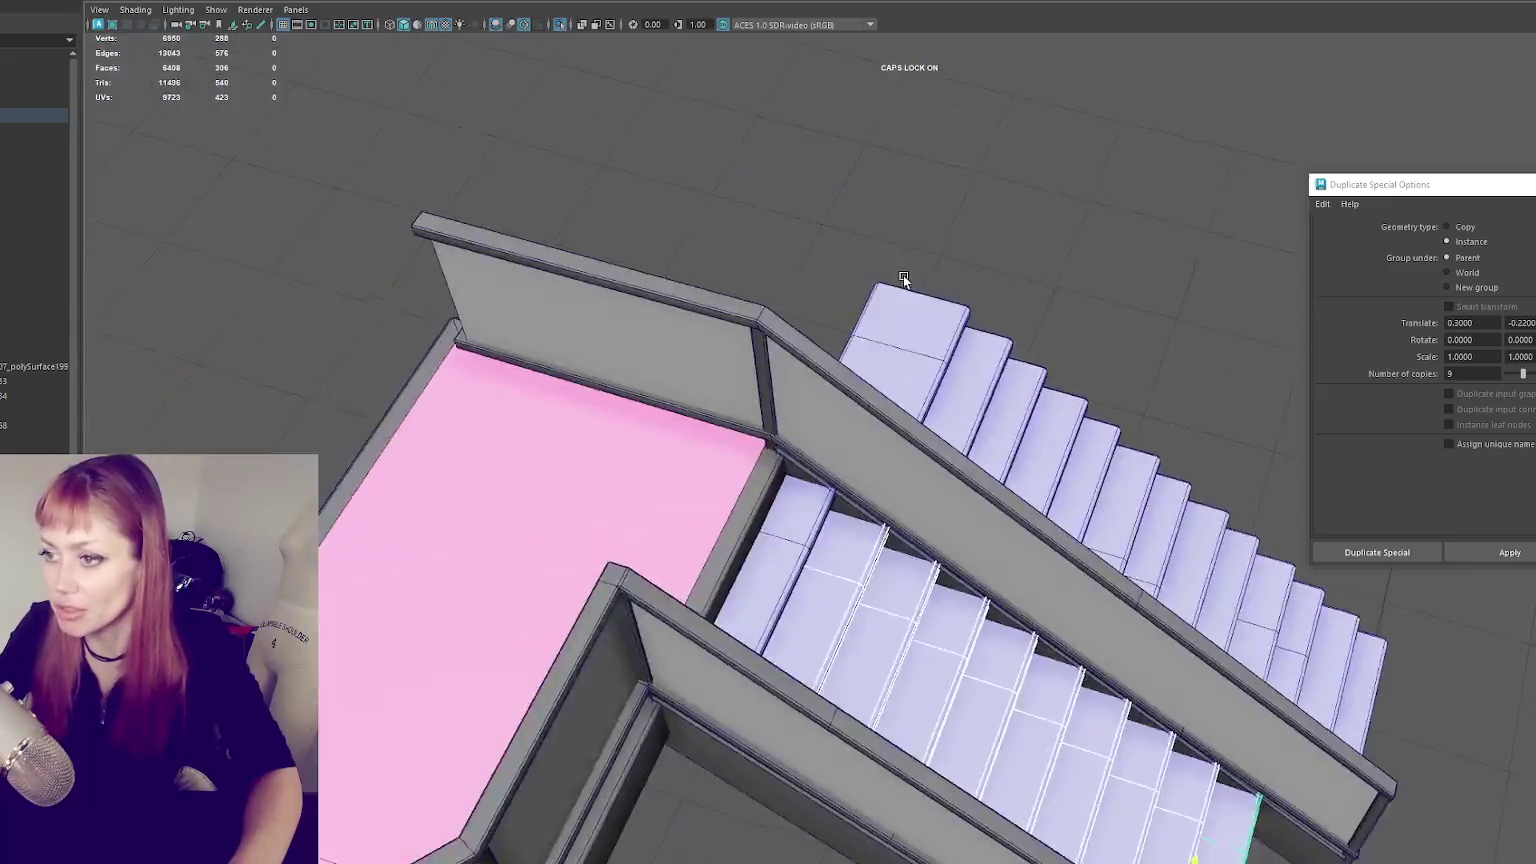
{"action": "mouse_move", "coordinate": [1009, 230]}
{"action": "left_mouse_down", "text": "alt"}
{"action": "mouse_move", "coordinate": [1210, 398]}
{"action": "mouse_move", "coordinate": [1158, 385]}
{"action": "left_mouse_up", "text": "alt"}
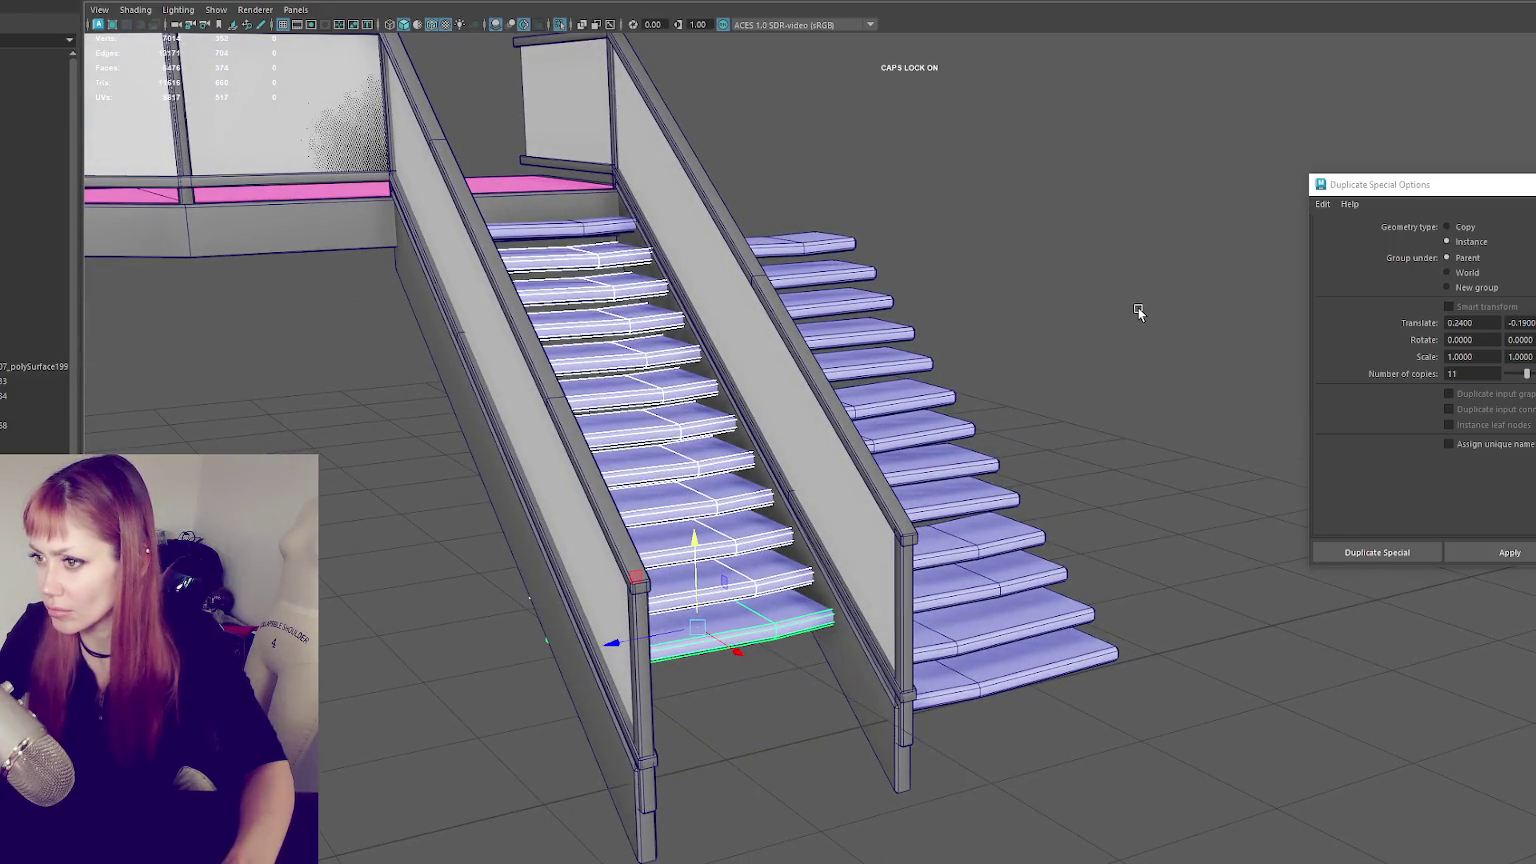
{"action": "key", "text": "ctrl+z"}
{"action": "double_click", "coordinate": [1520, 322]}
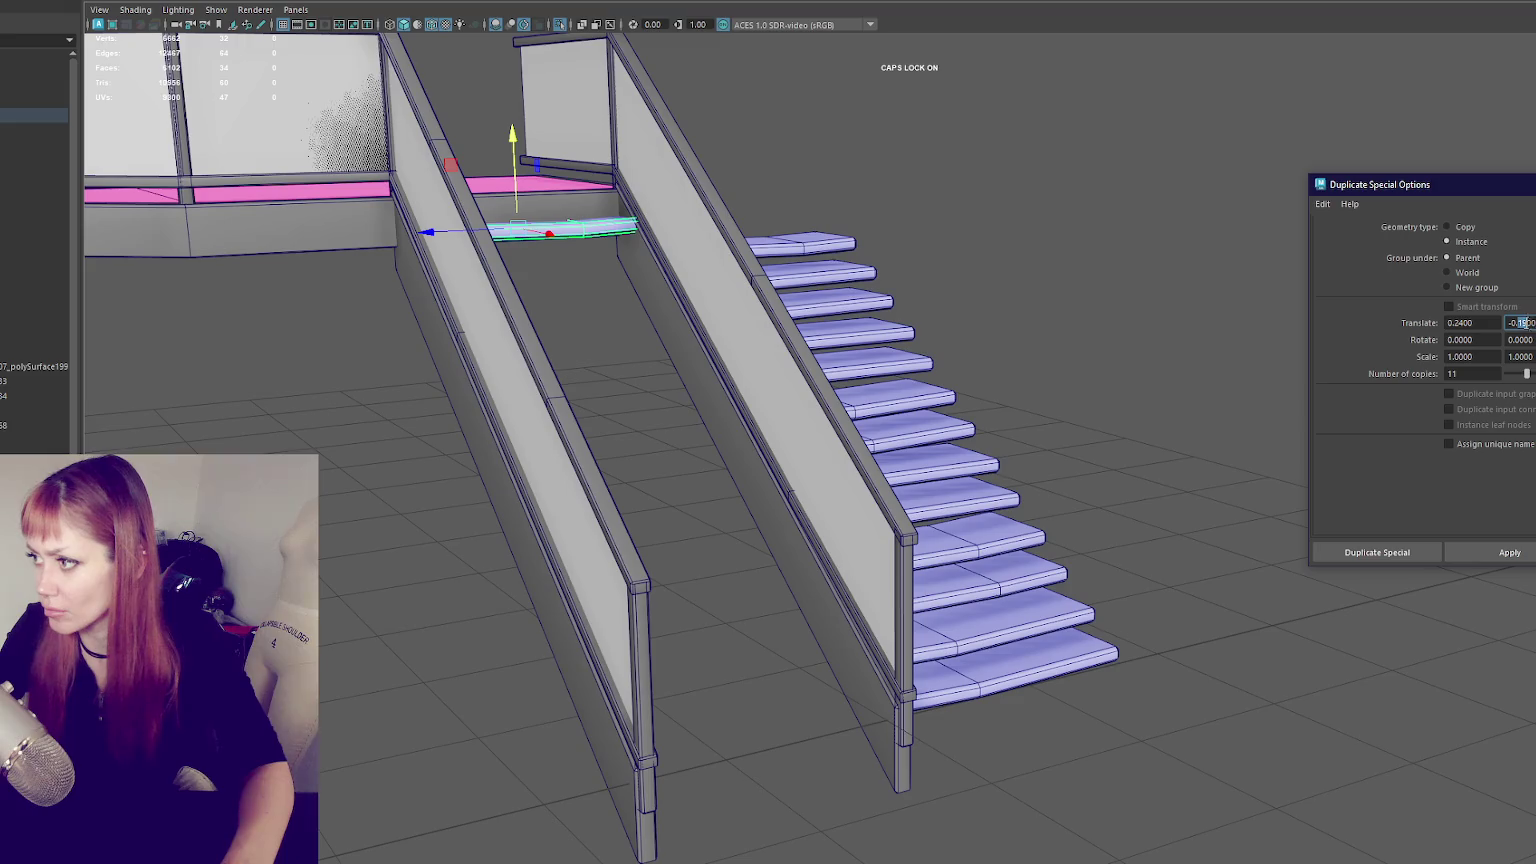
{"action": "type", "text": "-0.21"}
{"action": "left_click", "coordinate": [1492, 553]}
{"action": "mouse_move", "coordinate": [1300, 482]}
{"action": "left_mouse_down", "text": "alt"}
{"action": "mouse_move", "coordinate": [1080, 388]}
{"action": "mouse_move", "coordinate": [1128, 384]}
{"action": "mouse_move", "coordinate": [1131, 422]}
{"action": "mouse_move", "coordinate": [1099, 432]}
{"action": "mouse_move", "coordinate": [1083, 384]}
{"action": "mouse_move", "coordinate": [1128, 377]}
{"action": "mouse_move", "coordinate": [1131, 362]}
{"action": "left_mouse_up", "text": "alt"}
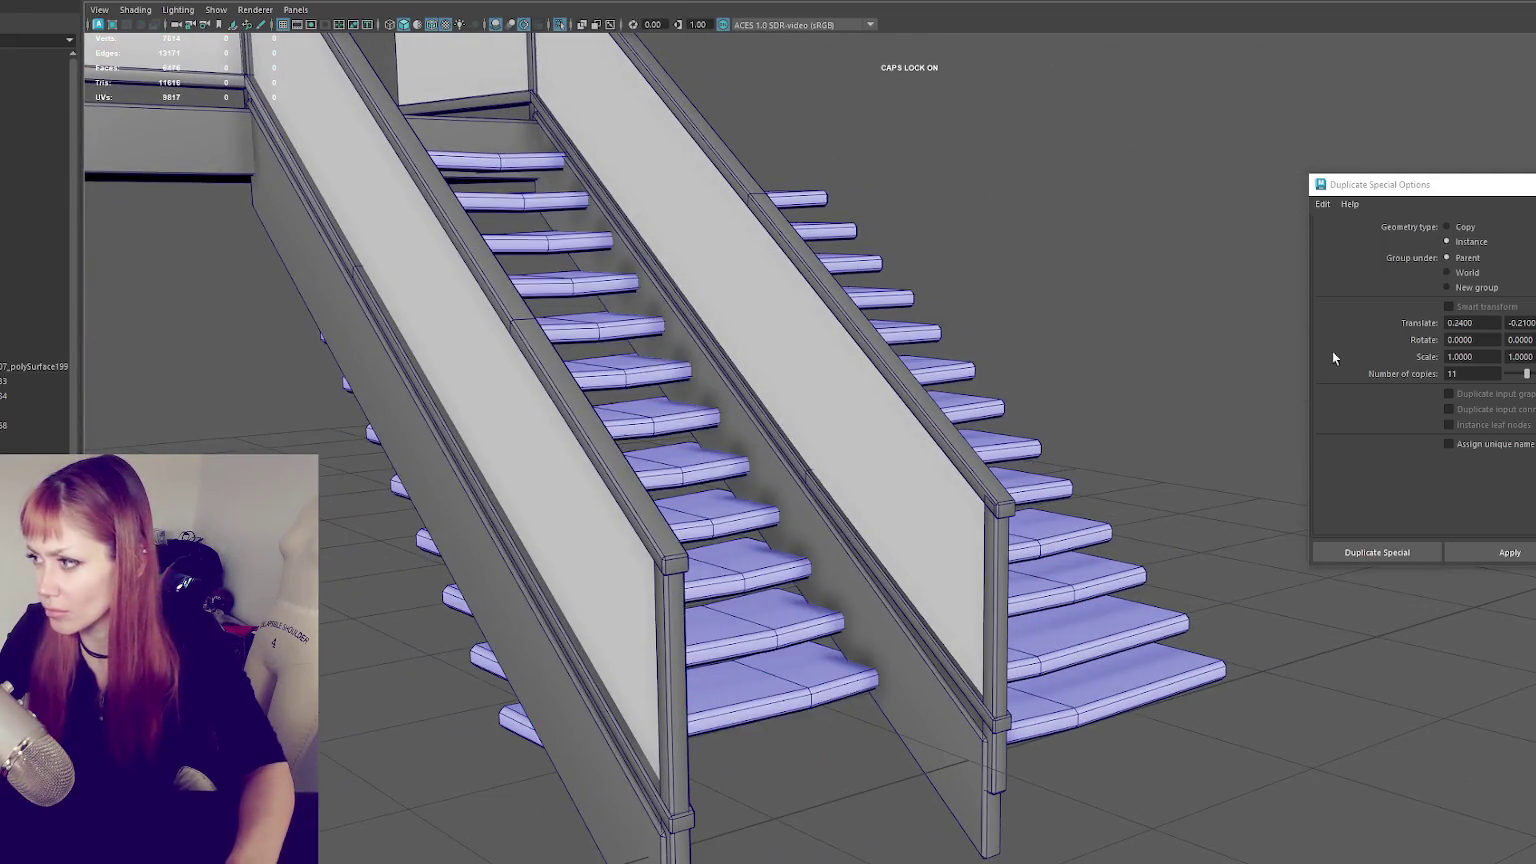
{"action": "key", "text": "ctrl+z"}
- Re-apply with final offsets so eleven treads descend at 0.3 by -0.23
{"action": "left_click", "coordinate": [1461, 322]}
{"action": "type", "text": "0.2500"}
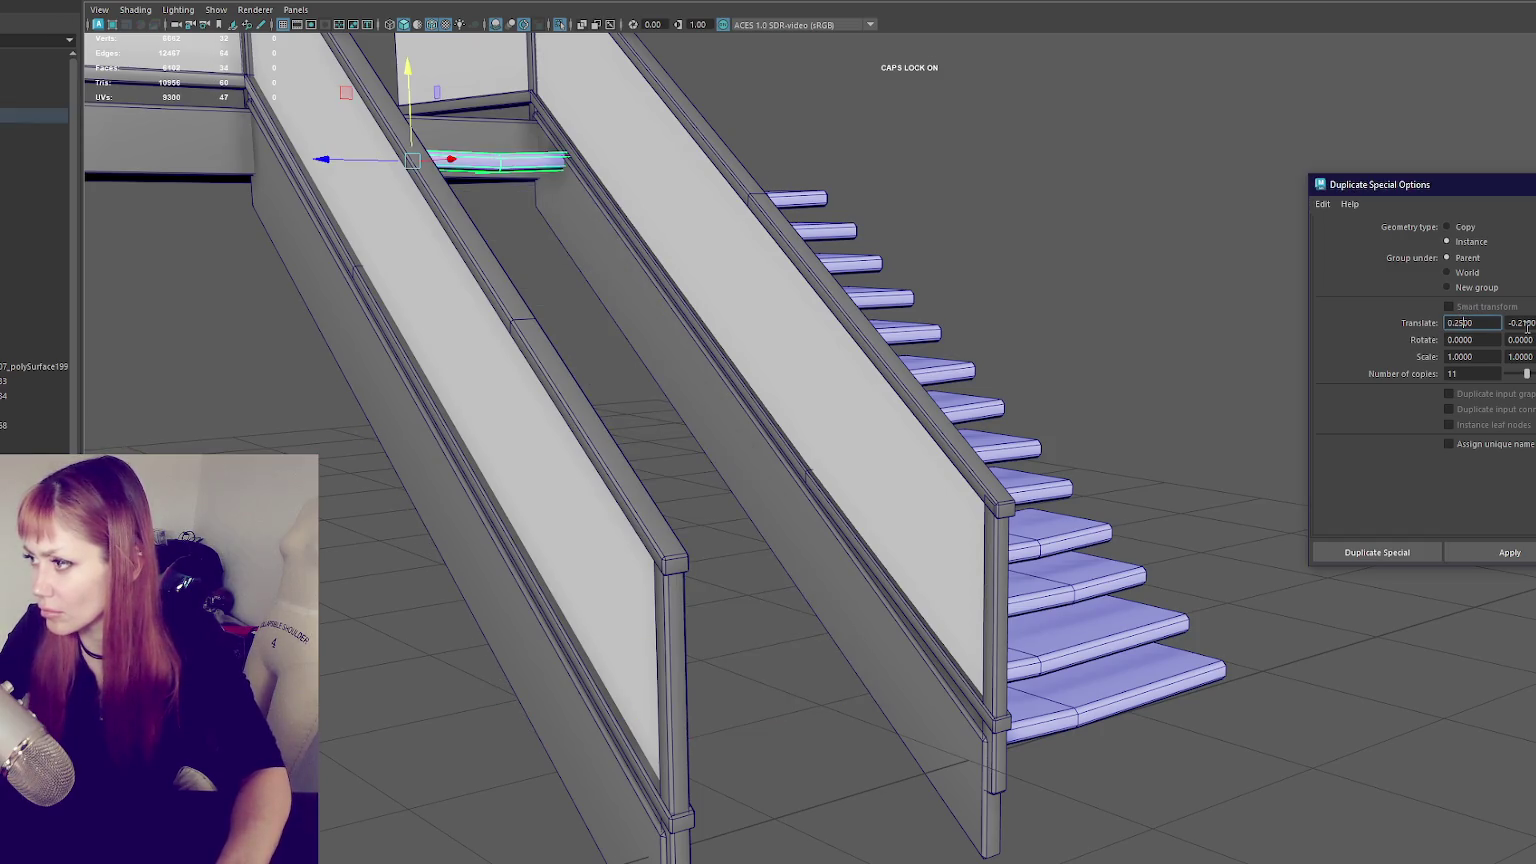
{"action": "key", "text": "Return"}
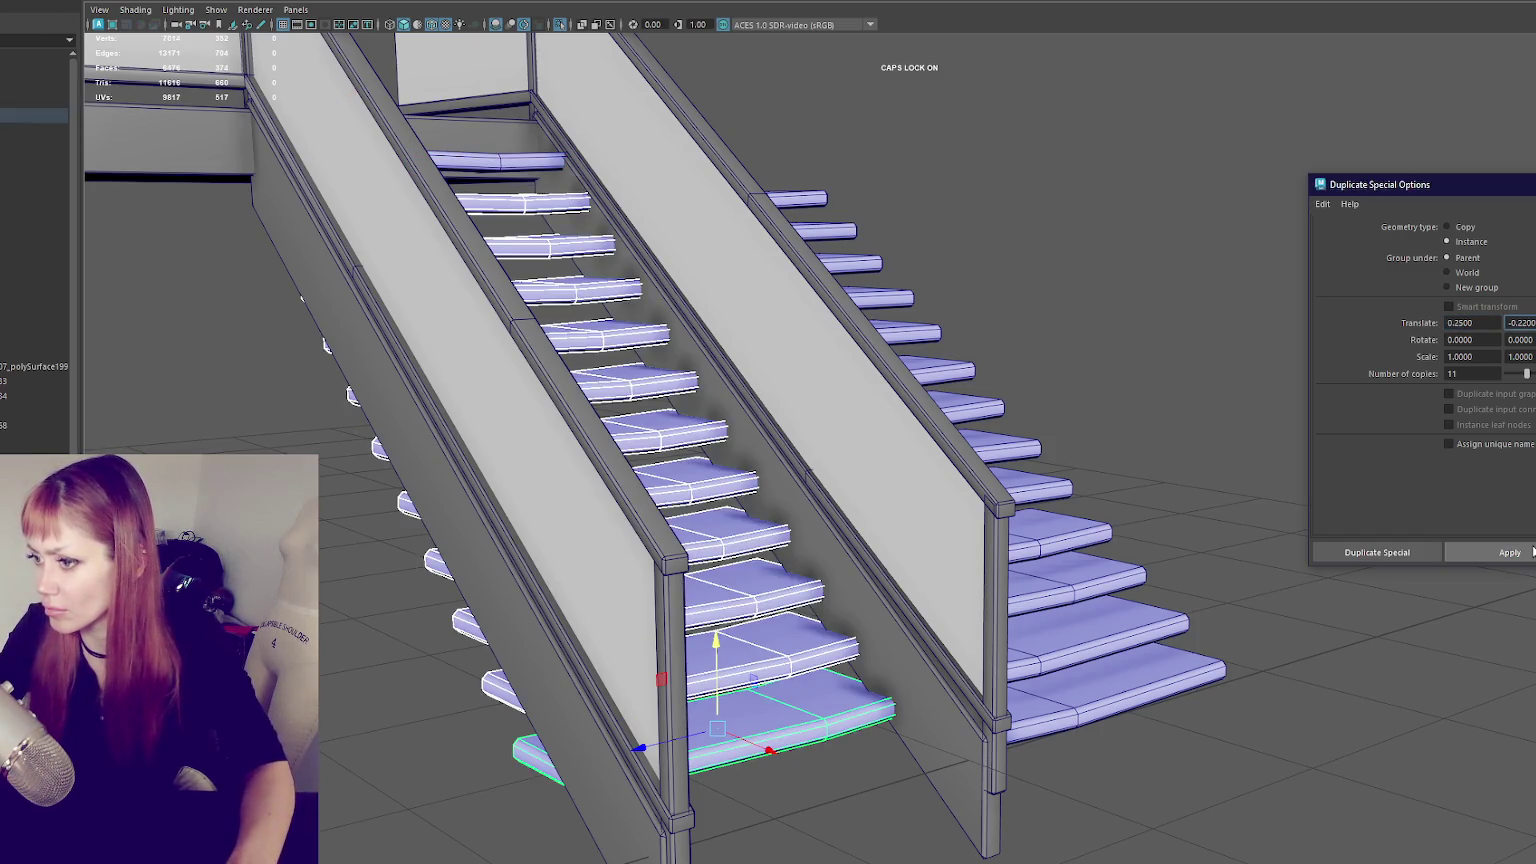
{"action": "key", "text": "ctrl+z"}
{"action": "left_click", "coordinate": [1522, 322]}
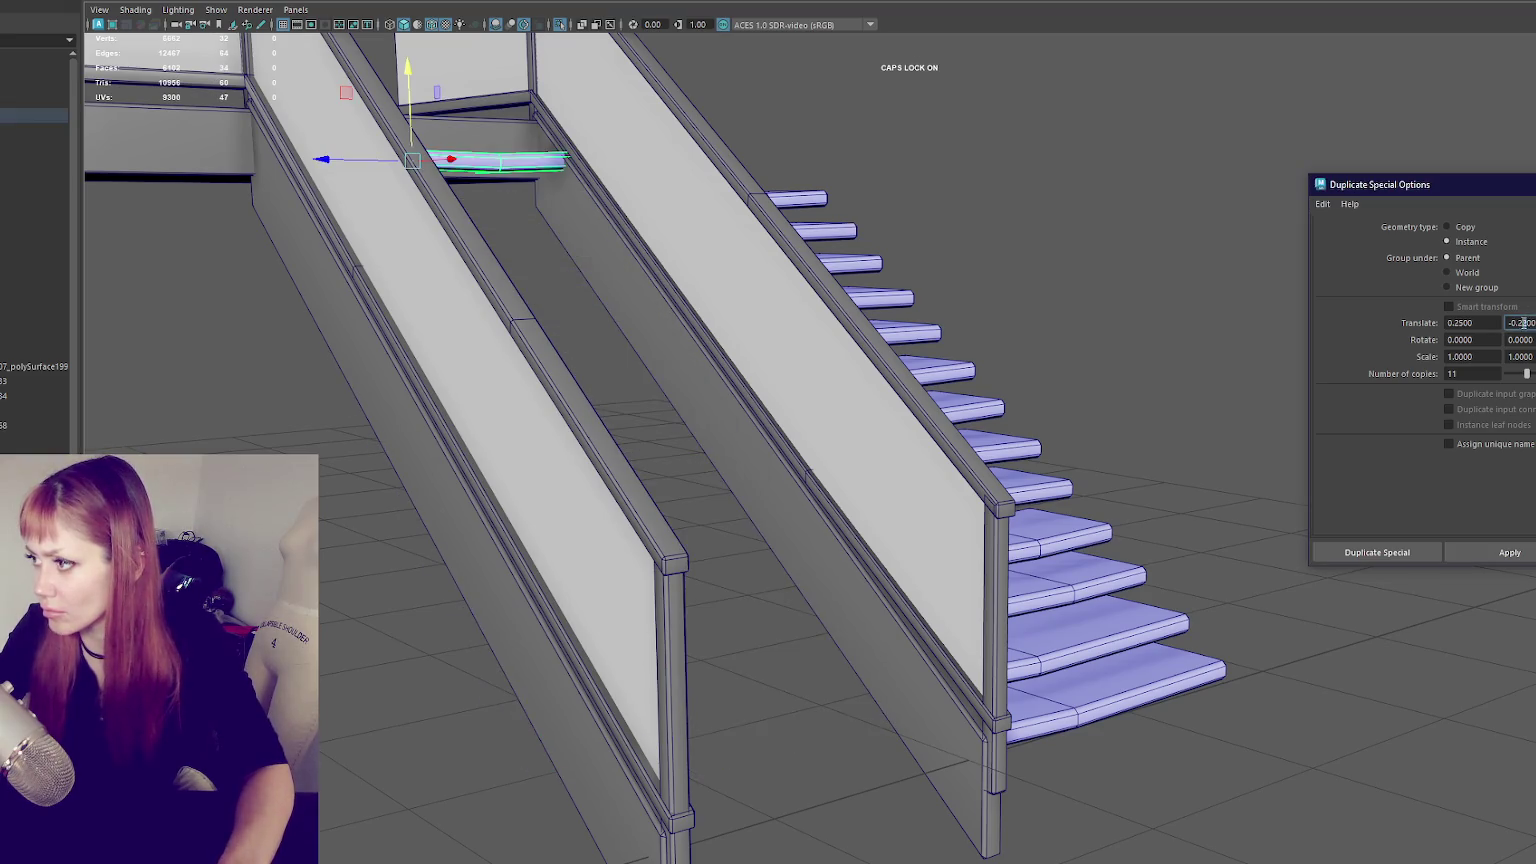
{"action": "left_click", "coordinate": [1510, 552]}
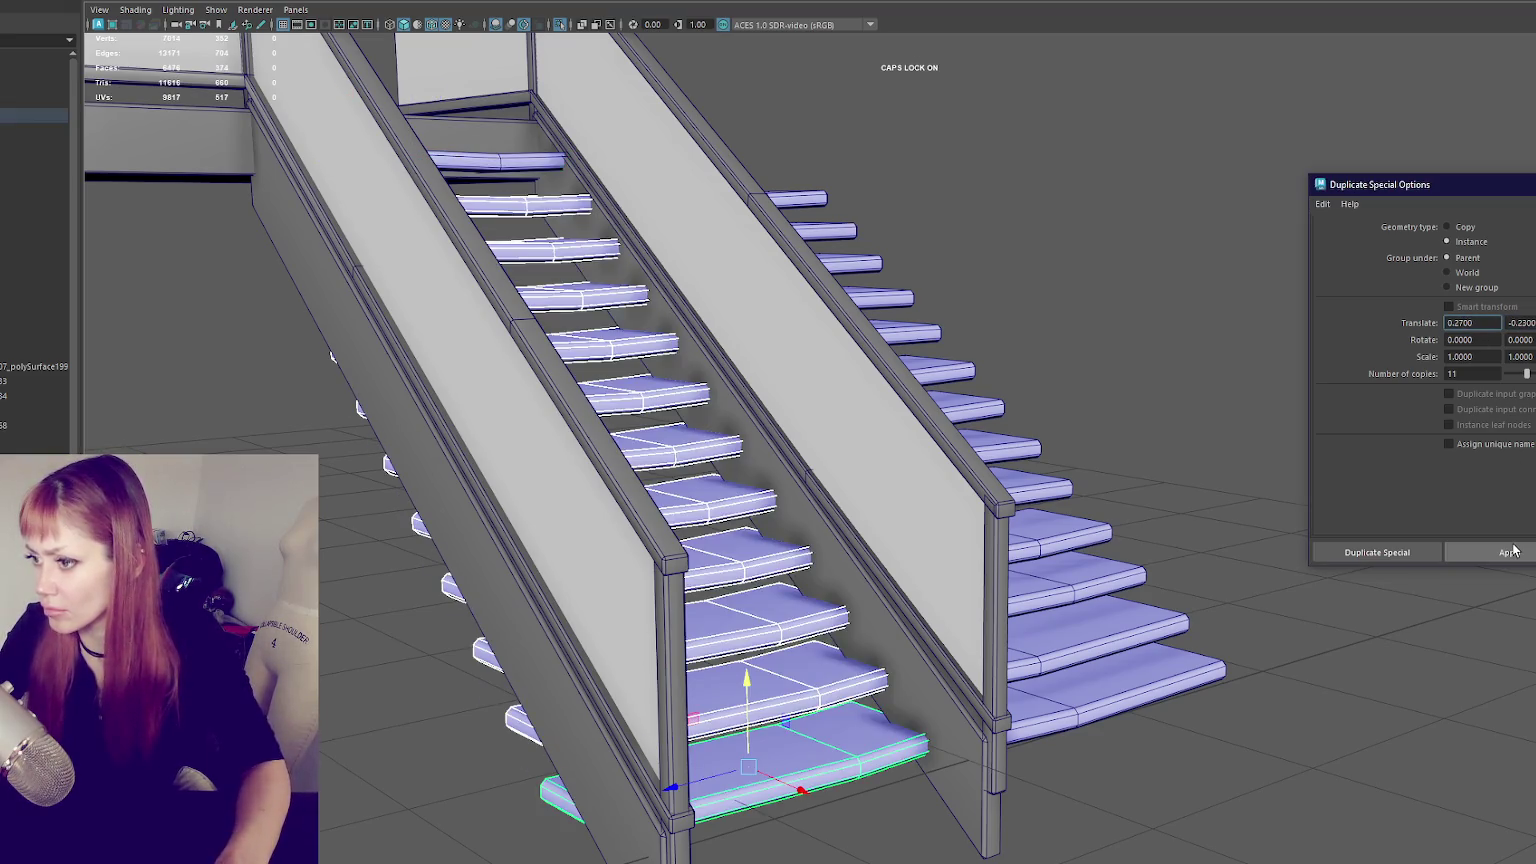
{"action": "key", "text": "ctrl+z"}
{"action": "left_click", "coordinate": [1458, 322]}
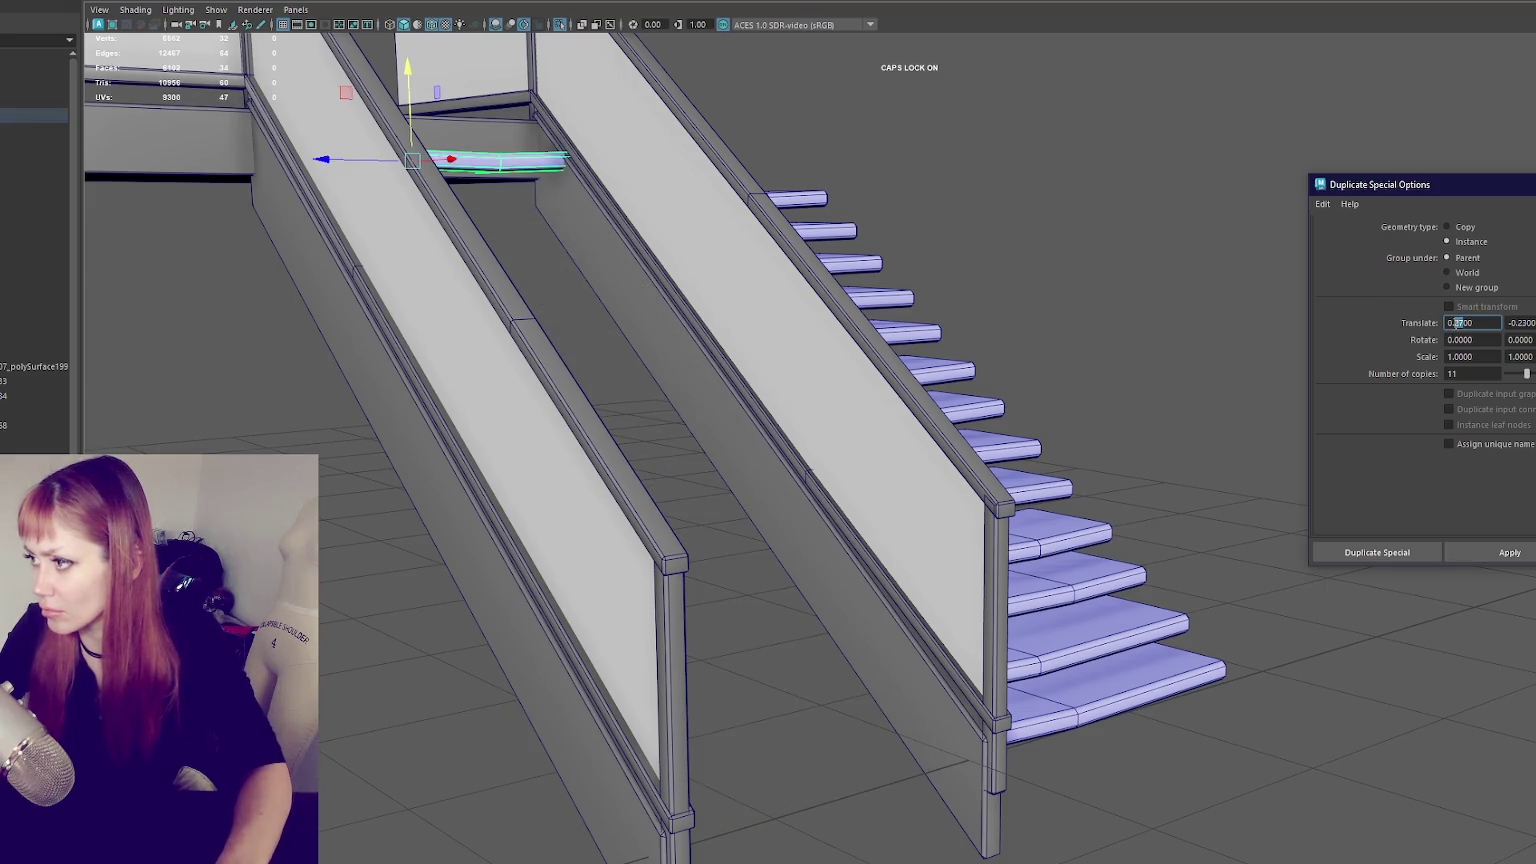
{"action": "left_click", "coordinate": [1530, 552]}
{"action": "mouse_move", "coordinate": [1100, 380]}
{"action": "left_mouse_down", "text": "alt"}
{"action": "mouse_move", "coordinate": [979, 326]}
{"action": "mouse_move", "coordinate": [955, 210]}
{"action": "mouse_move", "coordinate": [1019, 301]}
{"action": "mouse_move", "coordinate": [933, 331]}
{"action": "left_mouse_up", "text": "alt"}
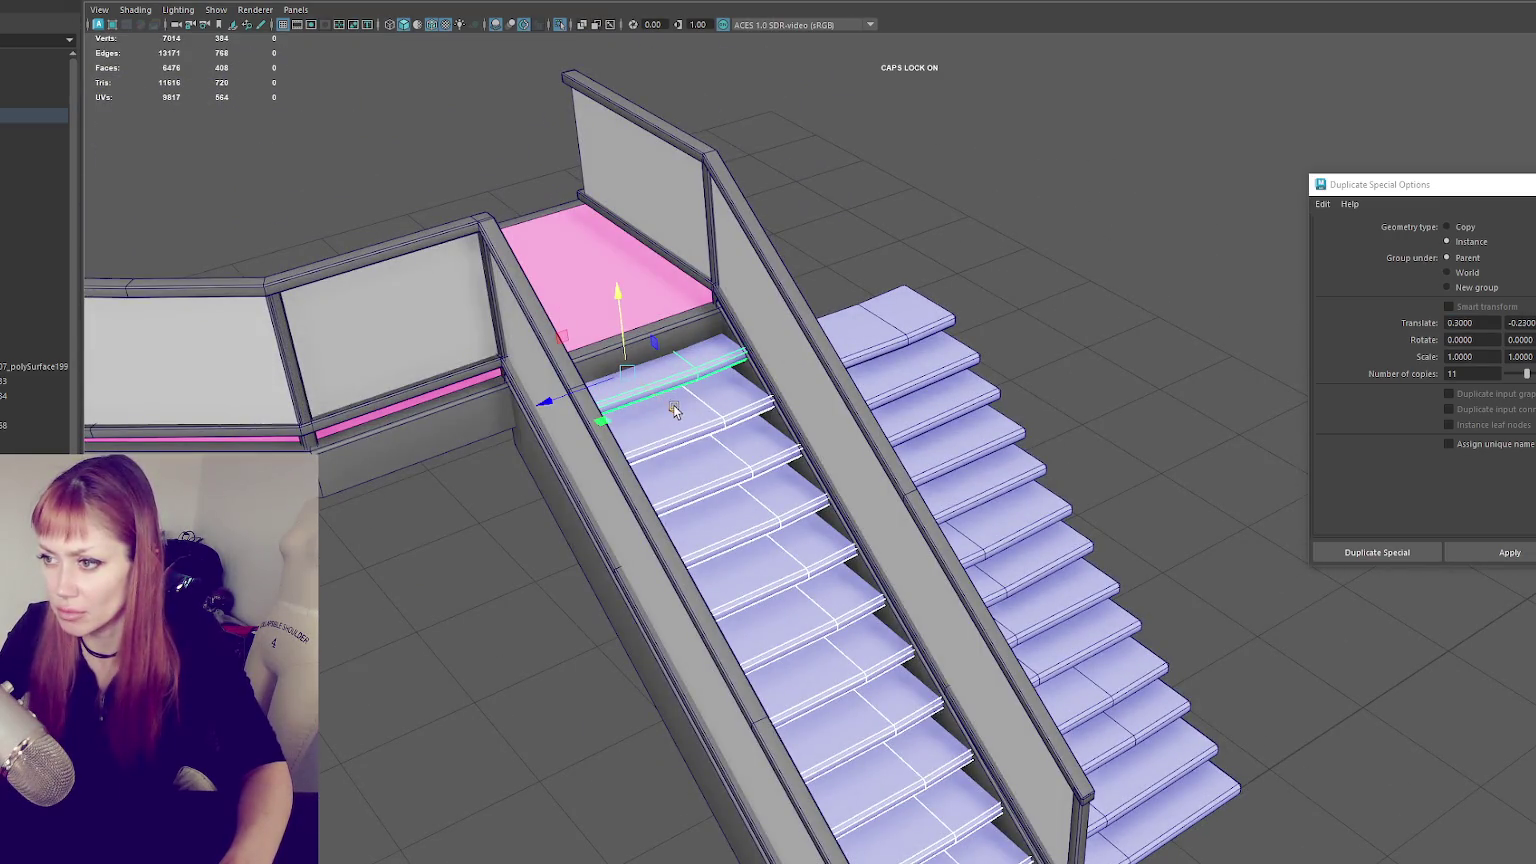
- Undo the spacing tweaks and slide the tread column along X into the middle flight
{"action": "key", "text": "ctrl+z"}
{"action": "key", "text": "ctrl+z"}
{"action": "key", "text": "ctrl+z"}
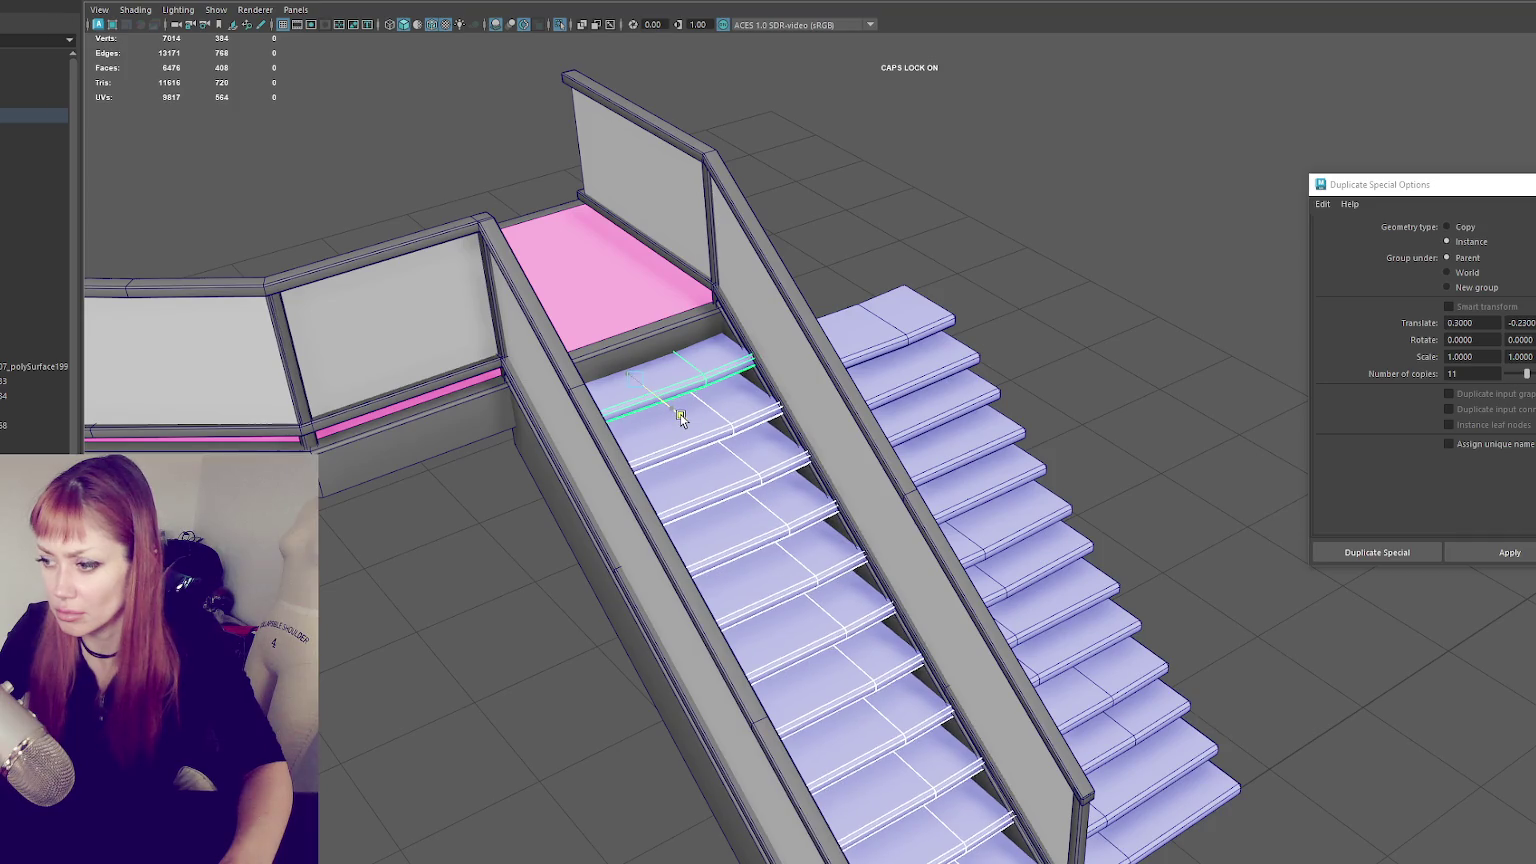
{"action": "left_click", "coordinate": [680, 414]}
{"action": "mouse_move", "coordinate": [680, 414]}
{"action": "left_mouse_down", "text": "alt"}
{"action": "mouse_move", "coordinate": [701, 268]}
{"action": "mouse_move", "coordinate": [650, 275]}
{"action": "left_mouse_up", "text": "alt"}
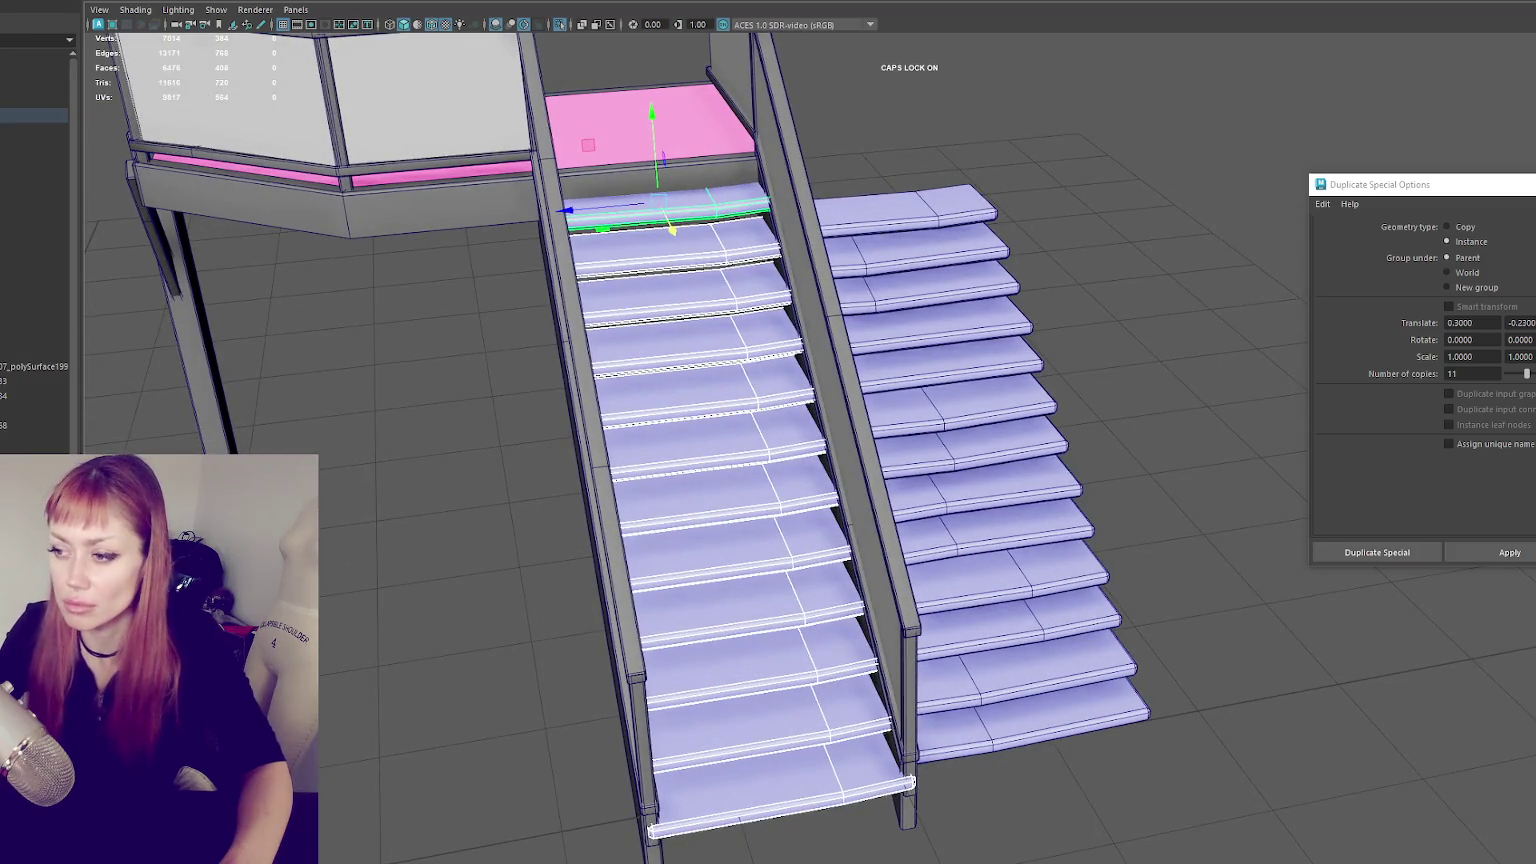
{"action": "key", "text": "ctrl+z"}
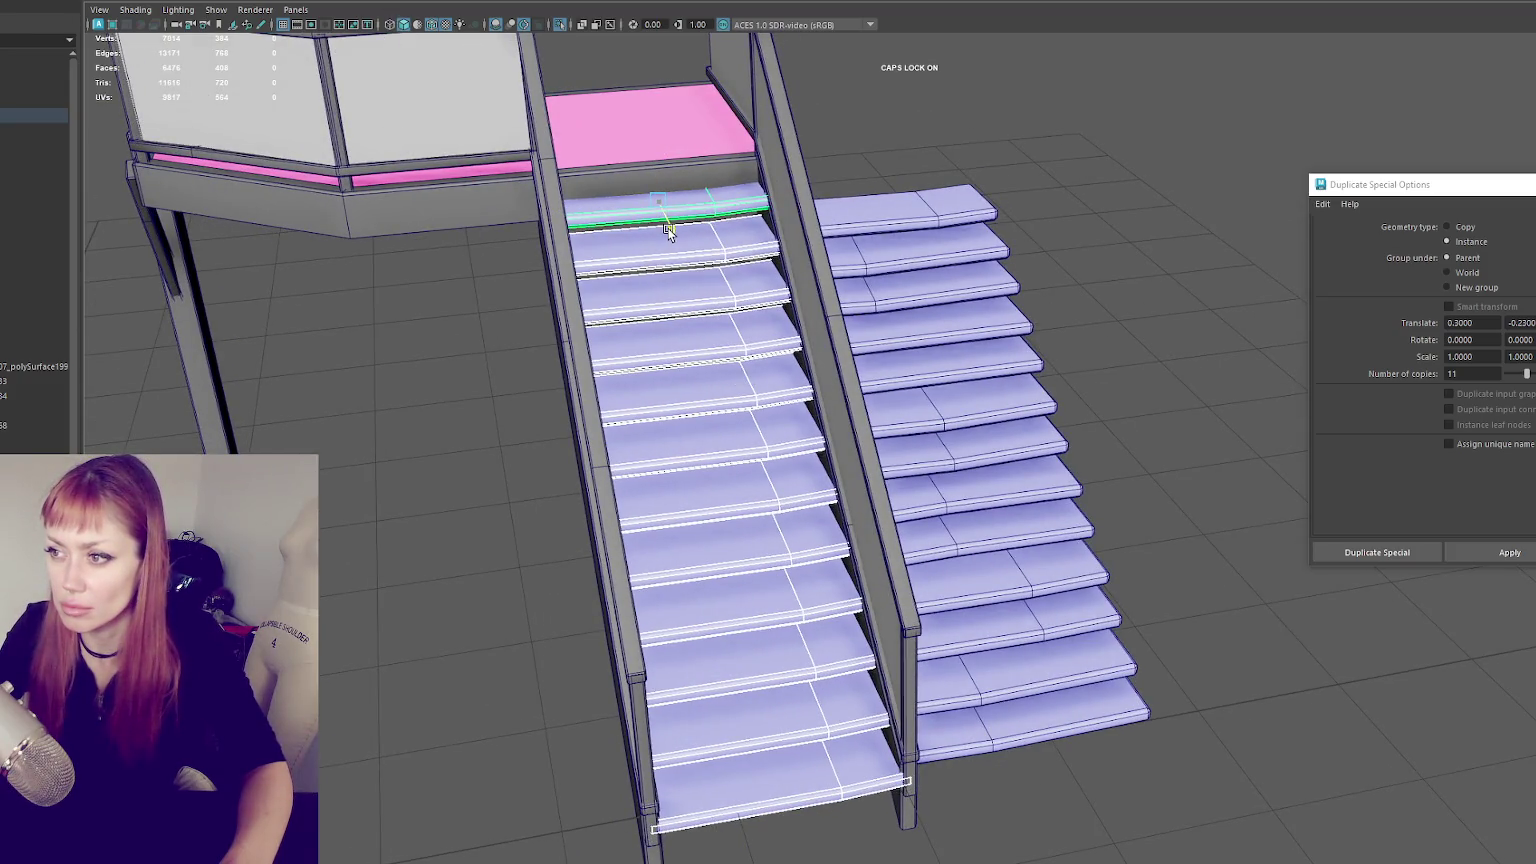
{"action": "key", "text": "ctrl+z"}
{"action": "key", "text": "ctrl+z"}
{"action": "key", "text": "ctrl+z"}
{"action": "mouse_move", "coordinate": [668, 228]}
{"action": "left_mouse_down", "text": "alt"}
{"action": "mouse_move", "coordinate": [698, 298]}
{"action": "mouse_move", "coordinate": [838, 302]}
{"action": "left_mouse_up", "text": "alt"}
{"action": "left_click_drag", "start_coordinate": [868, 657], "coordinate": [861, 663]}
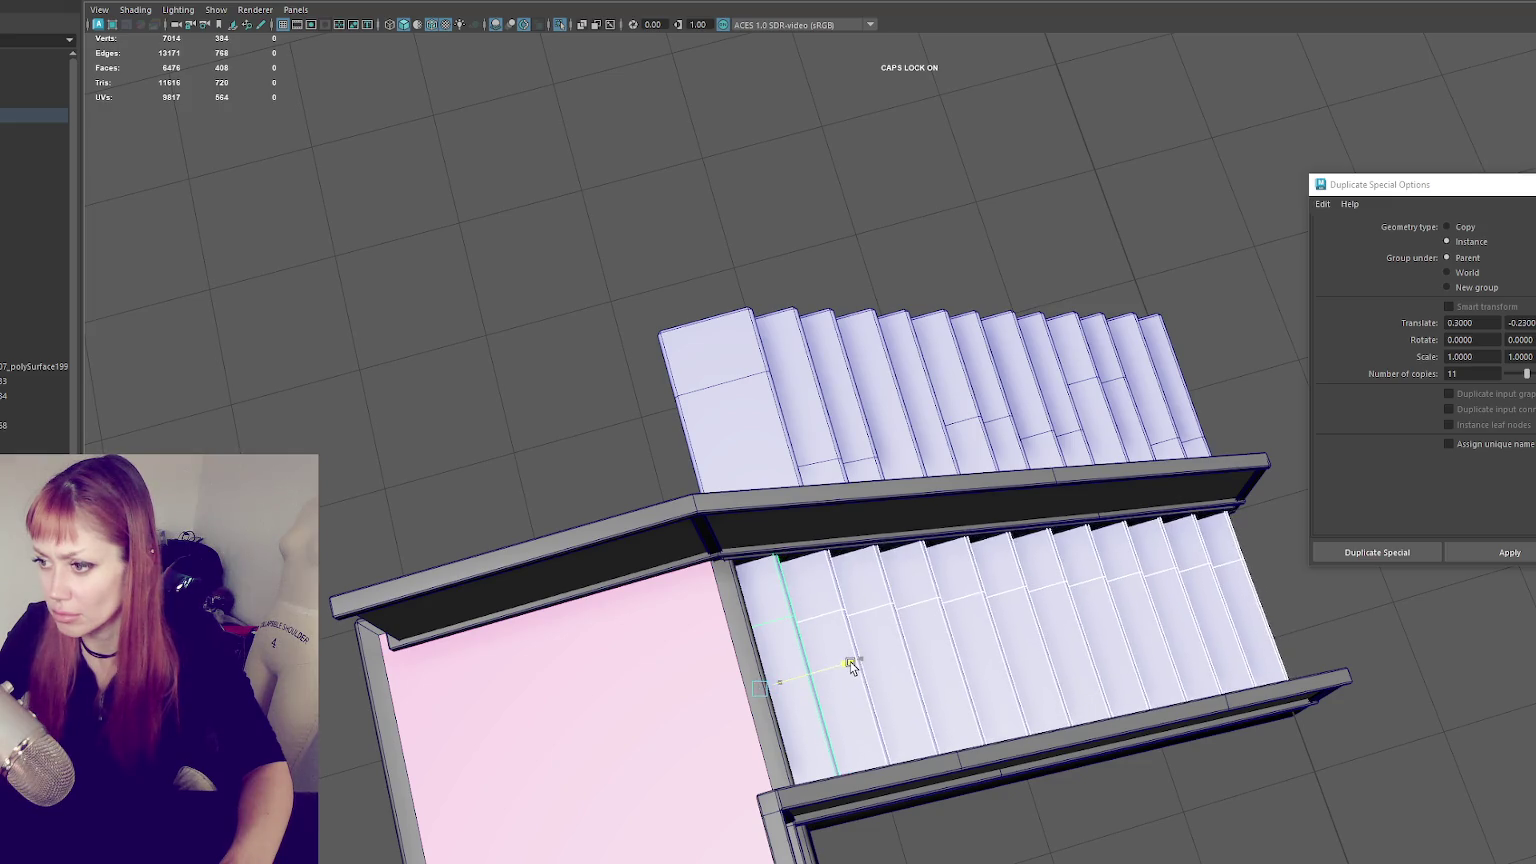
{"action": "mouse_move", "coordinate": [864, 655]}
{"action": "left_mouse_down", "text": "alt"}
{"action": "mouse_move", "coordinate": [757, 485]}
{"action": "mouse_move", "coordinate": [686, 302]}
{"action": "left_mouse_up", "text": "alt"}
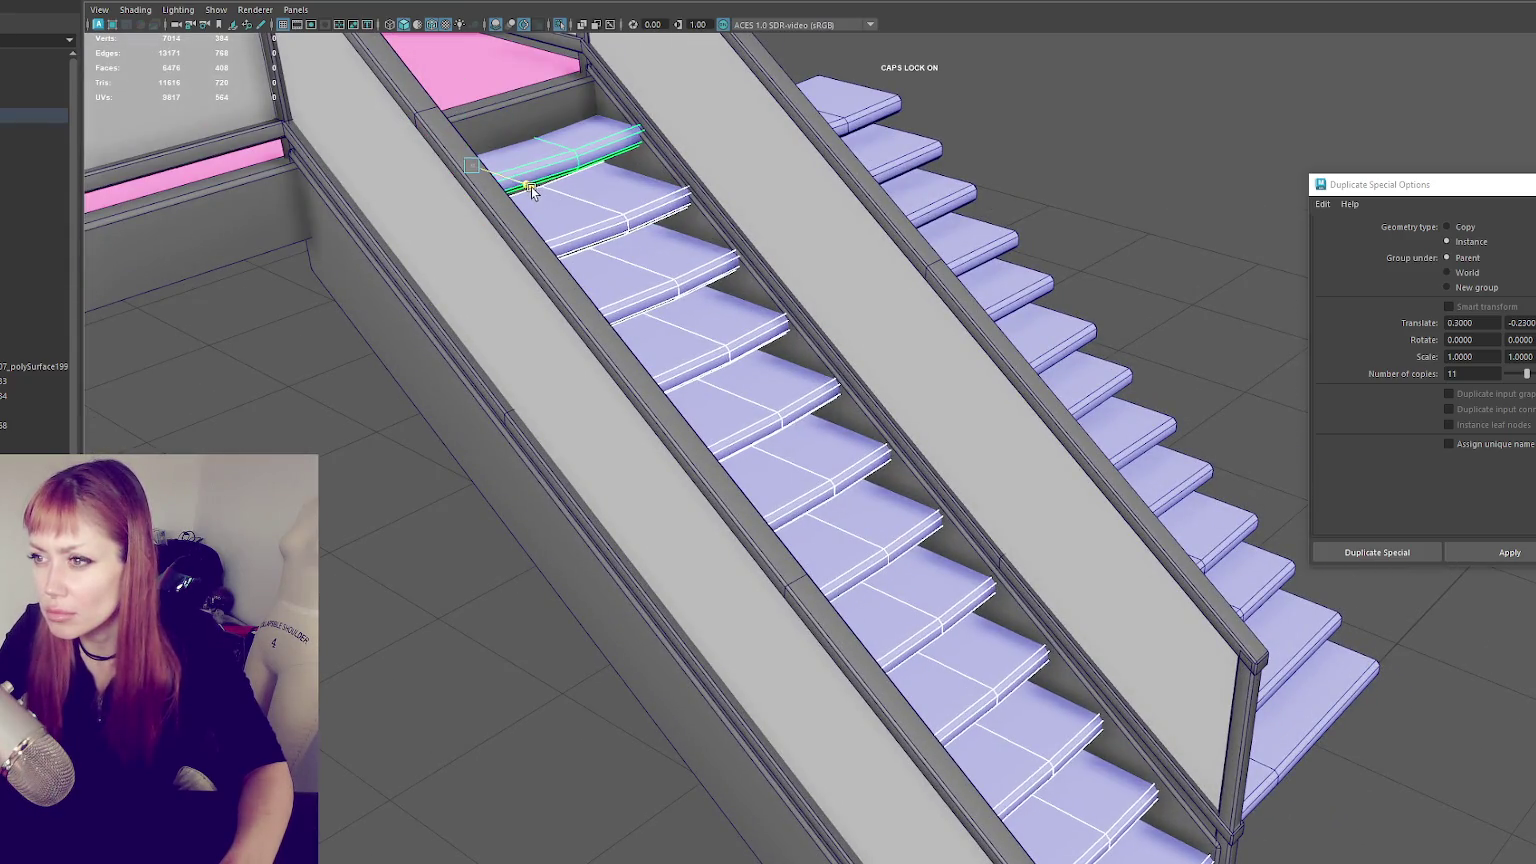
{"action": "mouse_move", "coordinate": [530, 190]}
{"action": "left_mouse_down"}
{"action": "mouse_move", "coordinate": [450, 190]}
{"action": "mouse_move", "coordinate": [620, 220]}
{"action": "mouse_move", "coordinate": [612, 137]}
{"action": "mouse_move", "coordinate": [594, 138]}
{"action": "left_mouse_up"}
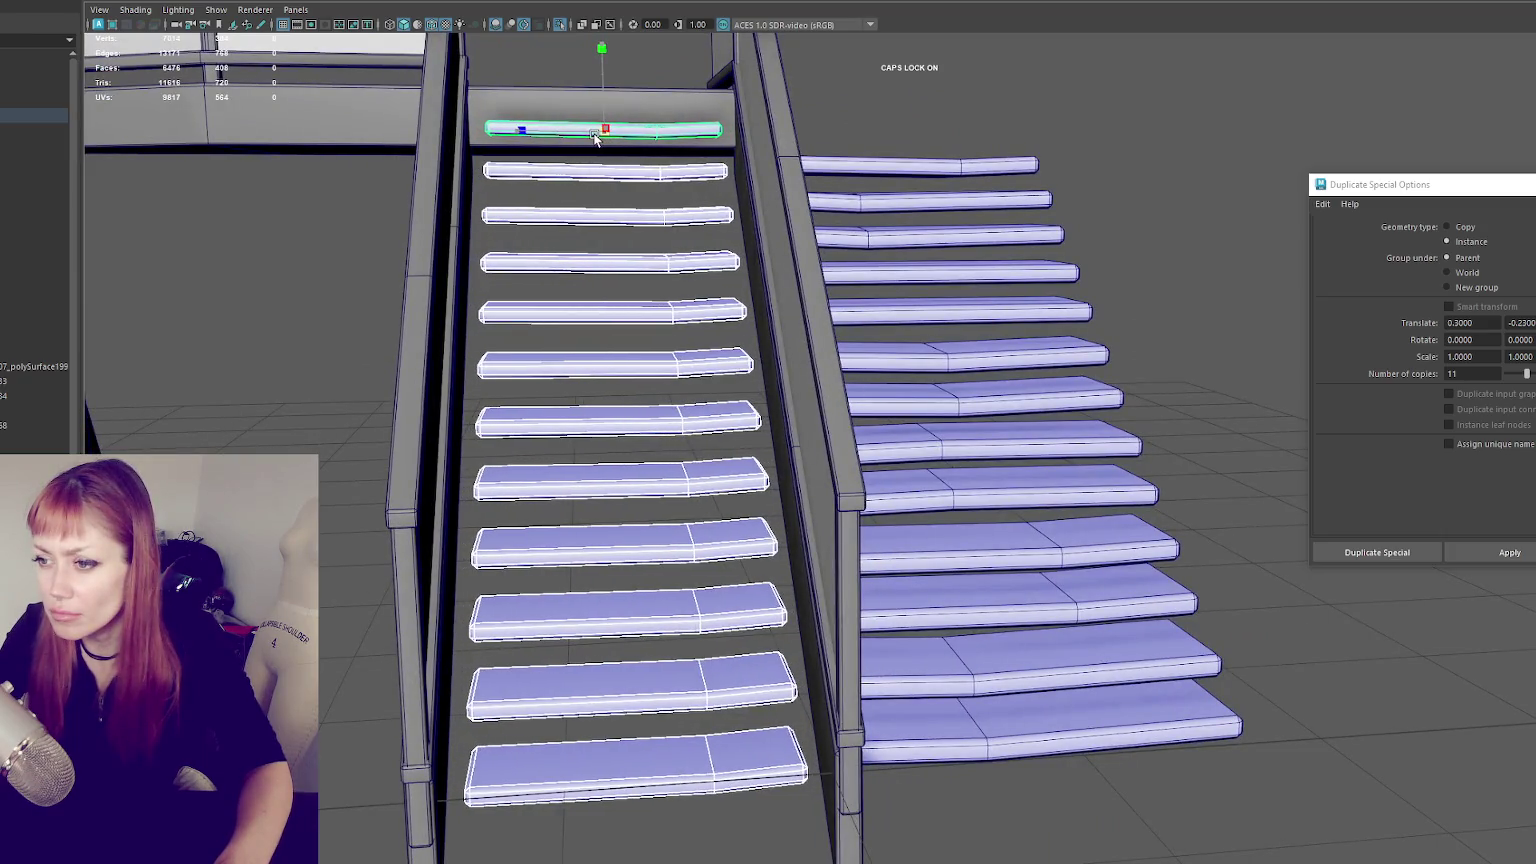
- Stretch the treads' left and right end vertices out toward the railings
{"action": "right_click_drag", "start_coordinate": [925, 130], "coordinate": [650, 97]}
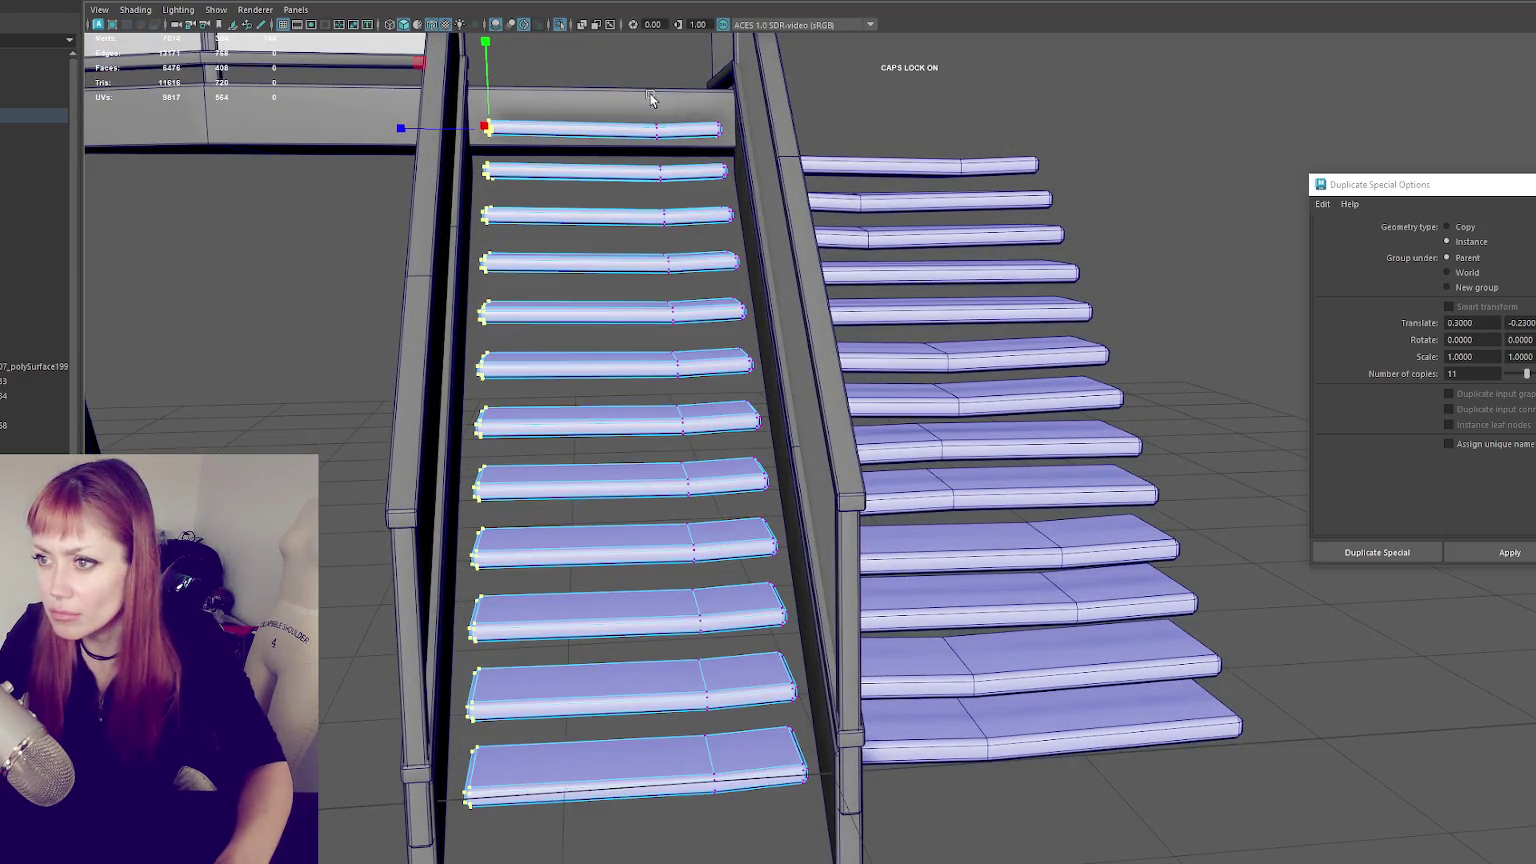
{"action": "left_click_drag", "start_coordinate": [454, 132], "coordinate": [432, 135]}
{"action": "left_click_drag", "start_coordinate": [614, 78], "coordinate": [869, 746]}
{"action": "left_click_drag", "start_coordinate": [672, 388], "coordinate": [704, 386]}
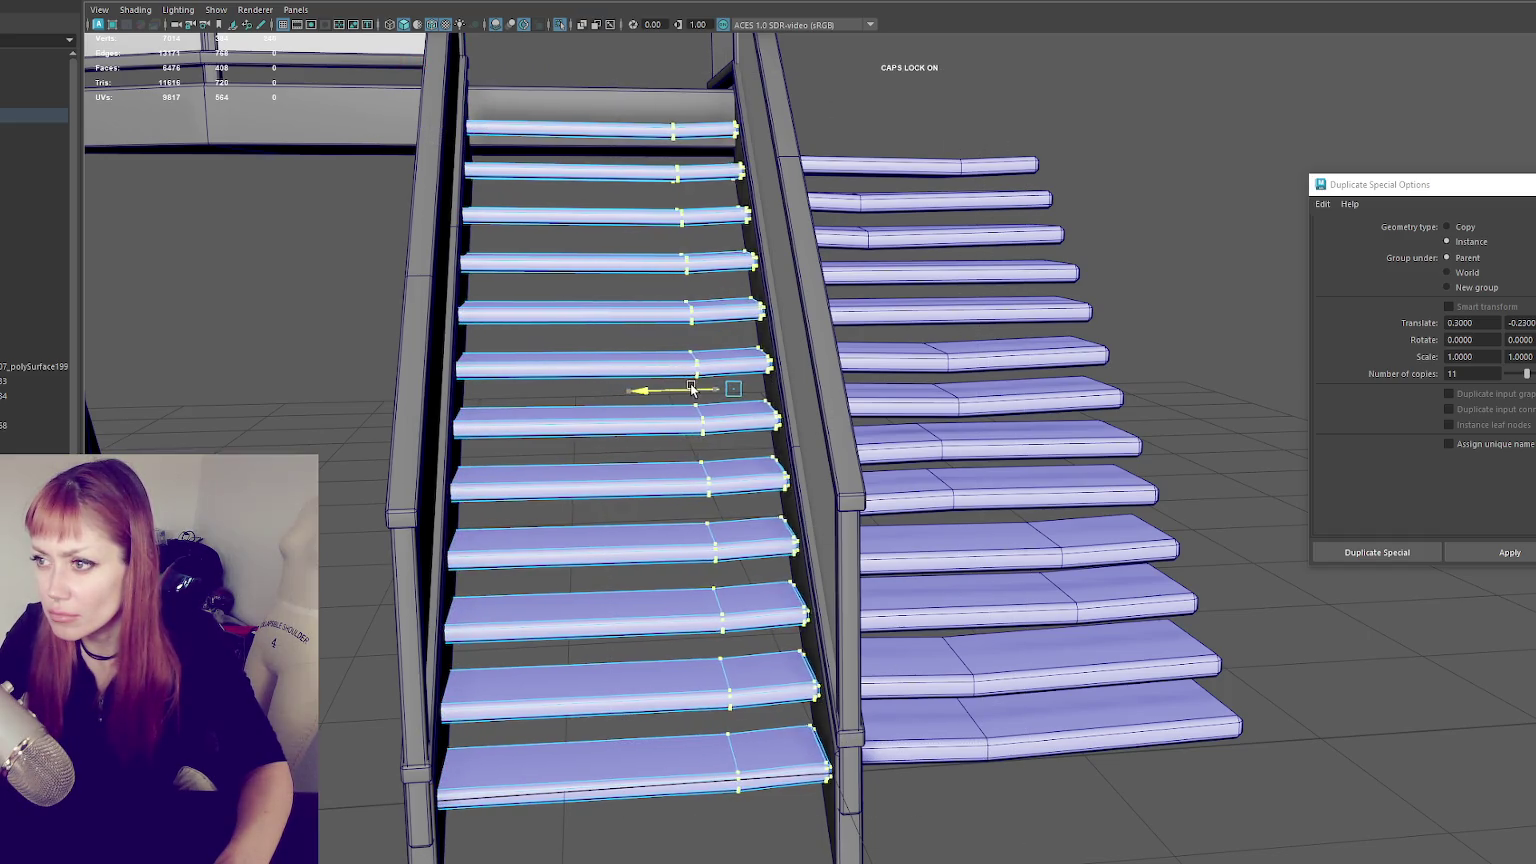
{"action": "left_click_drag", "start_coordinate": [712, 168], "coordinate": [703, 168]}
{"action": "left_click", "coordinate": [705, 168]}
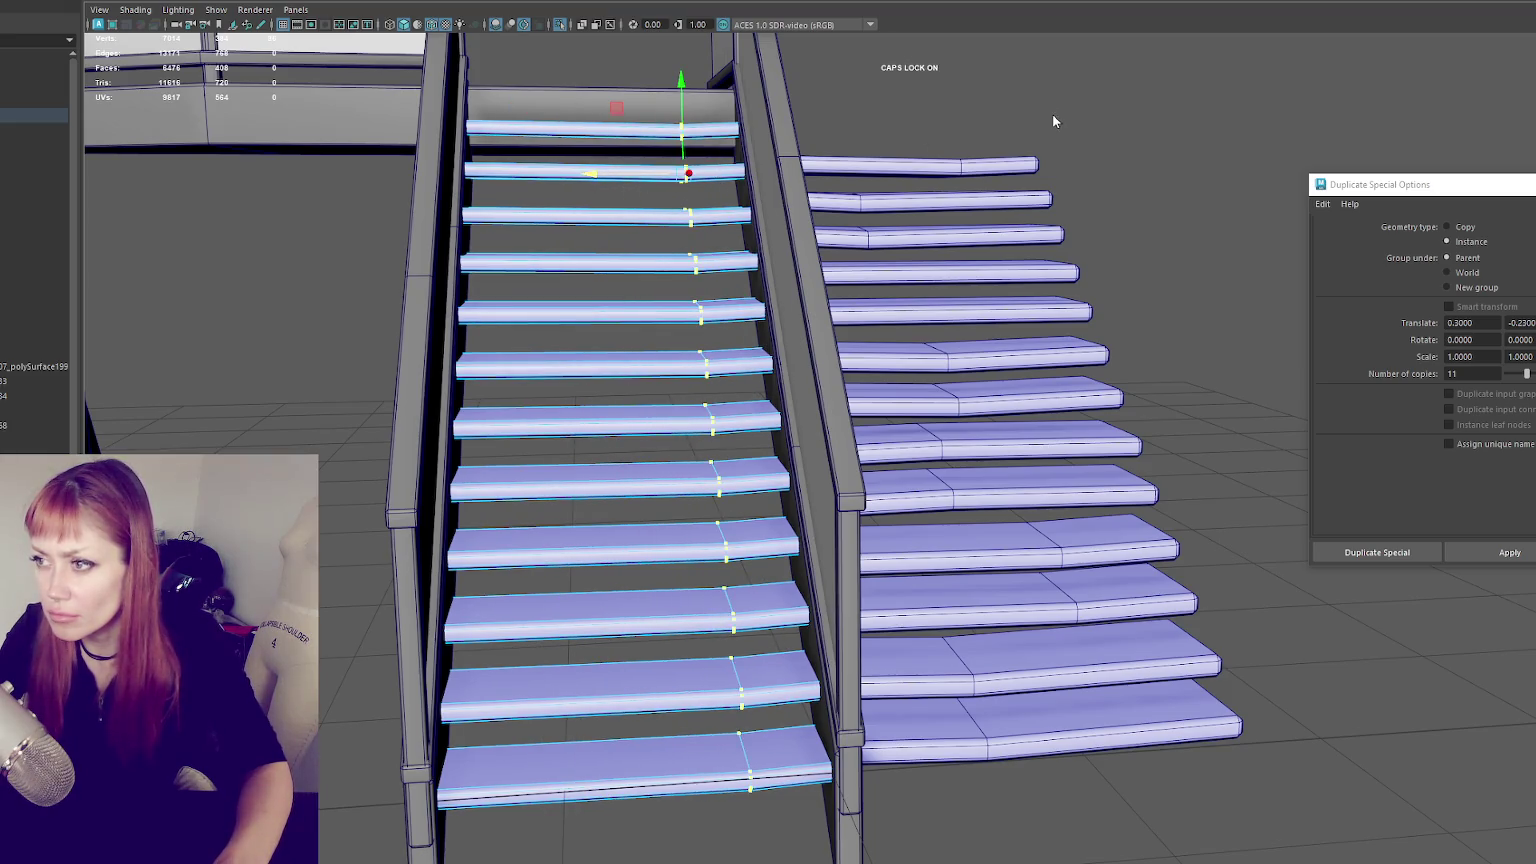
- Select all the left-flight treads and delete them, then undo the deletion
{"action": "key", "text": "F8"}
{"action": "left_click", "coordinate": [684, 264]}
{"action": "left_click", "coordinate": [664, 212], "text": "shift"}
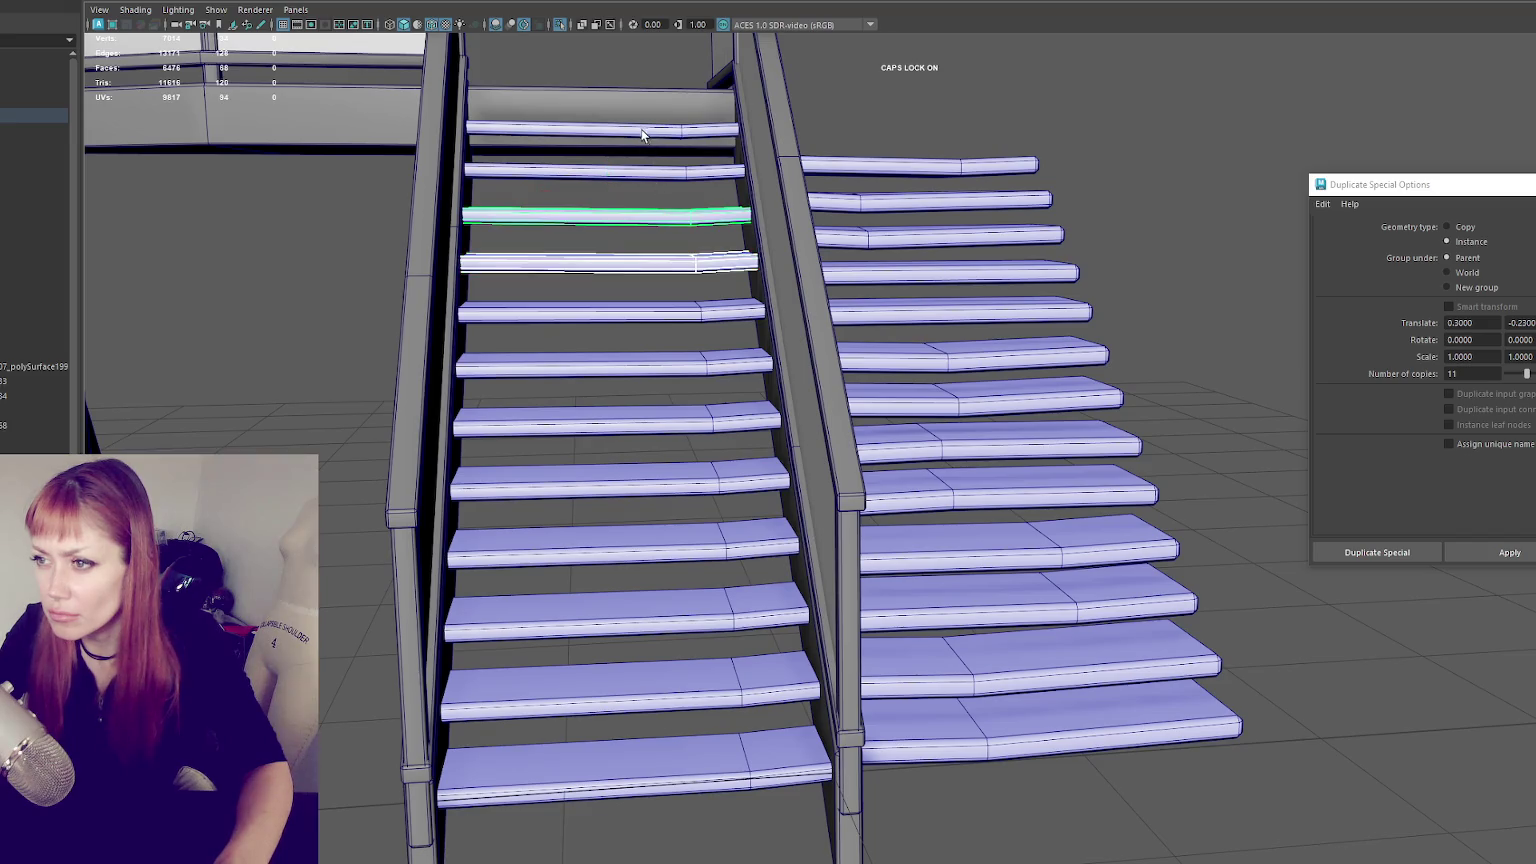
{"action": "left_click", "coordinate": [642, 134], "text": "shift"}
{"action": "left_click", "coordinate": [644, 170], "text": "shift"}
{"action": "left_click_drag", "start_coordinate": [618, 313], "coordinate": [620, 770], "text": "shift"}
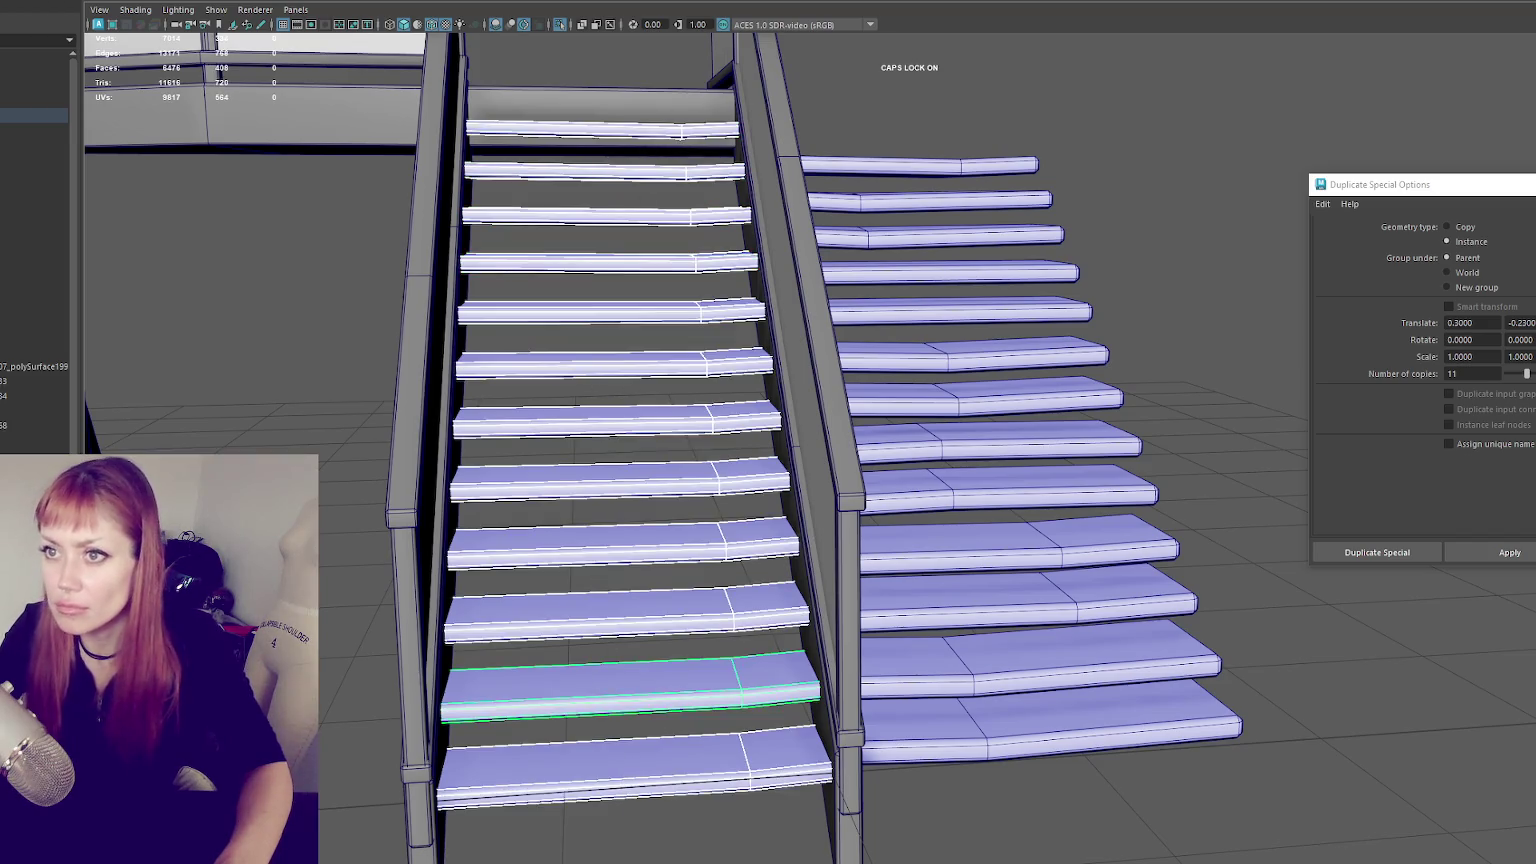
{"action": "key", "text": "Delete"}
{"action": "key", "text": "ctrl+z"}
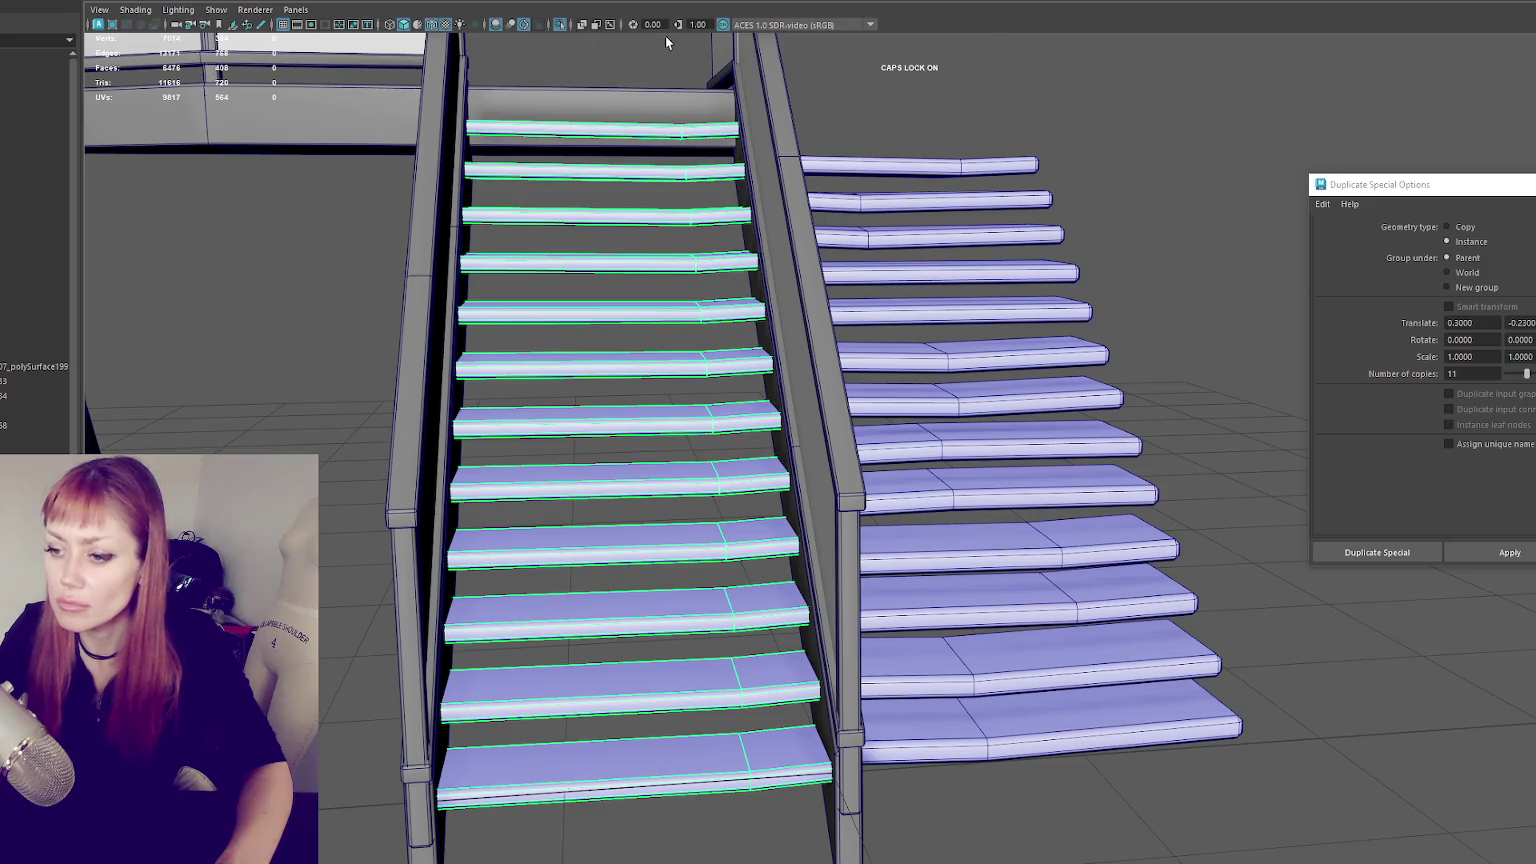
- Slide each step's seam vertex left, from step 5 down to the bottom step
{"action": "key", "text": "w"}
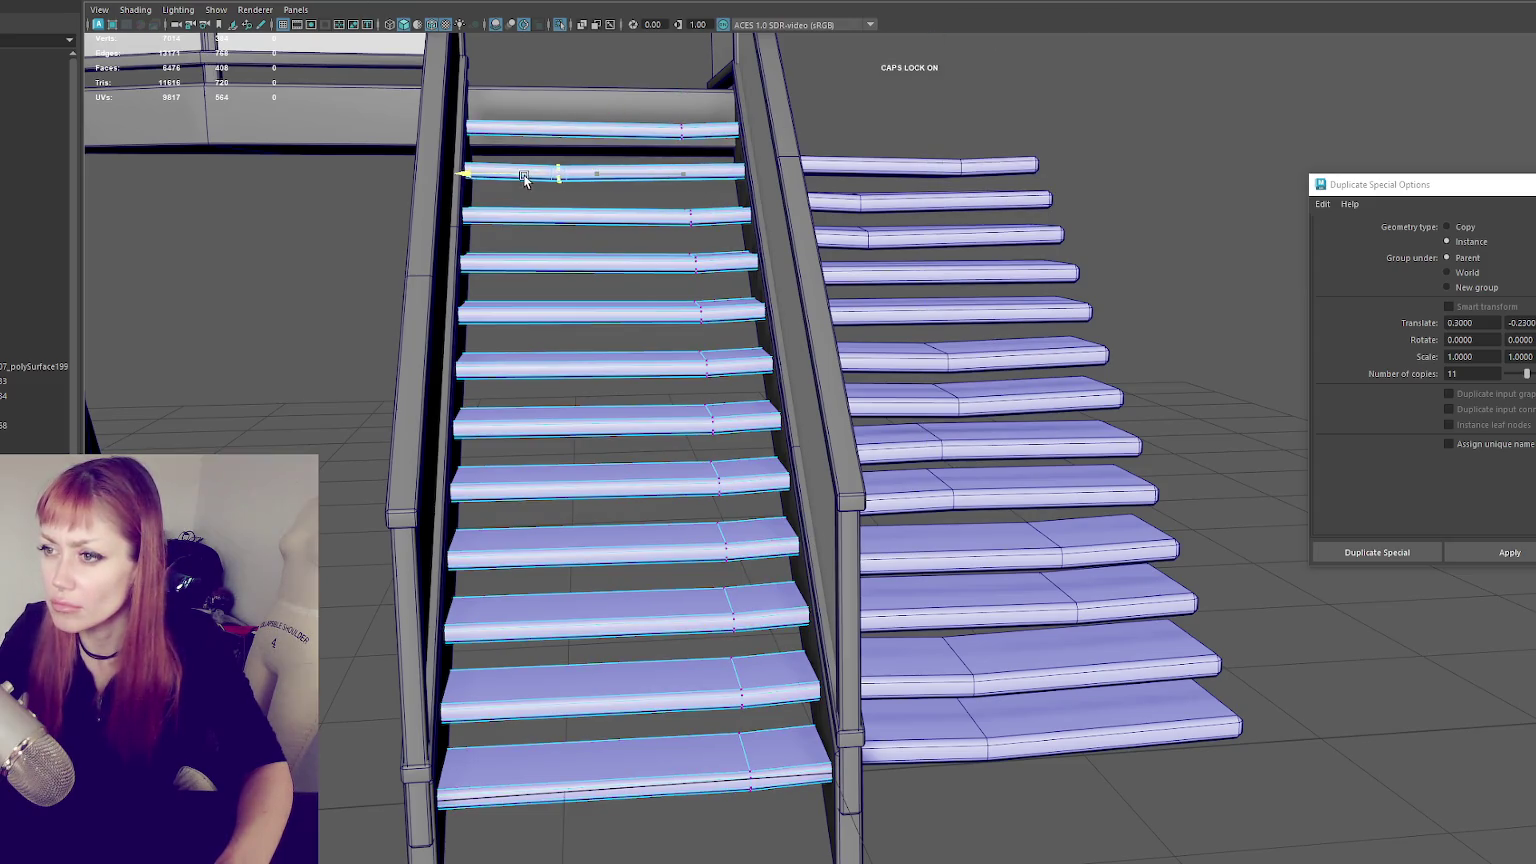
{"action": "left_click_drag", "start_coordinate": [542, 123], "coordinate": [542, 119]}
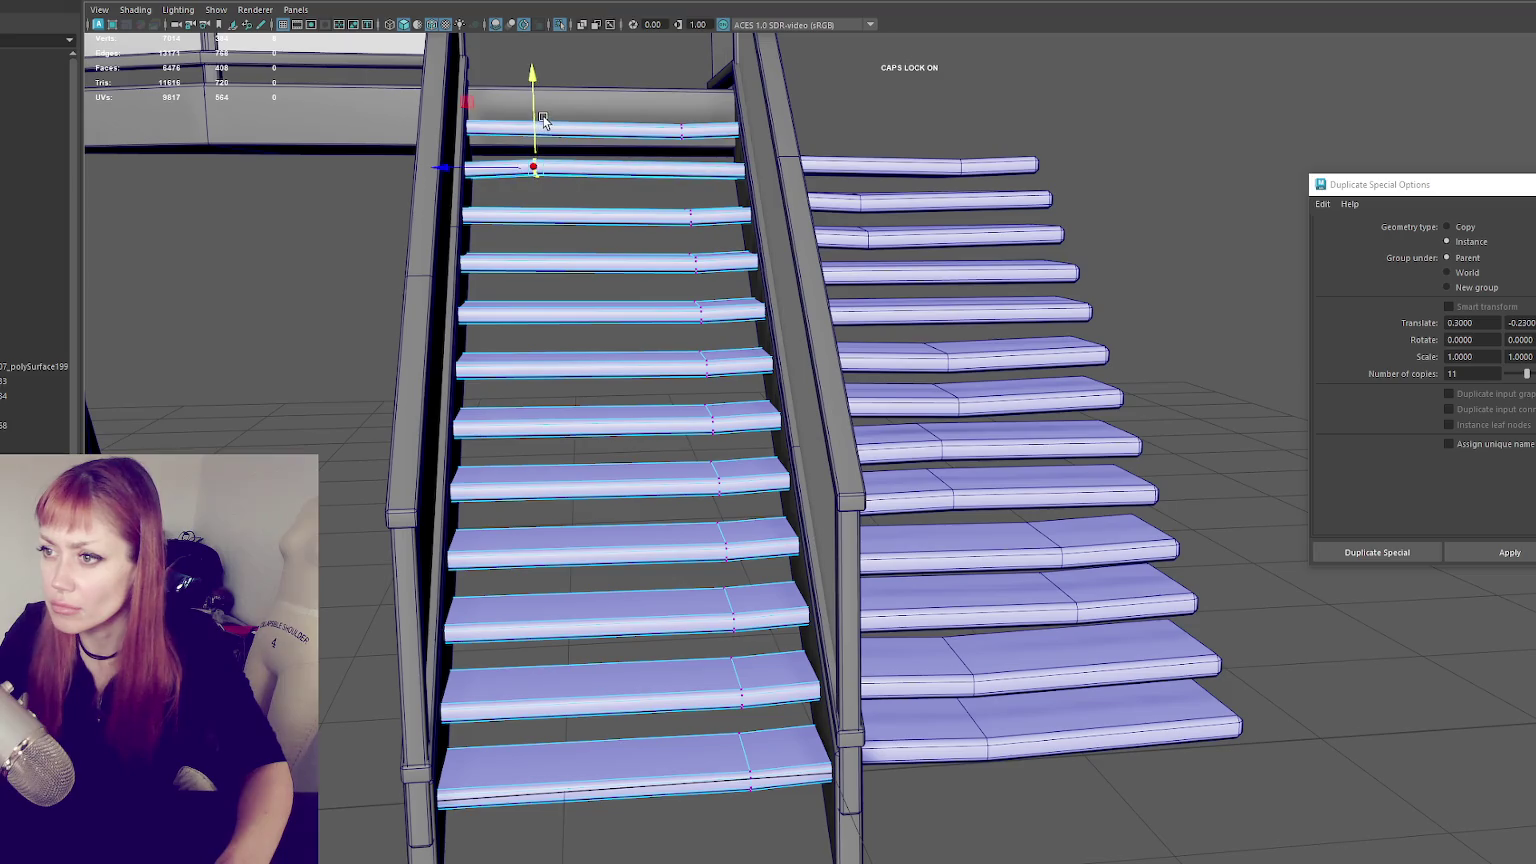
{"action": "mouse_move", "coordinate": [693, 229]}
{"action": "left_mouse_down"}
{"action": "mouse_move", "coordinate": [686, 214]}
{"action": "mouse_move", "coordinate": [705, 277]}
{"action": "mouse_move", "coordinate": [693, 336]}
{"action": "mouse_move", "coordinate": [712, 372]}
{"action": "left_mouse_up"}
{"action": "left_click", "coordinate": [509, 313]}
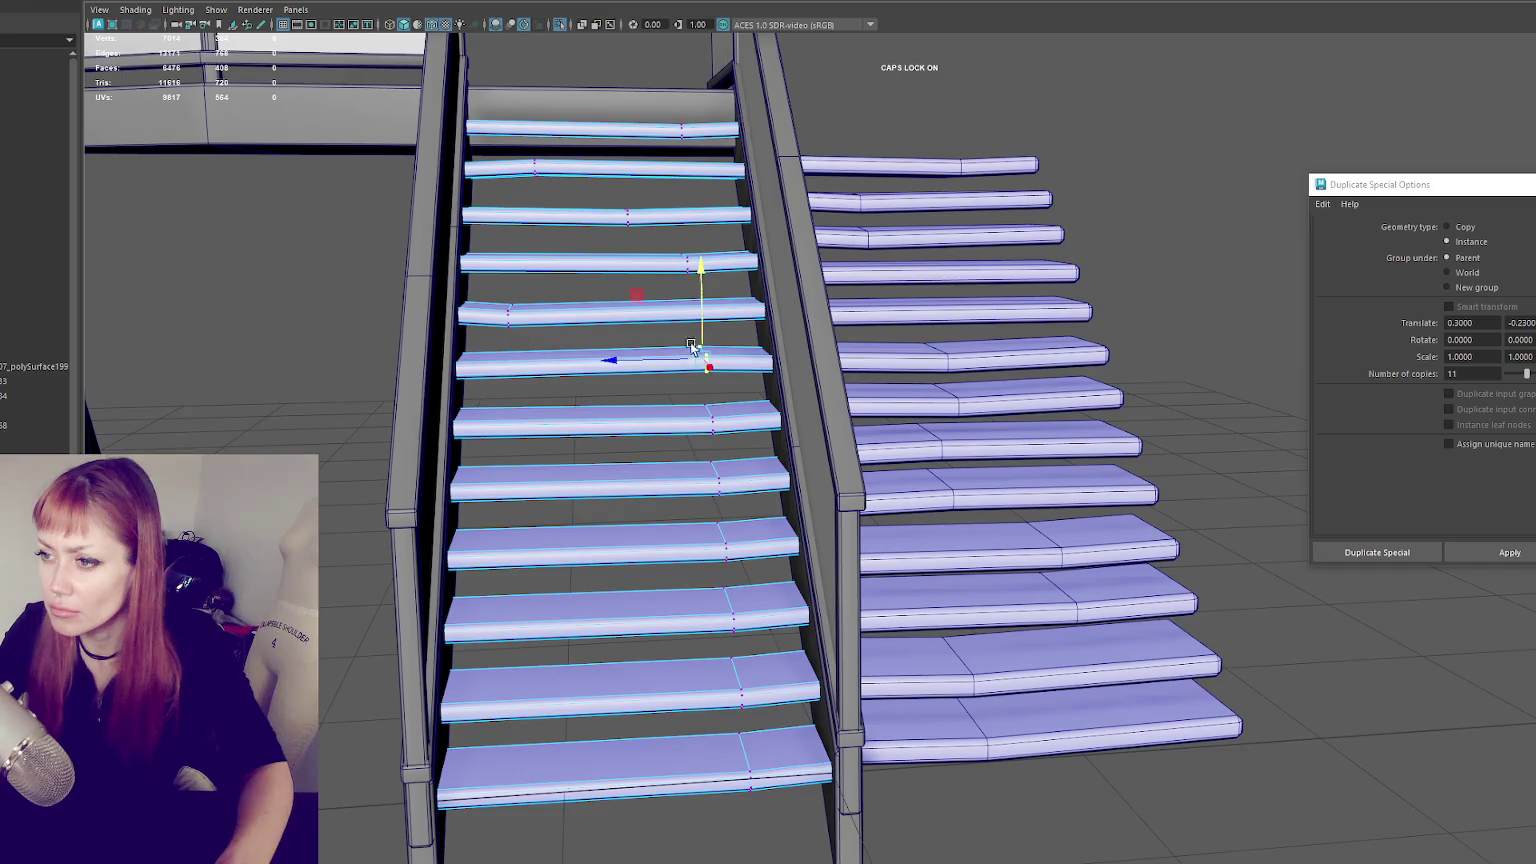
{"action": "left_click_drag", "start_coordinate": [650, 325], "coordinate": [668, 363]}
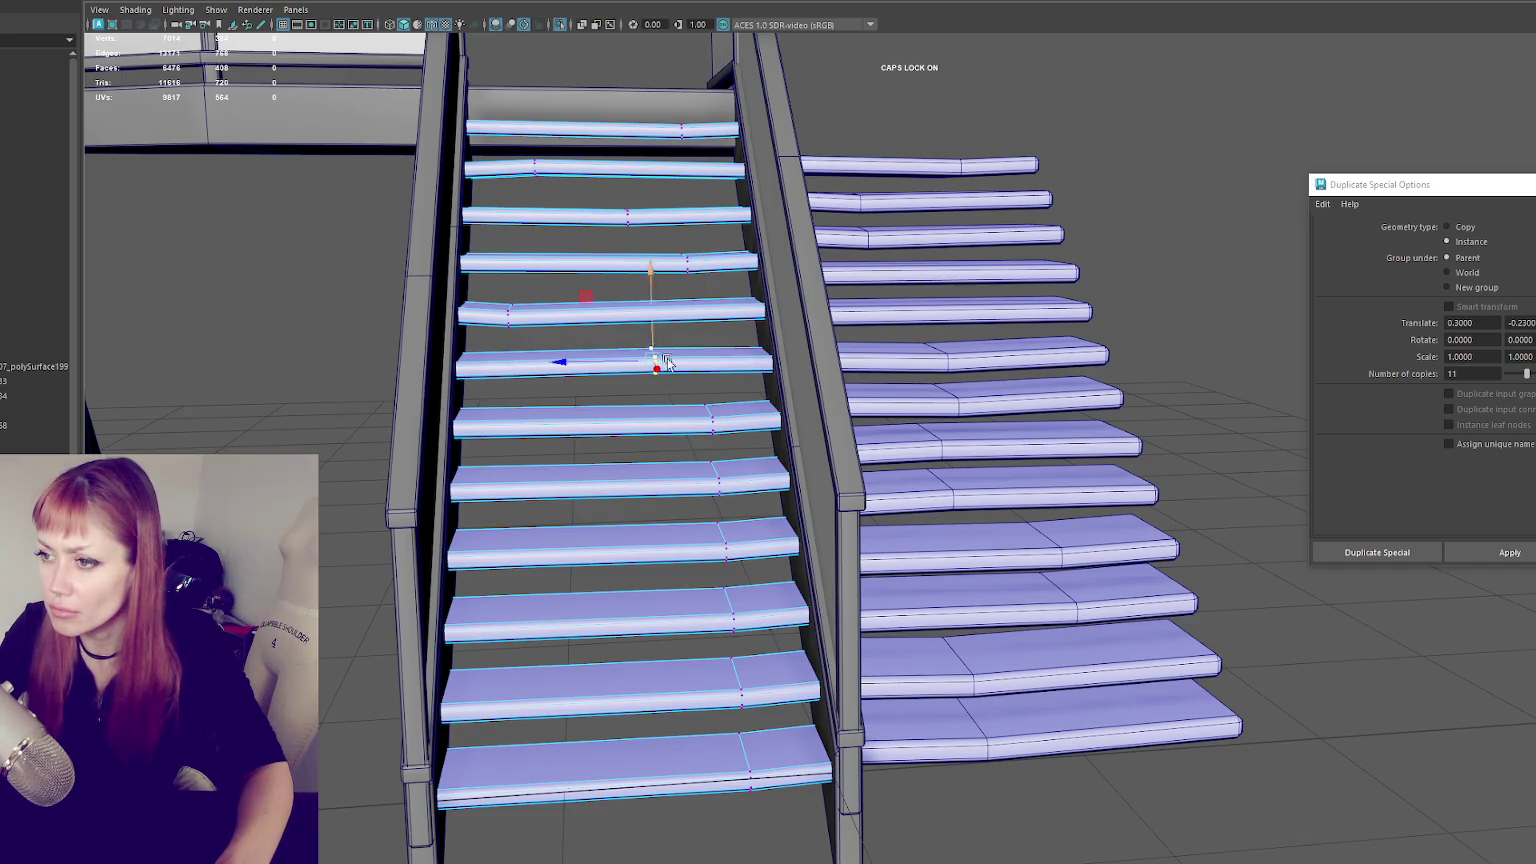
{"action": "mouse_move", "coordinate": [727, 443]}
{"action": "left_mouse_down"}
{"action": "mouse_move", "coordinate": [557, 420]}
{"action": "mouse_move", "coordinate": [732, 508]}
{"action": "mouse_move", "coordinate": [511, 484]}
{"action": "left_mouse_up"}
{"action": "left_click_drag", "start_coordinate": [747, 563], "coordinate": [748, 562]}
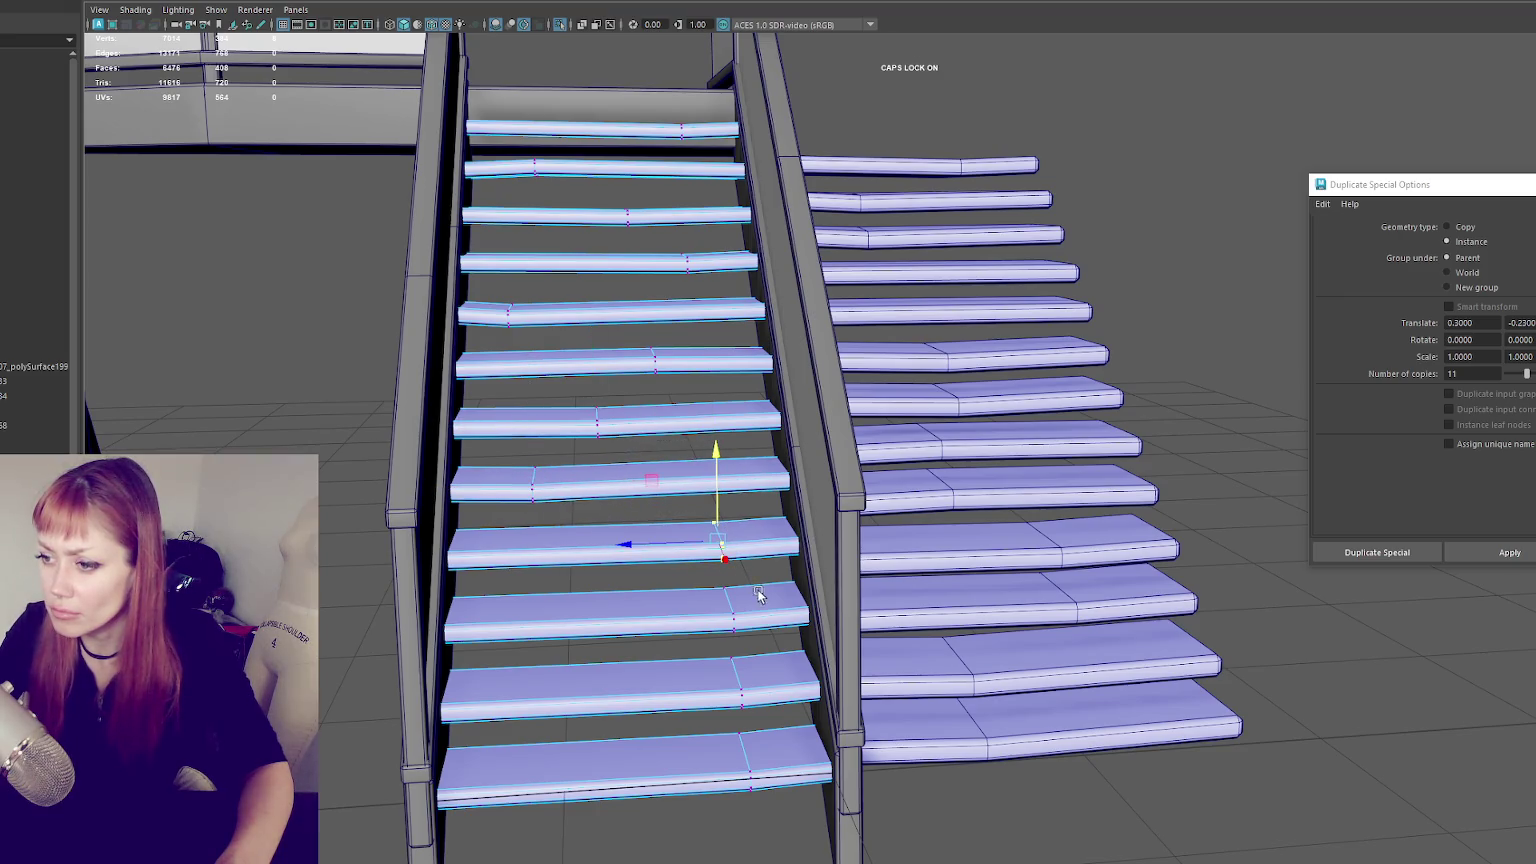
{"action": "left_click_drag", "start_coordinate": [665, 647], "coordinate": [542, 621]}
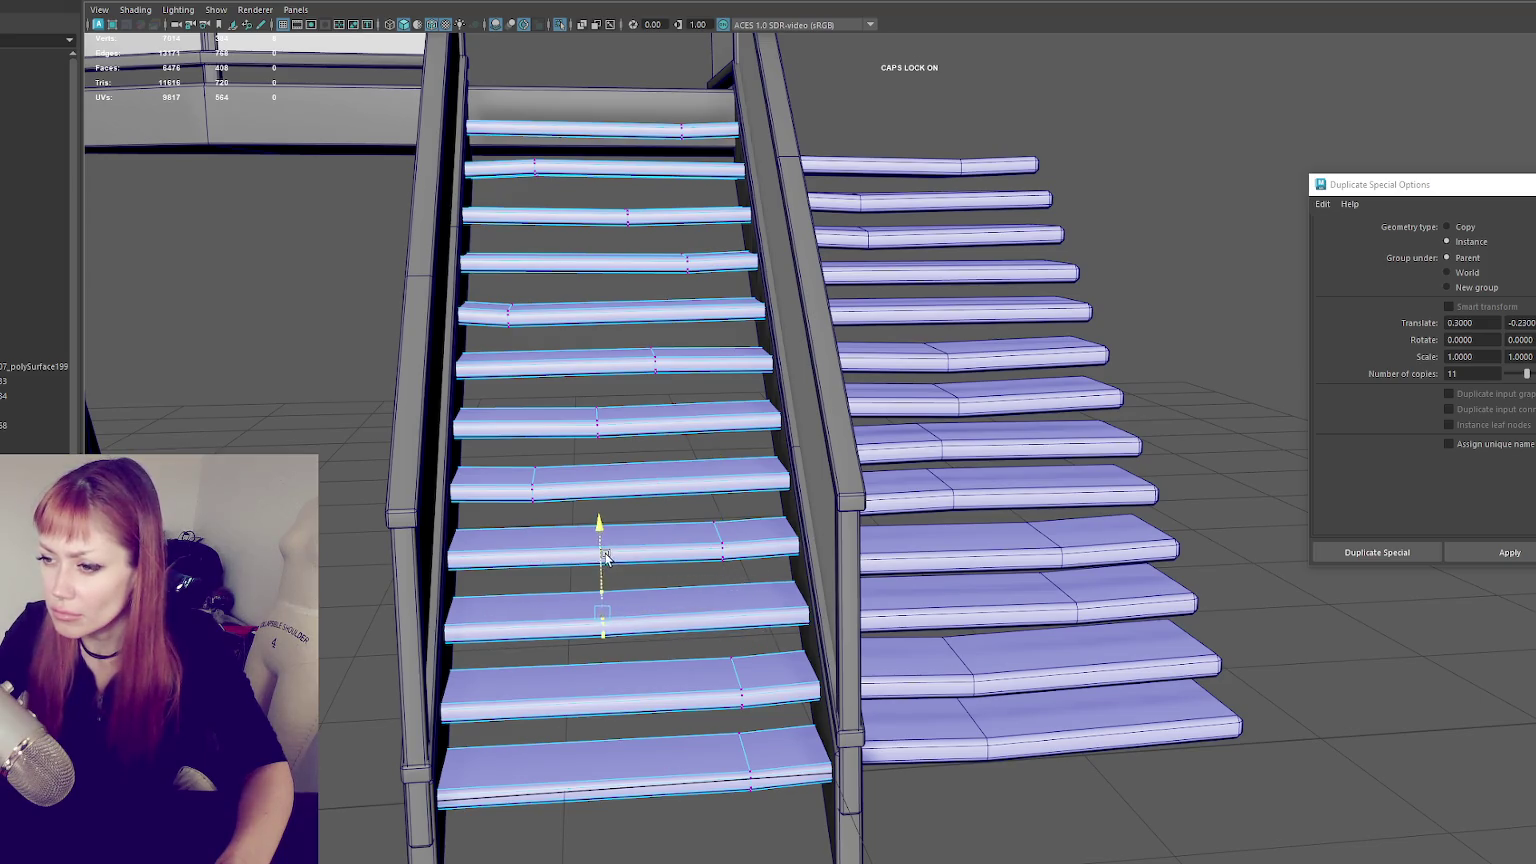
{"action": "left_click_drag", "start_coordinate": [775, 720], "coordinate": [775, 720]}
{"action": "left_click_drag", "start_coordinate": [691, 694], "coordinate": [515, 683]}
{"action": "left_click_drag", "start_coordinate": [776, 812], "coordinate": [776, 812]}
{"action": "left_click_drag", "start_coordinate": [703, 761], "coordinate": [612, 707]}
- Delete the old treads set aside by the right railing and frame the building group
{"action": "right_click_drag", "start_coordinate": [1092, 289], "coordinate": [762, 332], "text": "alt"}
{"action": "mouse_move", "coordinate": [762, 332]}
{"action": "left_mouse_down", "text": "alt"}
{"action": "mouse_move", "coordinate": [1063, 161]}
{"action": "mouse_move", "coordinate": [964, 690]}
{"action": "left_mouse_up", "text": "alt"}
{"action": "key", "text": "Delete"}
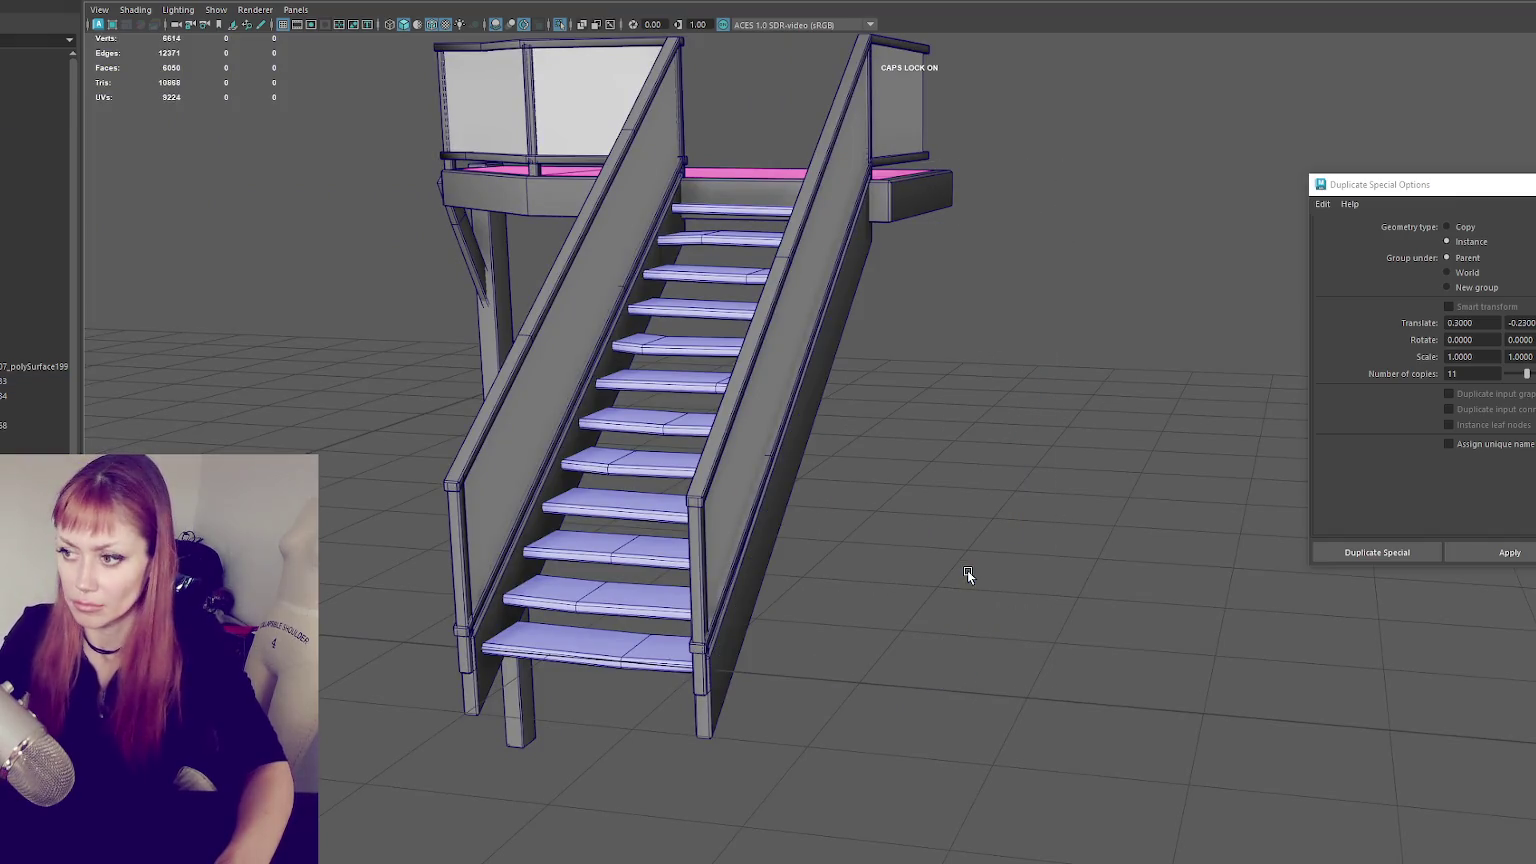
{"action": "key", "text": "f"}
{"action": "left_click", "coordinate": [660, 215]}
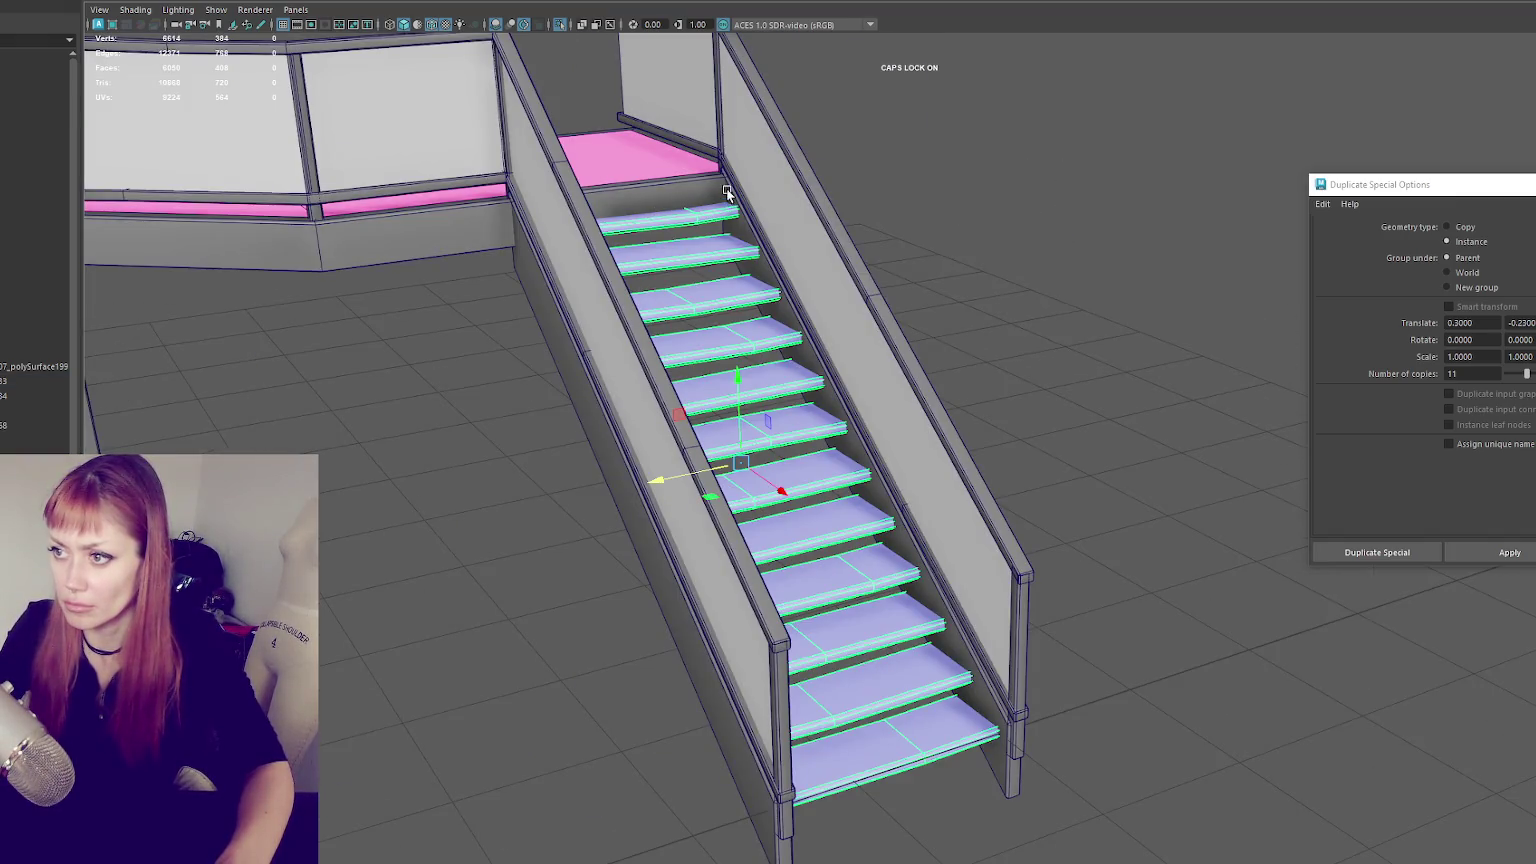
{"action": "scroll", "coordinate": [1000, 231], "scroll_direction": "down", "scroll_amount": 3}
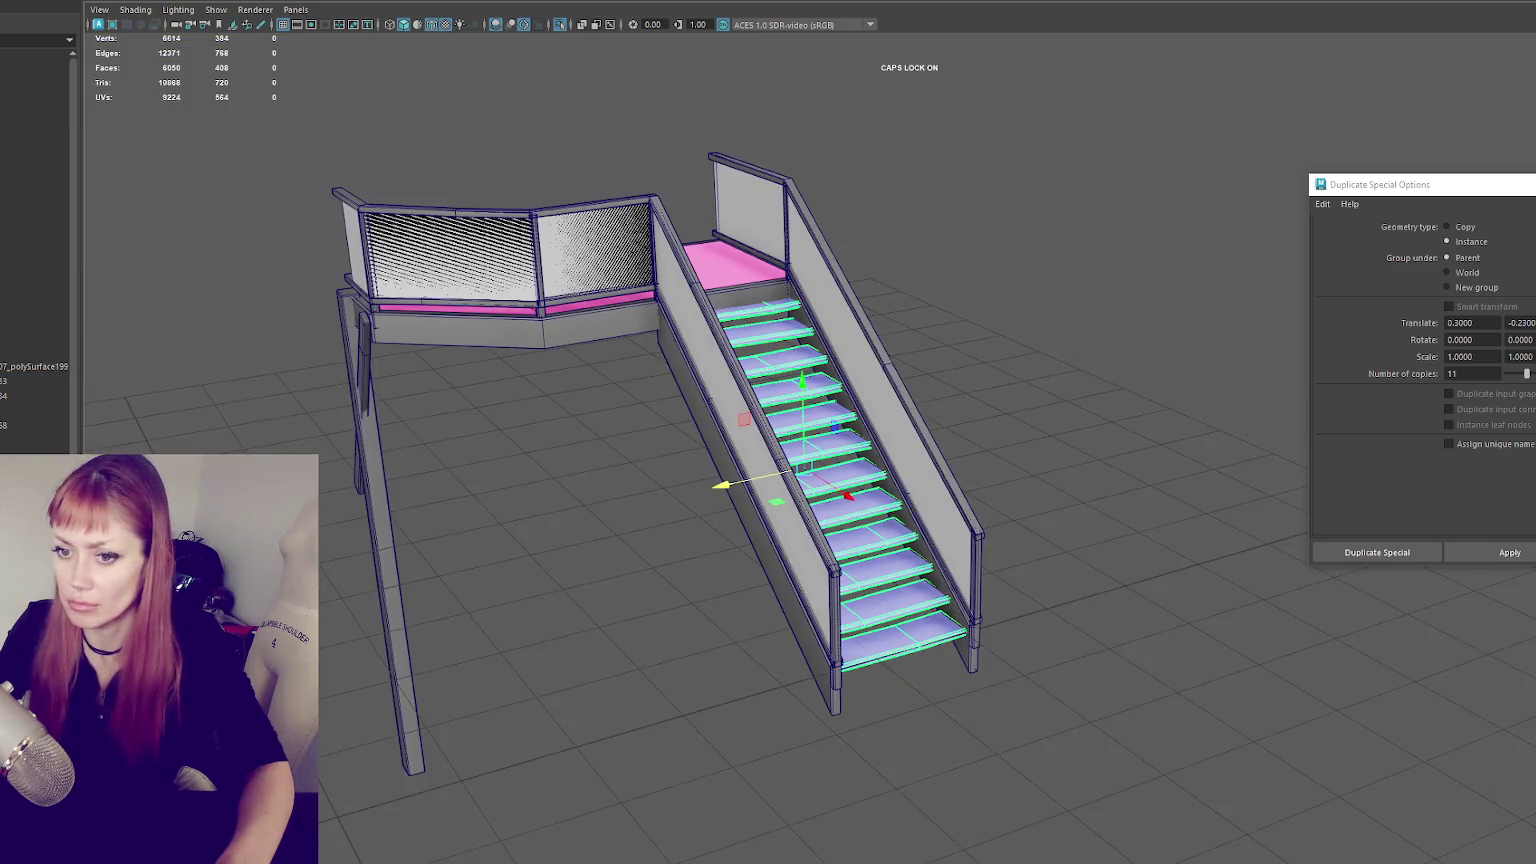
{"action": "left_click", "coordinate": [42, 333]}
{"action": "left_click", "coordinate": [40, 120]}
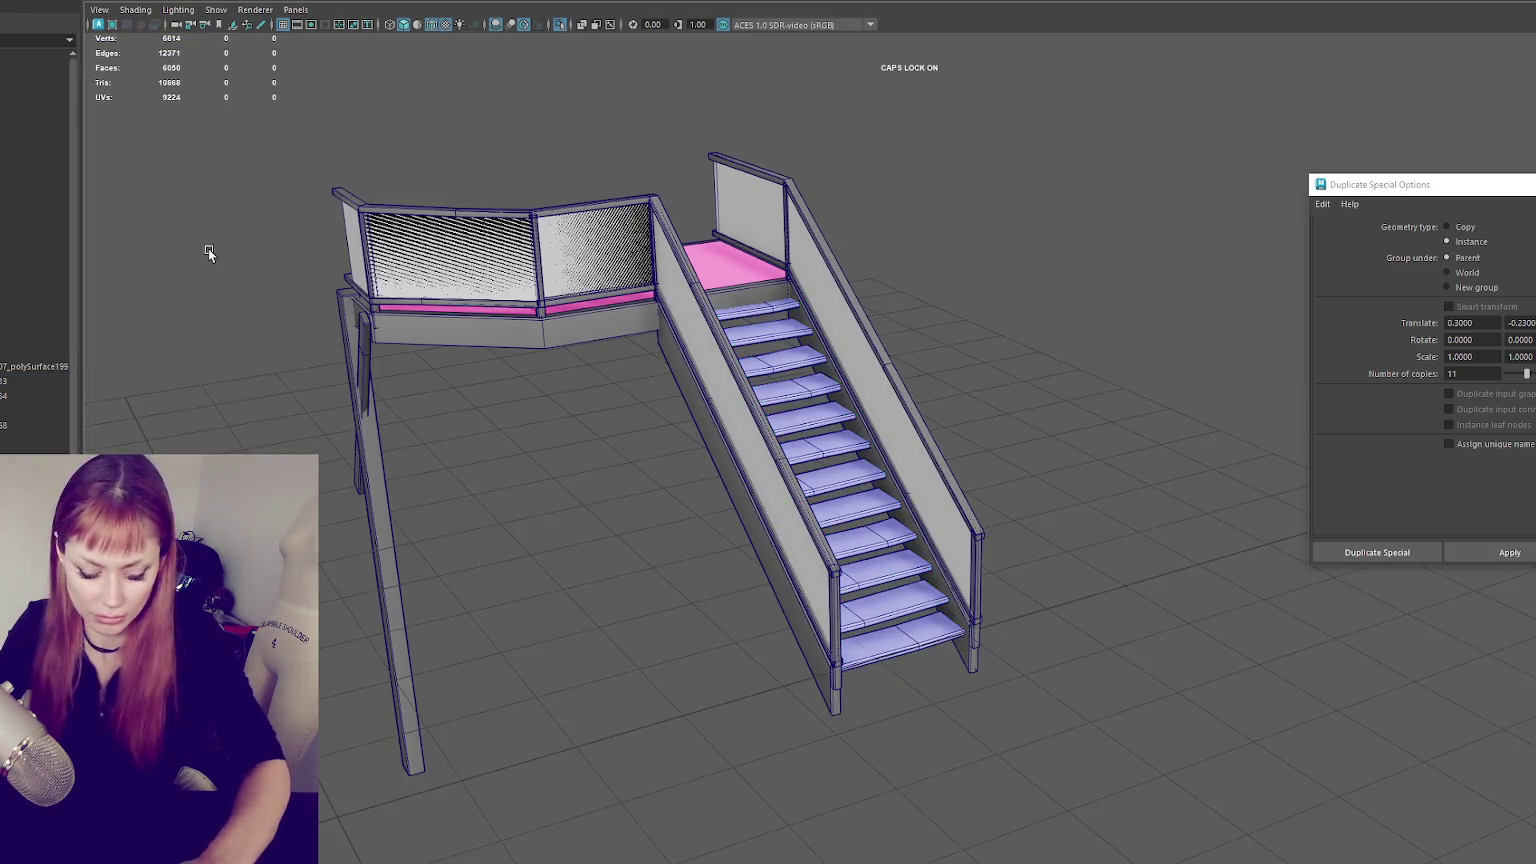
{"action": "key", "text": "f"}
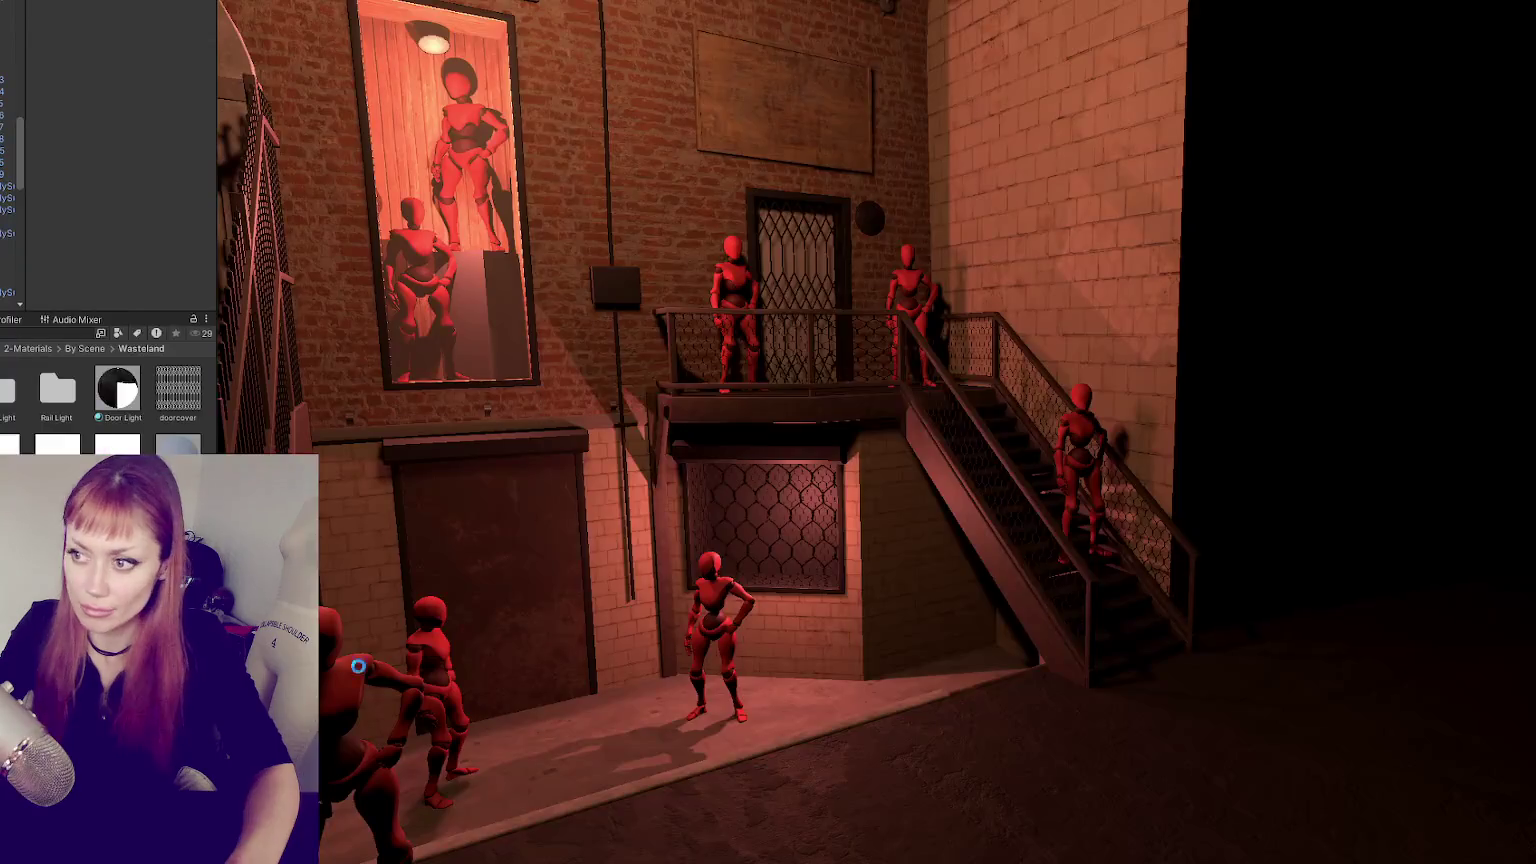
- Orbit the Scene view around the new balcony and staircase among the red mannequins
{"action": "right_click_drag", "start_coordinate": [898, 515], "coordinate": [817, 312]}
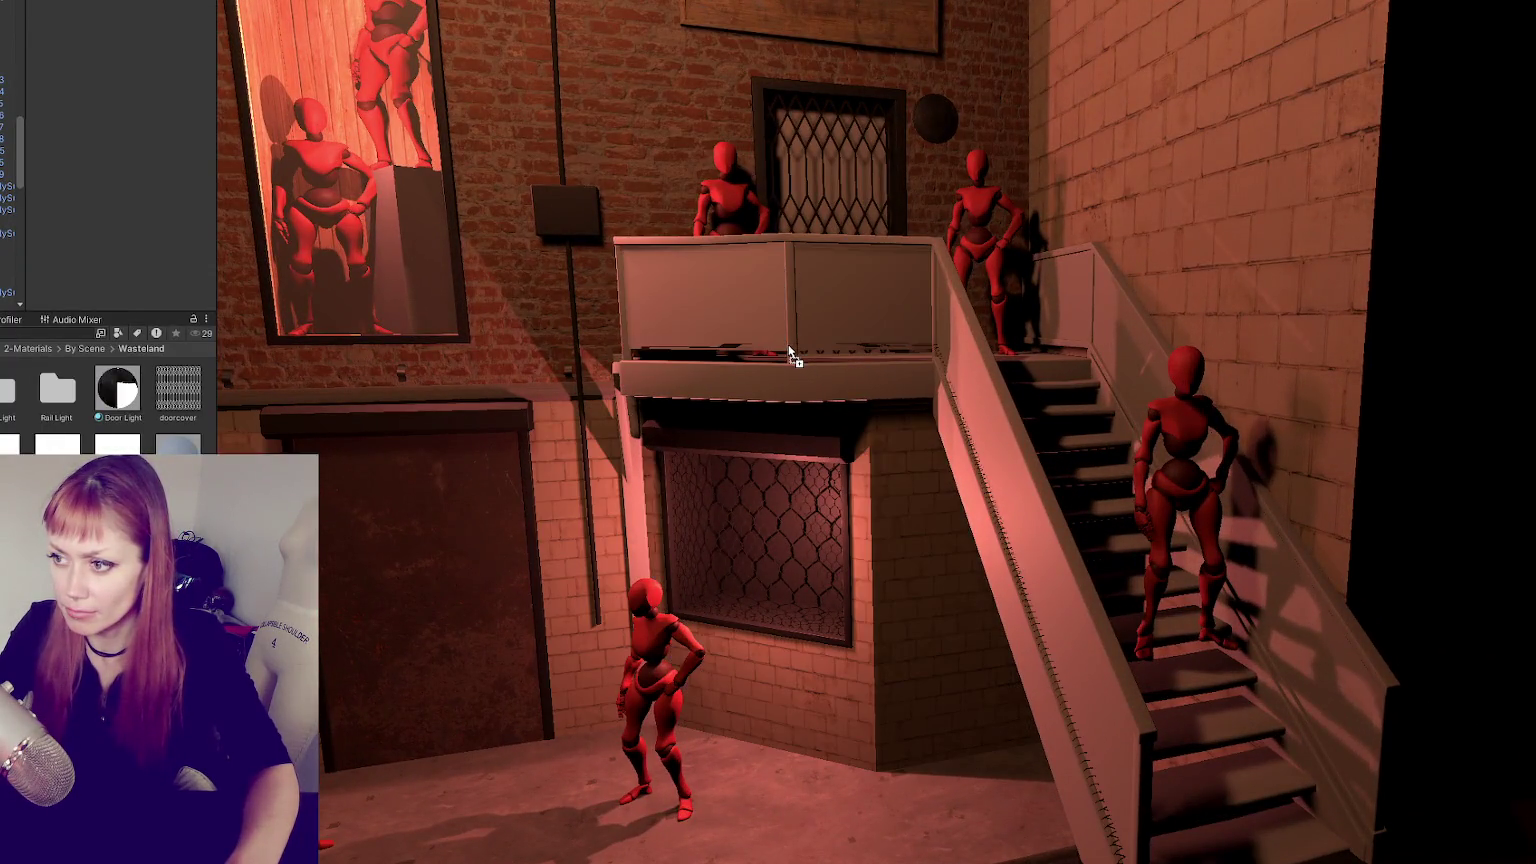
{"action": "mouse_move", "coordinate": [817, 312]}
{"action": "left_mouse_down"}
{"action": "mouse_move", "coordinate": [790, 381]}
{"action": "mouse_move", "coordinate": [1037, 361]}
{"action": "mouse_move", "coordinate": [842, 325]}
{"action": "left_mouse_up"}
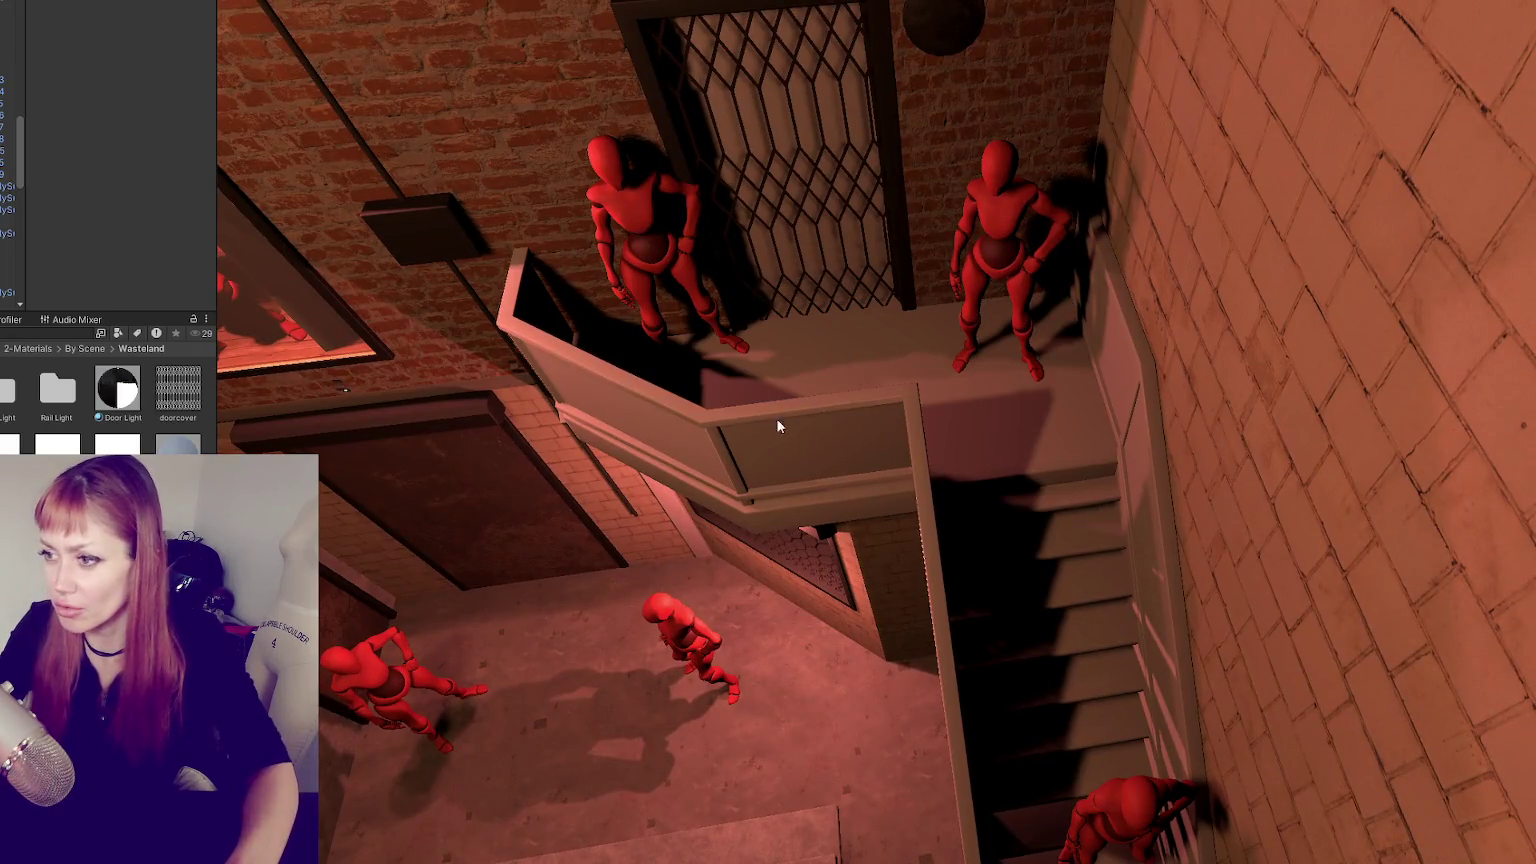
{"action": "left_click_drag", "start_coordinate": [778, 426], "coordinate": [760, 440], "text": "alt"}
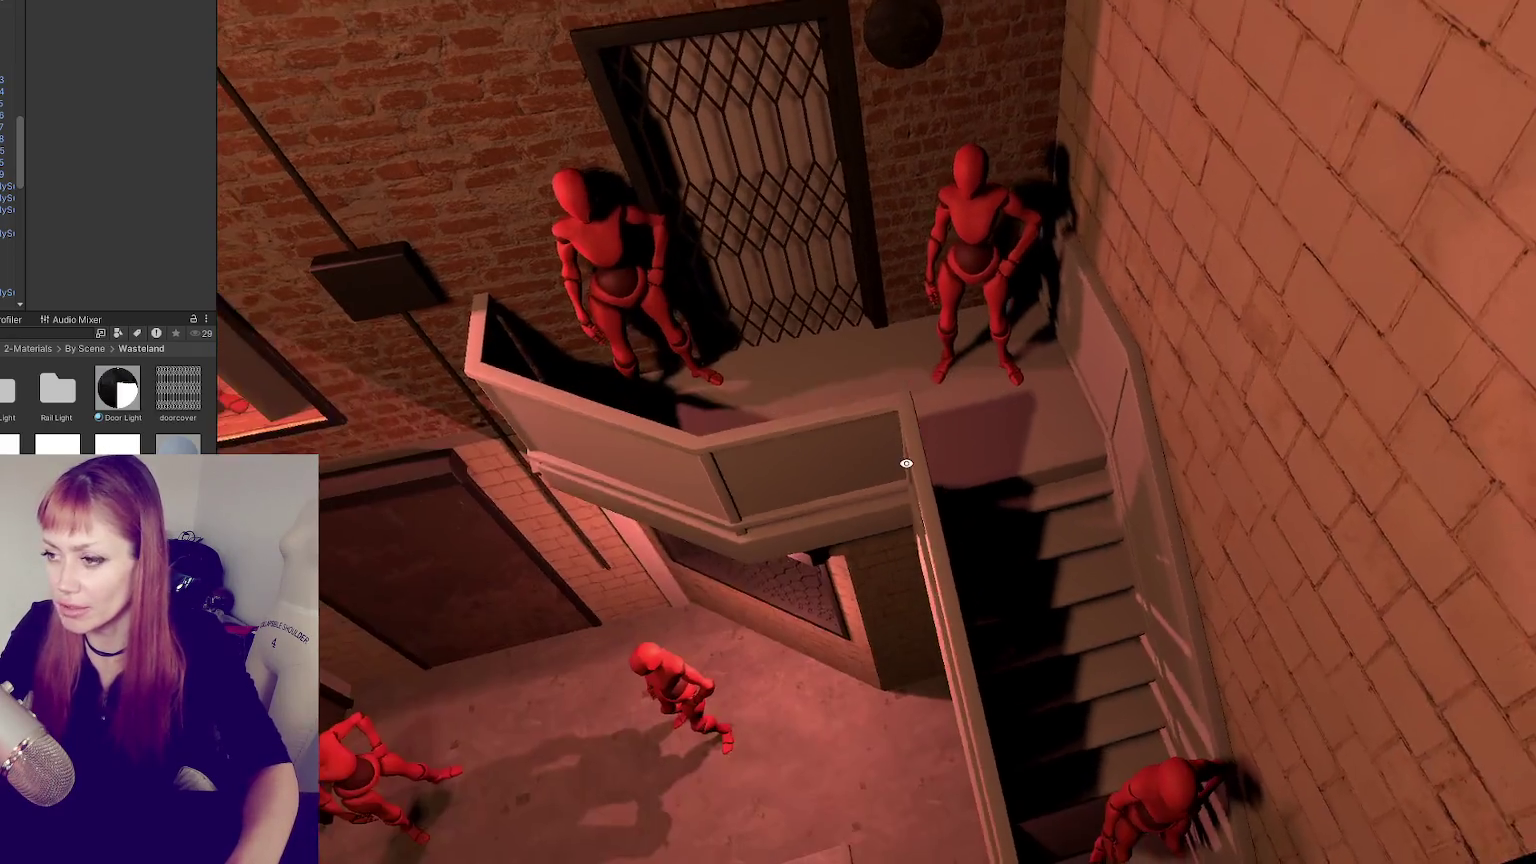
{"action": "left_click_drag", "start_coordinate": [1001, 449], "coordinate": [1005, 467], "text": "alt"}
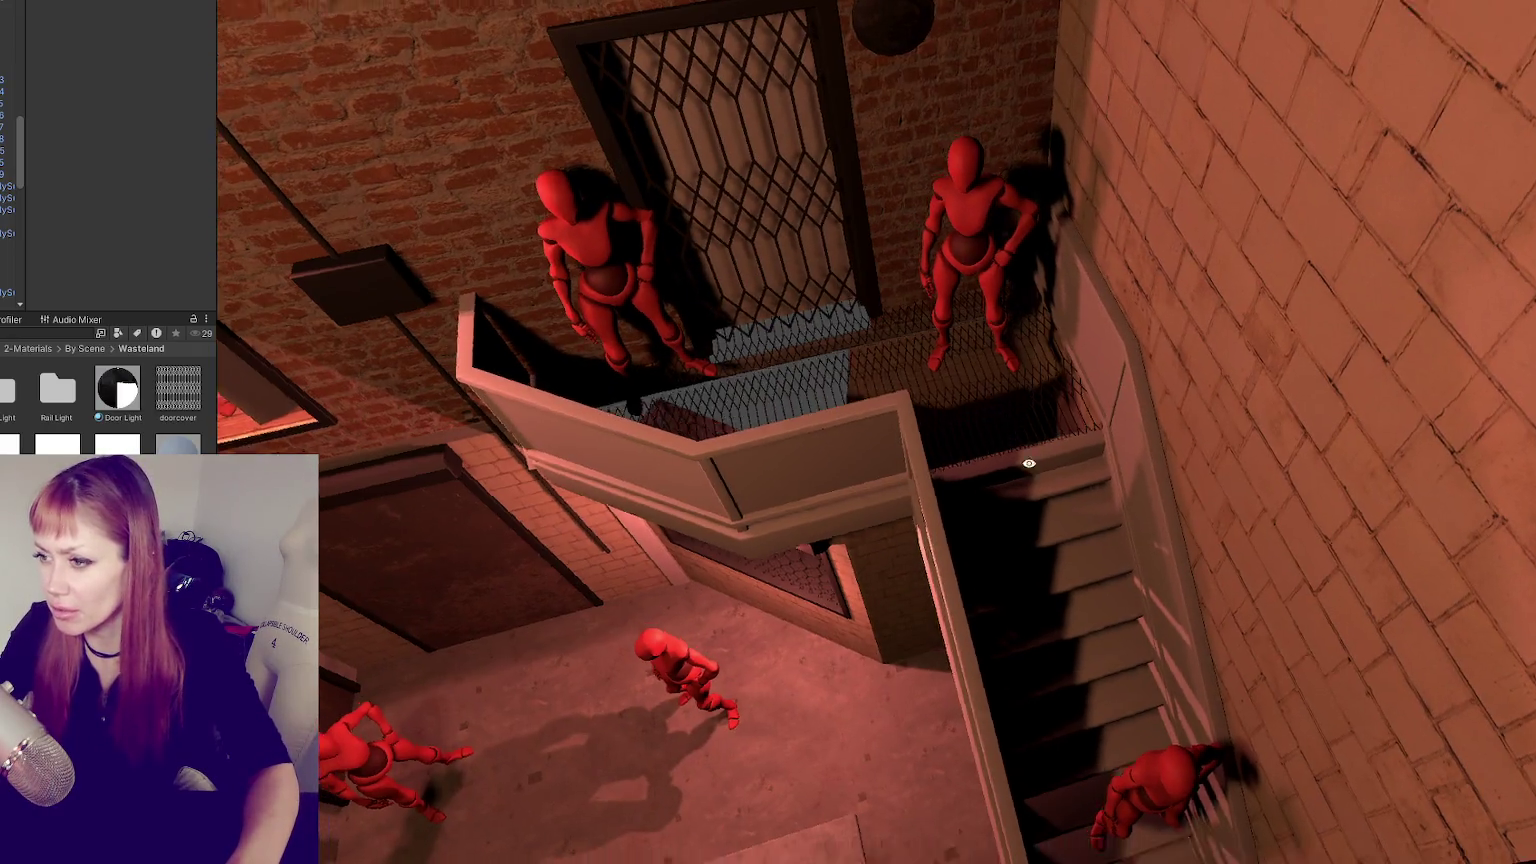
{"action": "mouse_move", "coordinate": [718, 350]}
{"action": "left_mouse_down", "text": "alt"}
{"action": "mouse_move", "coordinate": [1022, 509]}
{"action": "mouse_move", "coordinate": [934, 336]}
{"action": "mouse_move", "coordinate": [893, 305]}
{"action": "left_mouse_up", "text": "alt"}
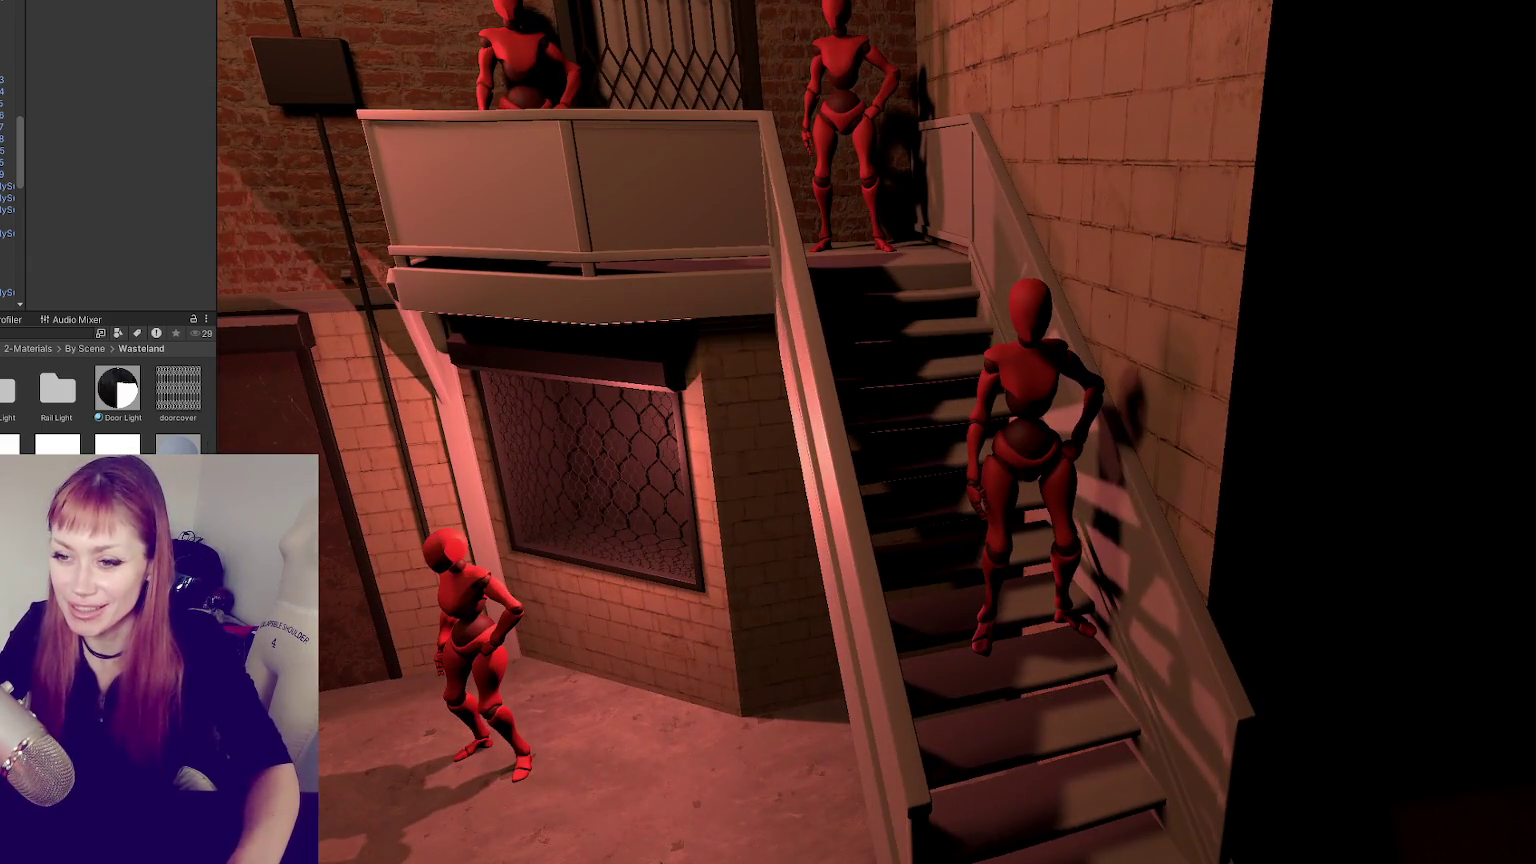
- Search the Project assets for 'metal' and preview a metal material on the balcony
{"action": "left_click", "coordinate": [80, 334]}
{"action": "type", "text": "metal"}
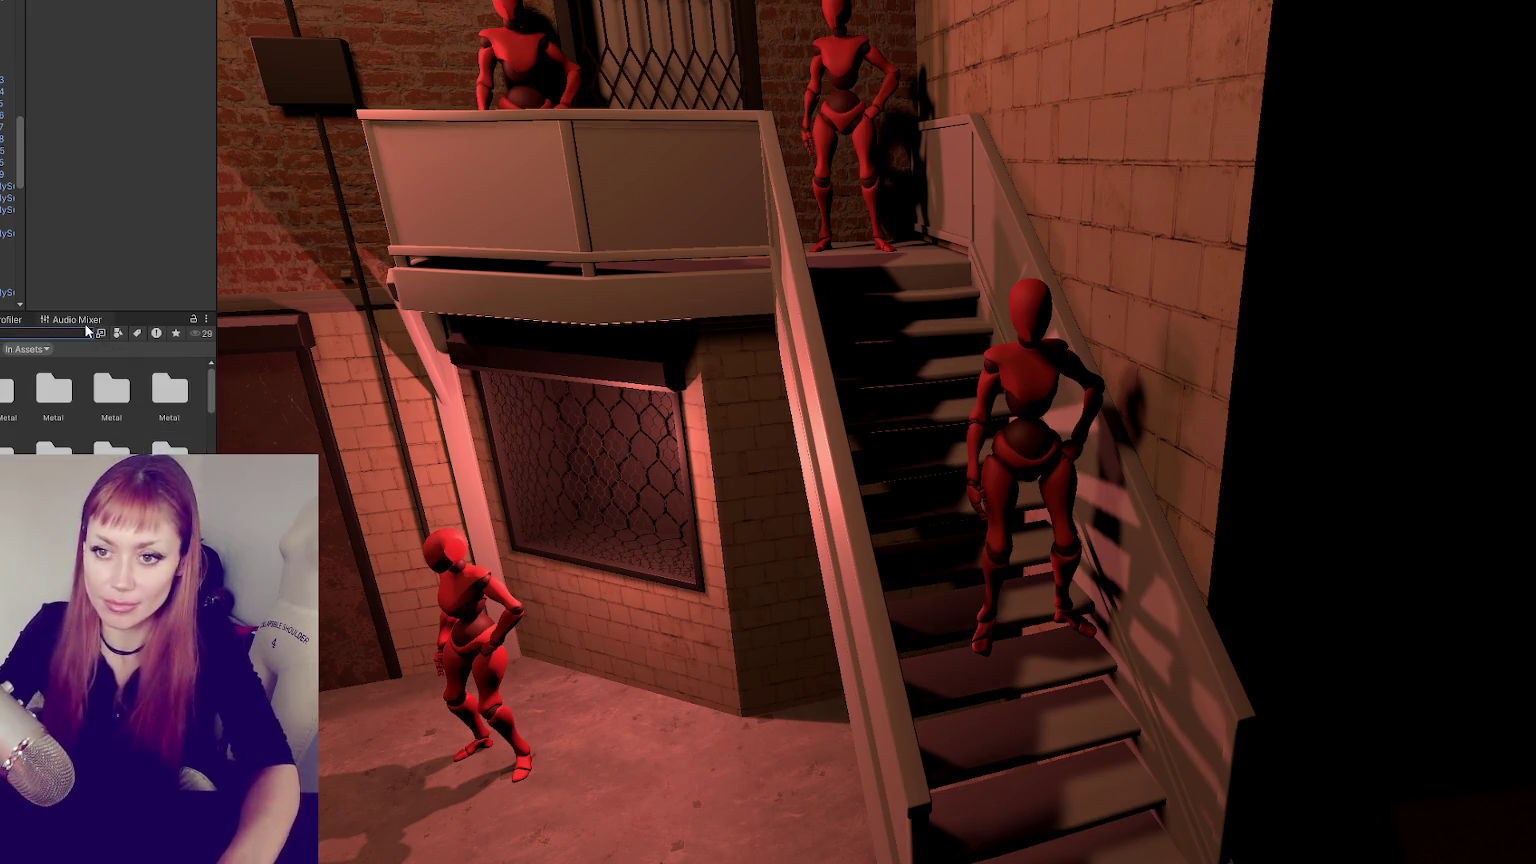
{"action": "scroll", "coordinate": [105, 400], "scroll_direction": "down", "scroll_amount": 3}
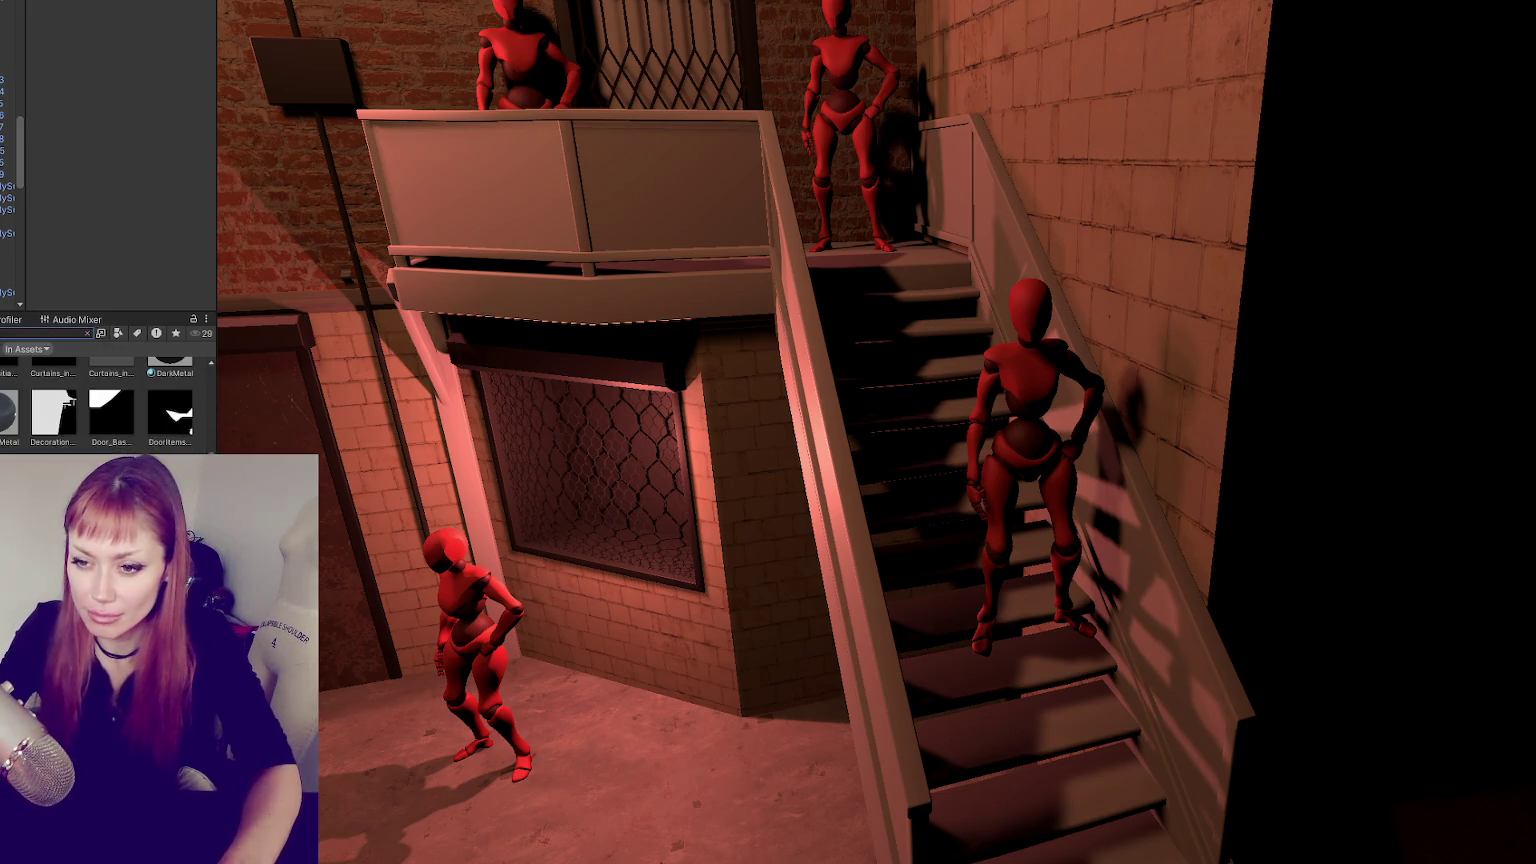
{"action": "mouse_move", "coordinate": [170, 365]}
{"action": "left_mouse_down"}
{"action": "mouse_move", "coordinate": [560, 300]}
{"action": "mouse_move", "coordinate": [585, 258]}
{"action": "left_mouse_up"}
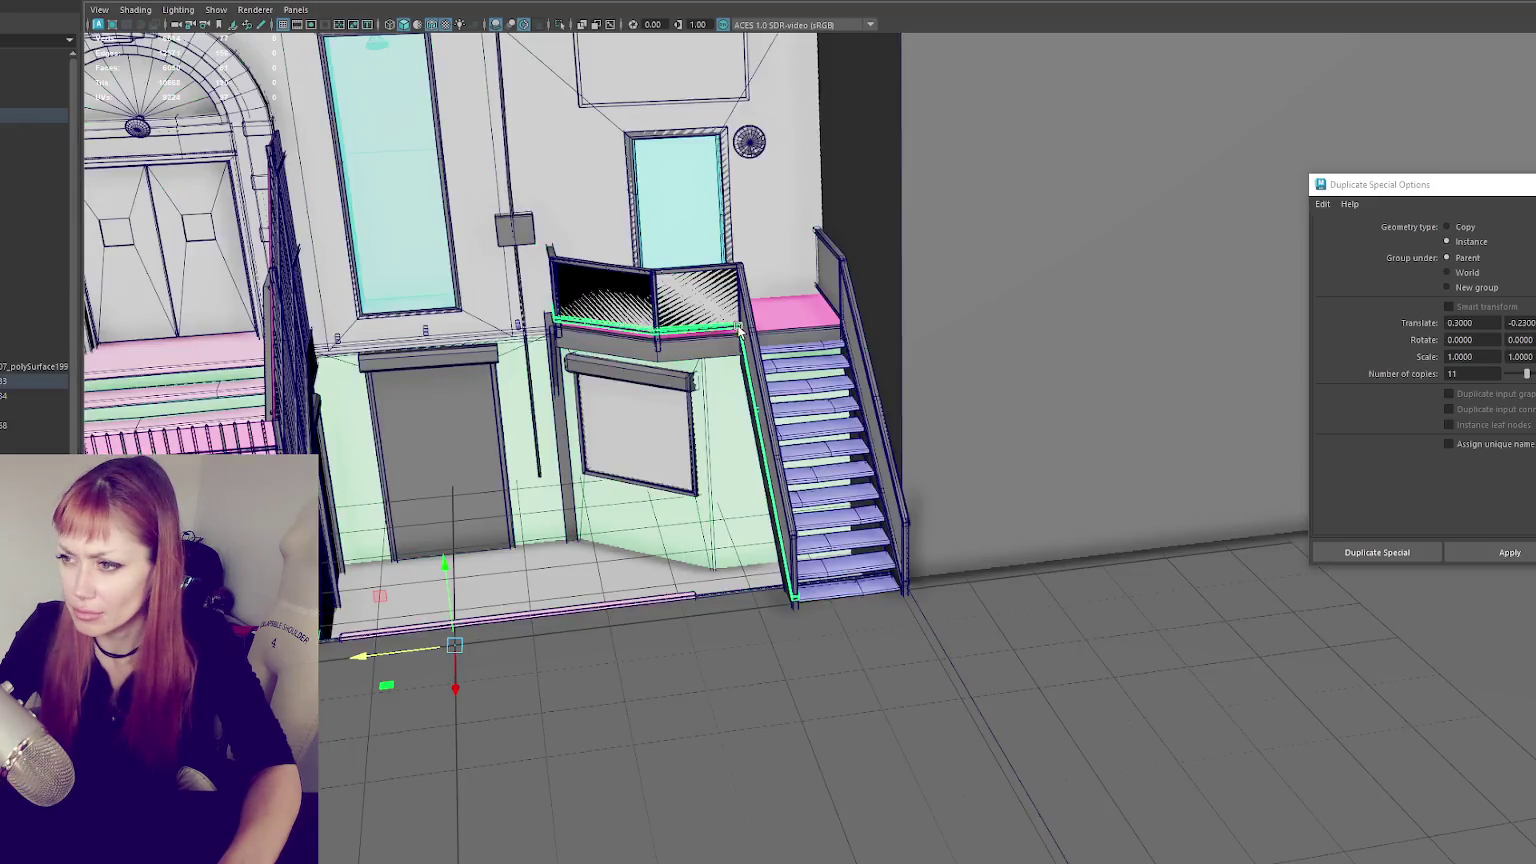
- Select the walls, railing and stairs, then the whole building group in the Outliner
{"action": "left_click", "coordinate": [595, 239]}
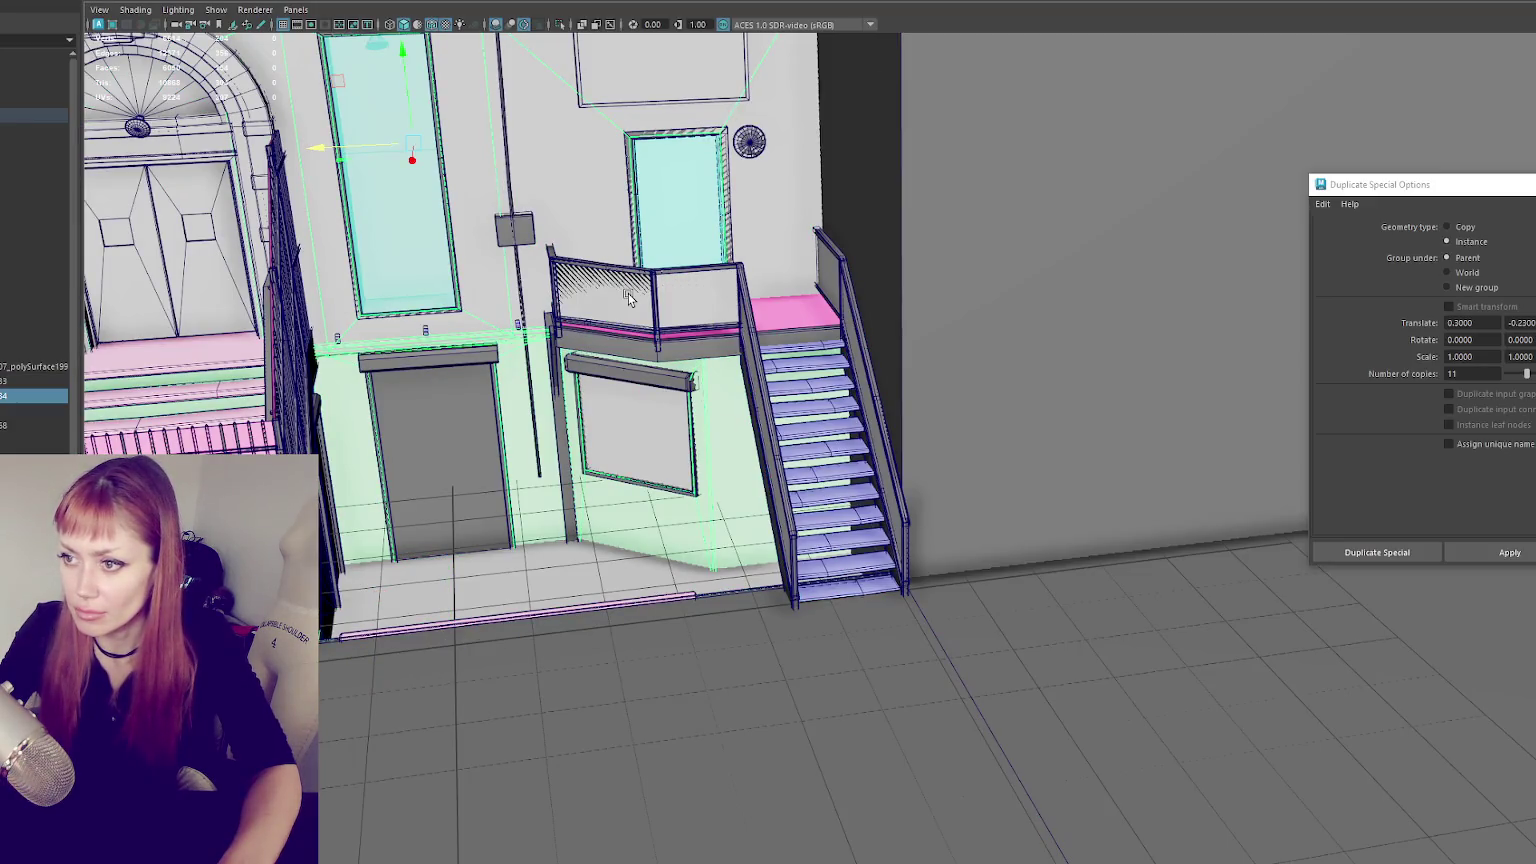
{"action": "left_click", "coordinate": [642, 370]}
{"action": "left_click", "coordinate": [57, 381]}
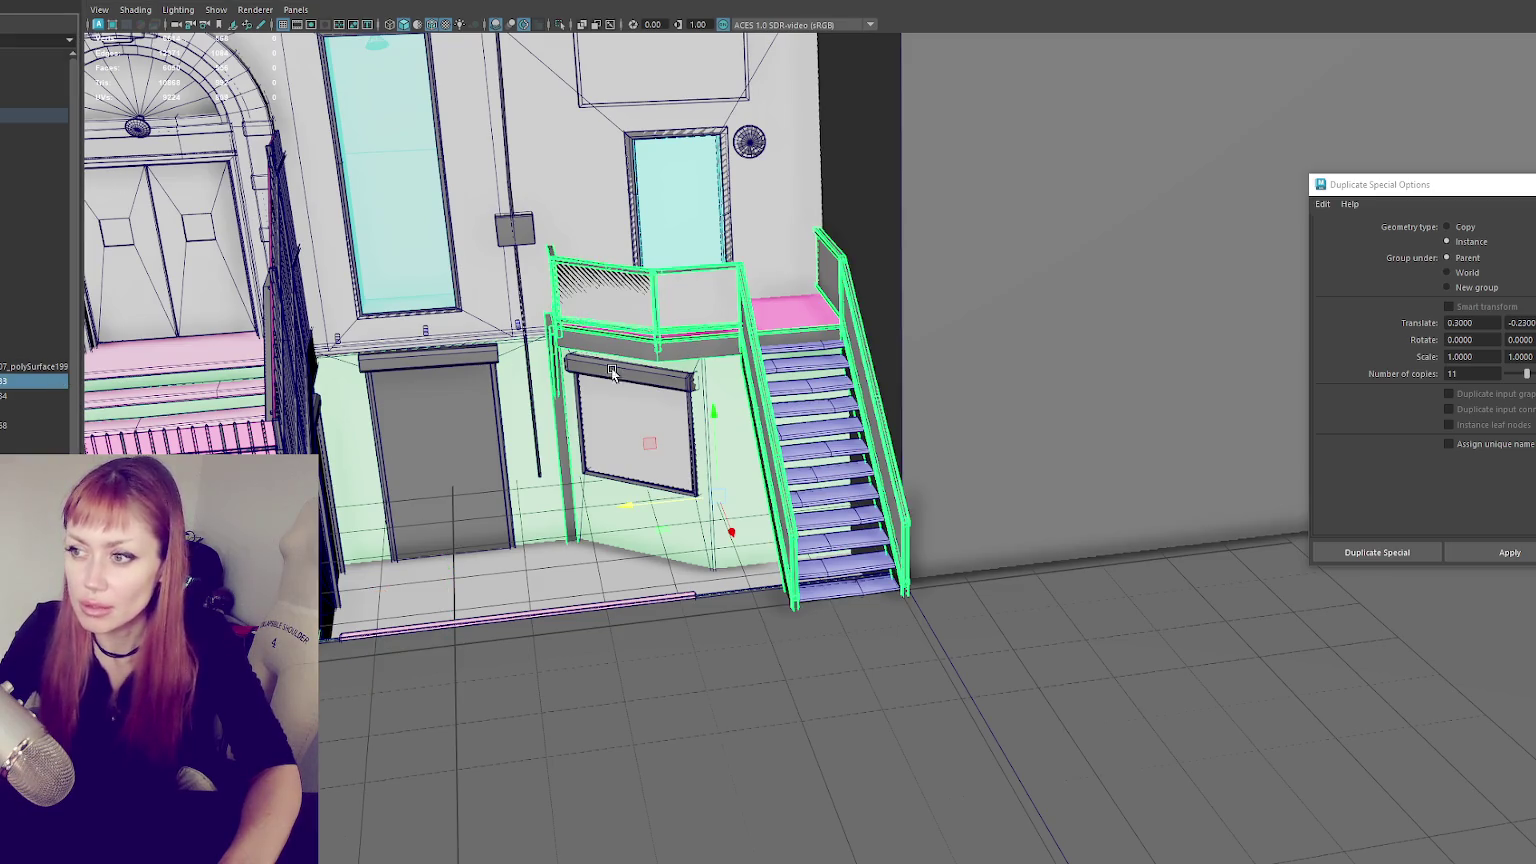
{"action": "left_click", "coordinate": [775, 413]}
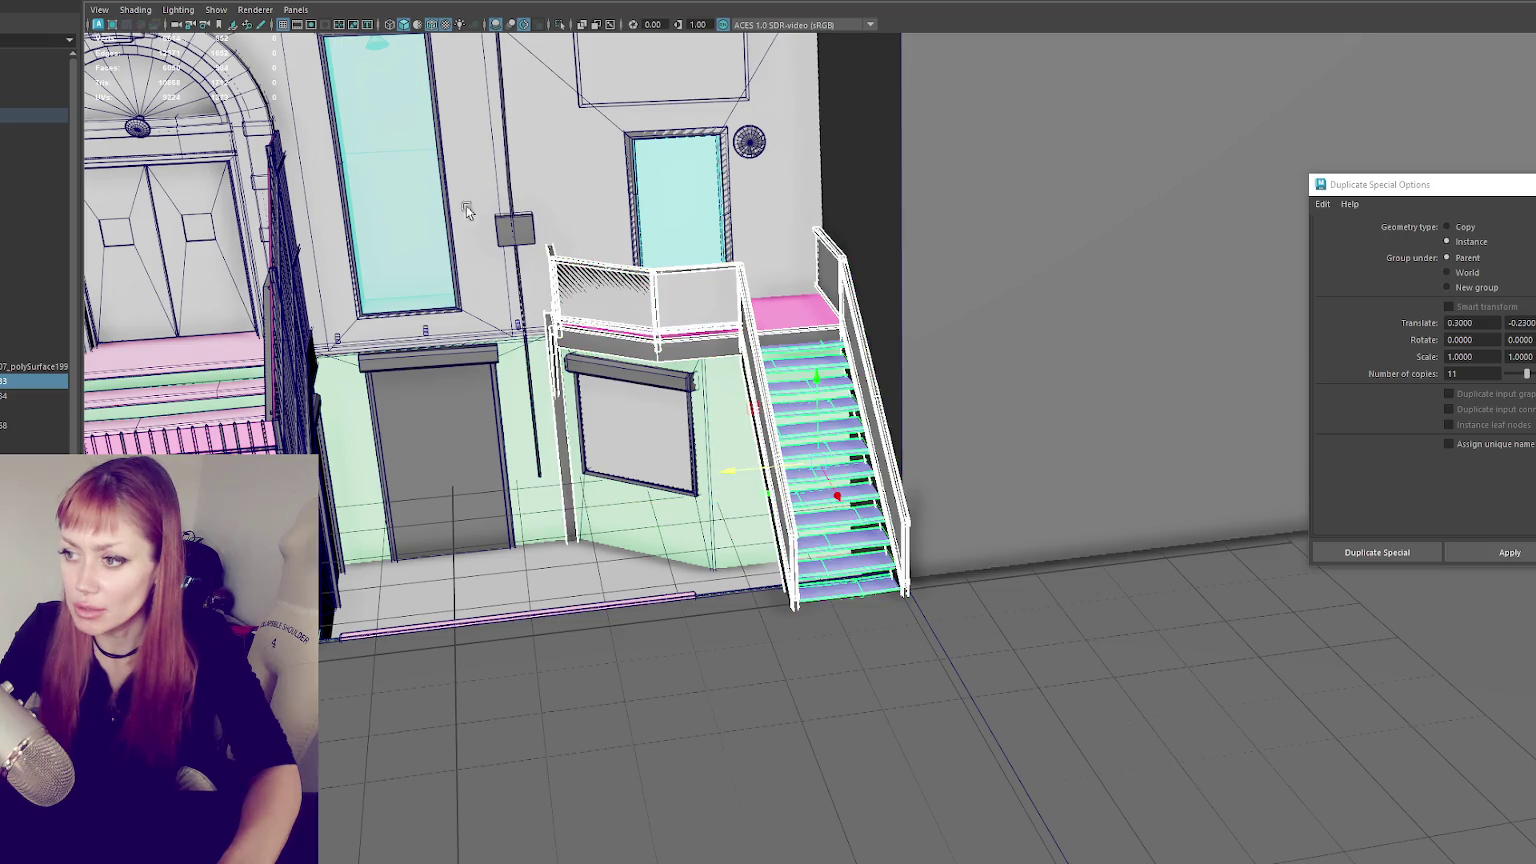
{"action": "right_click", "coordinate": [60, 285]}
{"action": "left_click", "coordinate": [150, 60]}
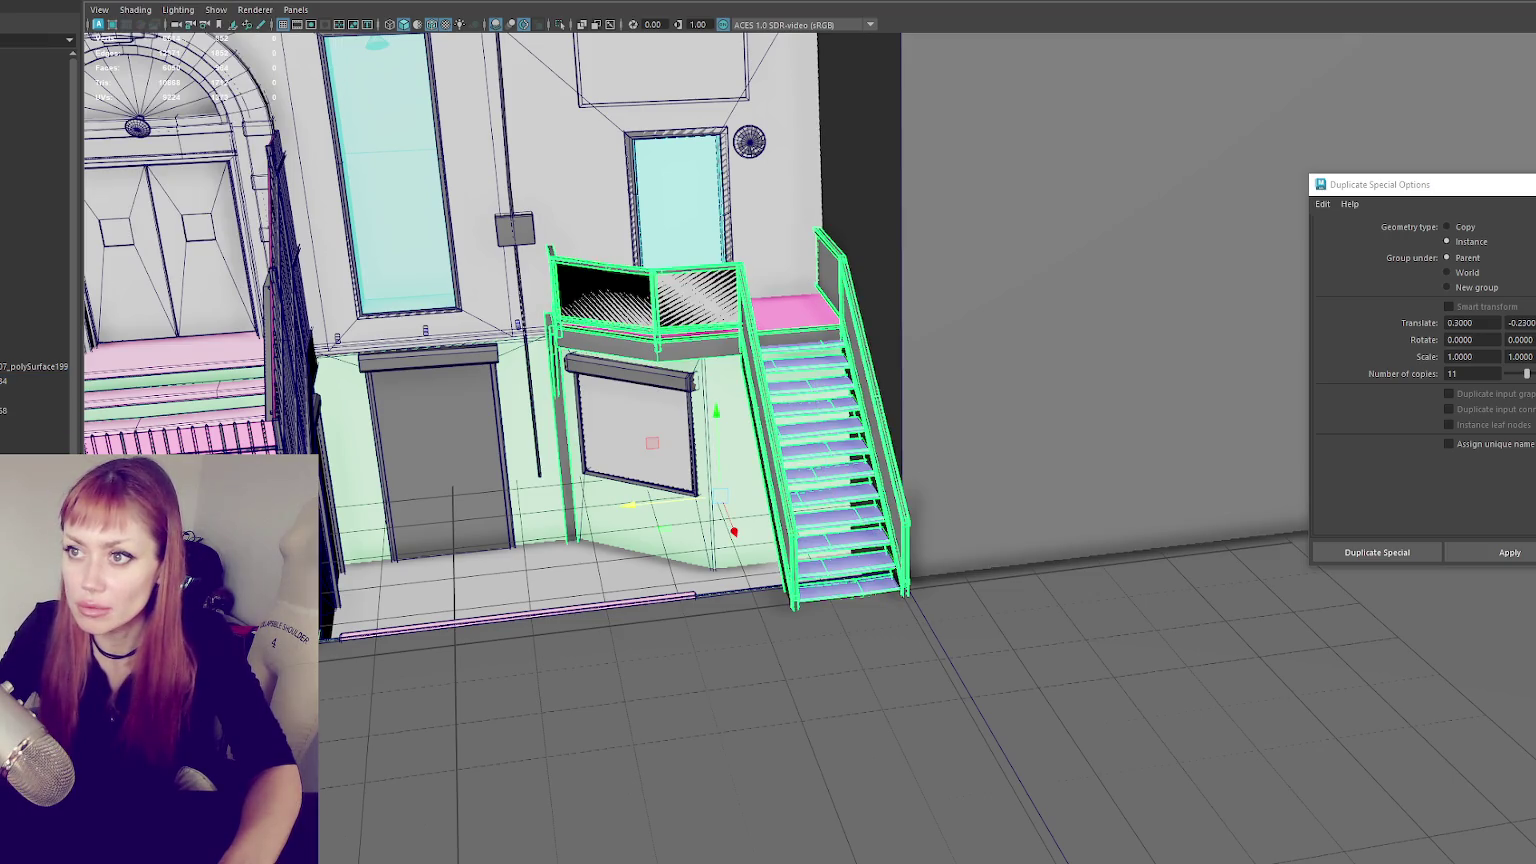
{"action": "left_click", "coordinate": [20, 114]}
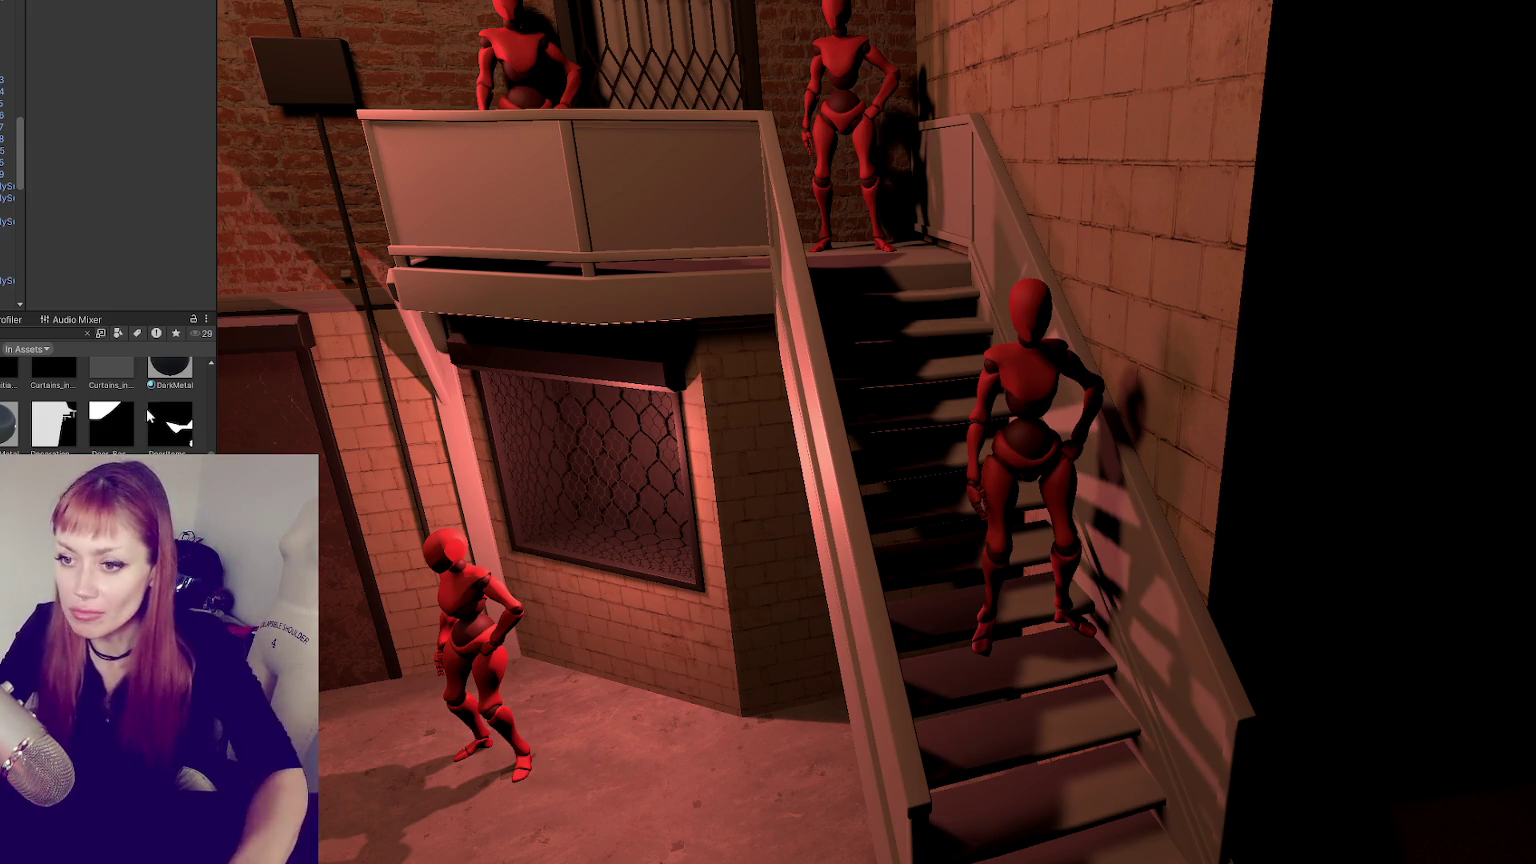
- Try grungy dark, grey and darker metal materials on the balcony railing and lower beam
{"action": "scroll", "coordinate": [105, 400], "scroll_direction": "down", "scroll_amount": 3}
{"action": "scroll", "coordinate": [105, 400], "scroll_direction": "down", "scroll_amount": 2}
{"action": "left_click_drag", "start_coordinate": [169, 397], "coordinate": [630, 280]}
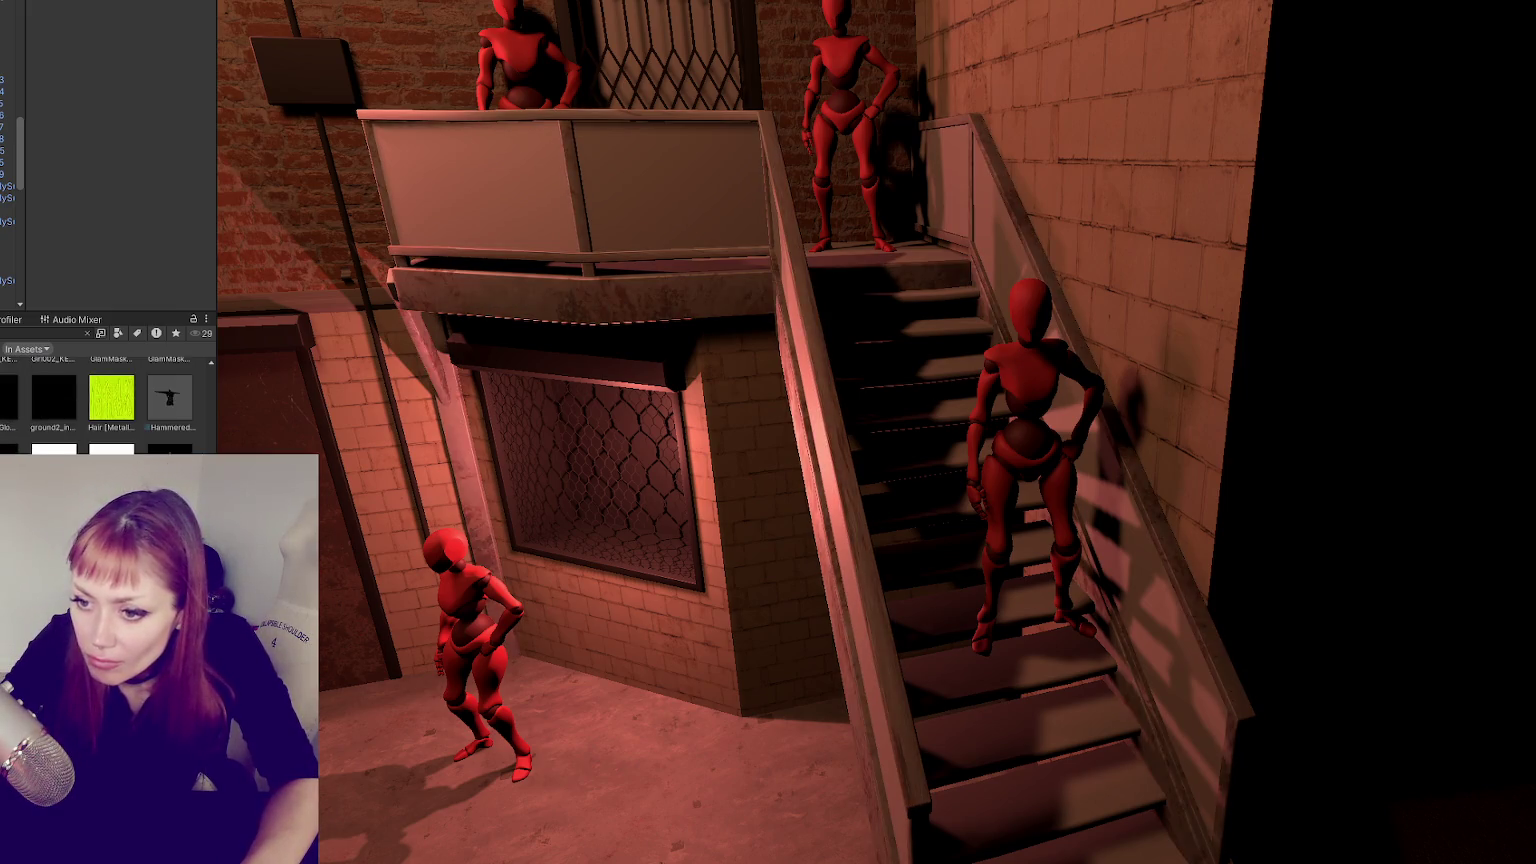
{"action": "left_click_drag", "start_coordinate": [576, 309], "coordinate": [581, 303]}
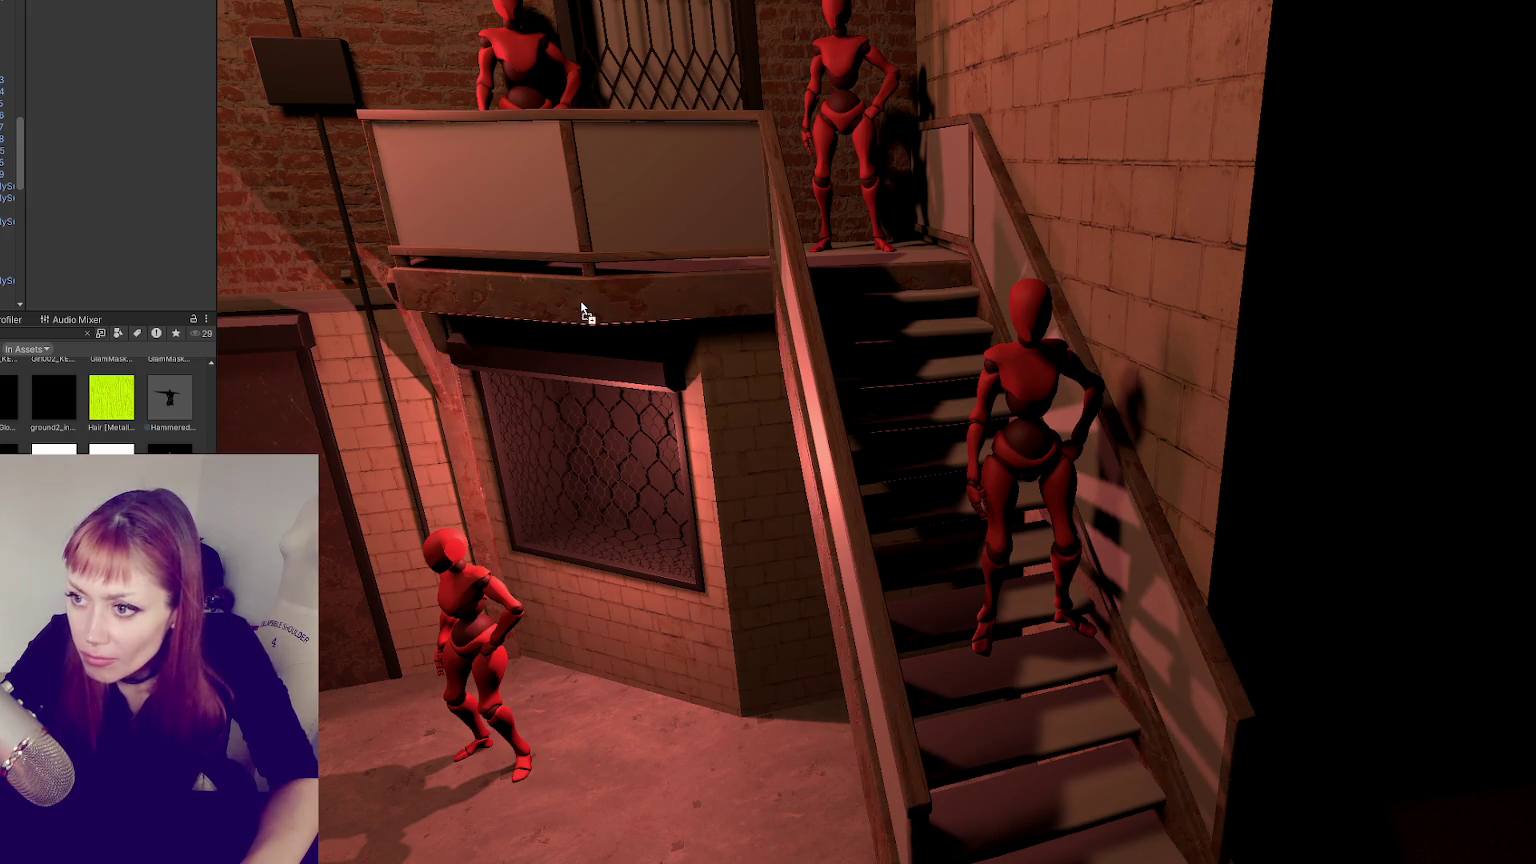
{"action": "scroll", "coordinate": [110, 400], "scroll_direction": "down", "scroll_amount": 3}
{"action": "left_click_drag", "start_coordinate": [169, 405], "coordinate": [630, 320]}
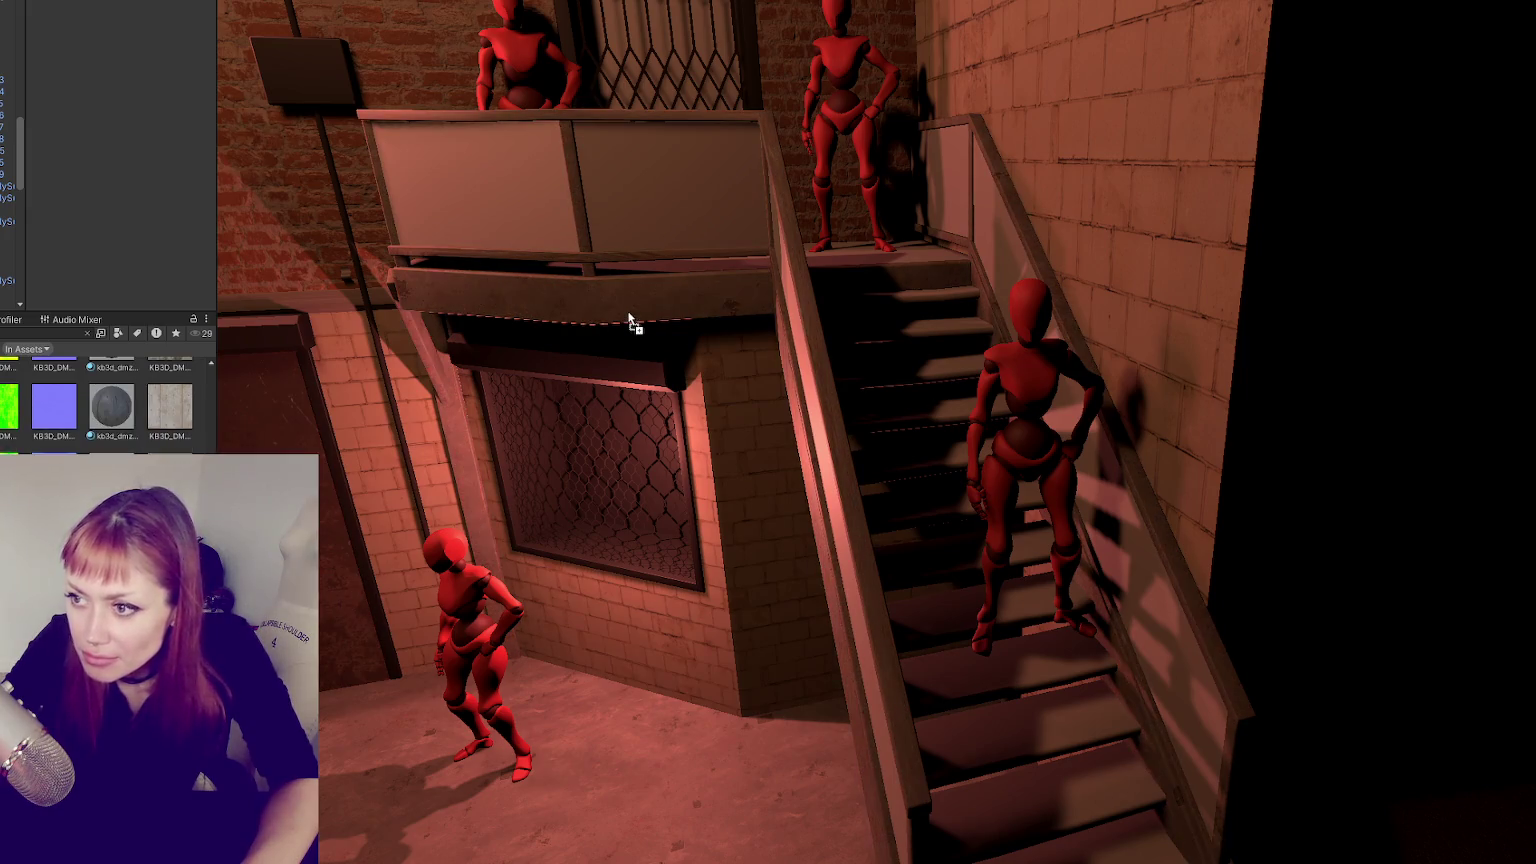
{"action": "scroll", "coordinate": [110, 400], "scroll_direction": "down", "scroll_amount": 2}
{"action": "left_click_drag", "start_coordinate": [169, 390], "coordinate": [600, 305]}
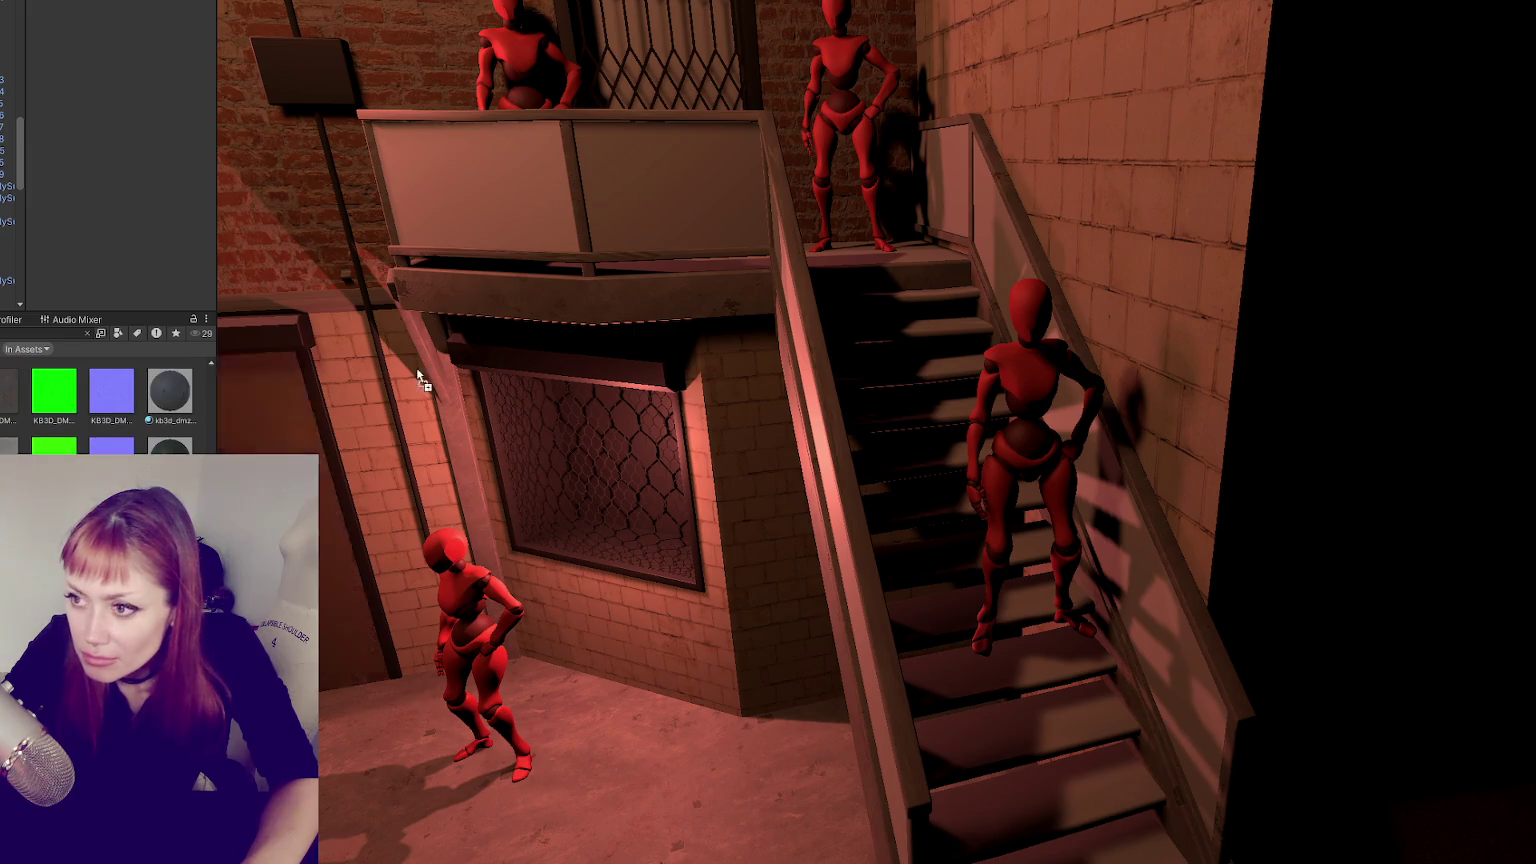
- Apply a metal material to the staircase and the rusty brown material to the balcony beam
{"action": "mouse_move", "coordinate": [169, 390]}
{"action": "left_mouse_down"}
{"action": "mouse_move", "coordinate": [1107, 710]}
{"action": "mouse_move", "coordinate": [970, 761]}
{"action": "left_mouse_up"}
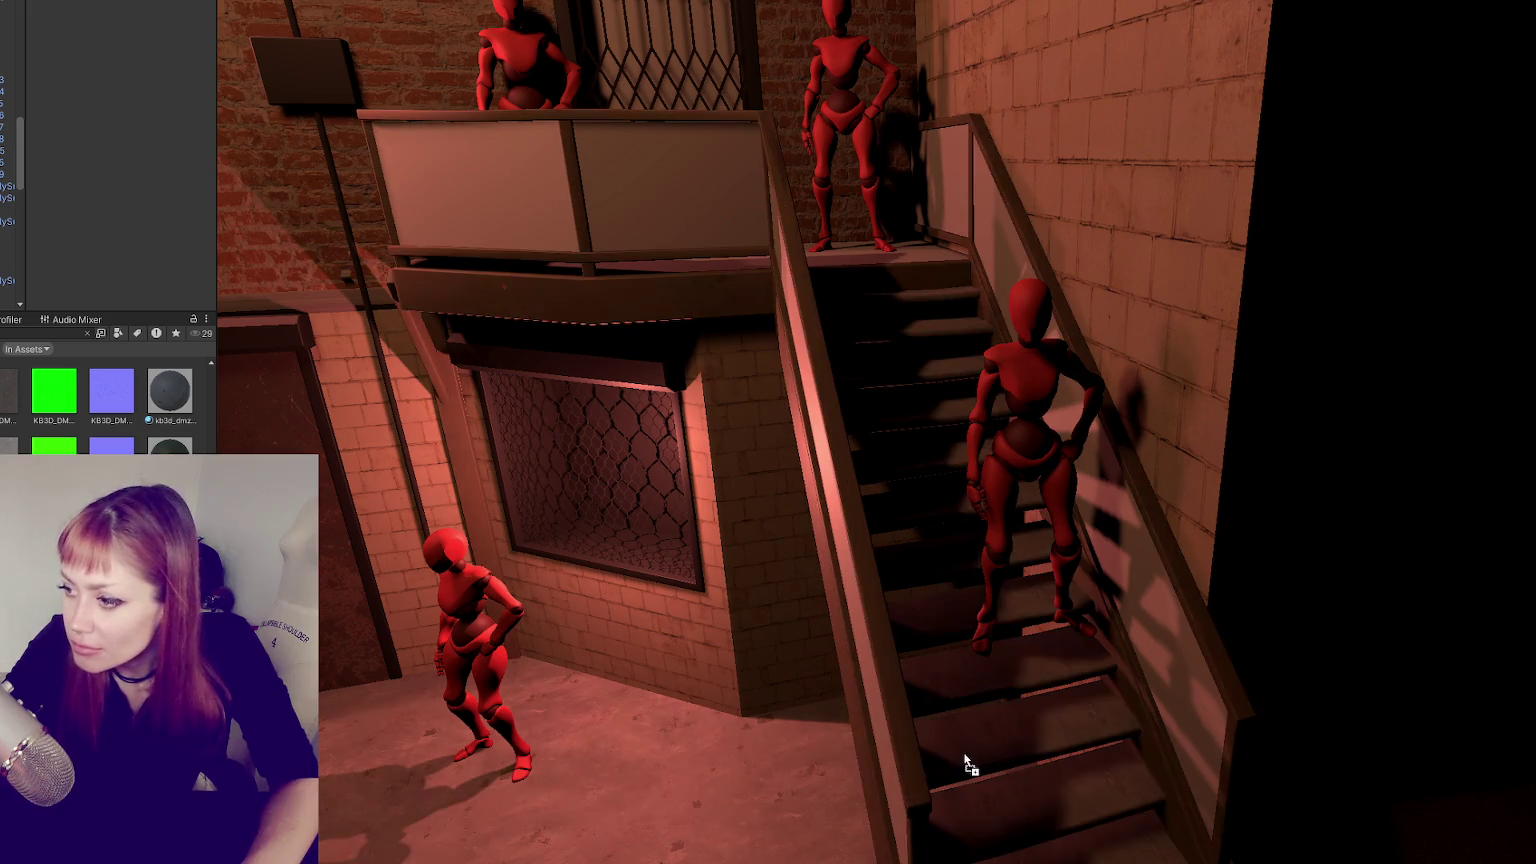
{"action": "left_click_drag", "start_coordinate": [170, 400], "coordinate": [1093, 726]}
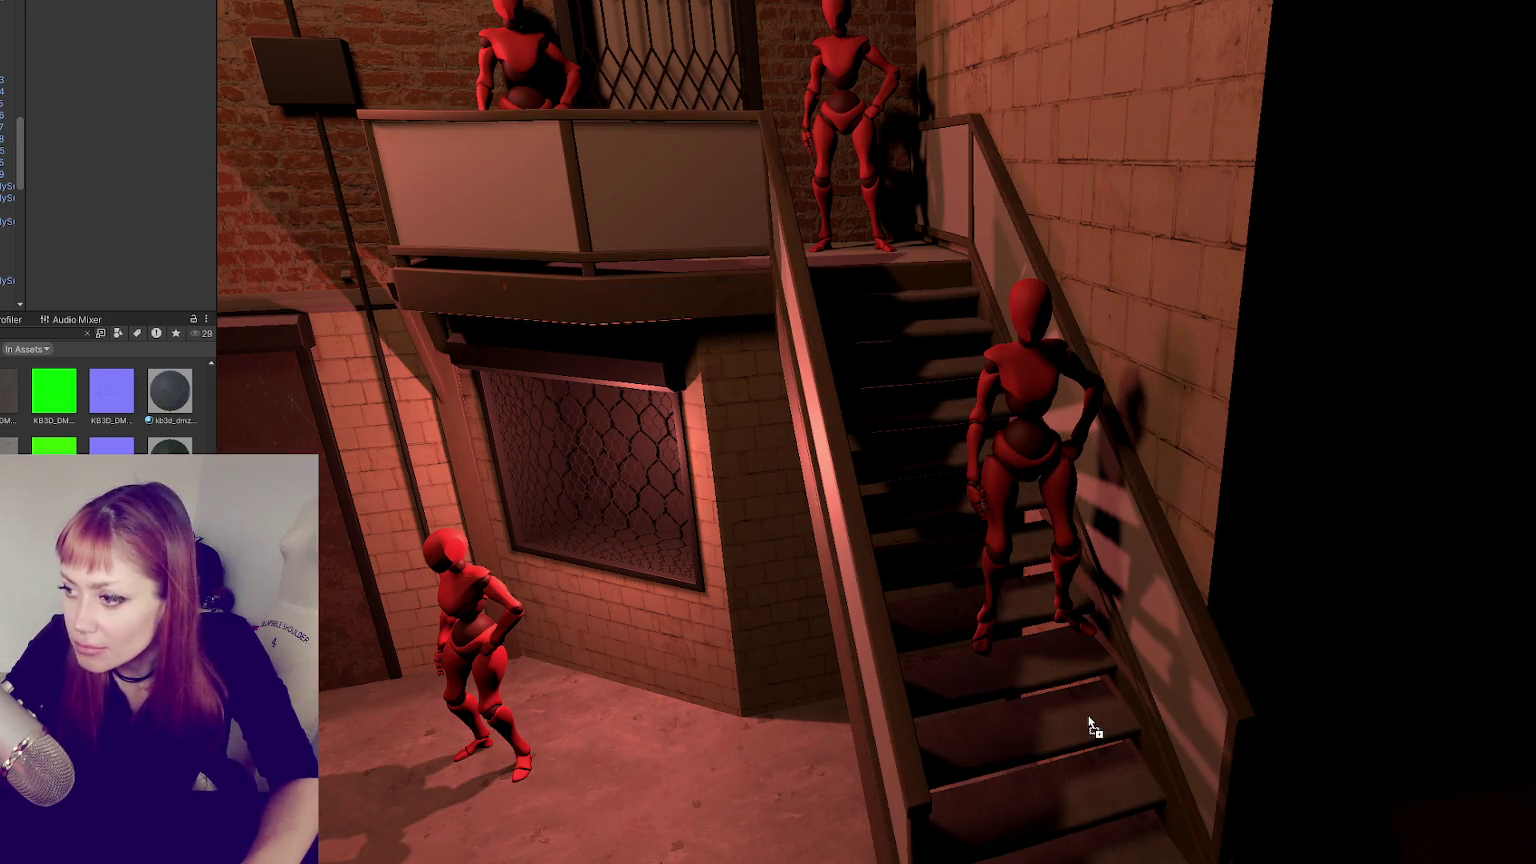
{"action": "scroll", "coordinate": [105, 400], "scroll_direction": "down", "scroll_amount": 2}
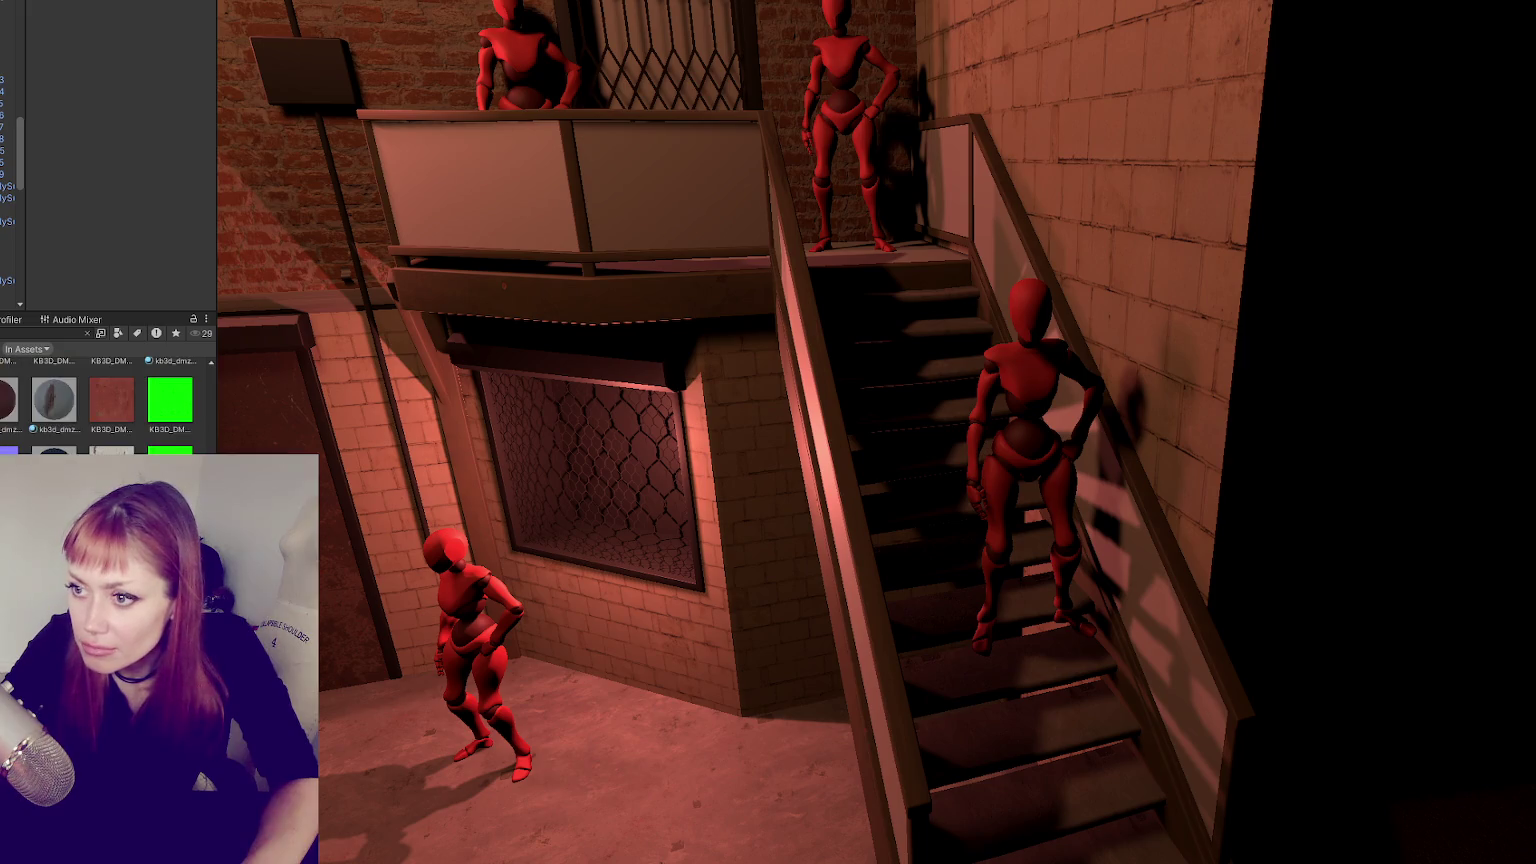
{"action": "left_click_drag", "start_coordinate": [111, 400], "coordinate": [415, 322]}
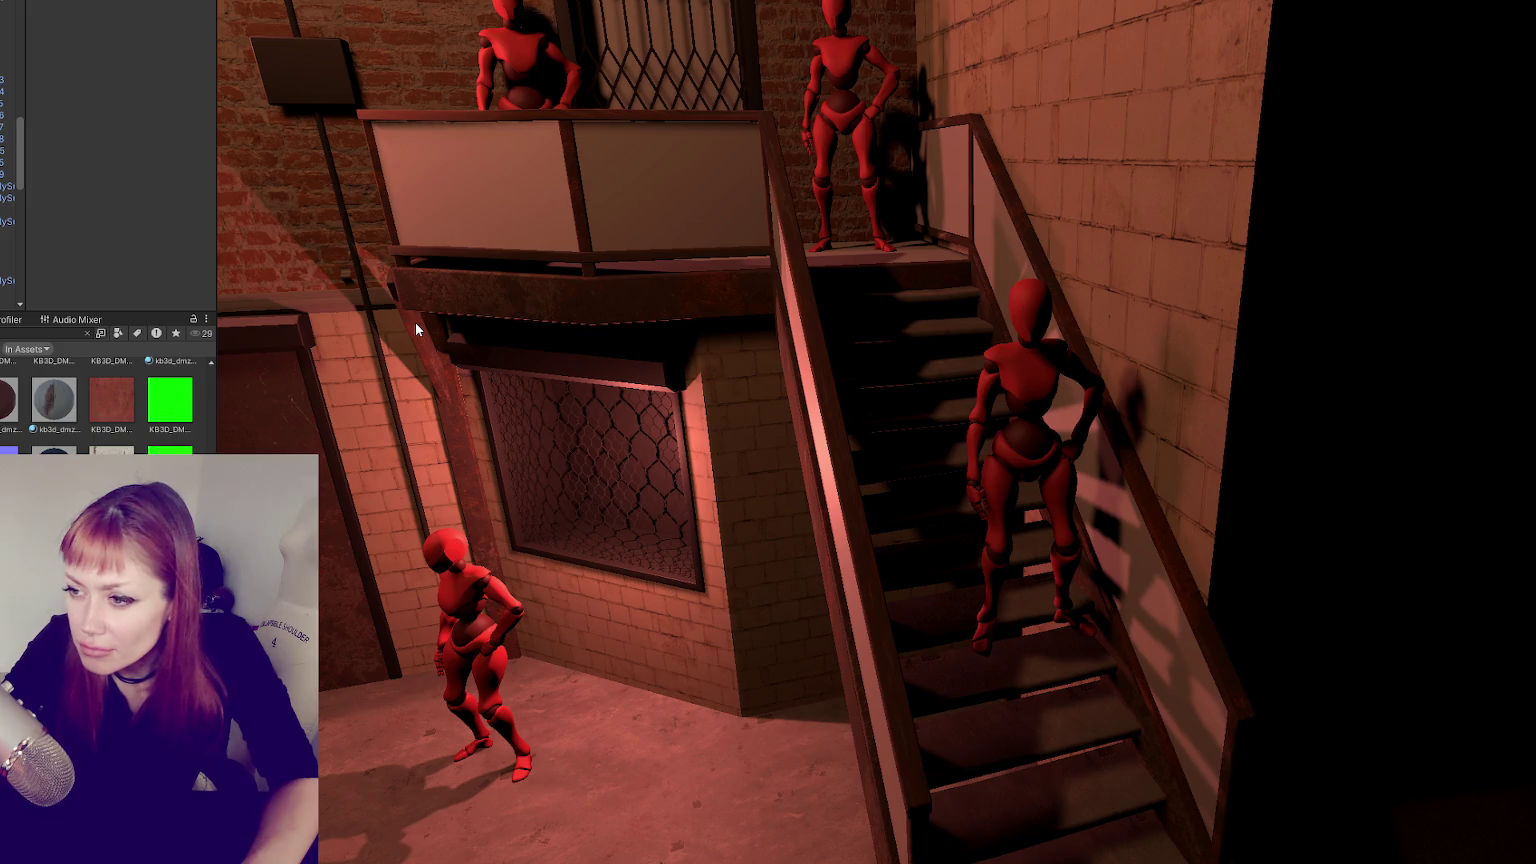
{"action": "scroll", "coordinate": [415, 322], "scroll_direction": "down", "scroll_amount": 3}
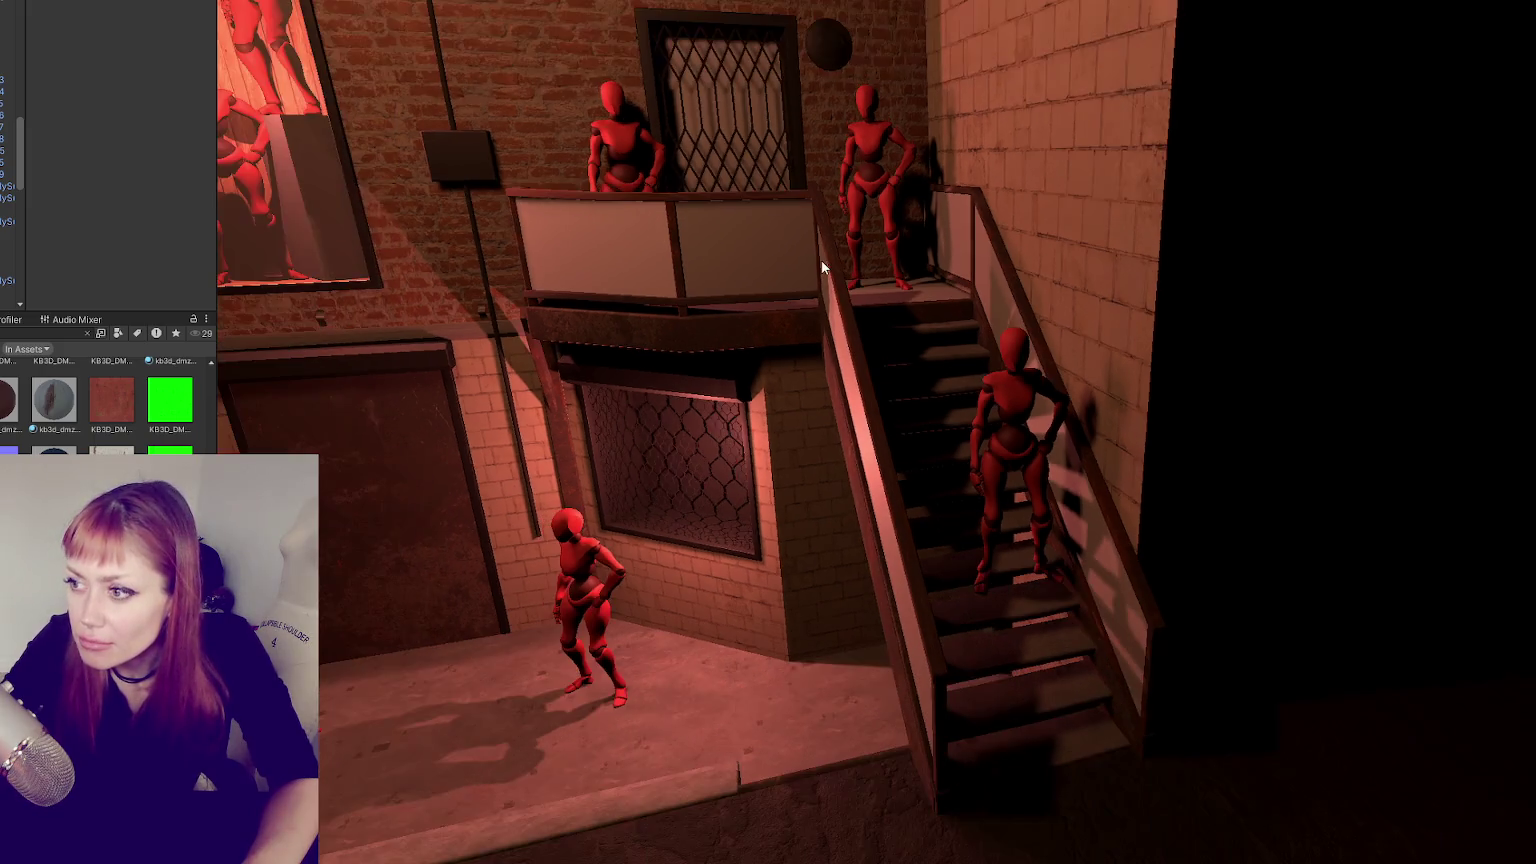
{"action": "scroll", "coordinate": [820, 263], "scroll_direction": "down", "scroll_amount": 2}
{"action": "left_click_drag", "start_coordinate": [818, 266], "coordinate": [322, 397], "text": "alt"}
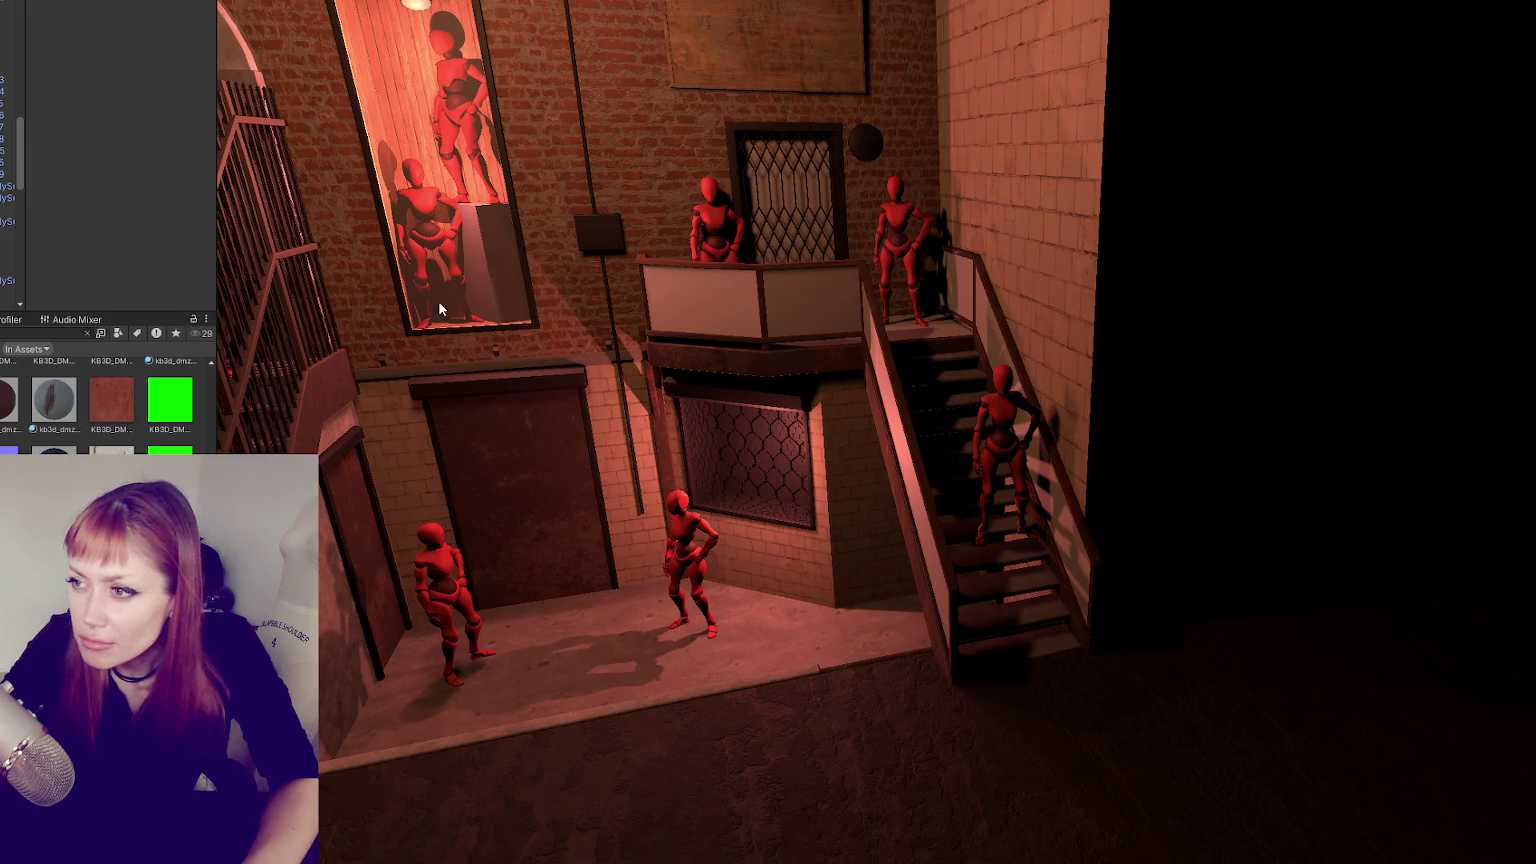
- Put the wrought-iron railing material on the balcony panels and view the whole courtyard
{"action": "left_click", "coordinate": [791, 215]}
{"action": "left_click_drag", "start_coordinate": [49, 292], "coordinate": [757, 337]}
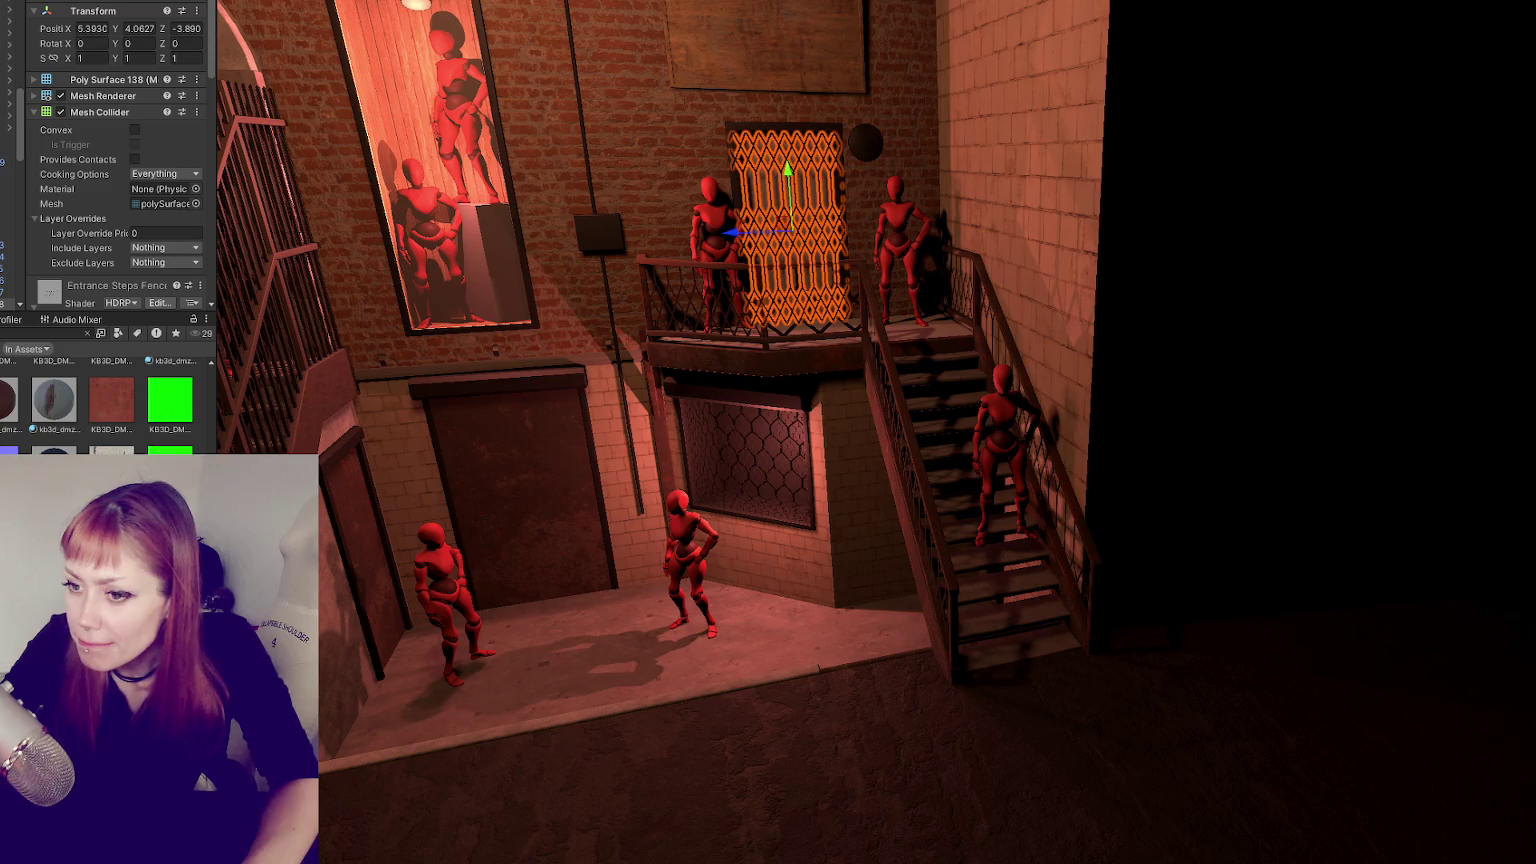
{"action": "left_click_drag", "start_coordinate": [624, 590], "coordinate": [810, 581], "text": "alt"}
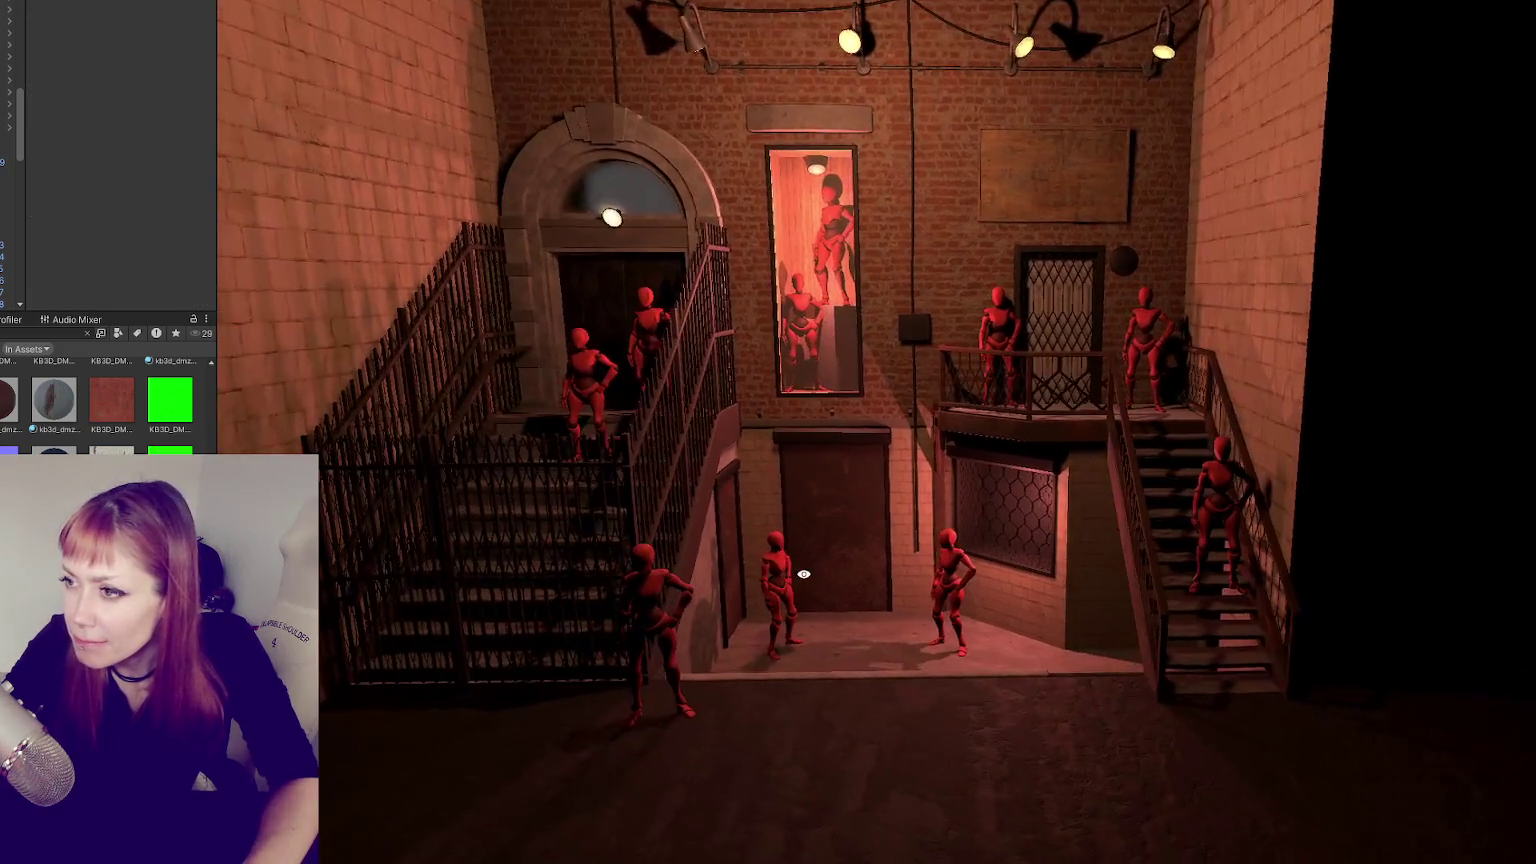
{"action": "scroll", "coordinate": [807, 574], "scroll_direction": "up", "scroll_amount": 1}
{"action": "scroll", "coordinate": [795, 570], "scroll_direction": "up", "scroll_amount": 3}
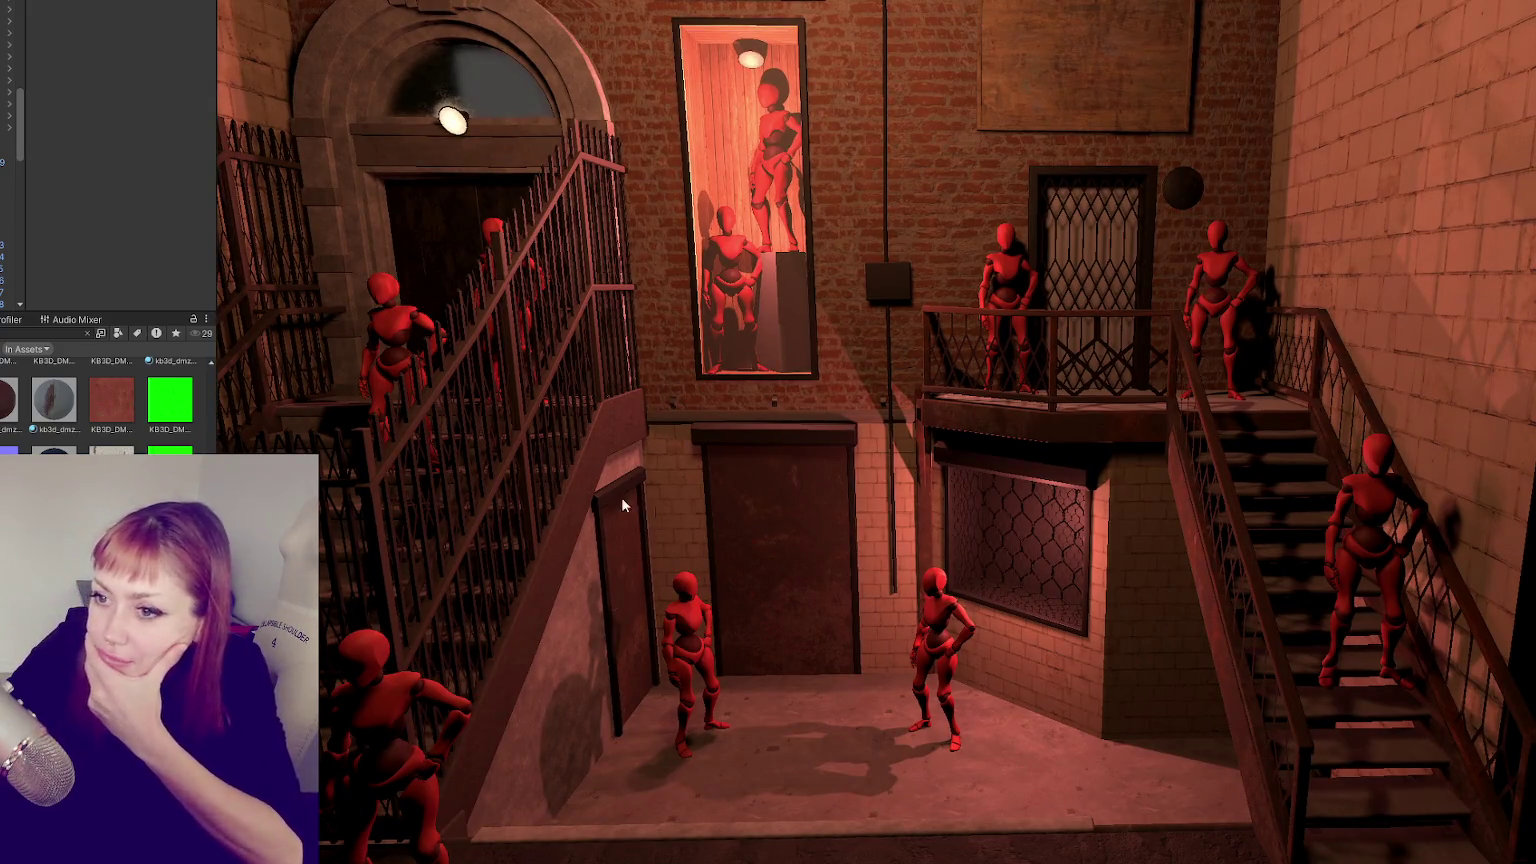
{"action": "scroll", "coordinate": [12, 170], "scroll_direction": "down", "scroll_amount": 3}
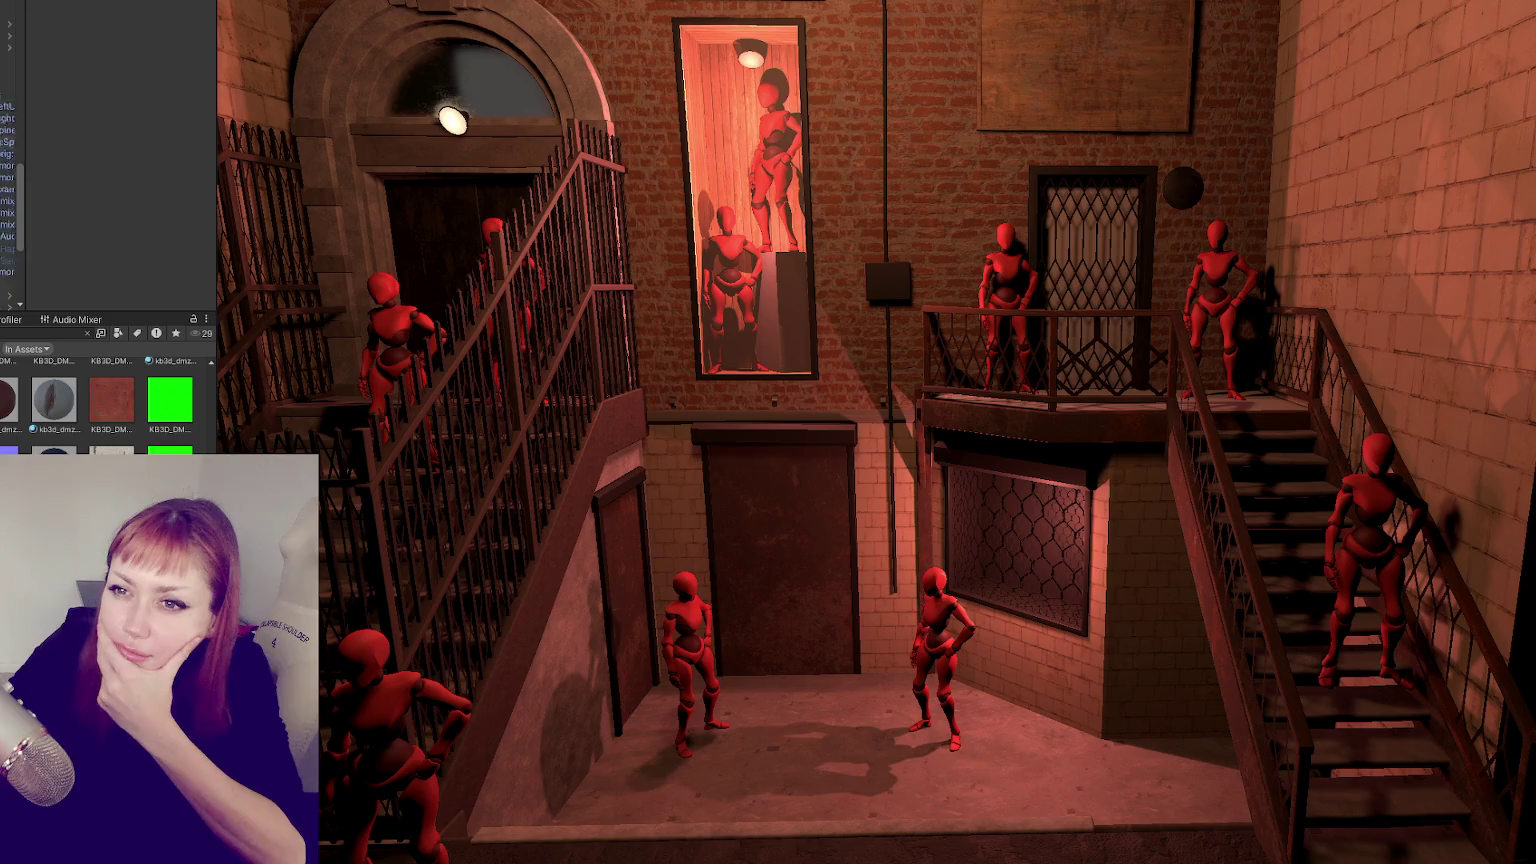
{"action": "scroll", "coordinate": [12, 170], "scroll_direction": "down", "scroll_amount": 3}
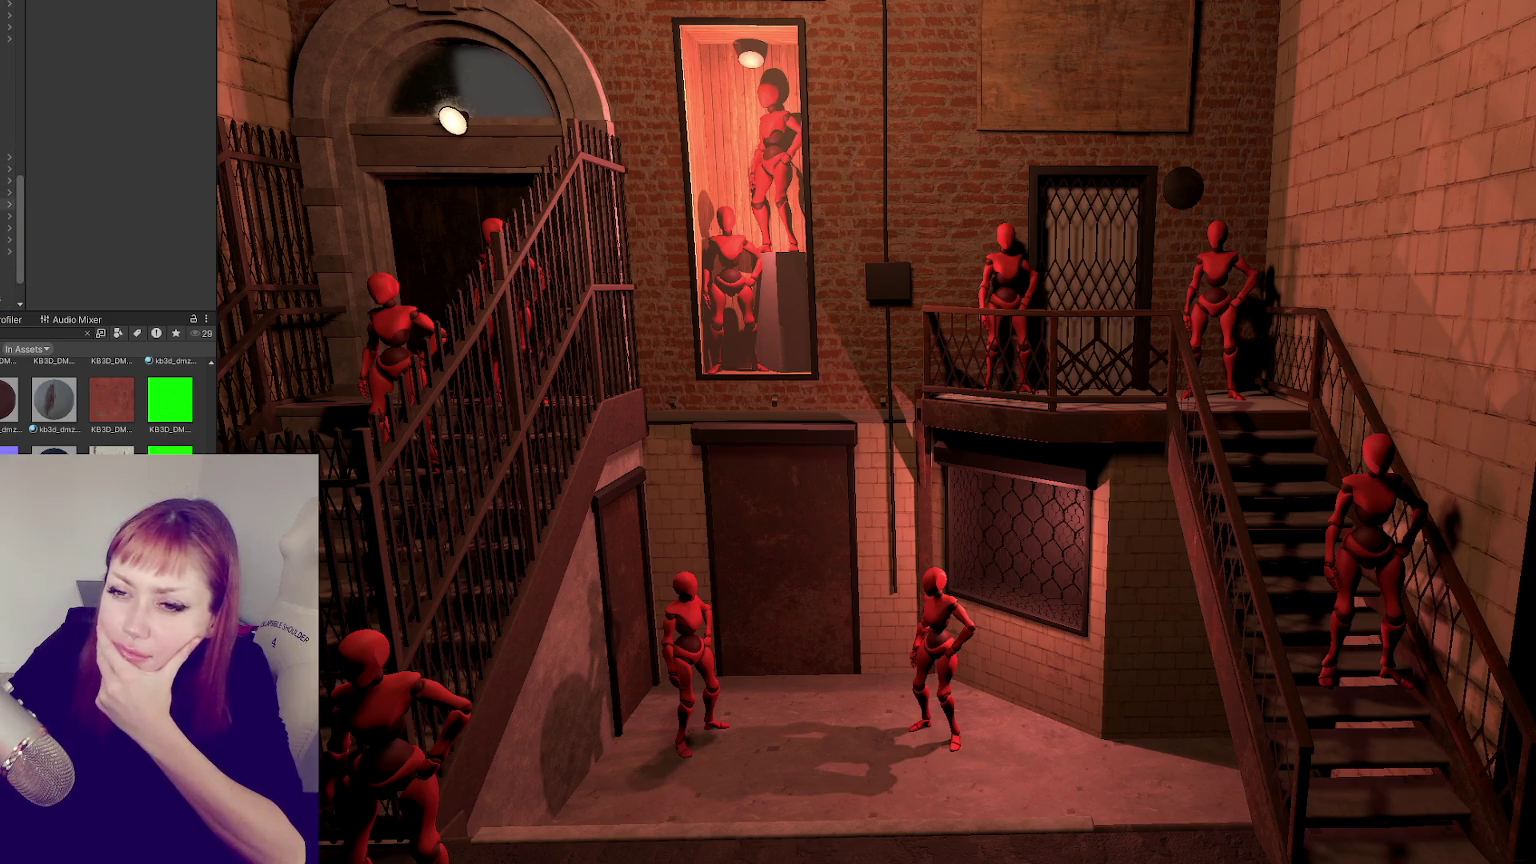
{"action": "scroll", "coordinate": [12, 170], "scroll_direction": "down", "scroll_amount": 2}
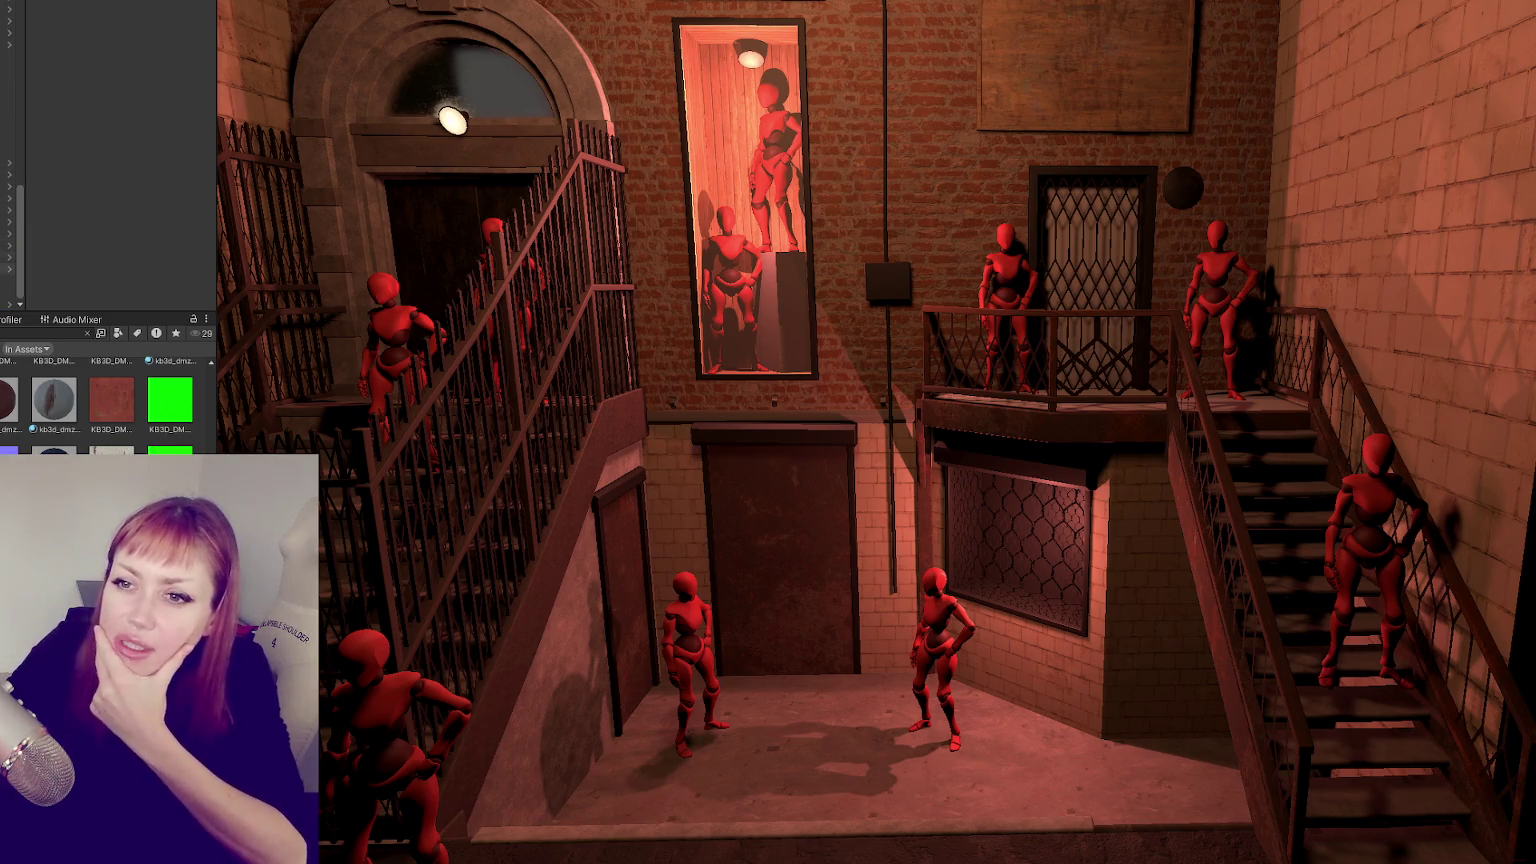
{"action": "scroll", "coordinate": [12, 170], "scroll_direction": "up", "scroll_amount": 2}
{"action": "scroll", "coordinate": [12, 170], "scroll_direction": "up", "scroll_amount": 3}
{"action": "scroll", "coordinate": [12, 170], "scroll_direction": "up", "scroll_amount": 2}
{"action": "scroll", "coordinate": [12, 170], "scroll_direction": "down", "scroll_amount": 3}
{"action": "scroll", "coordinate": [12, 170], "scroll_direction": "down", "scroll_amount": 2}
- Apply all scene overrides to the WastelandChunk5 prefab
{"action": "left_click", "coordinate": [12, 141]}
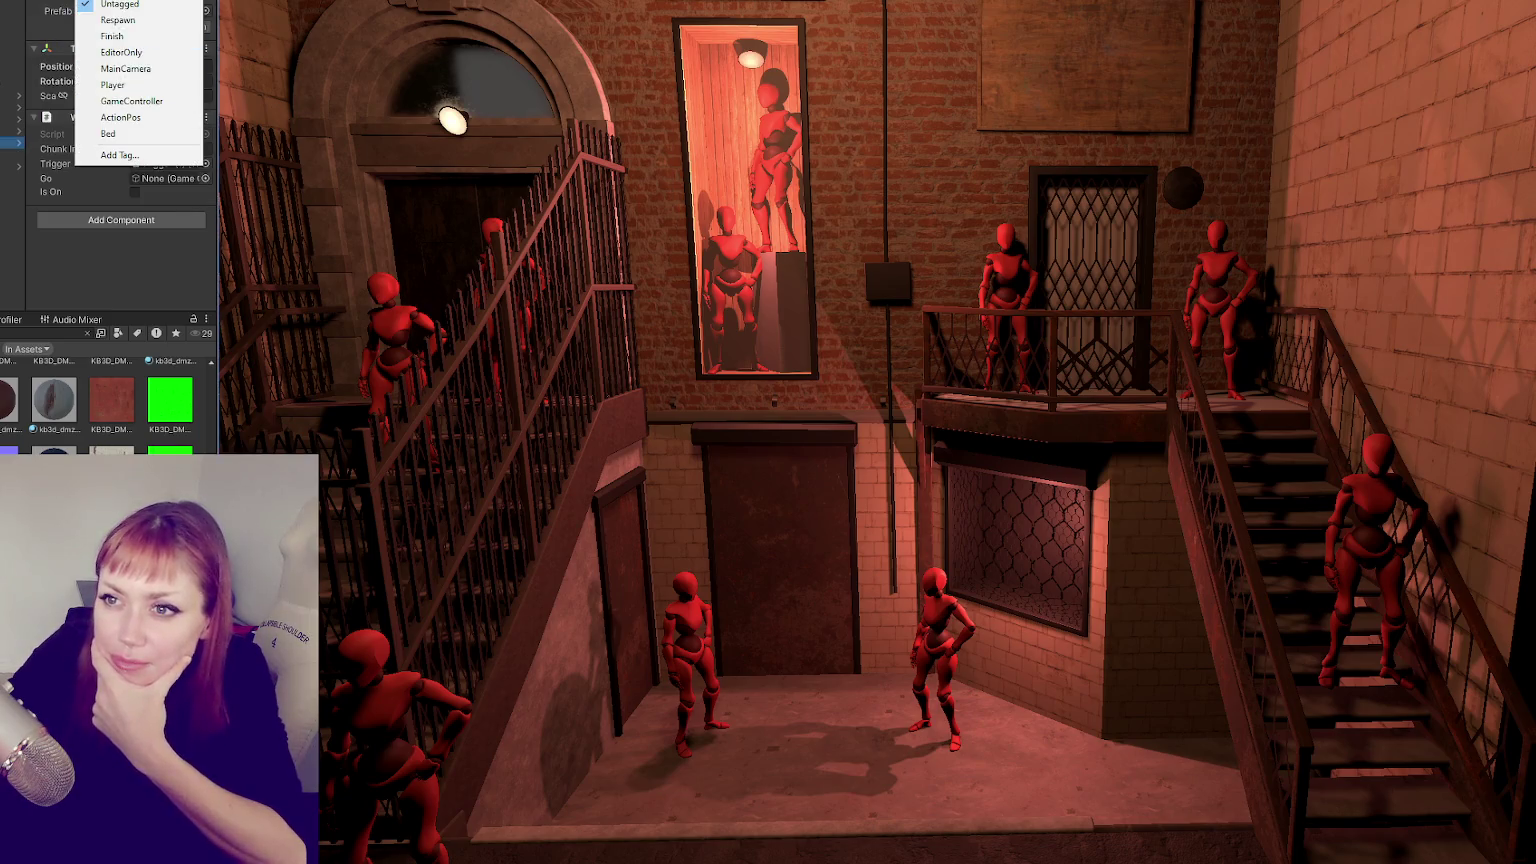
{"action": "left_click", "coordinate": [113, 28]}
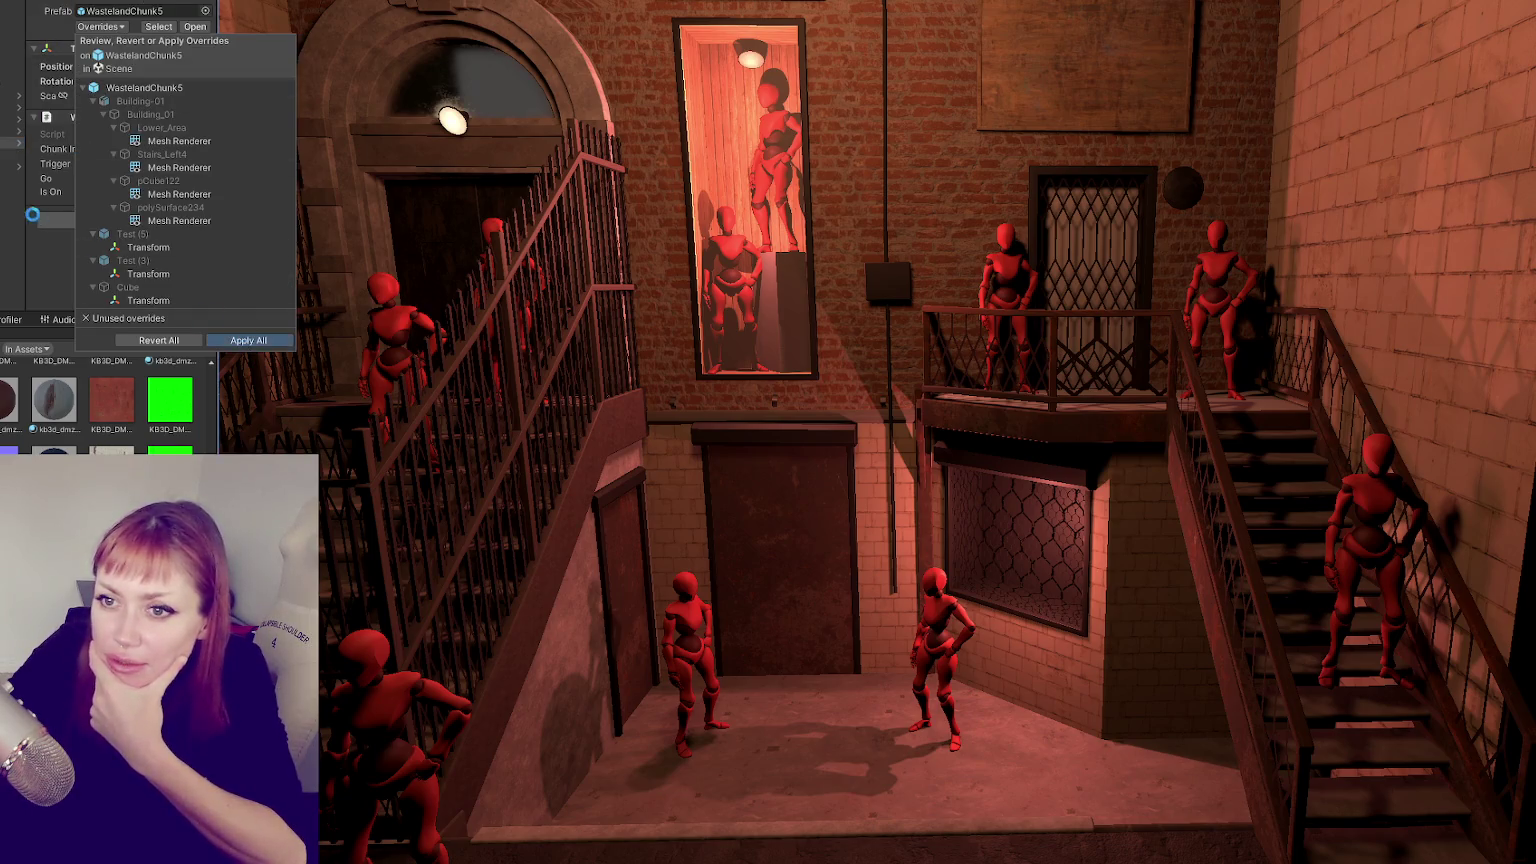
{"action": "left_click", "coordinate": [12, 141]}
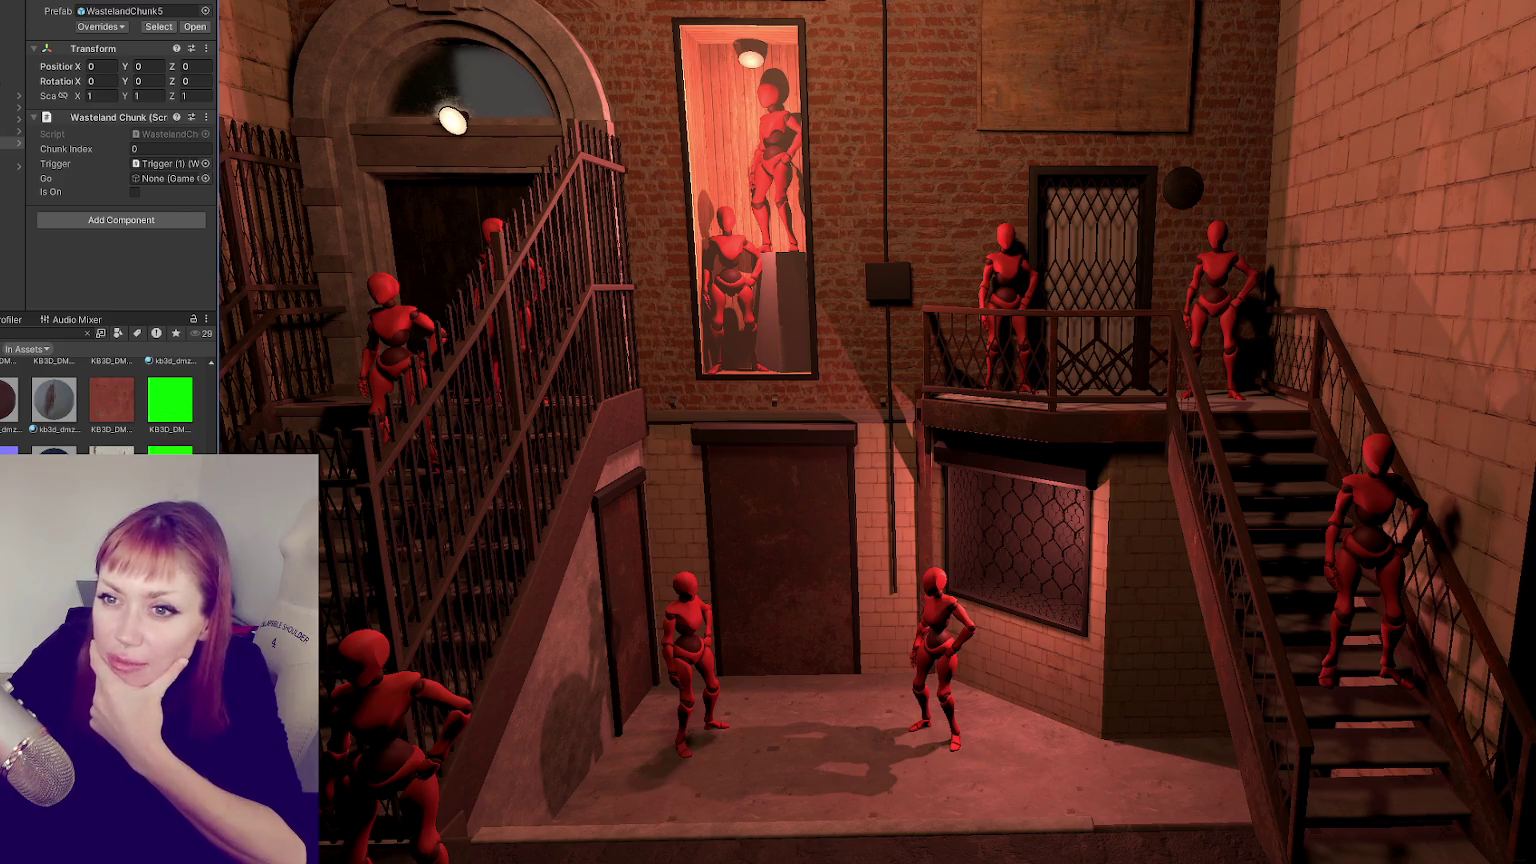
{"action": "scroll", "coordinate": [12, 150], "scroll_direction": "down", "scroll_amount": 3}
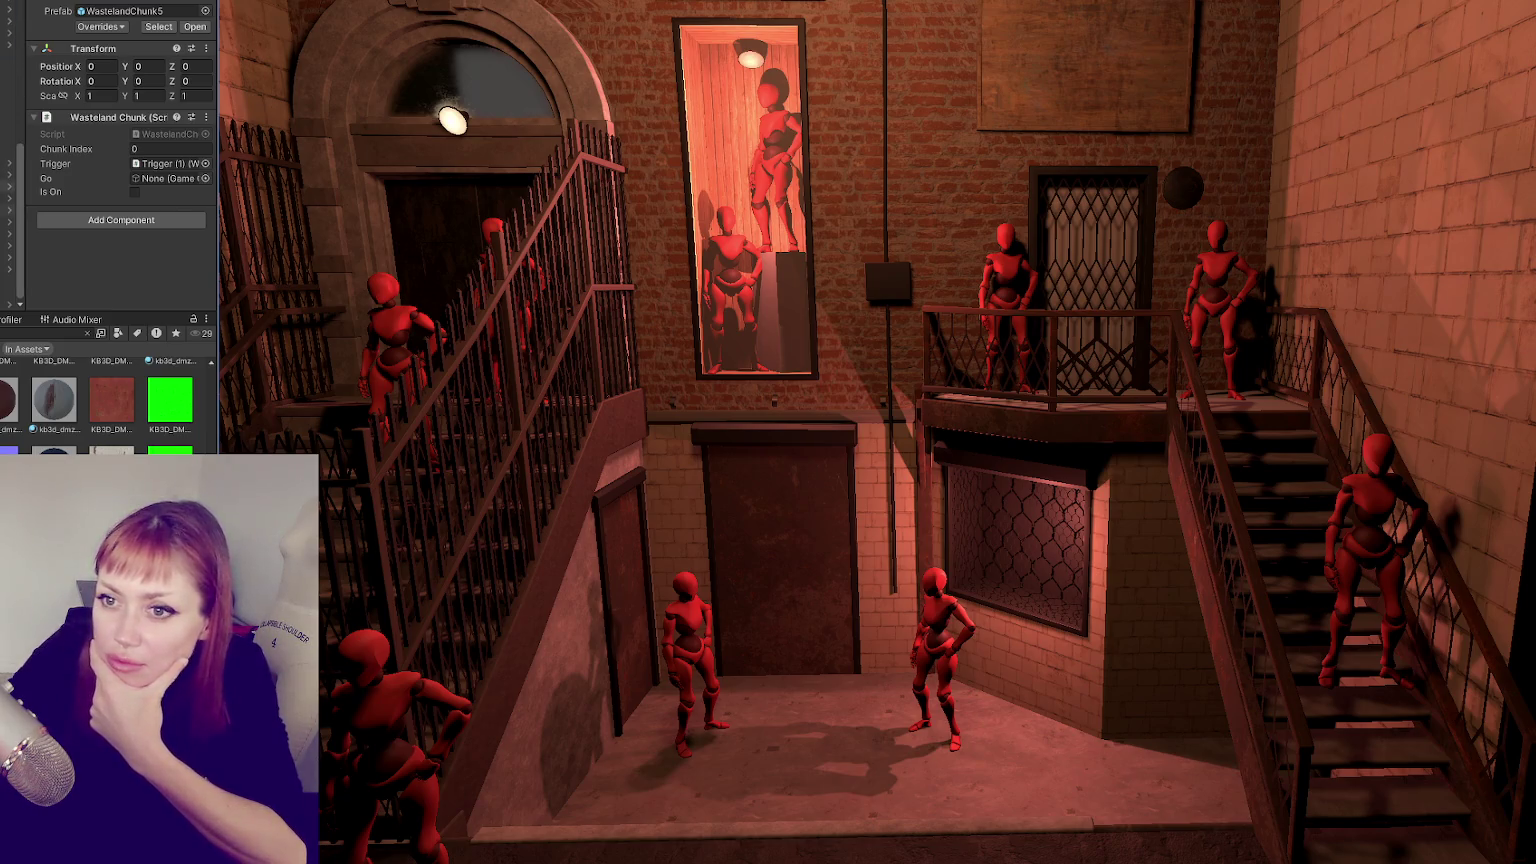
- Frame a stairwell point light and turn off its shadows
{"action": "double_click", "coordinate": [8, 115]}
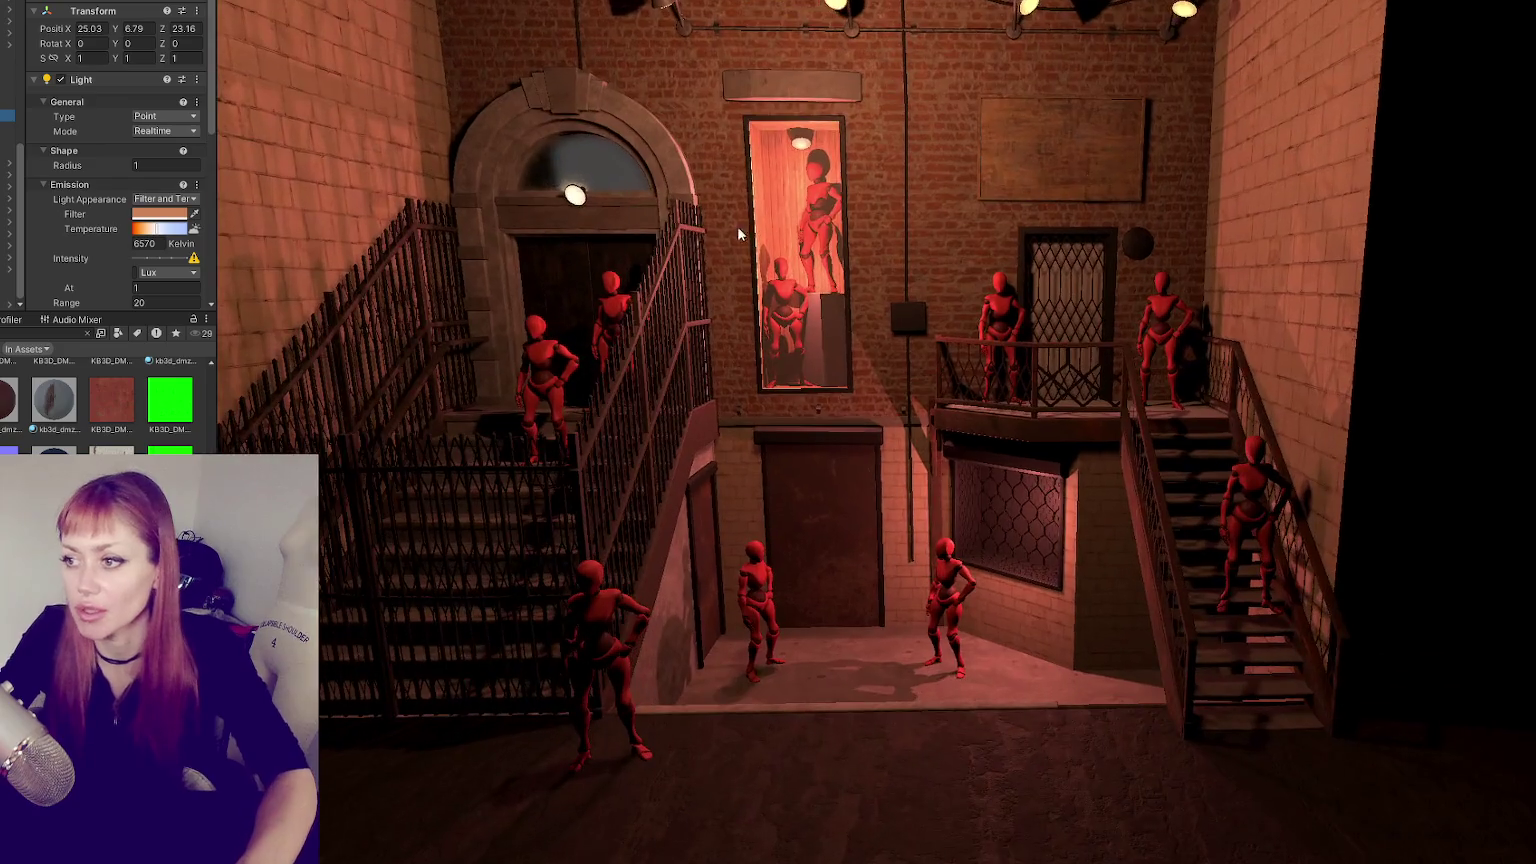
{"action": "right_click_drag", "start_coordinate": [549, 167], "coordinate": [862, 246]}
{"action": "left_click", "coordinate": [7, 130], "text": "ctrl"}
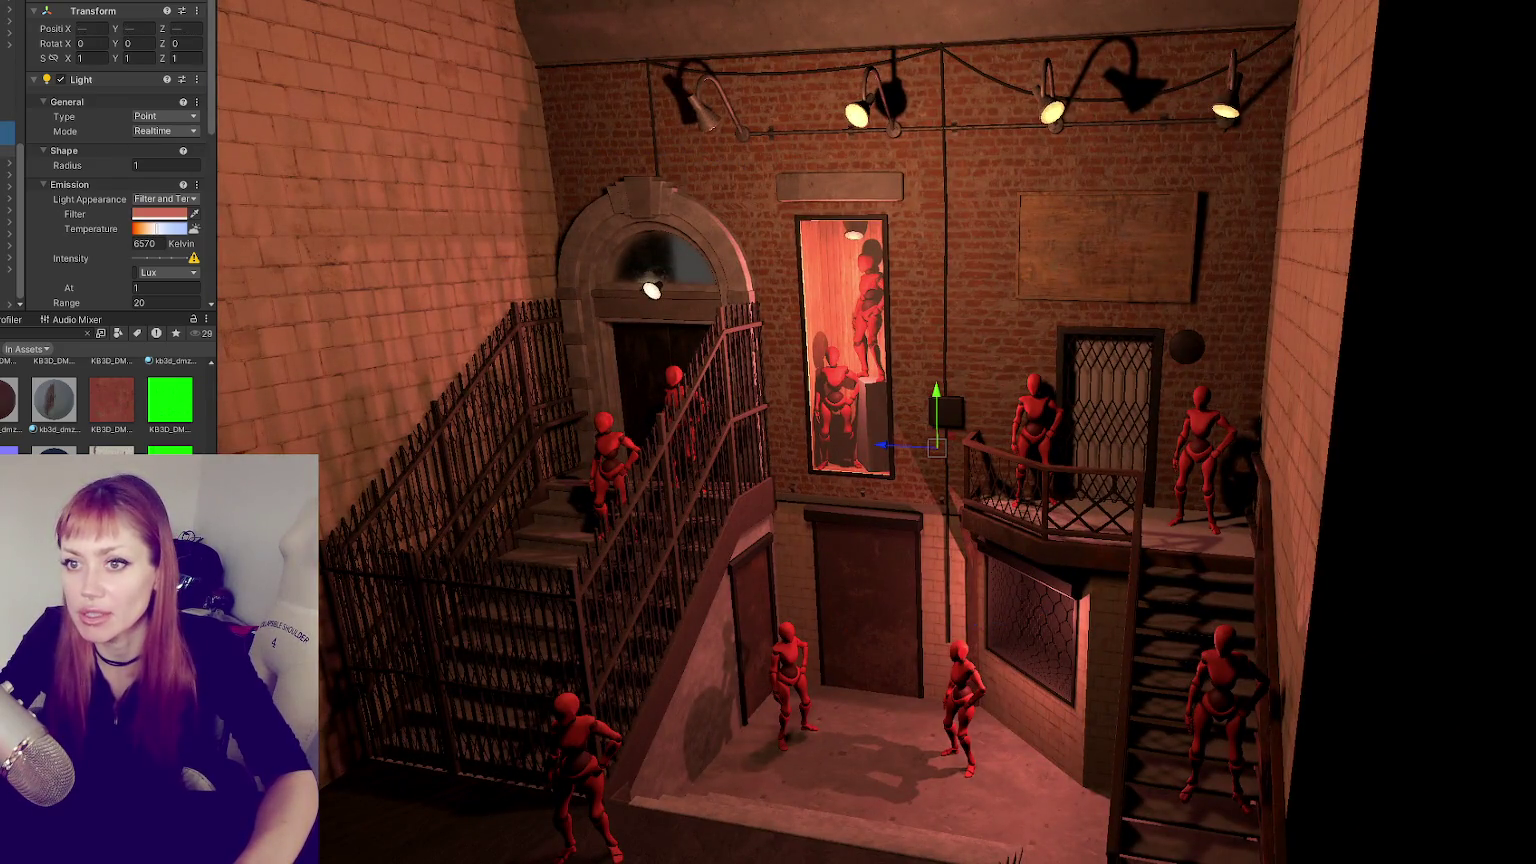
{"action": "key", "text": "f"}
{"action": "scroll", "coordinate": [124, 172], "scroll_direction": "down", "scroll_amount": 5}
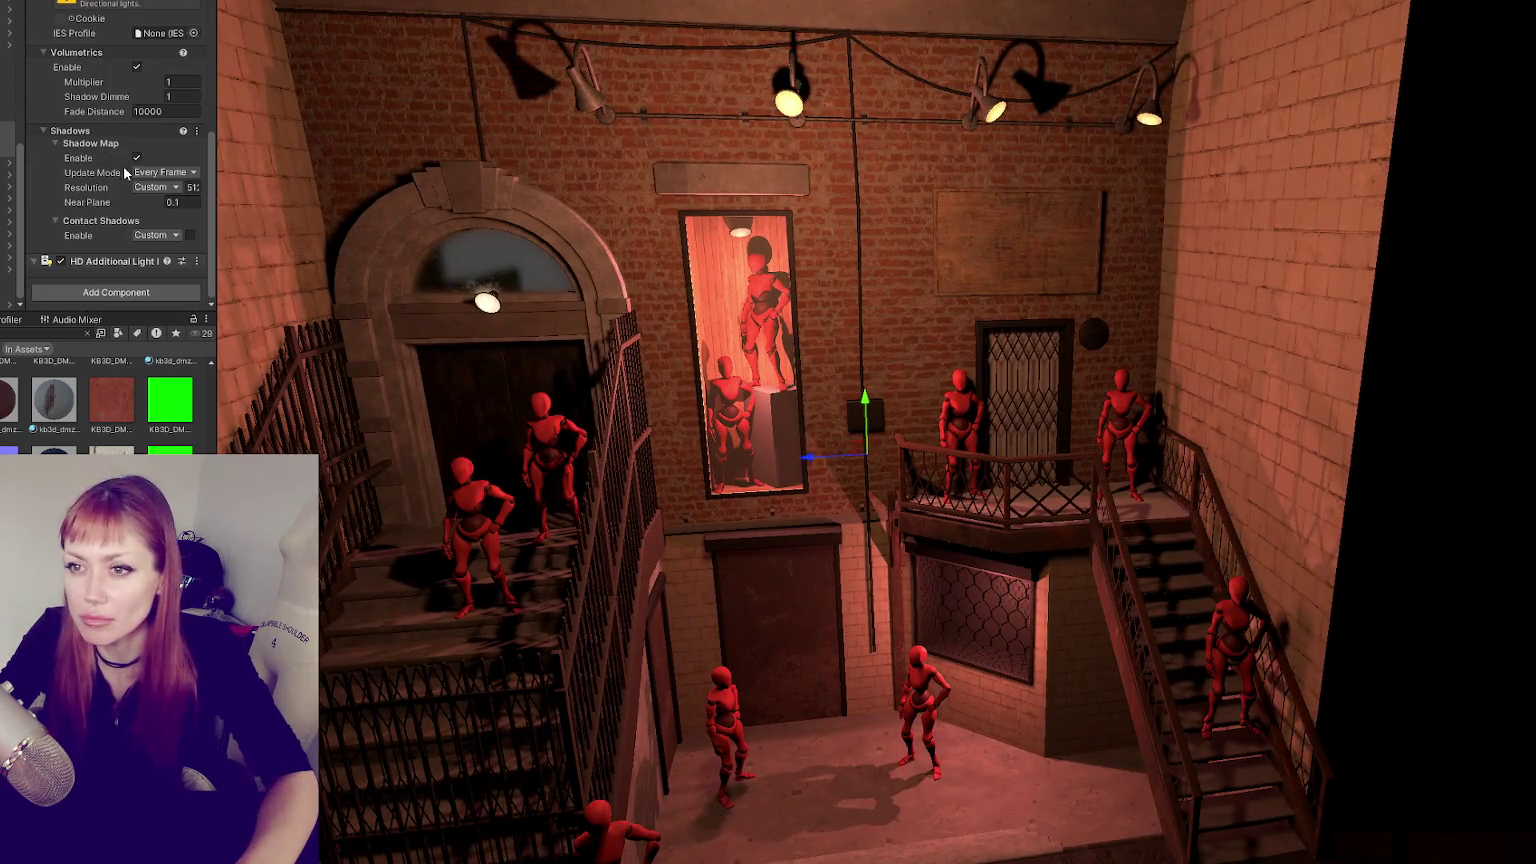
{"action": "left_click", "coordinate": [136, 158]}
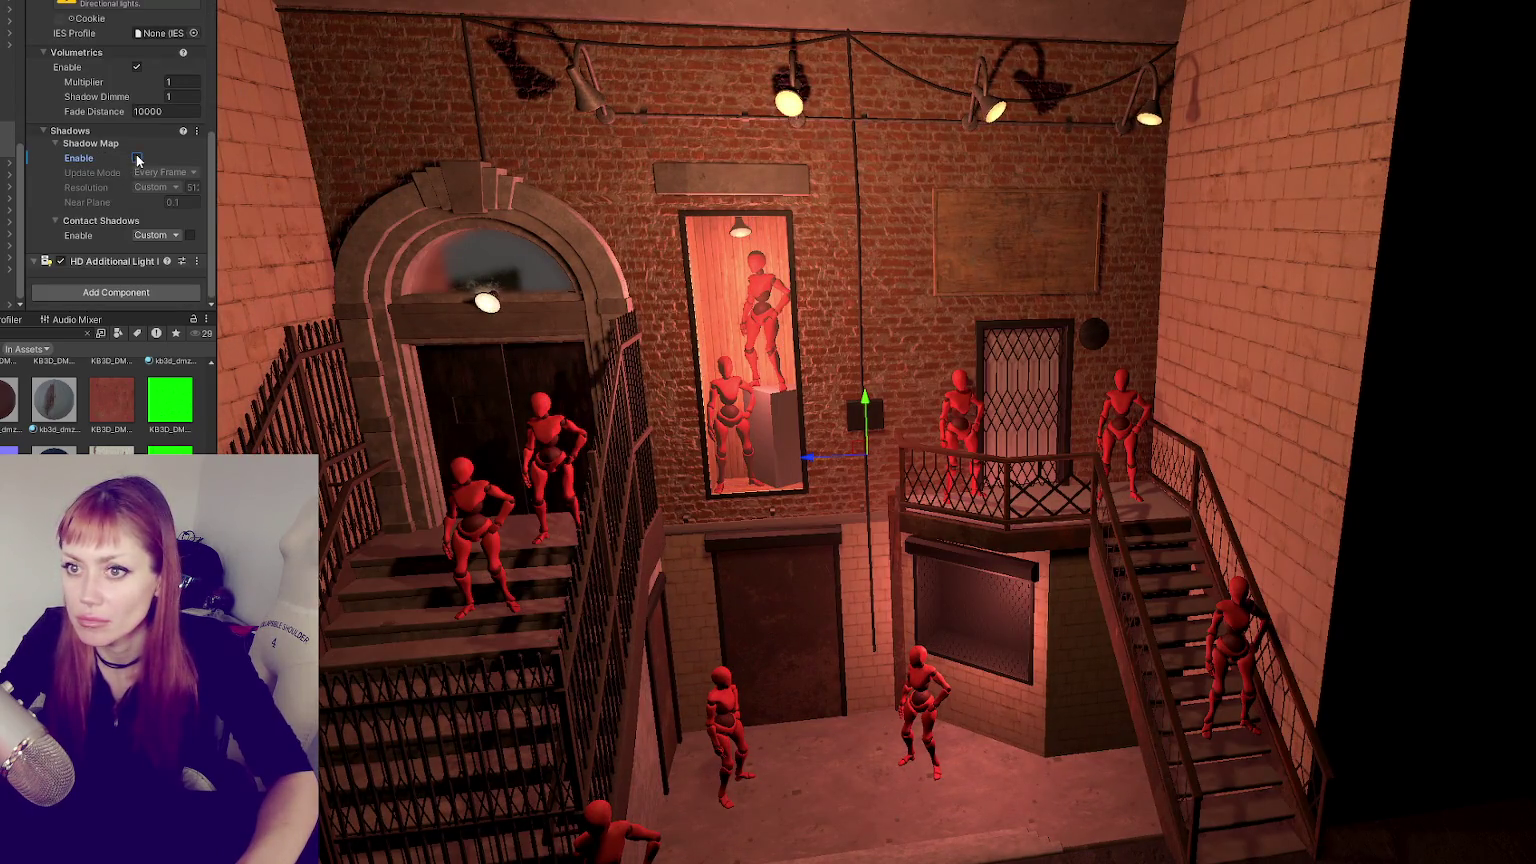
{"action": "left_click", "coordinate": [137, 158]}
{"action": "left_click", "coordinate": [137, 158]}
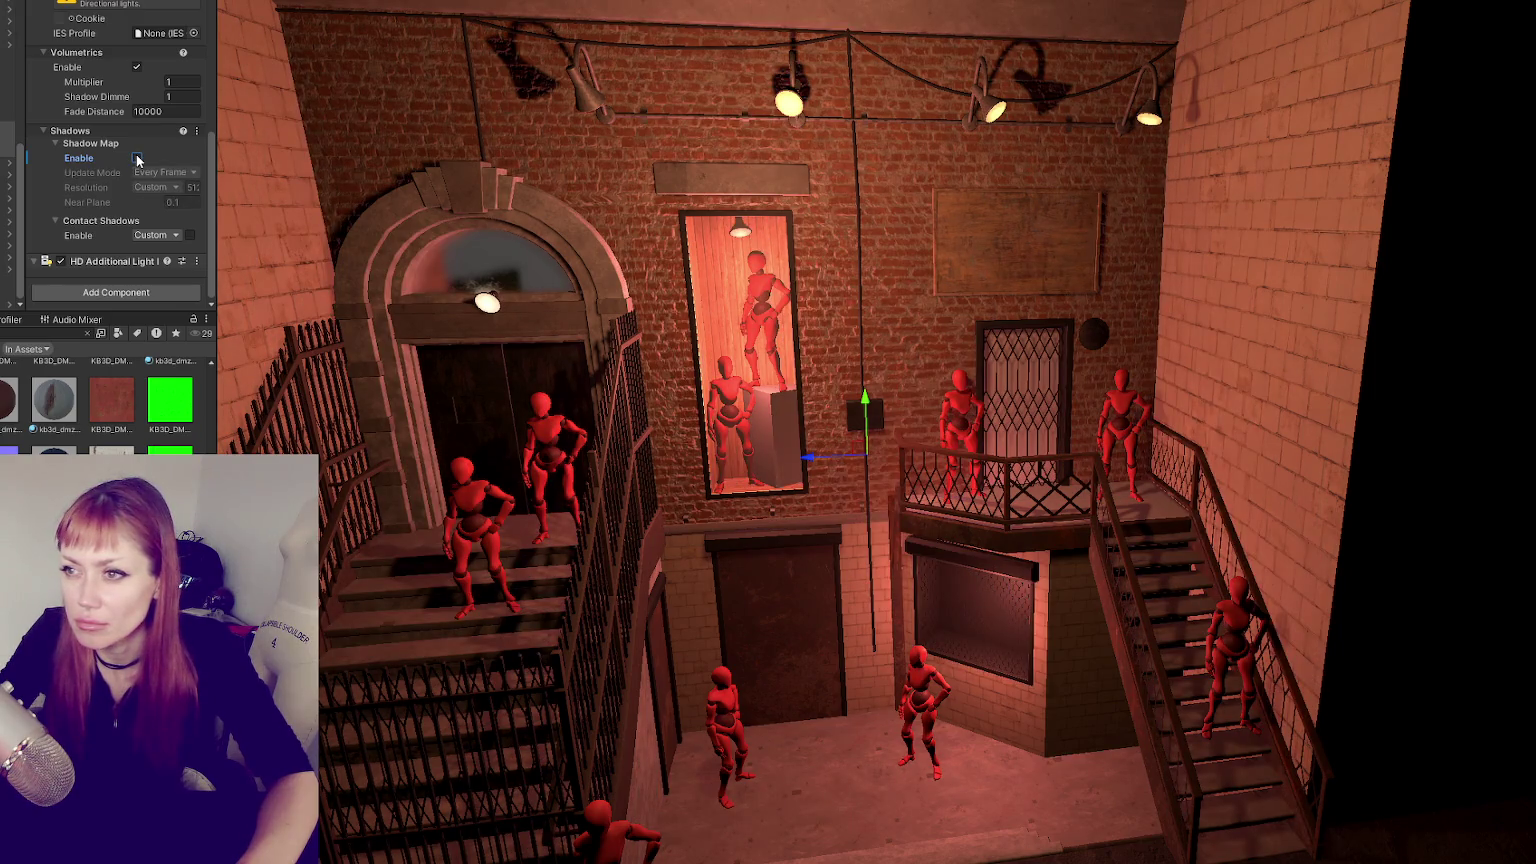
- Compare the upper lamp's shadows, then disable shadows on the lower-window and tall-window lights
{"action": "left_click", "coordinate": [3, 118]}
{"action": "left_click", "coordinate": [137, 158]}
{"action": "left_click", "coordinate": [137, 158]}
{"action": "key", "text": "Down"}
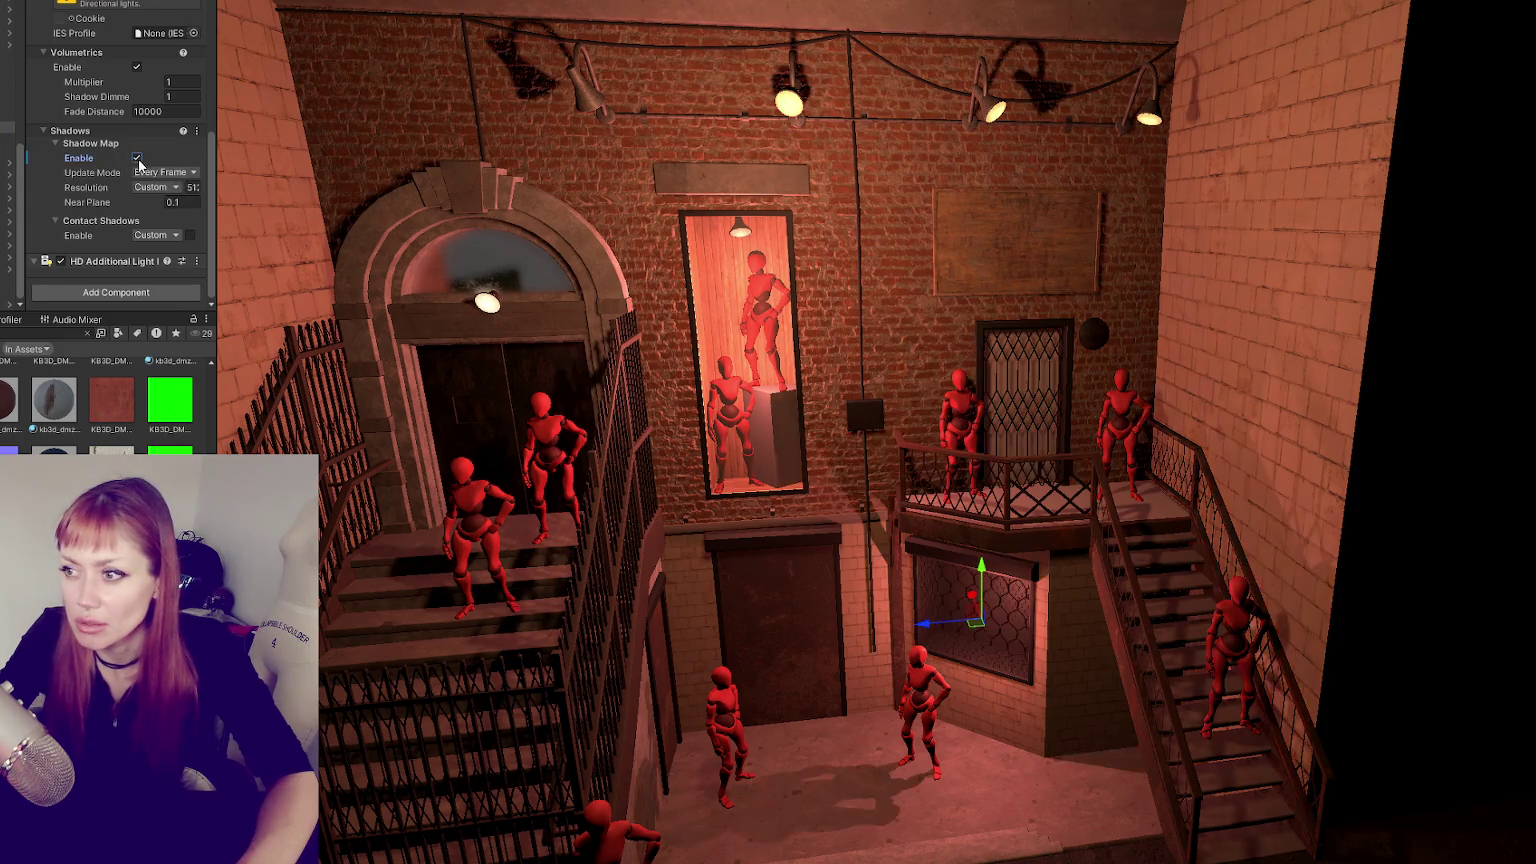
{"action": "left_click", "coordinate": [137, 158]}
{"action": "left_click", "coordinate": [137, 158]}
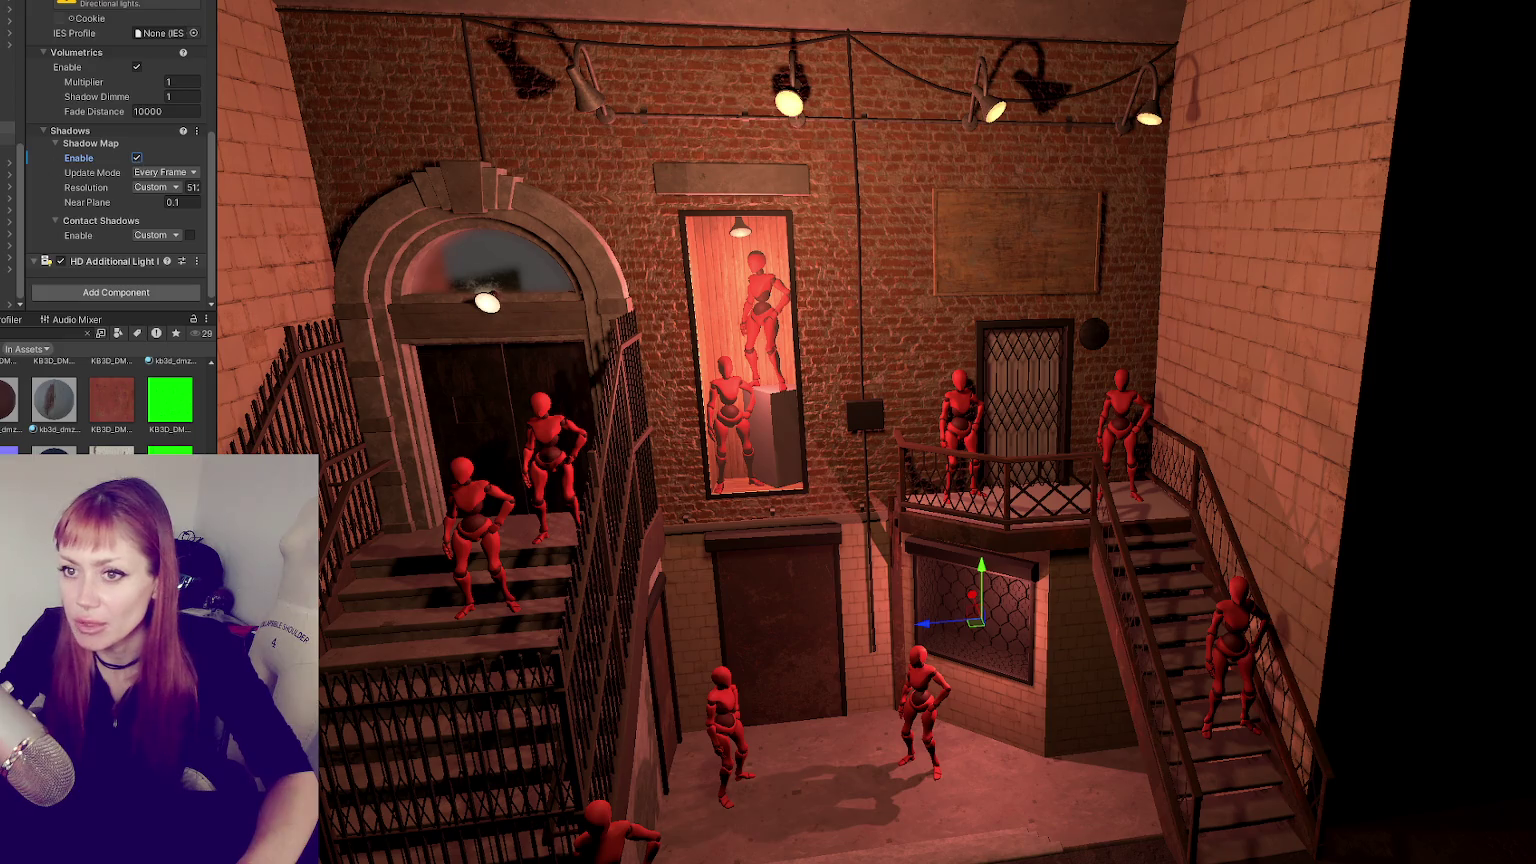
{"action": "left_click", "coordinate": [137, 158]}
{"action": "key", "text": "Down"}
{"action": "left_click", "coordinate": [137, 158]}
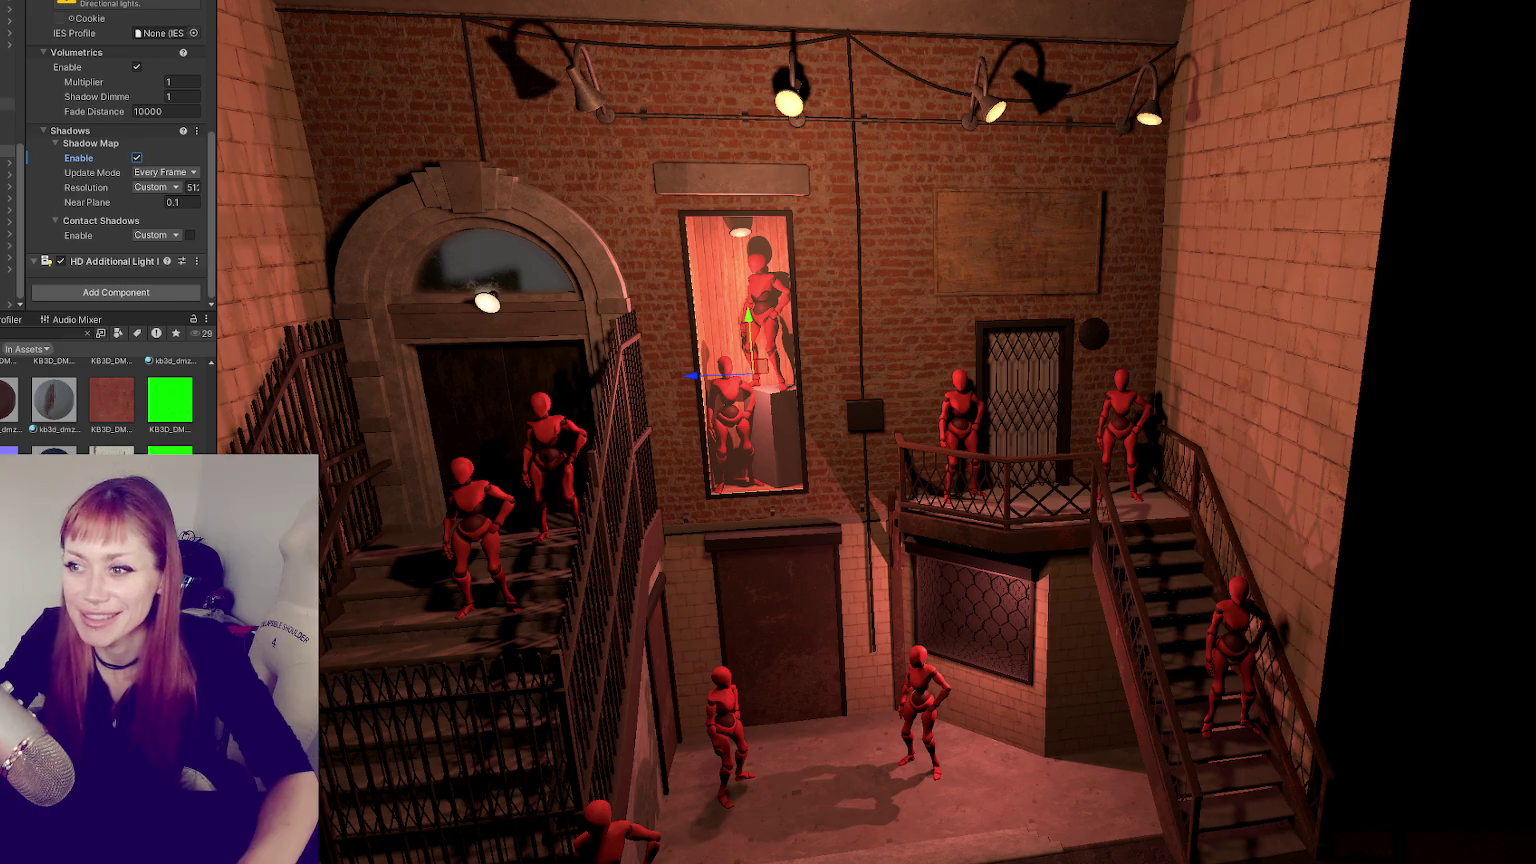
{"action": "left_click", "coordinate": [137, 158]}
{"action": "left_click", "coordinate": [137, 158]}
{"action": "left_click", "coordinate": [137, 158]}
- Show light gizmos with Ctrl+Shift+G and orbit closer to the mirror and balcony
{"action": "scroll", "coordinate": [110, 150], "scroll_direction": "up", "scroll_amount": 5}
{"action": "scroll", "coordinate": [110, 150], "scroll_direction": "up", "scroll_amount": 2}
{"action": "key", "text": "ctrl+shift+g"}
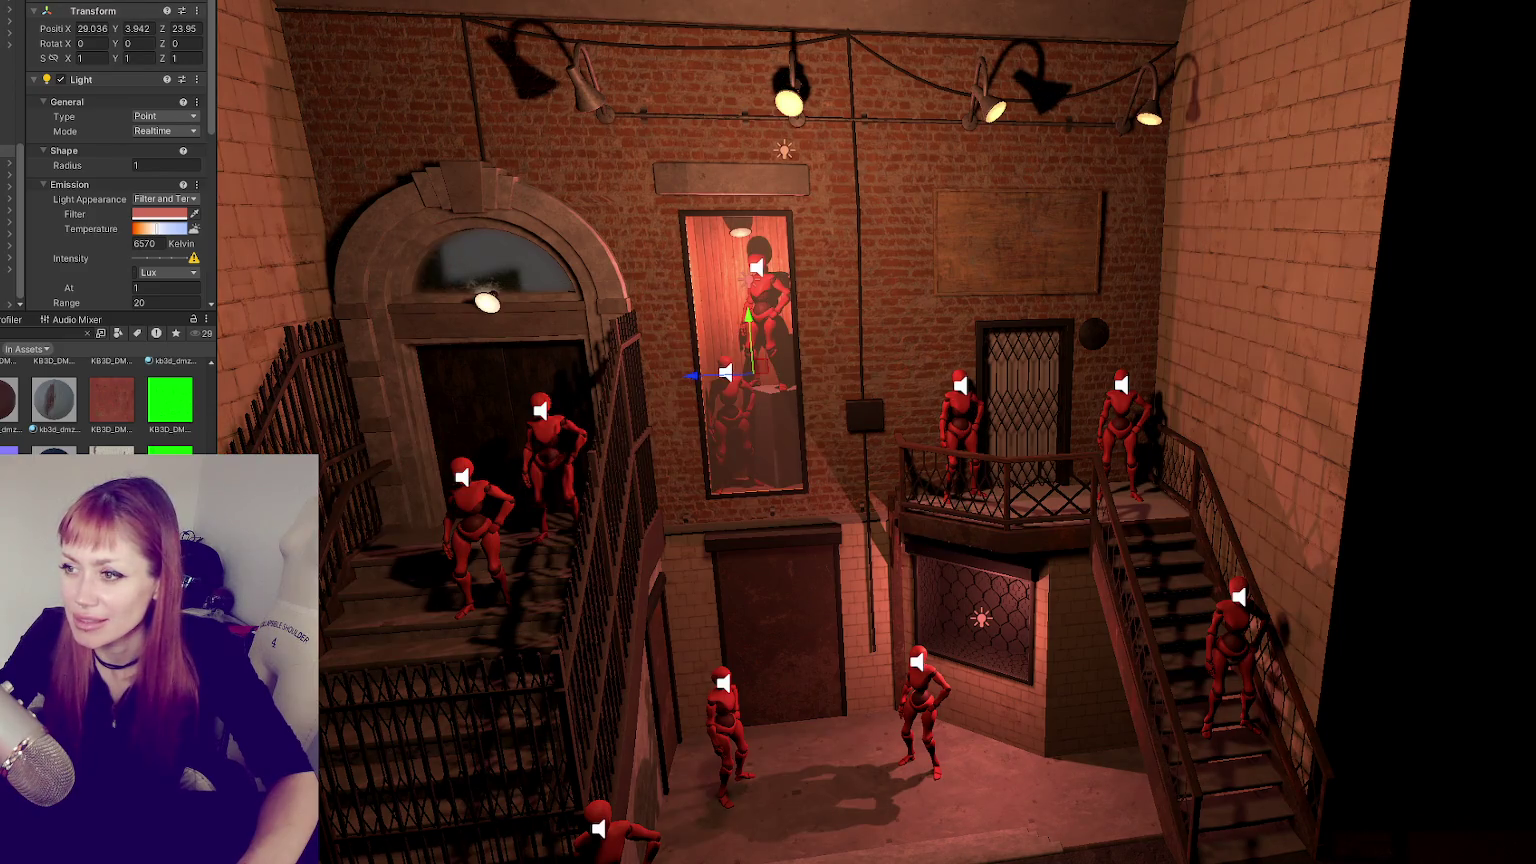
{"action": "mouse_move", "coordinate": [1000, 330]}
{"action": "right_mouse_down"}
{"action": "mouse_move", "coordinate": [1119, 337]}
{"action": "mouse_move", "coordinate": [934, 282]}
{"action": "right_mouse_up"}
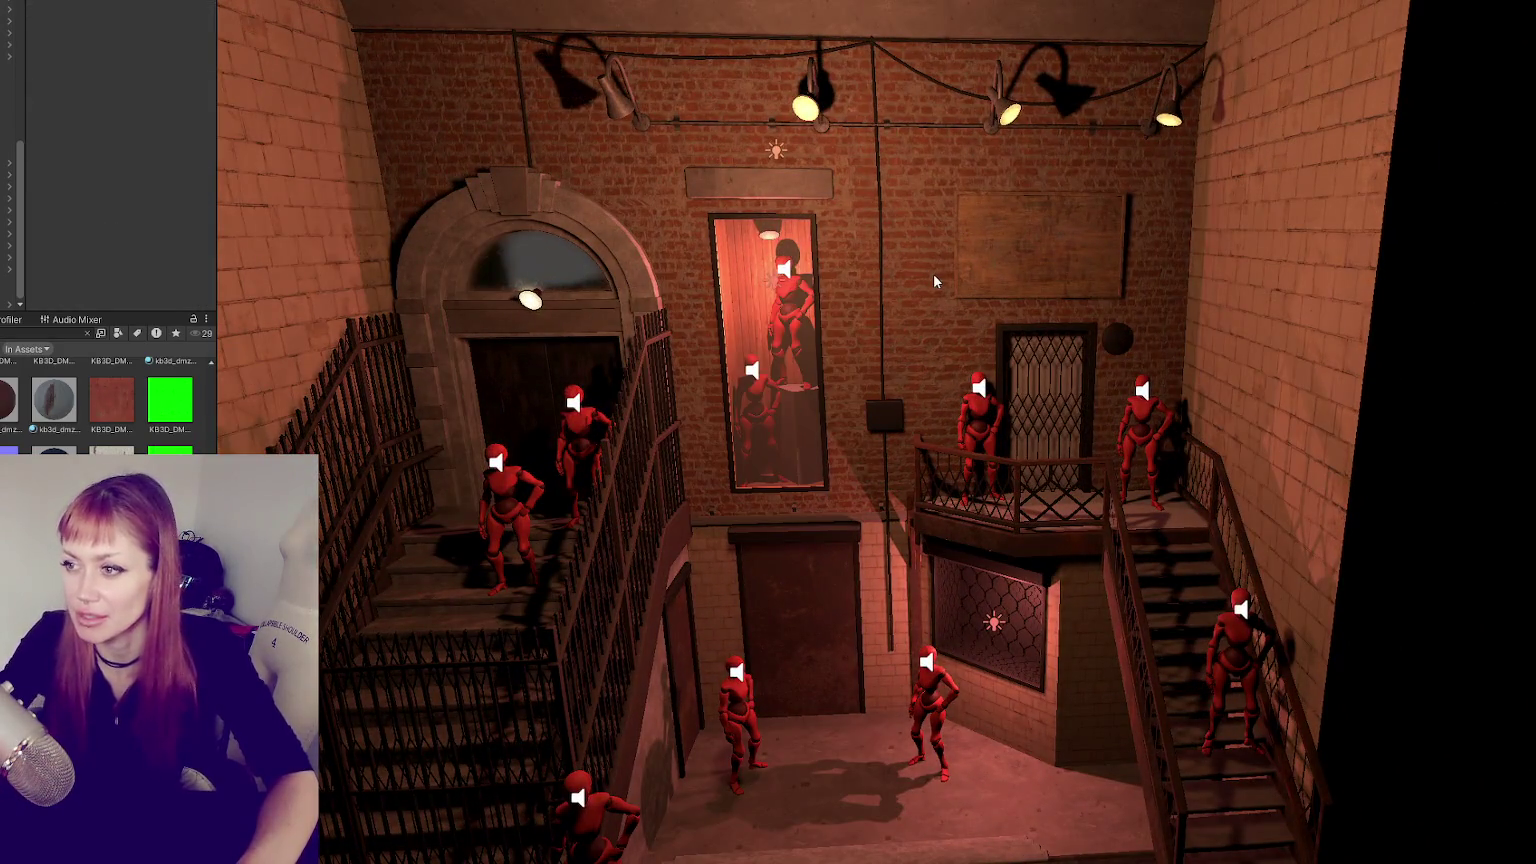
{"action": "left_click", "coordinate": [772, 287]}
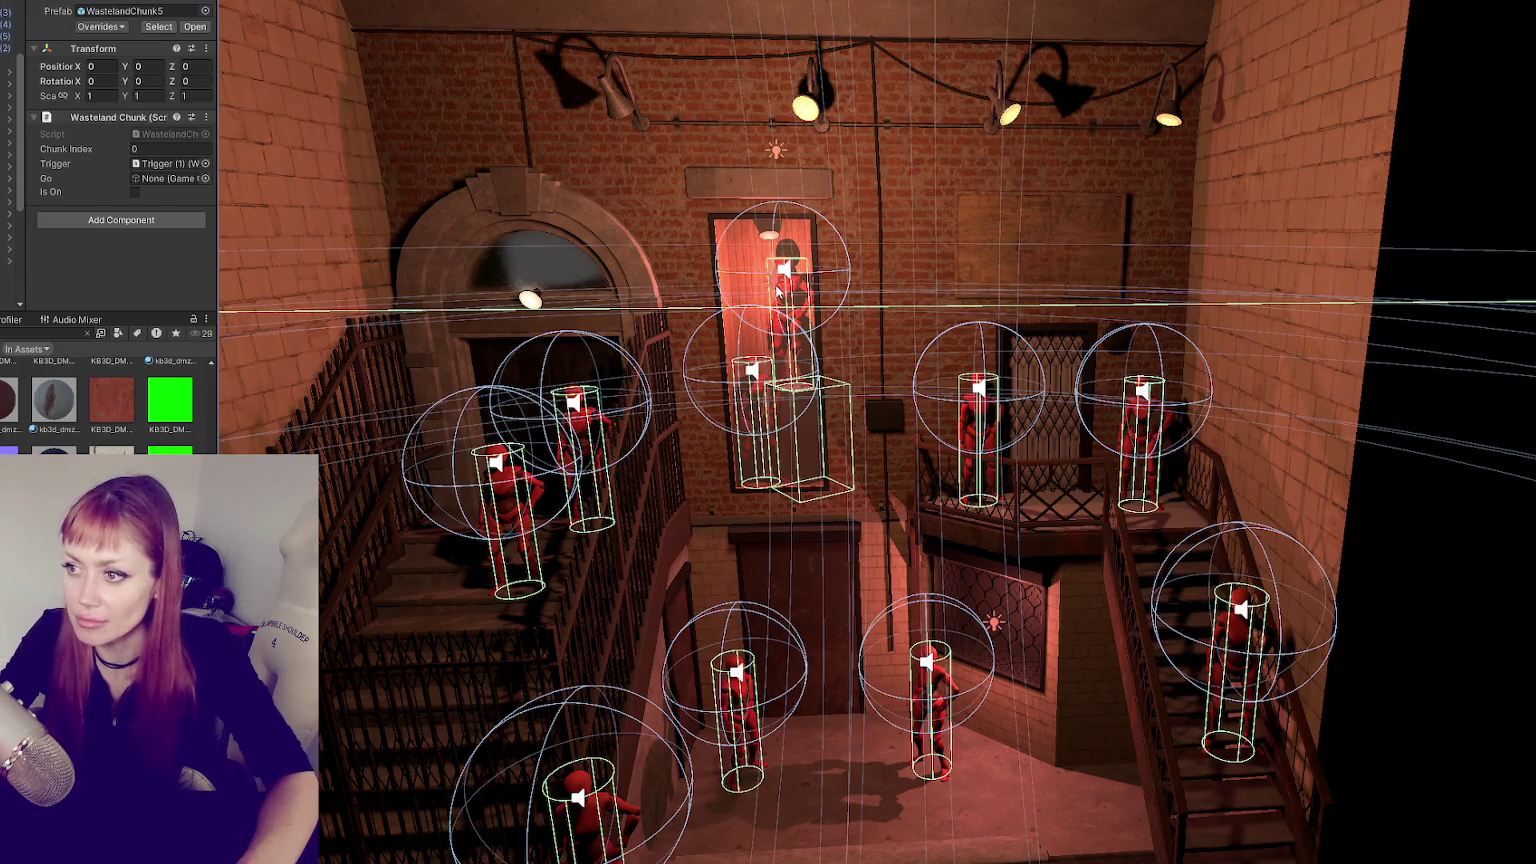
- Reduce the tall-window light's range to 2, keeping its original position
{"action": "left_click", "coordinate": [777, 290]}
{"action": "scroll", "coordinate": [167, 203], "scroll_direction": "down", "scroll_amount": 3}
{"action": "left_click", "coordinate": [157, 145]}
{"action": "type", "text": "5"}
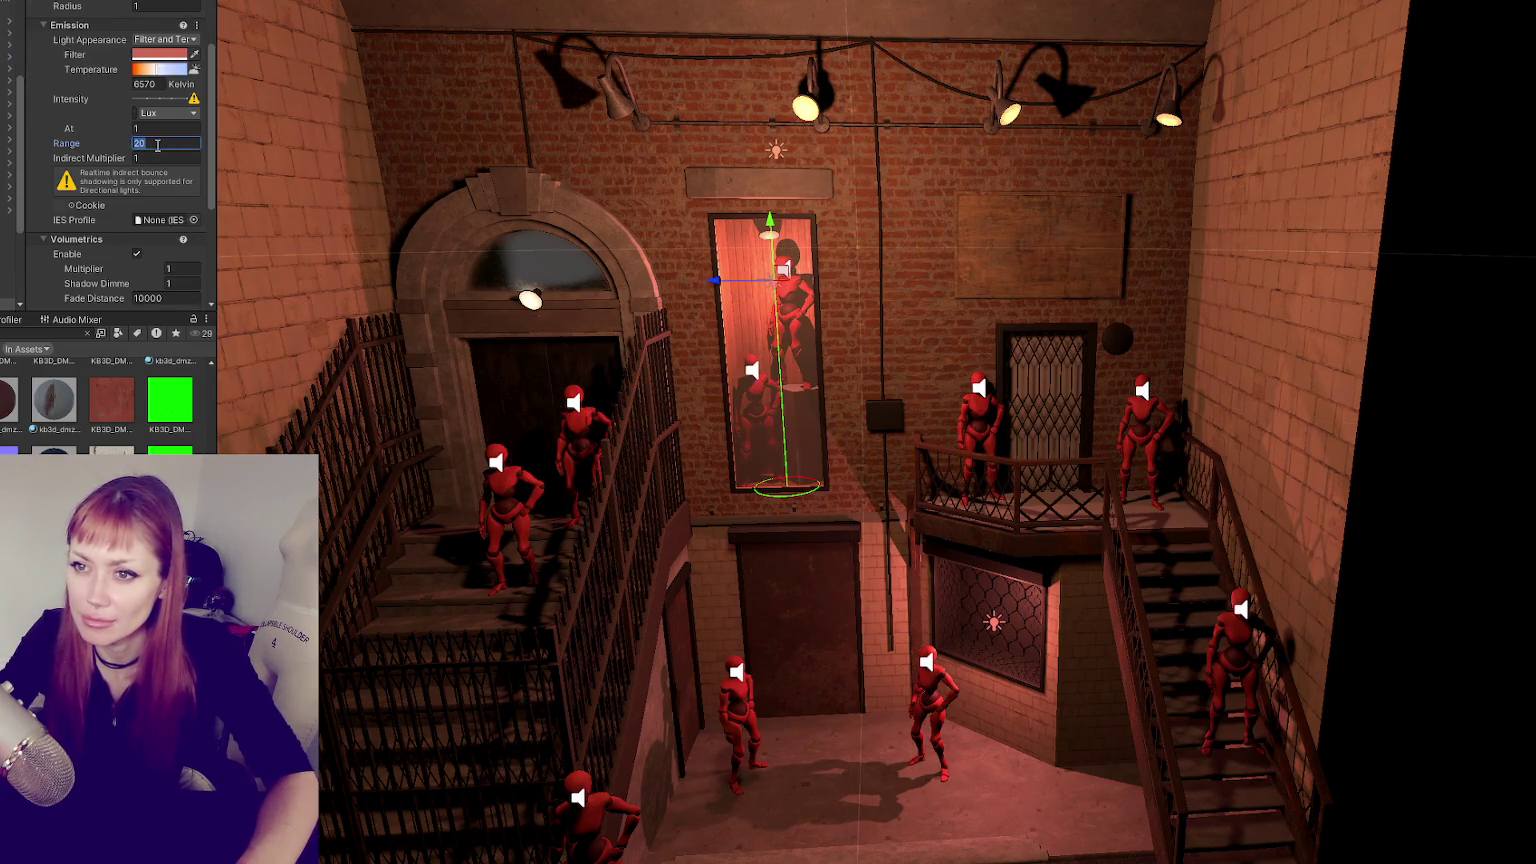
{"action": "key", "text": "BackSpace"}
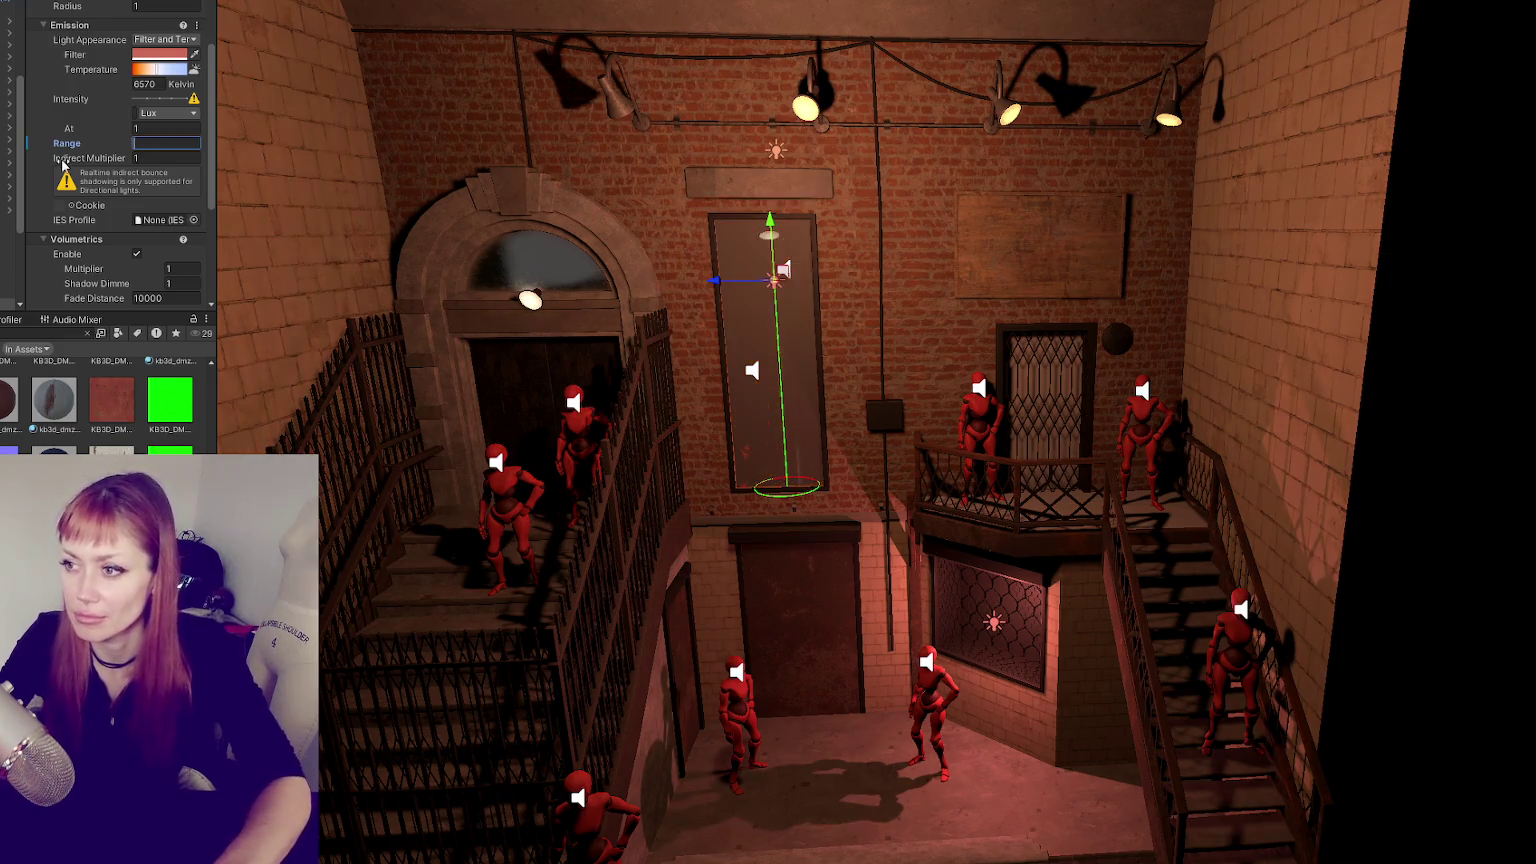
{"action": "type", "text": "3"}
{"action": "key", "text": "BackSpace"}
{"action": "type", "text": "2"}
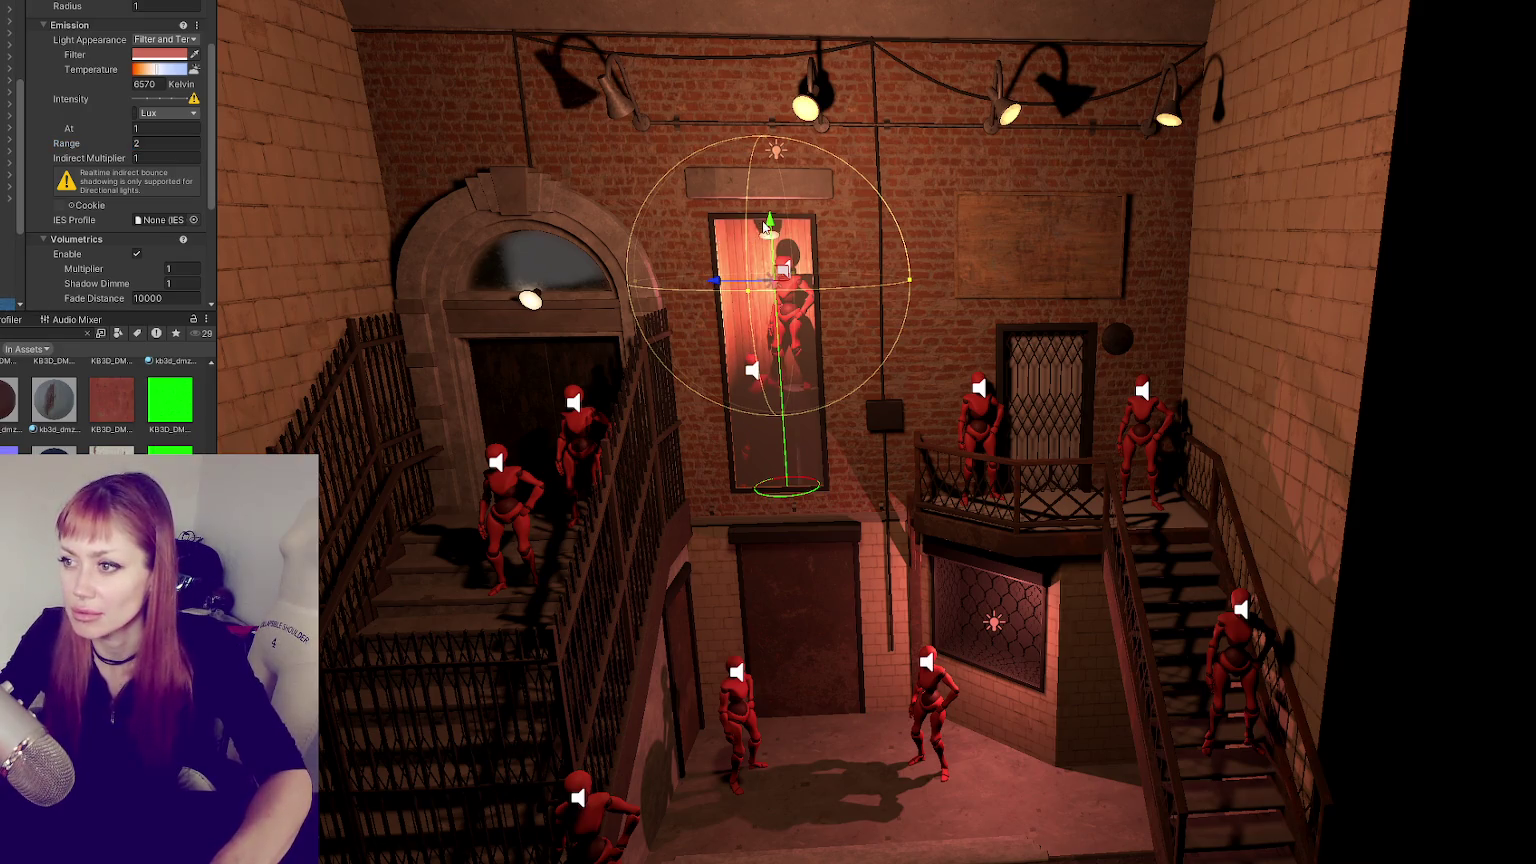
{"action": "left_click_drag", "start_coordinate": [777, 224], "coordinate": [785, 341]}
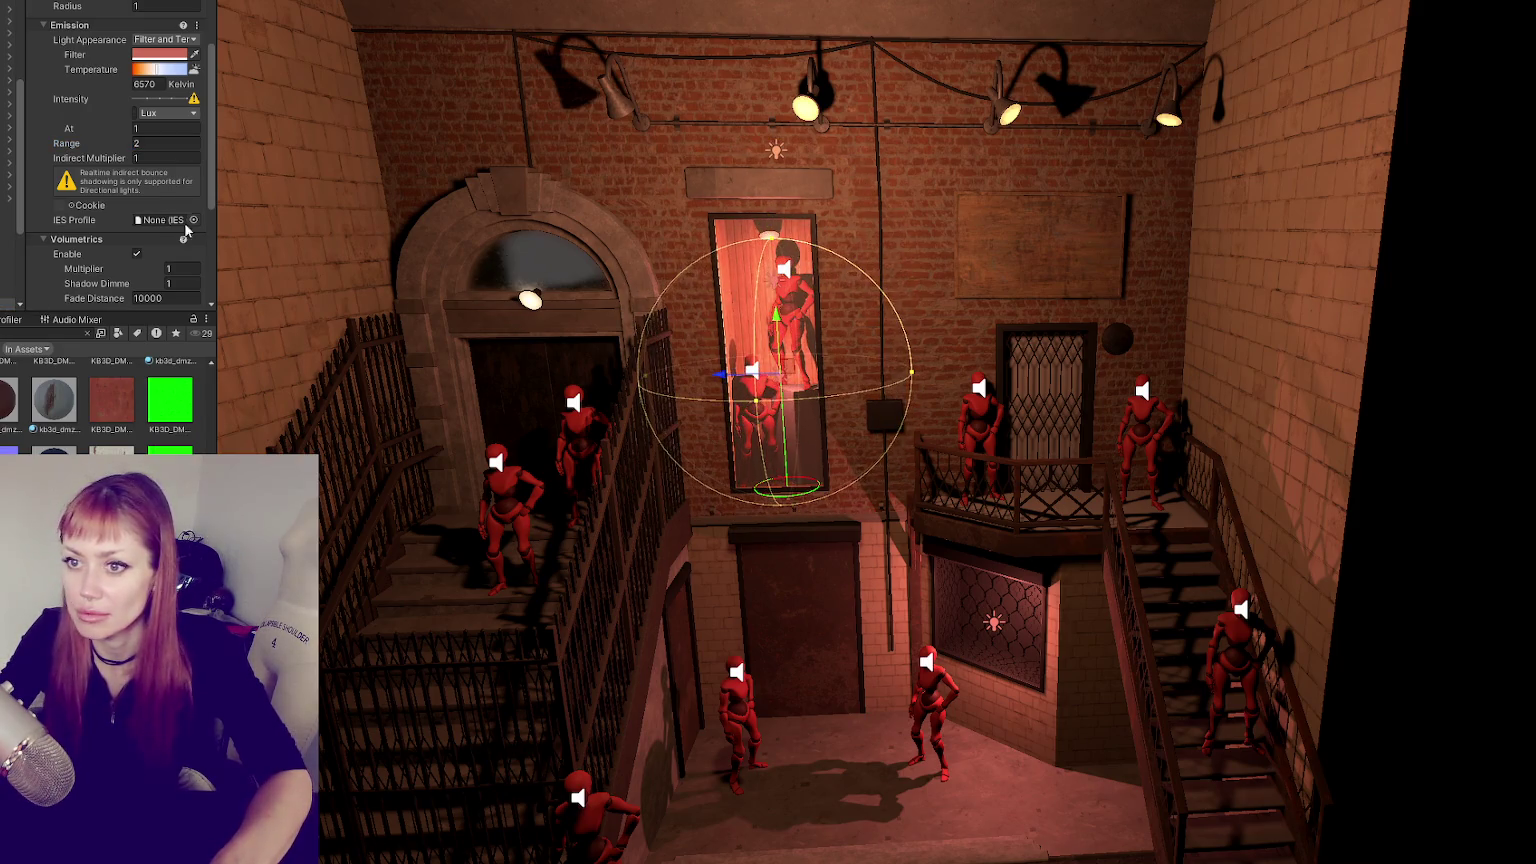
{"action": "key", "text": "ctrl+z"}
- Give the painting light Indirect Multiplier 0, volumetrics off and Low contact shadows
{"action": "left_click", "coordinate": [140, 158]}
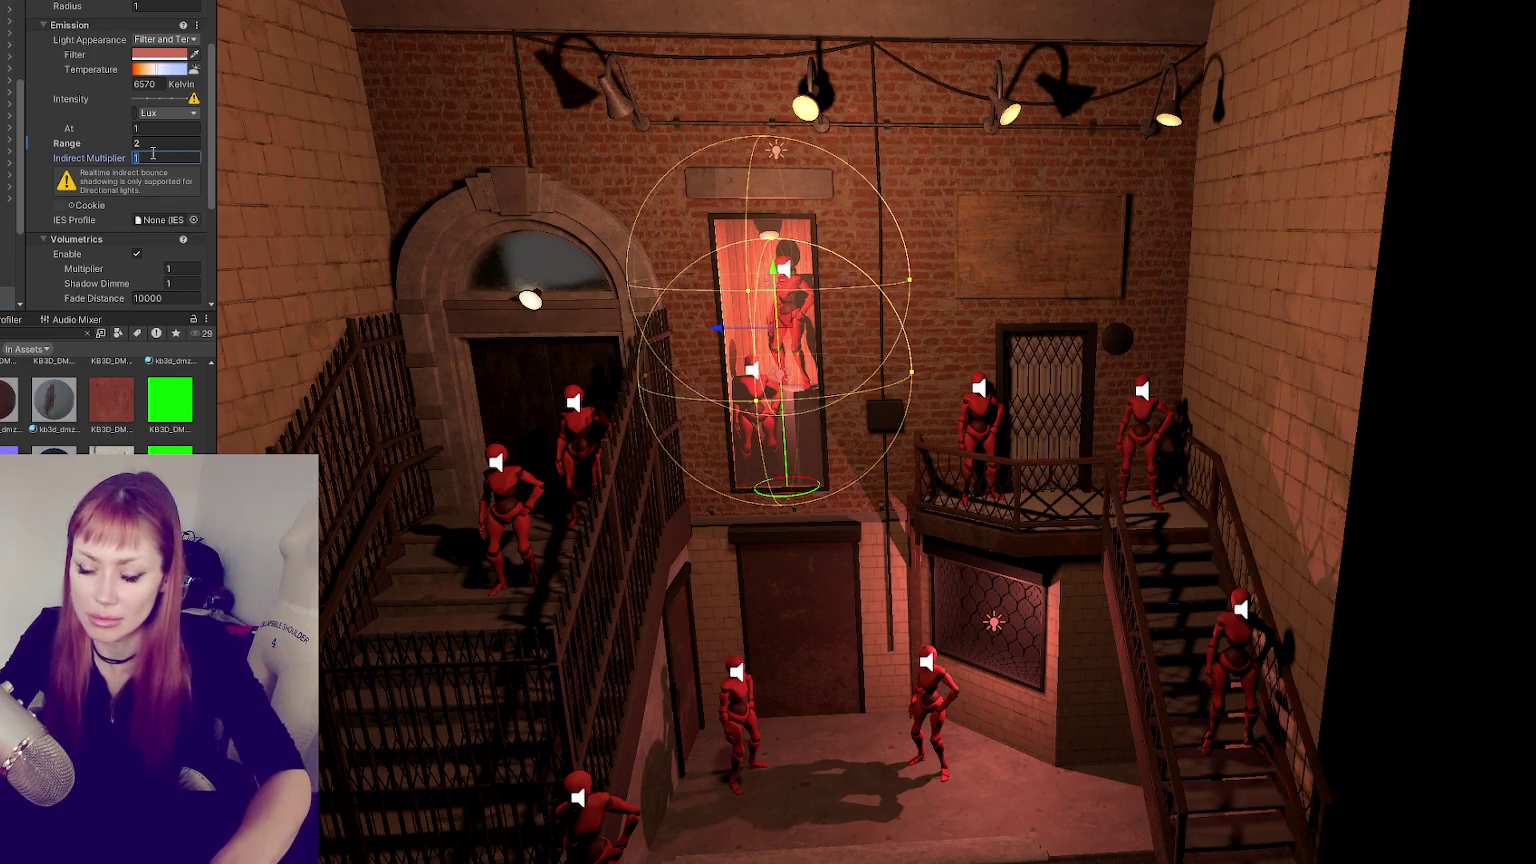
{"action": "type", "text": "0"}
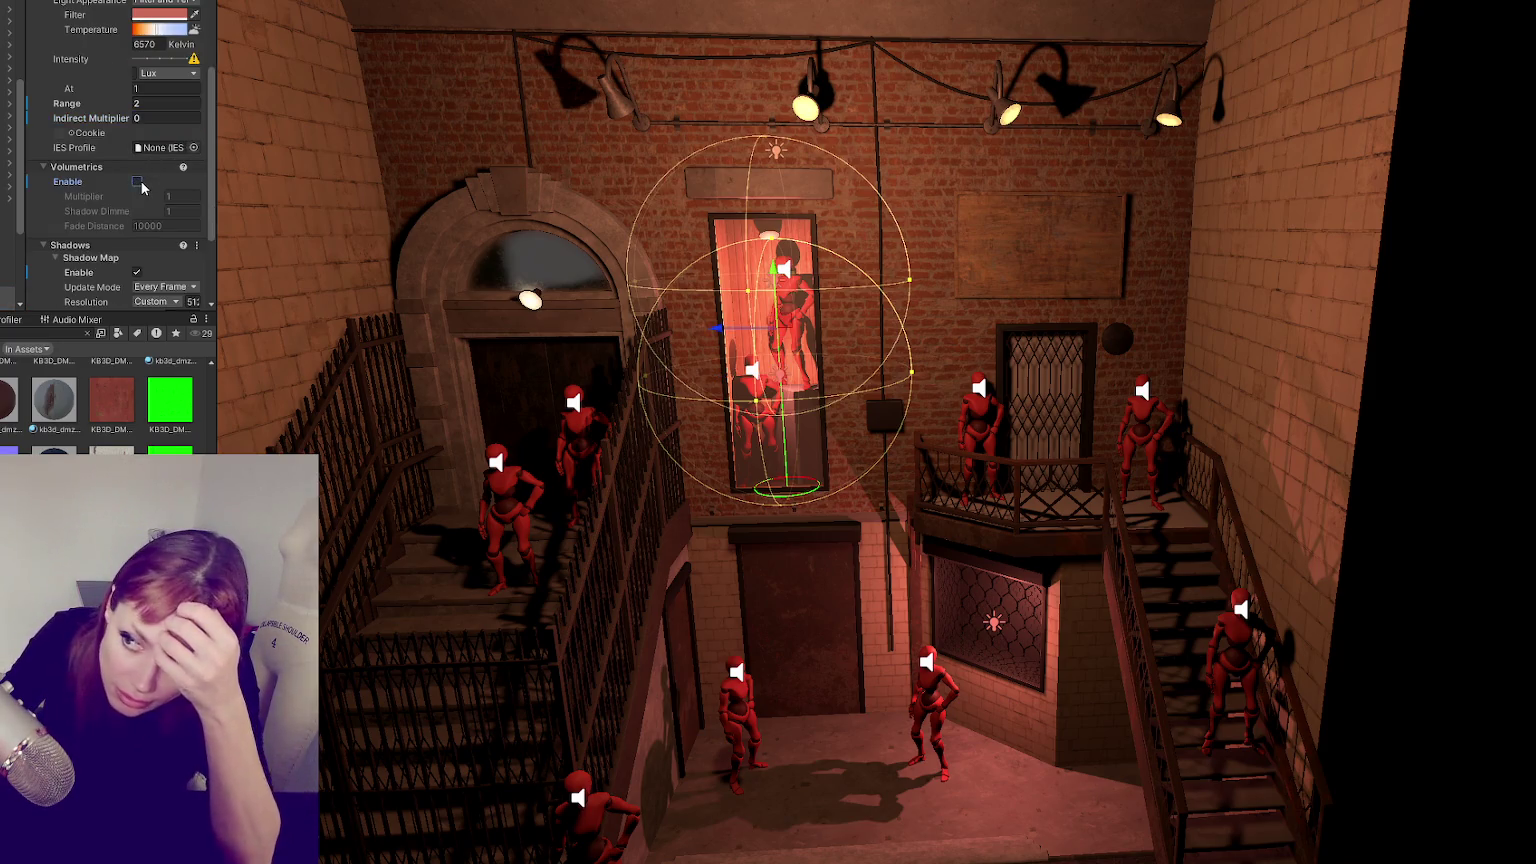
{"action": "left_click", "coordinate": [136, 181]}
{"action": "left_click", "coordinate": [136, 181]}
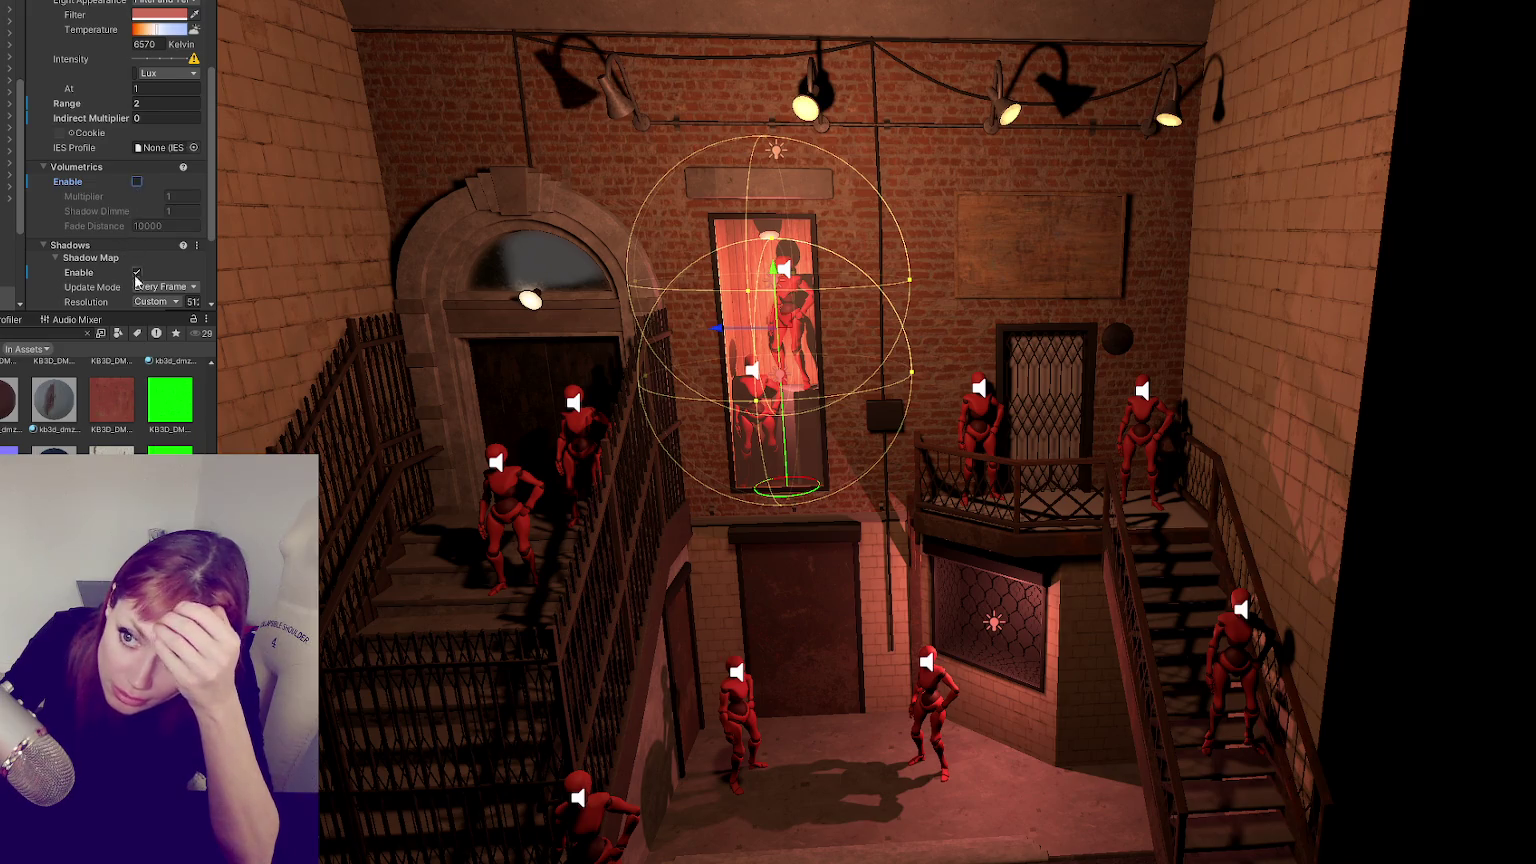
{"action": "left_click", "coordinate": [137, 272]}
{"action": "left_click", "coordinate": [137, 273]}
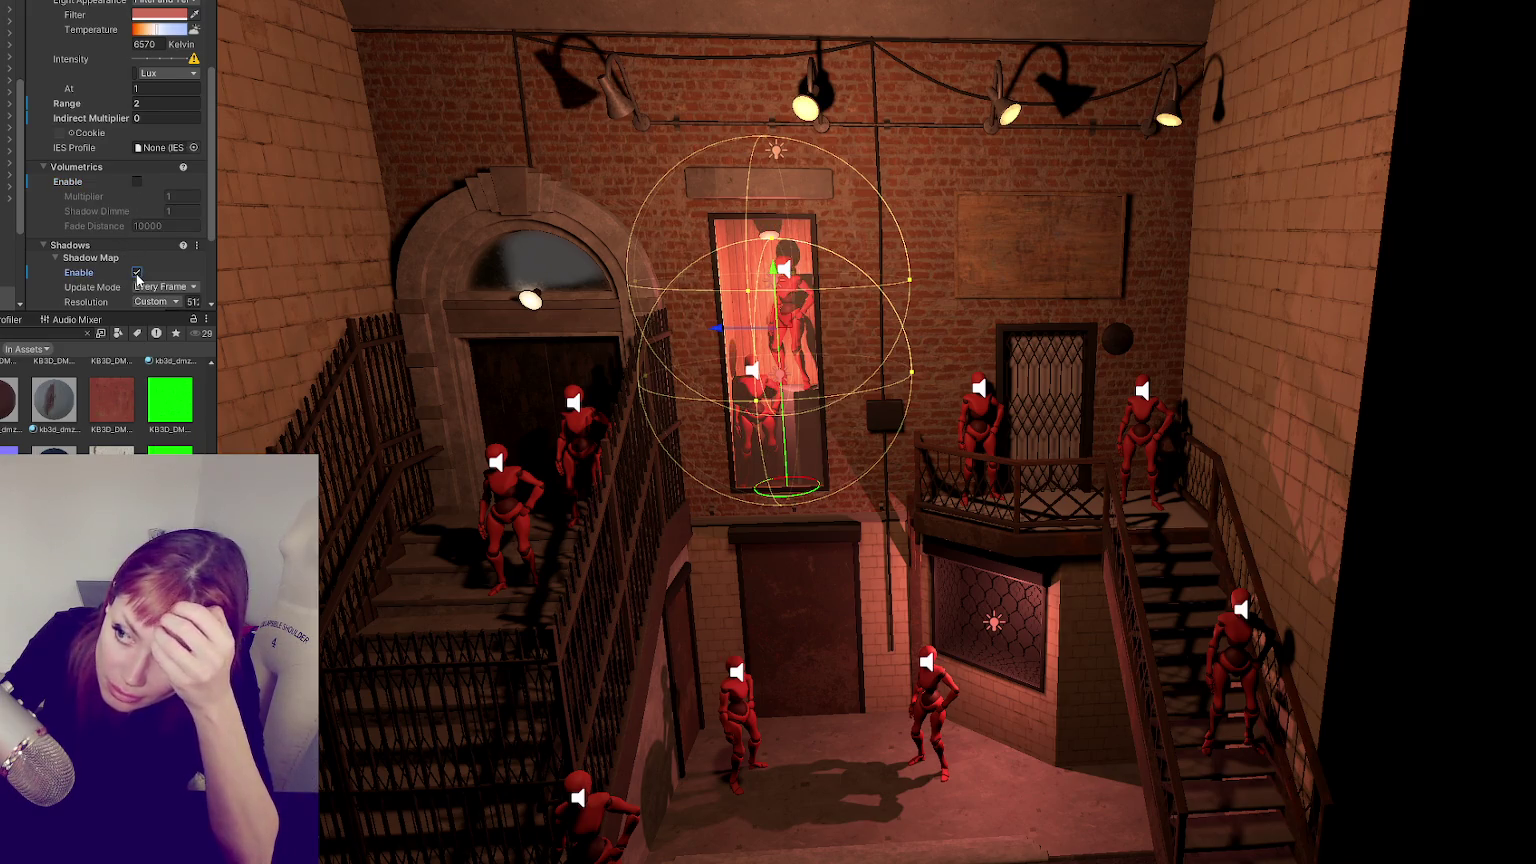
{"action": "scroll", "coordinate": [131, 257], "scroll_direction": "down", "scroll_amount": 3}
{"action": "left_click", "coordinate": [145, 236]}
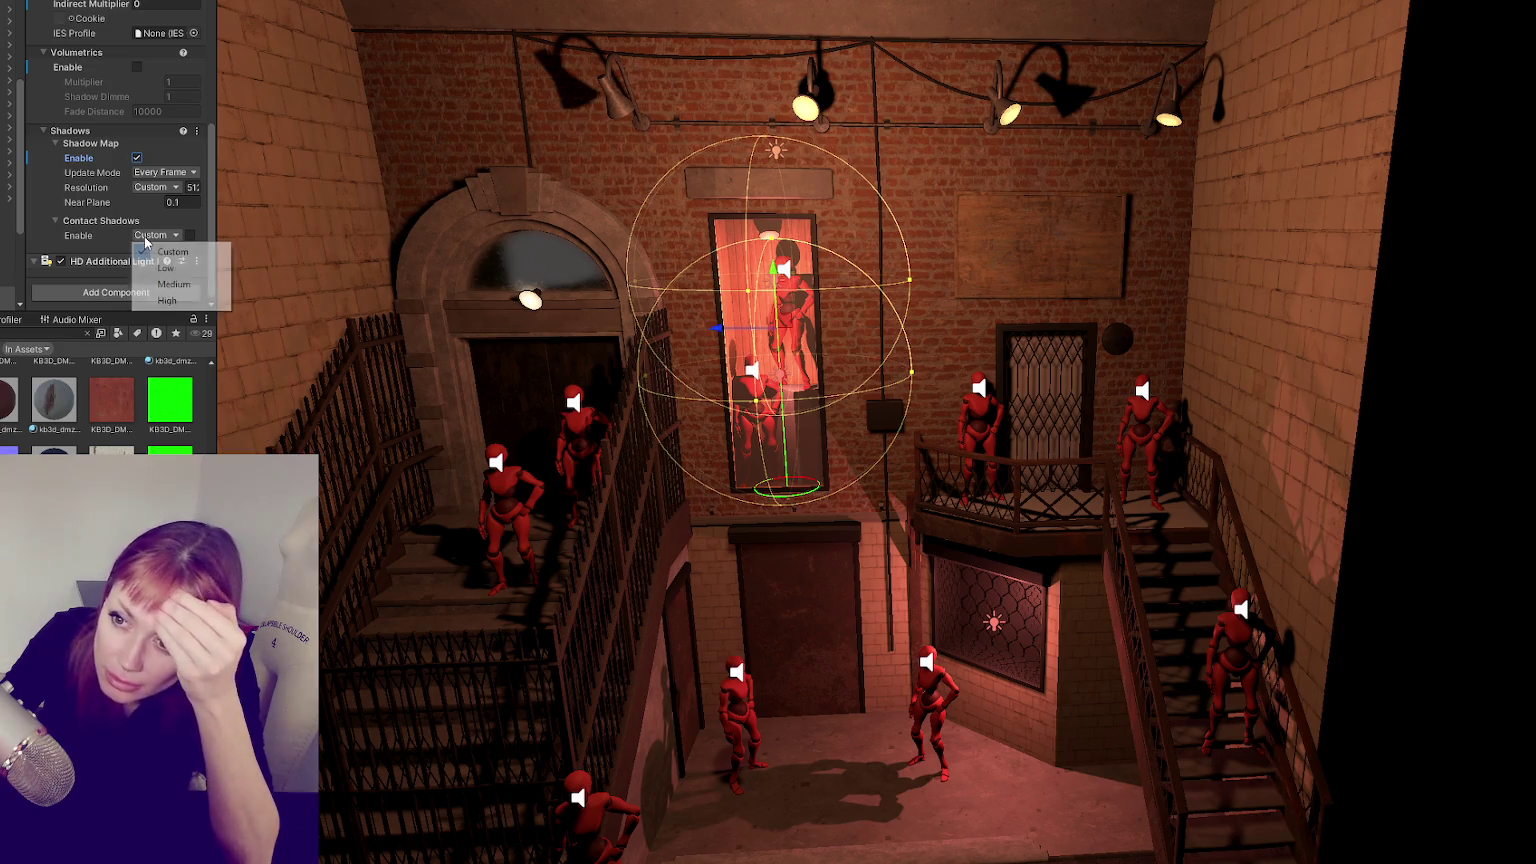
{"action": "left_click", "coordinate": [154, 250]}
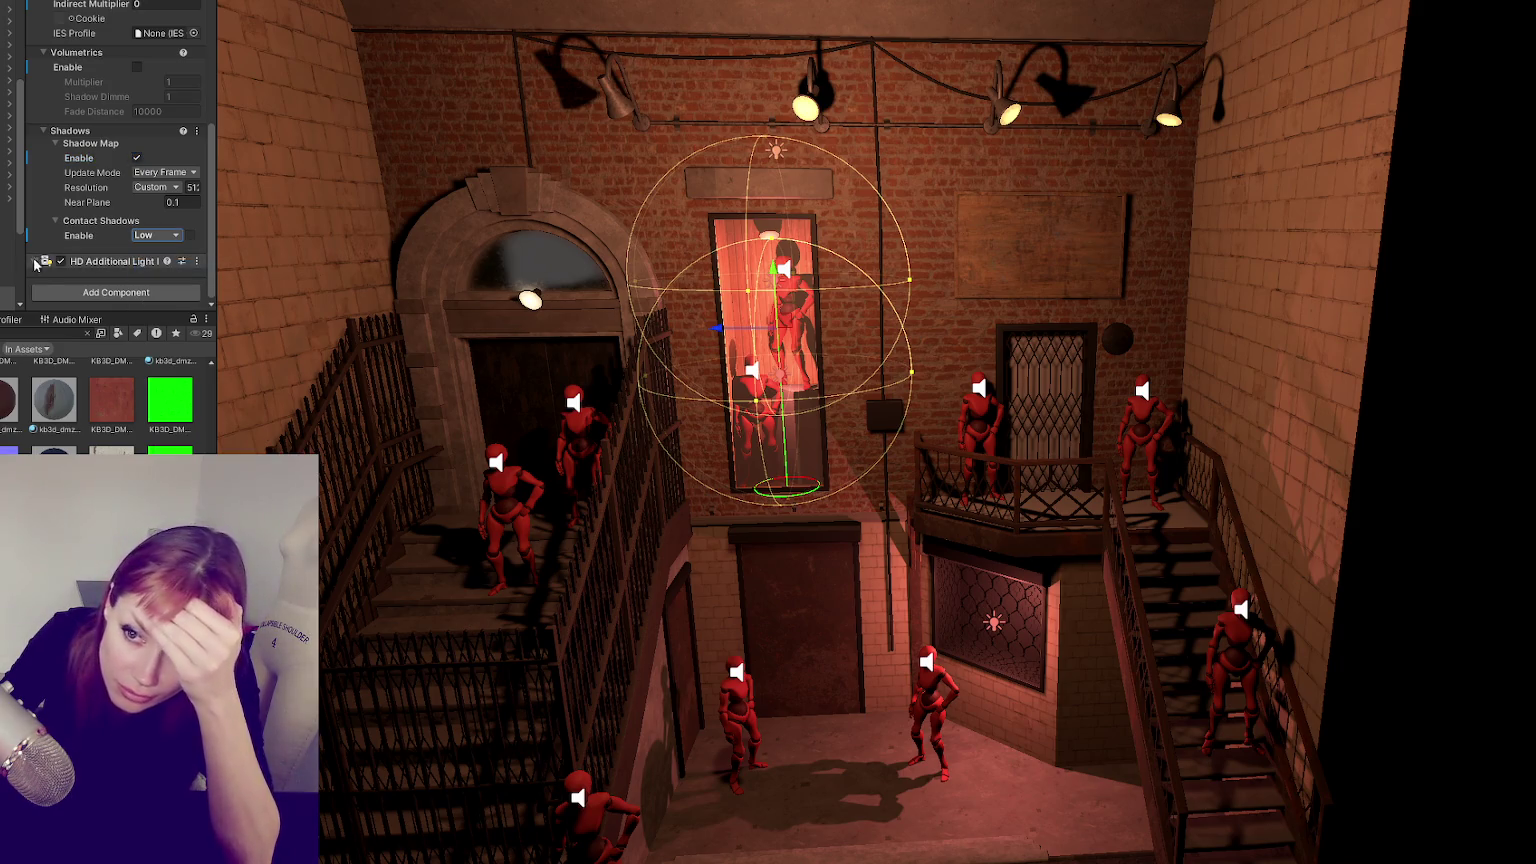
- Turn off volumetrics on the lower-window light and set its Range to 5
{"action": "left_click", "coordinate": [993, 622]}
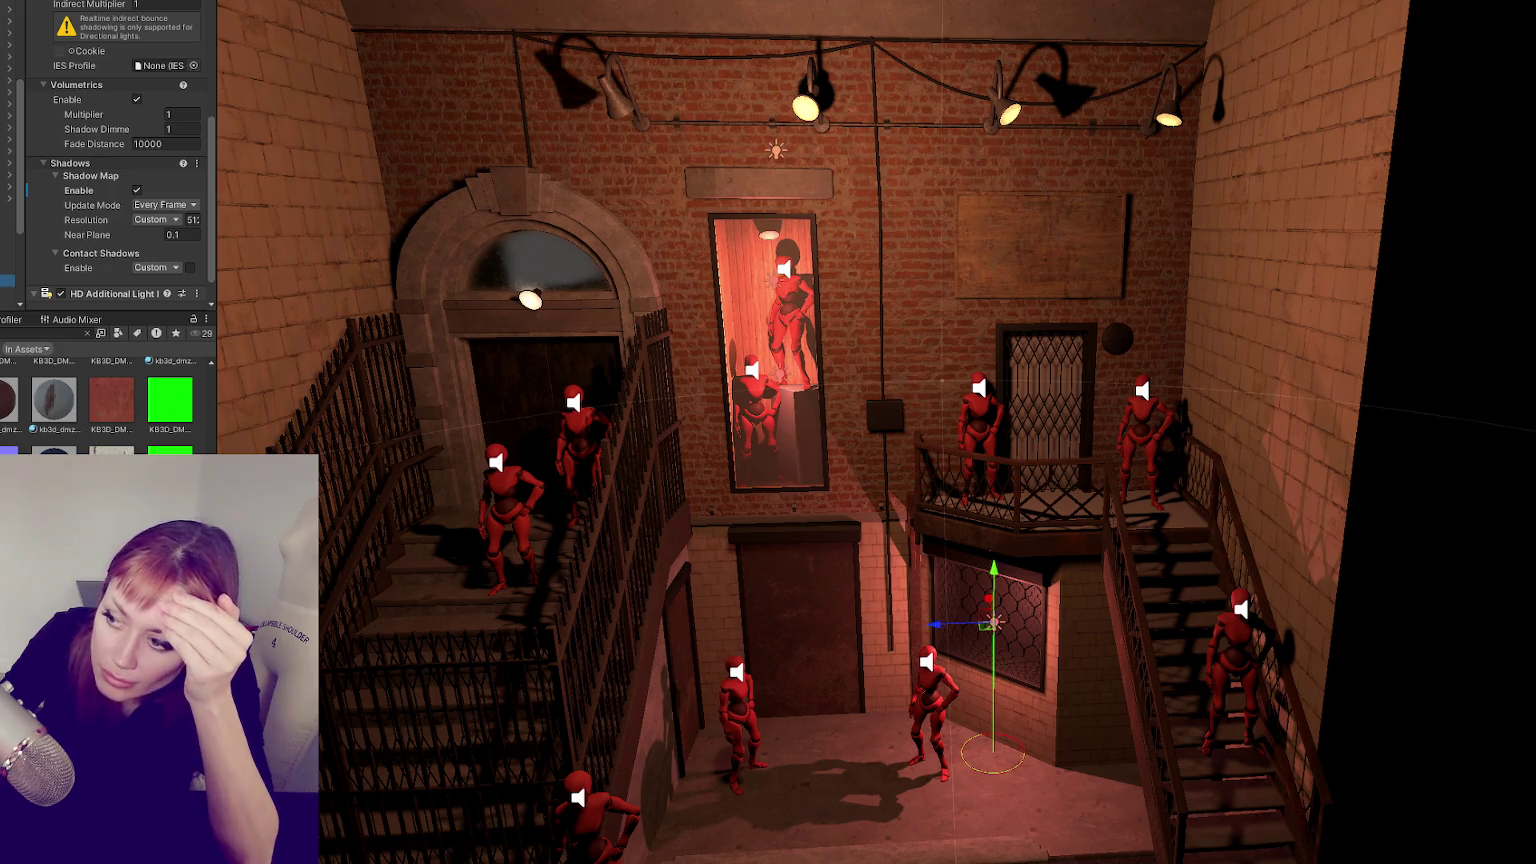
{"action": "left_click", "coordinate": [136, 100]}
{"action": "left_click", "coordinate": [152, 221]}
{"action": "scroll", "coordinate": [150, 200], "scroll_direction": "up", "scroll_amount": 3}
{"action": "left_click", "coordinate": [155, 107]}
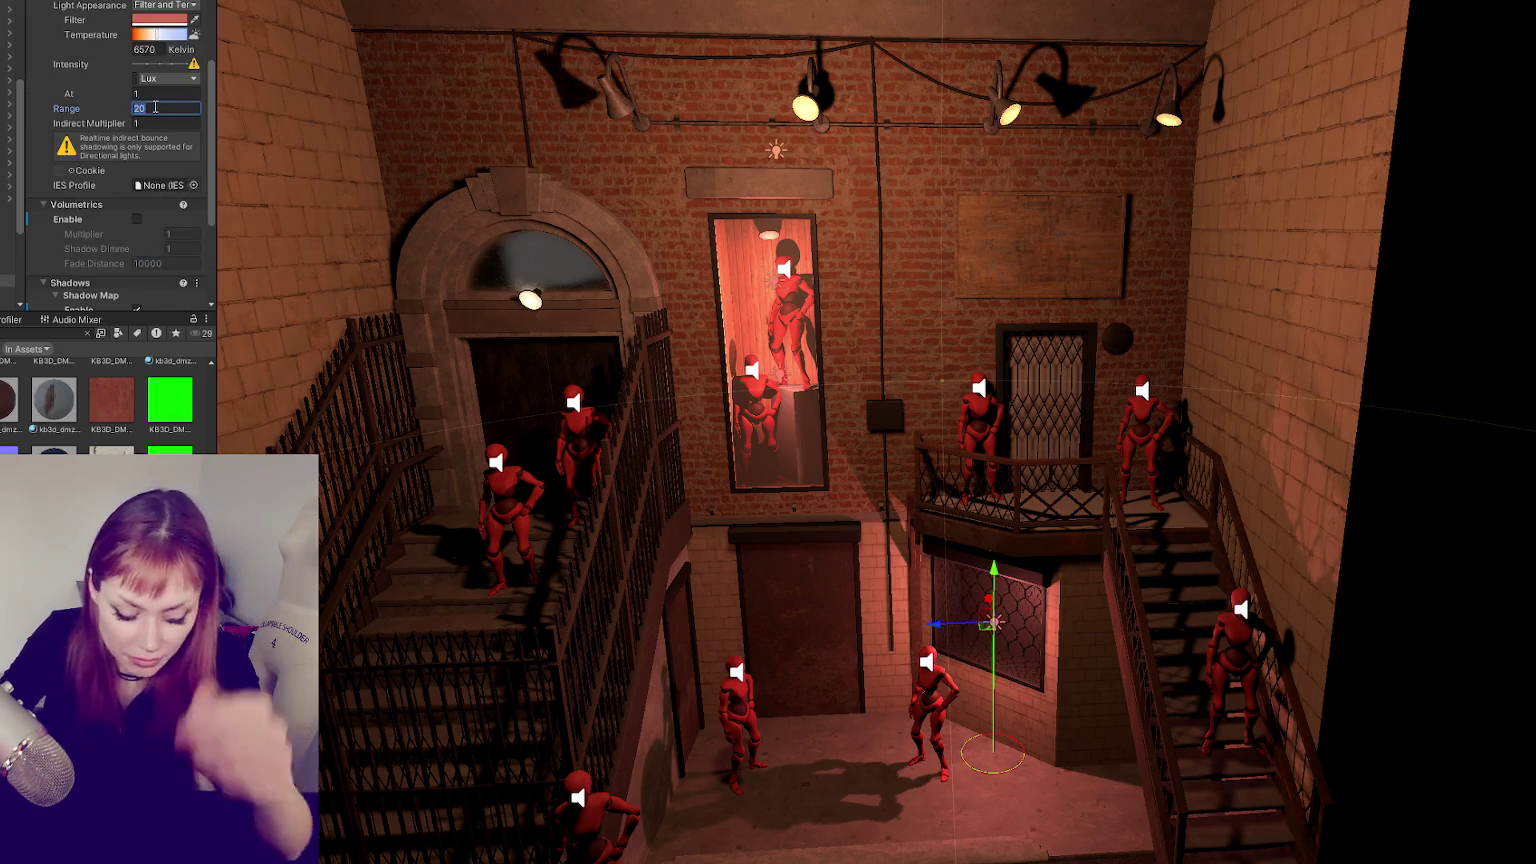
{"action": "type", "text": "5"}
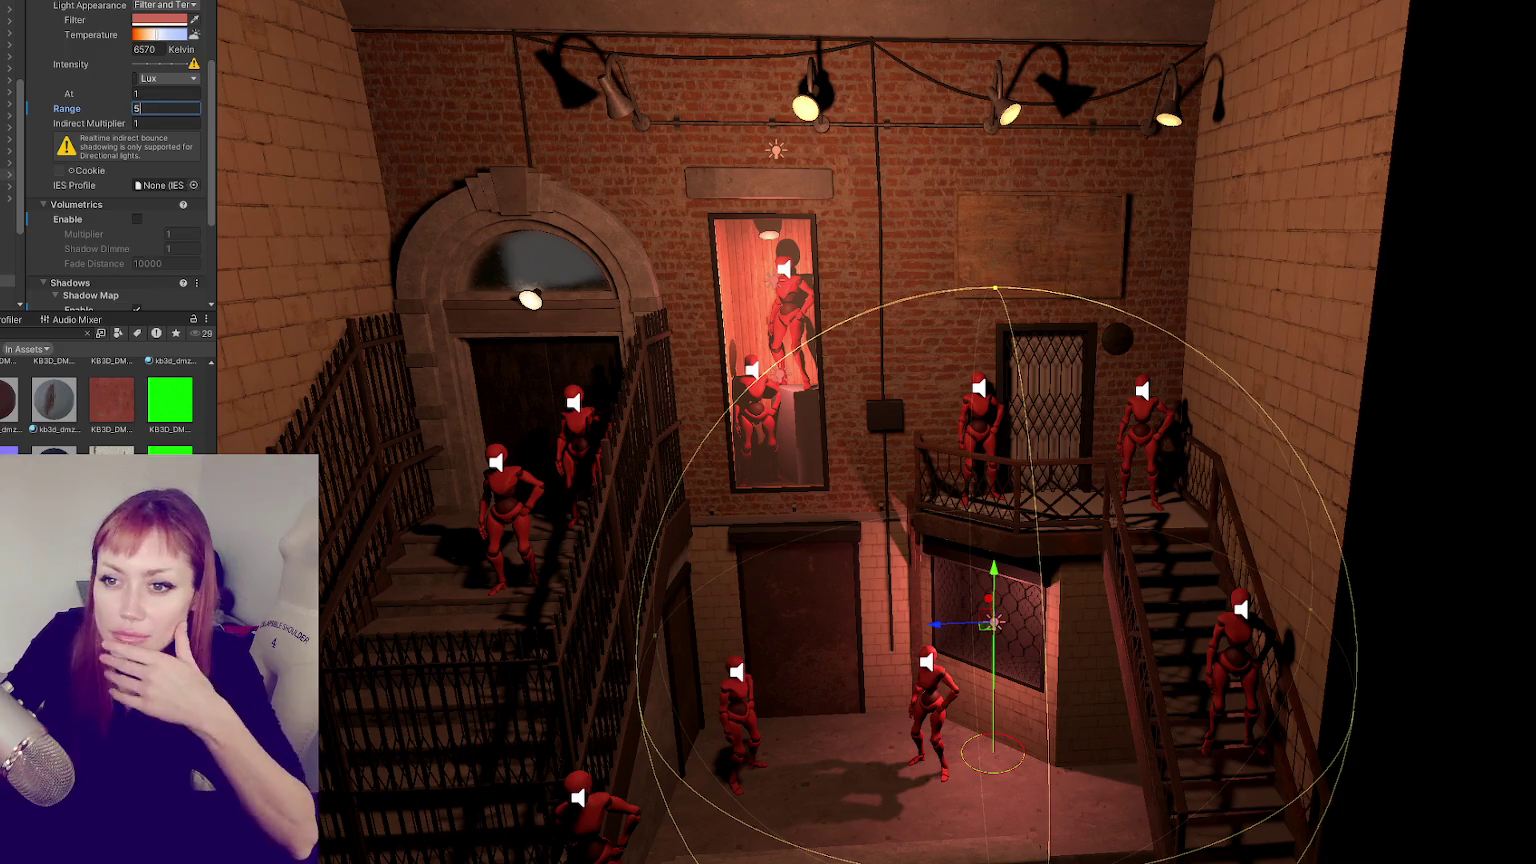
- Move the painting light lower and check the ceiling light's shadows
{"action": "left_click", "coordinate": [776, 151]}
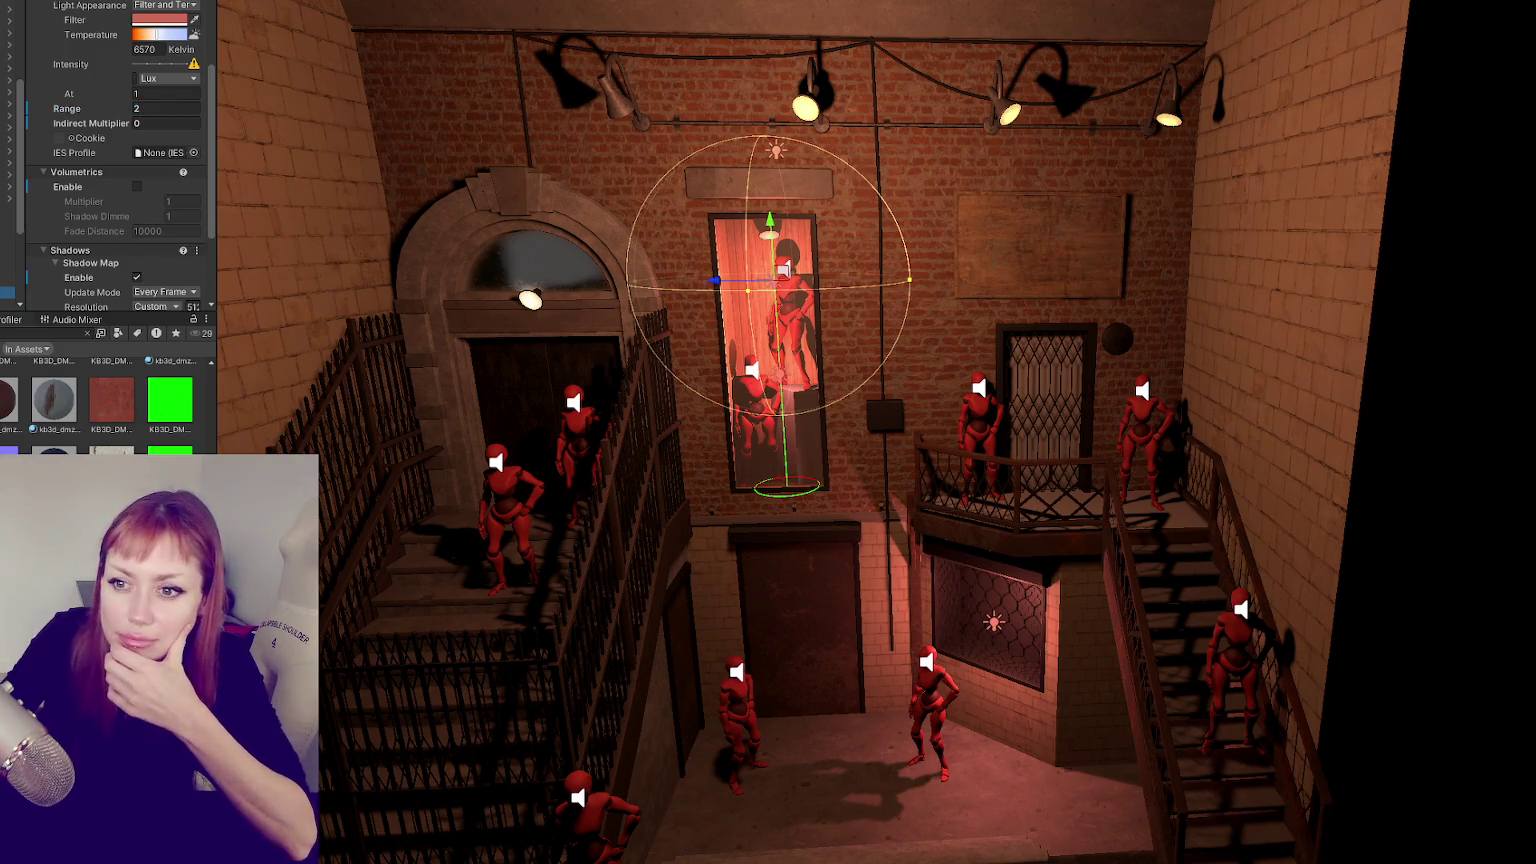
{"action": "left_click_drag", "start_coordinate": [769, 225], "coordinate": [776, 315]}
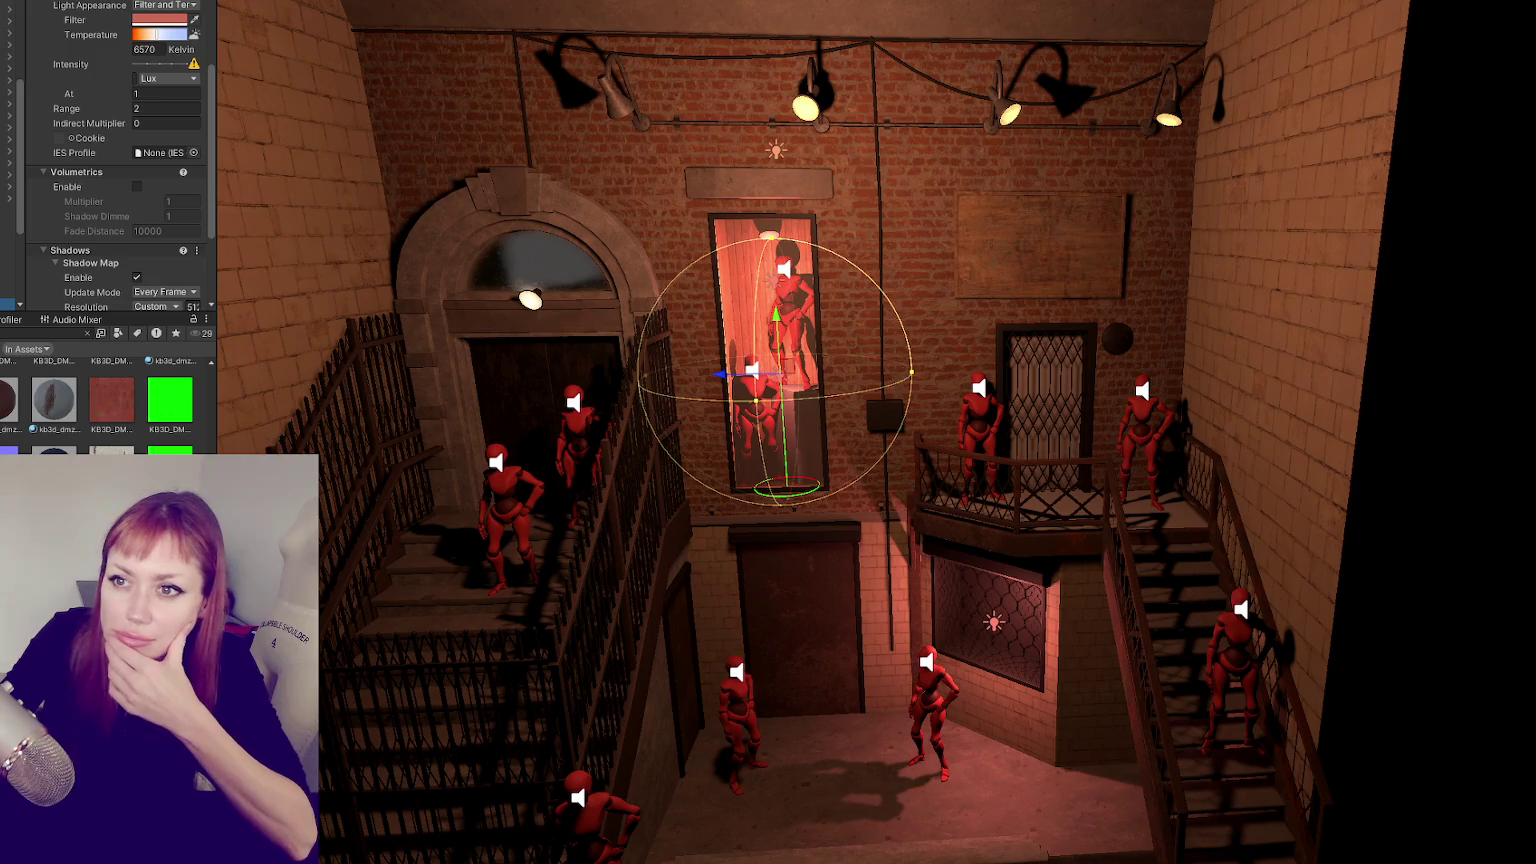
{"action": "left_click", "coordinate": [776, 151]}
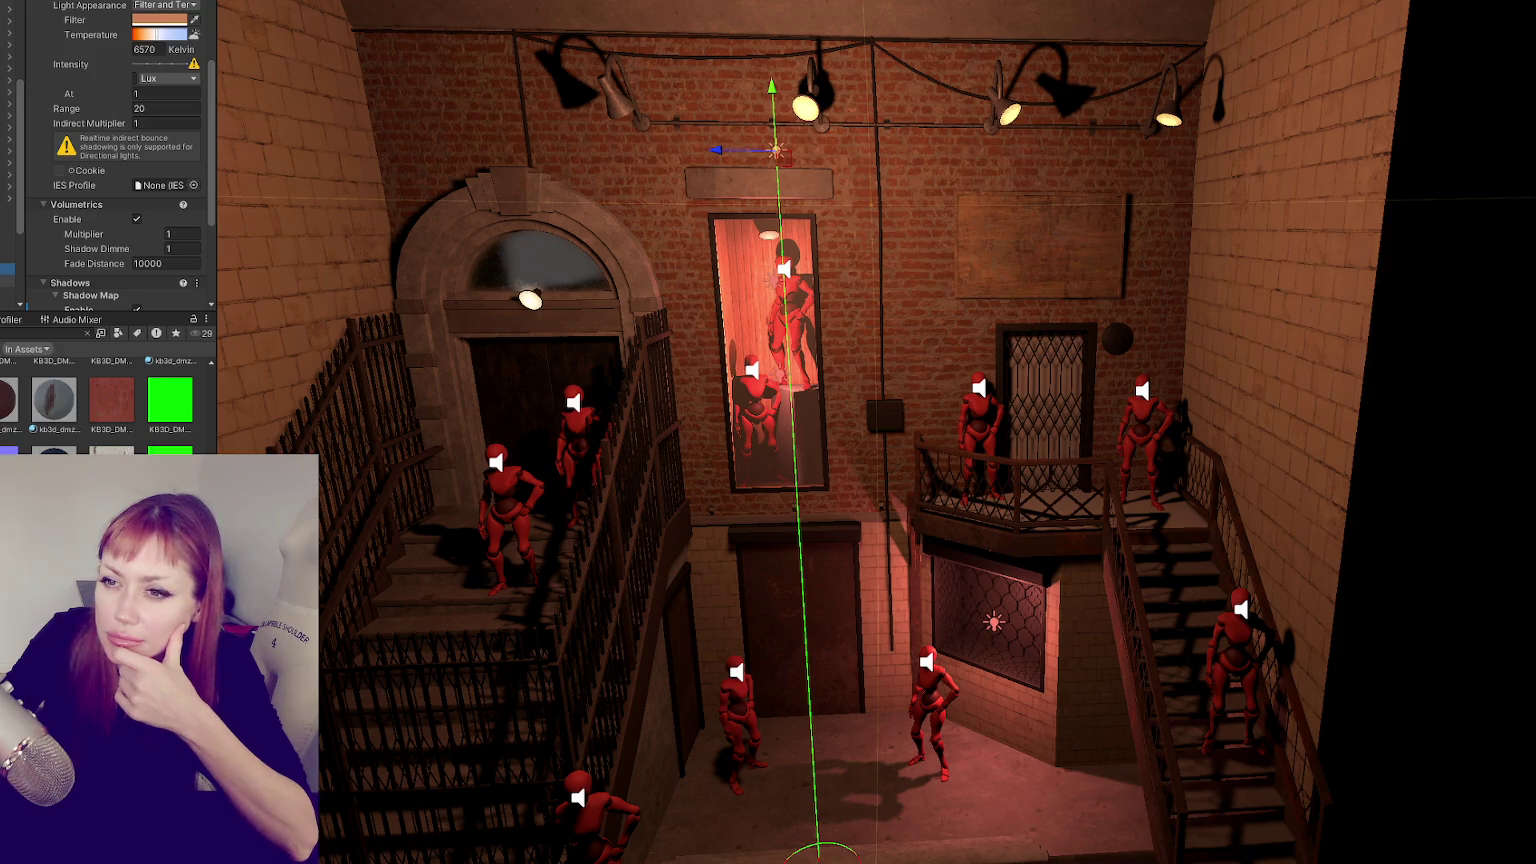
{"action": "scroll", "coordinate": [137, 214], "scroll_direction": "down", "scroll_amount": 3}
{"action": "left_click", "coordinate": [137, 190]}
{"action": "left_click", "coordinate": [137, 190]}
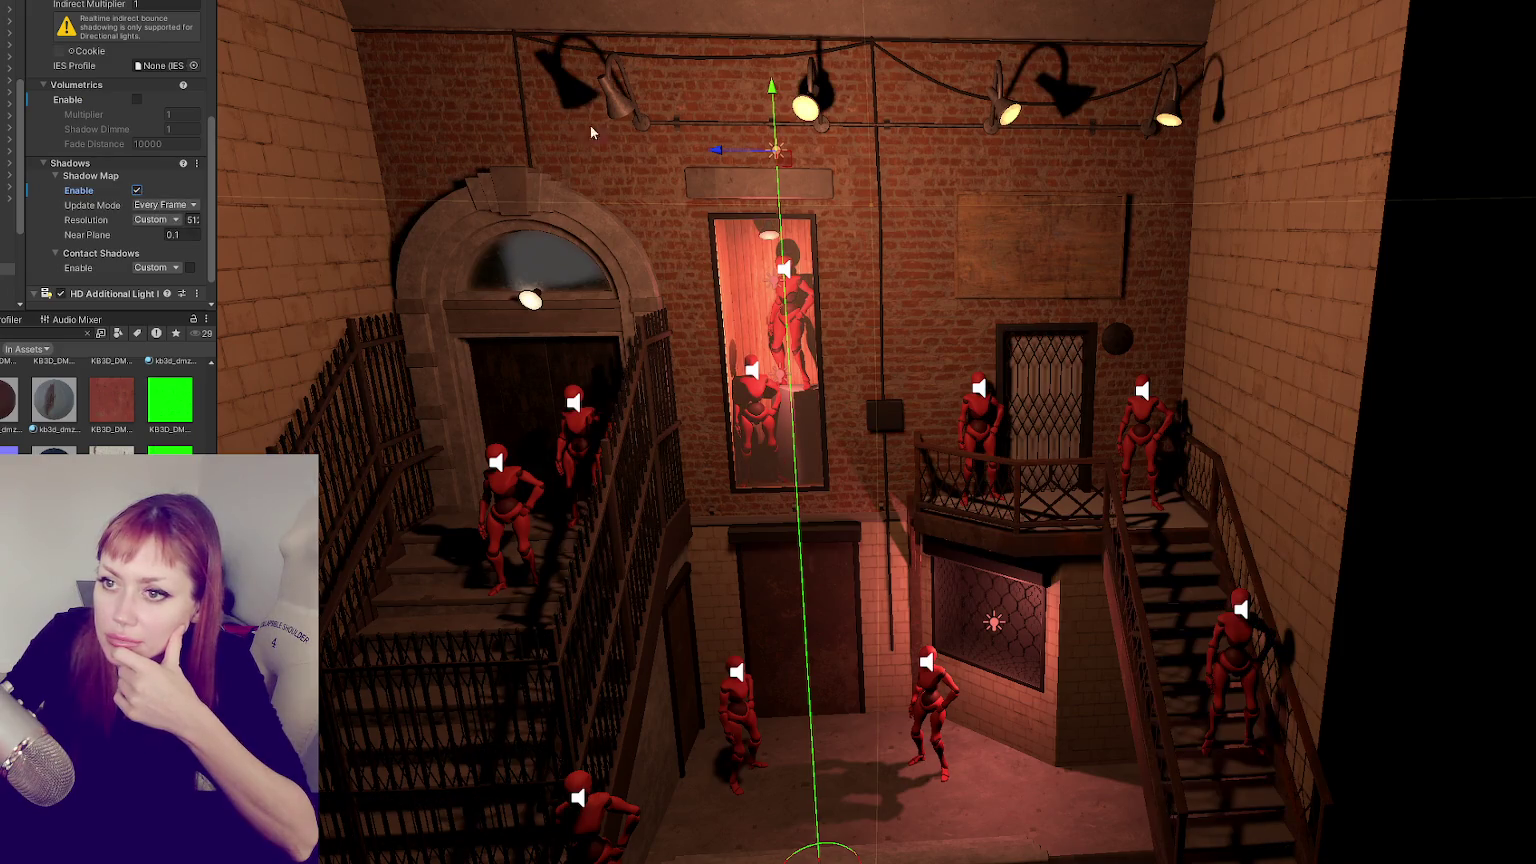
{"action": "scroll", "coordinate": [130, 146], "scroll_direction": "up", "scroll_amount": 5}
{"action": "scroll", "coordinate": [132, 148], "scroll_direction": "up", "scroll_amount": 5}
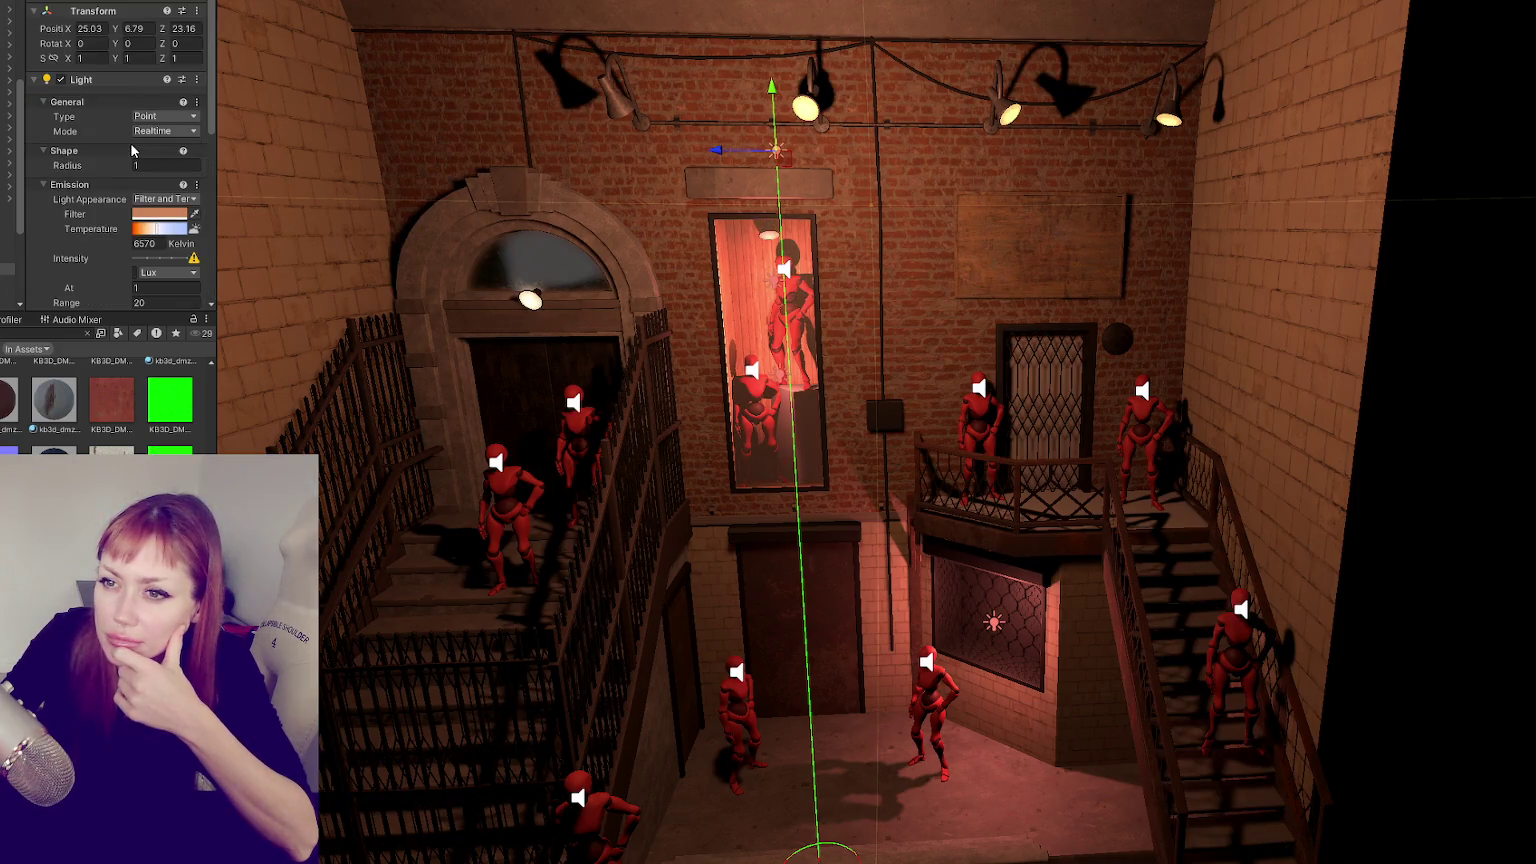
{"action": "scroll", "coordinate": [3, 165], "scroll_direction": "down", "scroll_amount": 5}
{"action": "scroll", "coordinate": [12, 144], "scroll_direction": "up", "scroll_amount": 5}
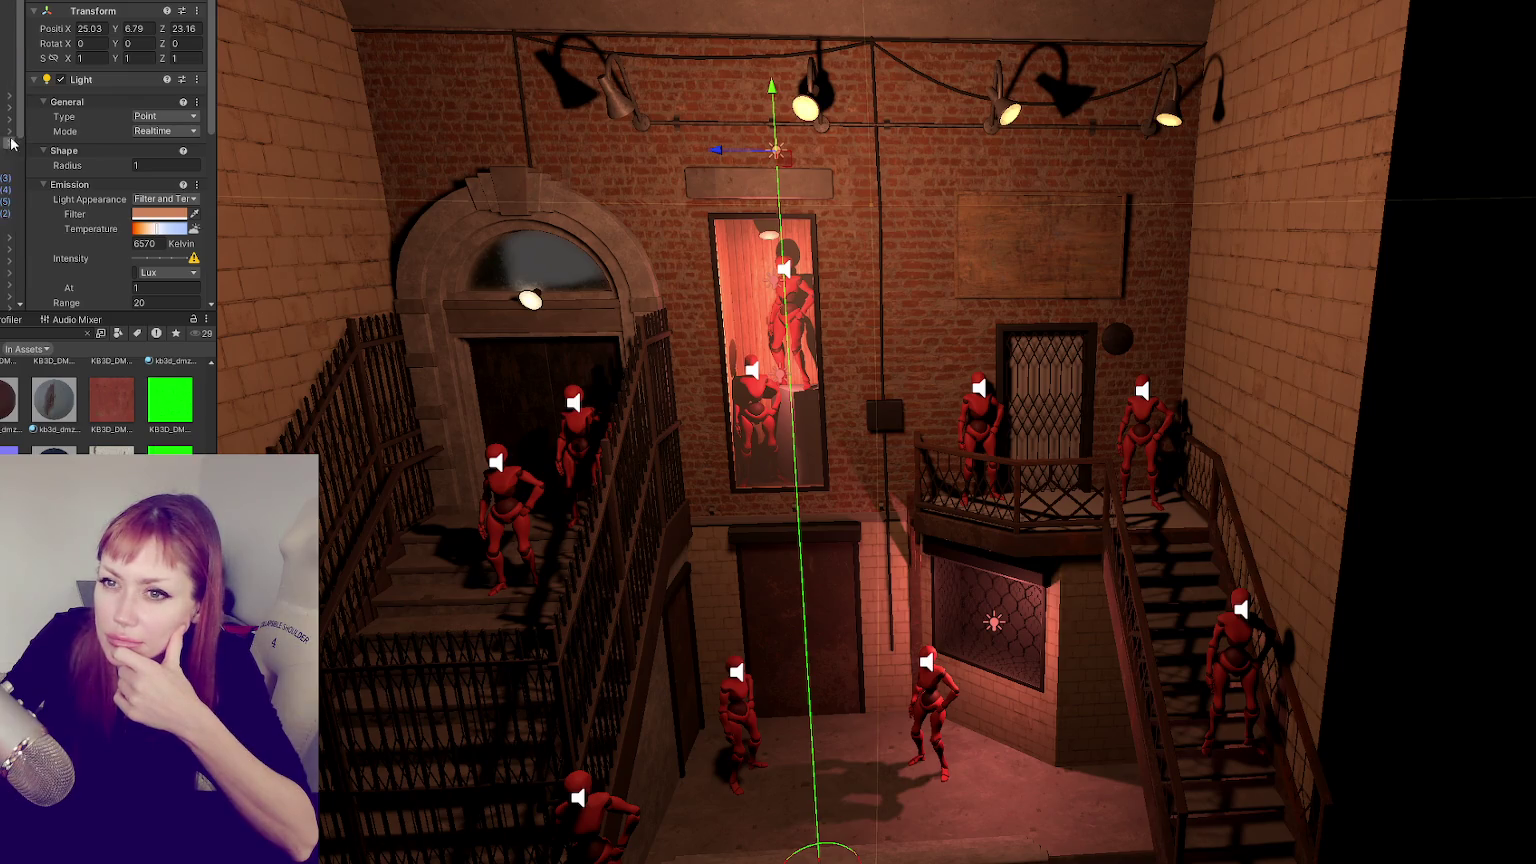
{"action": "left_click", "coordinate": [8, 200]}
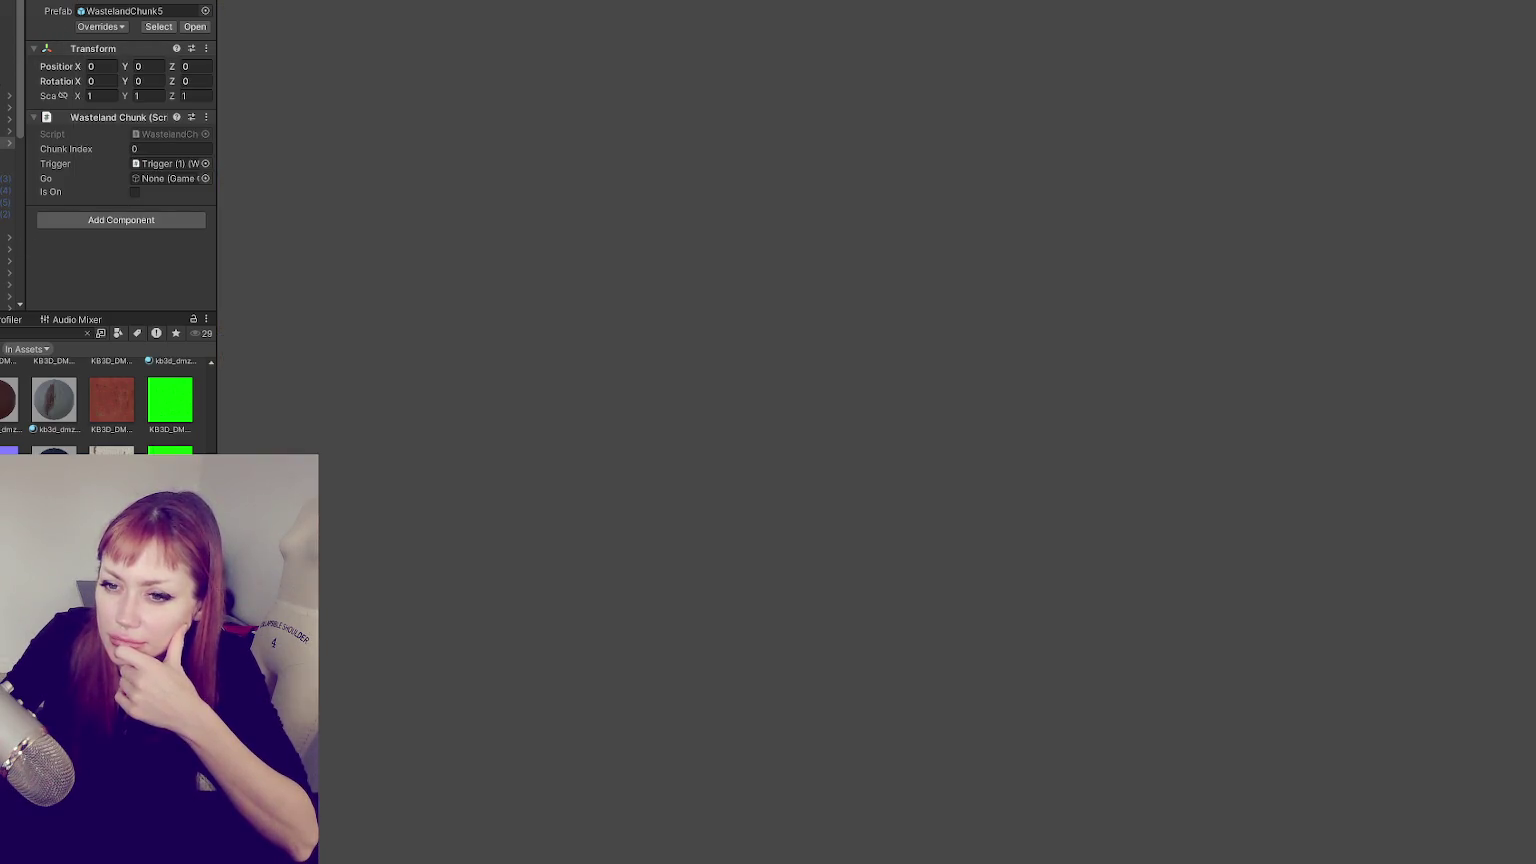
- Clear the Project search, open the other scene in 6-Scenes, and save the alley scene
{"action": "left_click", "coordinate": [87, 333]}
{"action": "double_click", "coordinate": [178, 445]}
{"action": "left_click", "coordinate": [777, 442]}
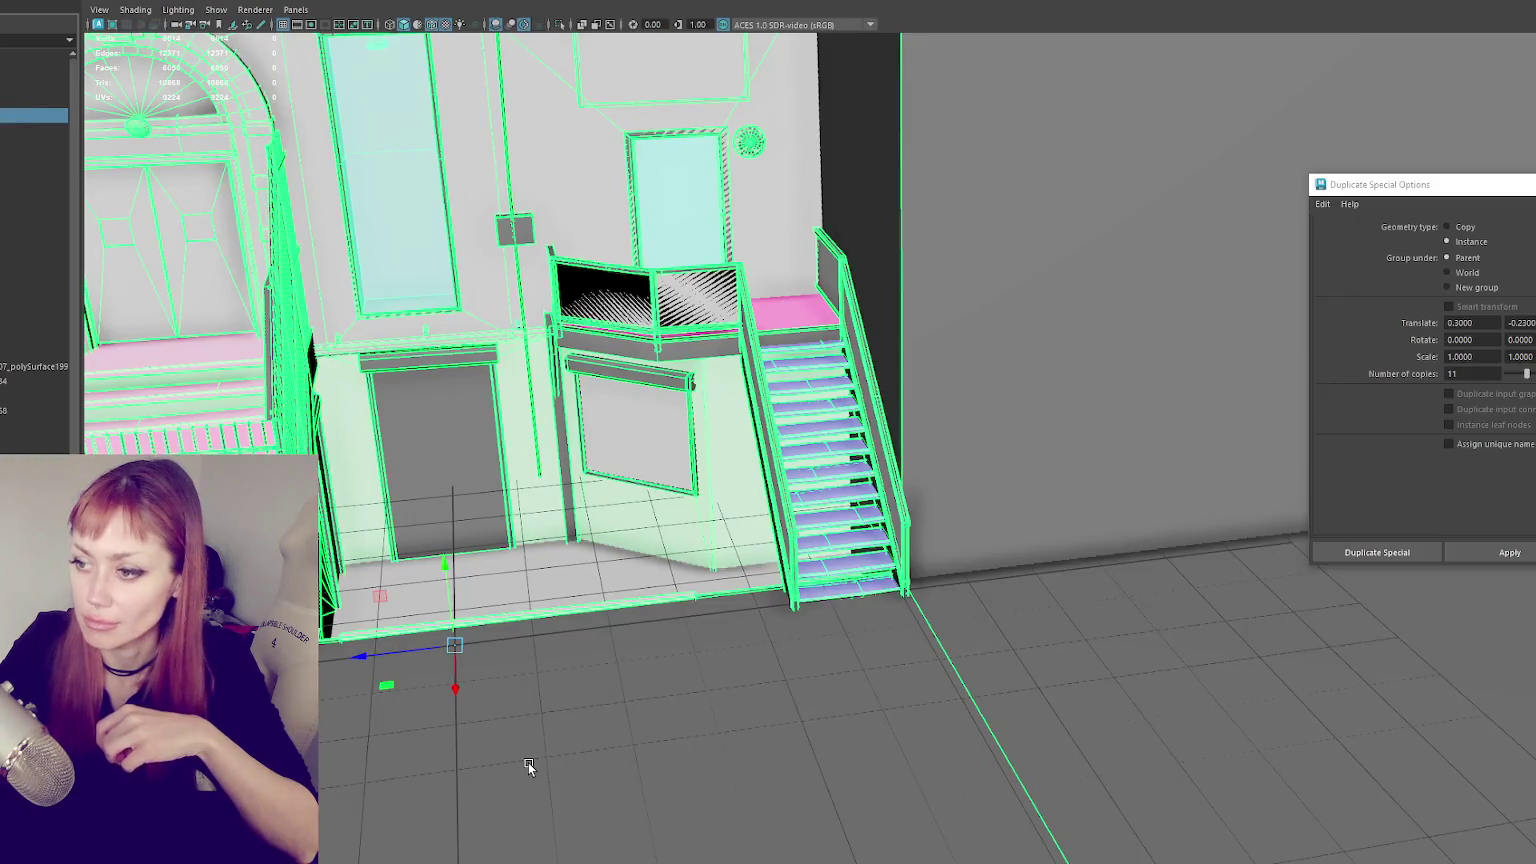
- Switch to wireframe display and orbit around the staircases to the building's front facade
{"action": "left_click", "coordinate": [528, 762]}
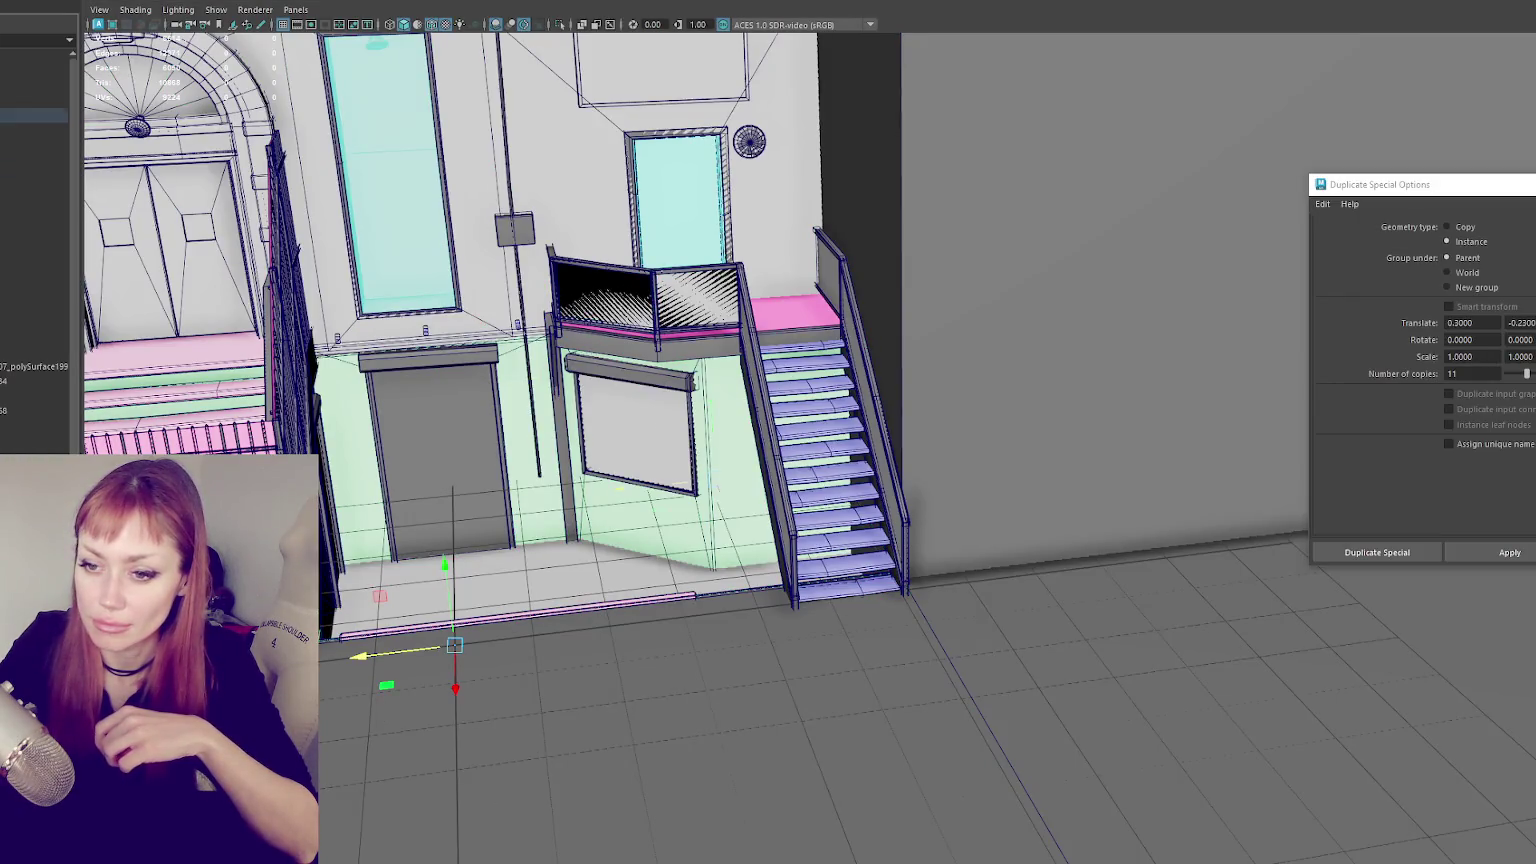
{"action": "scroll", "coordinate": [636, 418], "scroll_direction": "up", "scroll_amount": 5}
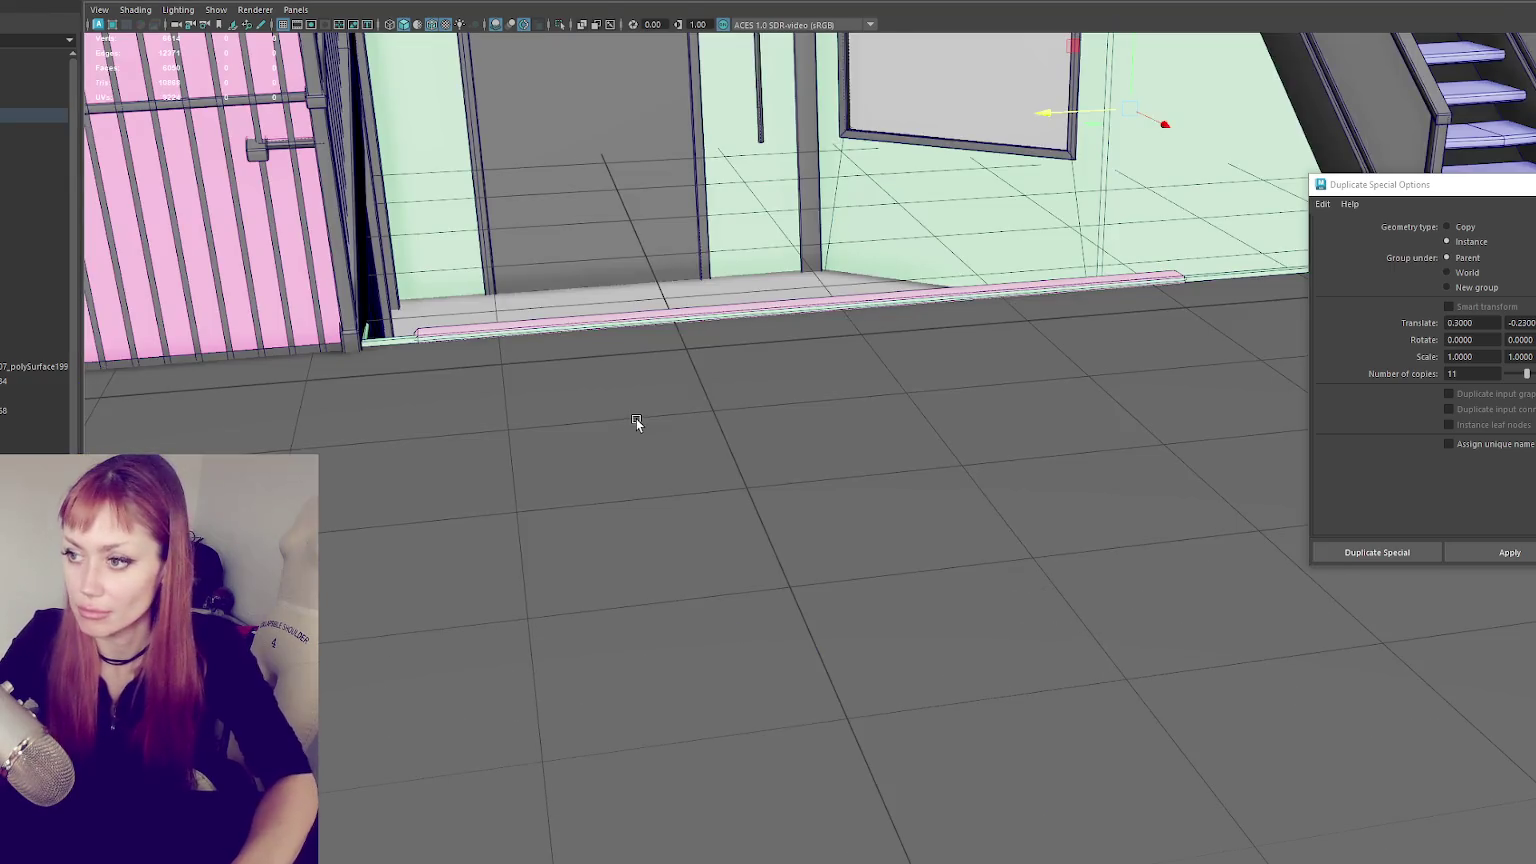
{"action": "key", "text": "4"}
{"action": "scroll", "coordinate": [636, 418], "scroll_direction": "down", "scroll_amount": 5}
{"action": "mouse_move", "coordinate": [787, 354]}
{"action": "left_mouse_down", "text": "alt"}
{"action": "mouse_move", "coordinate": [637, 497]}
{"action": "mouse_move", "coordinate": [473, 490]}
{"action": "mouse_move", "coordinate": [512, 478]}
{"action": "left_mouse_up", "text": "alt"}
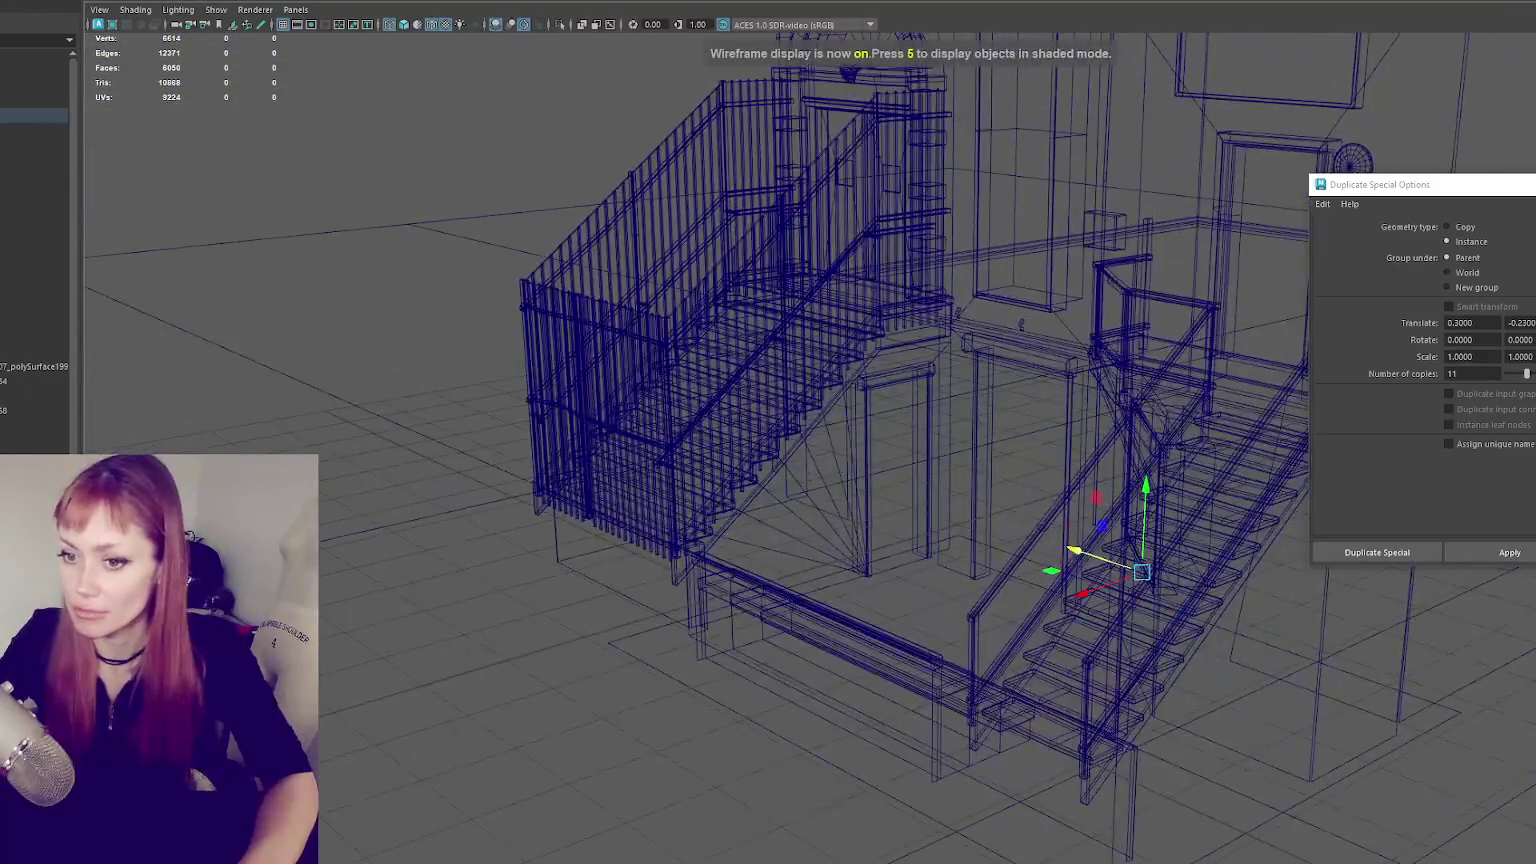
{"action": "key", "text": "Up"}
{"action": "key", "text": "Down"}
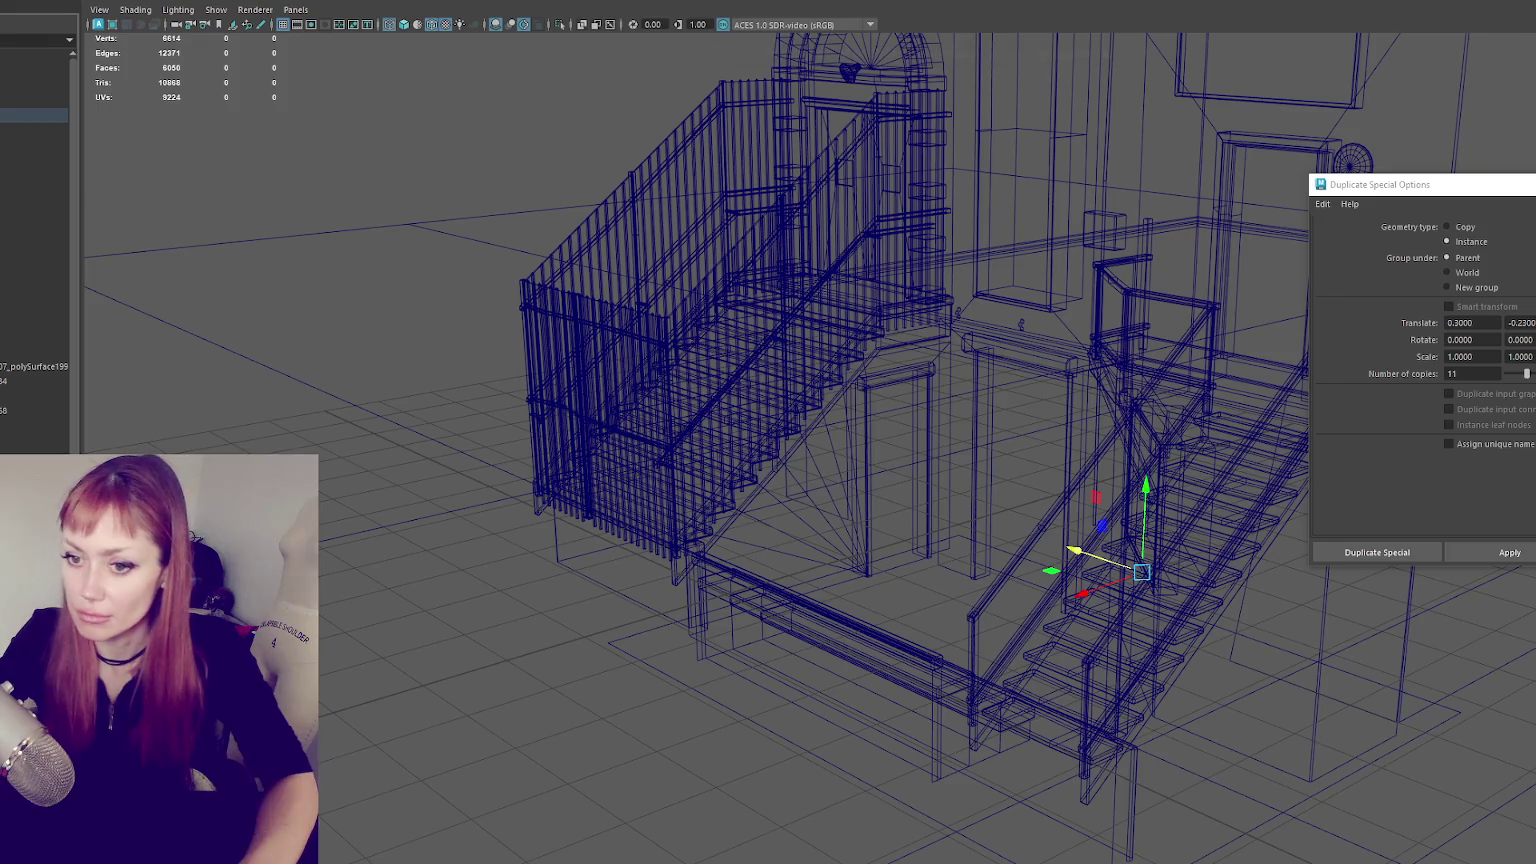
{"action": "left_click", "coordinate": [650, 300]}
{"action": "mouse_move", "coordinate": [650, 300]}
{"action": "left_mouse_down", "text": "alt"}
{"action": "mouse_move", "coordinate": [694, 211]}
{"action": "mouse_move", "coordinate": [827, 442]}
{"action": "mouse_move", "coordinate": [369, 204]}
{"action": "left_mouse_up", "text": "alt"}
- Frame the string-light wire and pole, shift the wire's left end, and zoom in for edge loops
{"action": "left_click", "coordinate": [487, 190]}
{"action": "key", "text": "f"}
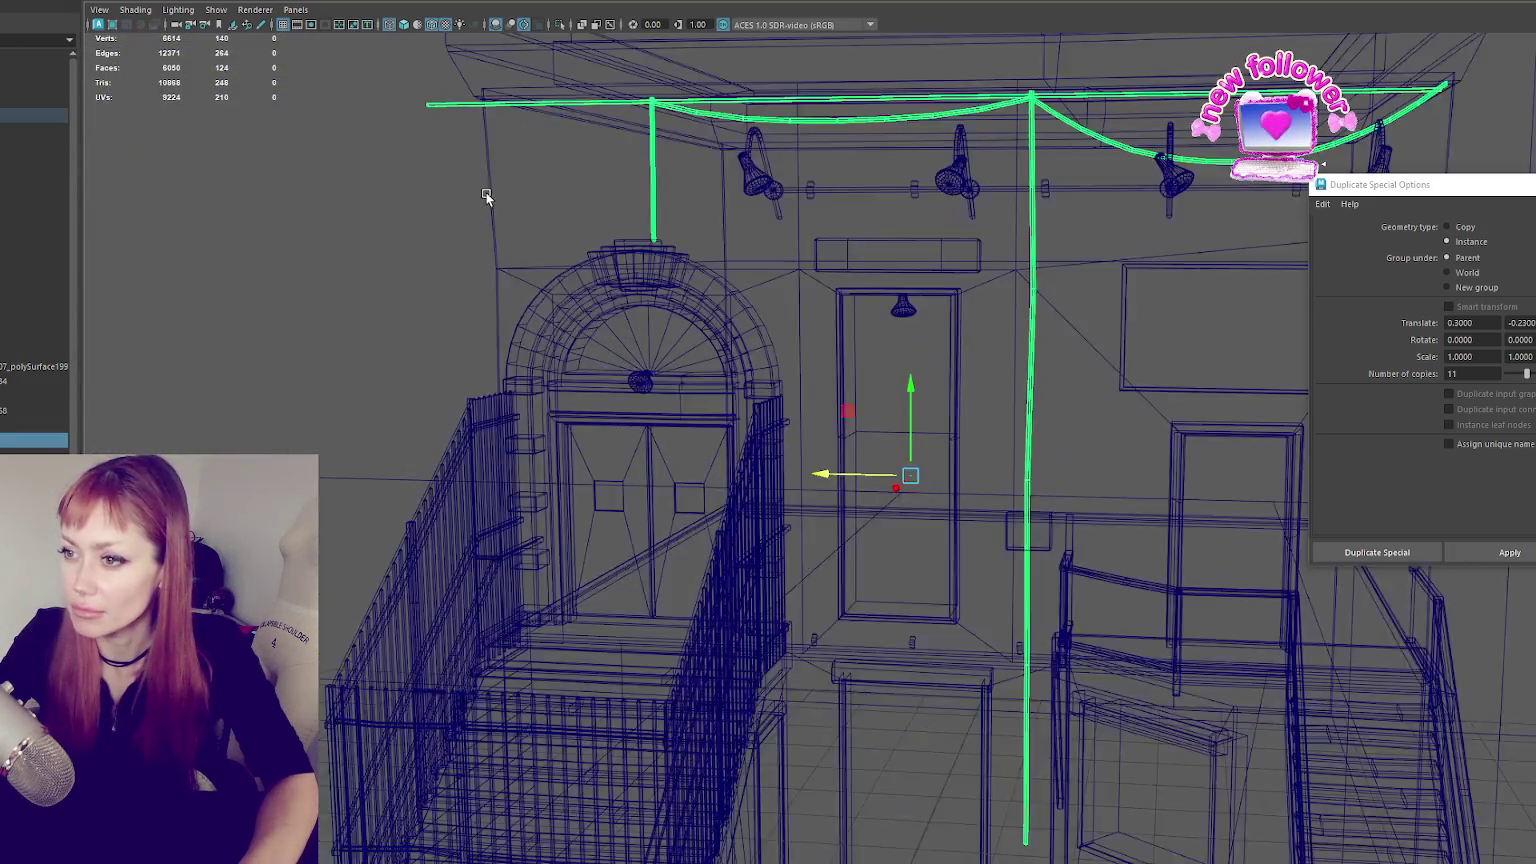
{"action": "left_click", "coordinate": [390, 96]}
{"action": "left_click_drag", "start_coordinate": [340, 94], "coordinate": [402, 94]}
{"action": "mouse_move", "coordinate": [402, 94]}
{"action": "right_mouse_down", "text": "alt"}
{"action": "mouse_move", "coordinate": [696, 377]}
{"action": "mouse_move", "coordinate": [857, 367]}
{"action": "right_mouse_up", "text": "alt"}
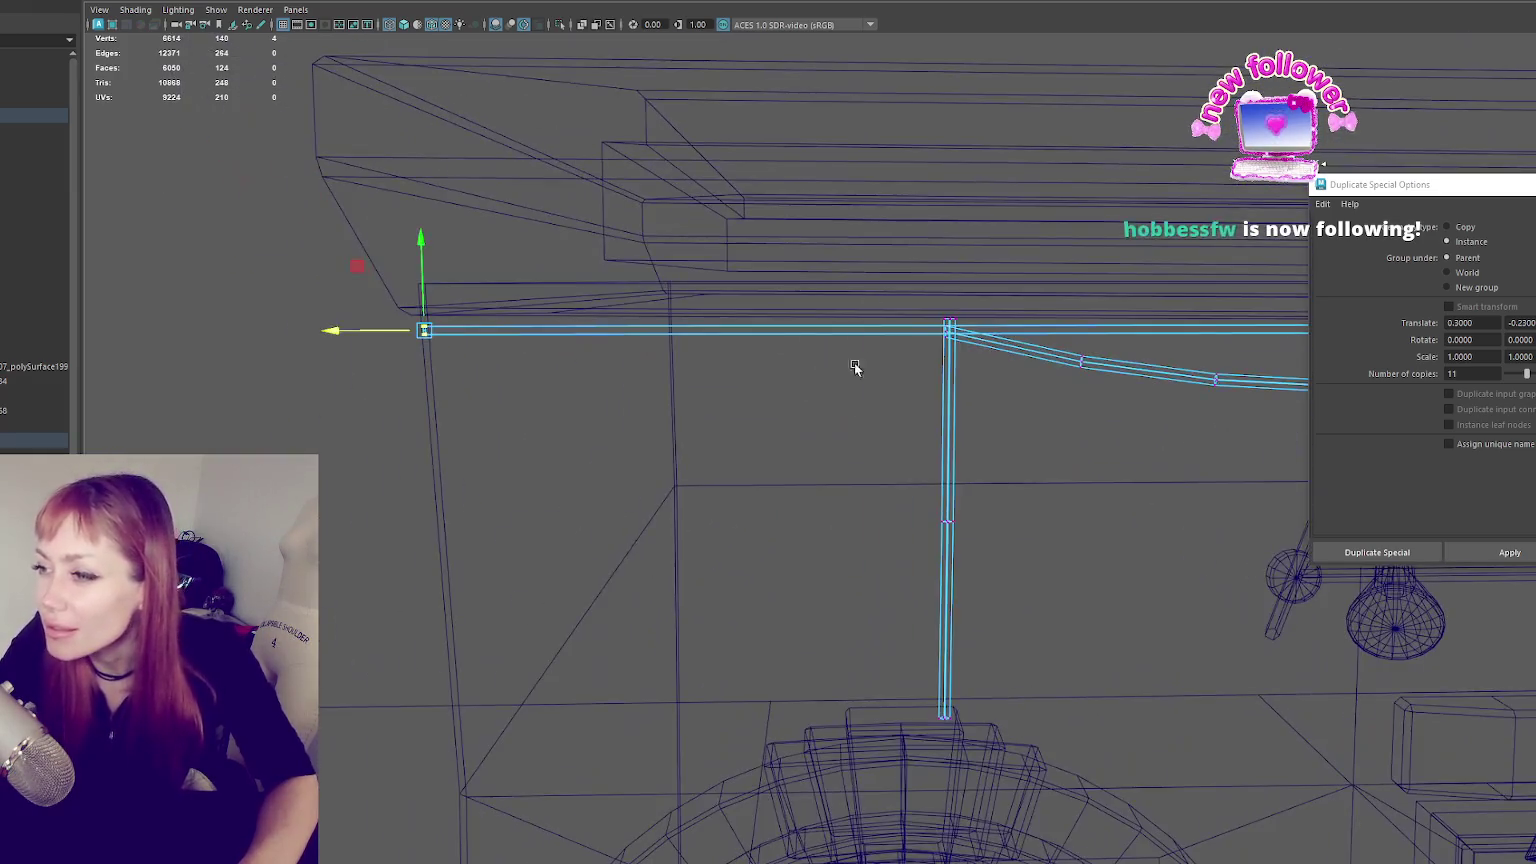
{"action": "left_click", "coordinate": [742, 326]}
- Add an edge loop along the wire and pull the left span down into a sag
{"action": "key", "text": "ctrl+shift+t"}
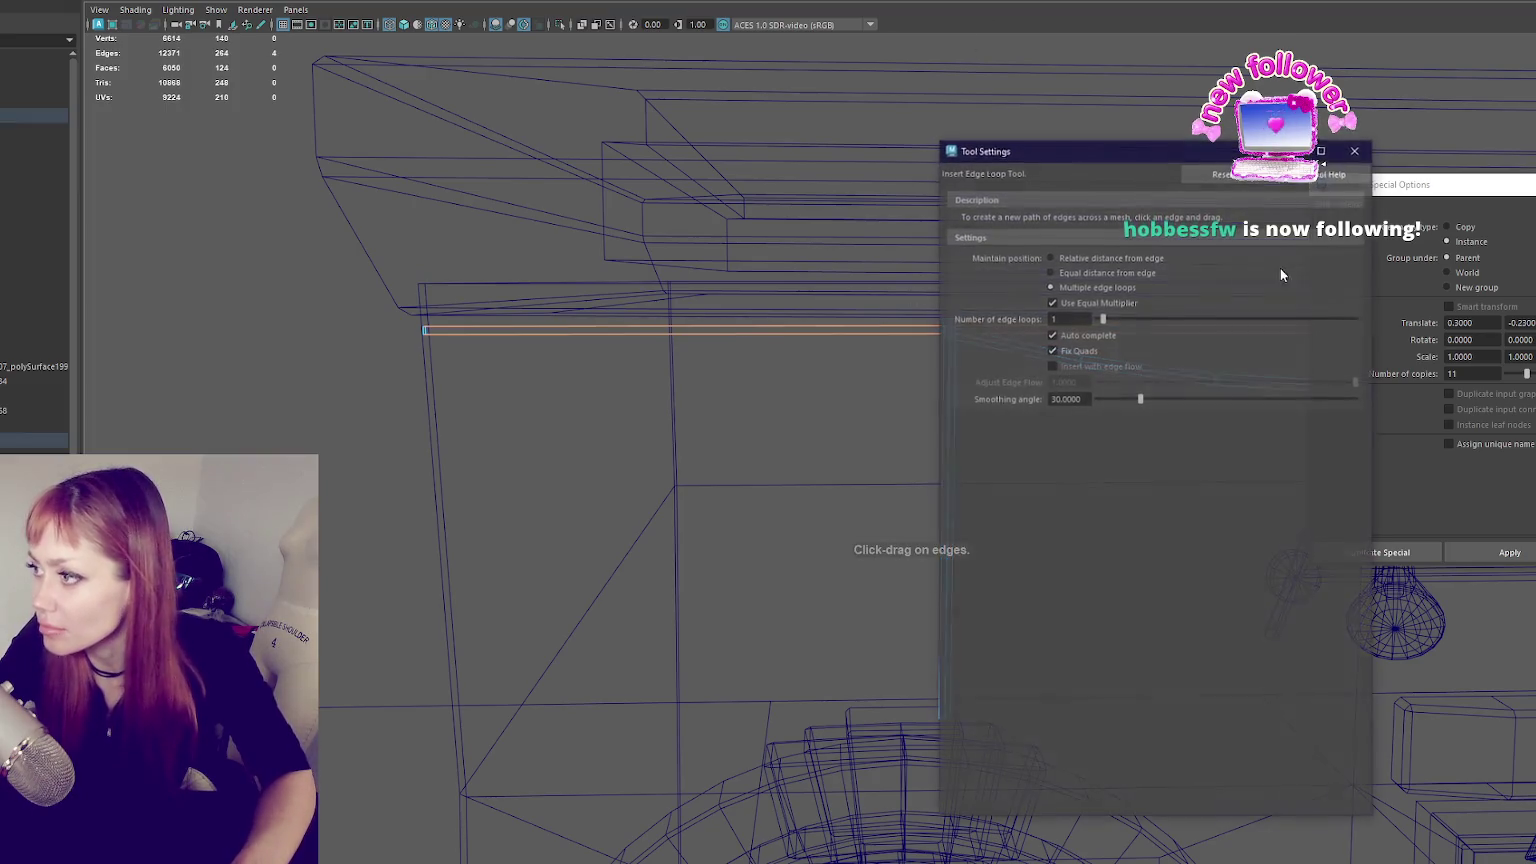
{"action": "left_click", "coordinate": [1346, 152]}
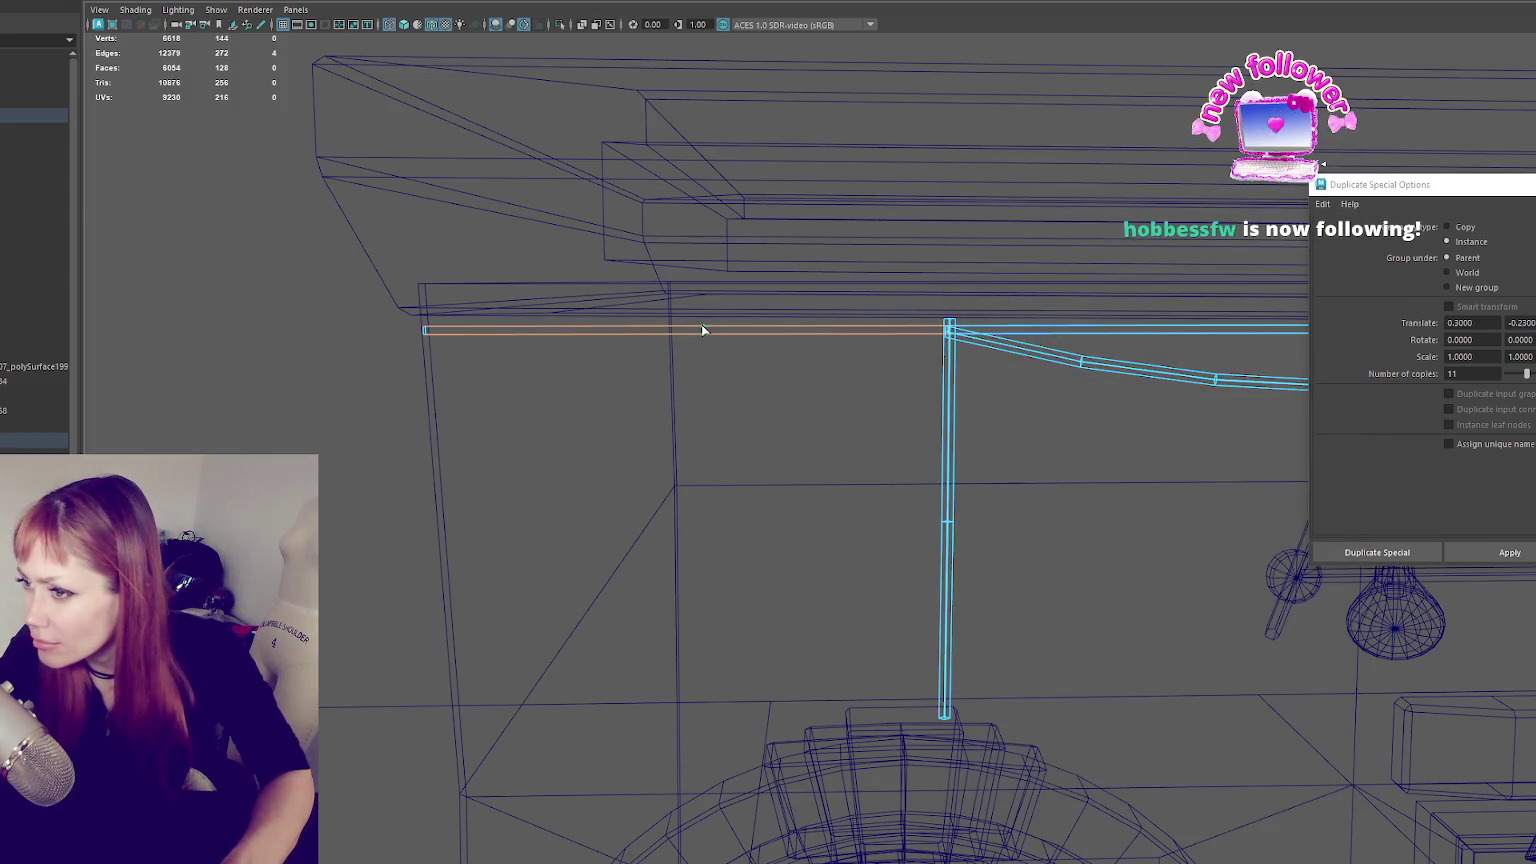
{"action": "key", "text": "ctrl+shift+t"}
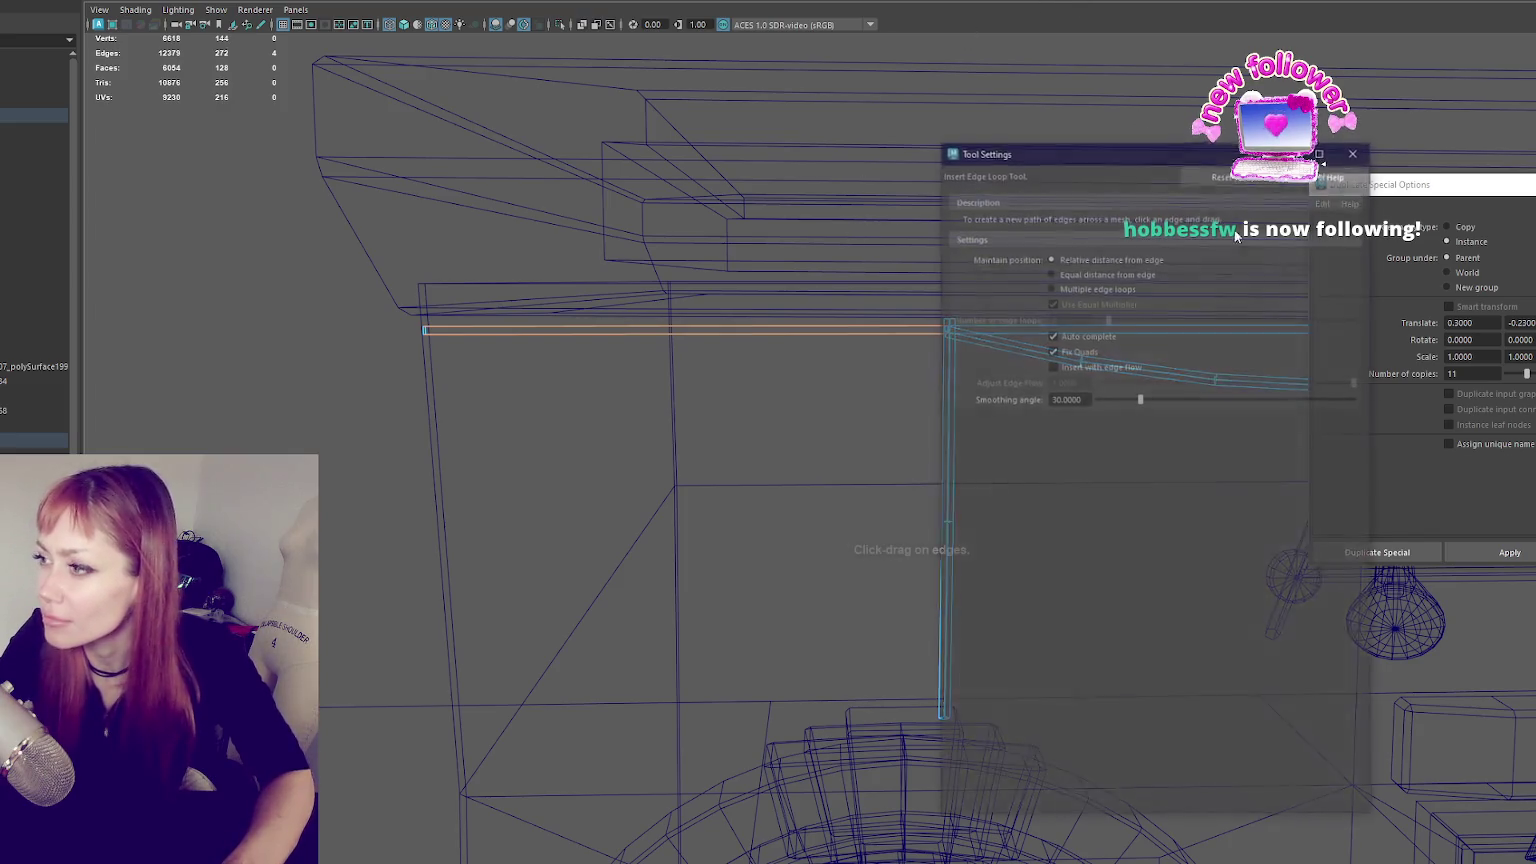
{"action": "left_click", "coordinate": [1355, 151]}
{"action": "left_click", "coordinate": [797, 324]}
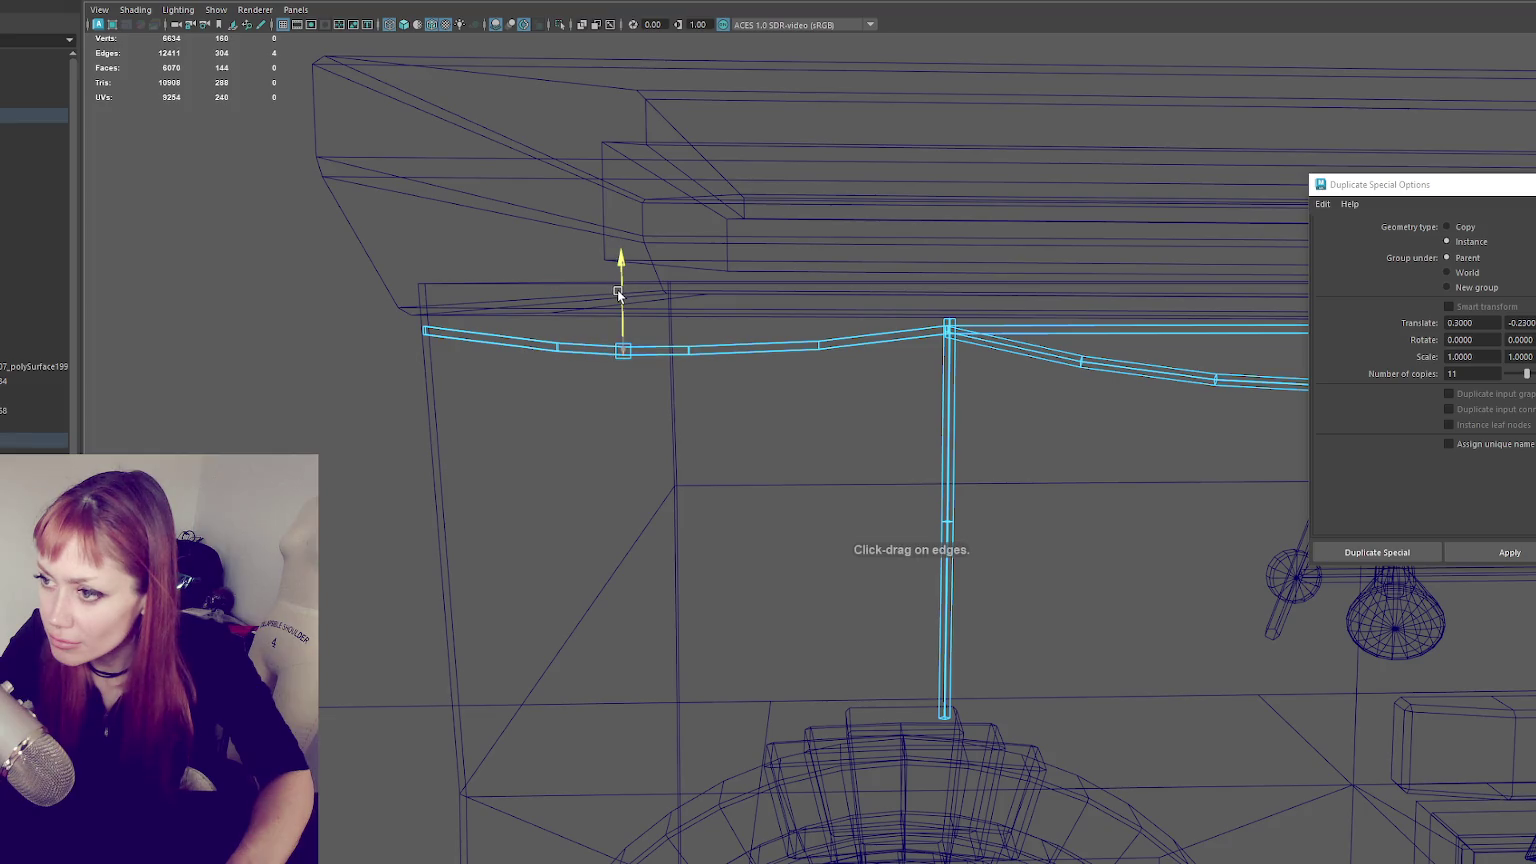
{"action": "left_click_drag", "start_coordinate": [618, 289], "coordinate": [690, 348]}
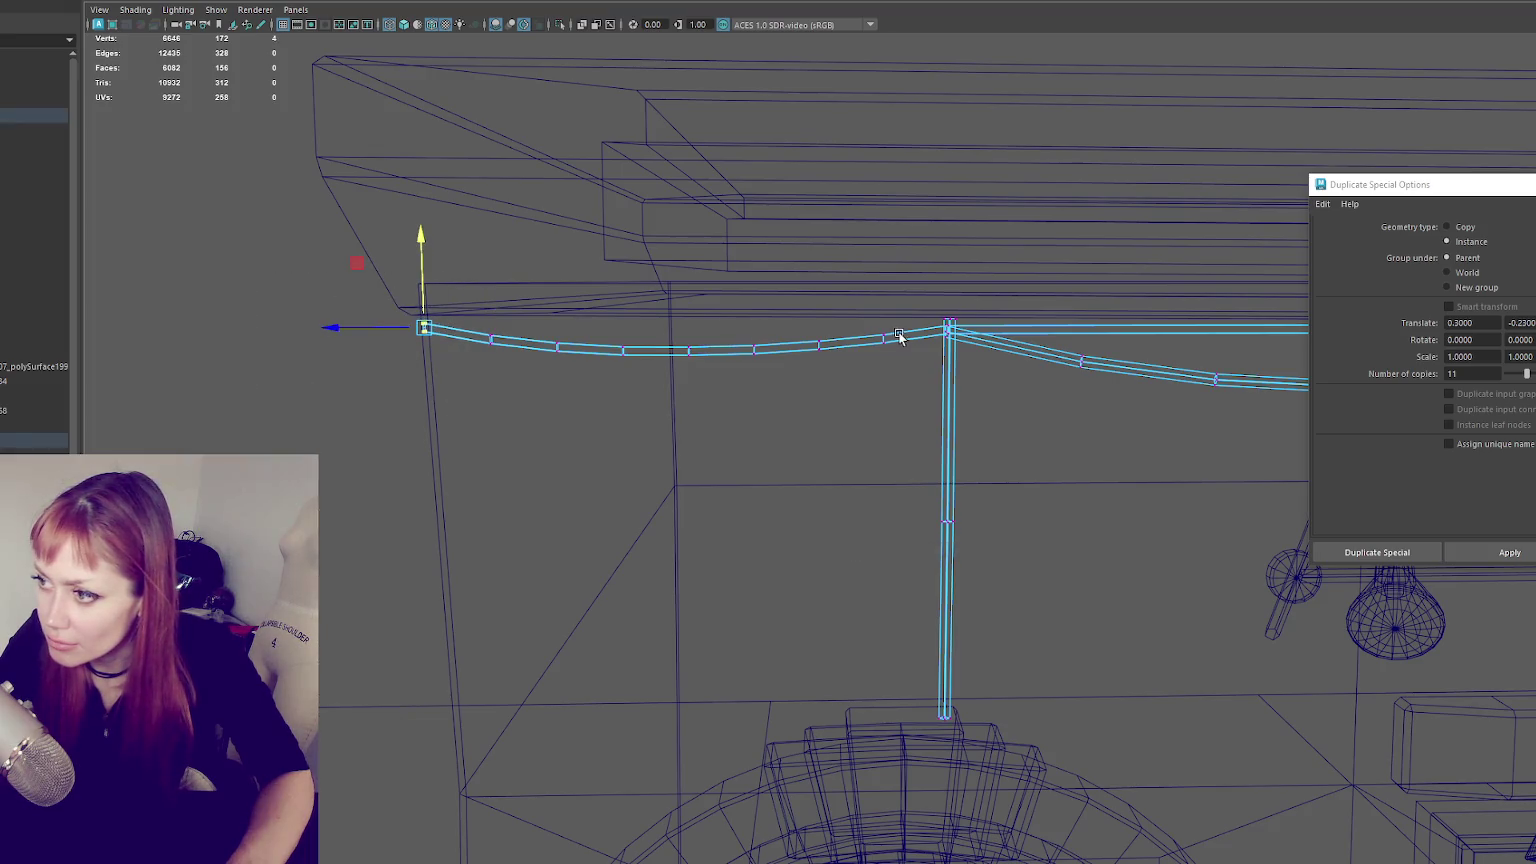
- In textured shaded display, select the sagging wire's end vertex
{"action": "mouse_move", "coordinate": [900, 337]}
{"action": "left_mouse_down", "text": "alt"}
{"action": "mouse_move", "coordinate": [614, 405]}
{"action": "mouse_move", "coordinate": [600, 405]}
{"action": "mouse_move", "coordinate": [644, 367]}
{"action": "mouse_move", "coordinate": [617, 317]}
{"action": "mouse_move", "coordinate": [596, 394]}
{"action": "mouse_move", "coordinate": [253, 374]}
{"action": "left_mouse_up", "text": "alt"}
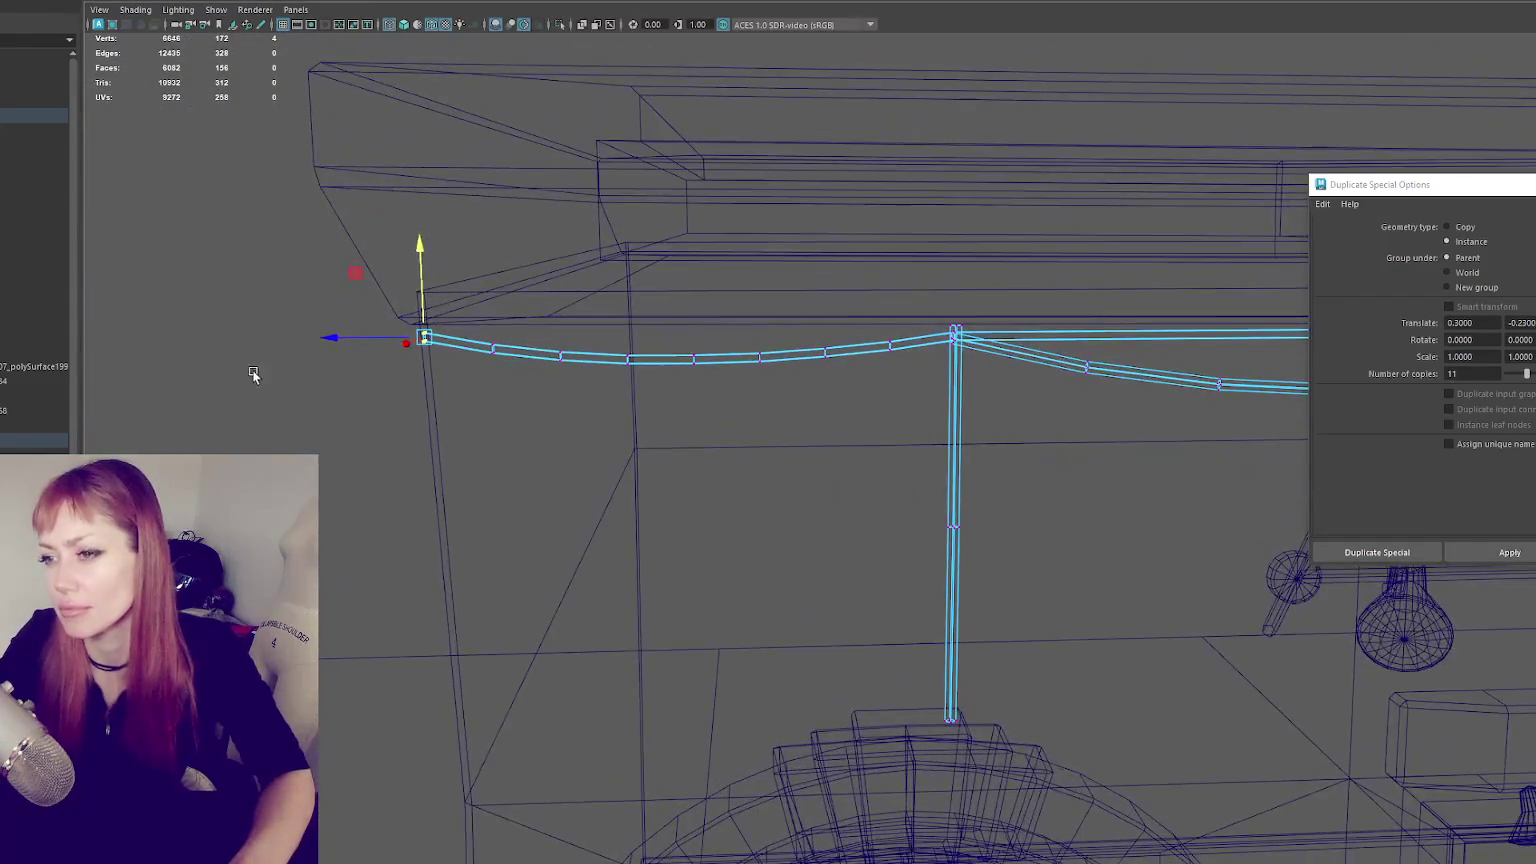
{"action": "key", "text": "6"}
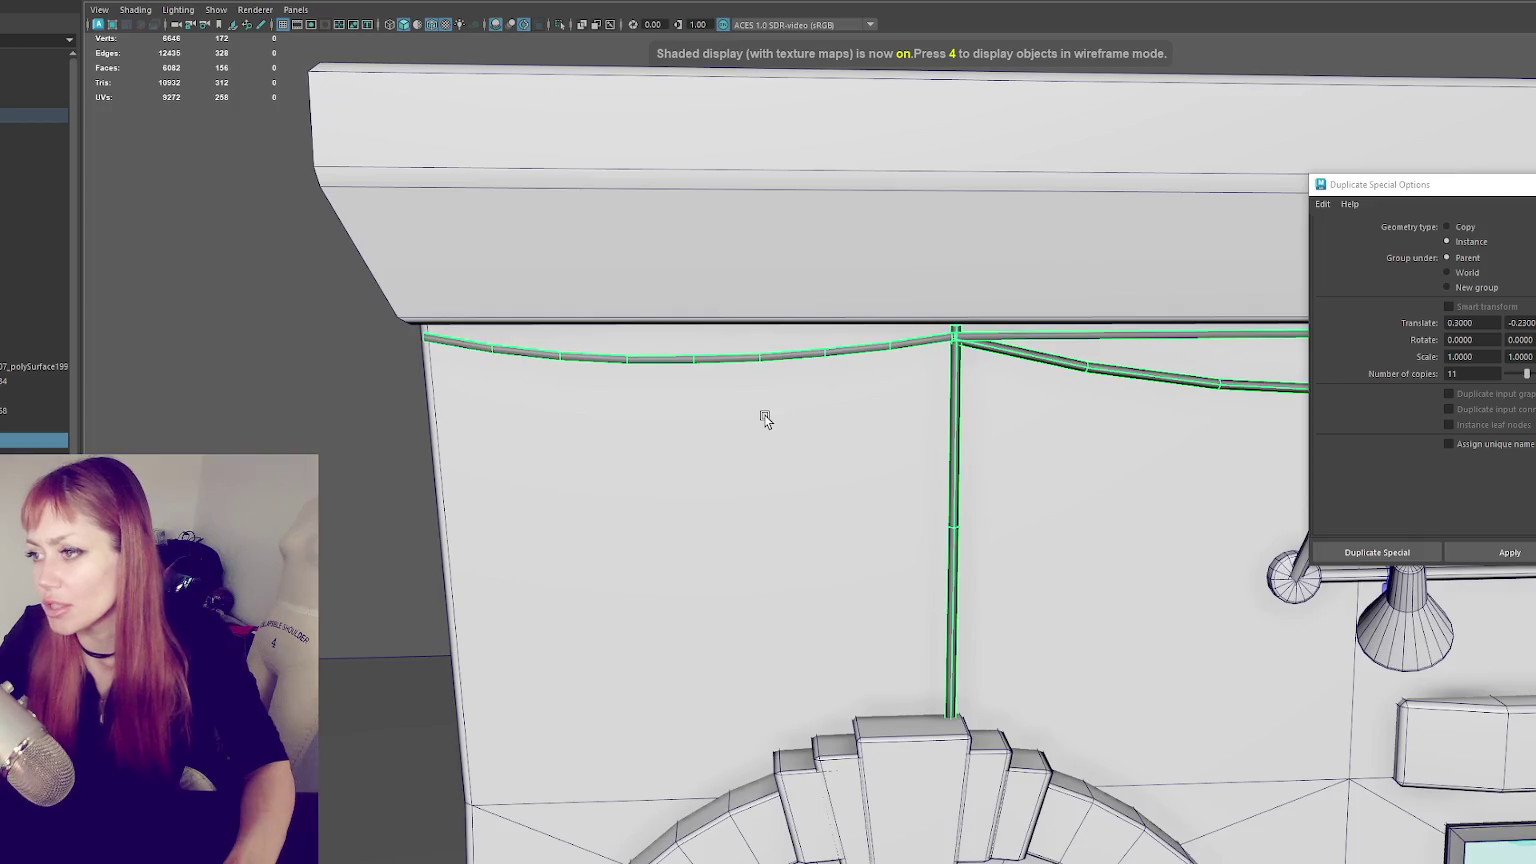
{"action": "mouse_move", "coordinate": [764, 416]}
{"action": "left_mouse_down", "text": "alt"}
{"action": "mouse_move", "coordinate": [878, 439]}
{"action": "mouse_move", "coordinate": [792, 401]}
{"action": "mouse_move", "coordinate": [883, 418]}
{"action": "left_mouse_up", "text": "alt"}
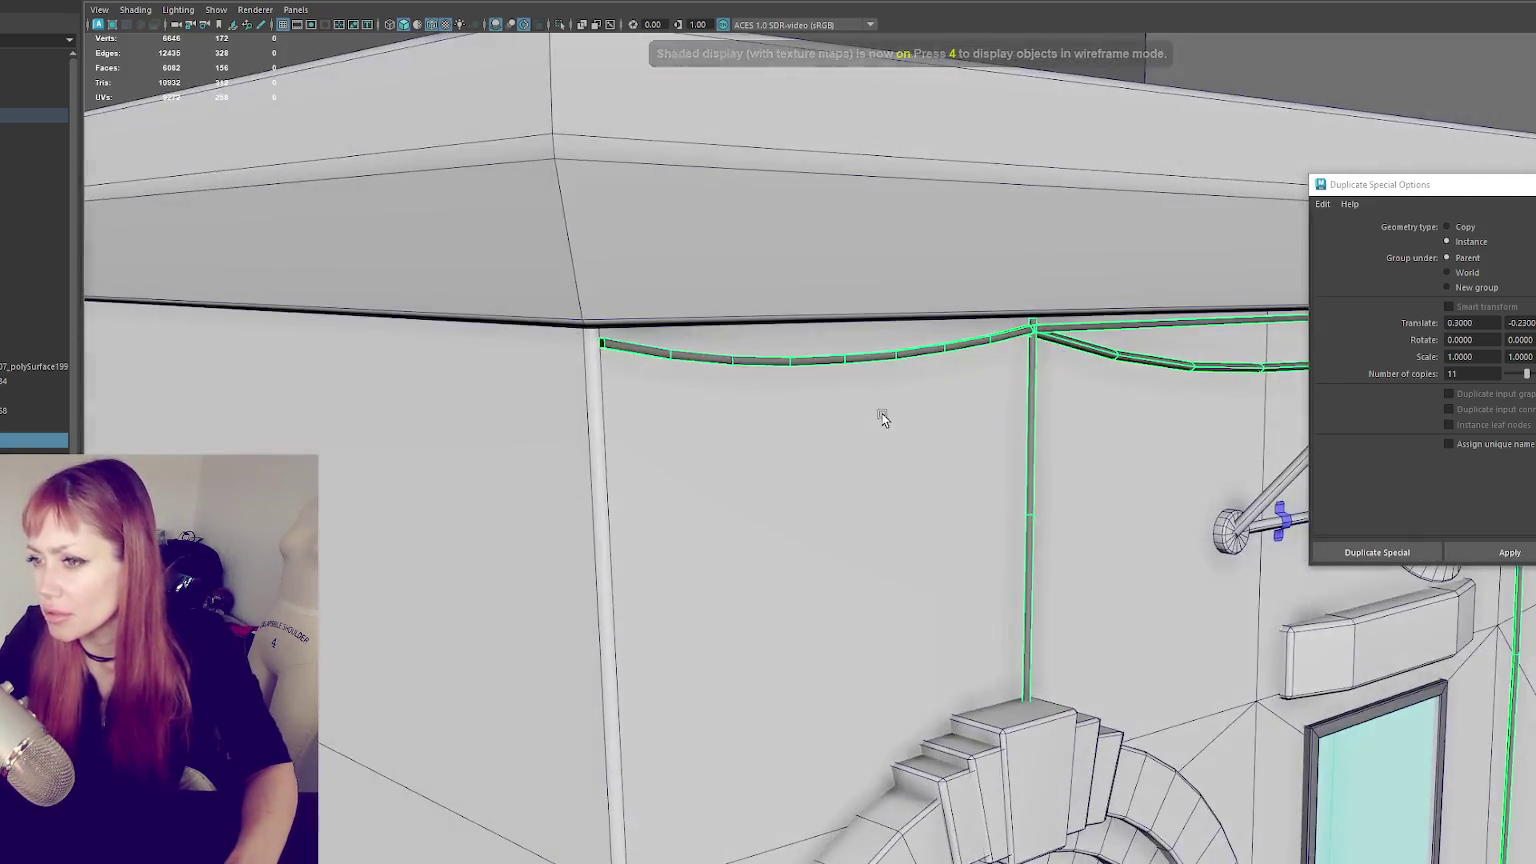
{"action": "right_click_drag", "start_coordinate": [627, 352], "coordinate": [549, 346]}
{"action": "left_click_drag", "start_coordinate": [620, 325], "coordinate": [536, 383]}
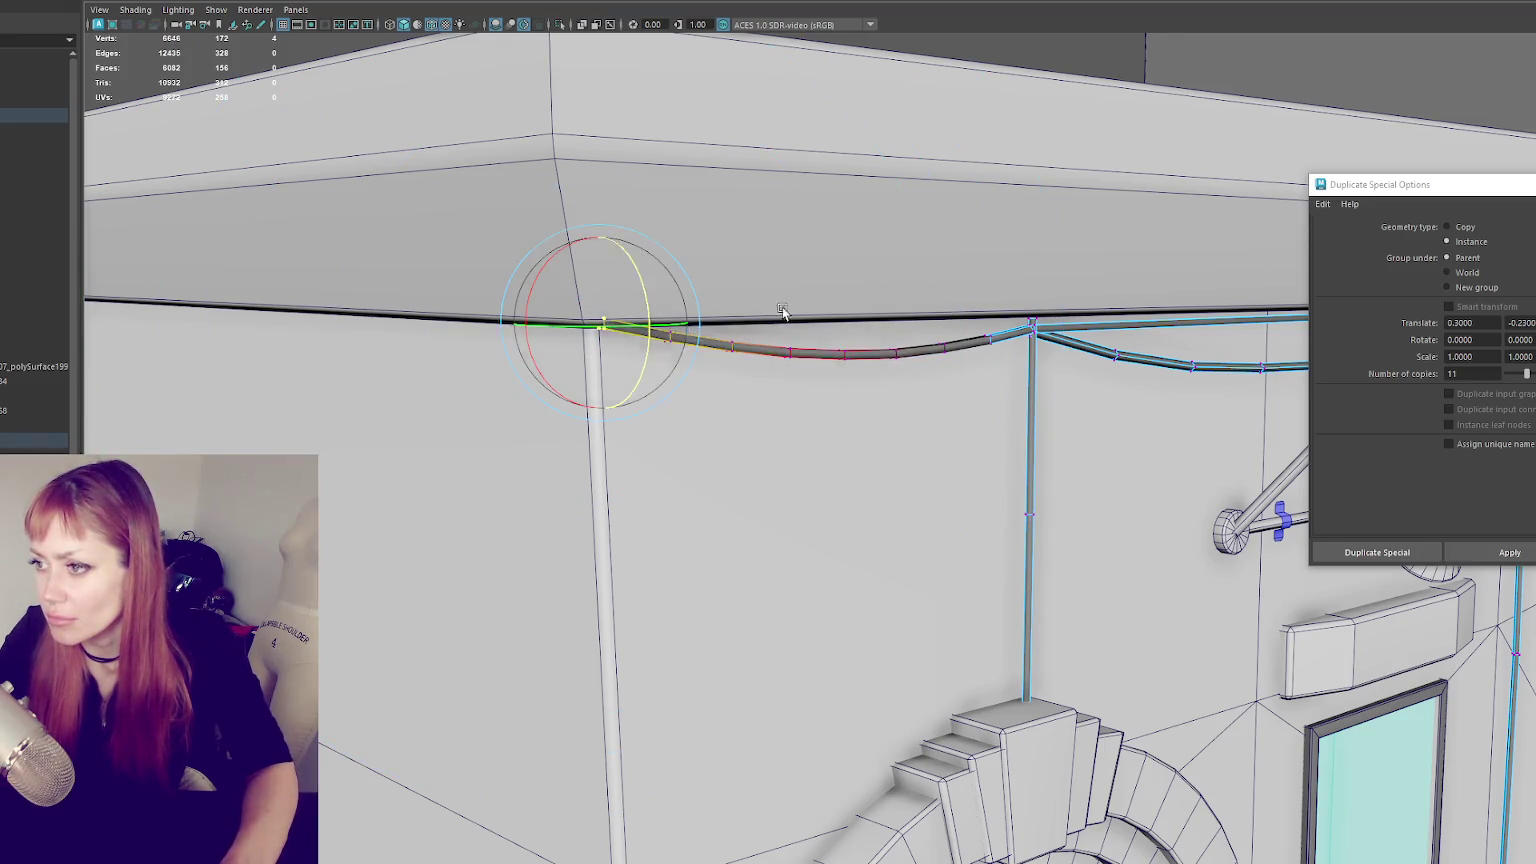
- Reframe the building front with the cables in view and select the entire building model
{"action": "left_click_drag", "start_coordinate": [782, 312], "coordinate": [498, 298], "text": "alt"}
{"action": "left_click_drag", "start_coordinate": [512, 238], "coordinate": [559, 285], "text": "alt"}
{"action": "scroll", "coordinate": [475, 300], "scroll_direction": "up", "scroll_amount": 3}
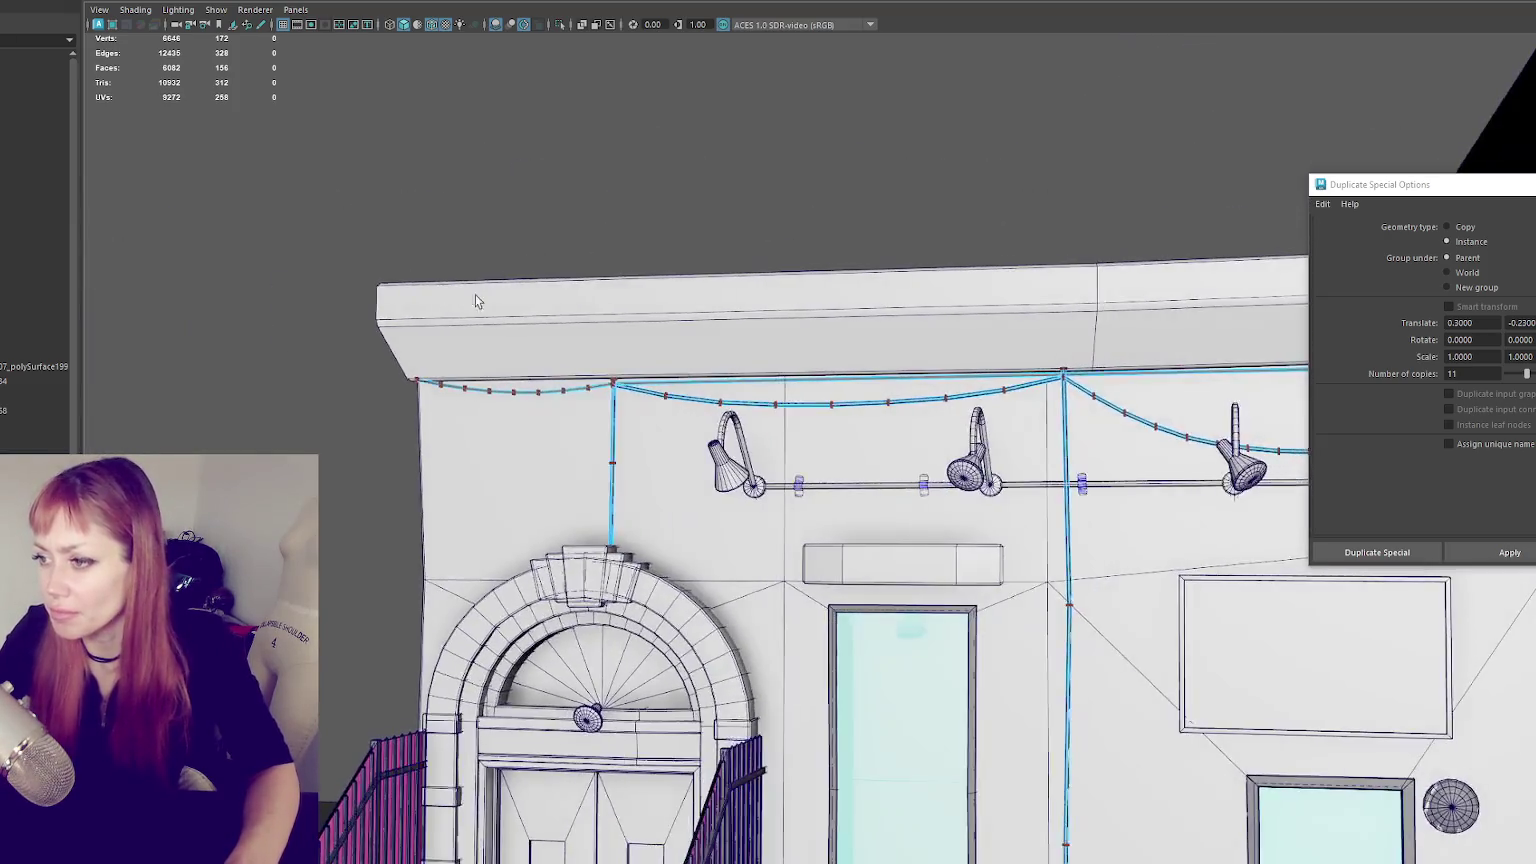
{"action": "left_click_drag", "start_coordinate": [710, 146], "coordinate": [557, 427], "text": "alt"}
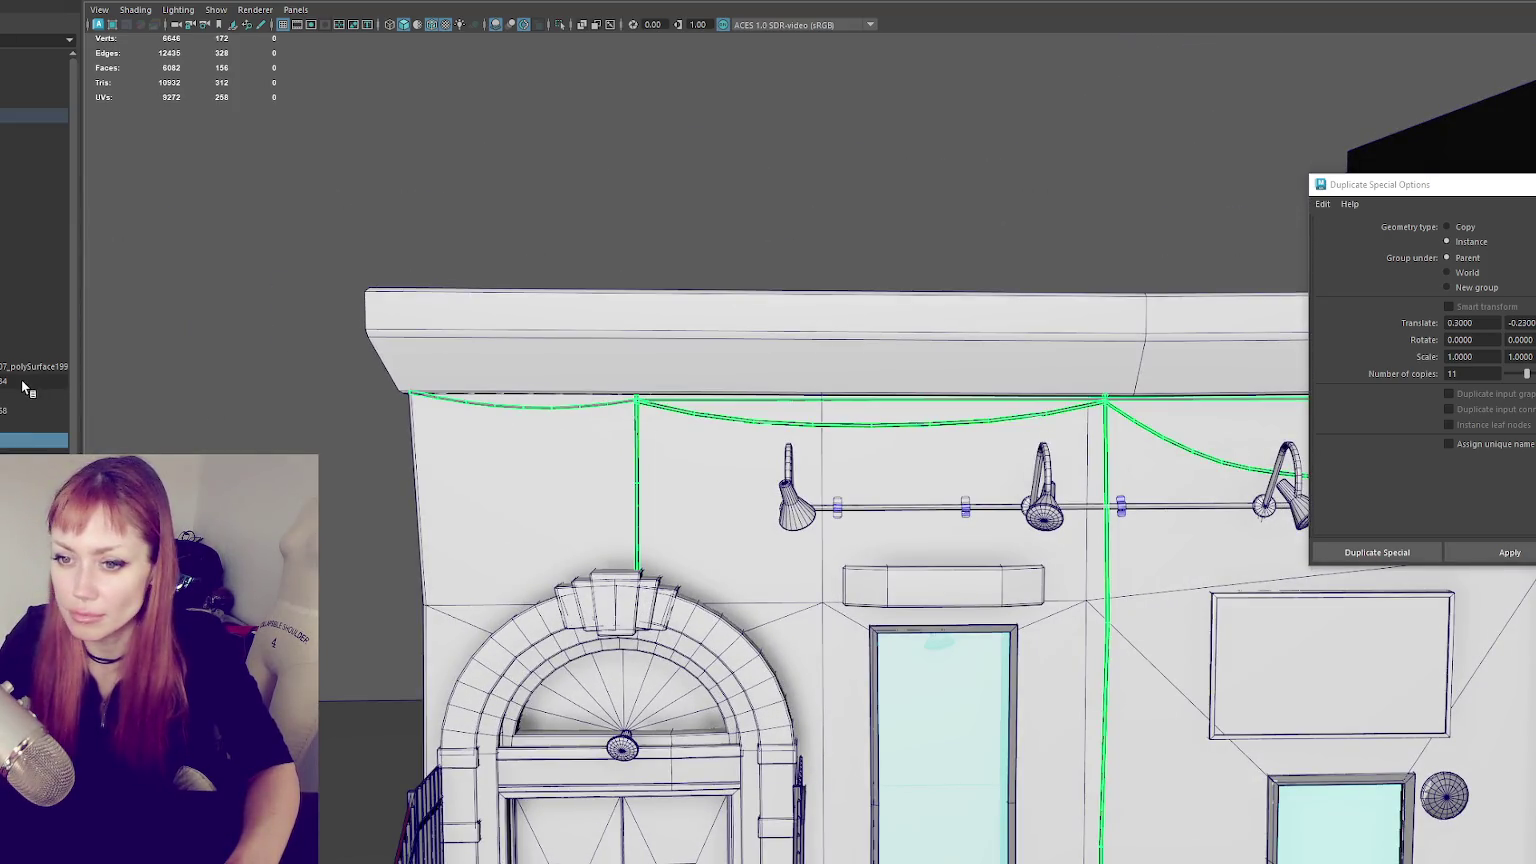
{"action": "left_click", "coordinate": [3, 117]}
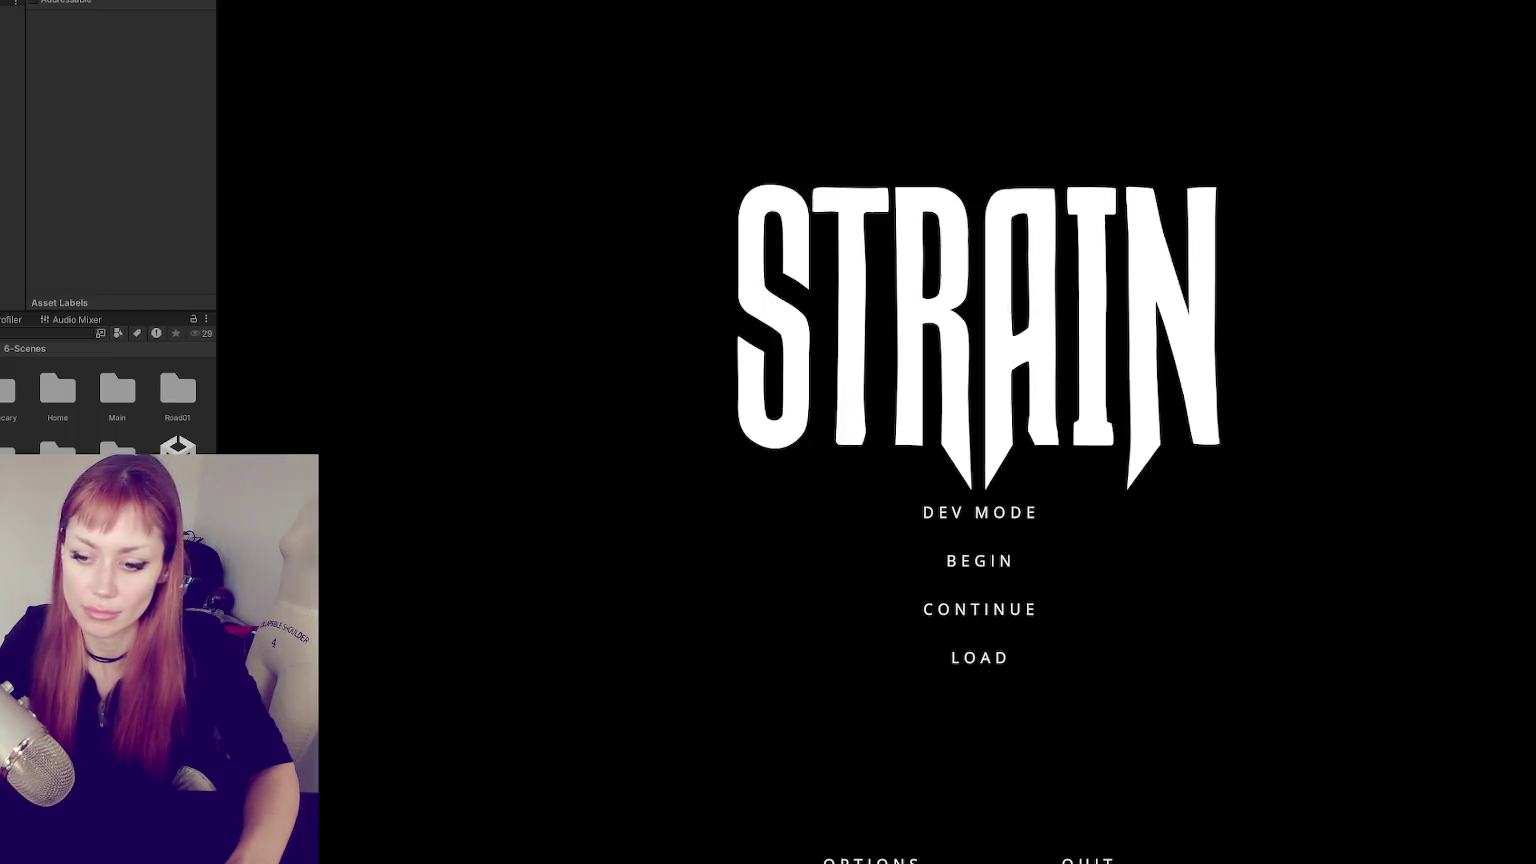
- Start the game in DEV MODE and walk past the red door and fence onto the road
{"action": "left_click", "coordinate": [984, 515]}
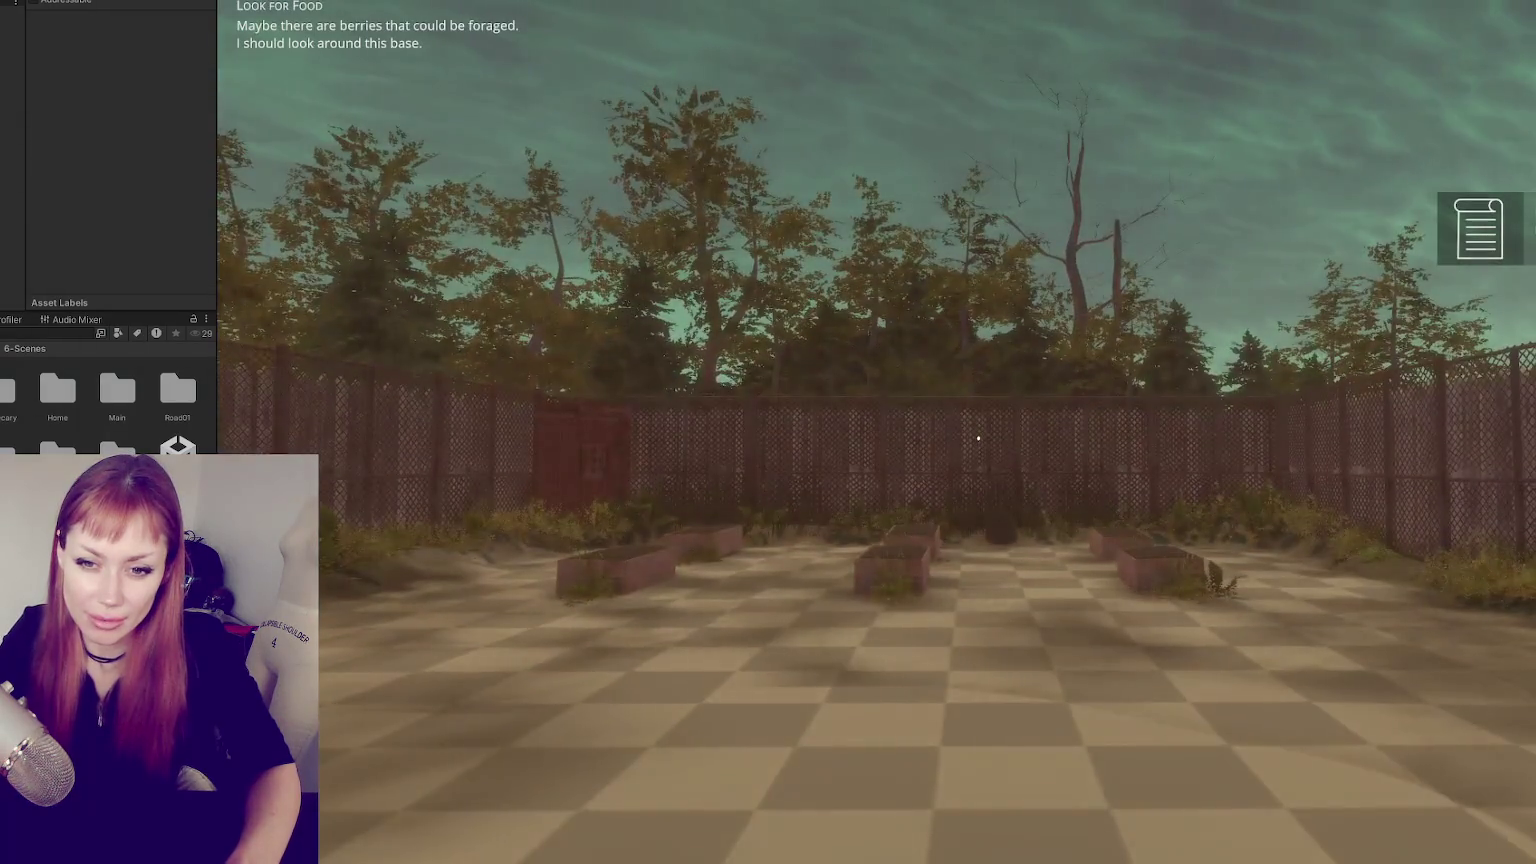
{"action": "key", "text": "w"}
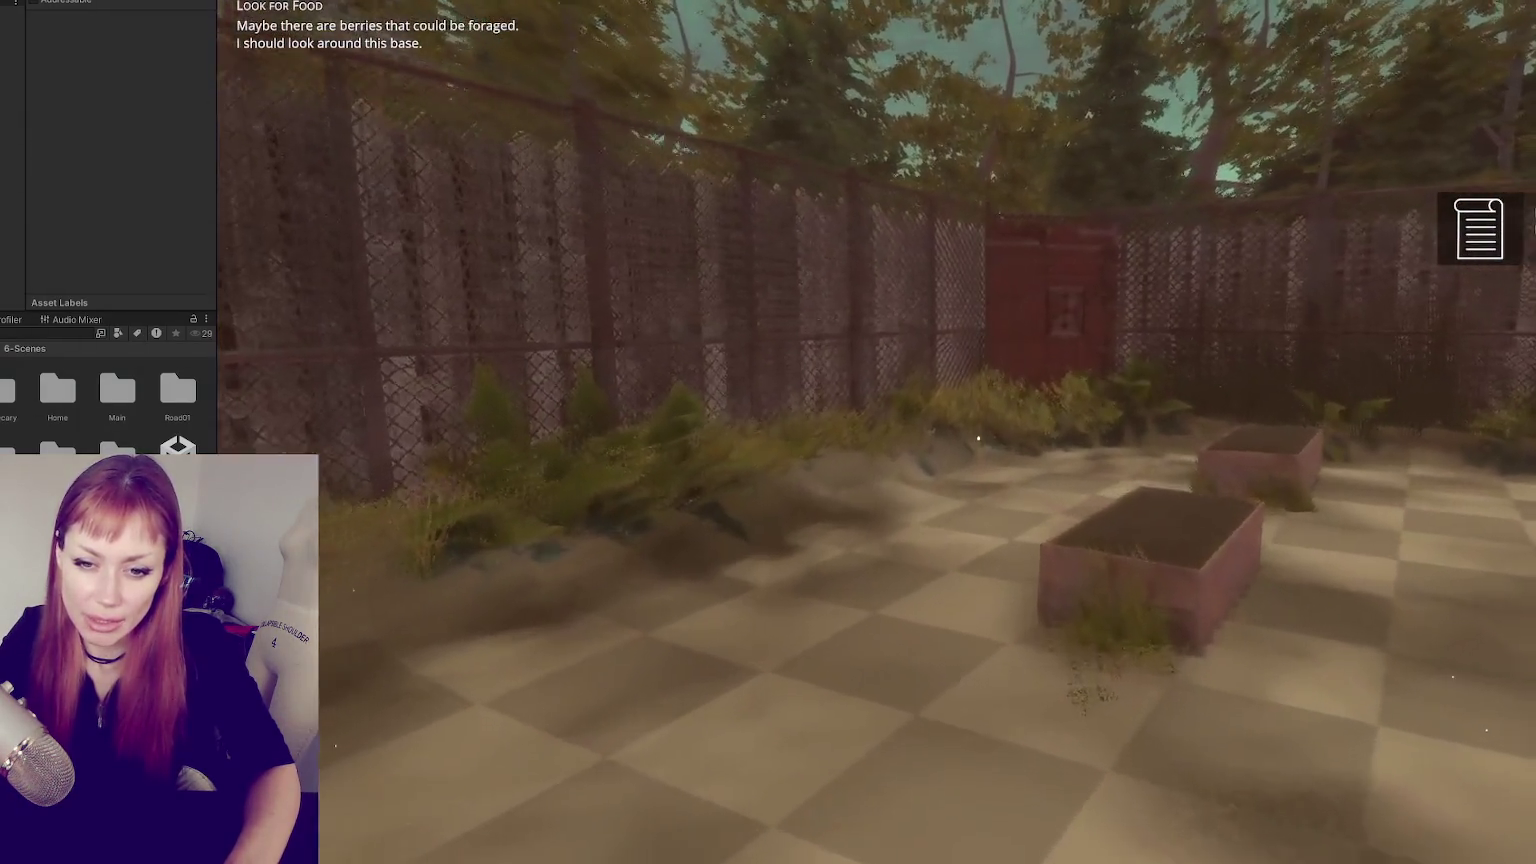
{"action": "key", "text": "w"}
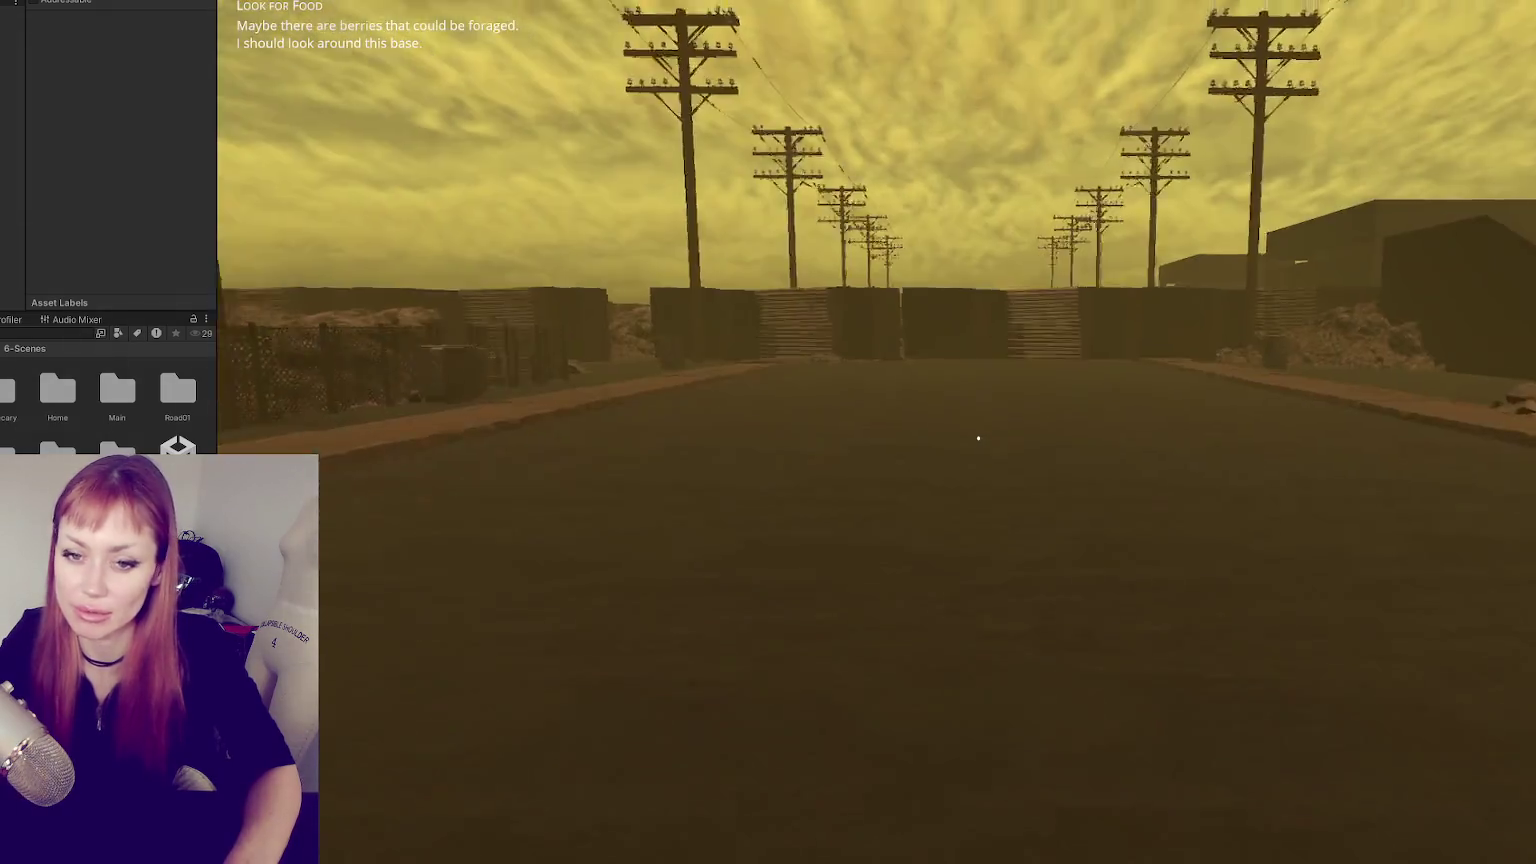
{"action": "key", "text": "w"}
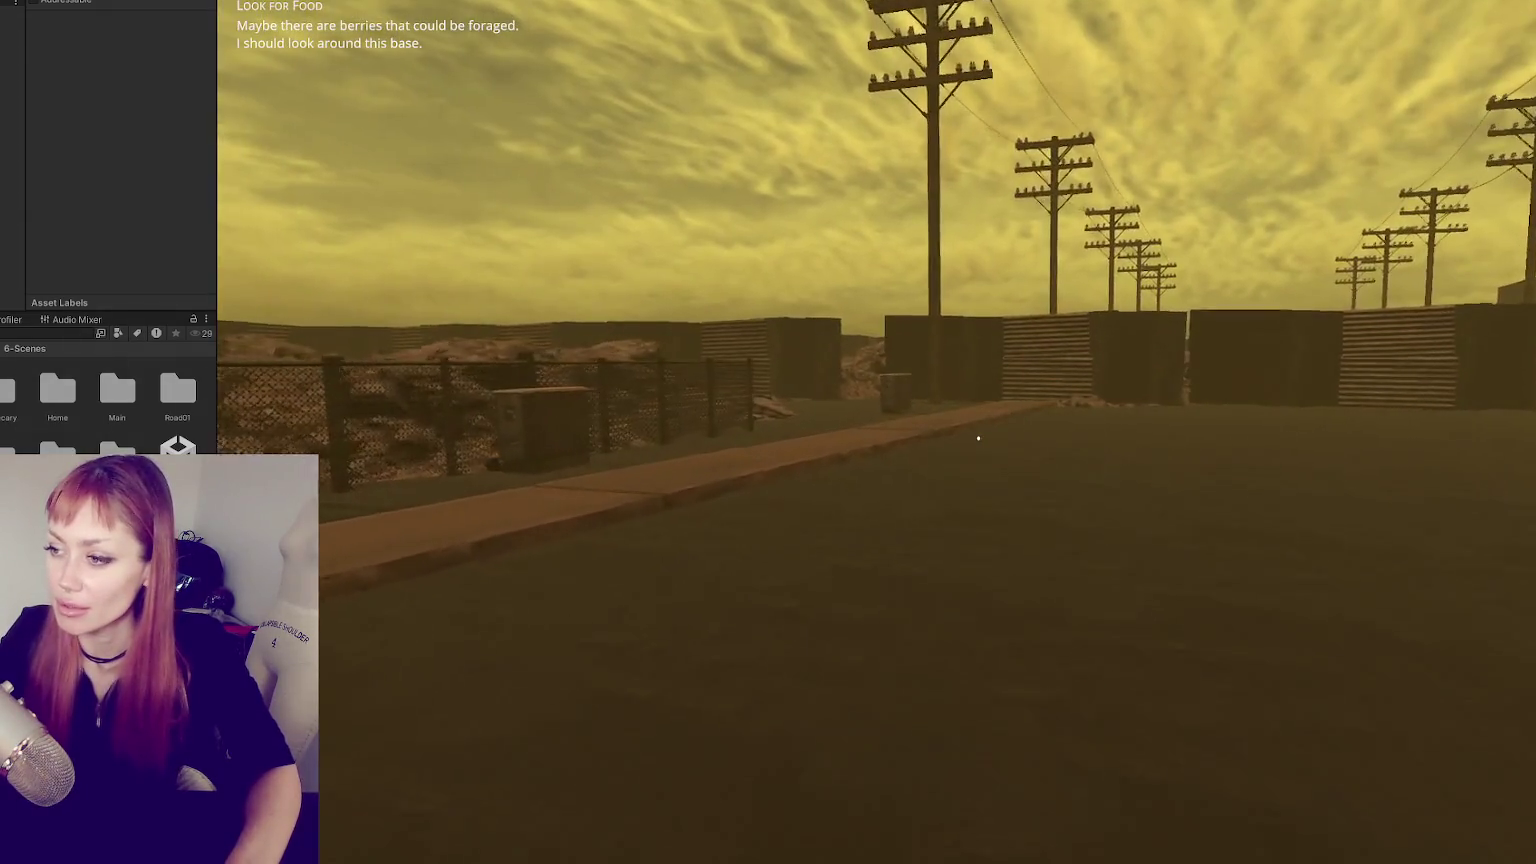
{"action": "key", "text": "w"}
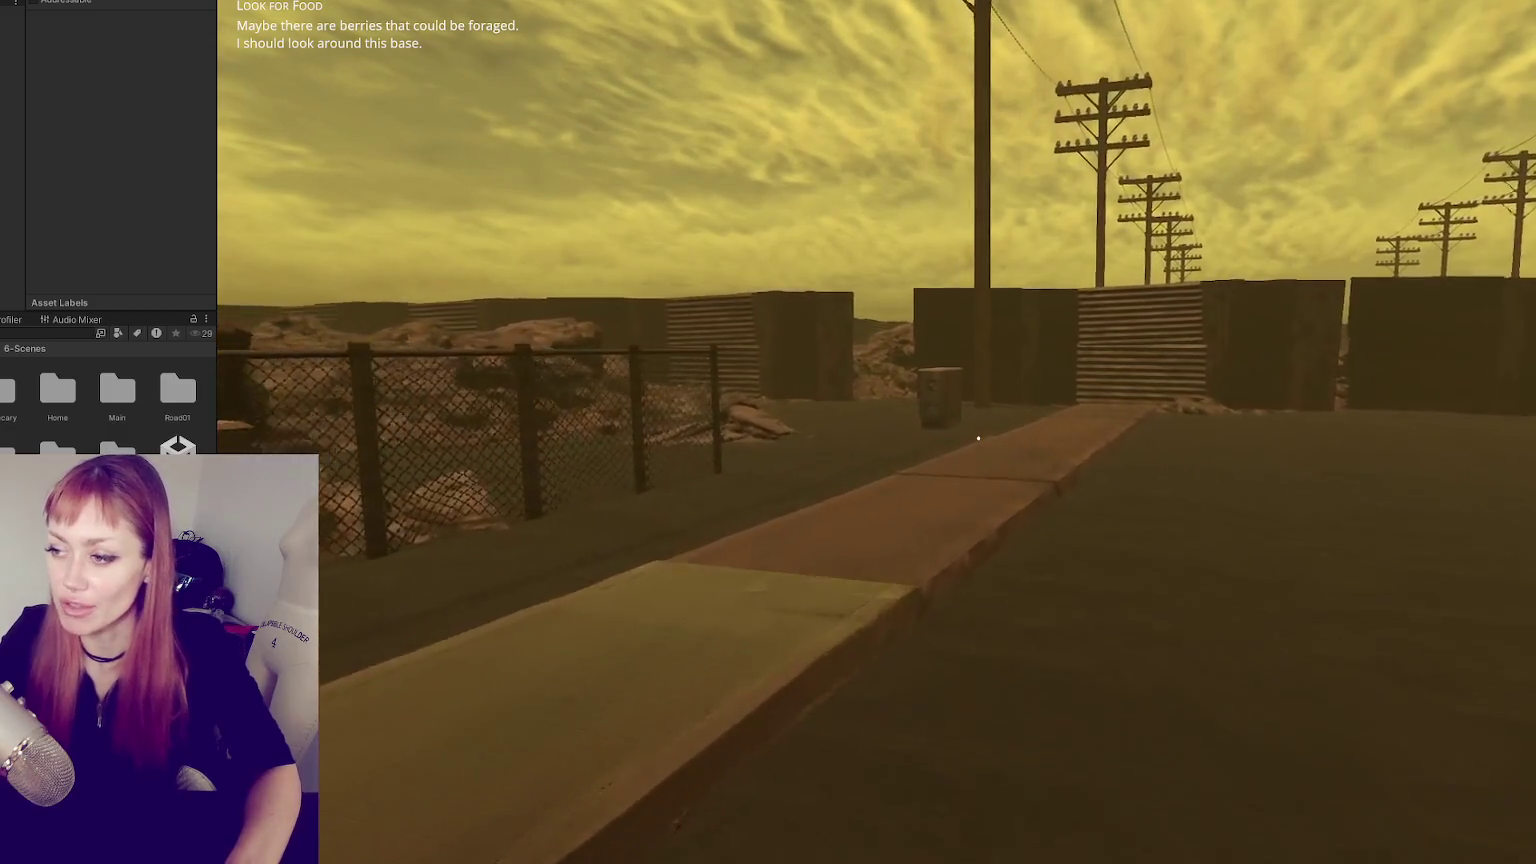
{"action": "key", "text": "w"}
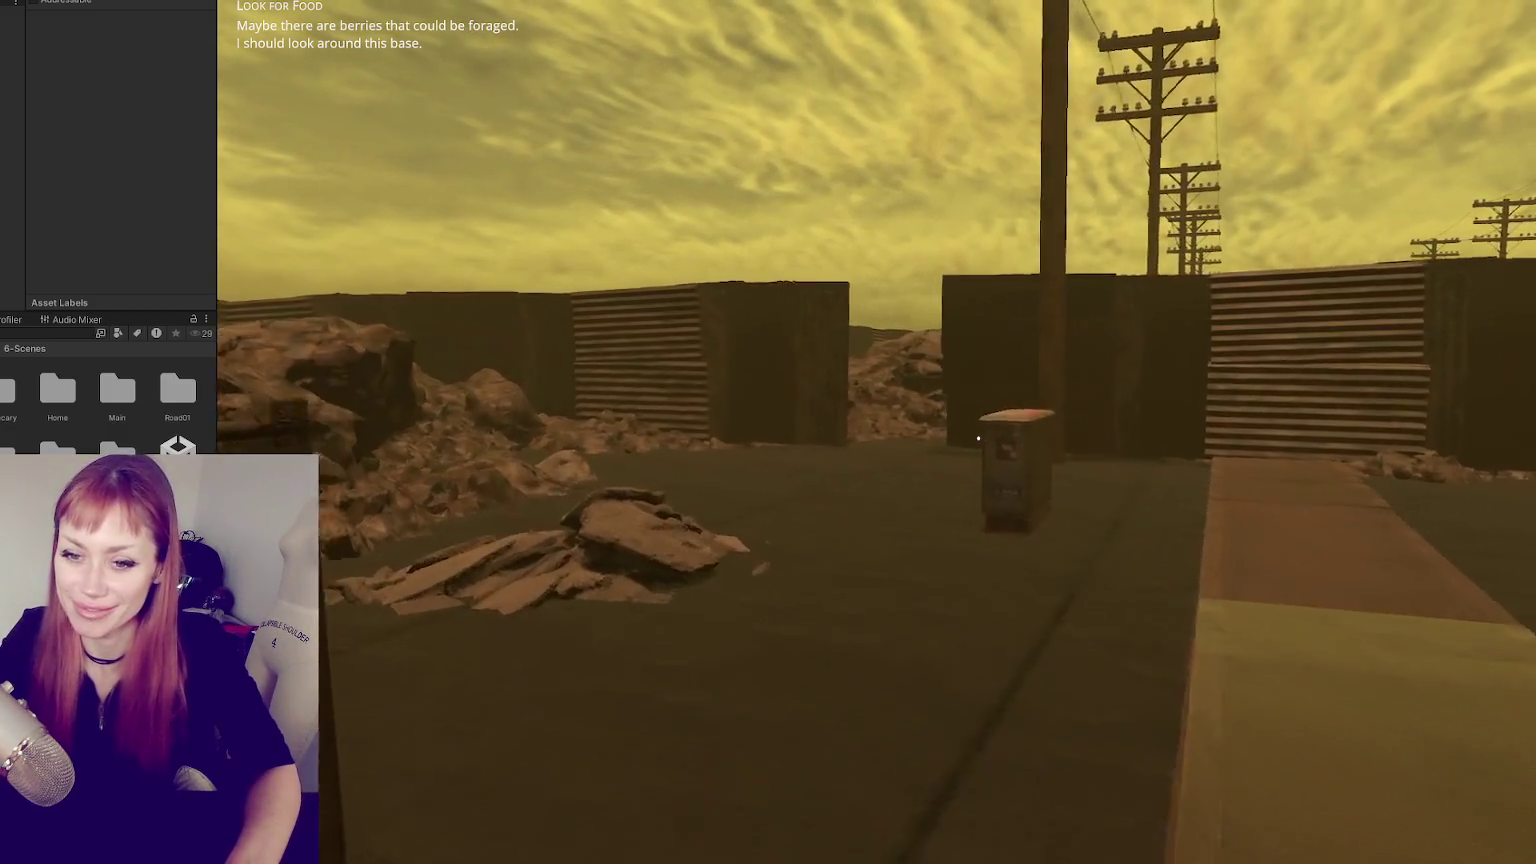
{"action": "key", "text": "w"}
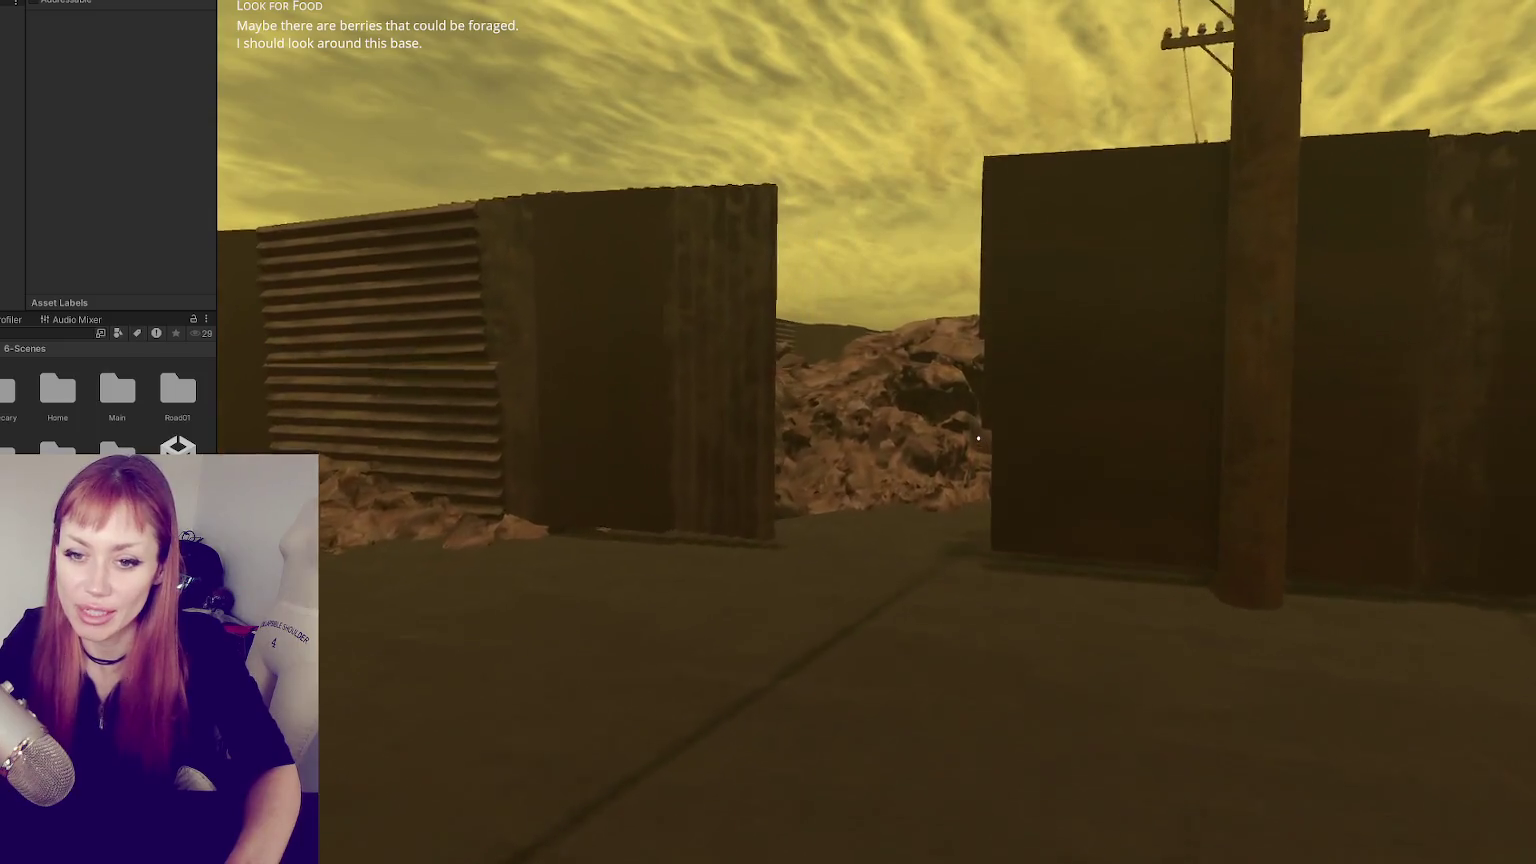
{"action": "key", "text": "w"}
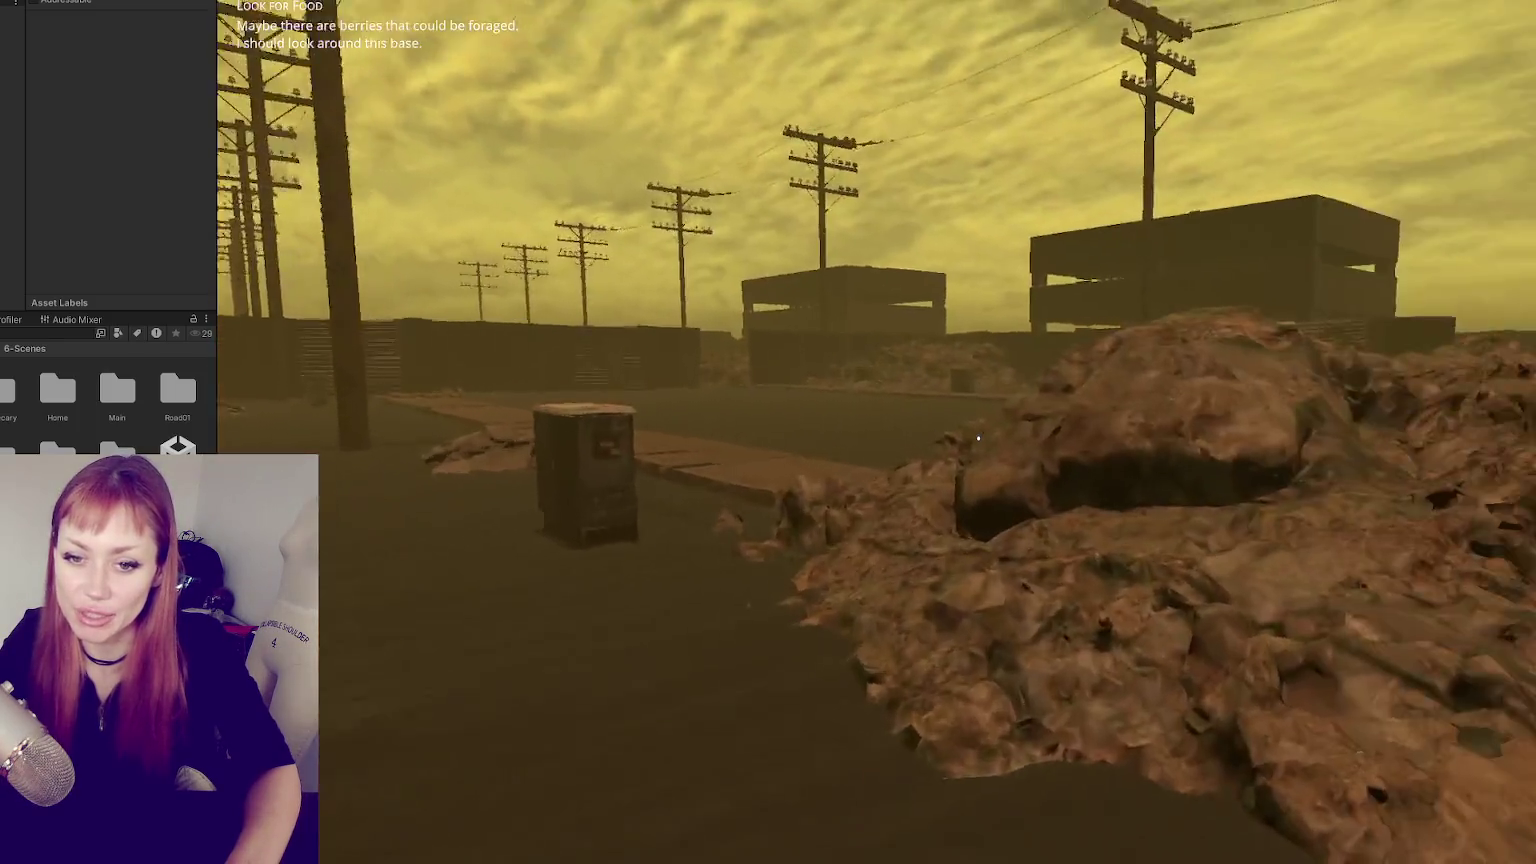
{"action": "key", "text": "w"}
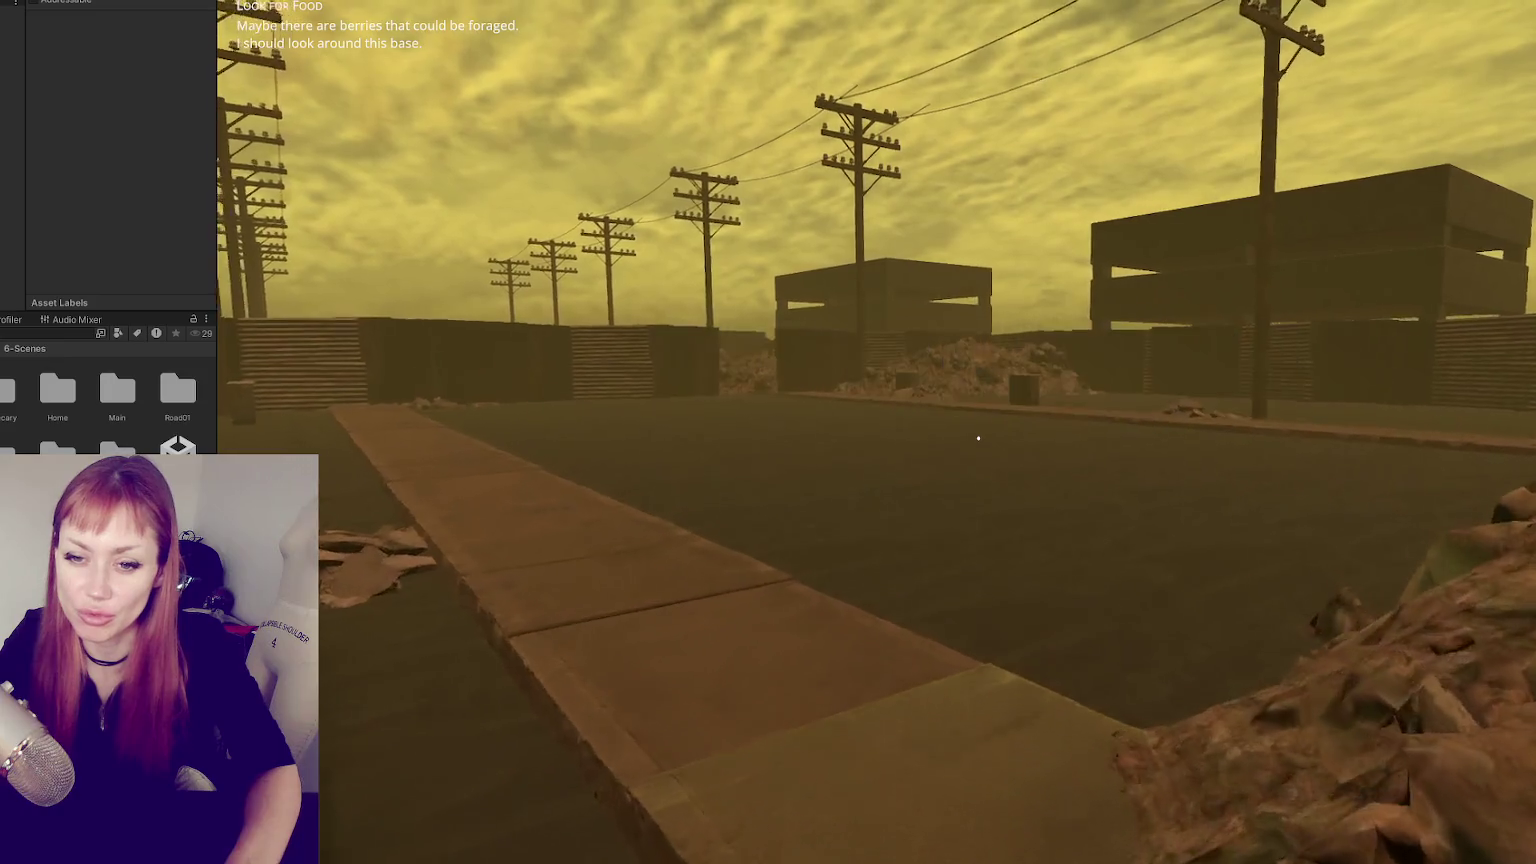
- Walk down the pole-lined road past the walls into the open area
{"action": "key", "text": "w"}
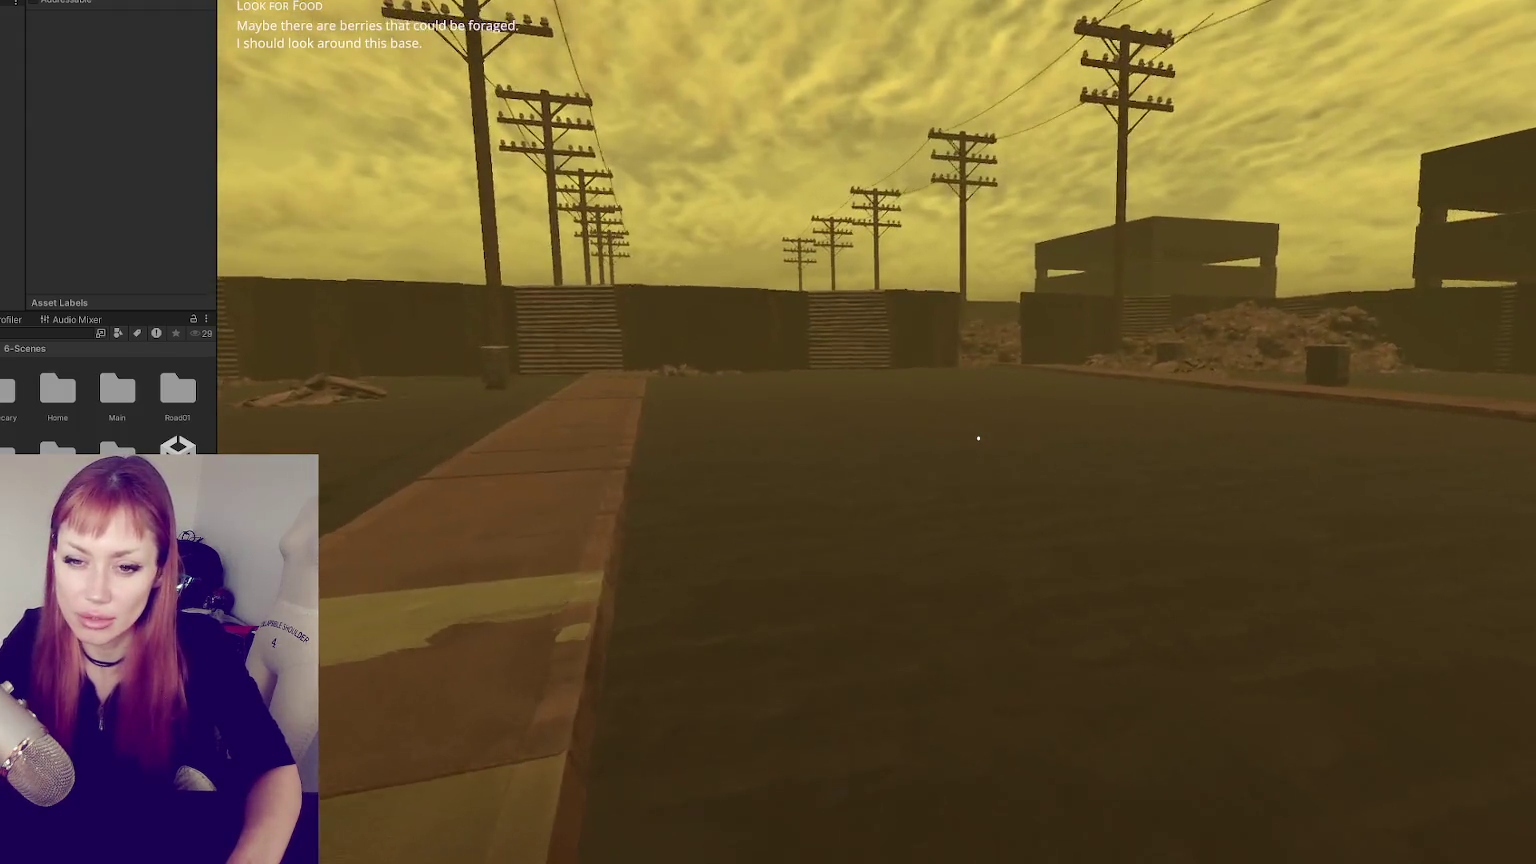
{"action": "key", "text": "w"}
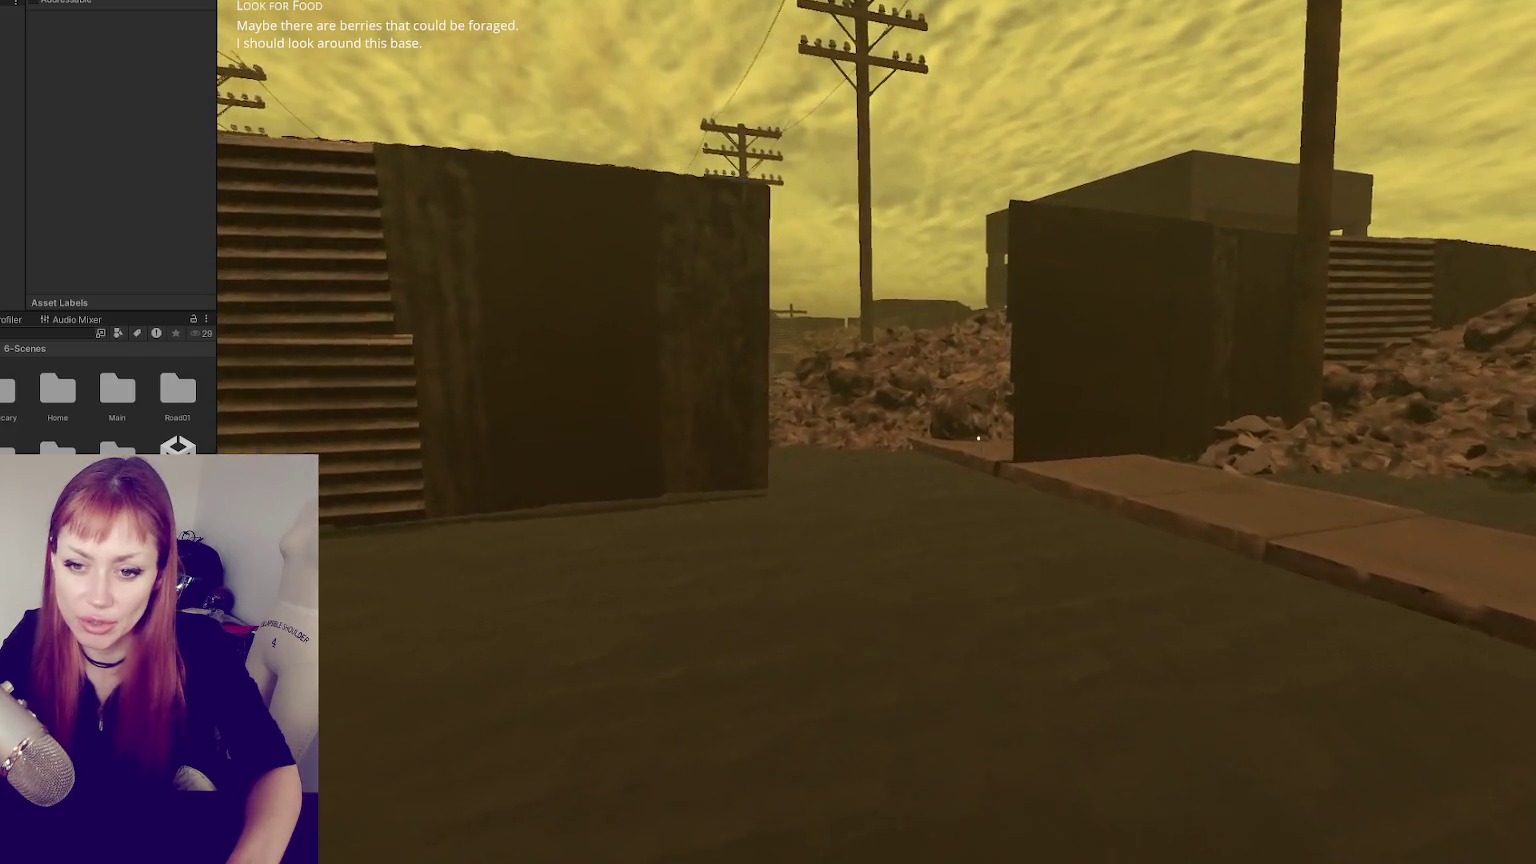
{"action": "key", "text": "w"}
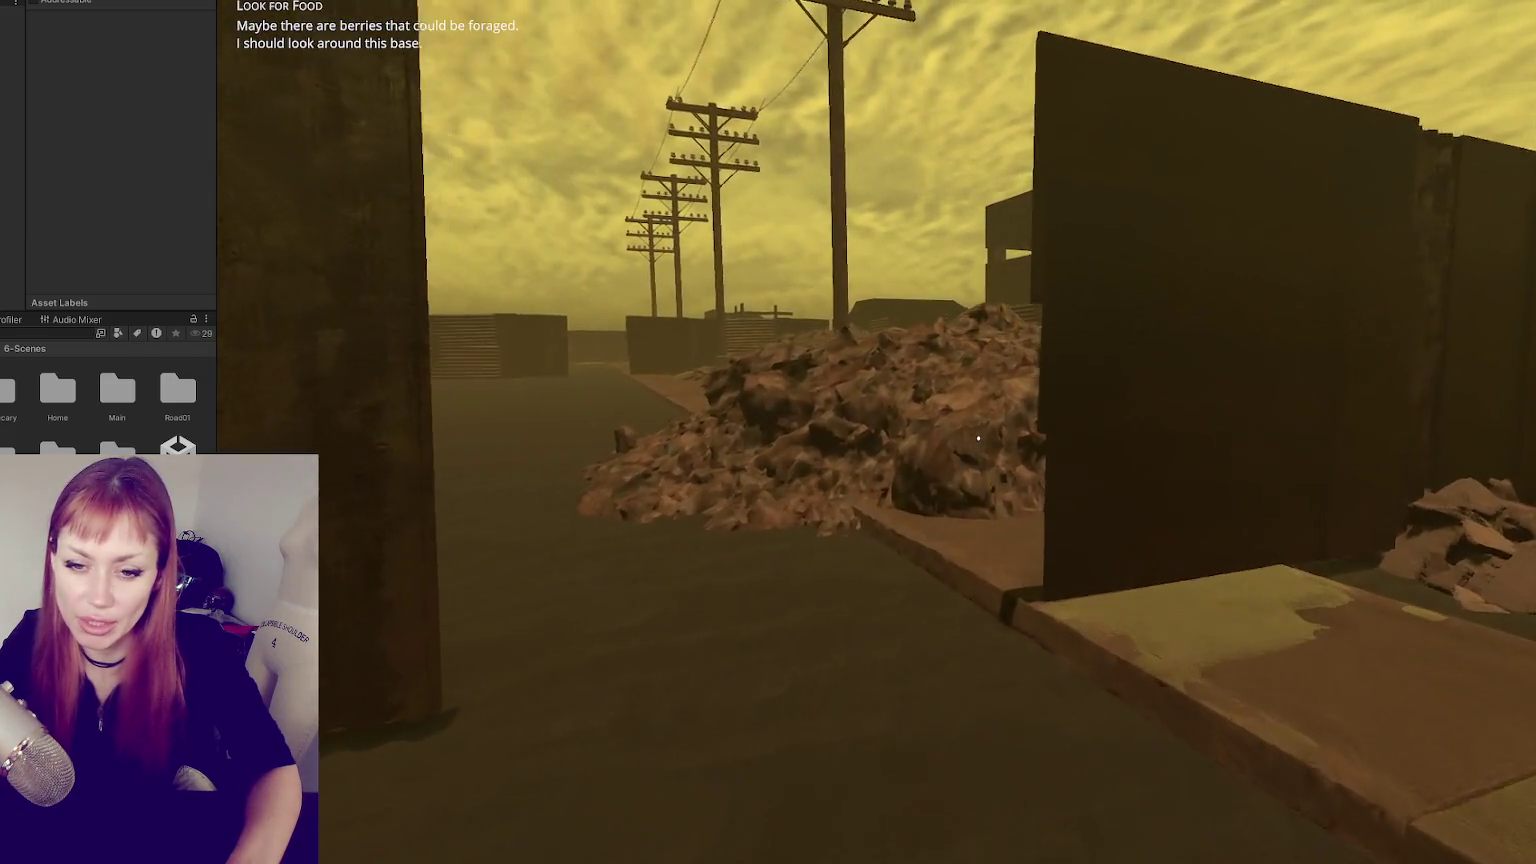
{"action": "key", "text": "w"}
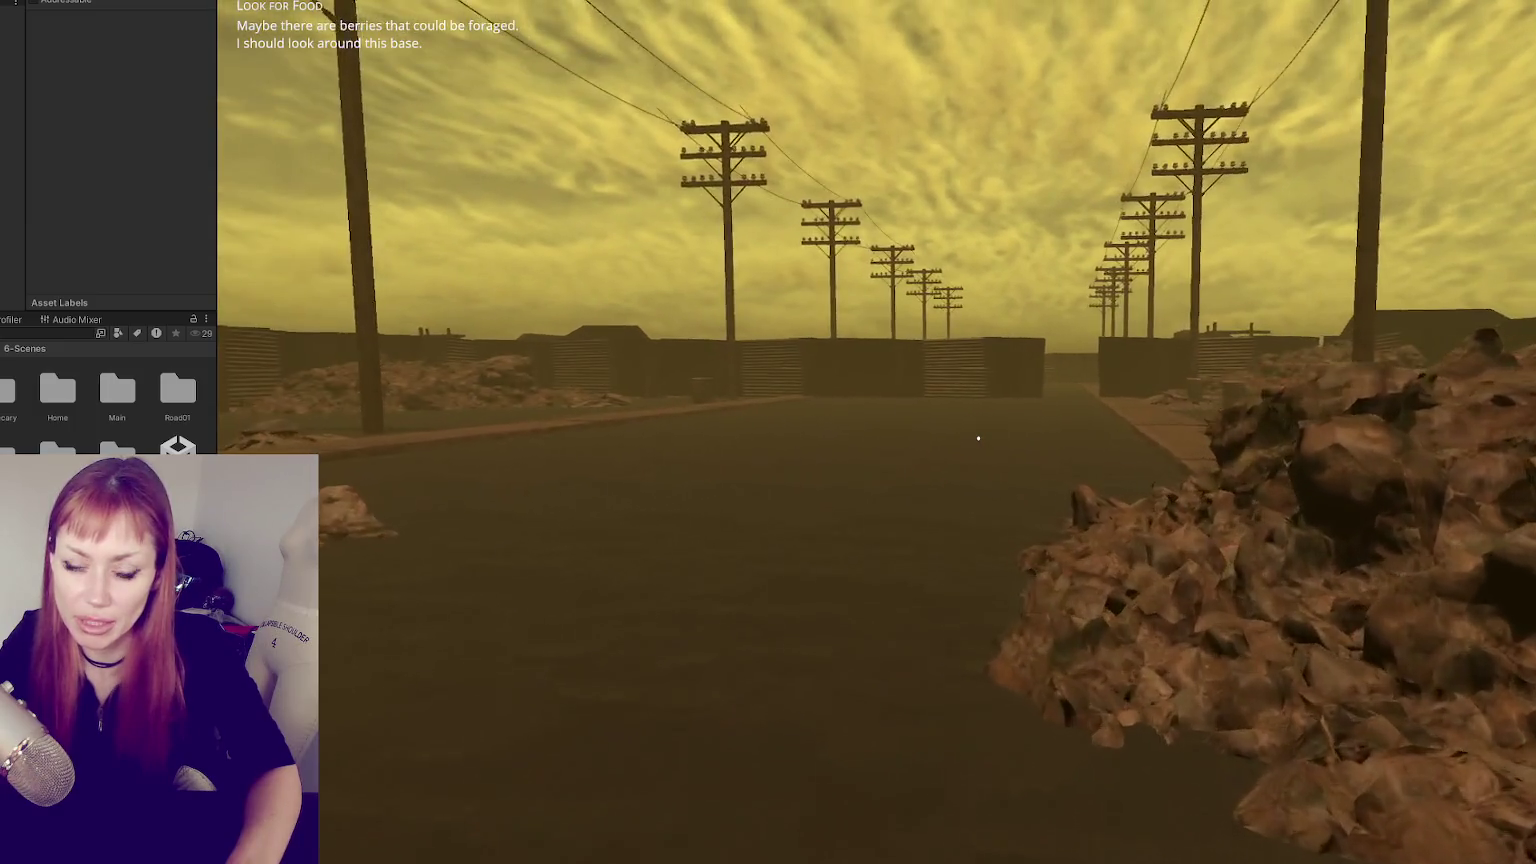
{"action": "key", "text": "w"}
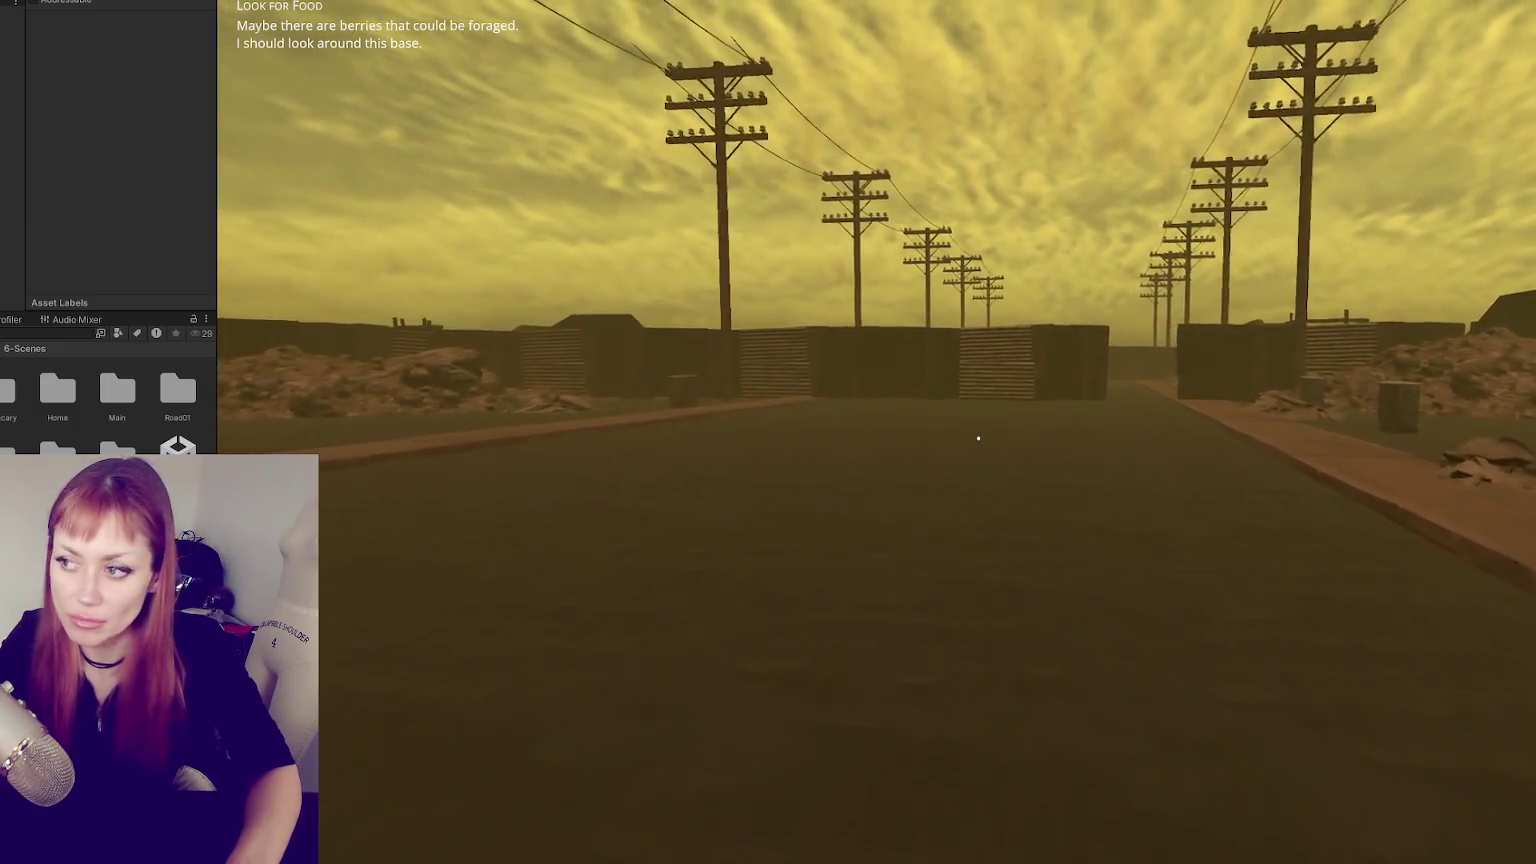
{"action": "key", "text": "w"}
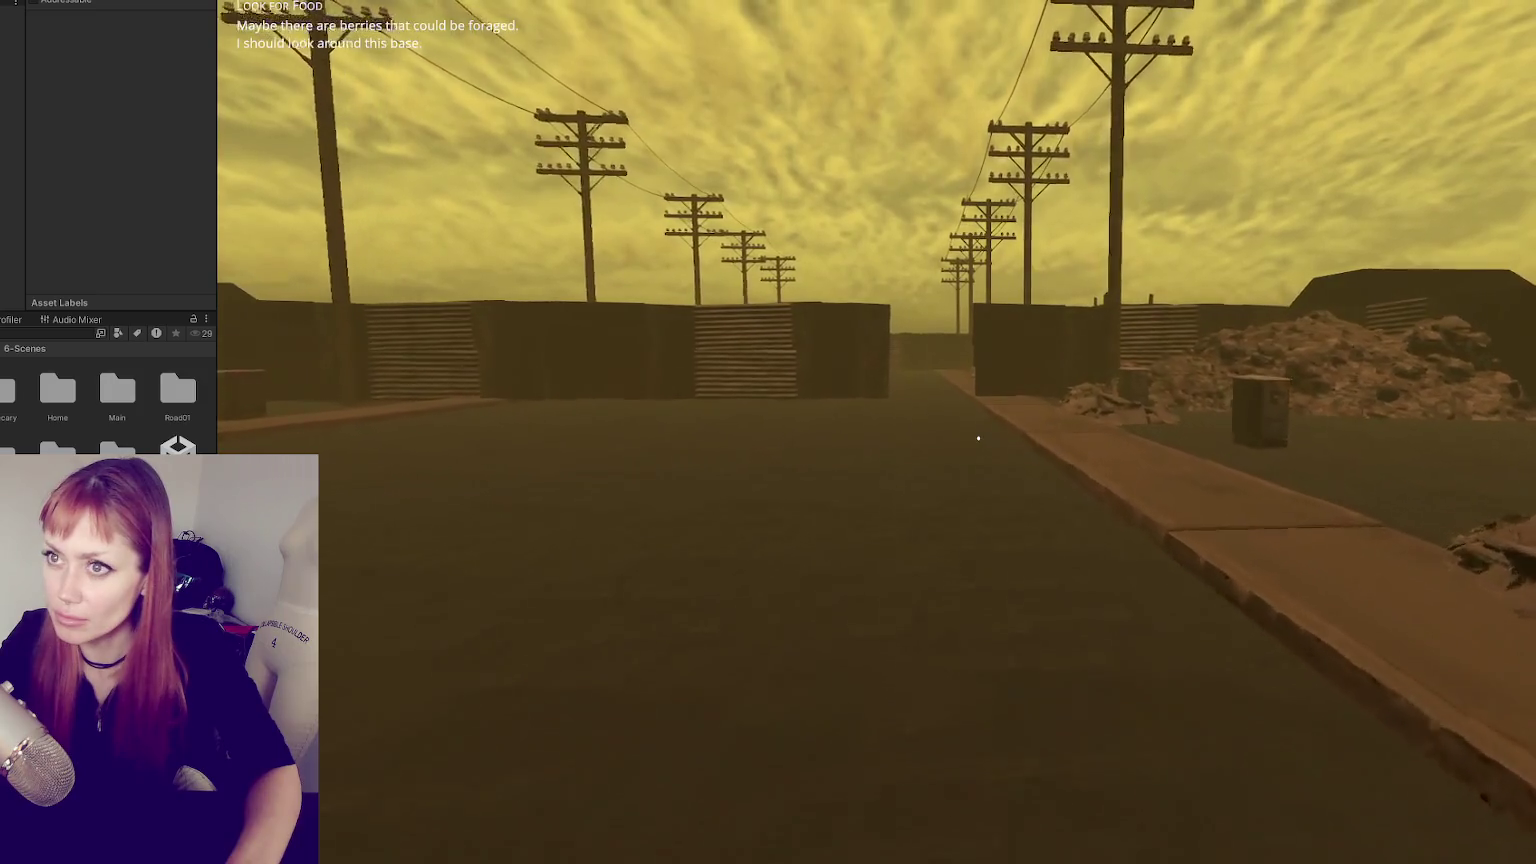
{"action": "key", "text": "w"}
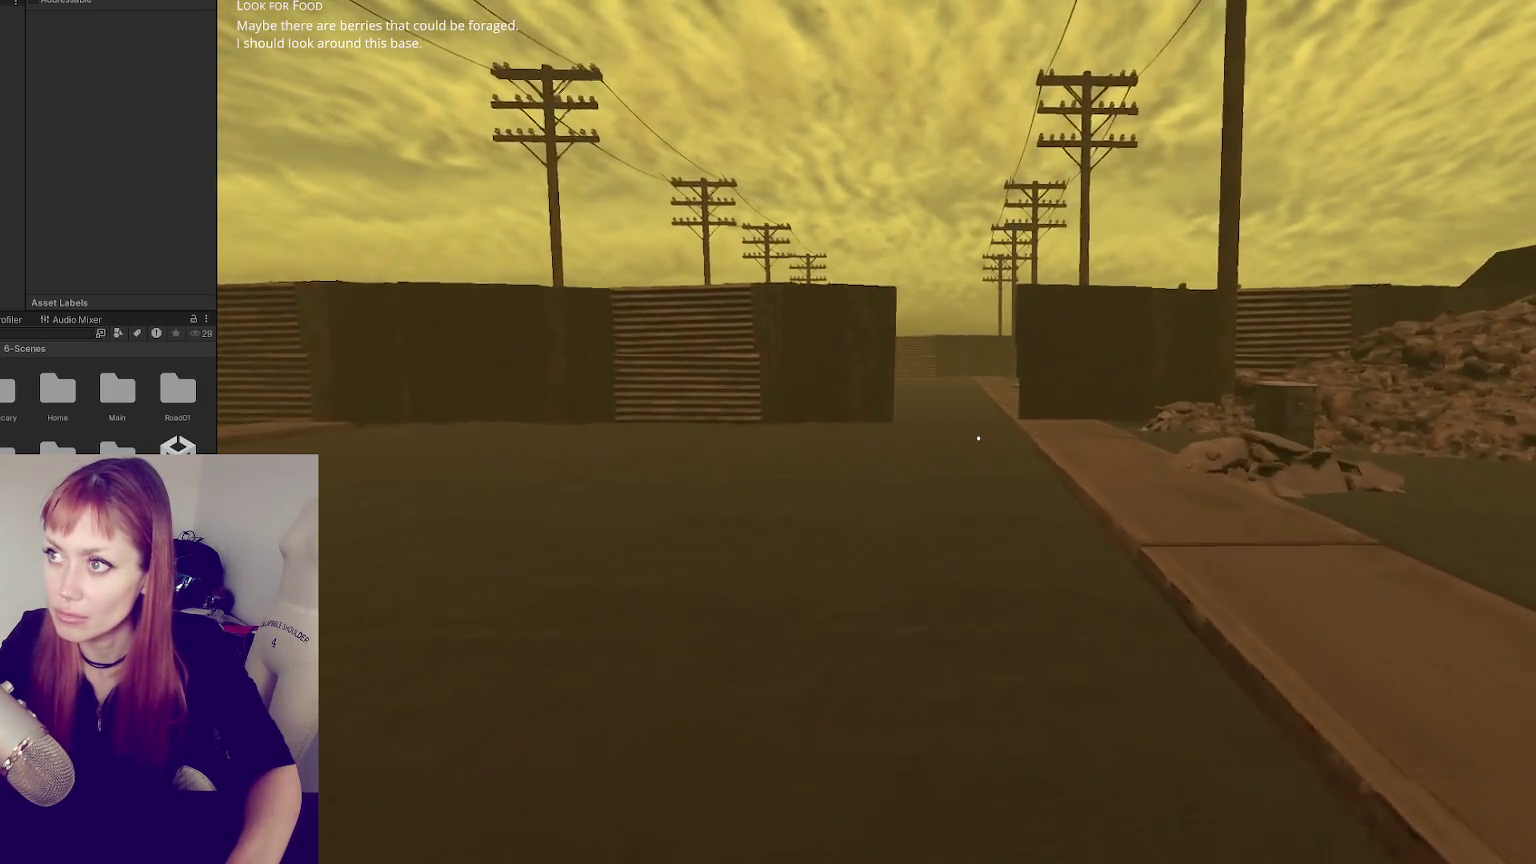
{"action": "key", "text": "w"}
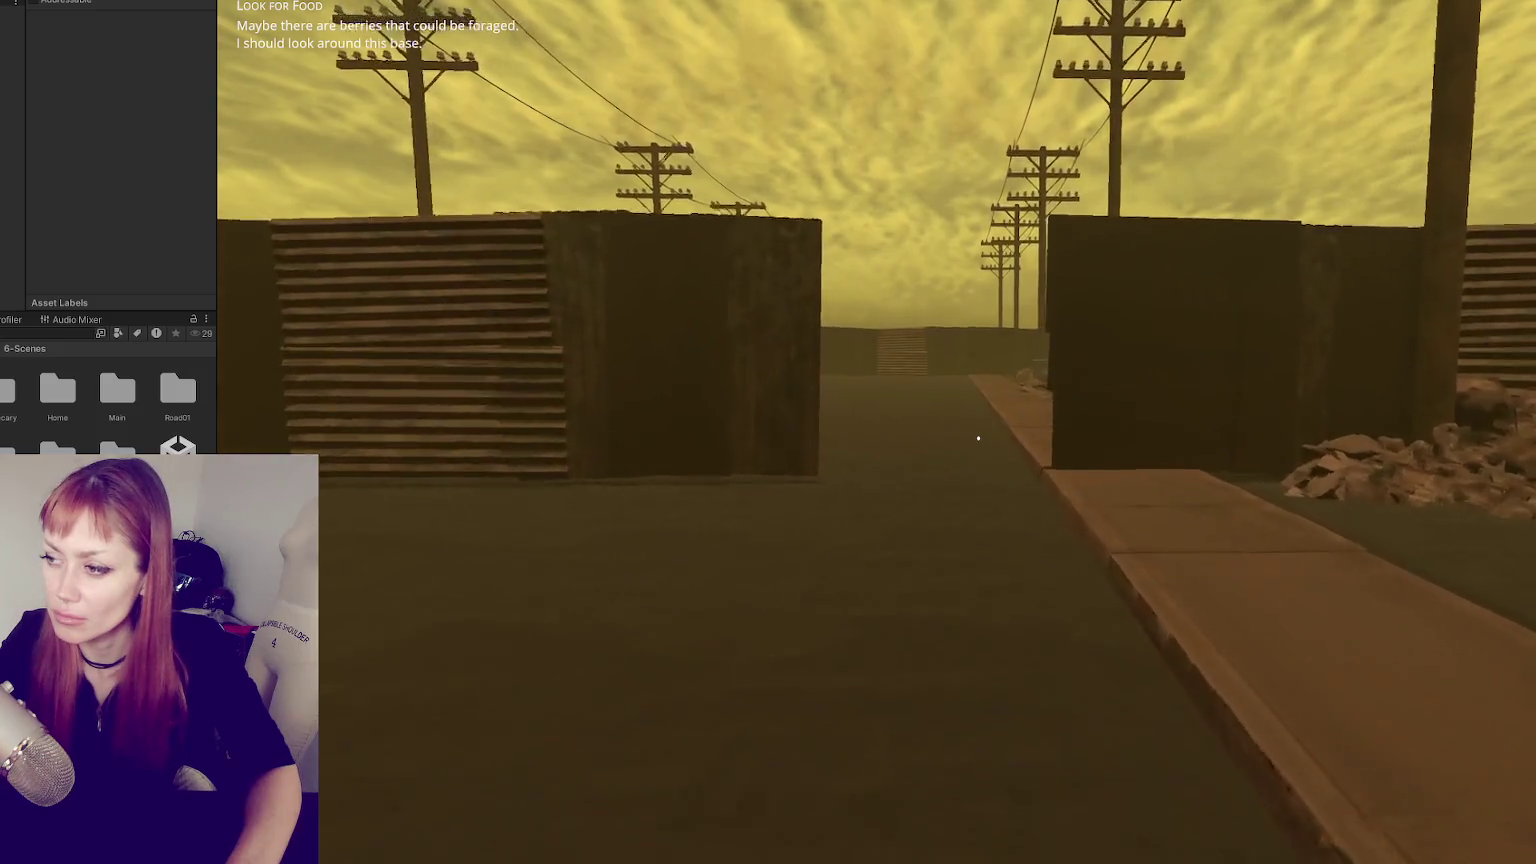
{"action": "key", "text": "w"}
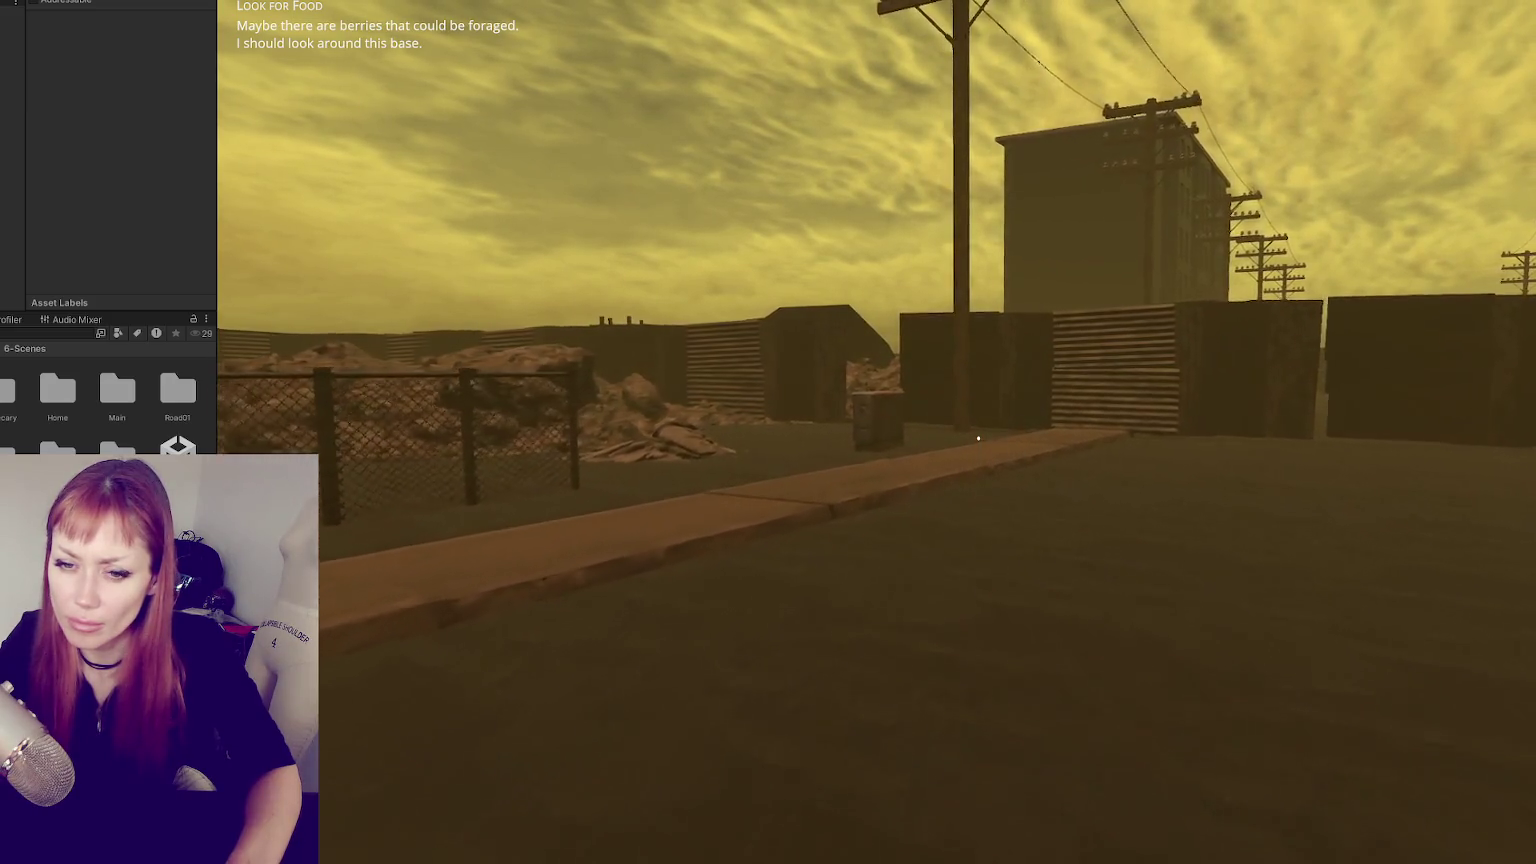
- Walk along the sidewalk past the box and the utility box toward the walls
{"action": "key", "text": "w"}
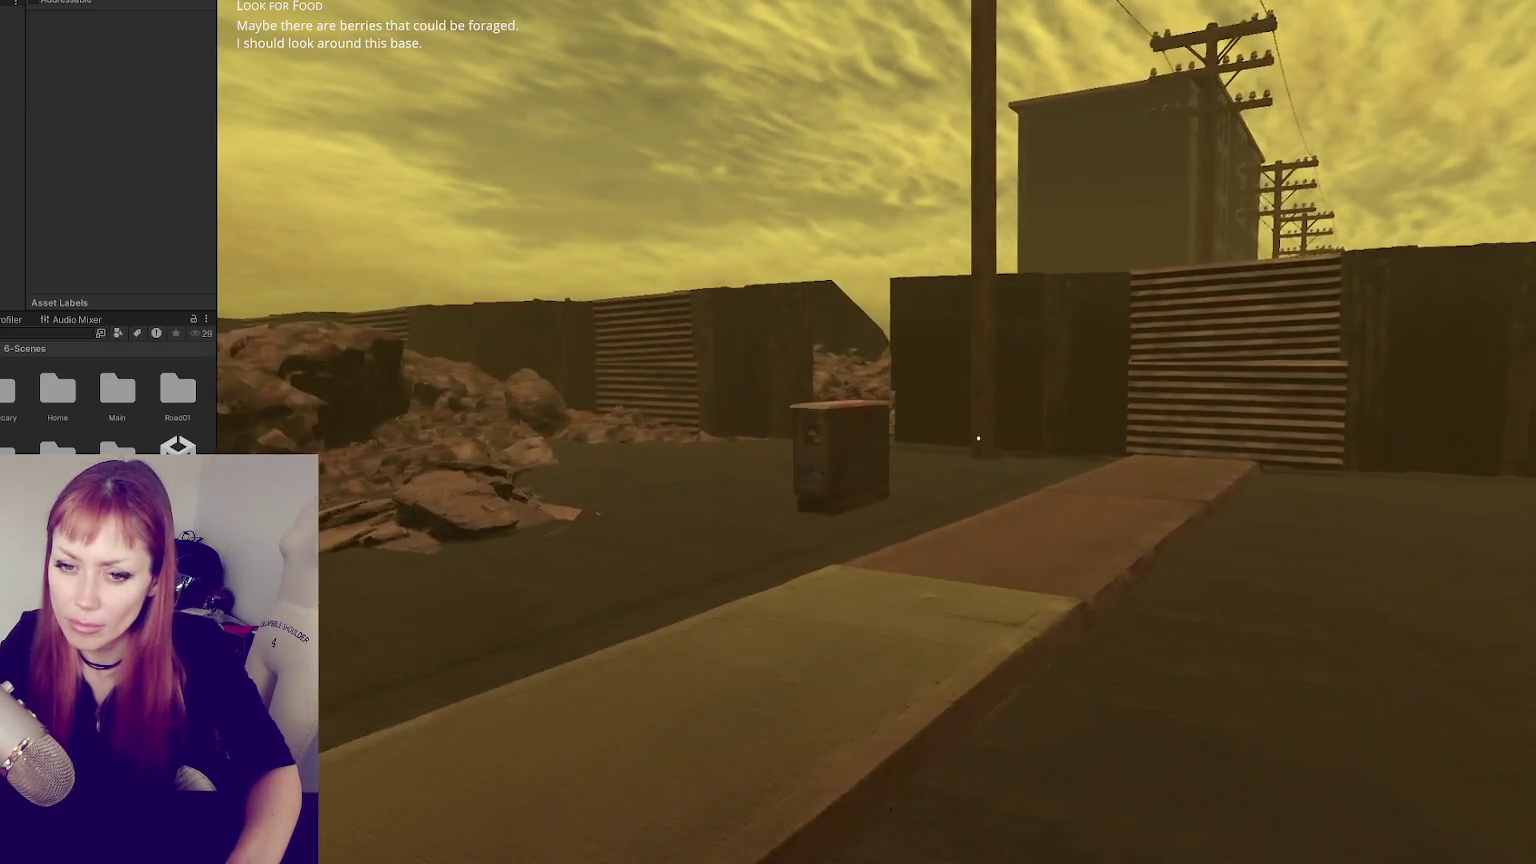
{"action": "key", "text": "w"}
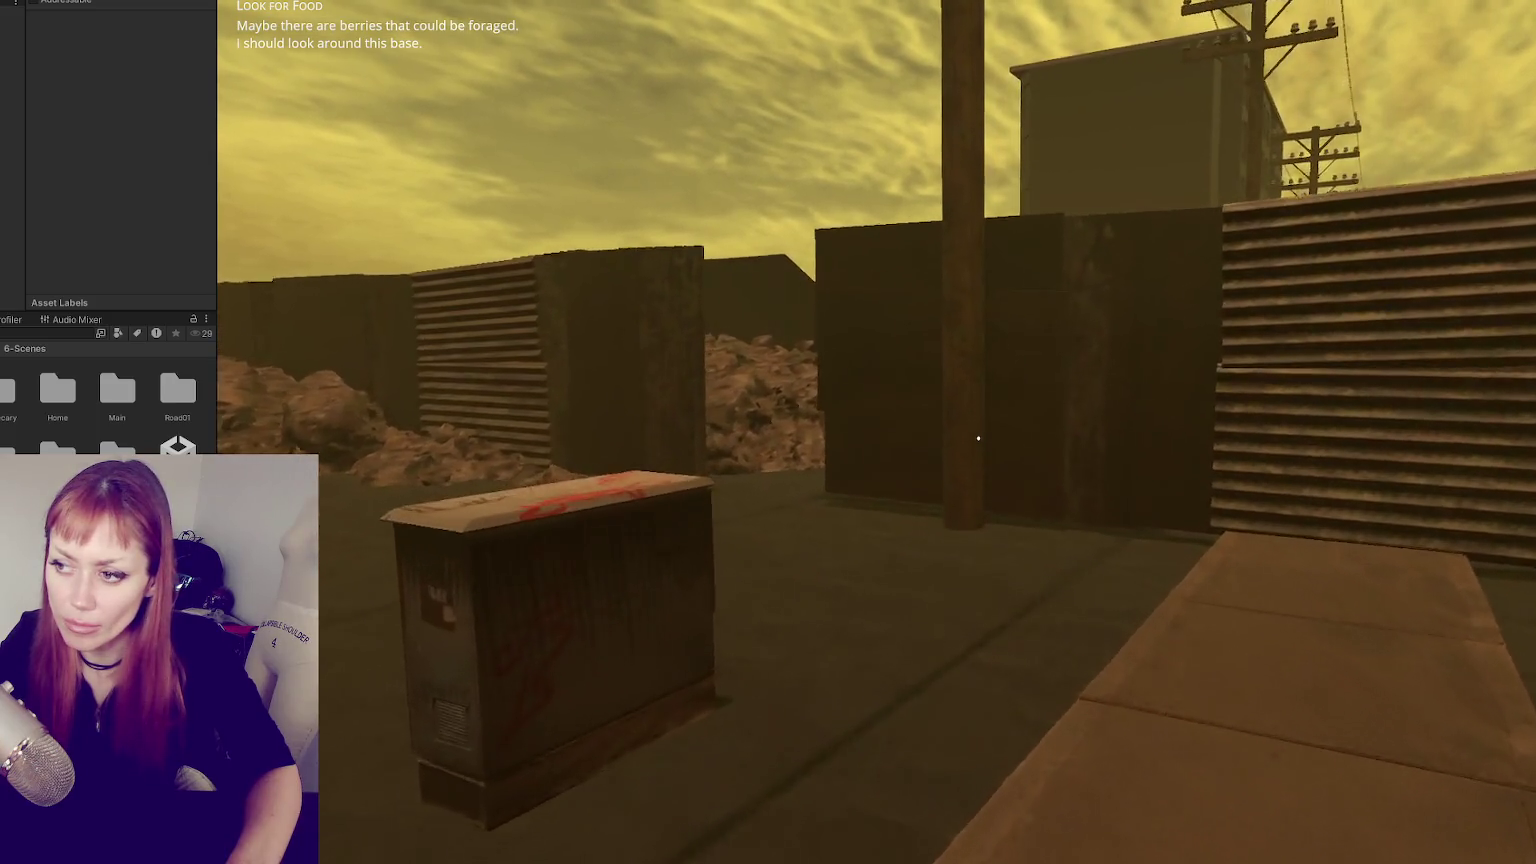
{"action": "key", "text": "w"}
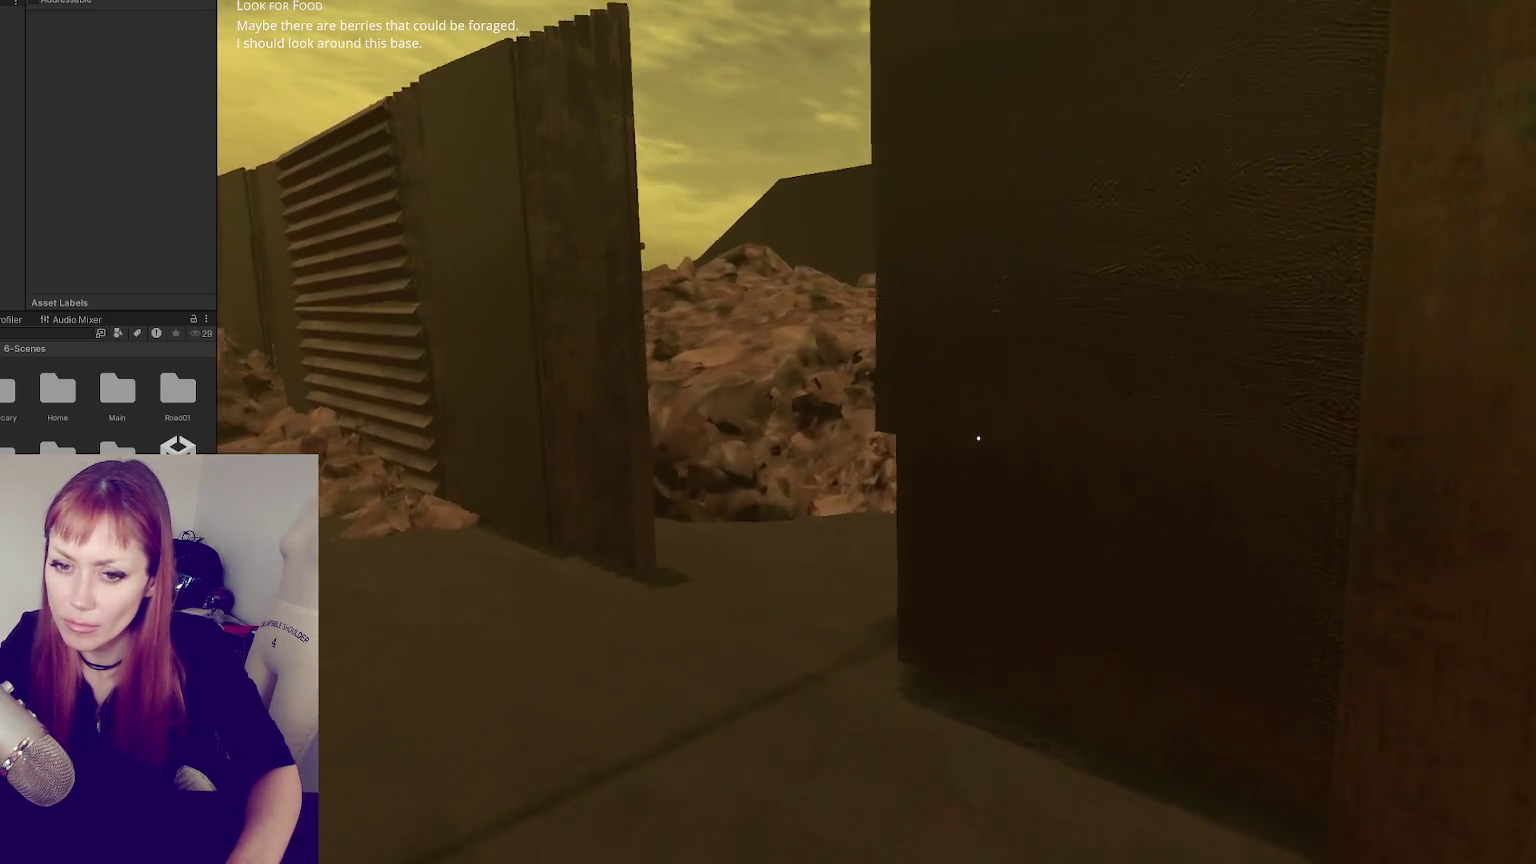
{"action": "key", "text": "w"}
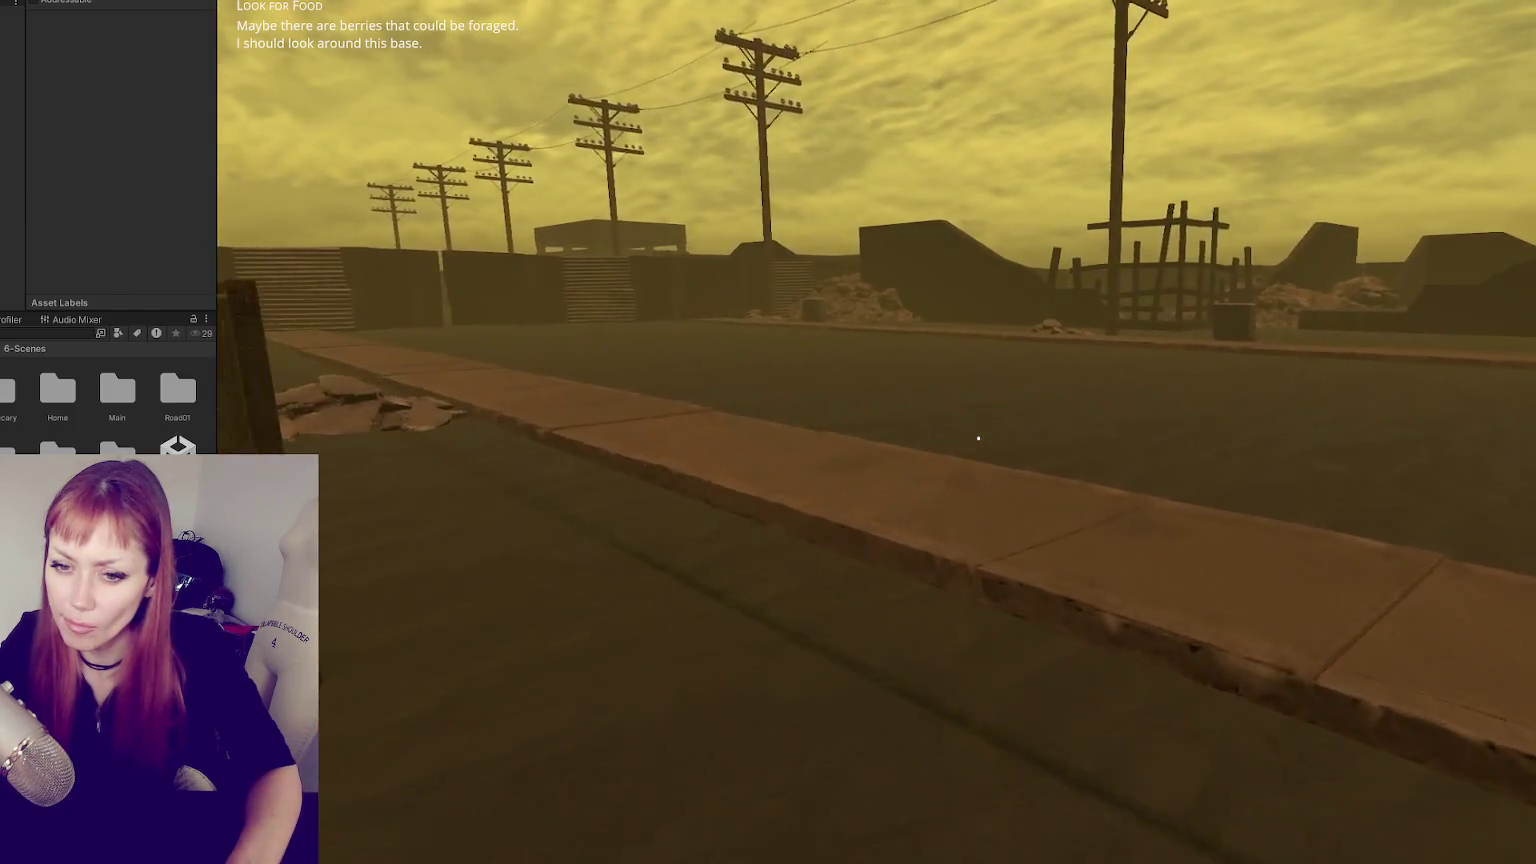
{"action": "key", "text": "w"}
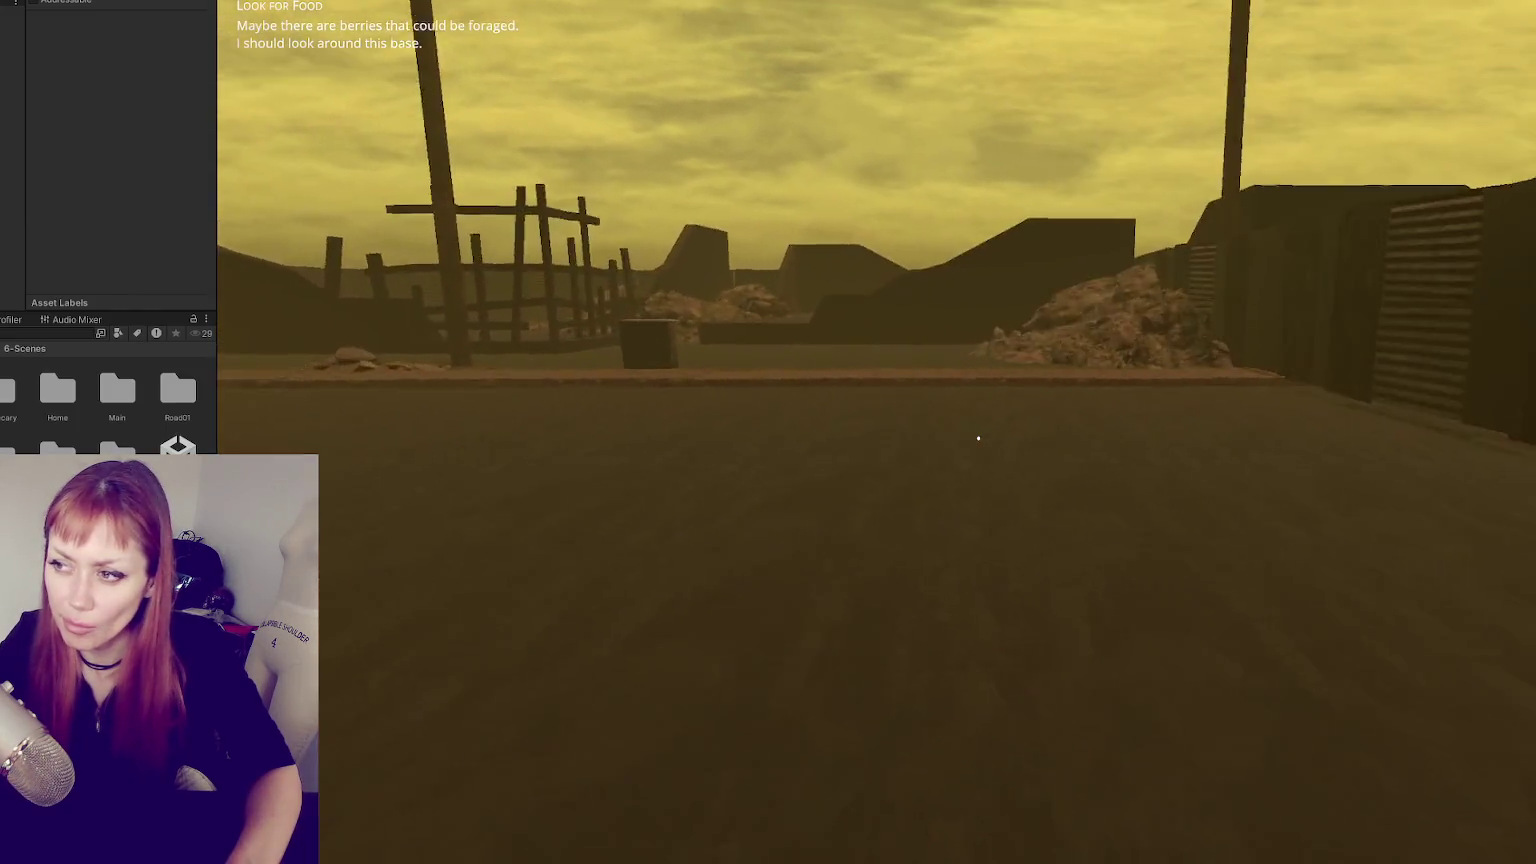
{"action": "key", "text": "w"}
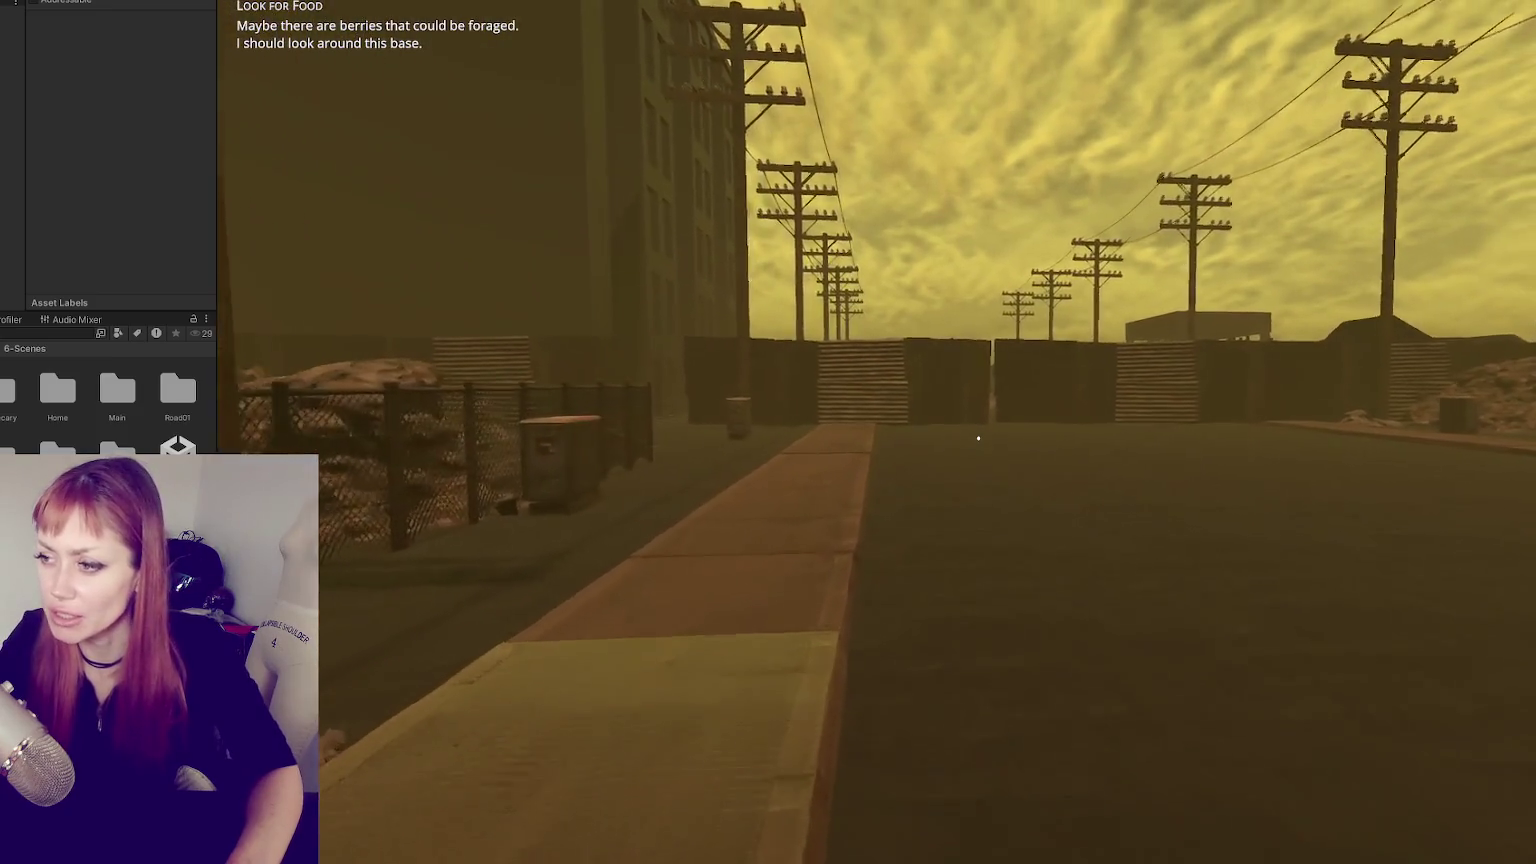
{"action": "key", "text": "w"}
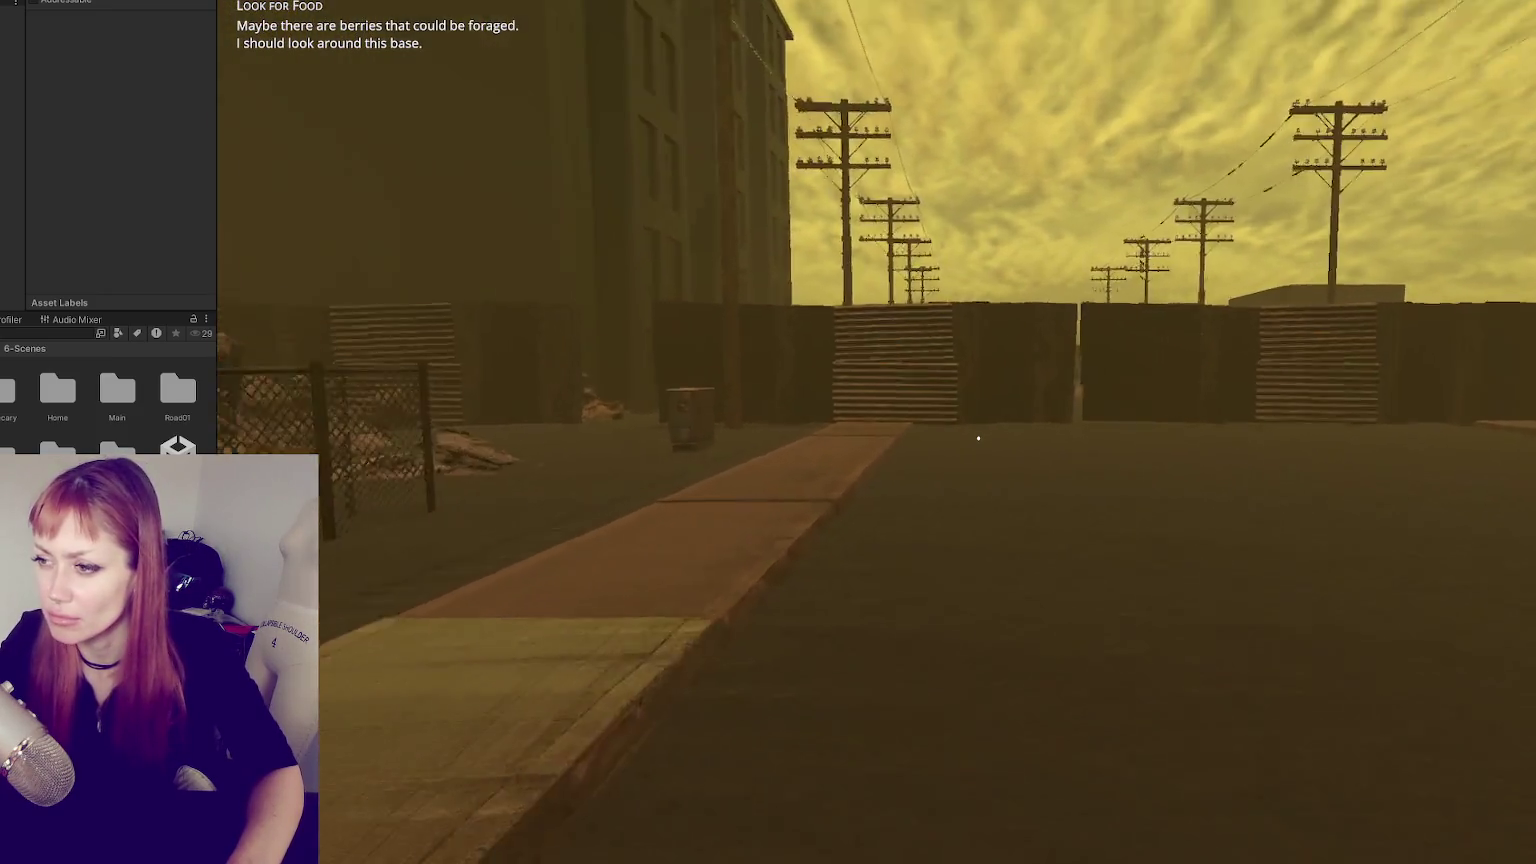
{"action": "key", "text": "w"}
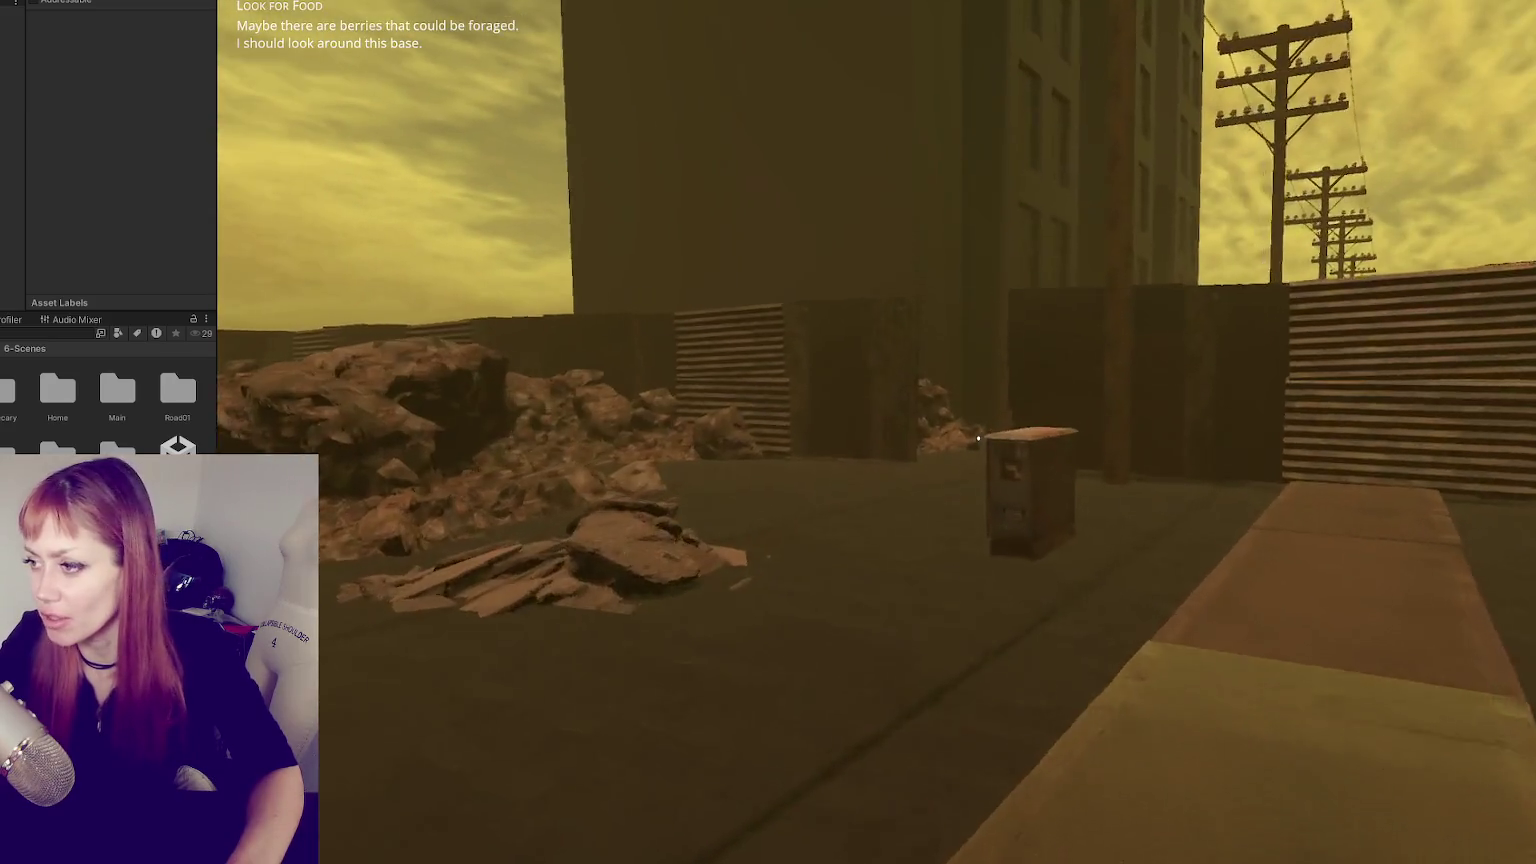
{"action": "key", "text": "w"}
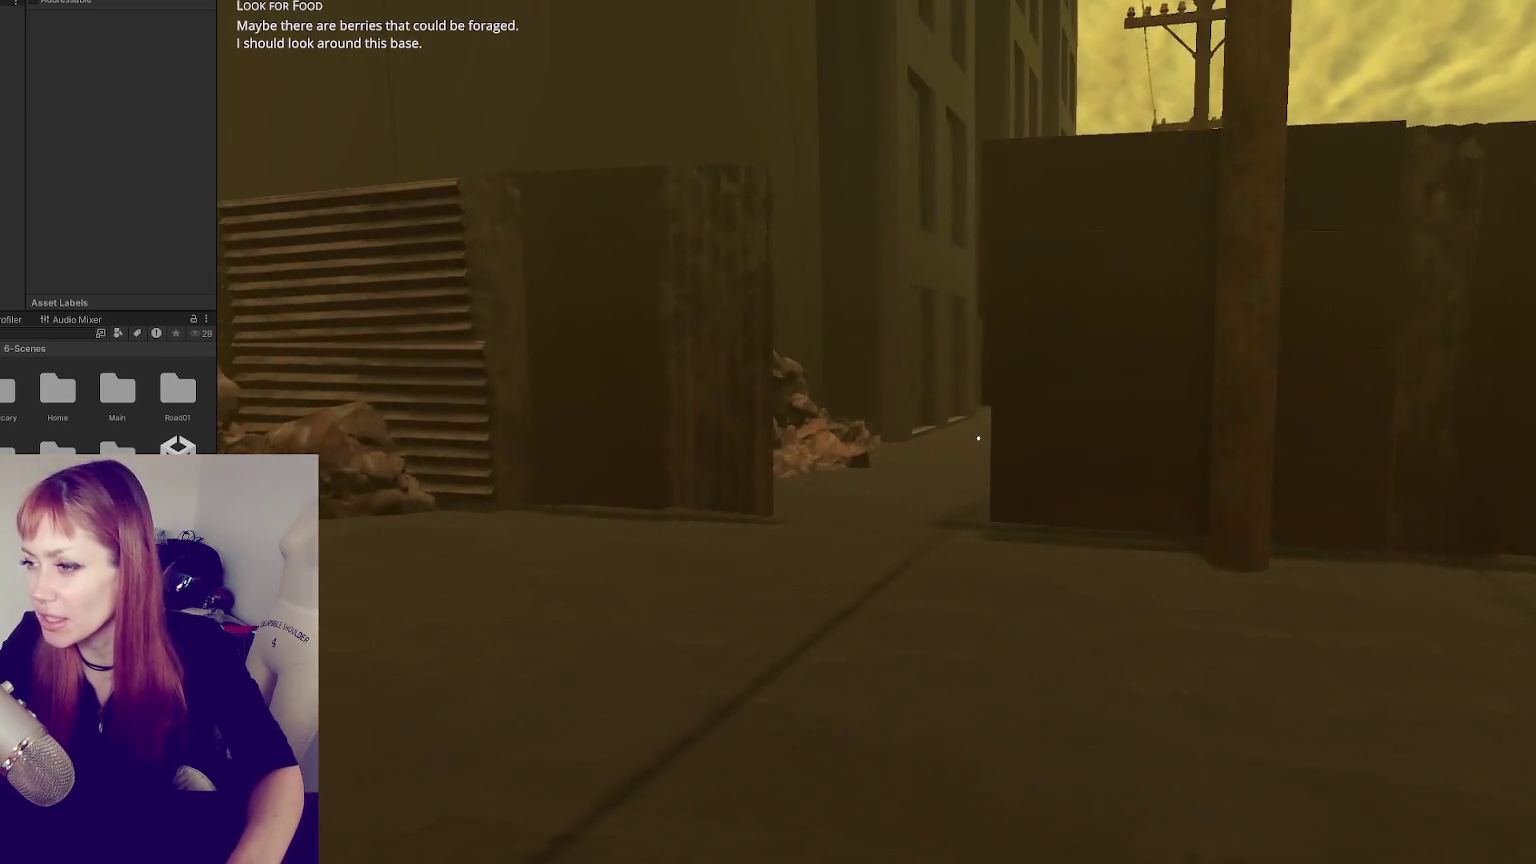
- Cross the street past the rubble toward the fenced compound and through the wall gap
{"action": "key", "text": "w"}
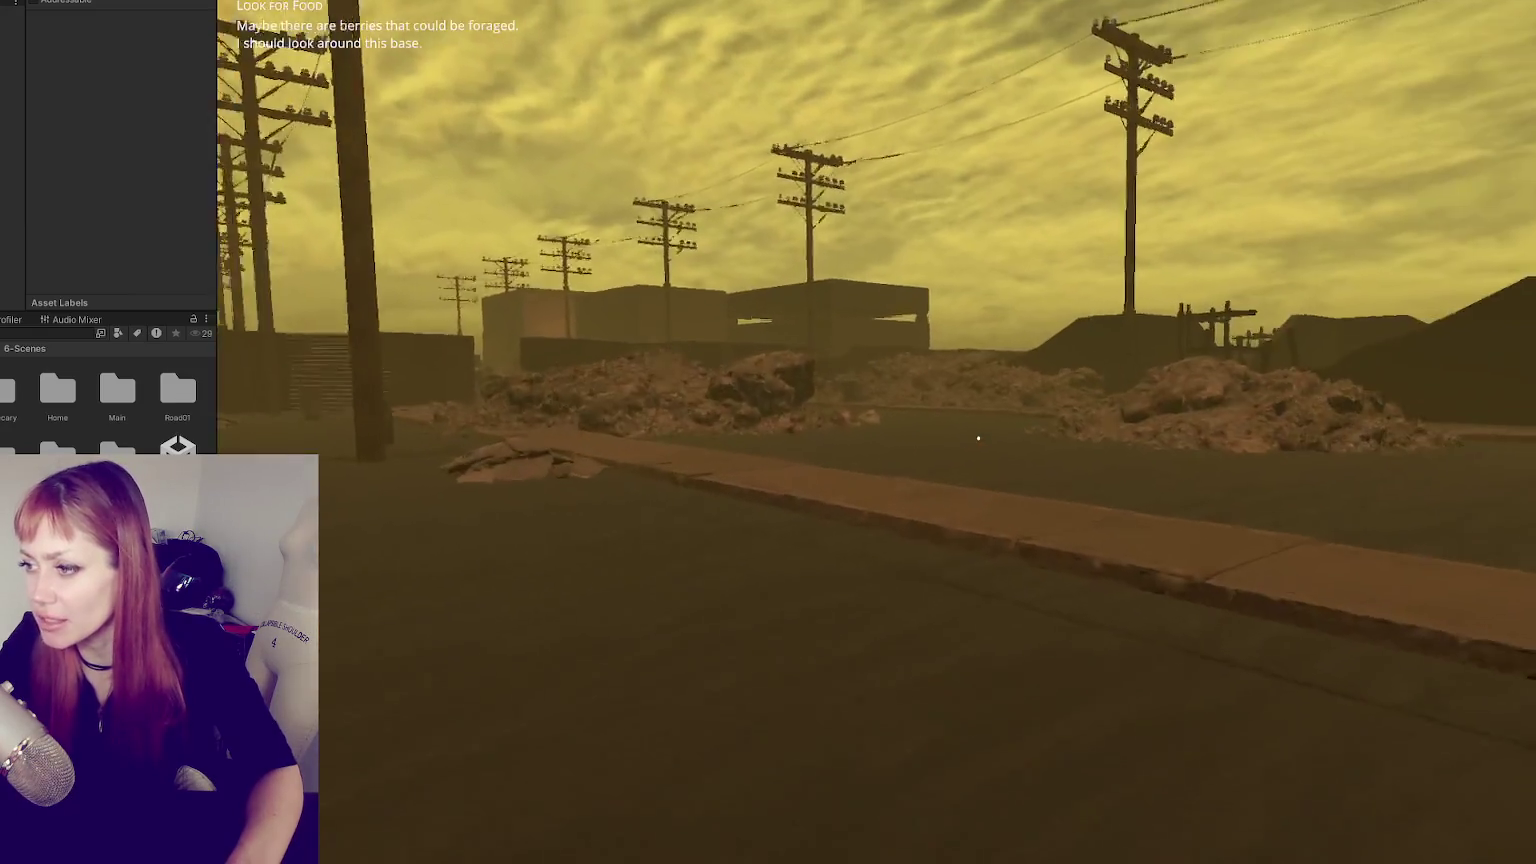
{"action": "key", "text": "w"}
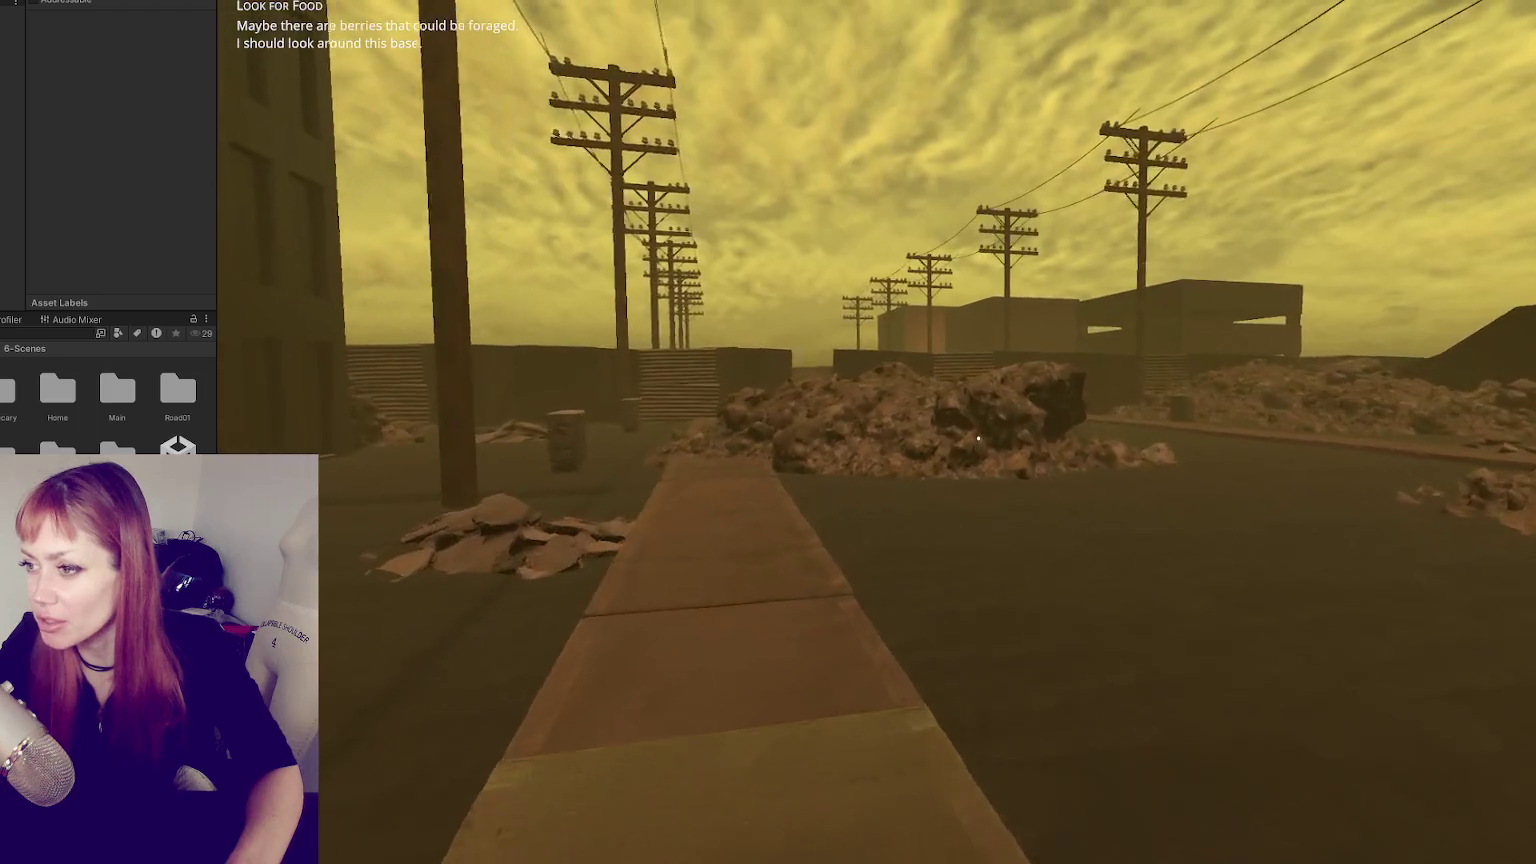
{"action": "key", "text": "w"}
{"action": "key", "text": "w"}
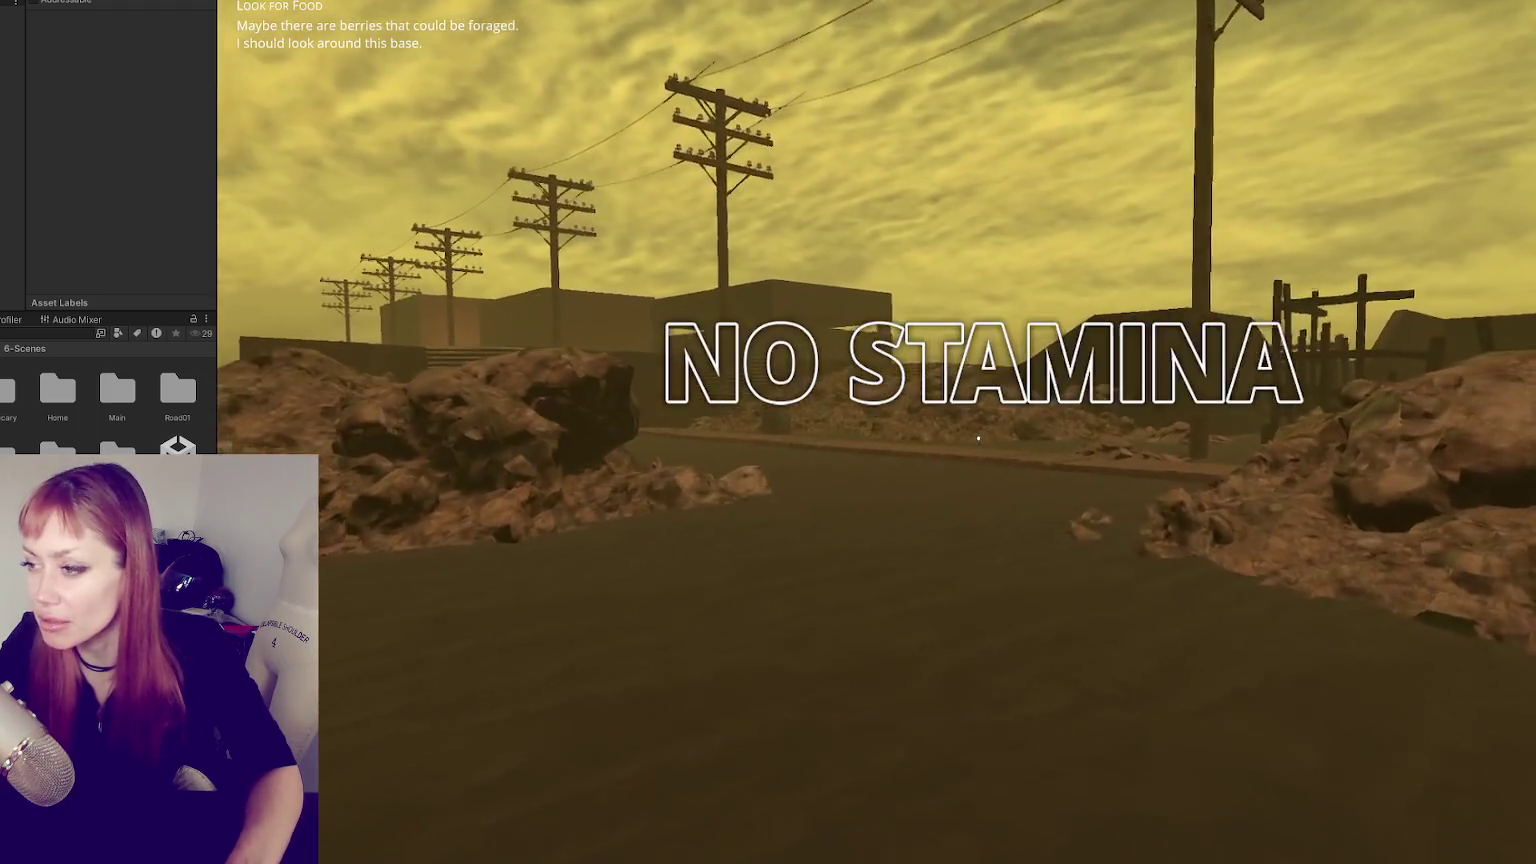
{"action": "key", "text": "w"}
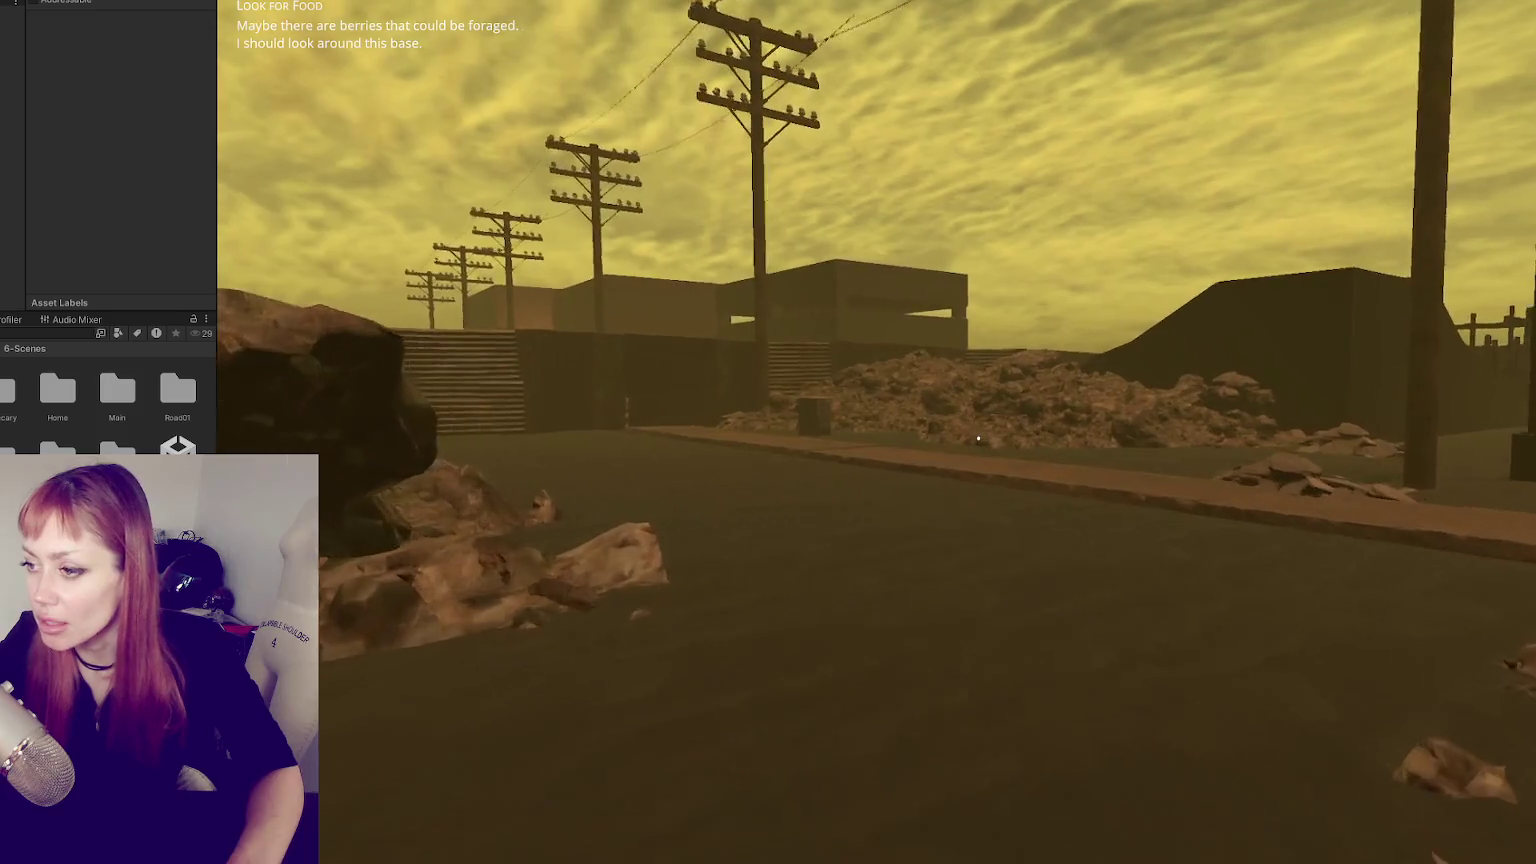
{"action": "key", "text": "w"}
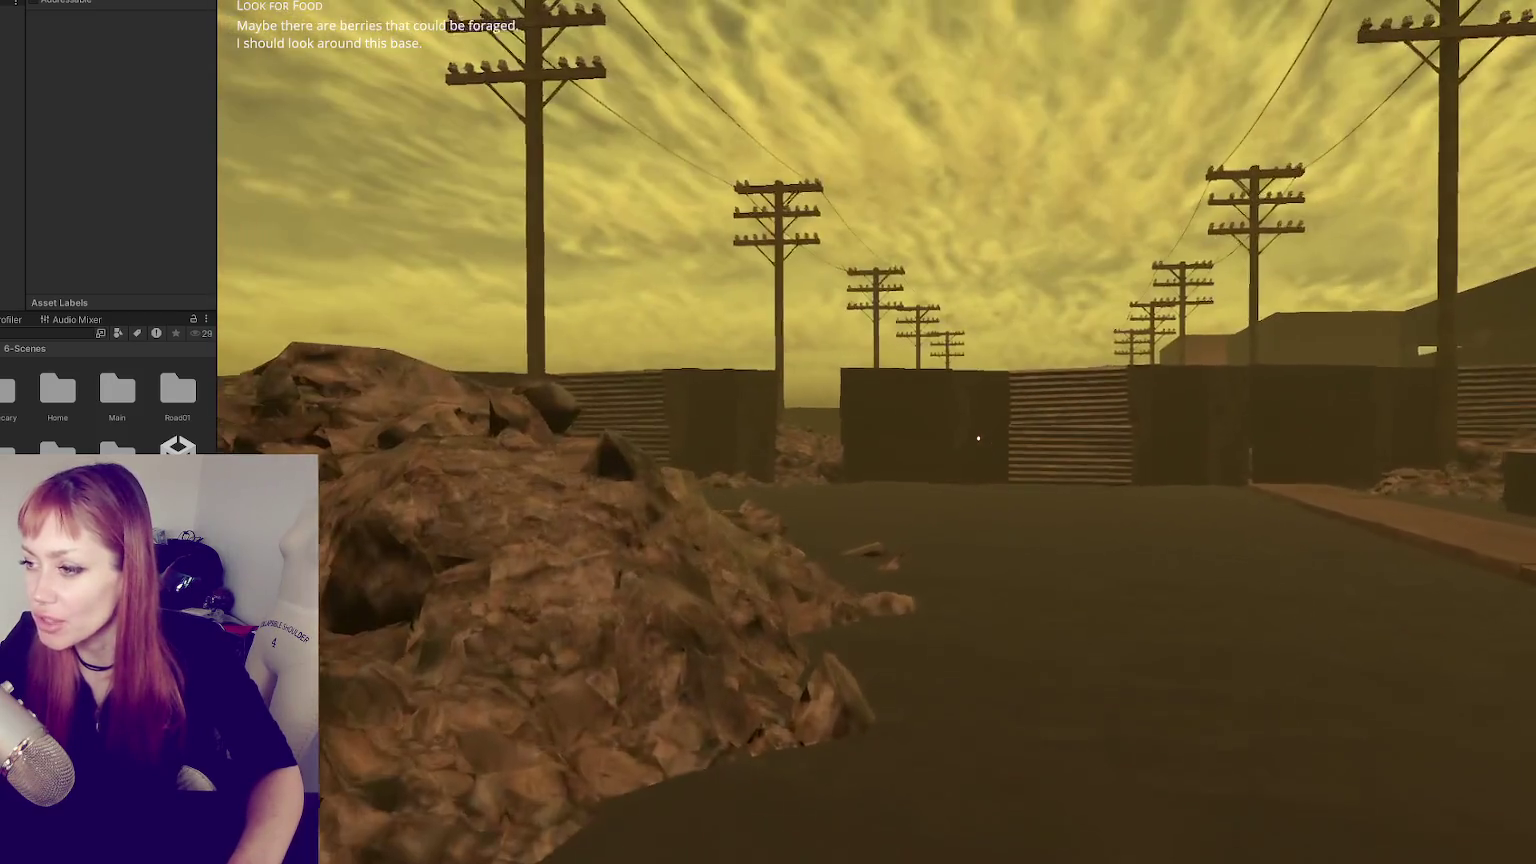
{"action": "key", "text": "w"}
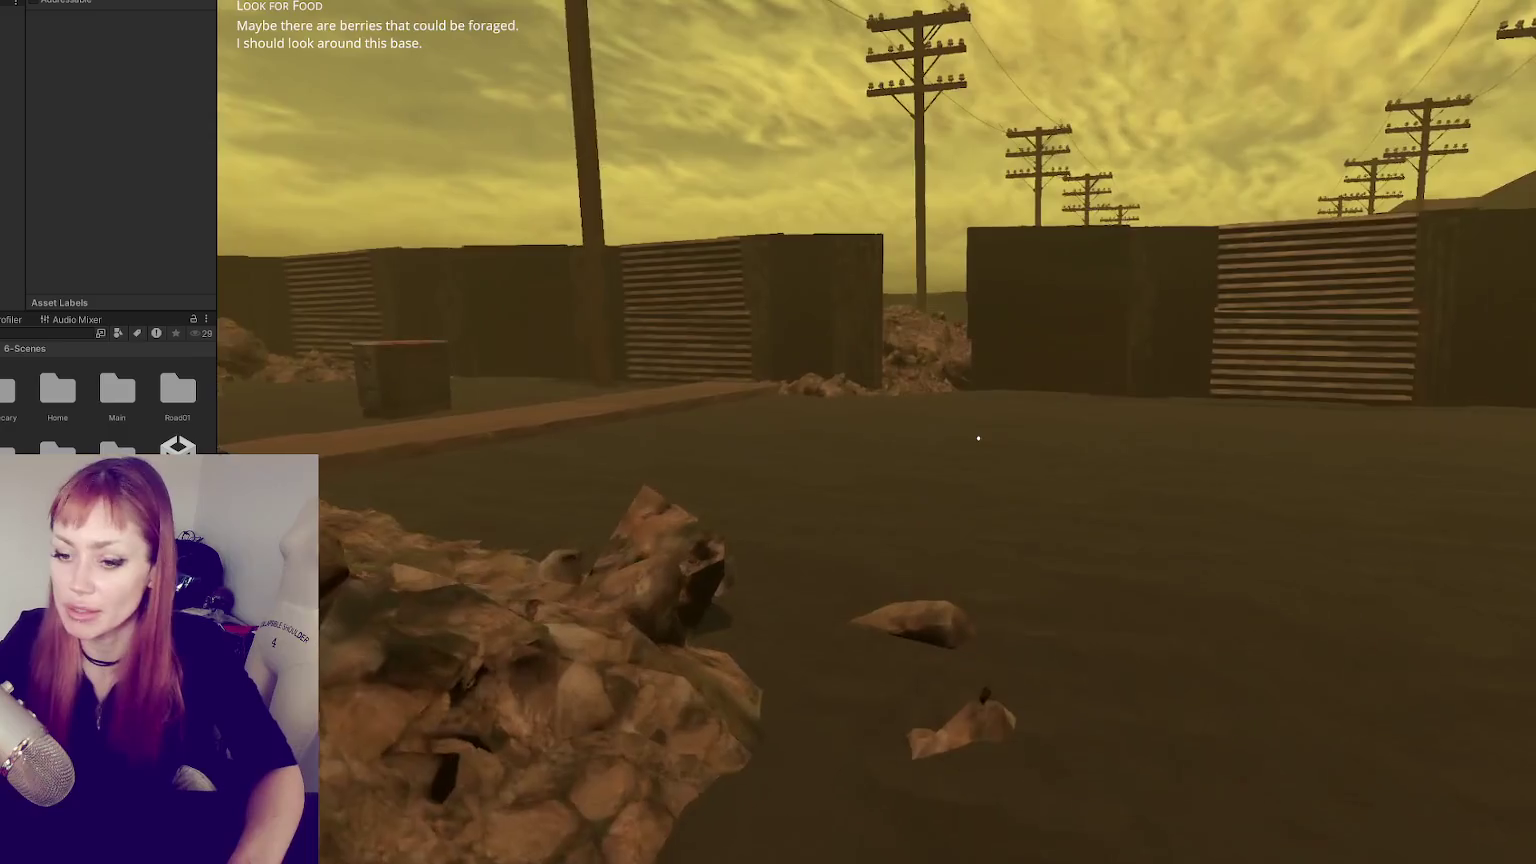
{"action": "key", "text": "w"}
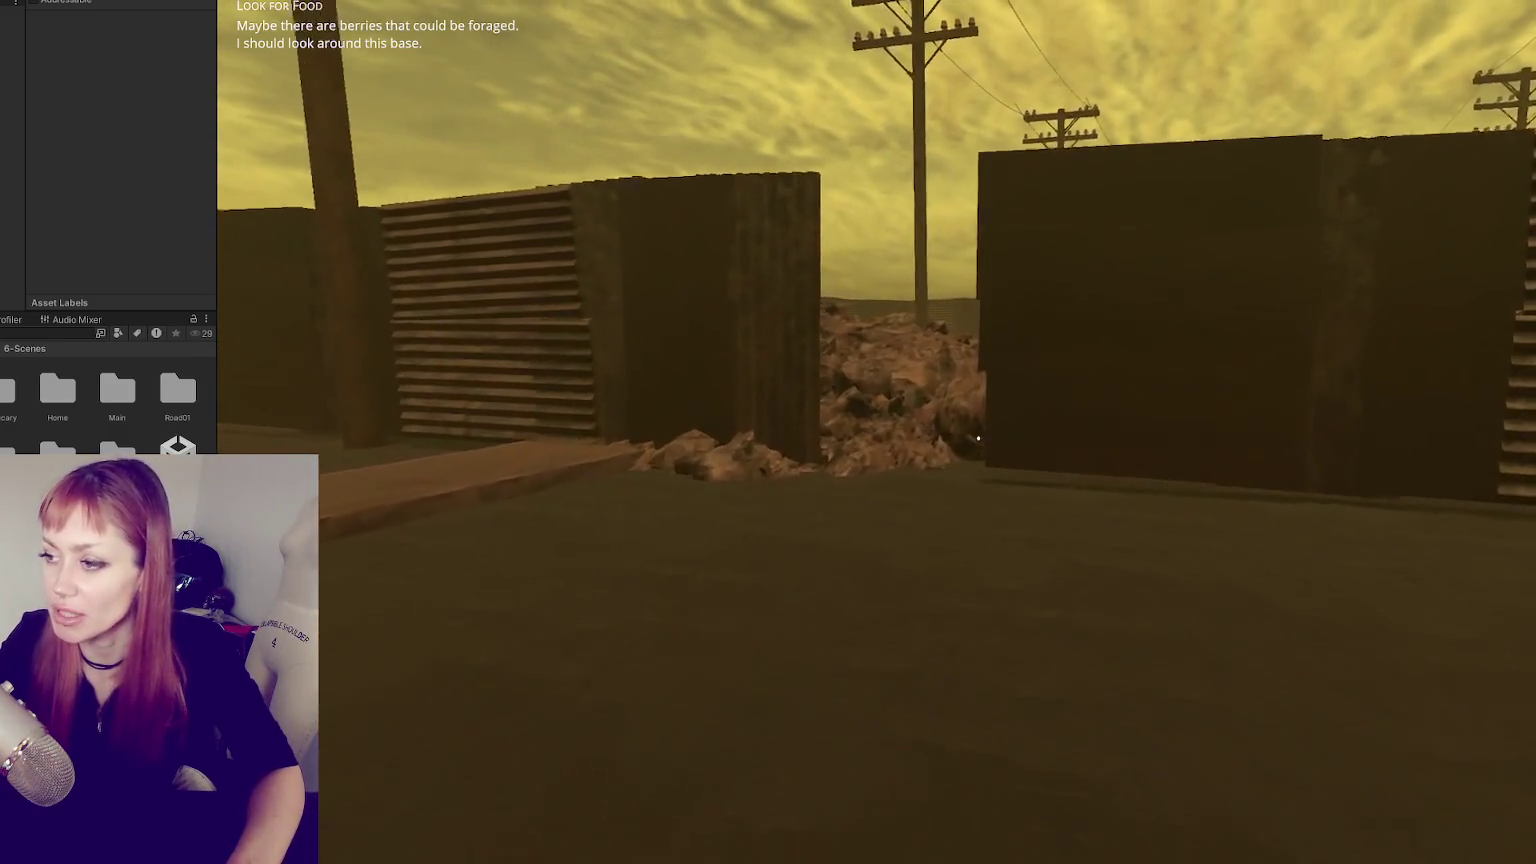
{"action": "key", "text": "w"}
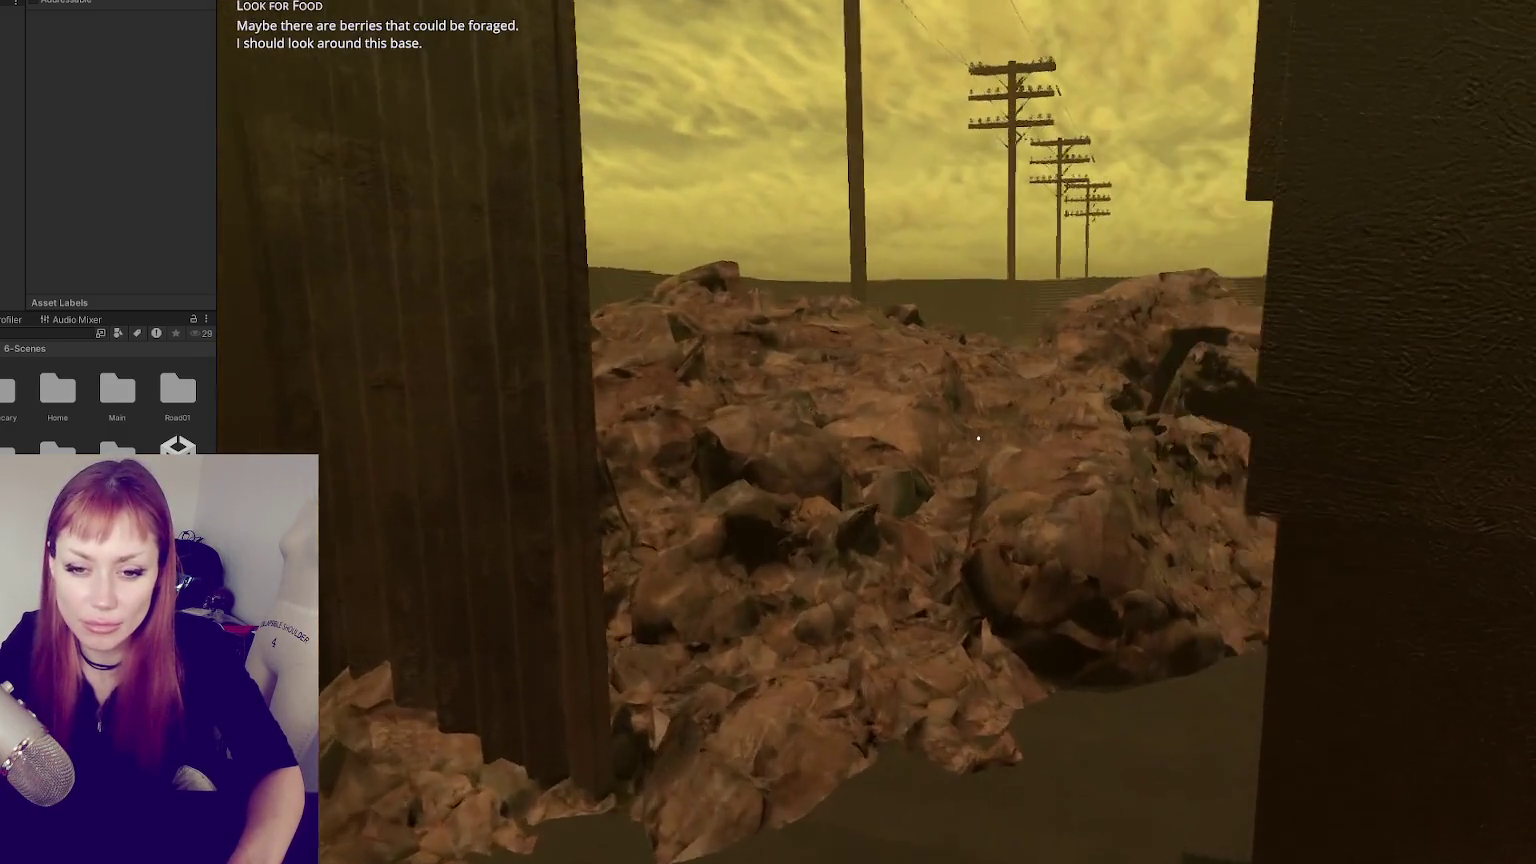
{"action": "key", "text": "w"}
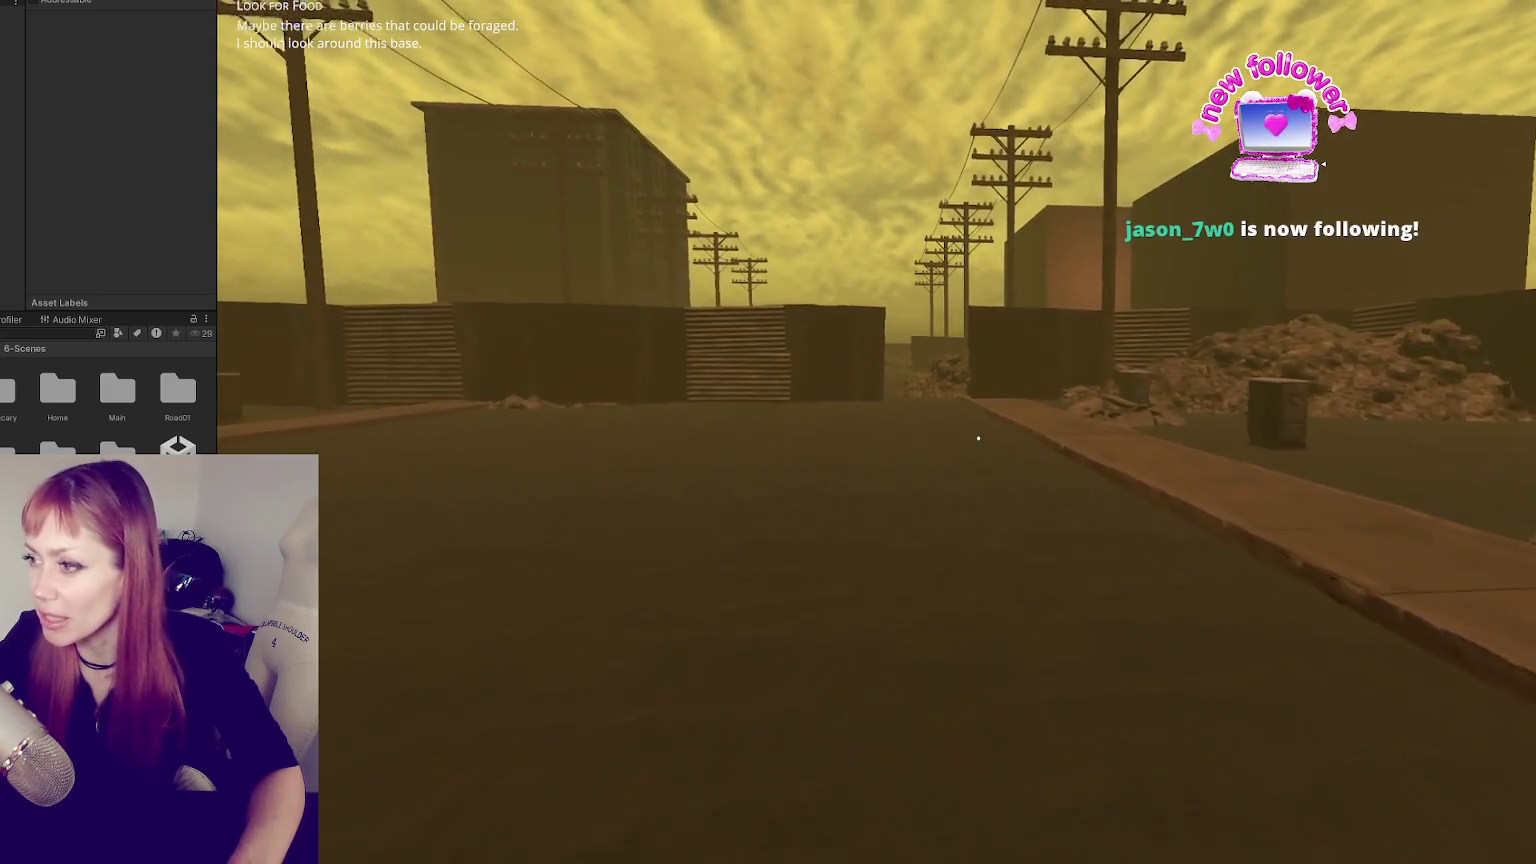
- Walk down the alley and across the street to the brick building, then show the task list
{"action": "key", "text": "w"}
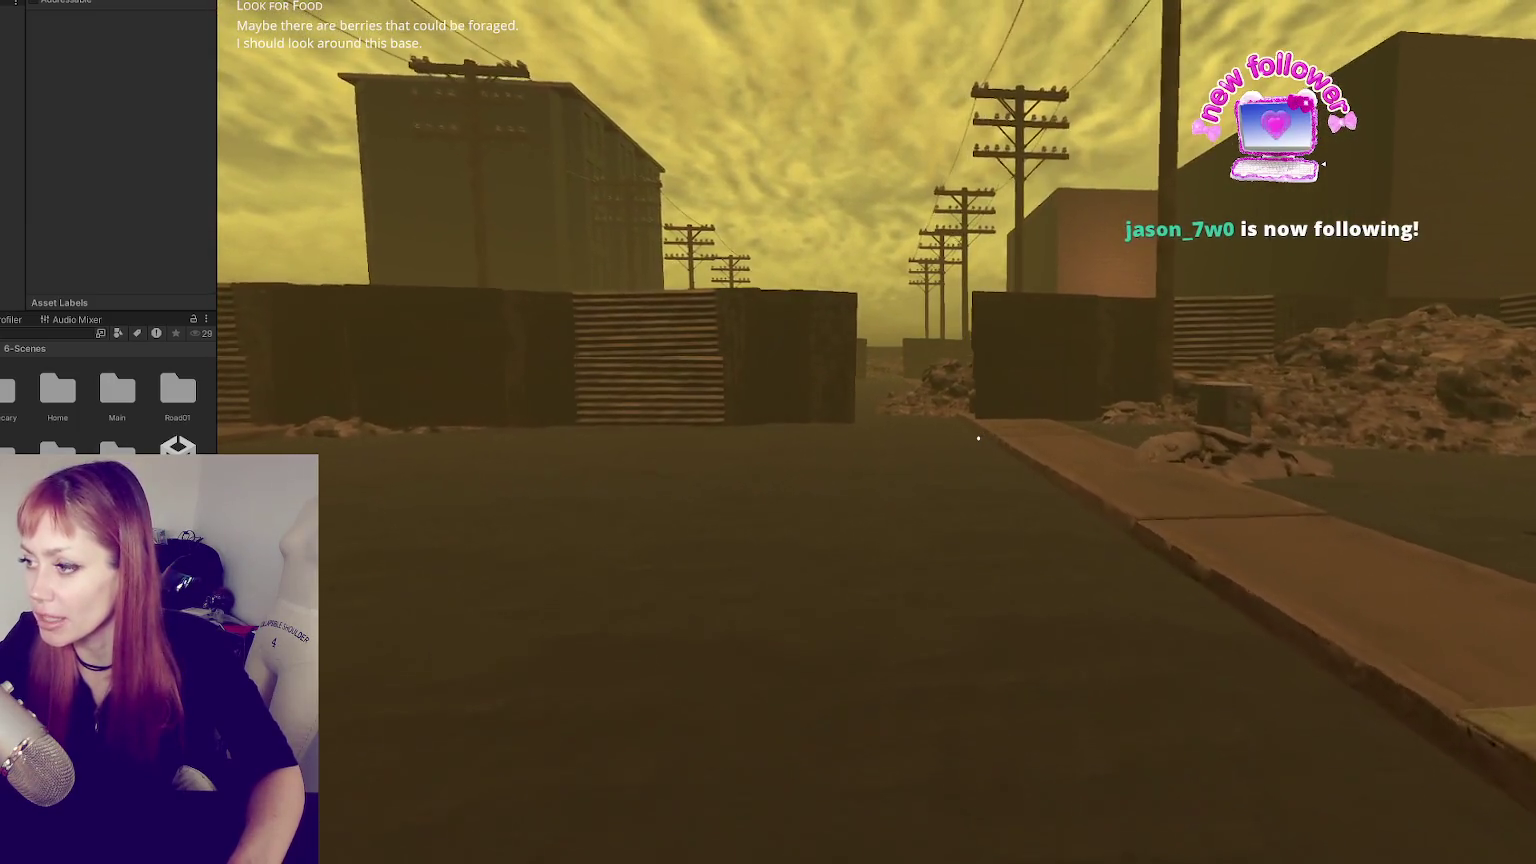
{"action": "key", "text": "w"}
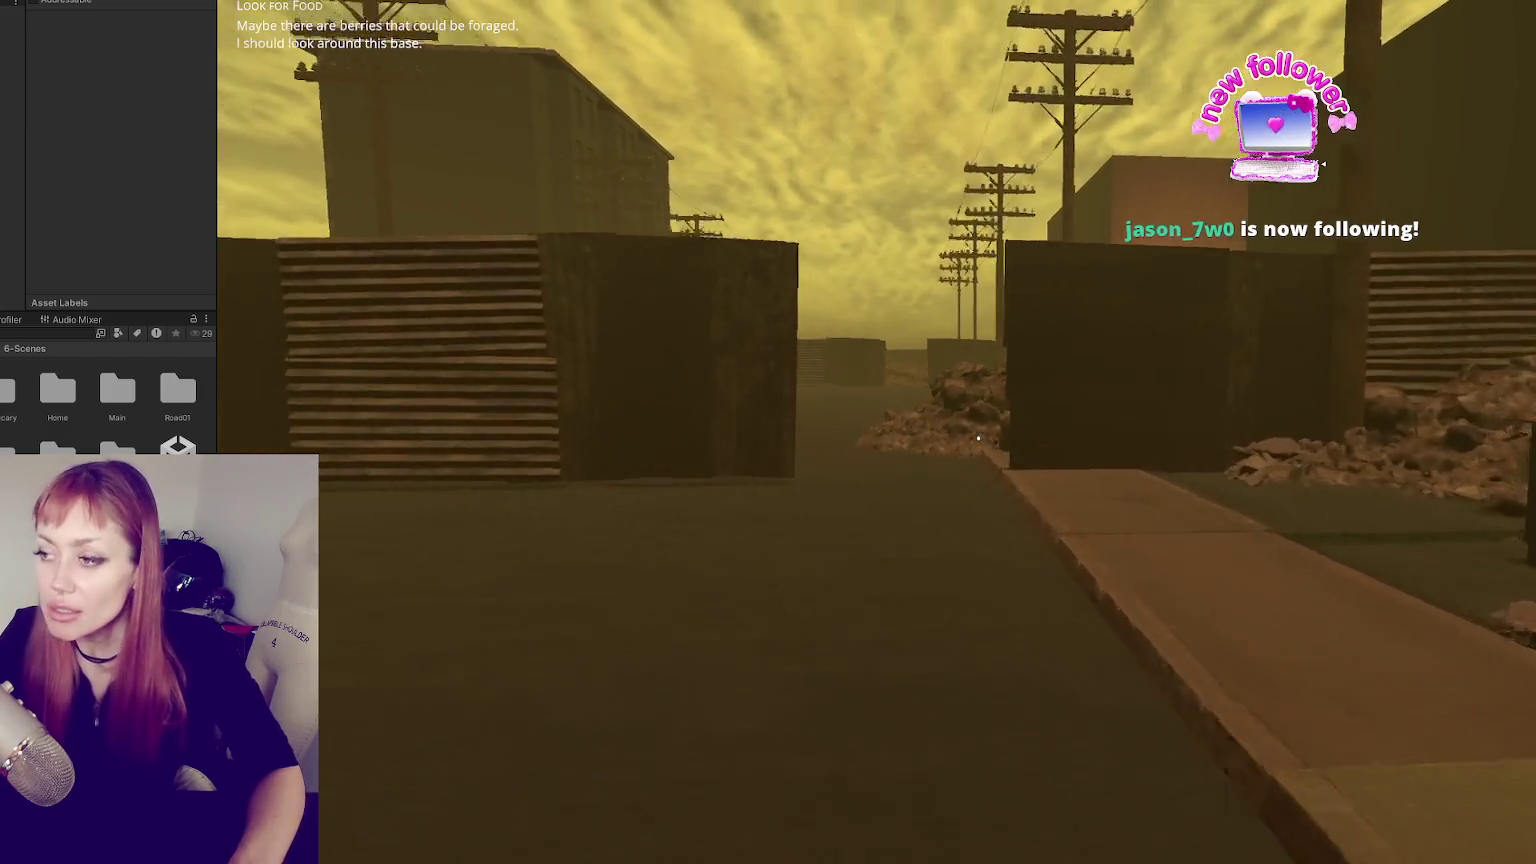
{"action": "key", "text": "w"}
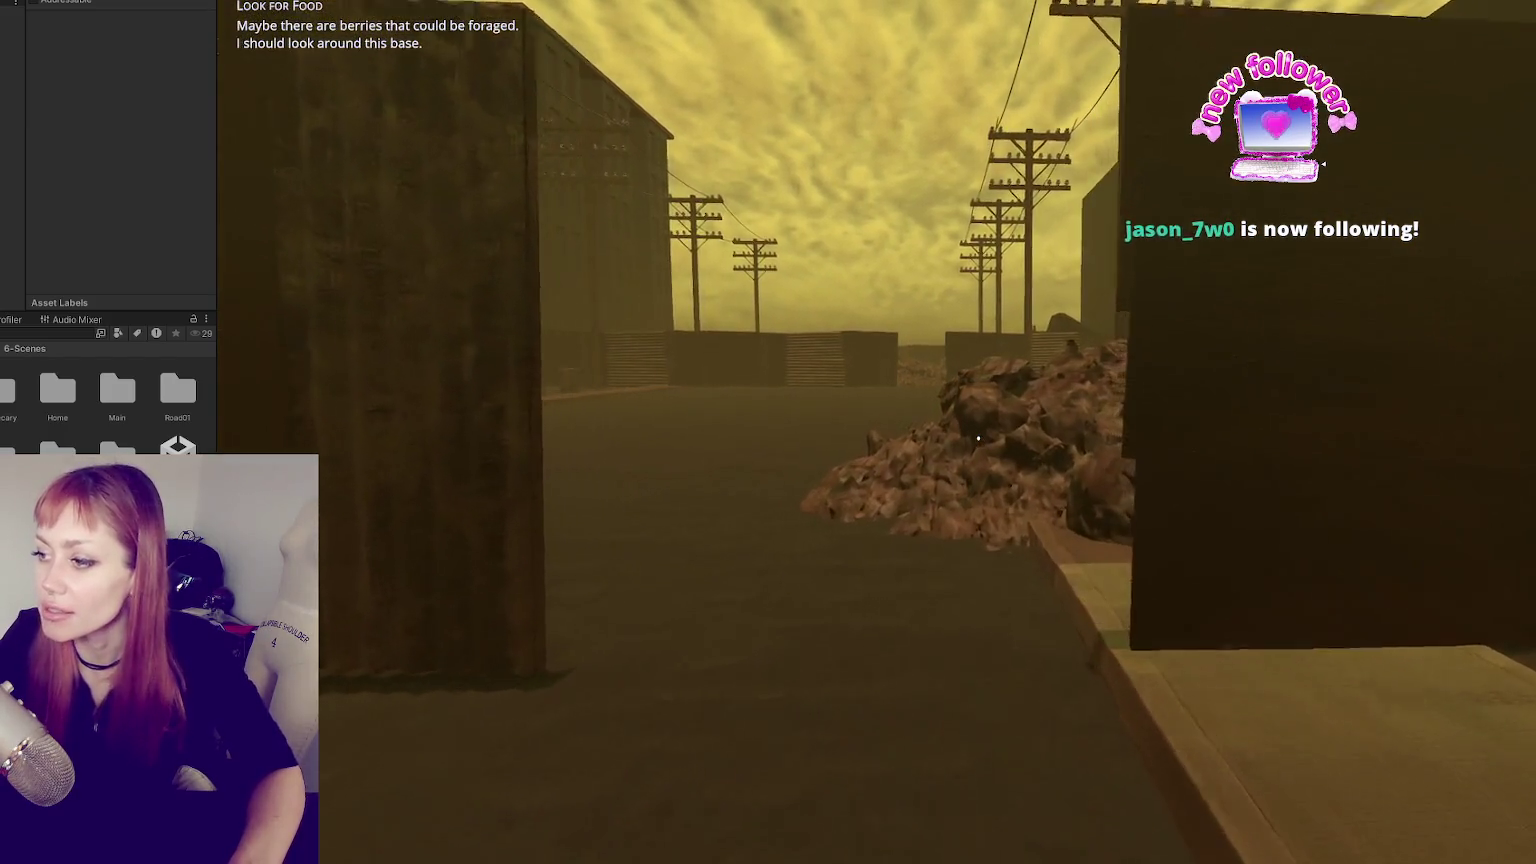
{"action": "key", "text": "w"}
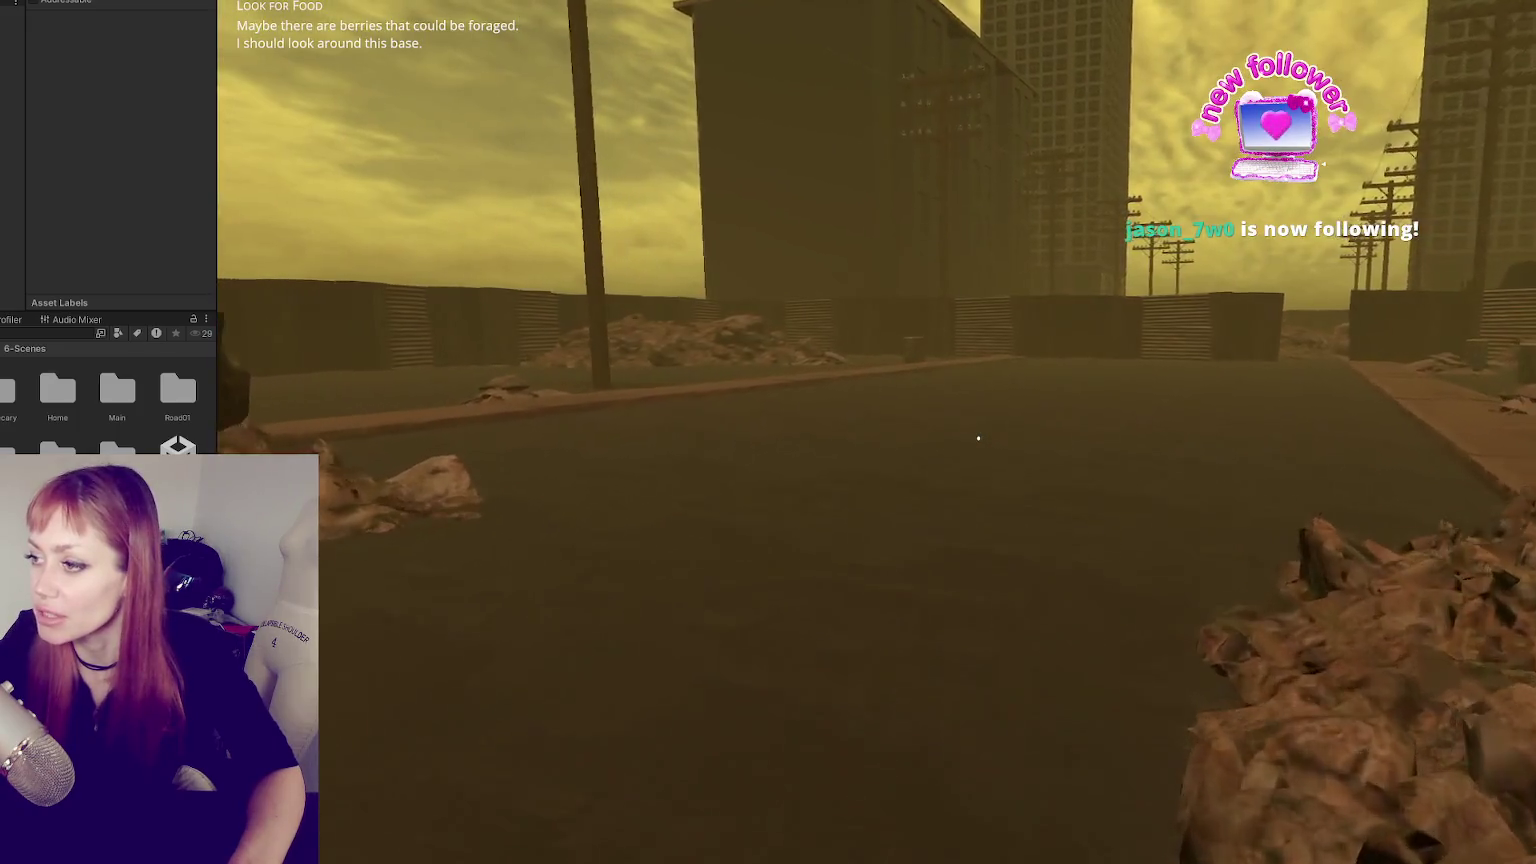
{"action": "key", "text": "w"}
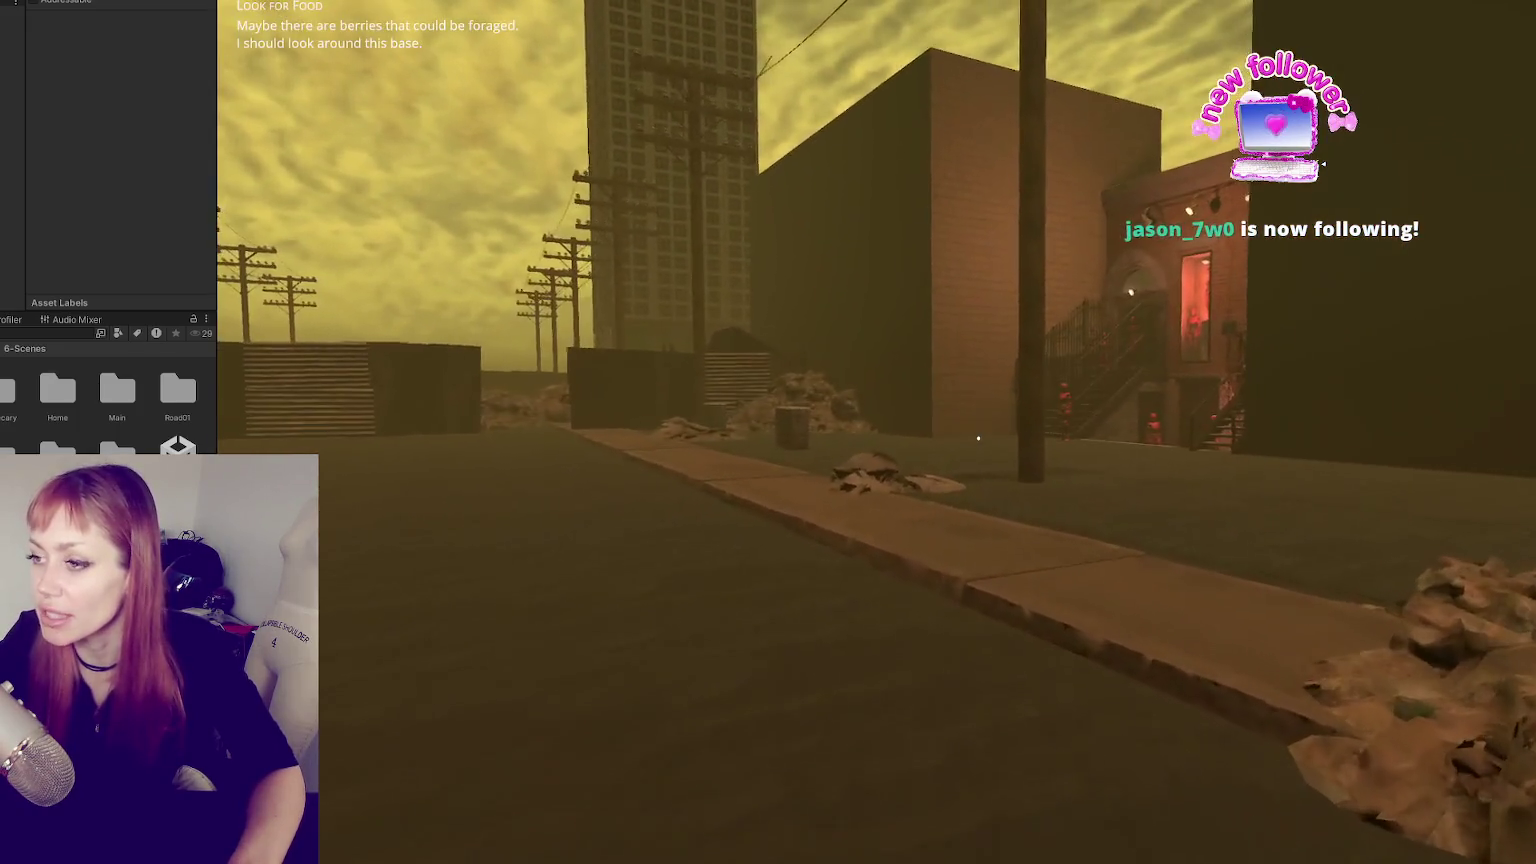
{"action": "key", "text": "w"}
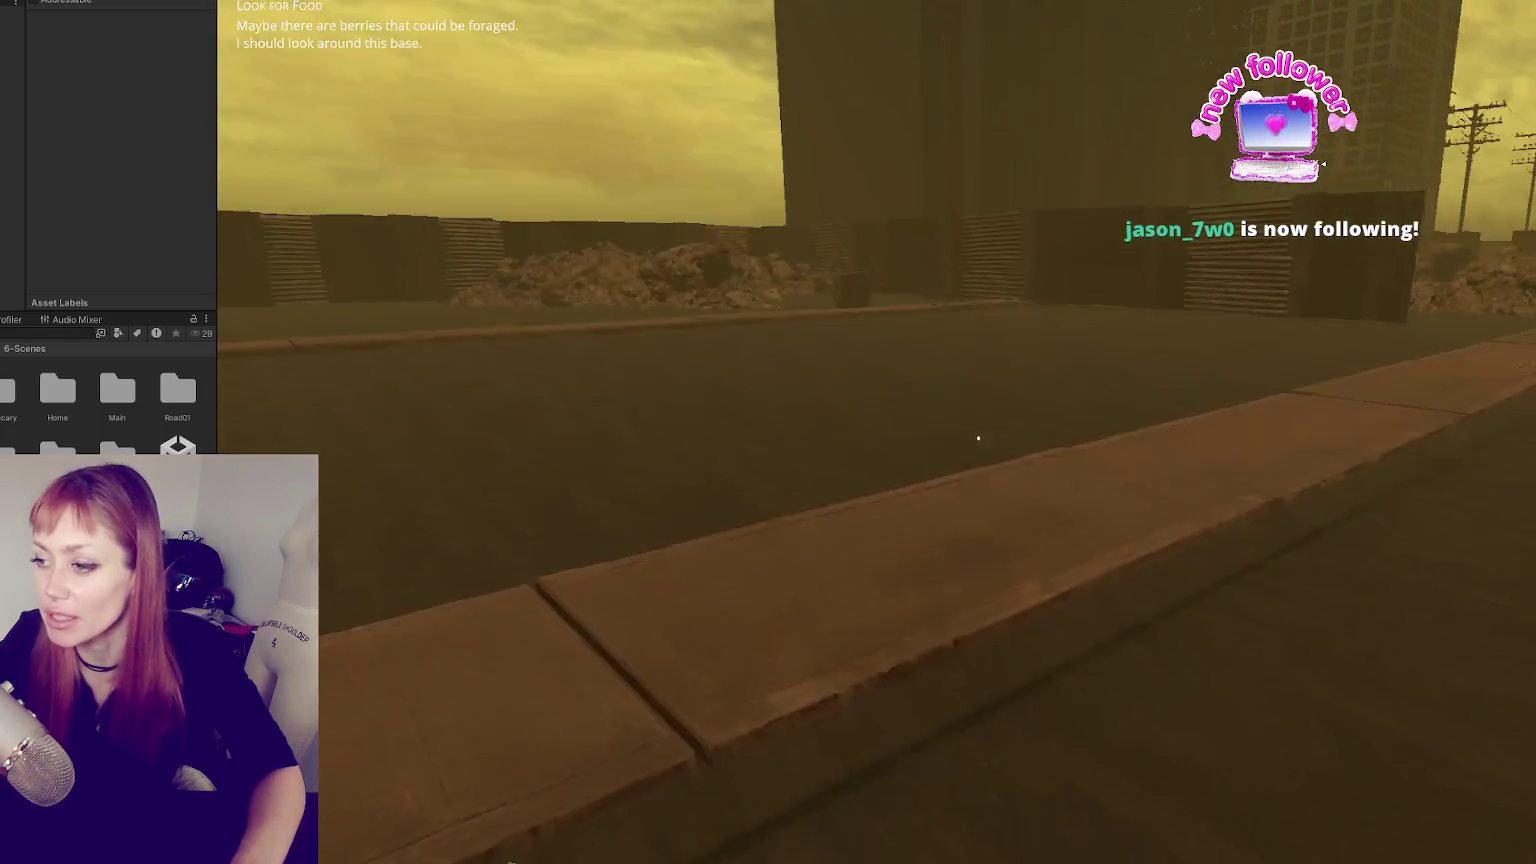
{"action": "key", "text": "Tab"}
{"action": "key", "text": "Tab"}
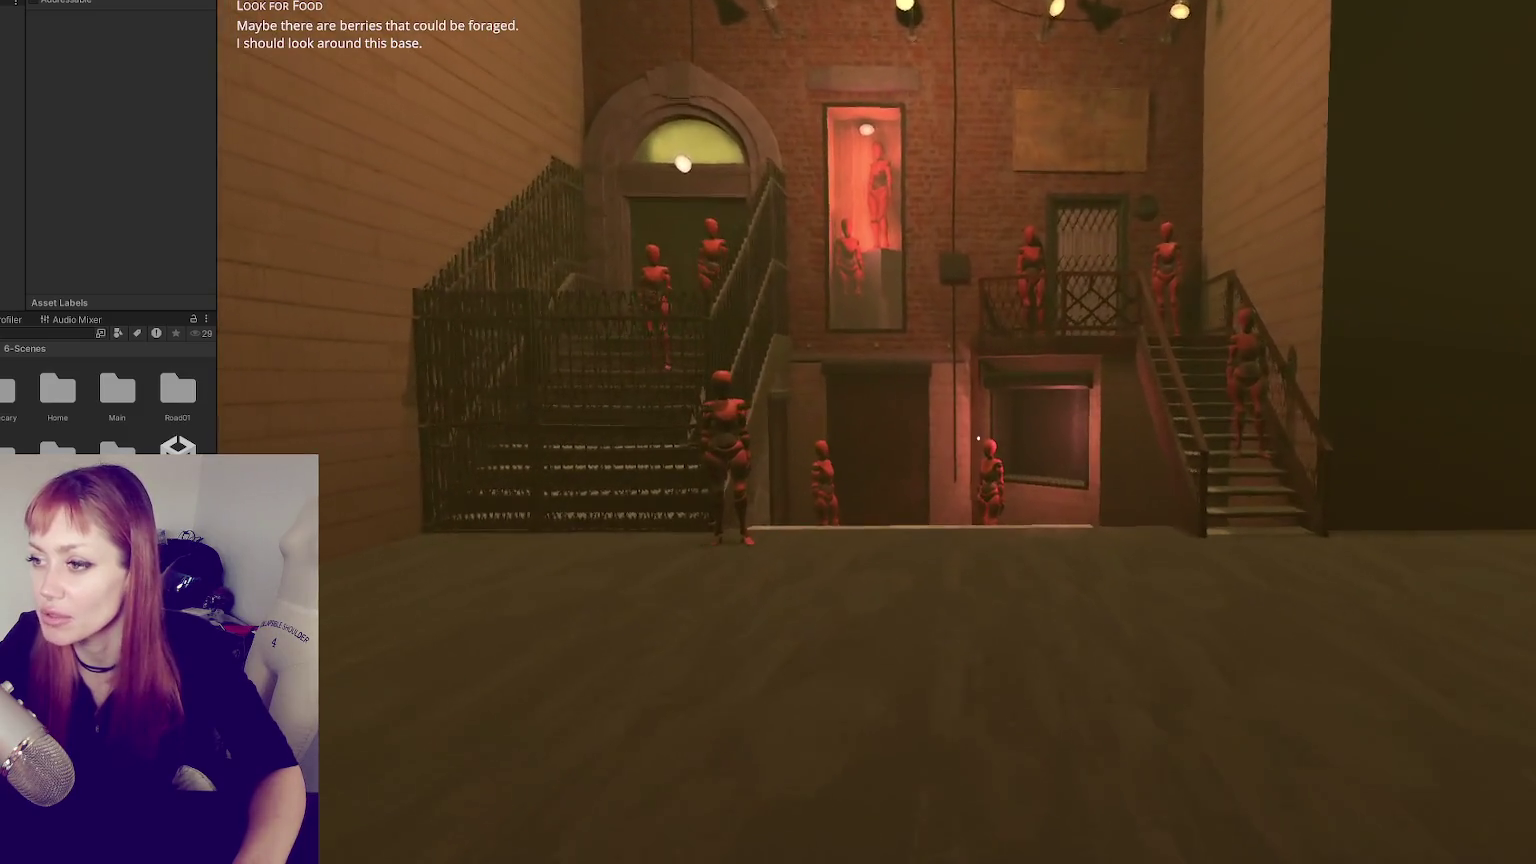
- Walk up to the brick facade, back away to view it whole, then approach the staircase and door
{"action": "key", "text": "w"}
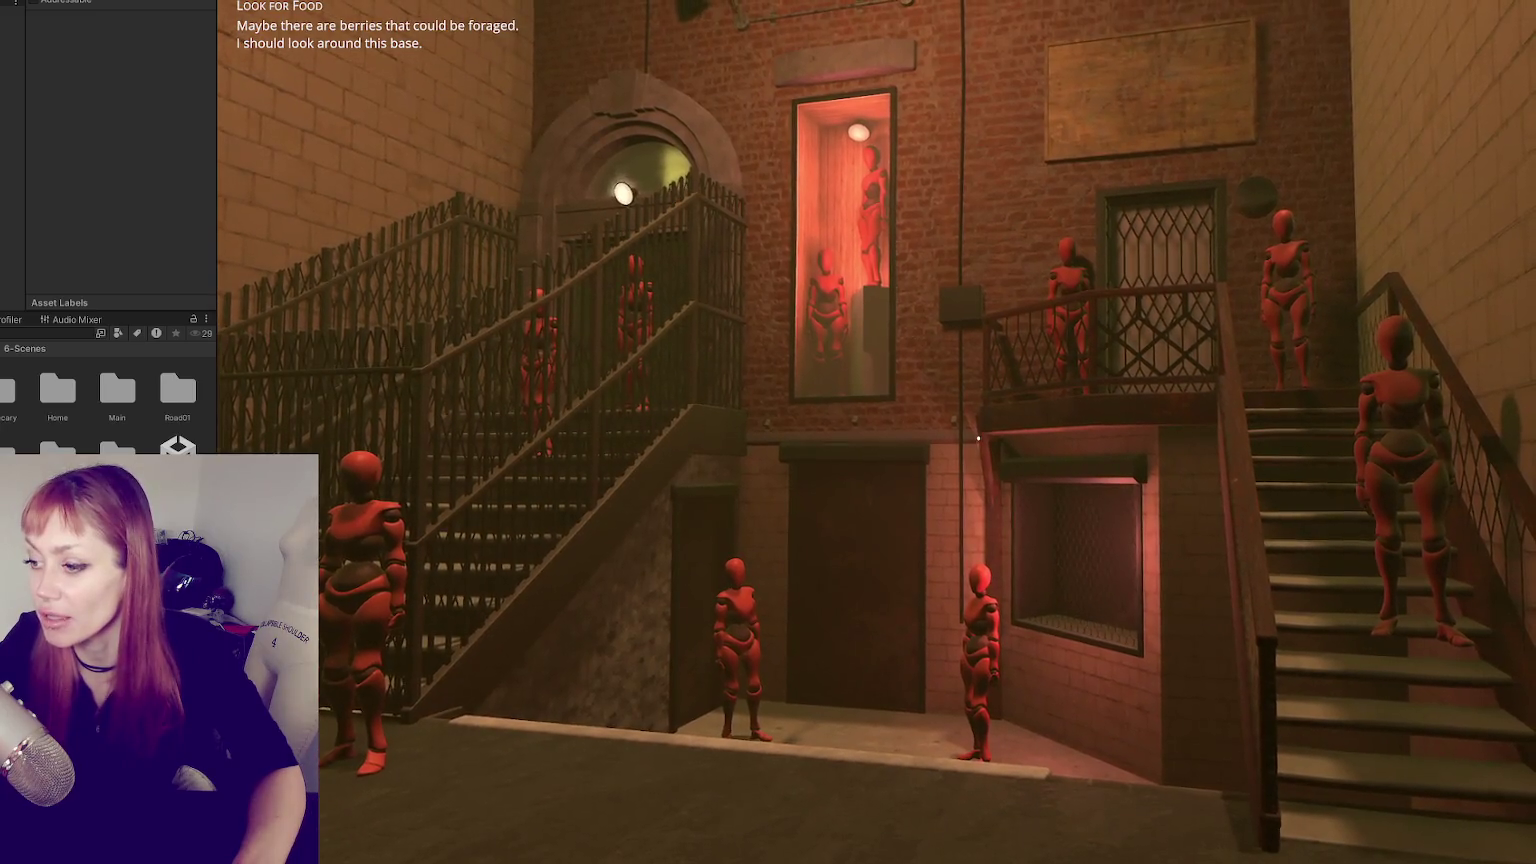
{"action": "key", "text": "s"}
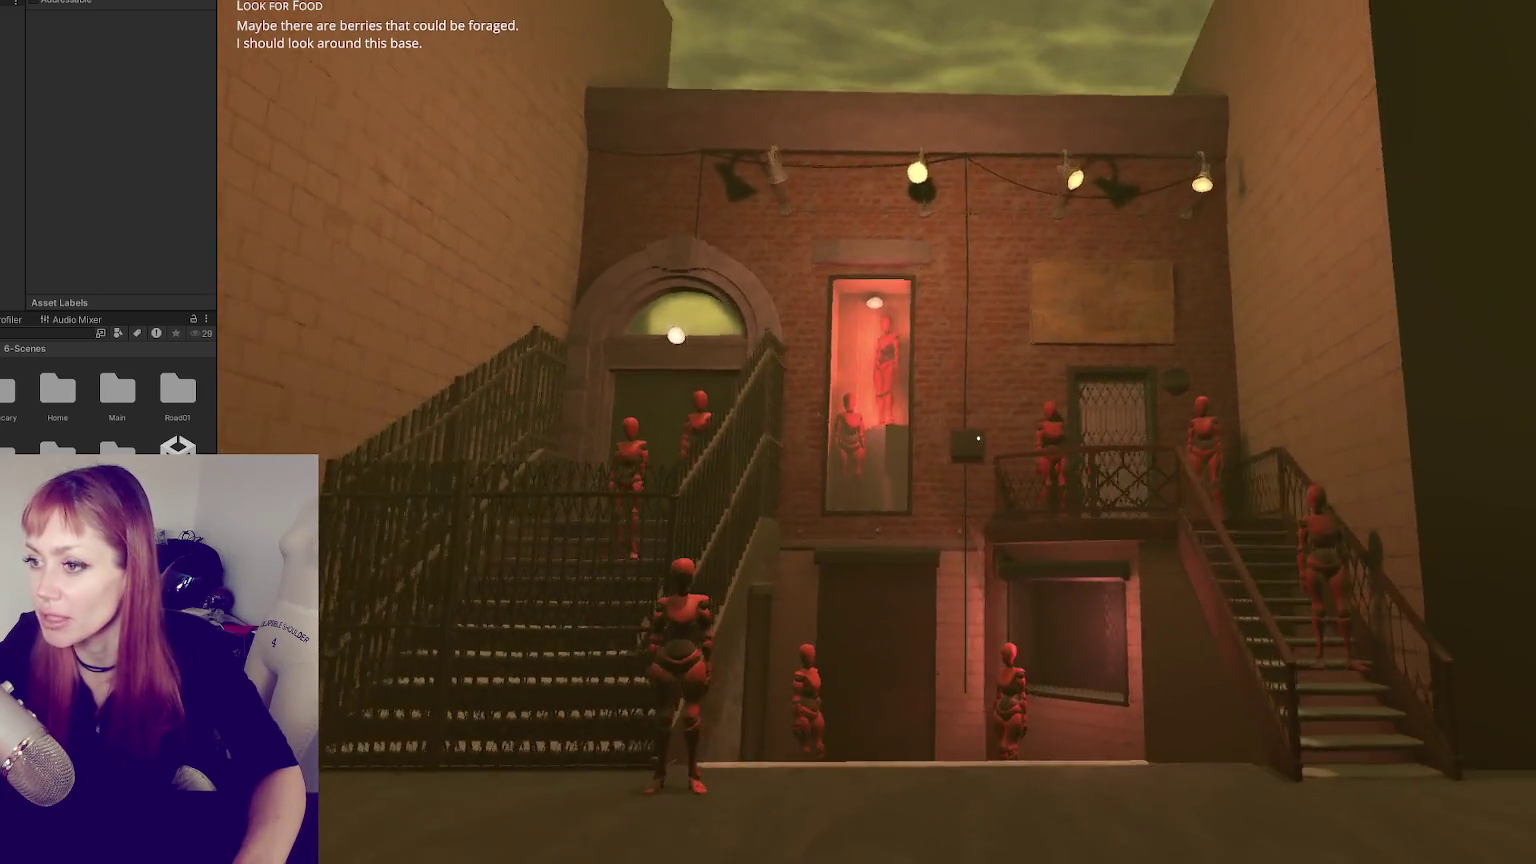
{"action": "key", "text": "w"}
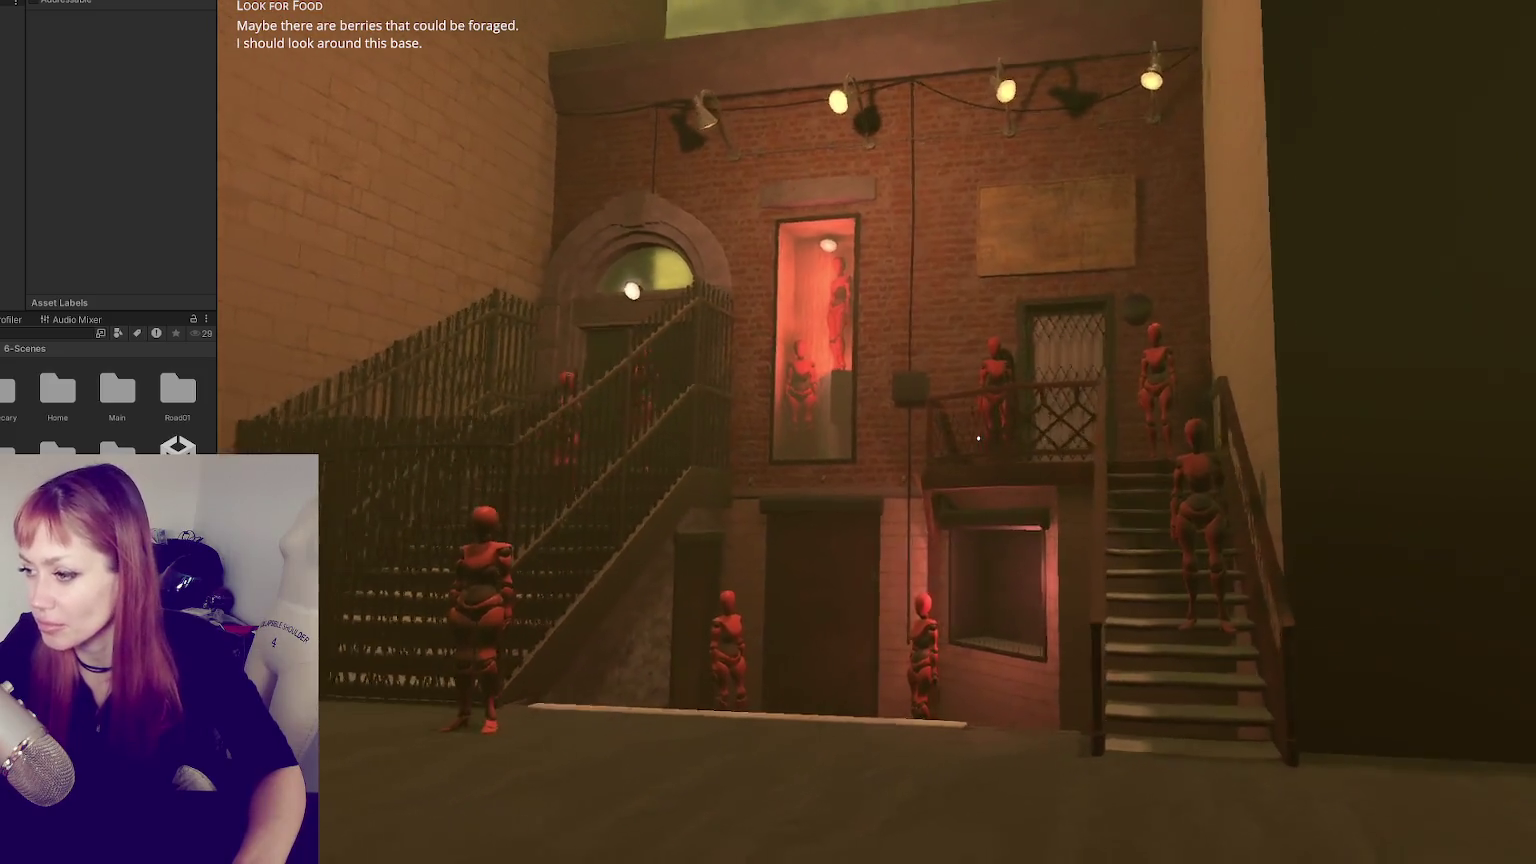
{"action": "key", "text": "w"}
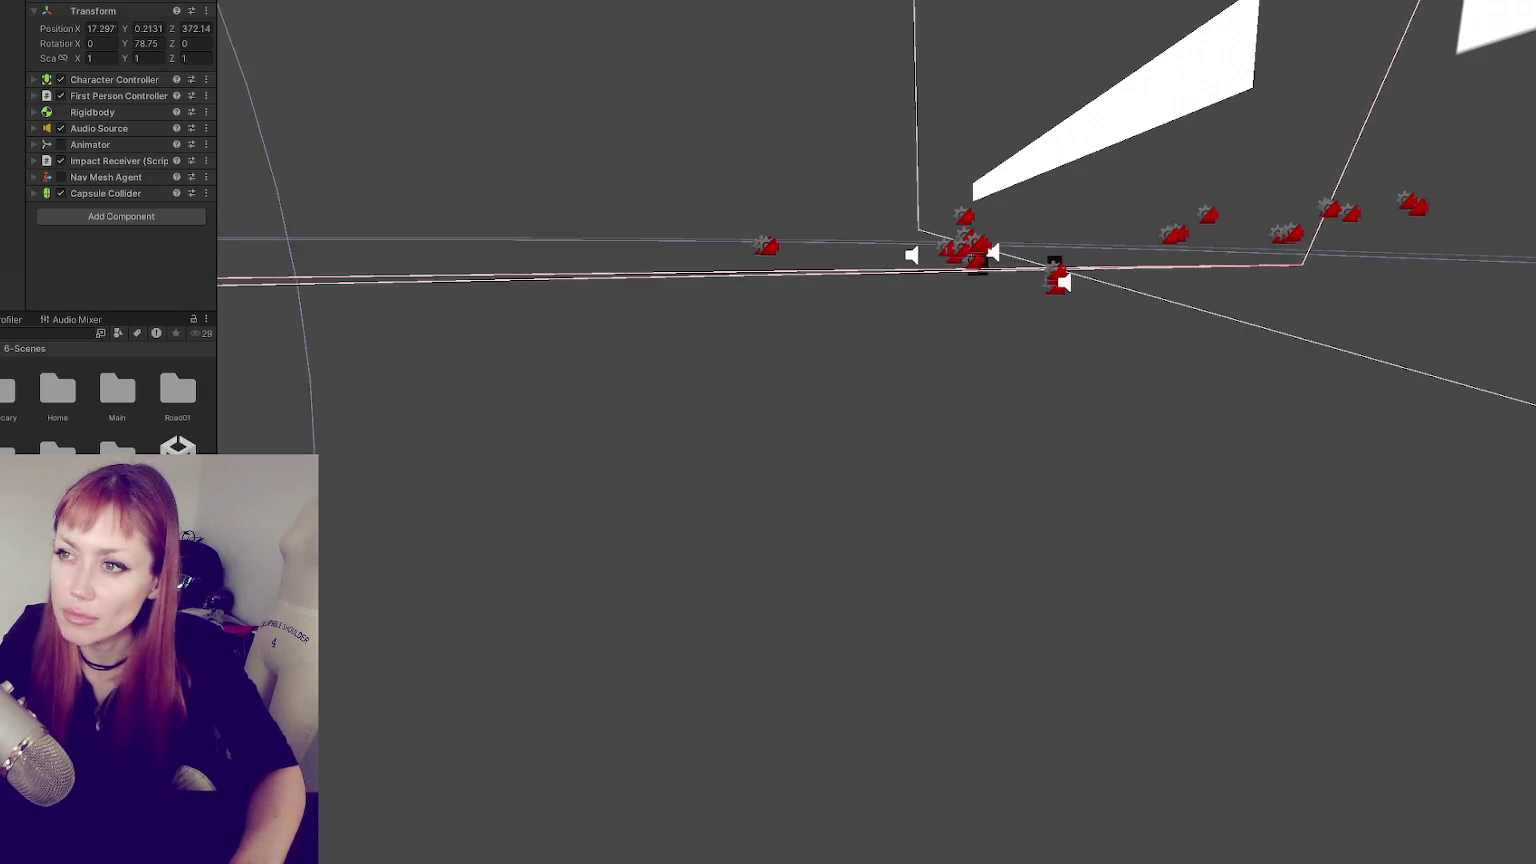
- Frame the player, select the stair railing, enter Play mode, and dismiss the task list
{"action": "key", "text": "f"}
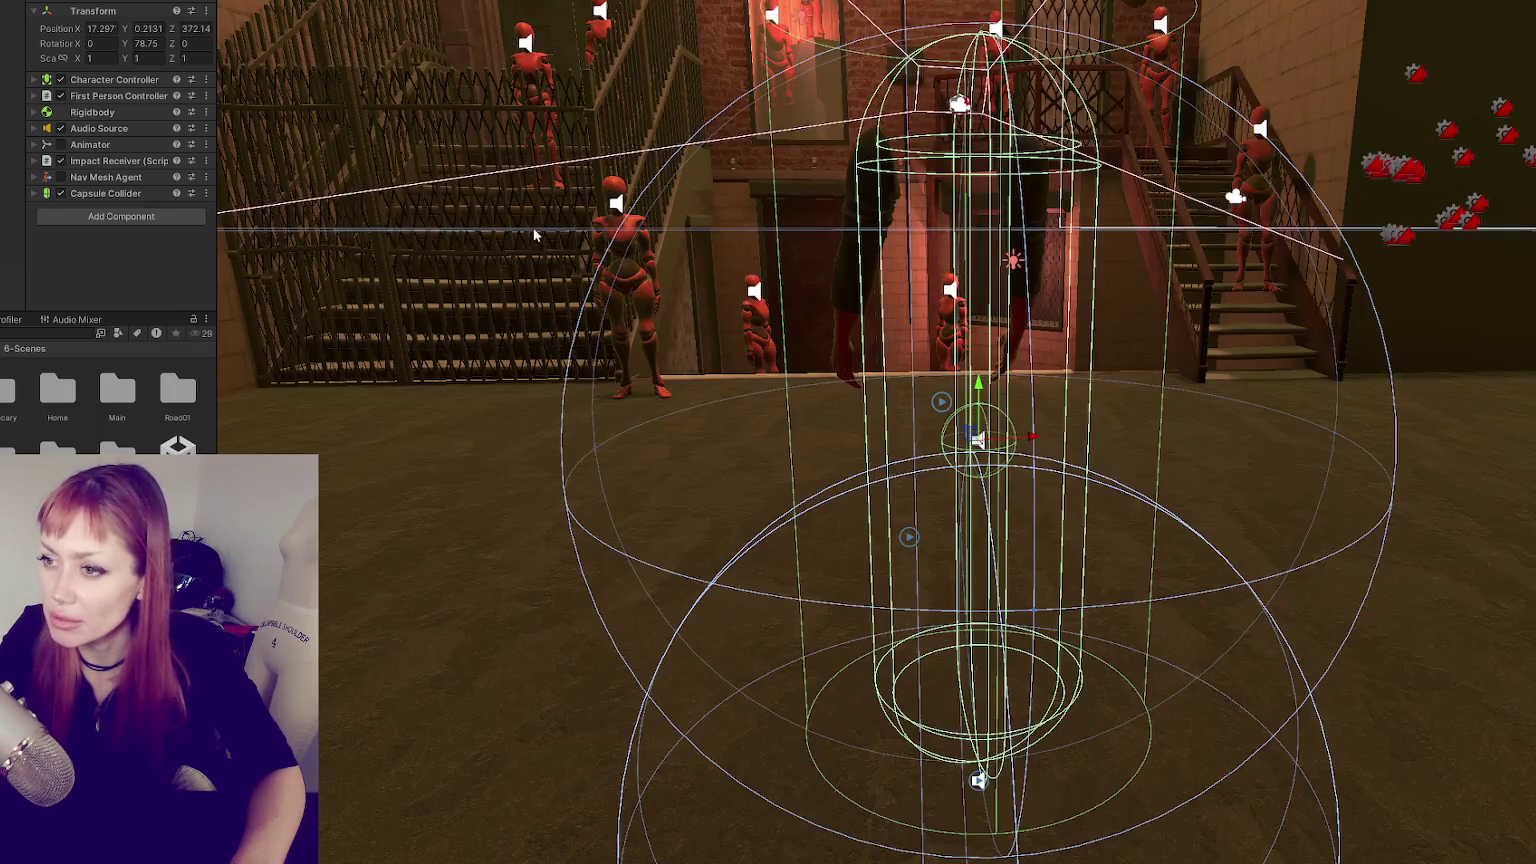
{"action": "left_click", "coordinate": [534, 240]}
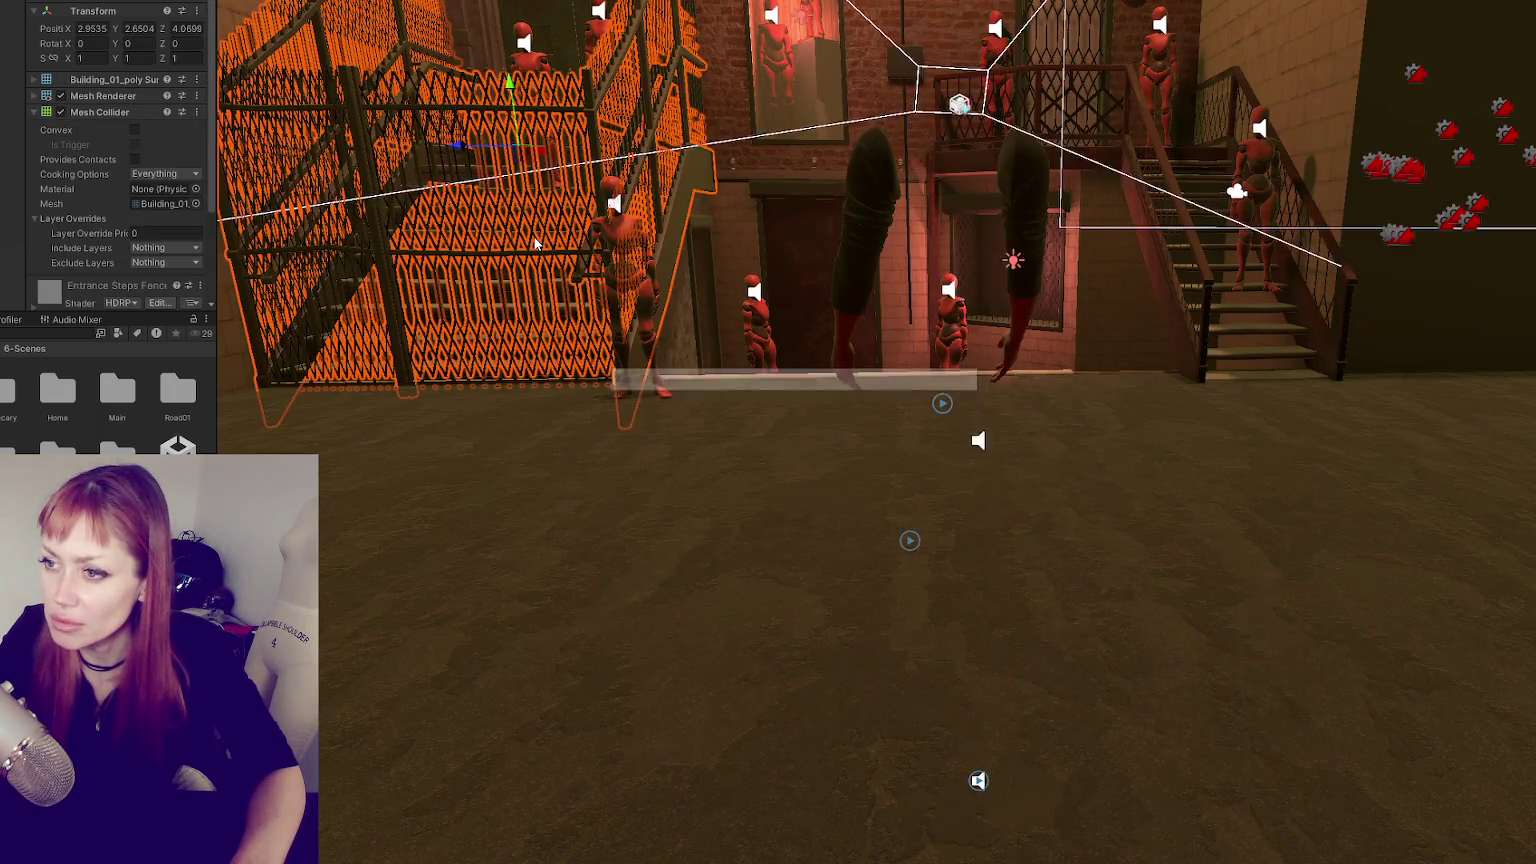
{"action": "key", "text": "ctrl+p"}
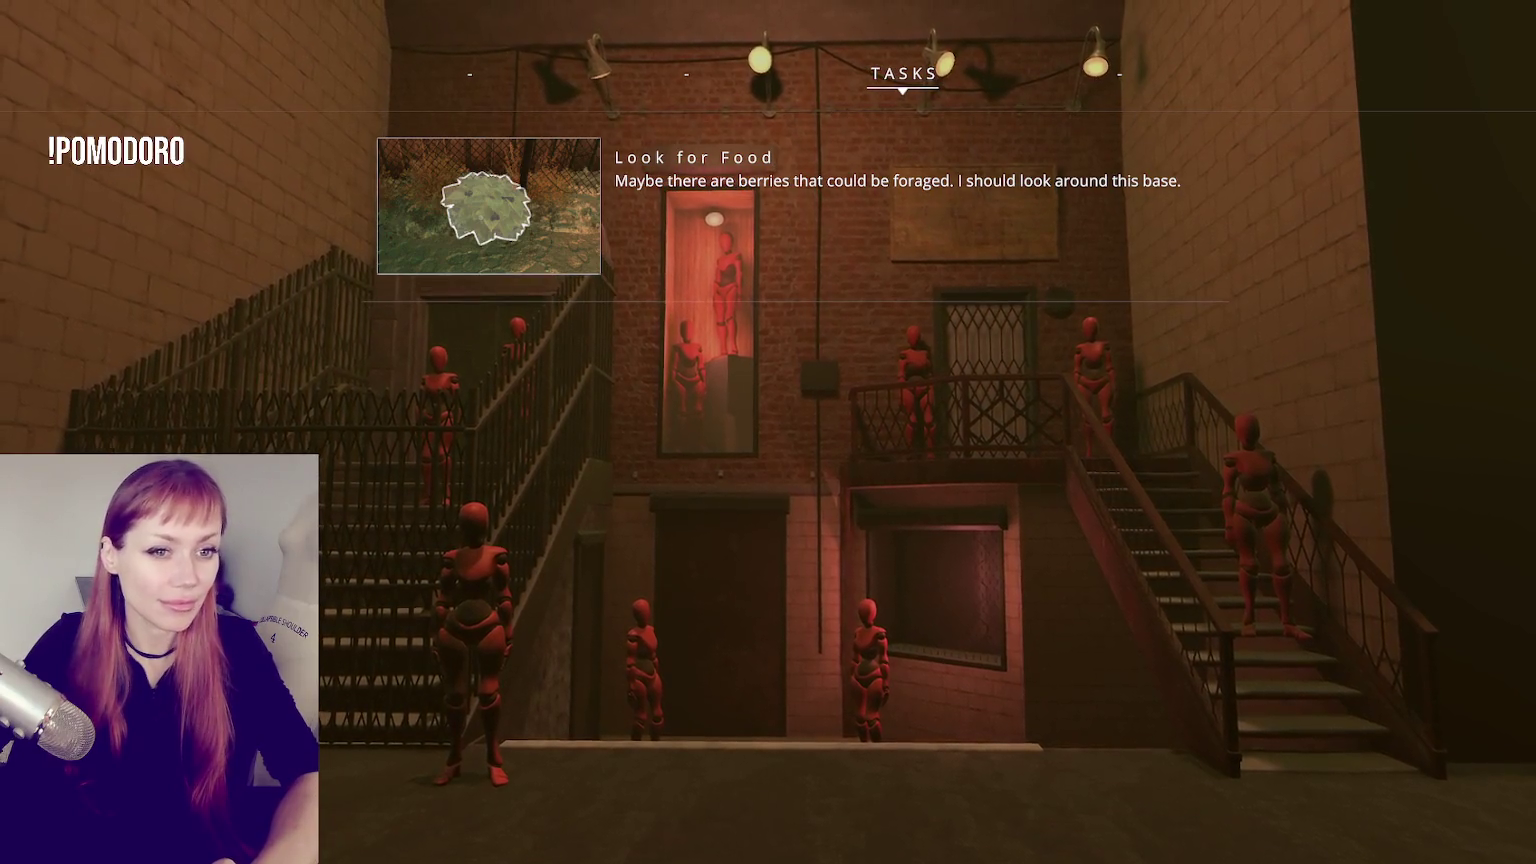
{"action": "key", "text": "Escape"}
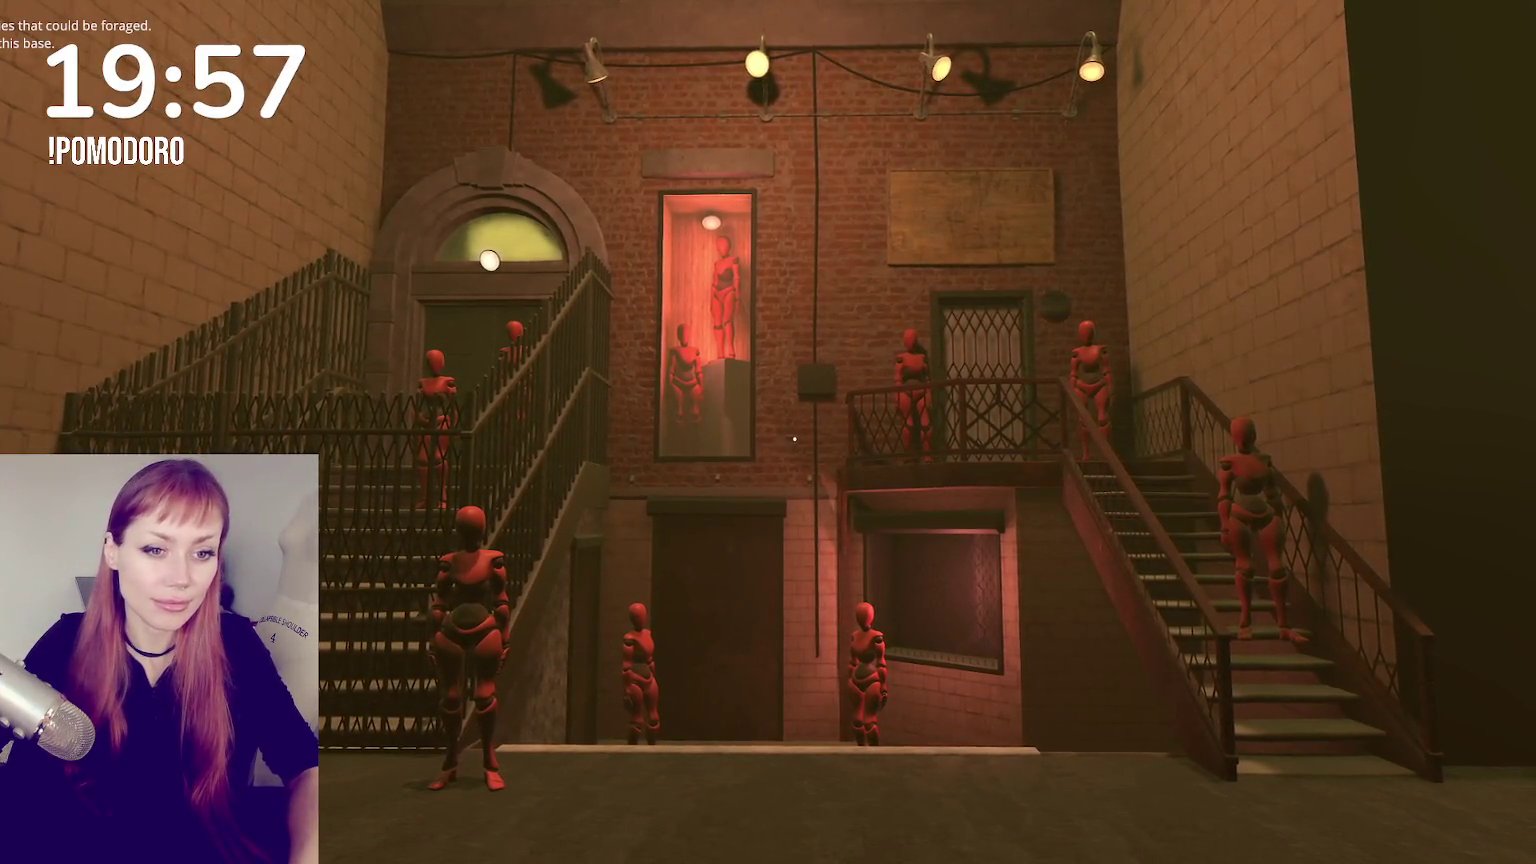